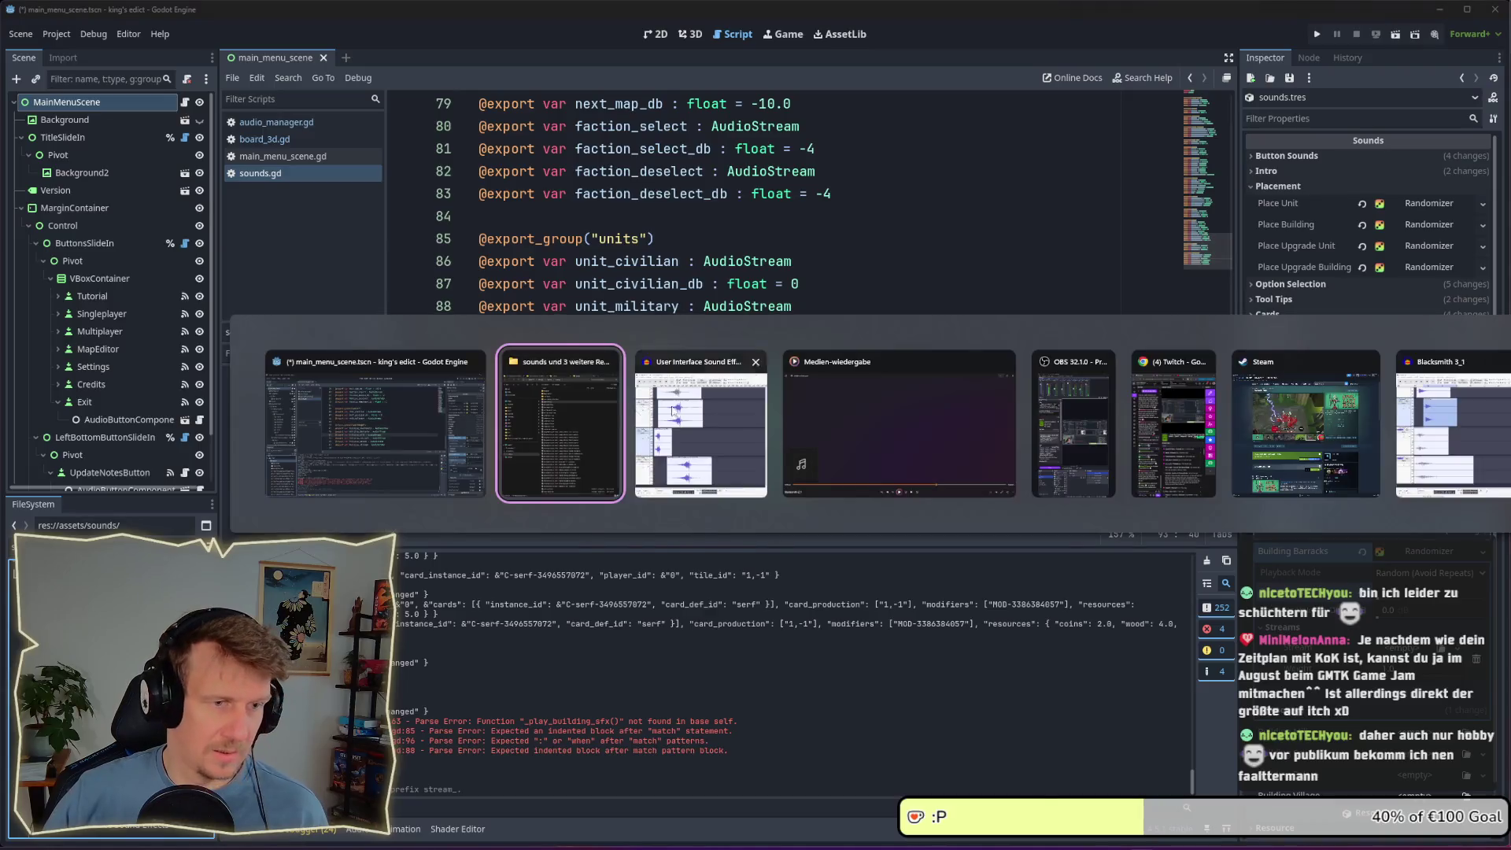
Return to Godot from the file browser and save the main menu scene
click(612, 205)
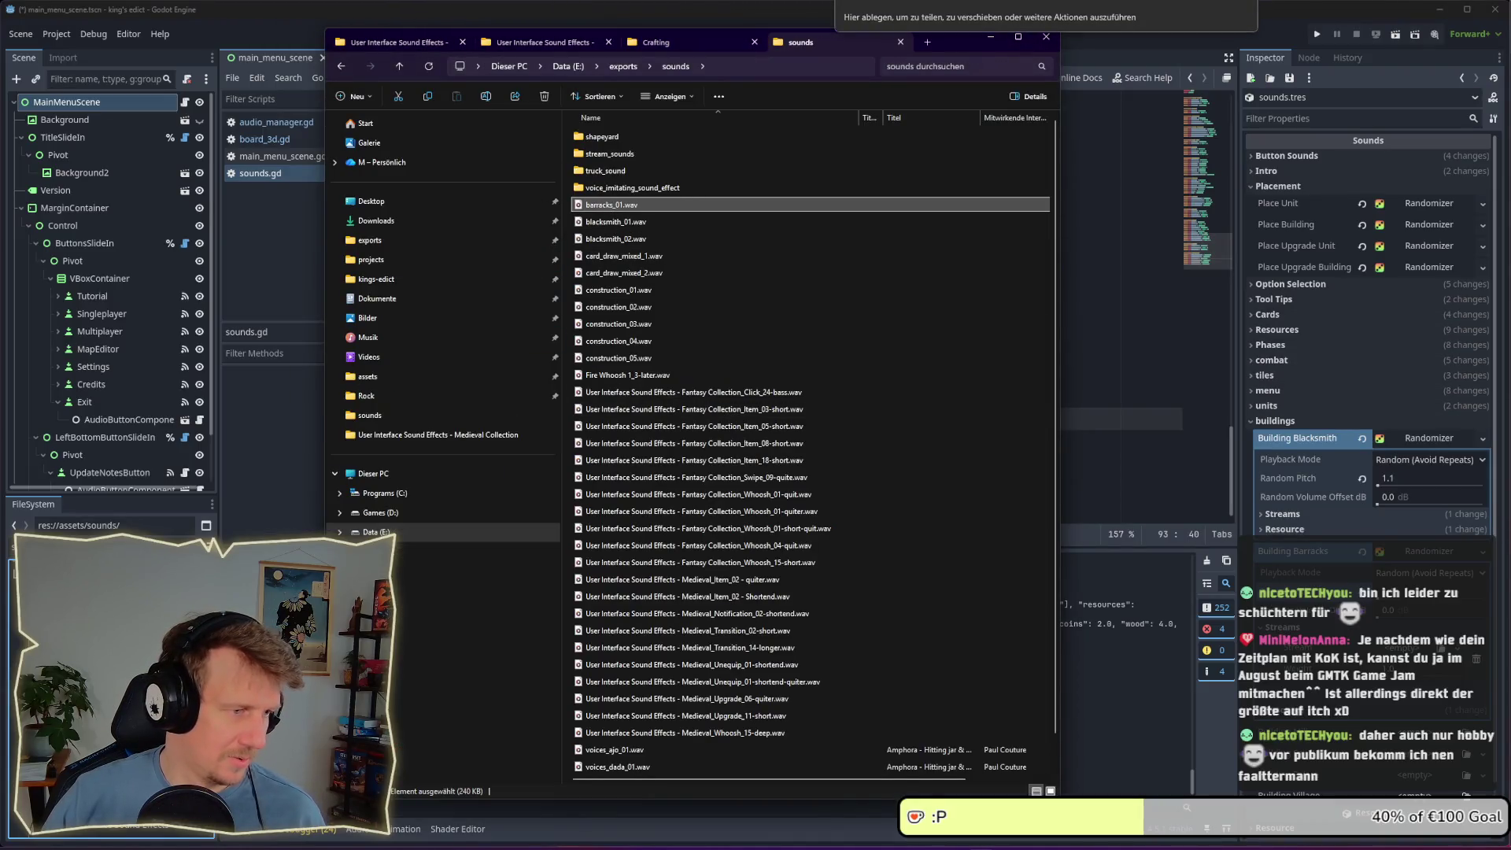
key(alt+Tab)
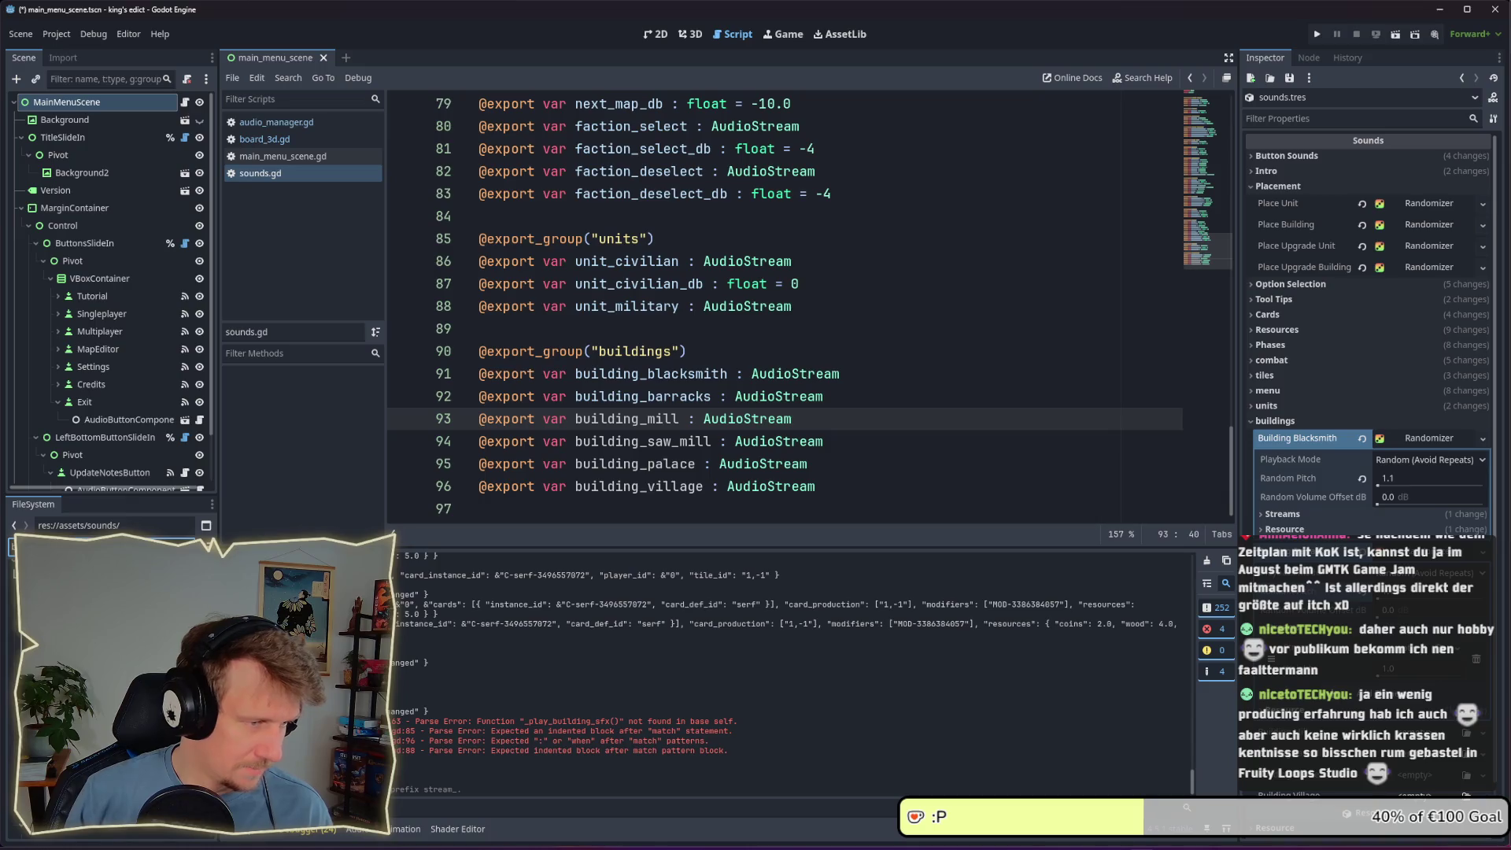
scroll(1370, 315, down, 1)
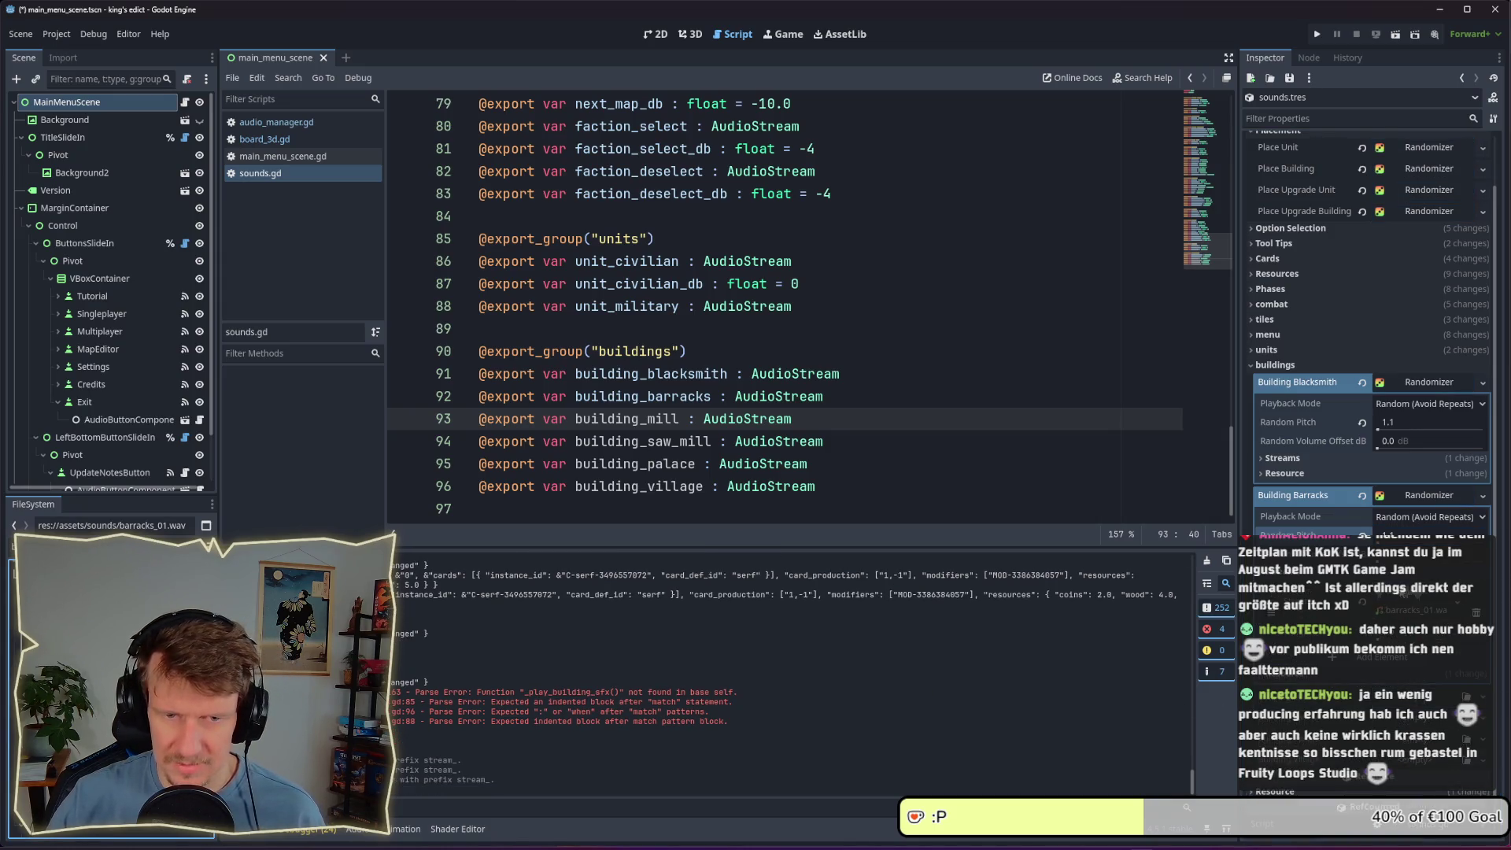
key(ctrl+s)
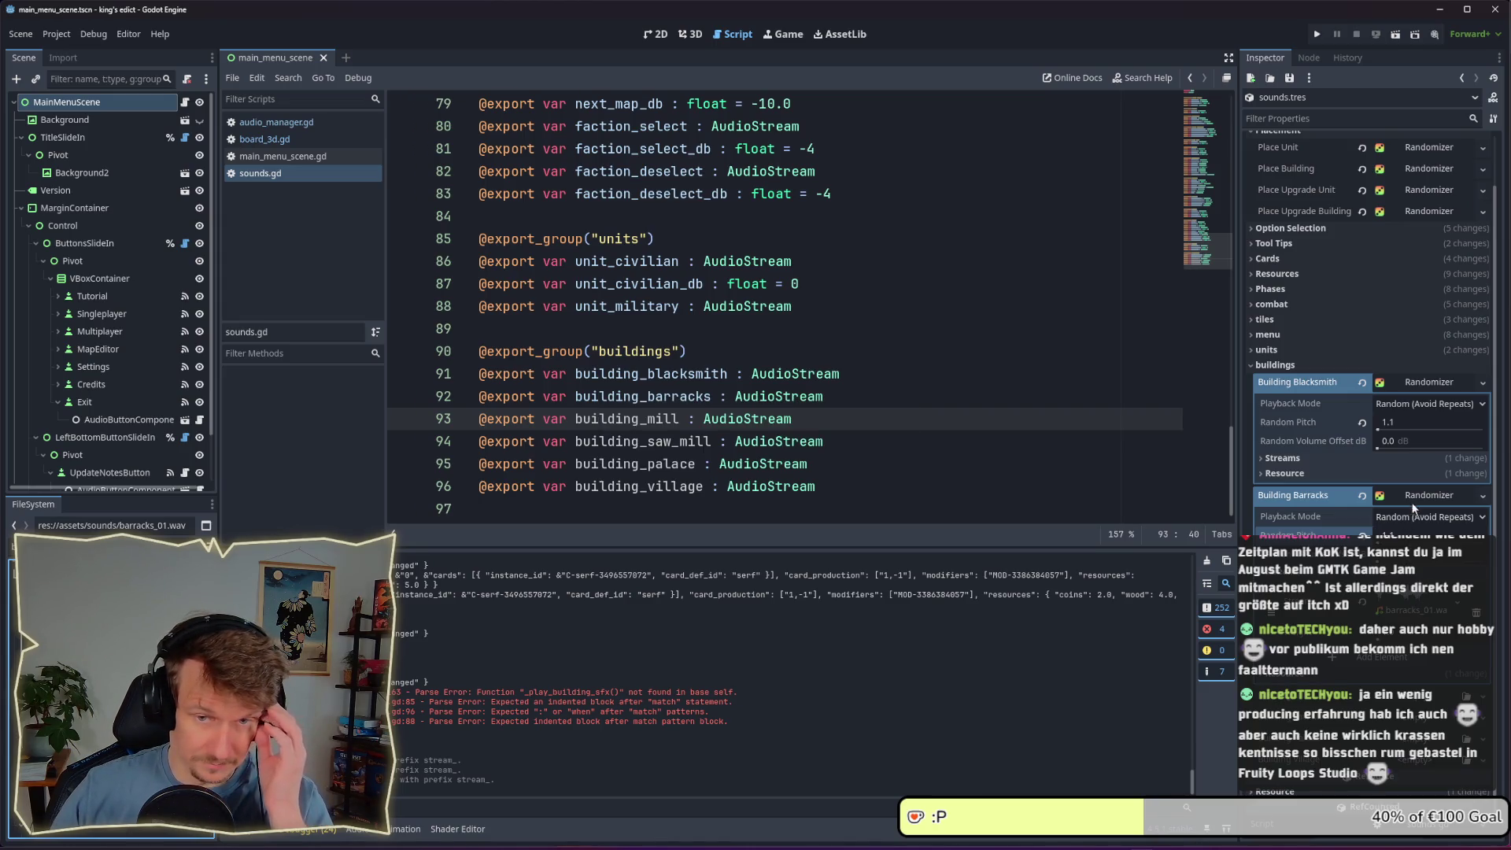
Collapse the Building Barracks and Building Blacksmith sound entries and run the project
click(1412, 502)
click(1422, 437)
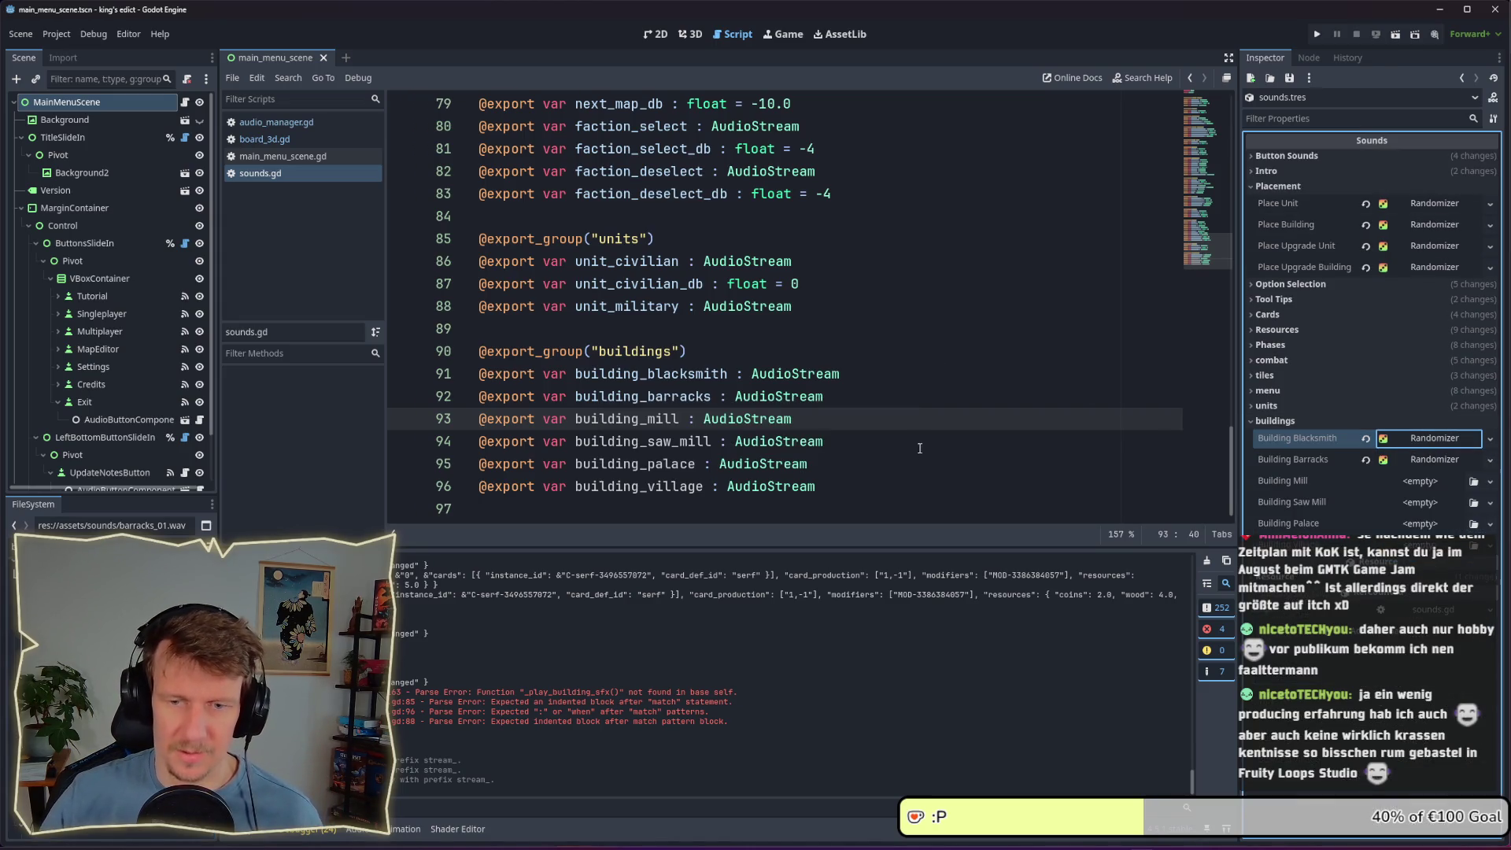
click(1326, 33)
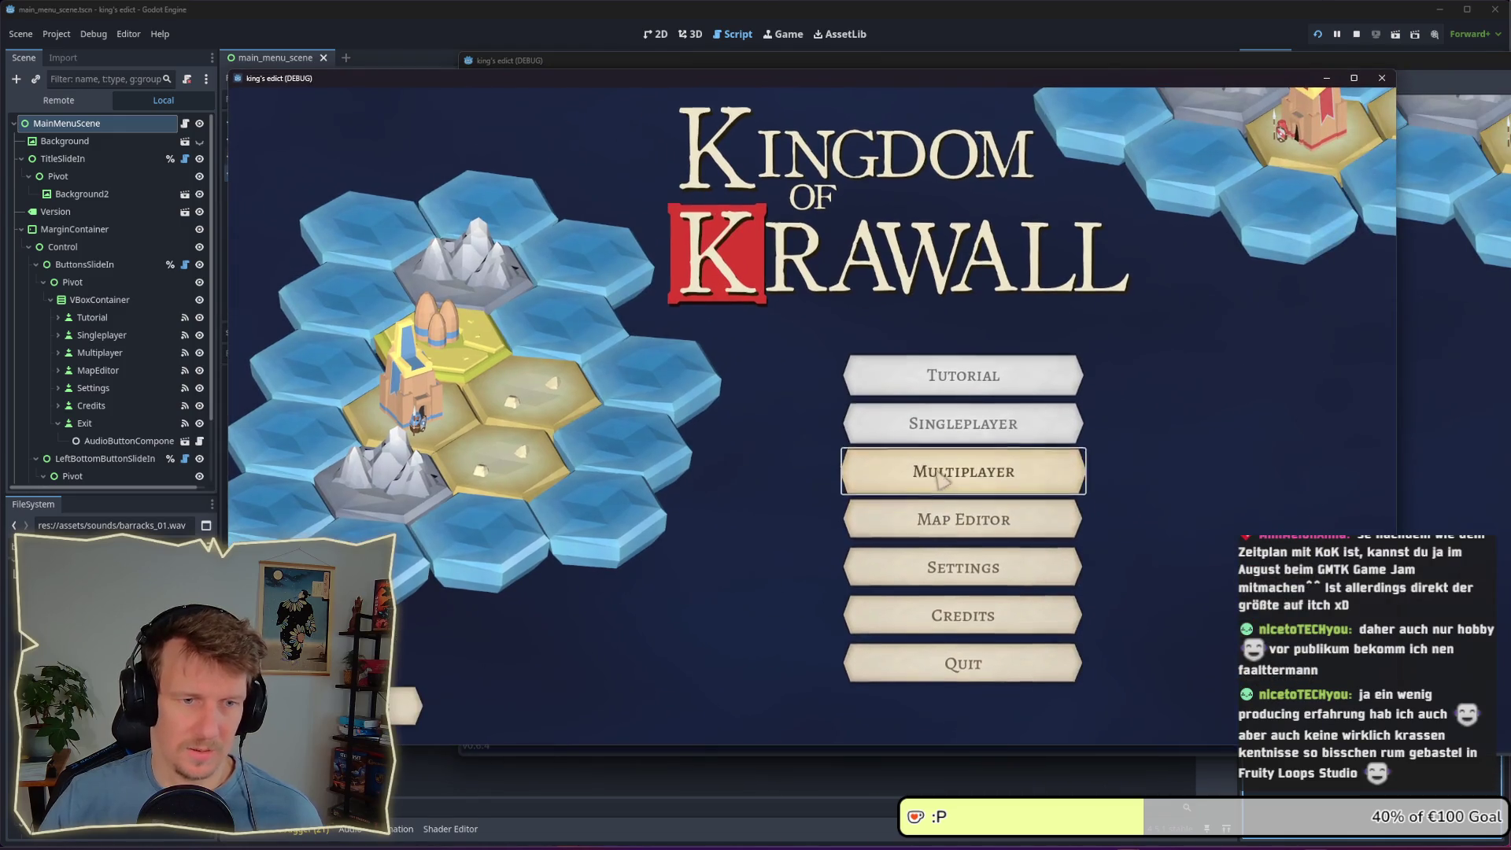
Host a multiplayer room on the Crafting map from the purple start territory
click(964, 467)
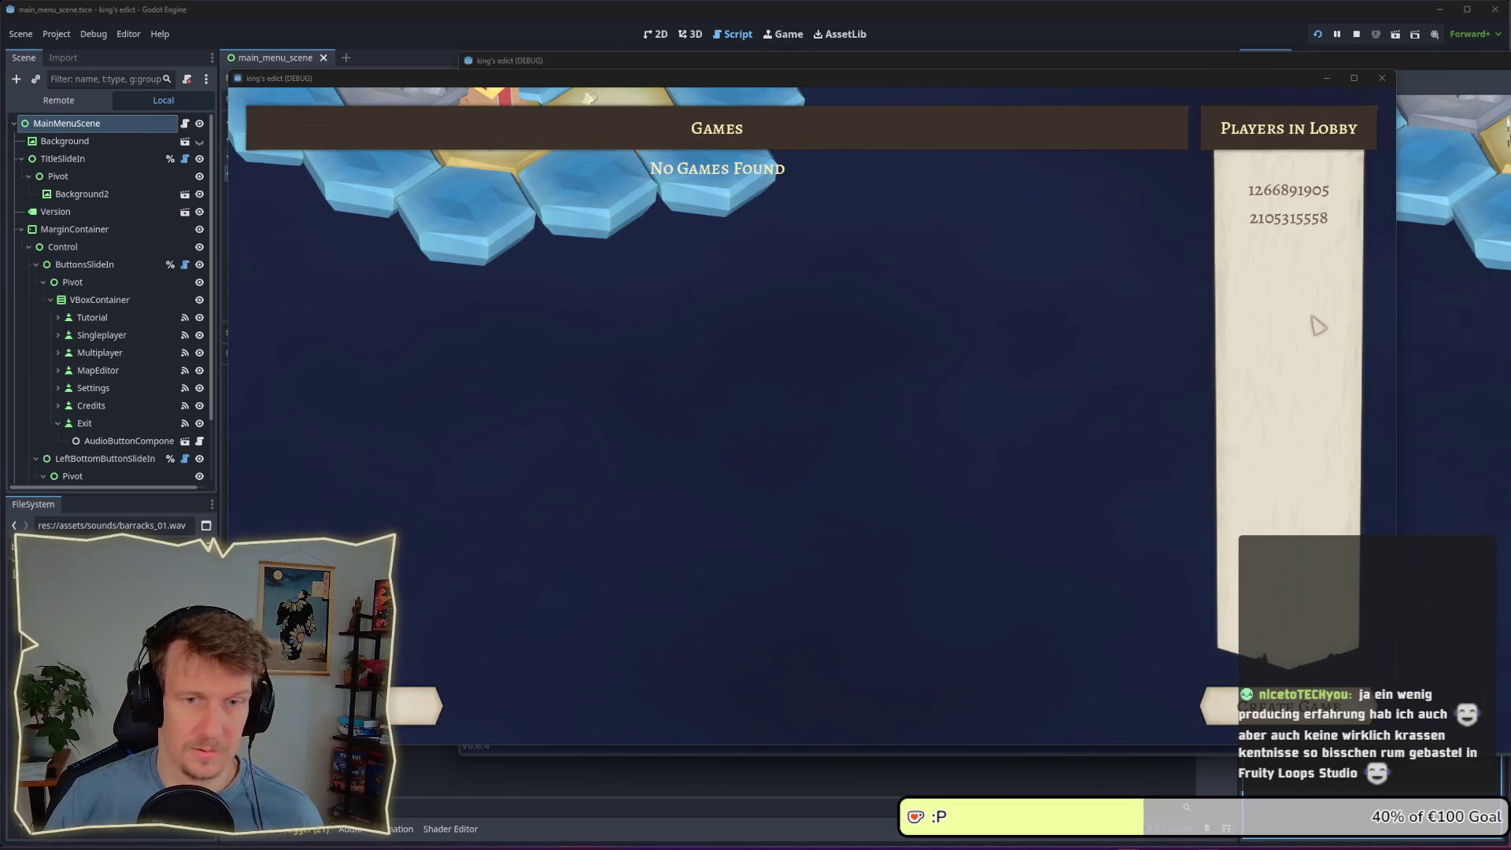
click(1228, 706)
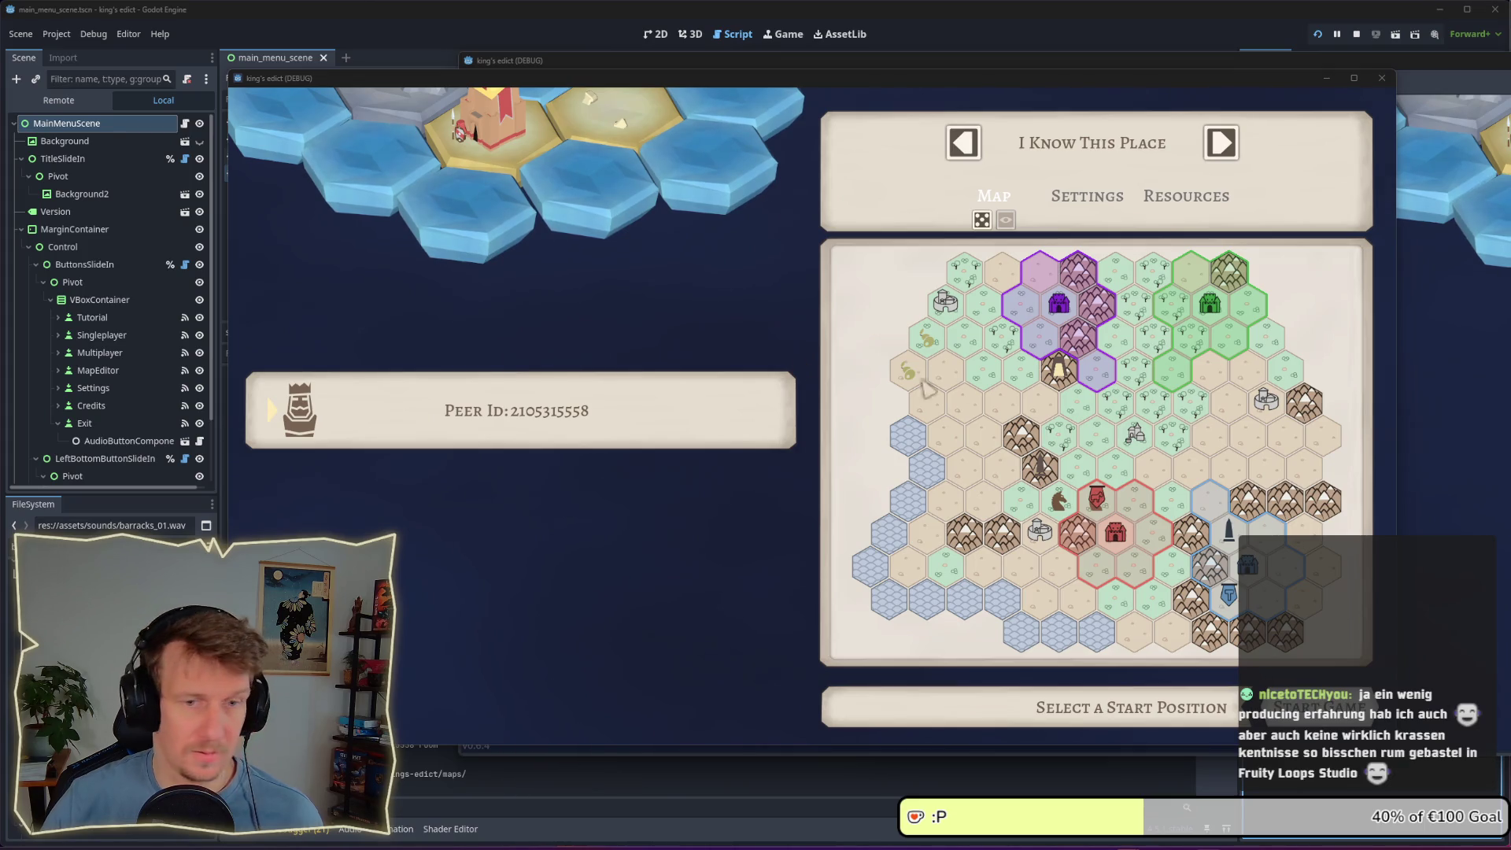
click(1112, 352)
click(1098, 153)
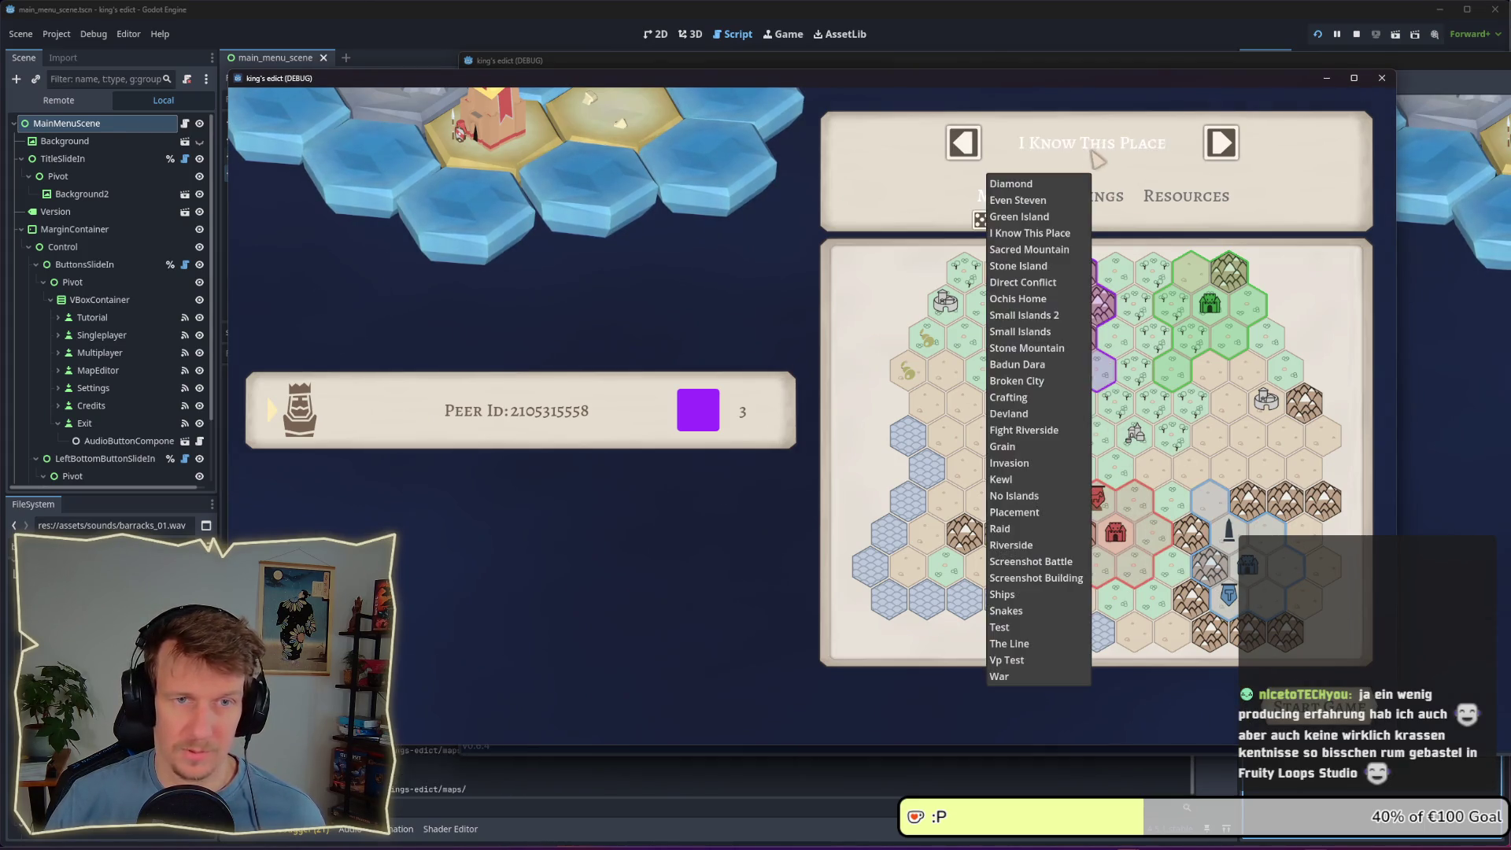
click(1039, 403)
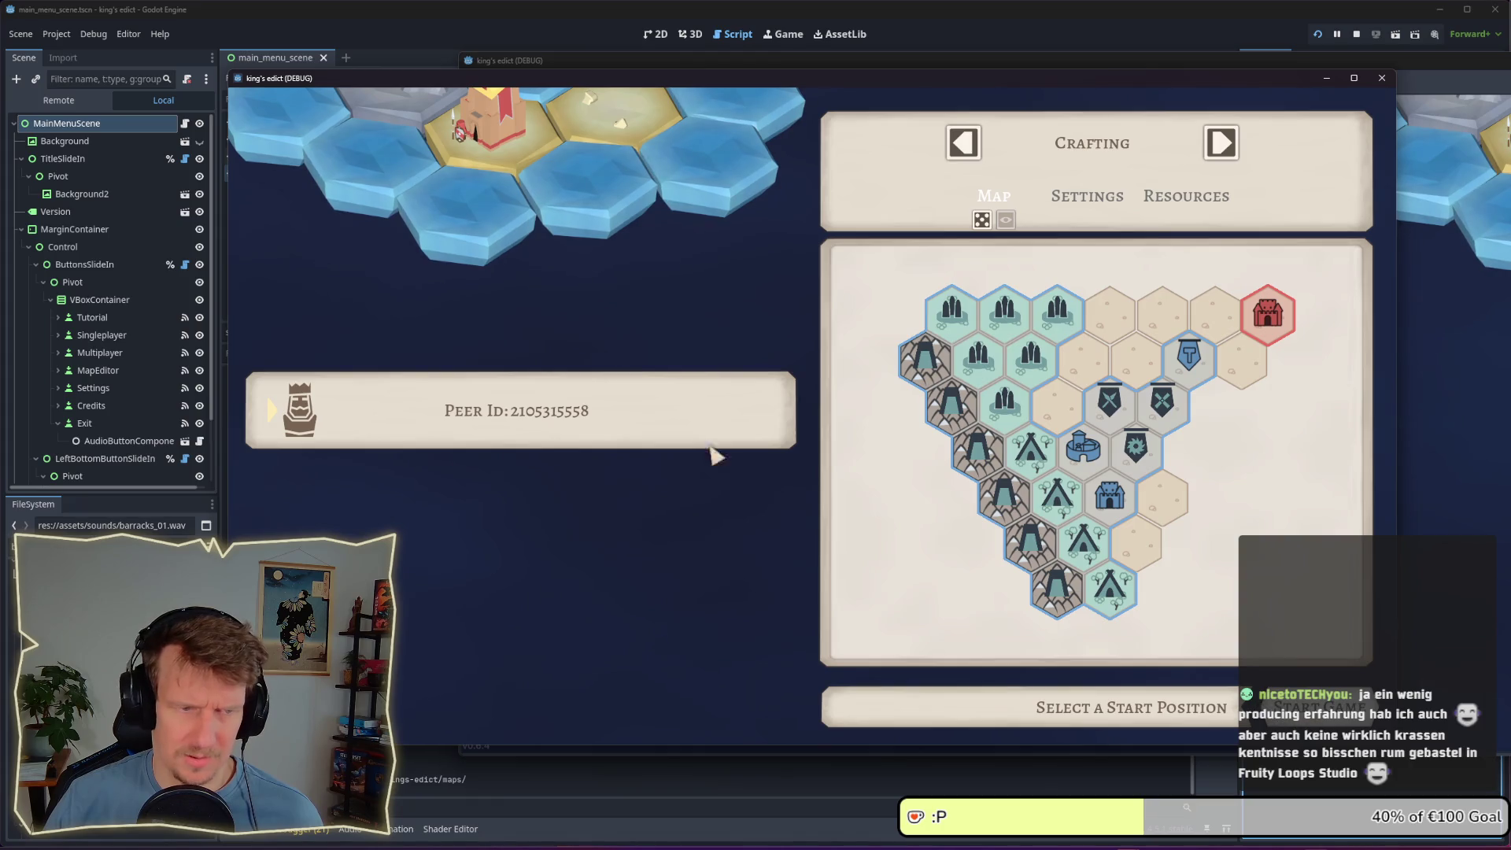
click(1110, 587)
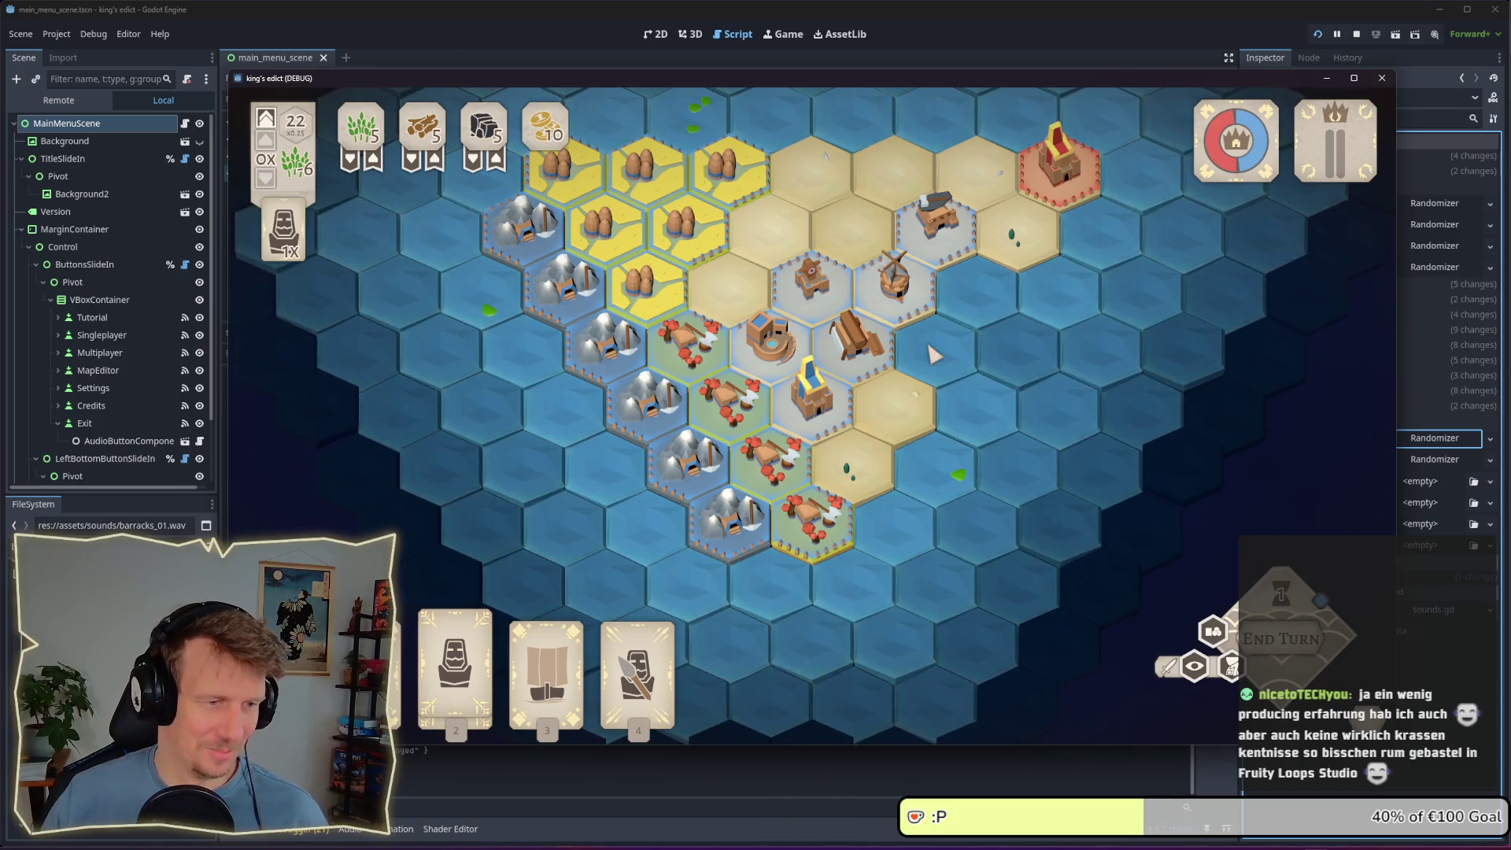
Play two serf cards onto board tiles, end the turn, and close the game
key(2)
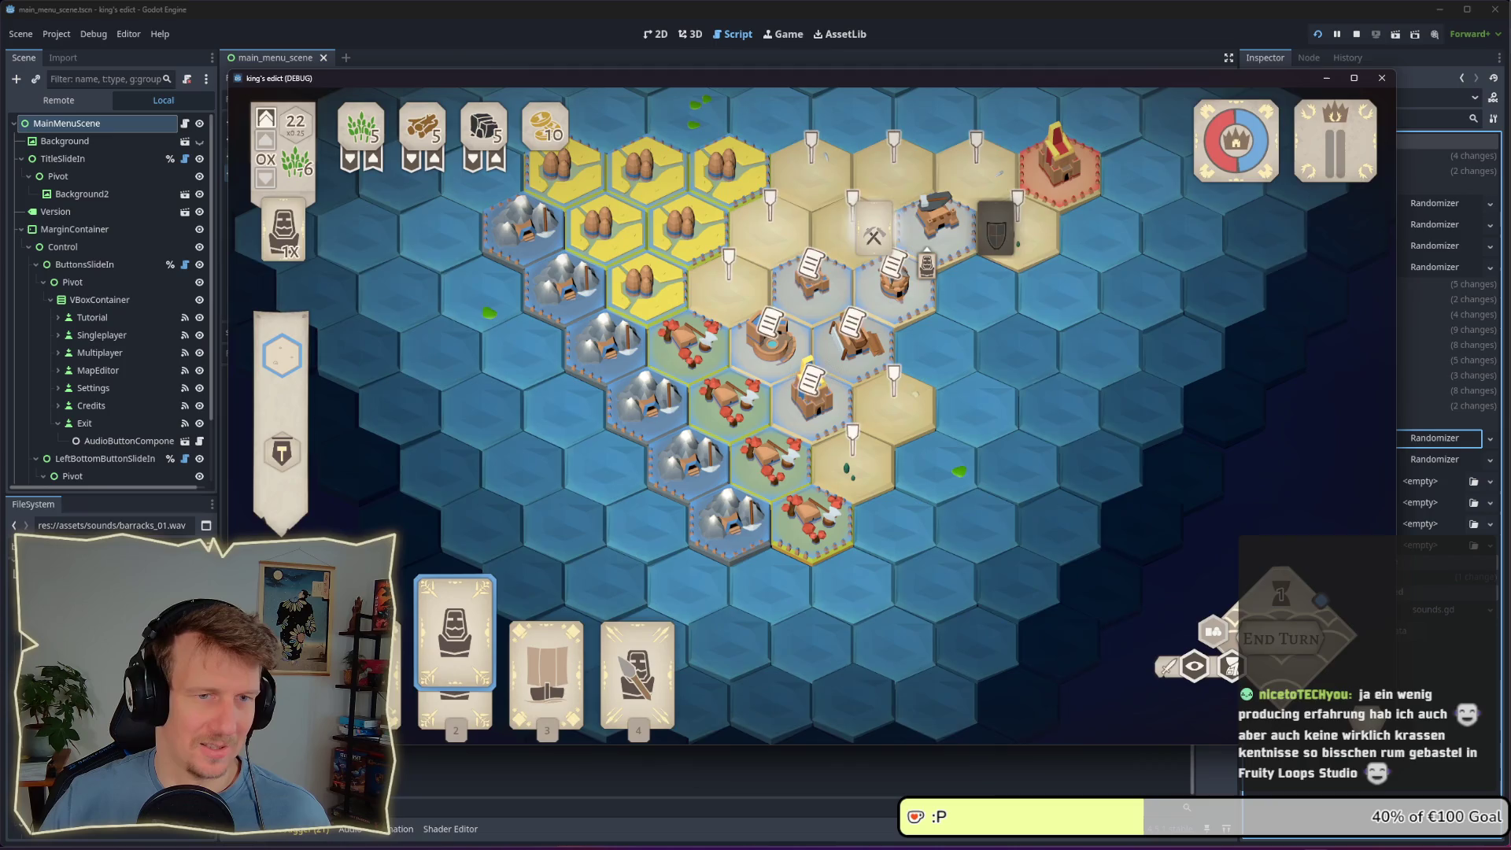
click(874, 236)
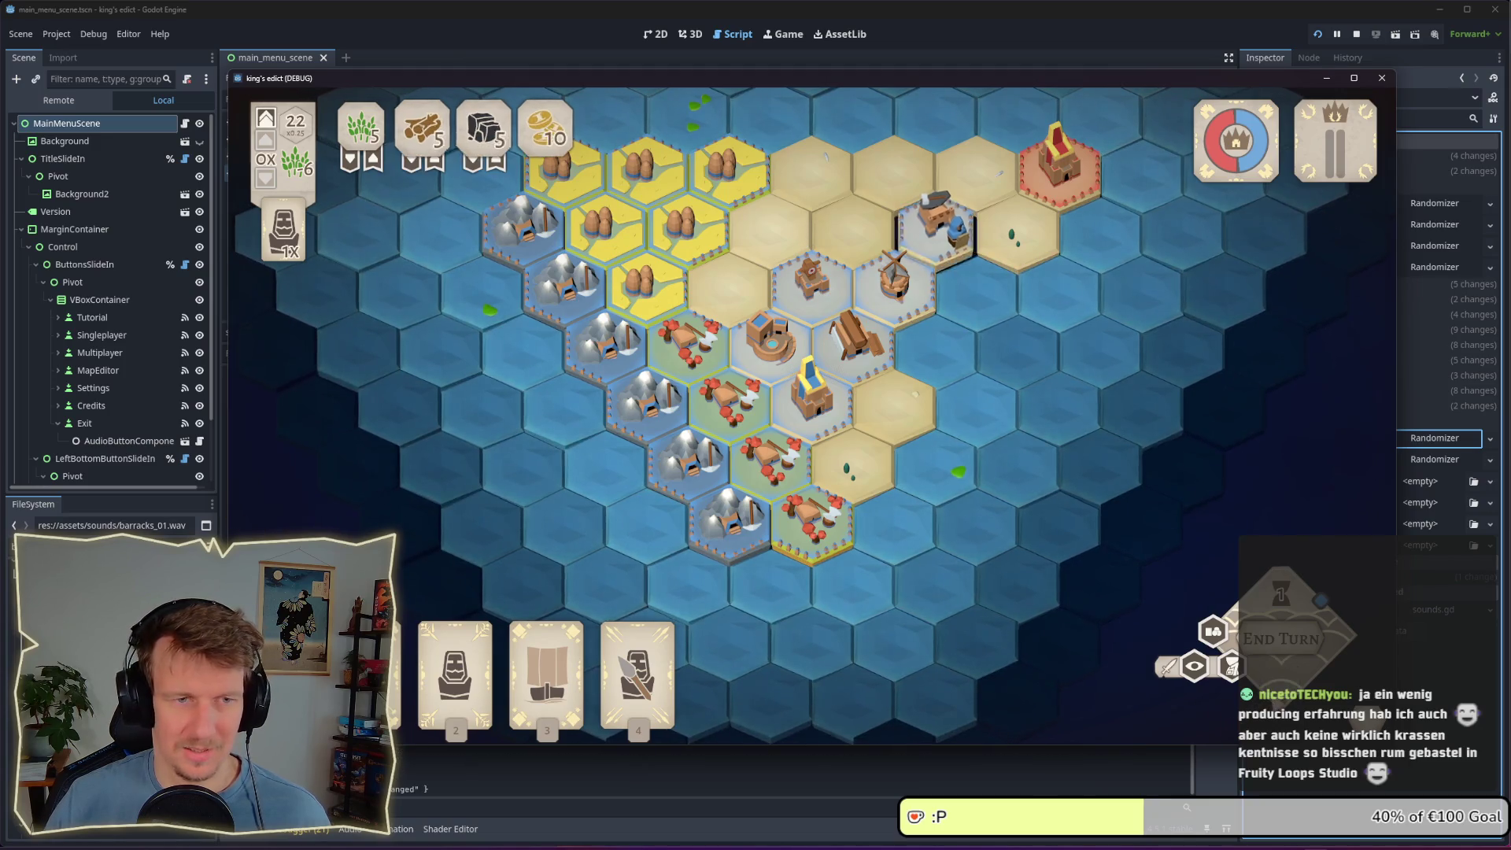
key(2)
click(937, 224)
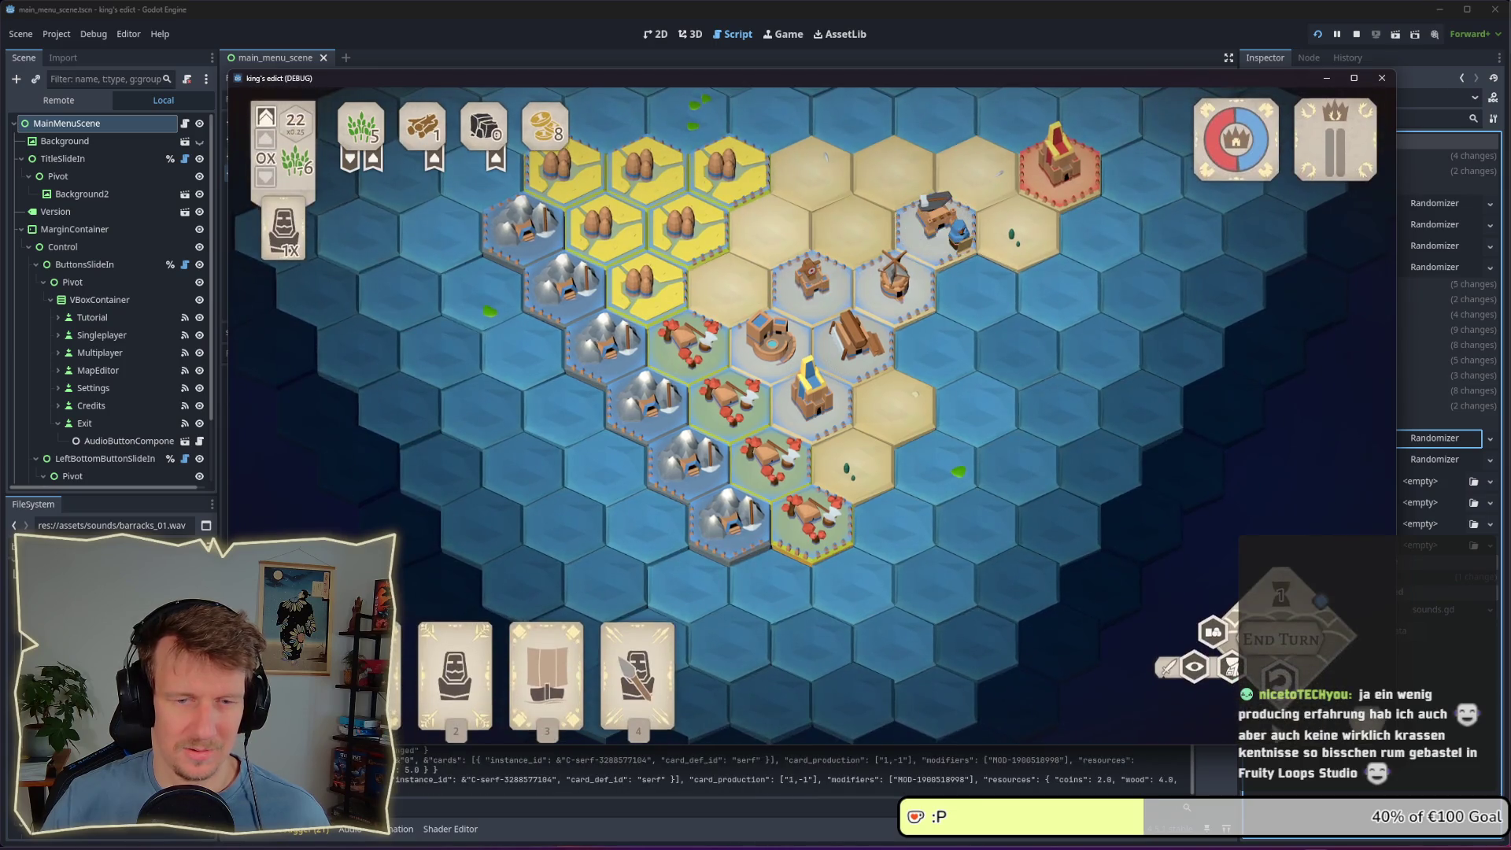
key(space)
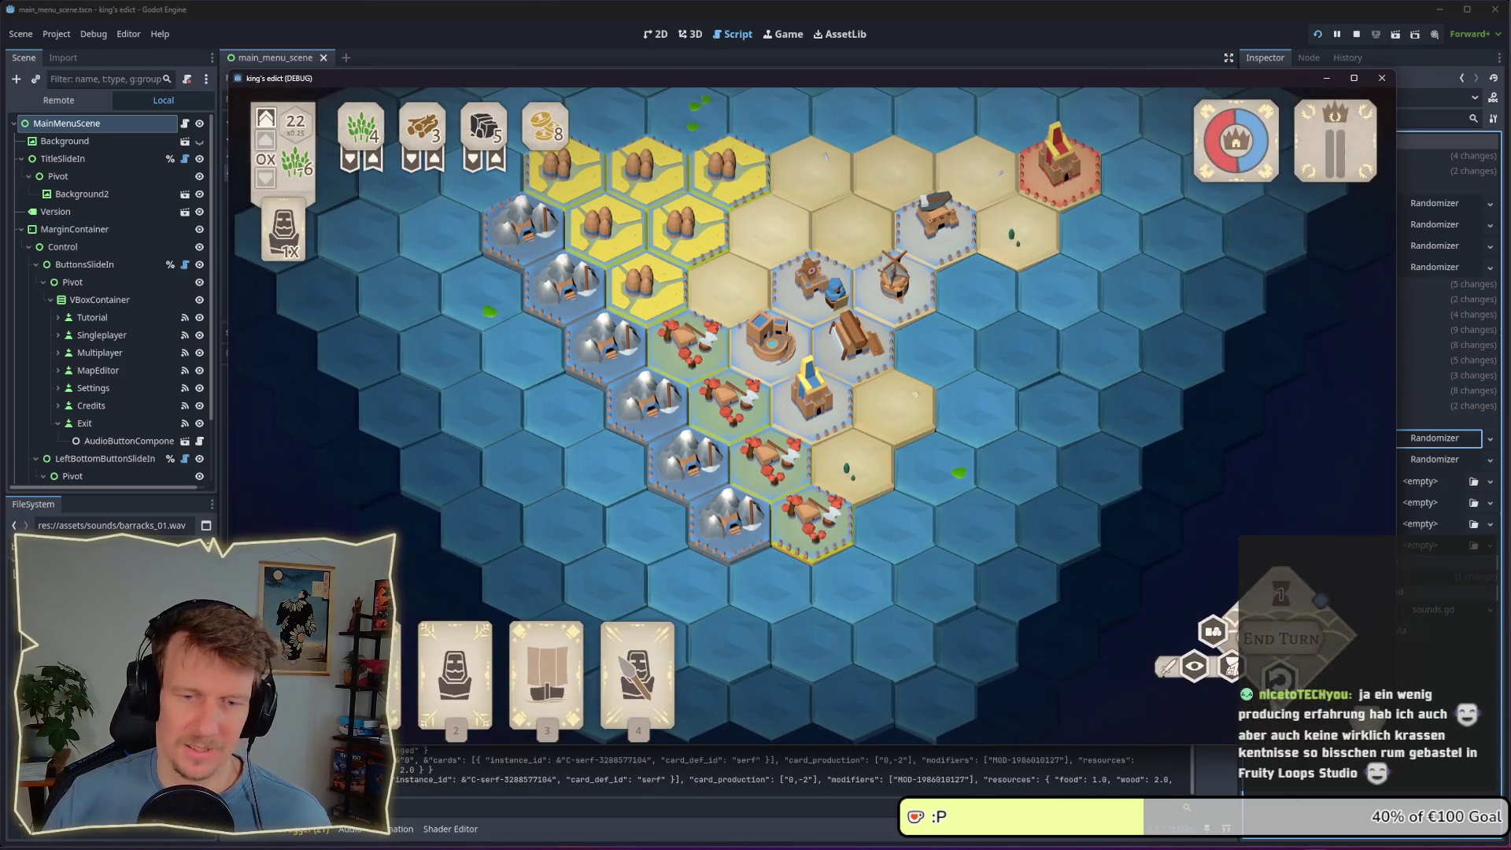
key(F8)
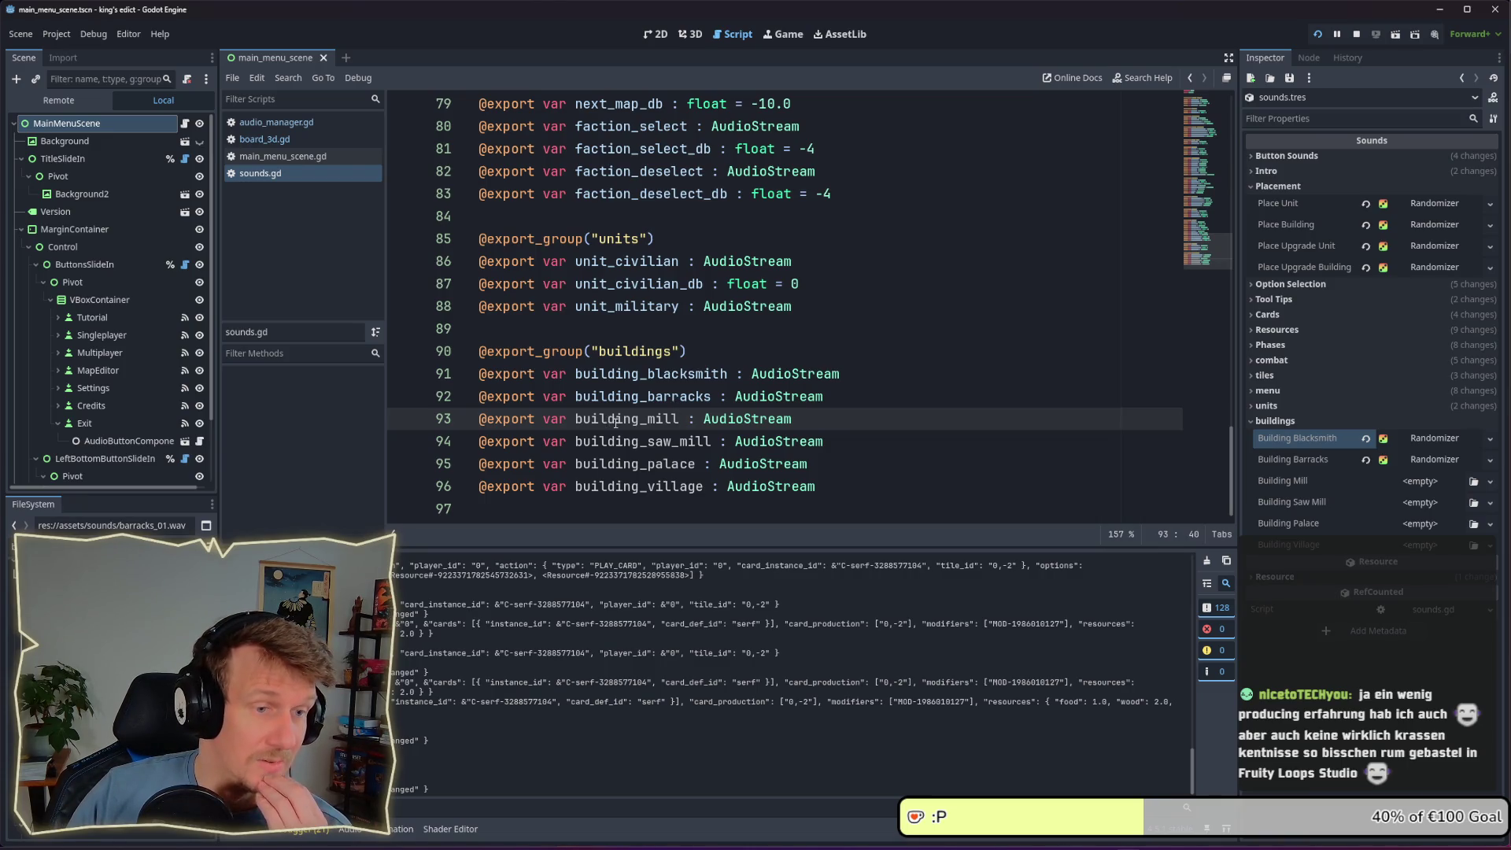
Select building_ in sounds.gd, then follow board_3d.gd's play_building_sfx call into audio_manager.gd
key(shift+Left)
key(shift+Left)
key(shift+Left)
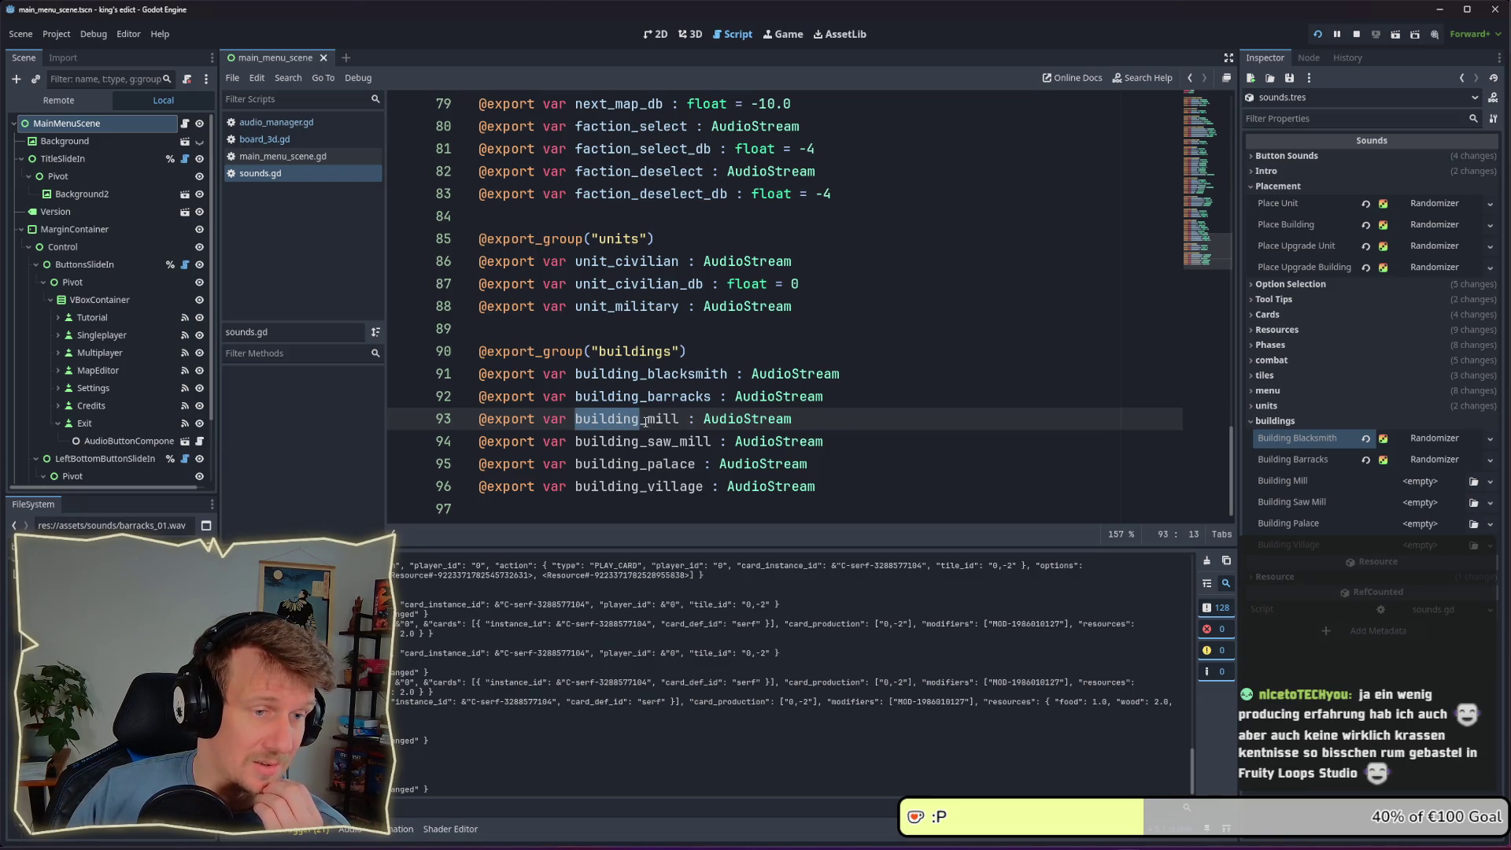
drag(646, 422, 577, 423)
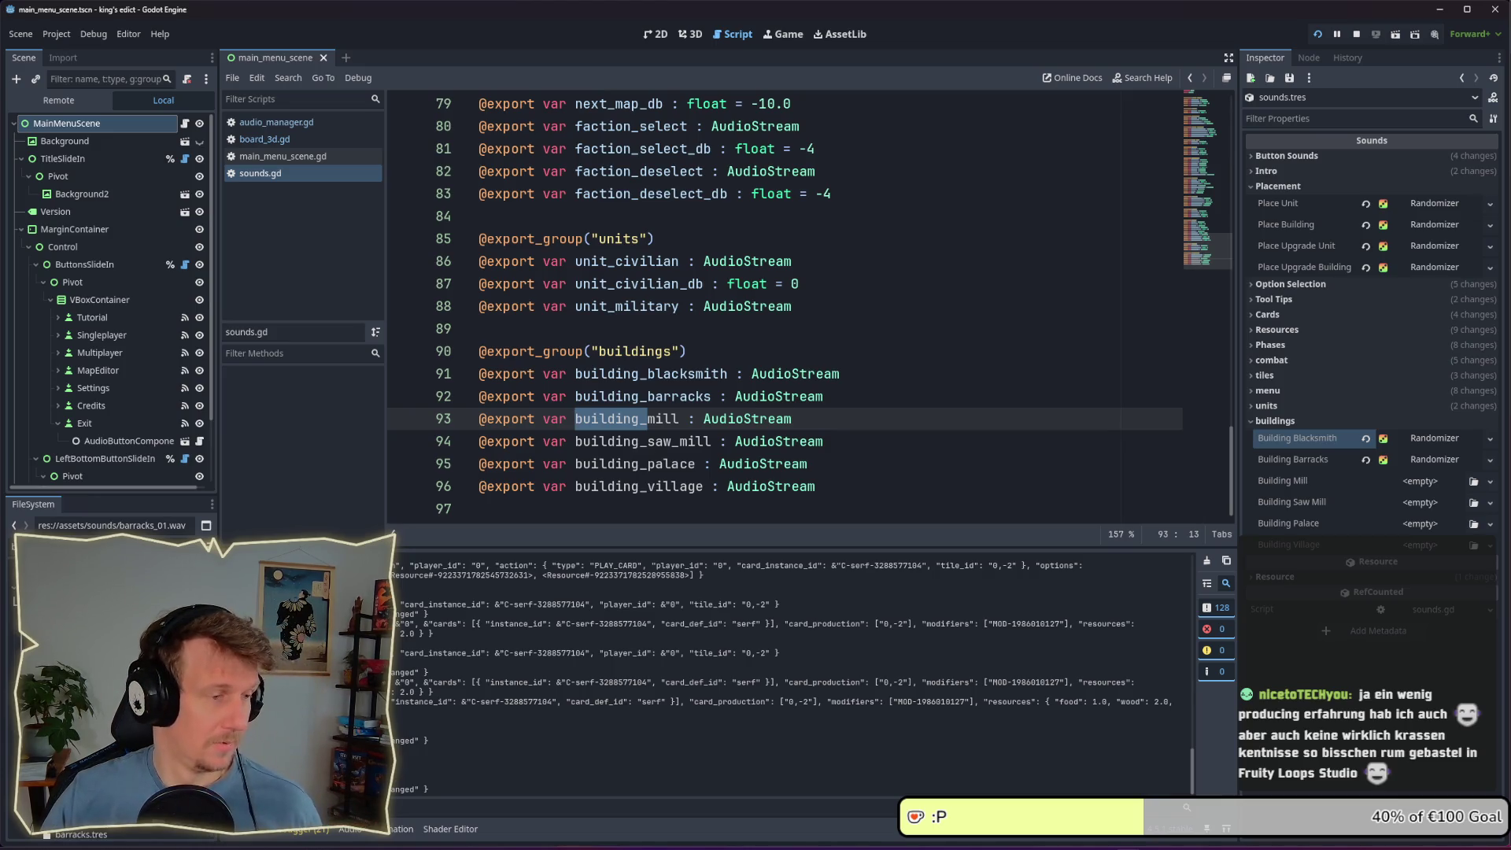
scroll(110, 677, down, 2)
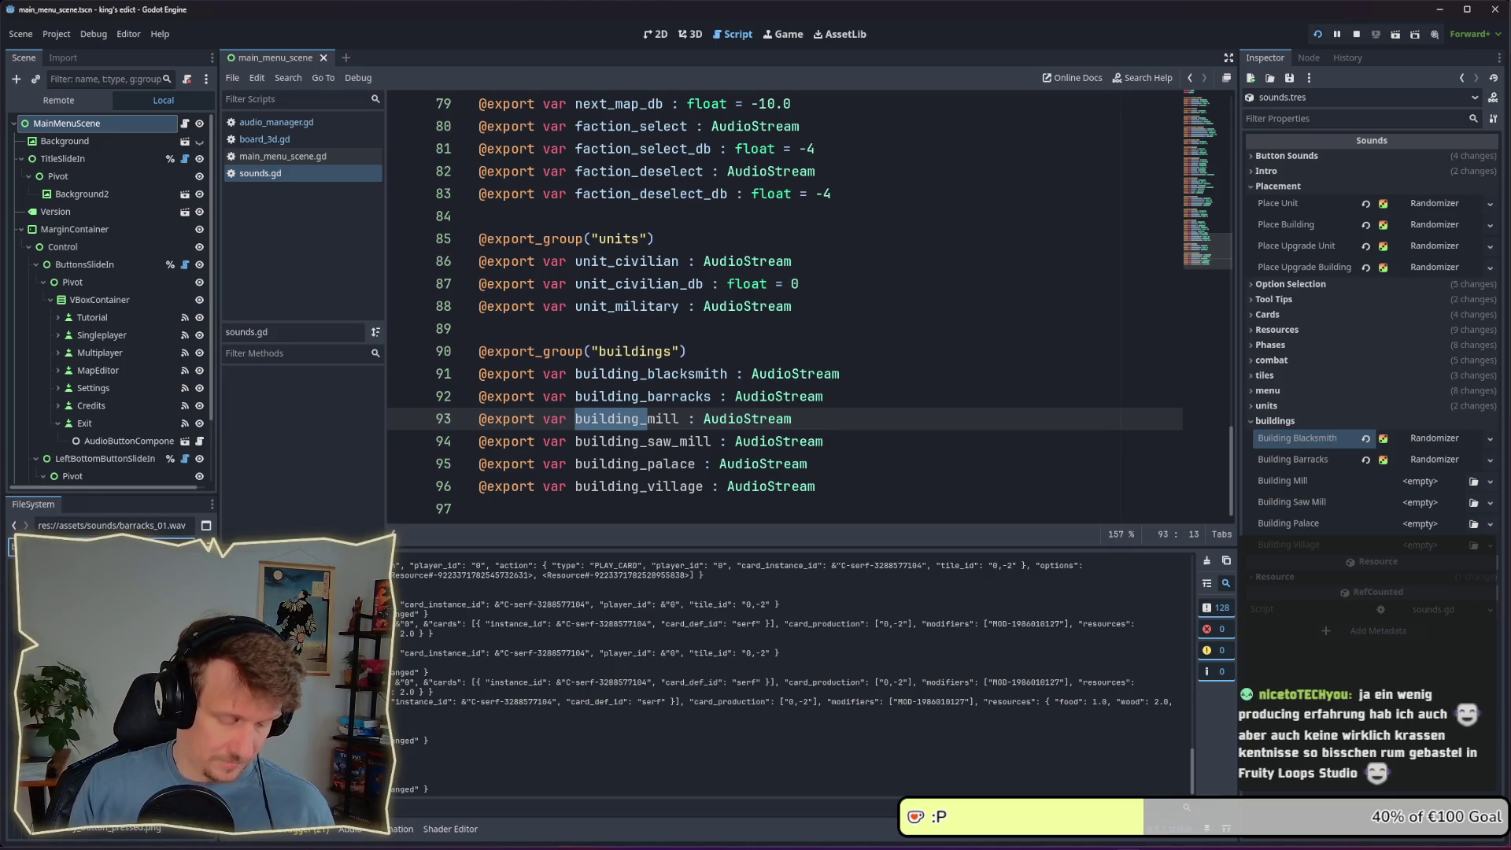
double_click(110, 677)
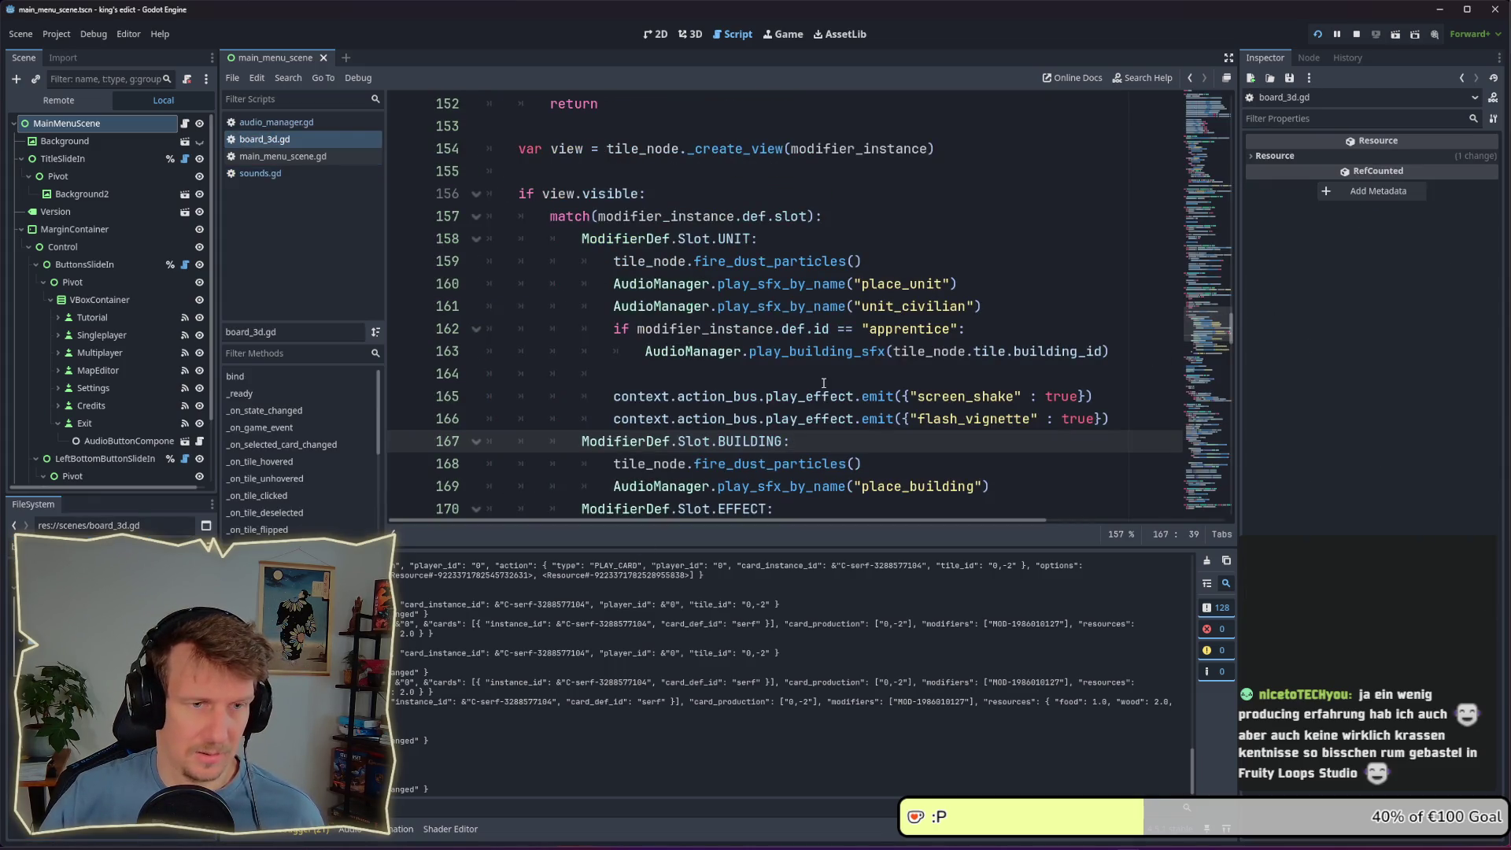
click(823, 383)
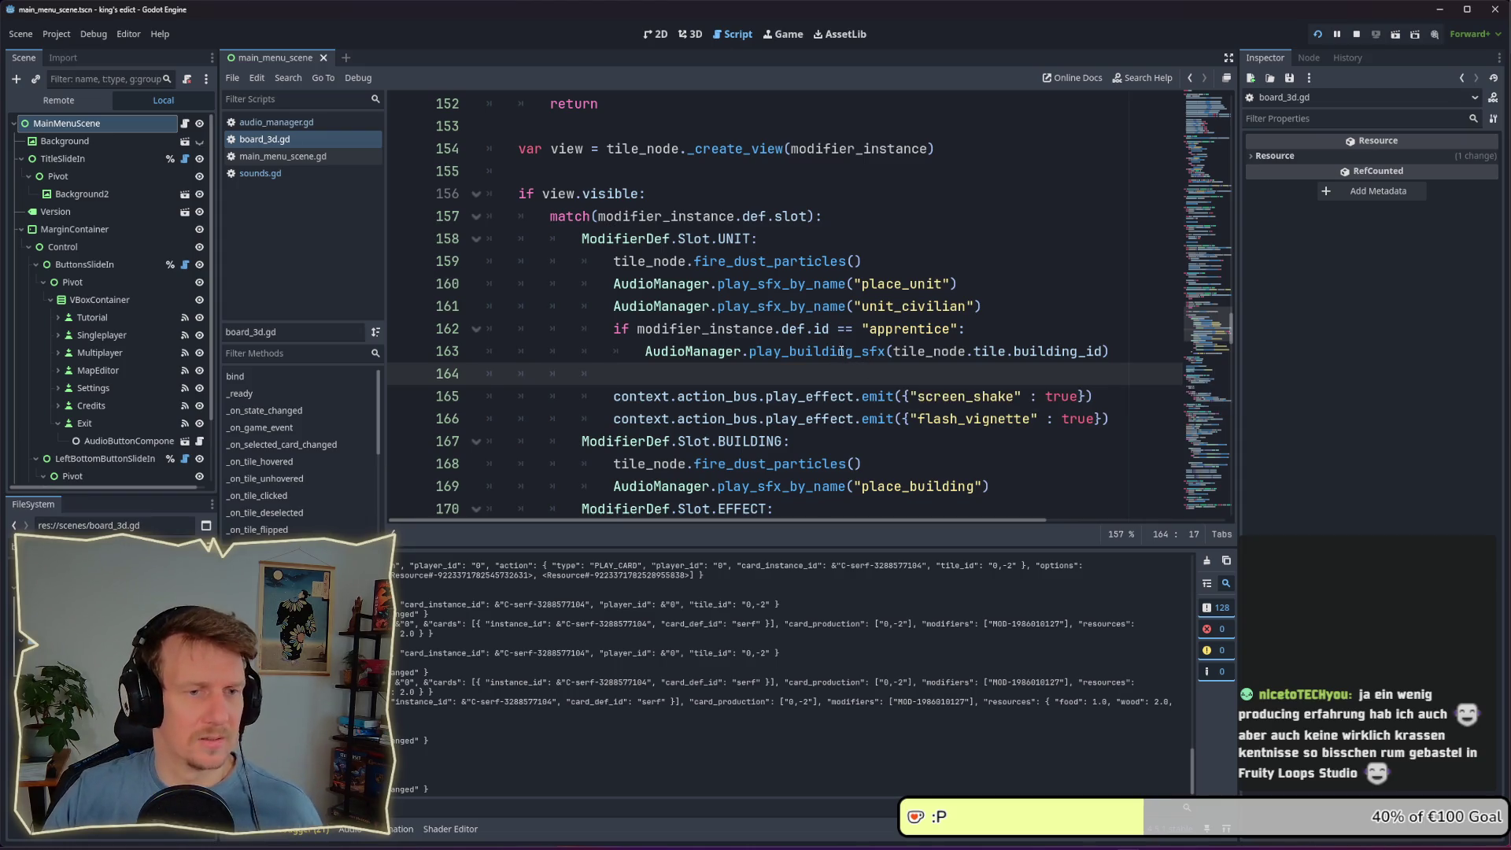
ctrl+click(842, 351)
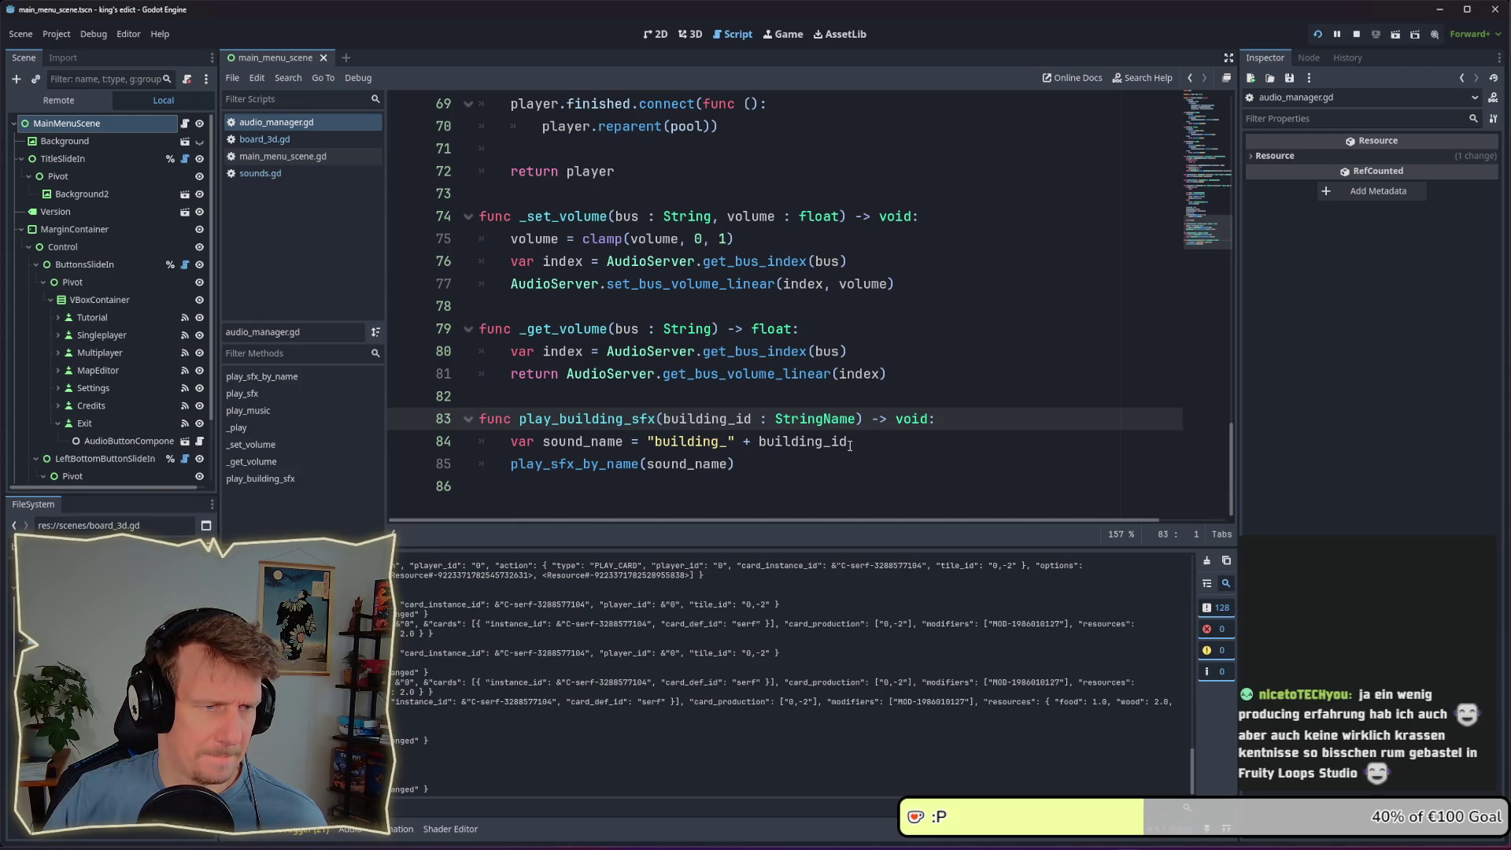
Add print("DASDFAKLFHJJK:", sound_name) after line 84 of audio_manager.gd
click(852, 446)
key(Return)
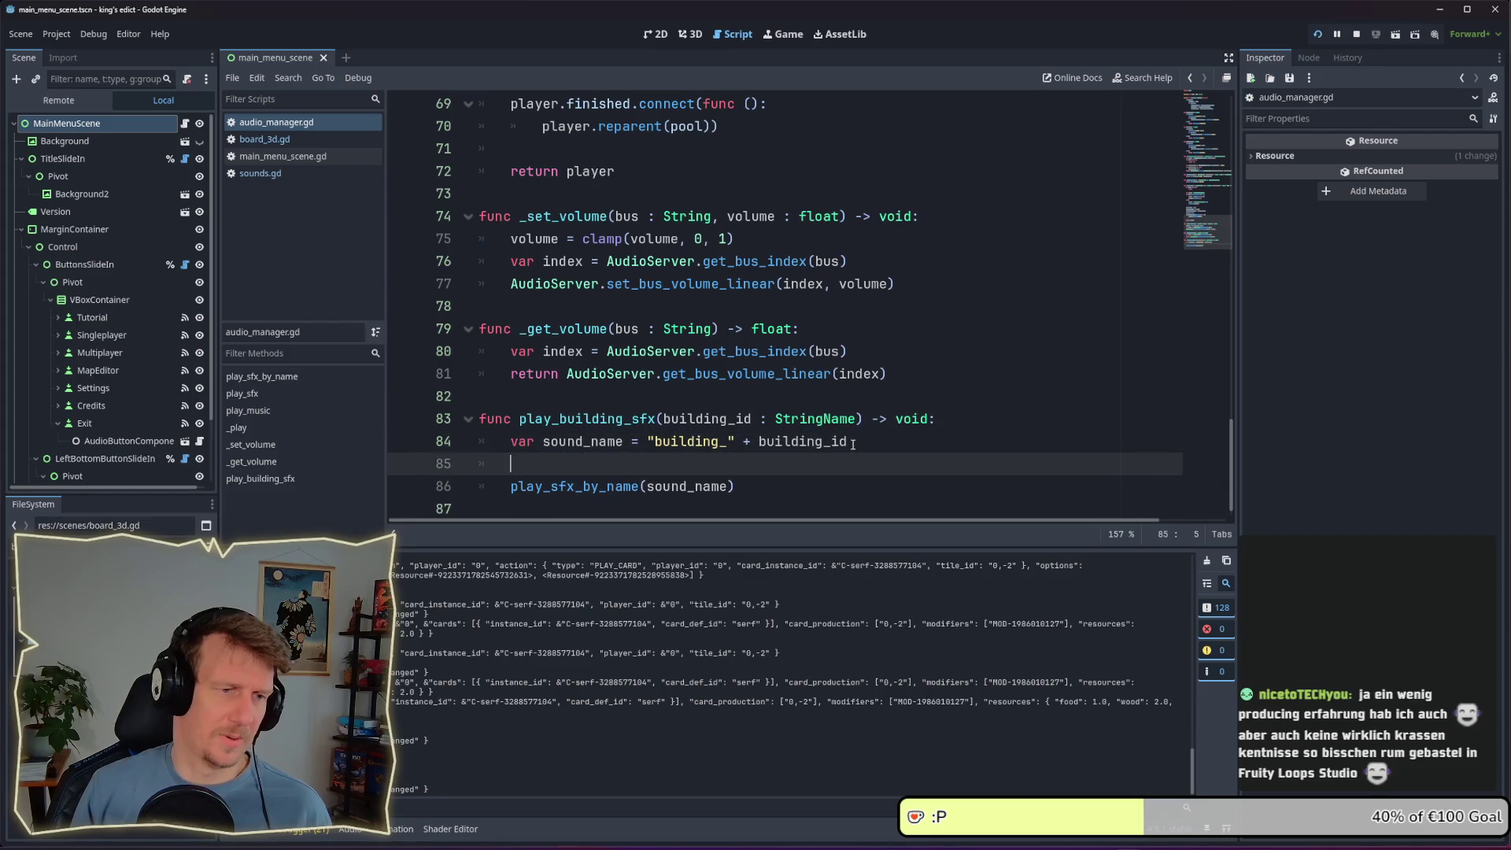
text(print("D)
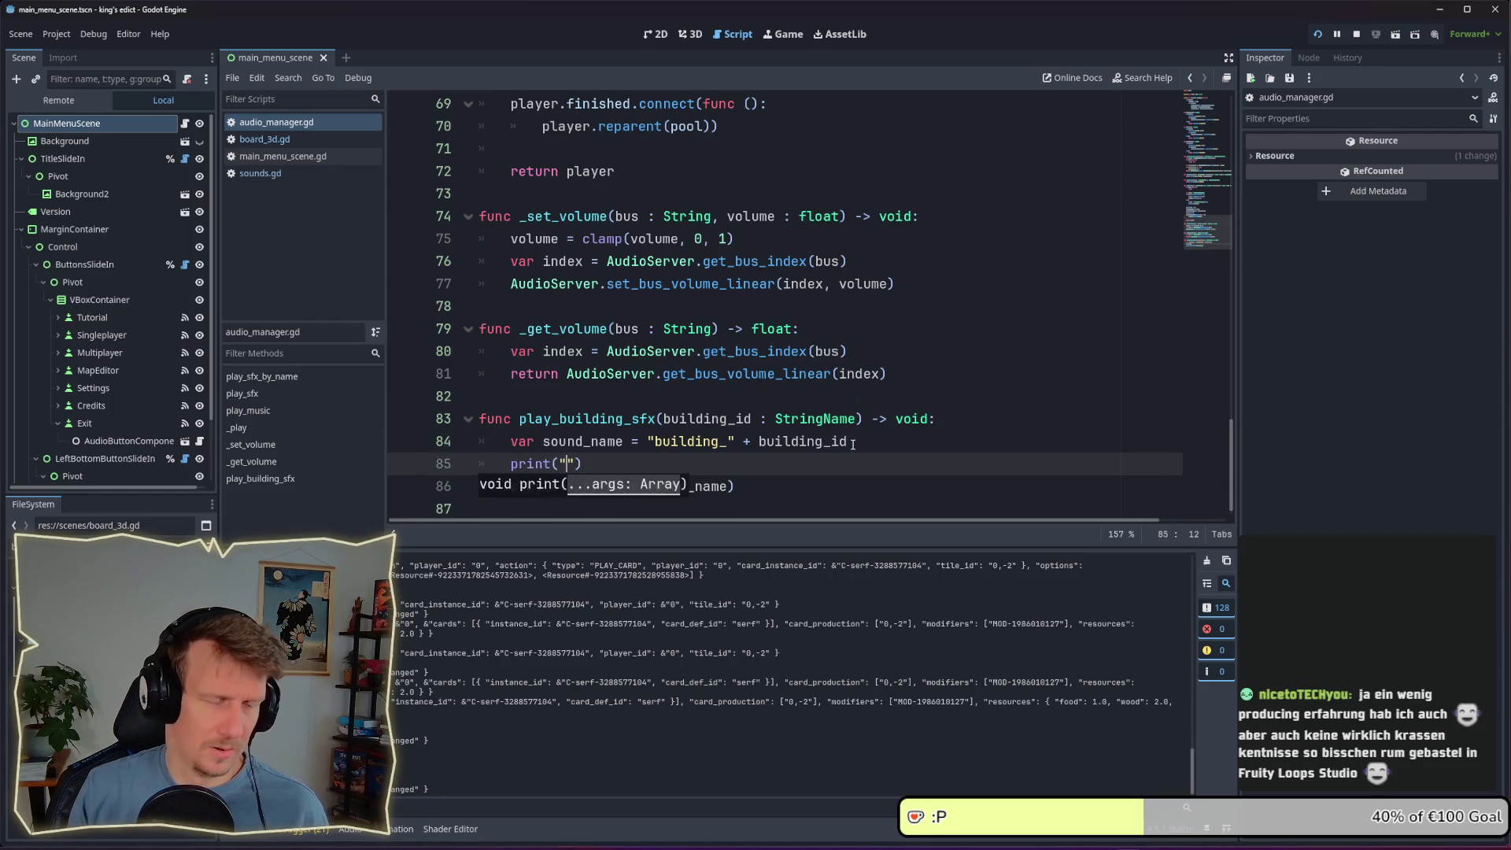
text(ASDFAKLFHJJK)
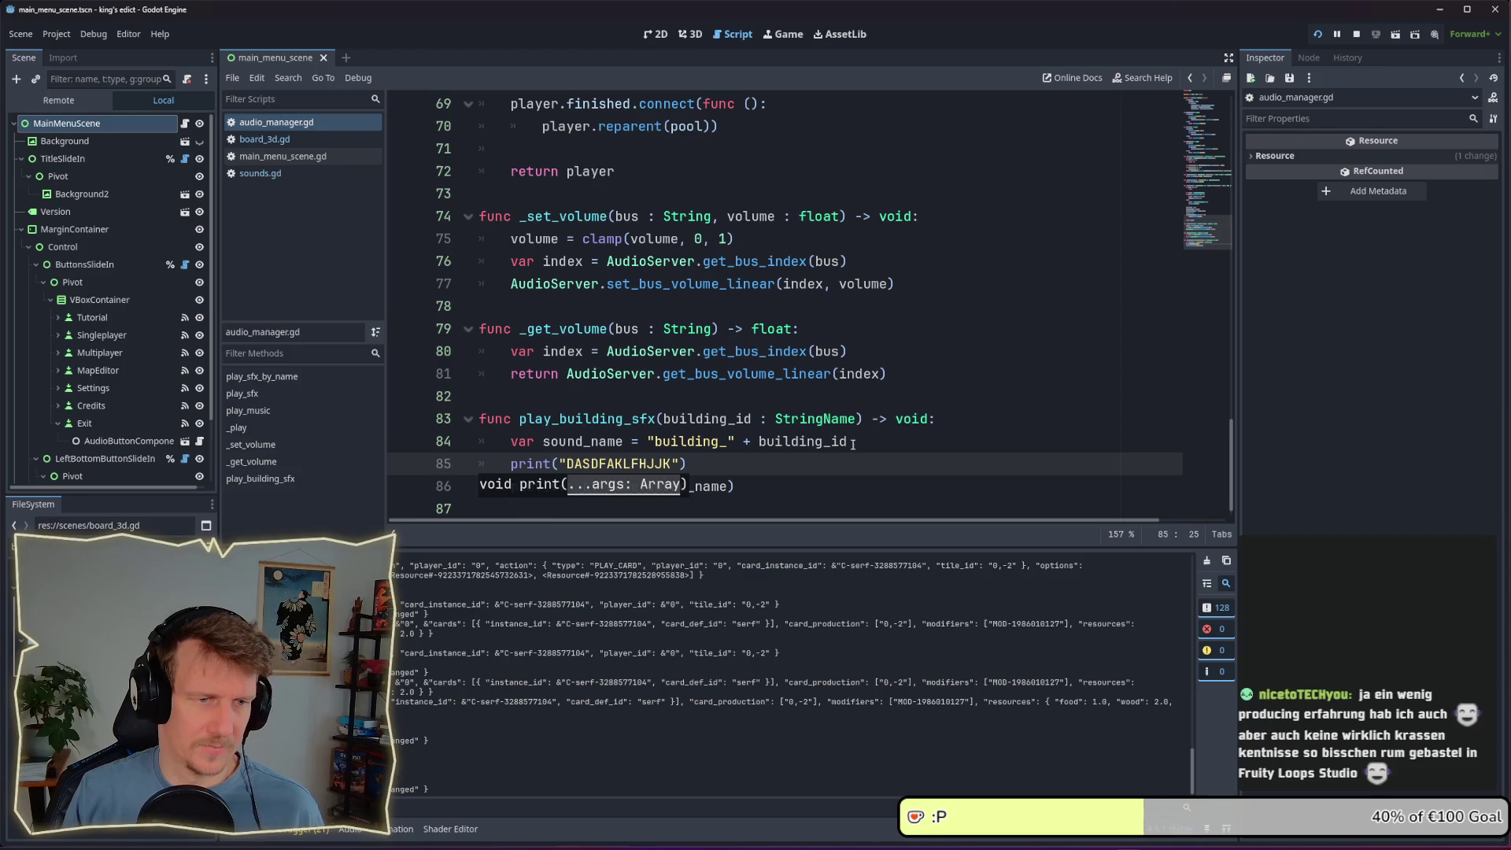
text(:", s)
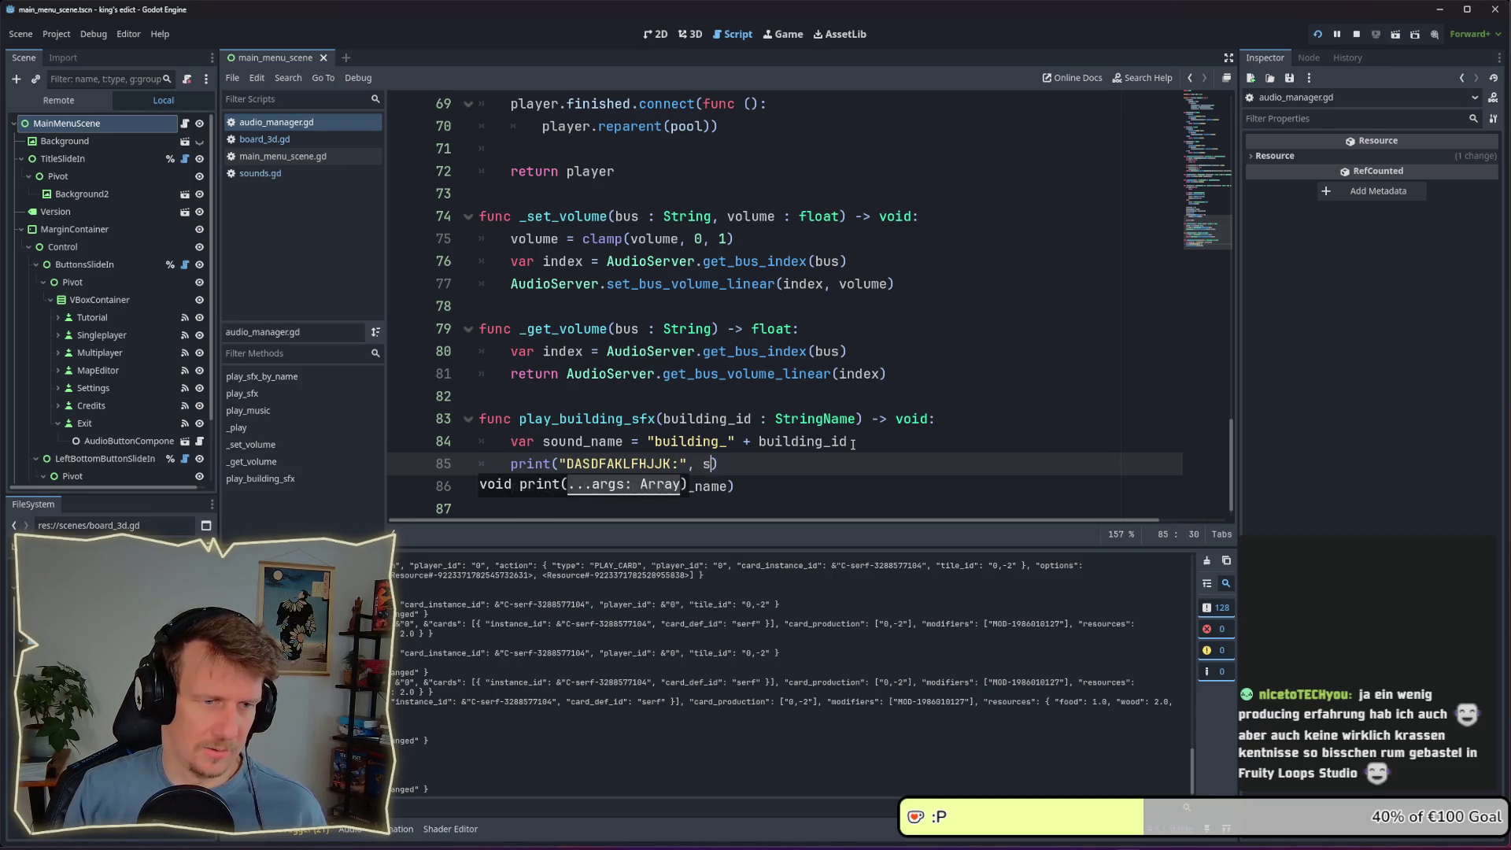
text(ound)
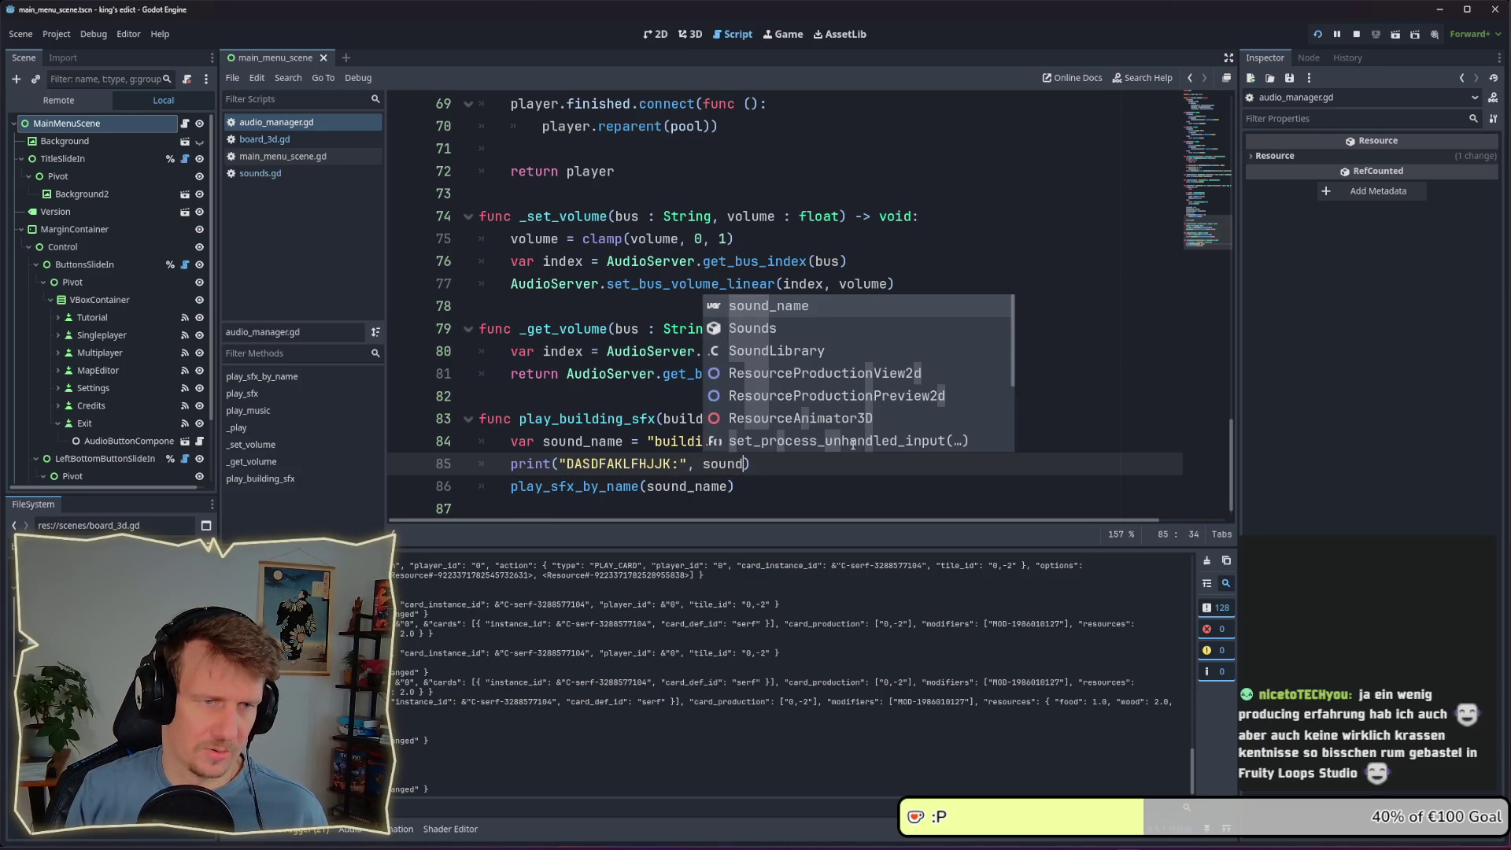
key(Return)
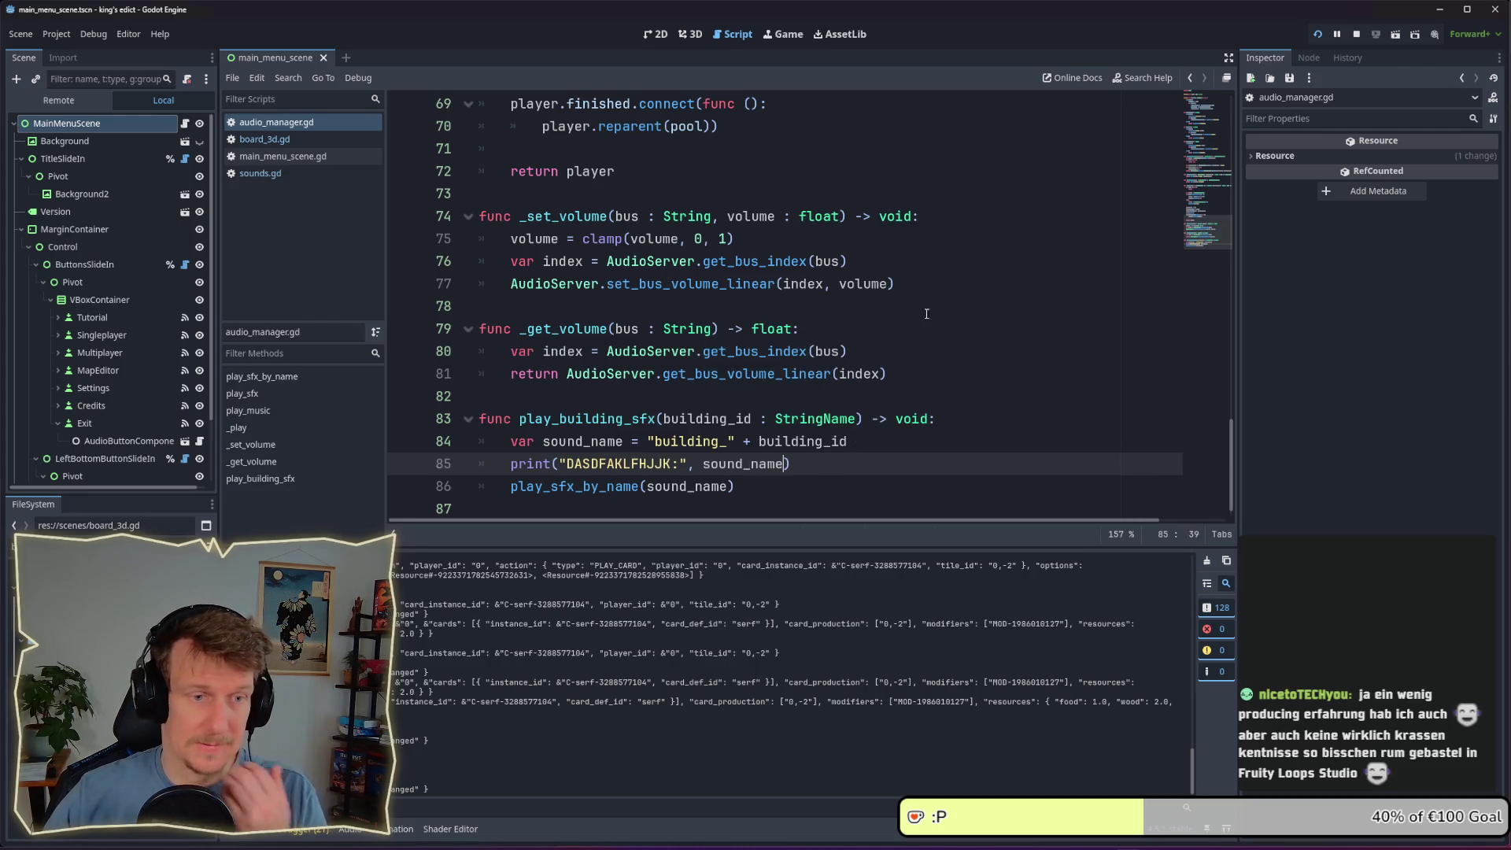
Test the print by dropping a card onto the board in the running game
key(alt+Tab)
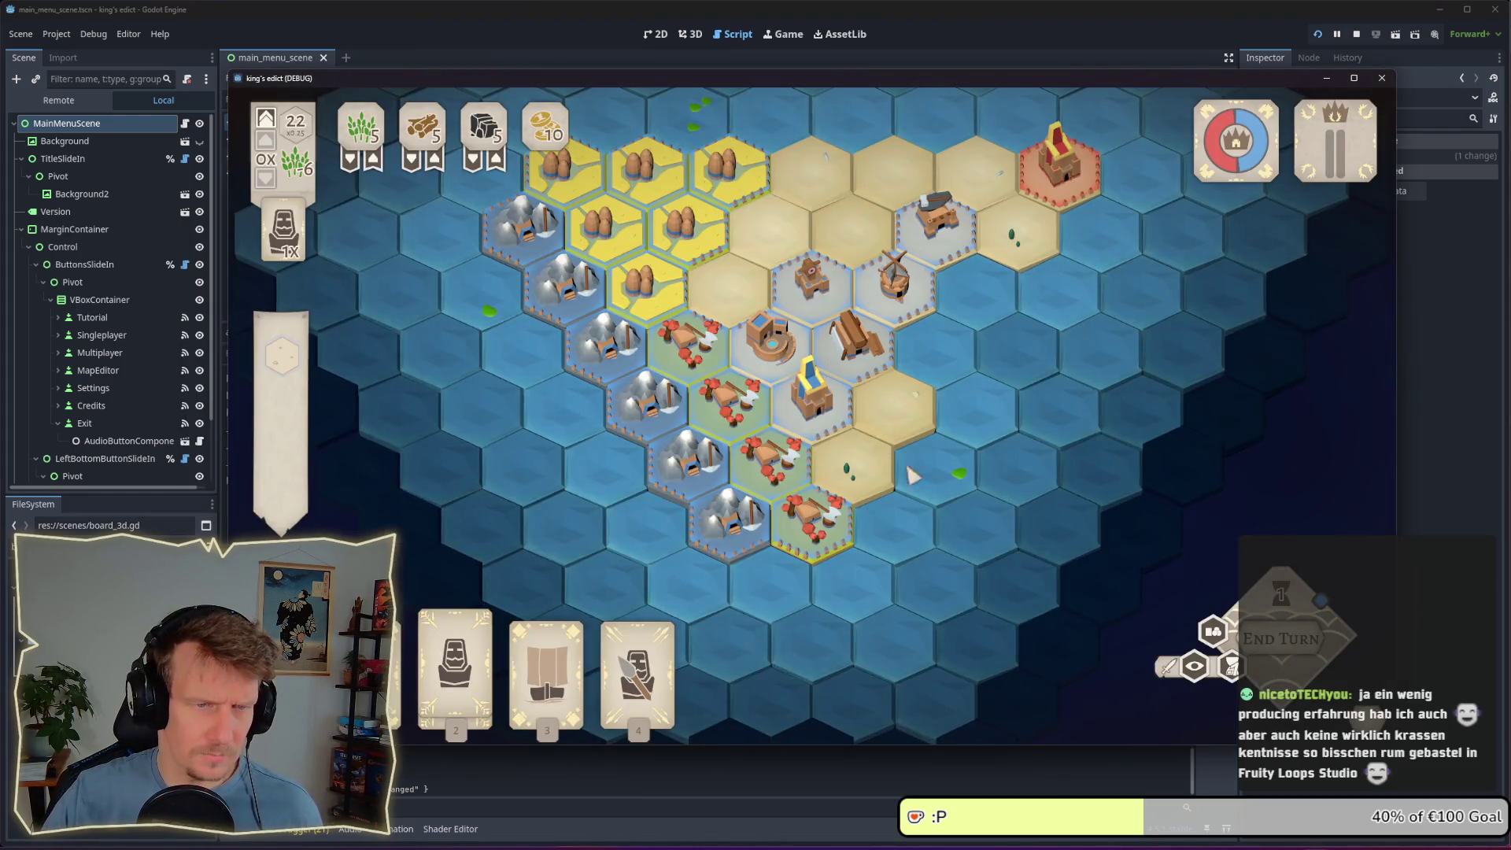
drag(456, 661, 807, 240)
key(alt+Tab)
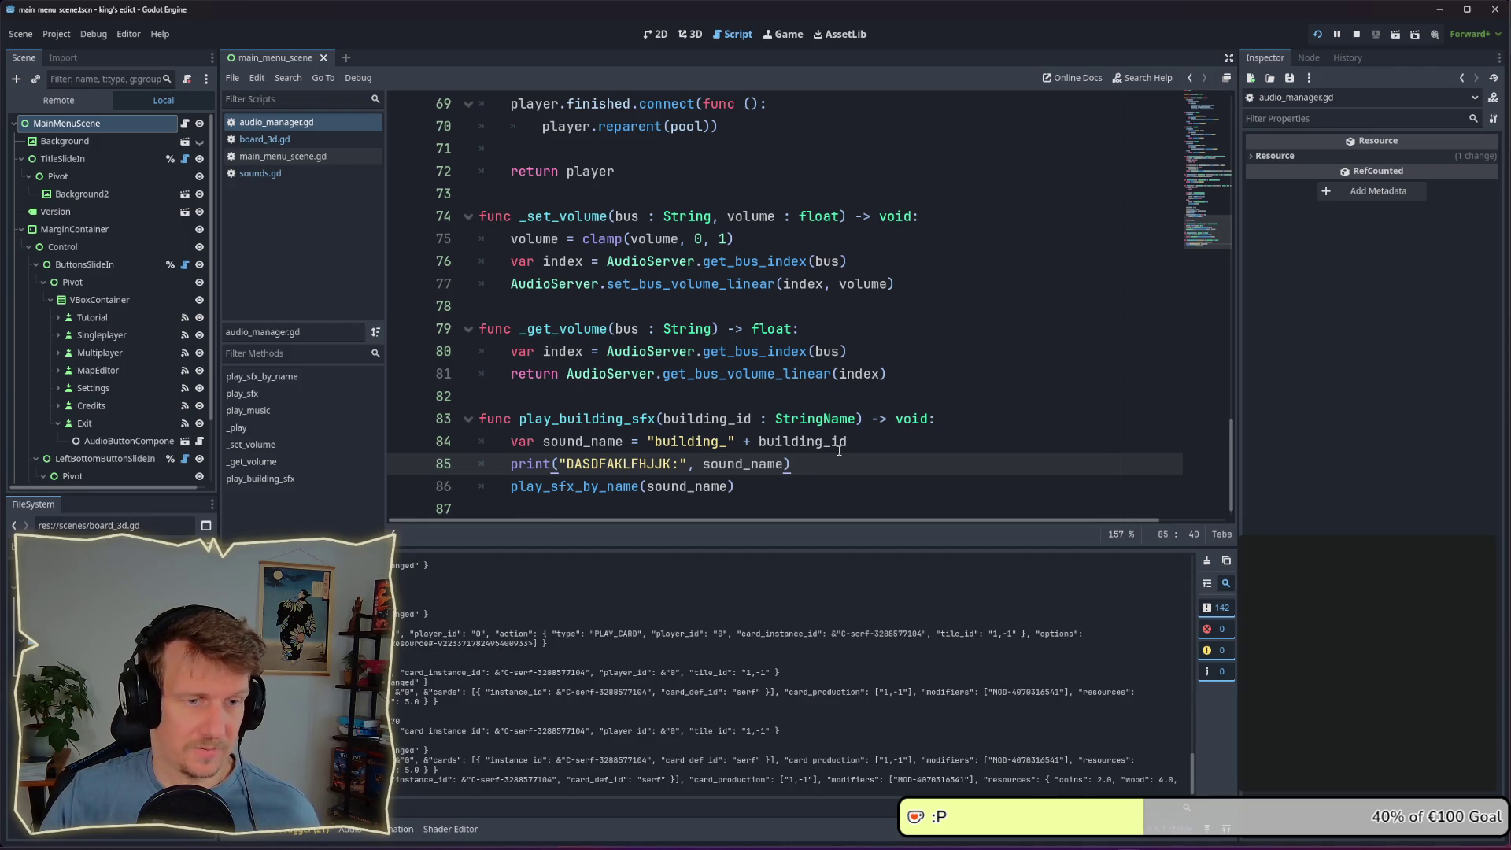
Delete the debug print line from play_building_sfx
drag(795, 464, 478, 463)
key(BackSpace)
key(BackSpace)
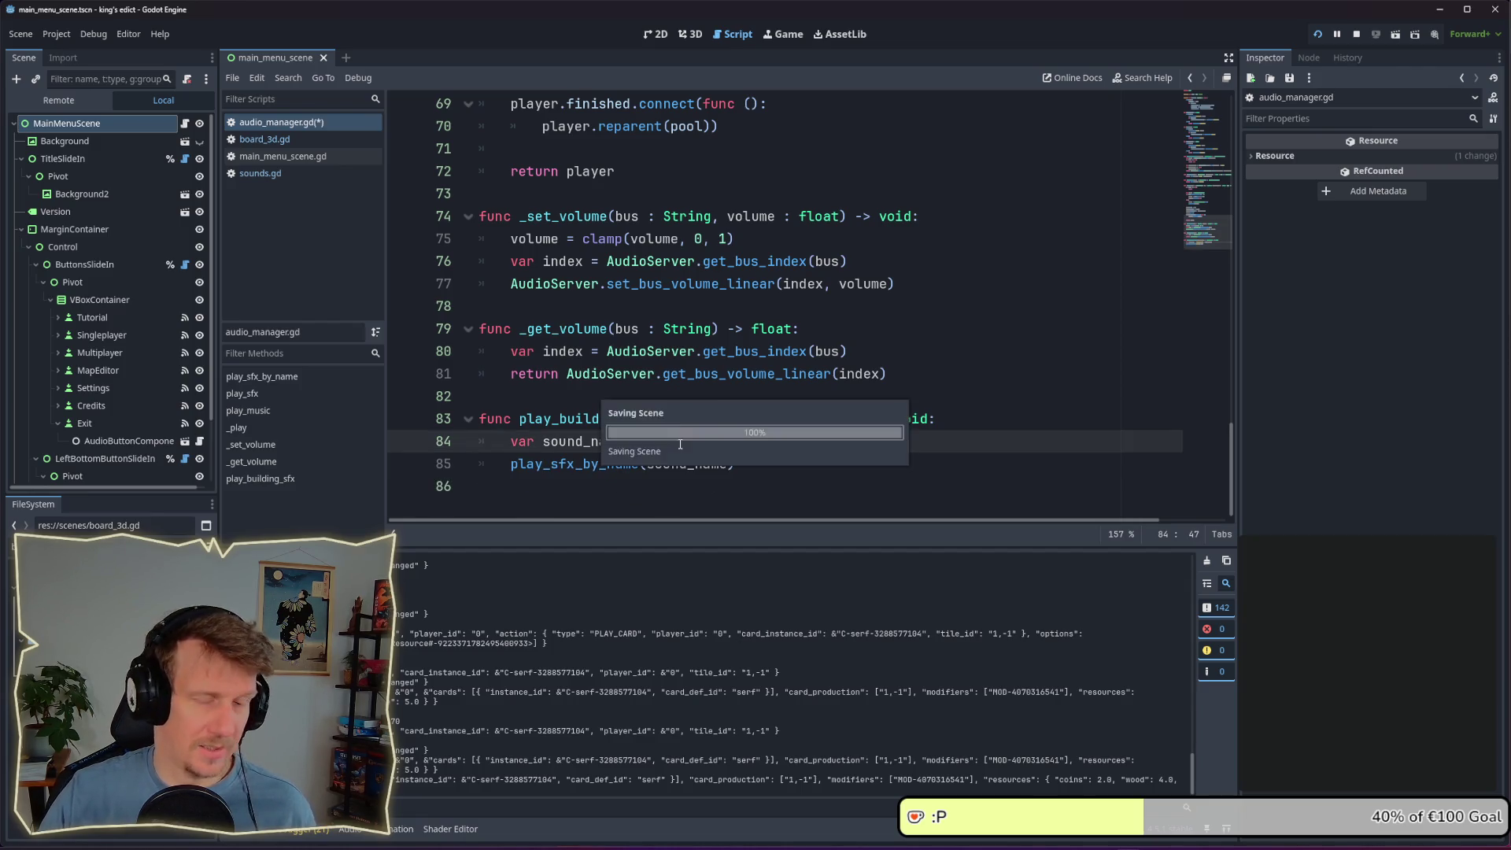
click(682, 328)
Search the project for play_building_sfx and open its call site in board_3d.gd
double_click(577, 421)
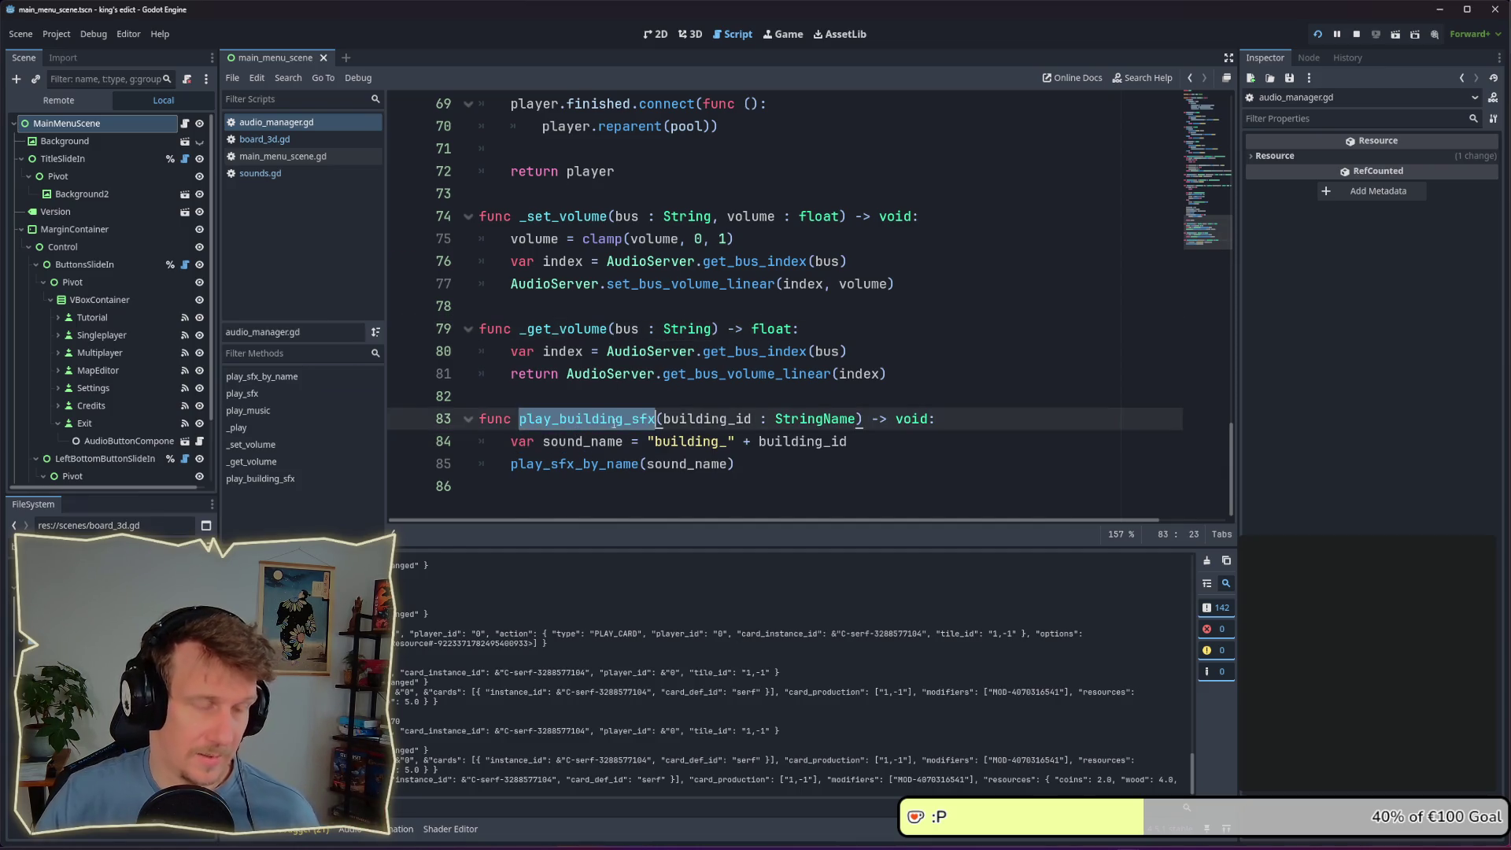
key(ctrl+shift+f)
key(Return)
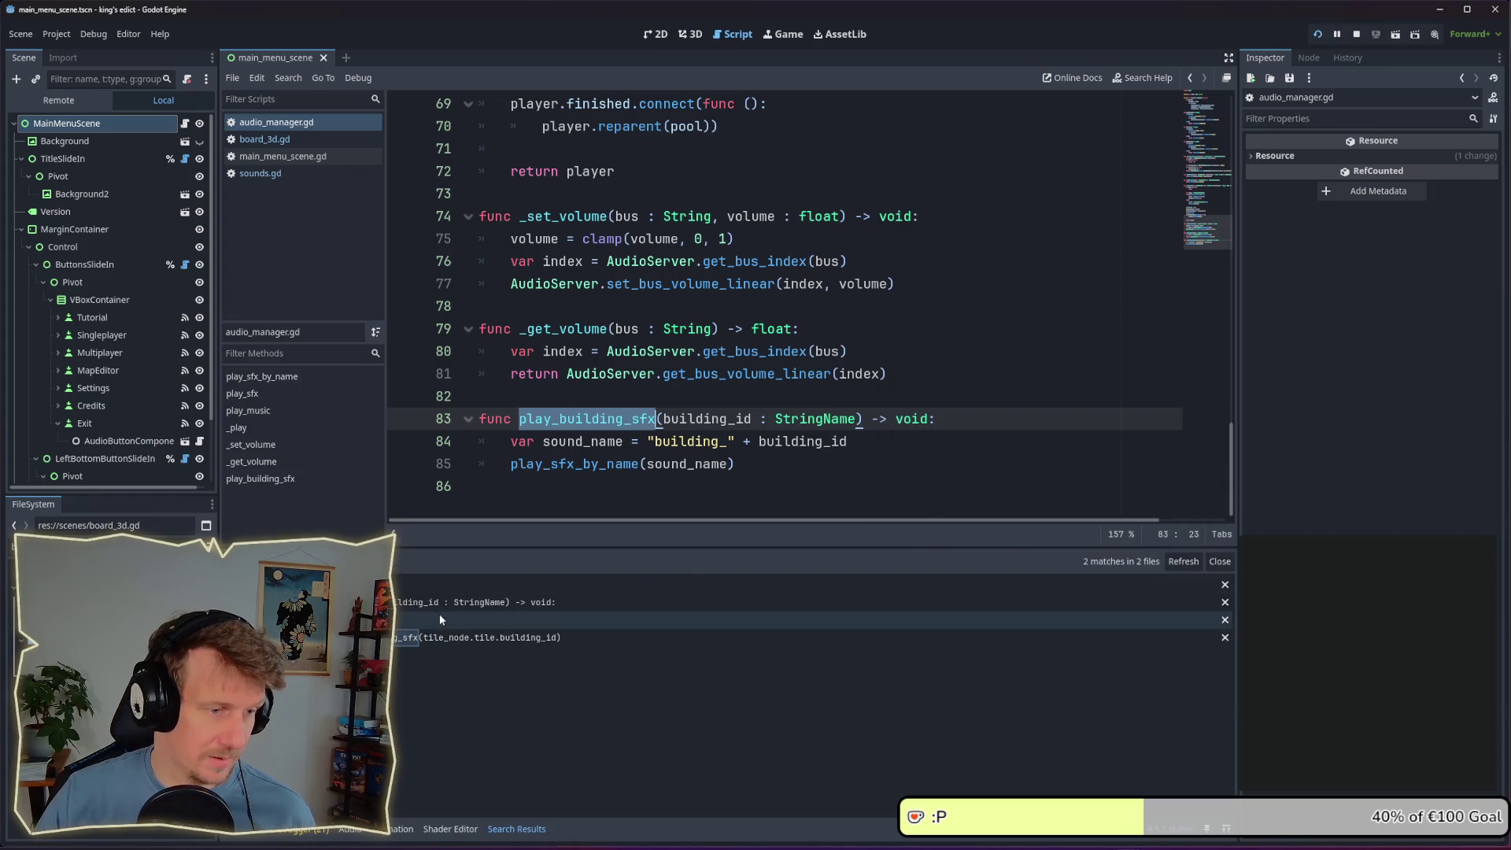
click(439, 638)
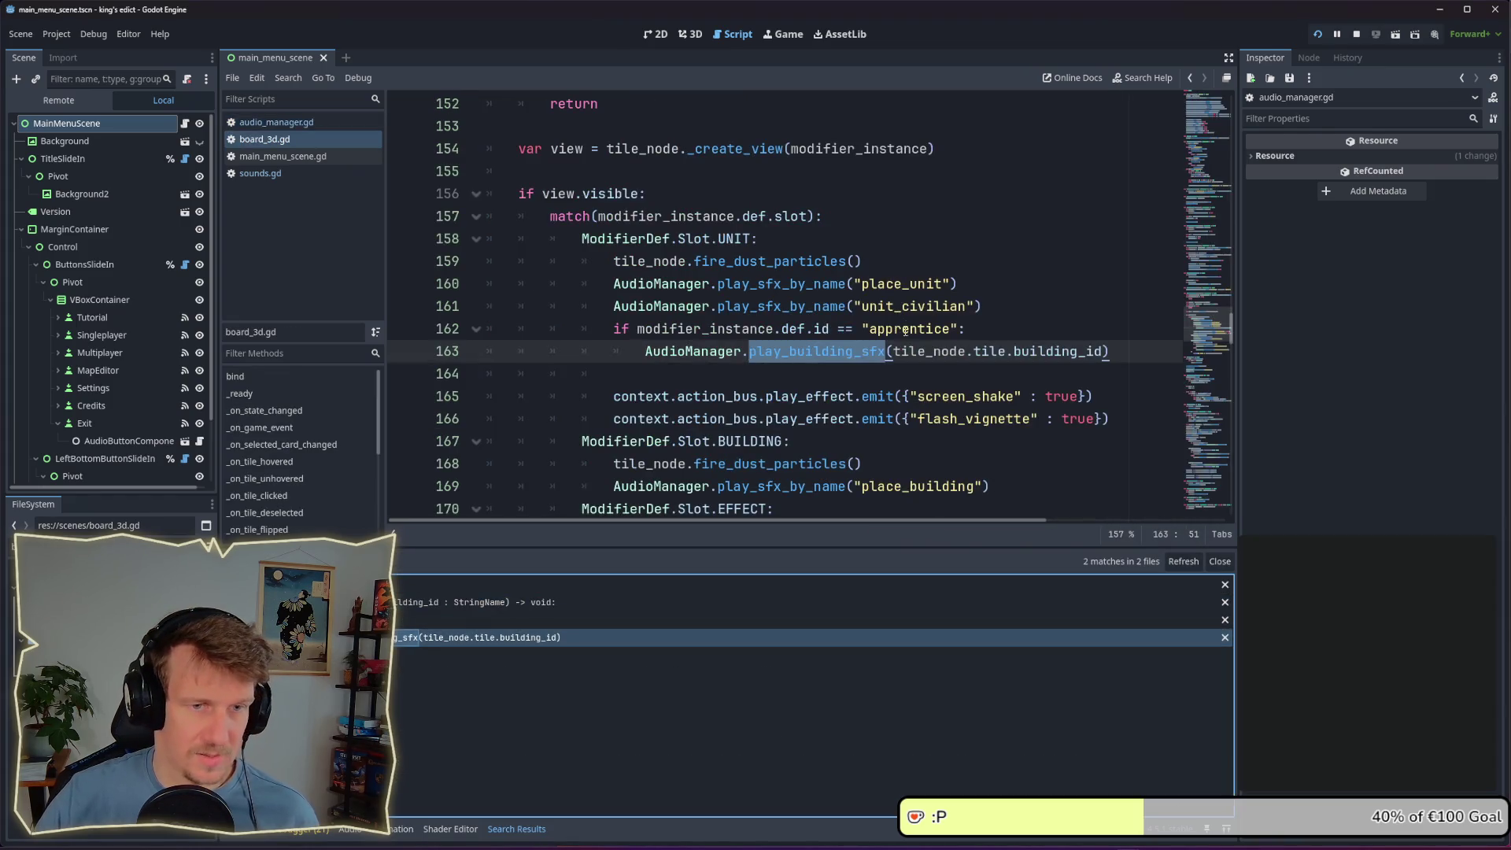
double_click(1060, 352)
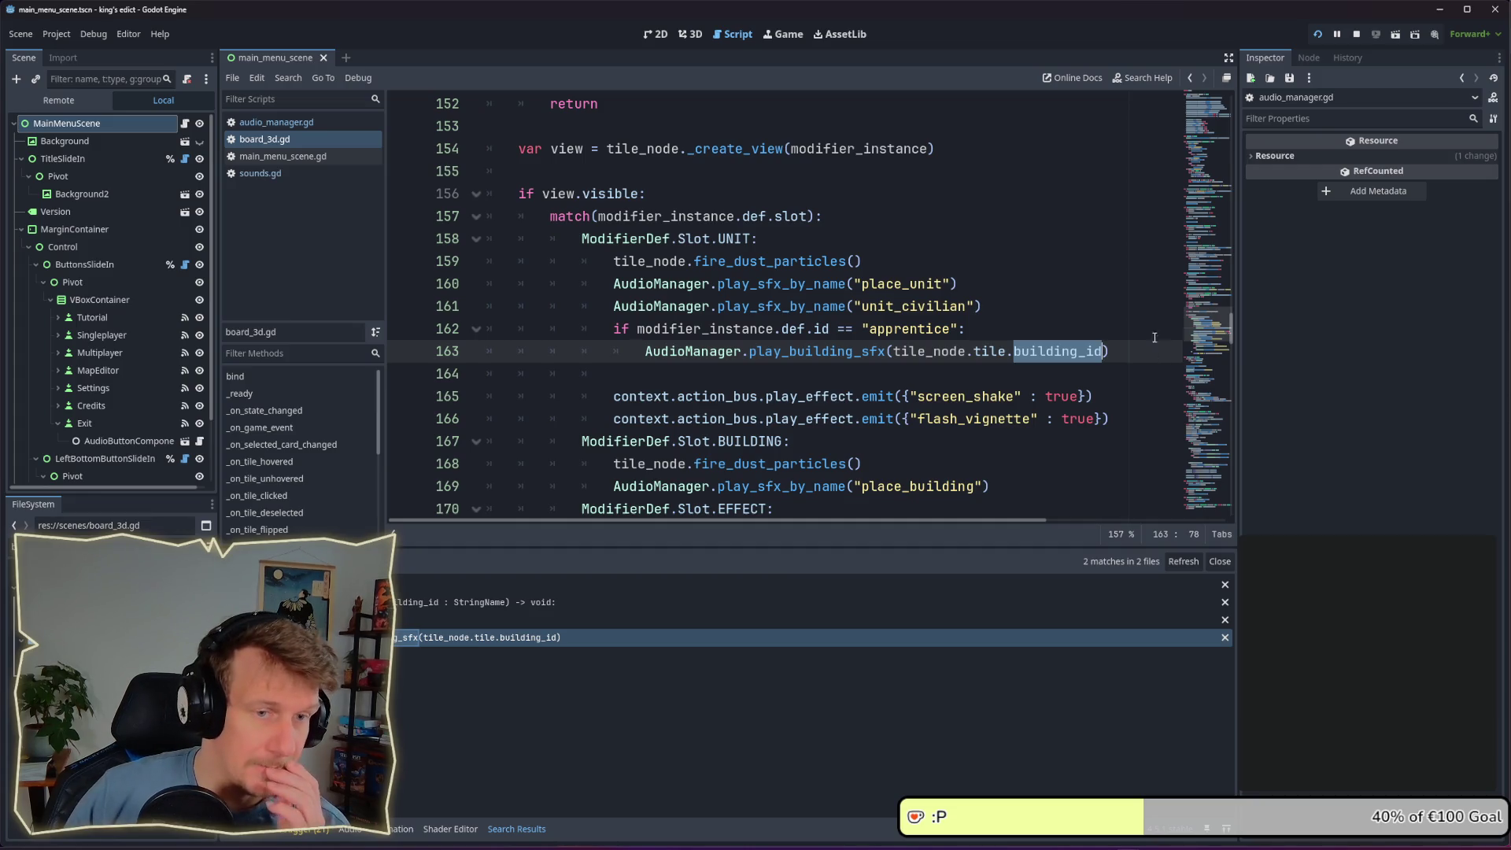
scroll(1037, 521, right, 3)
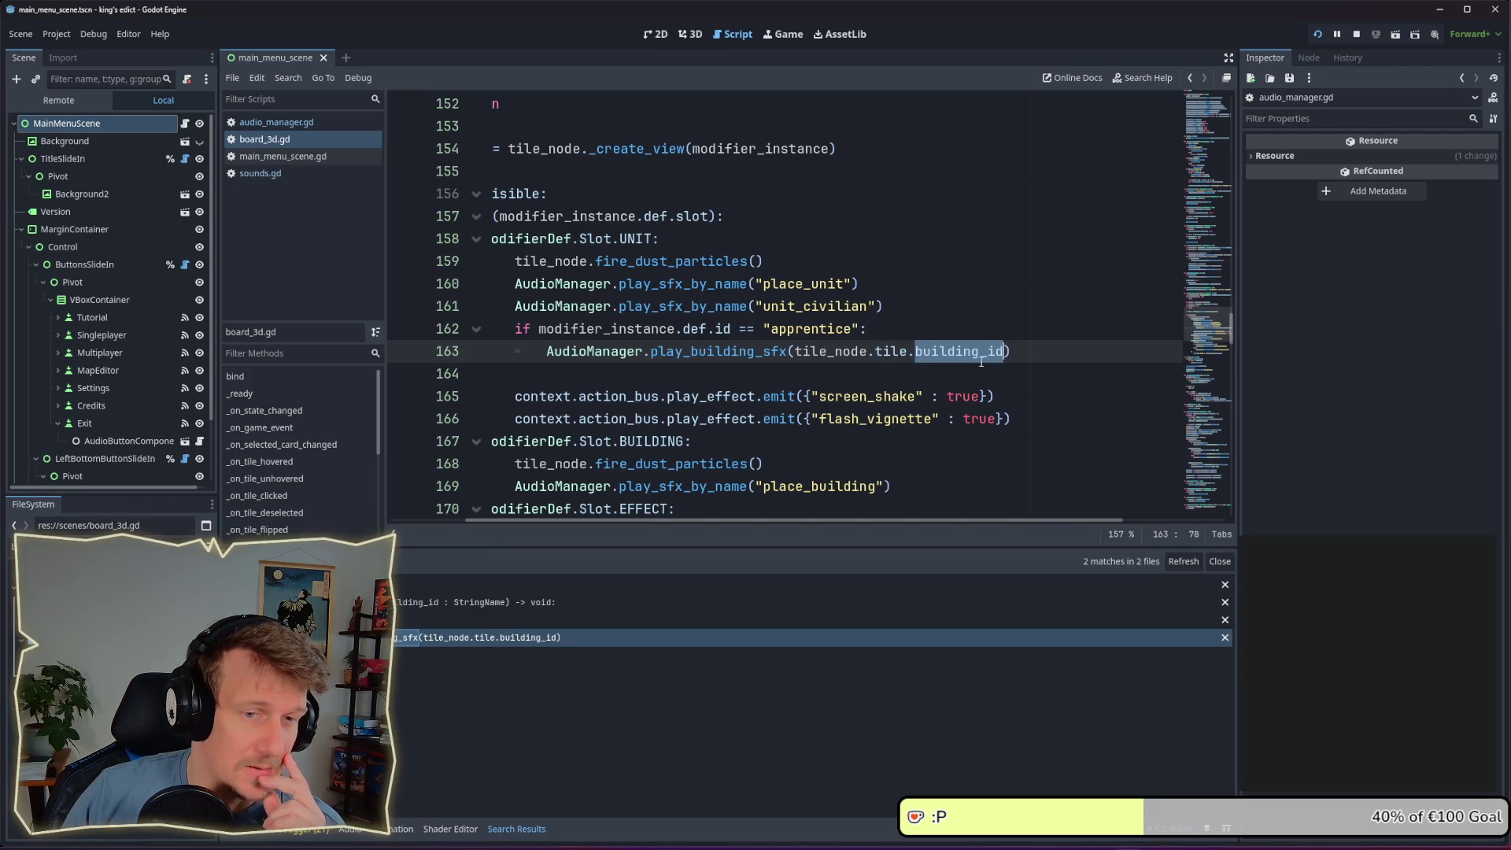
Type 'var def_id = context.modifier_system.get_' on a new line under the apprentice check
click(957, 329)
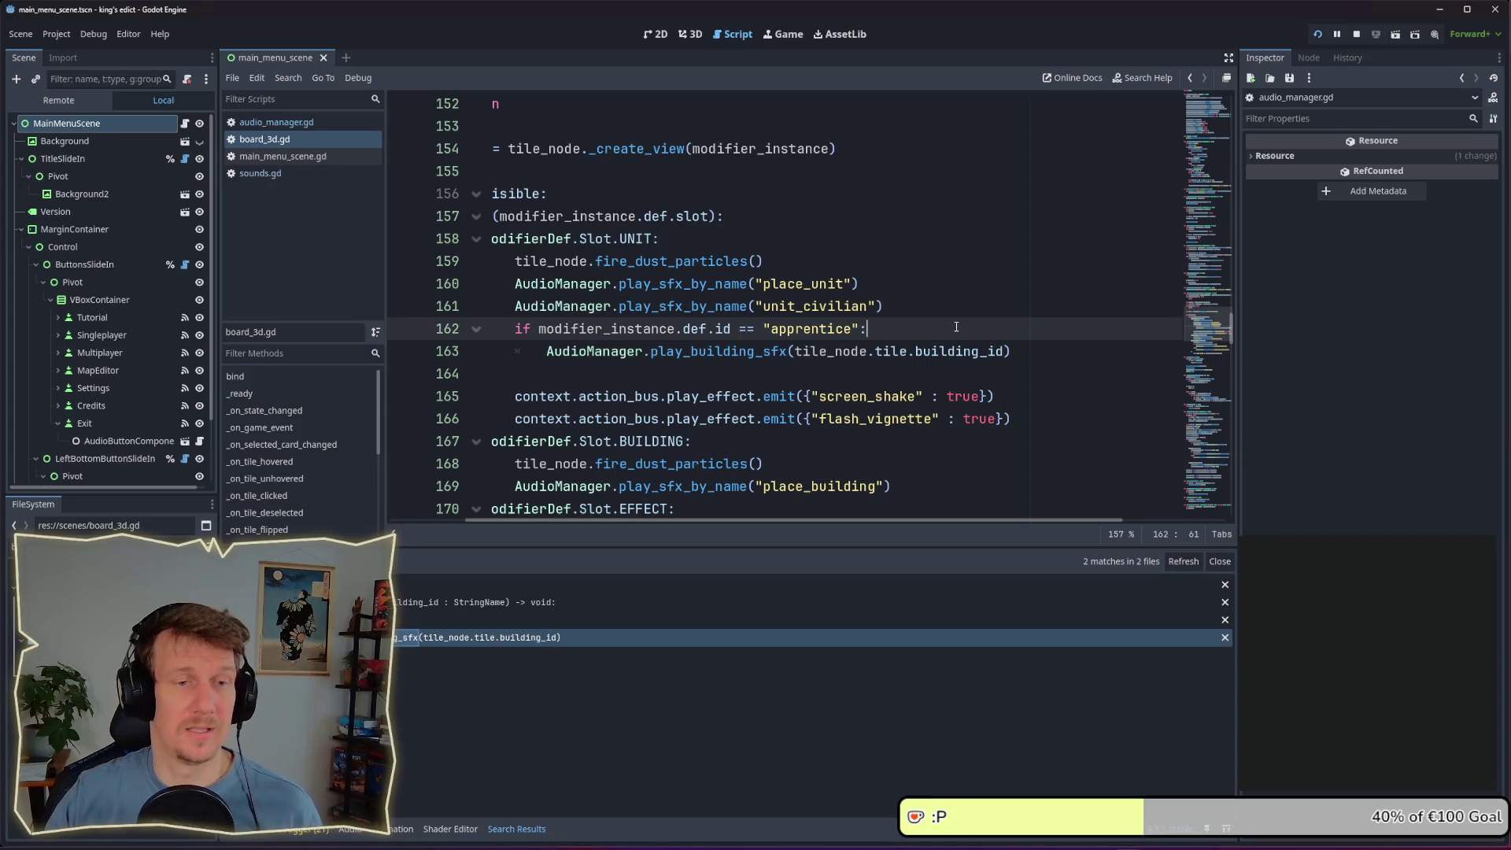
key(Return)
text(r def_id =)
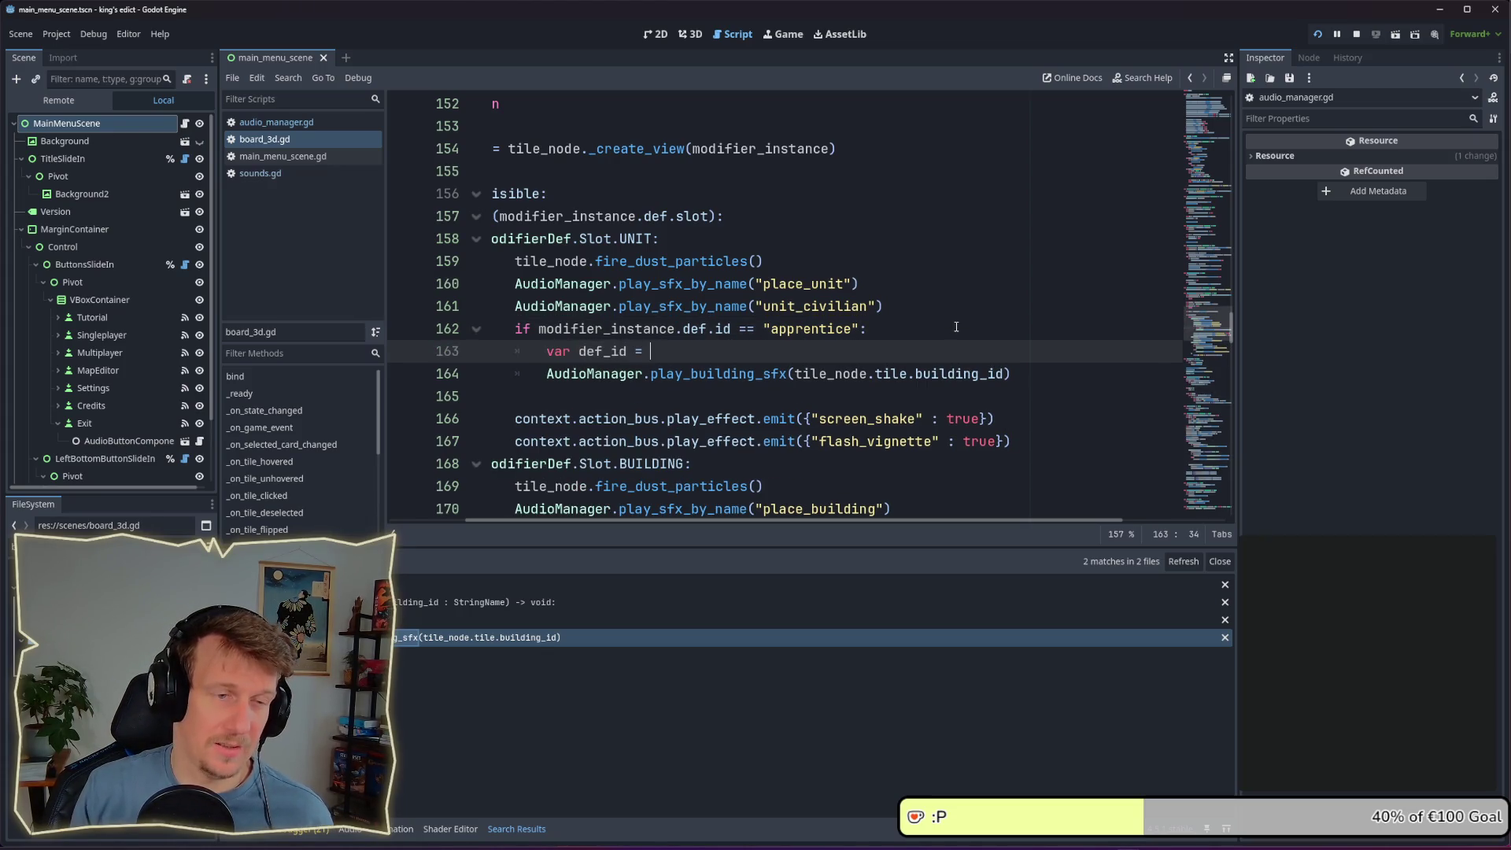
key(ctrl+space)
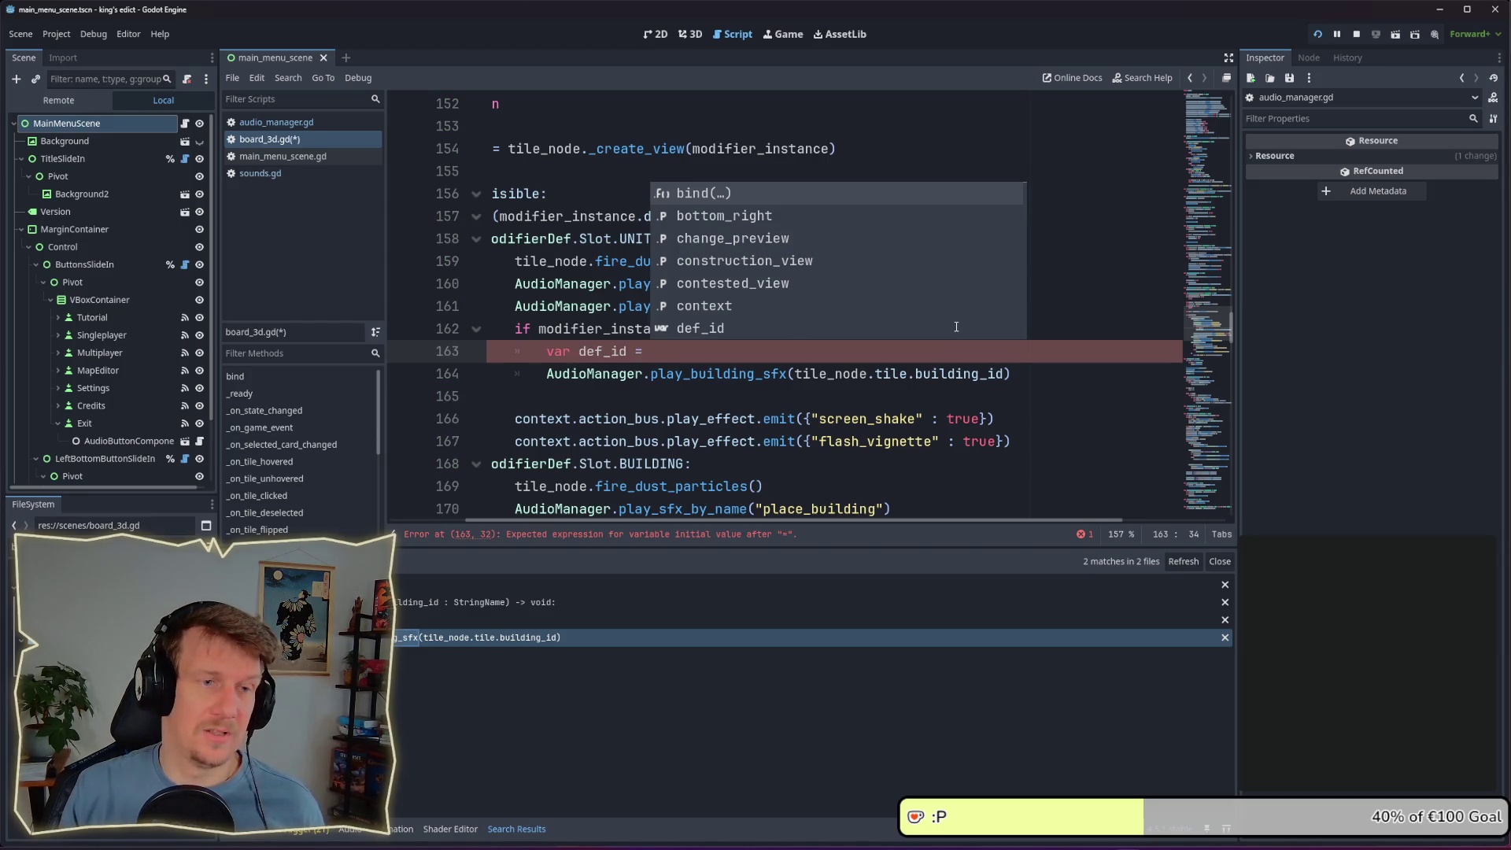
text(context.)
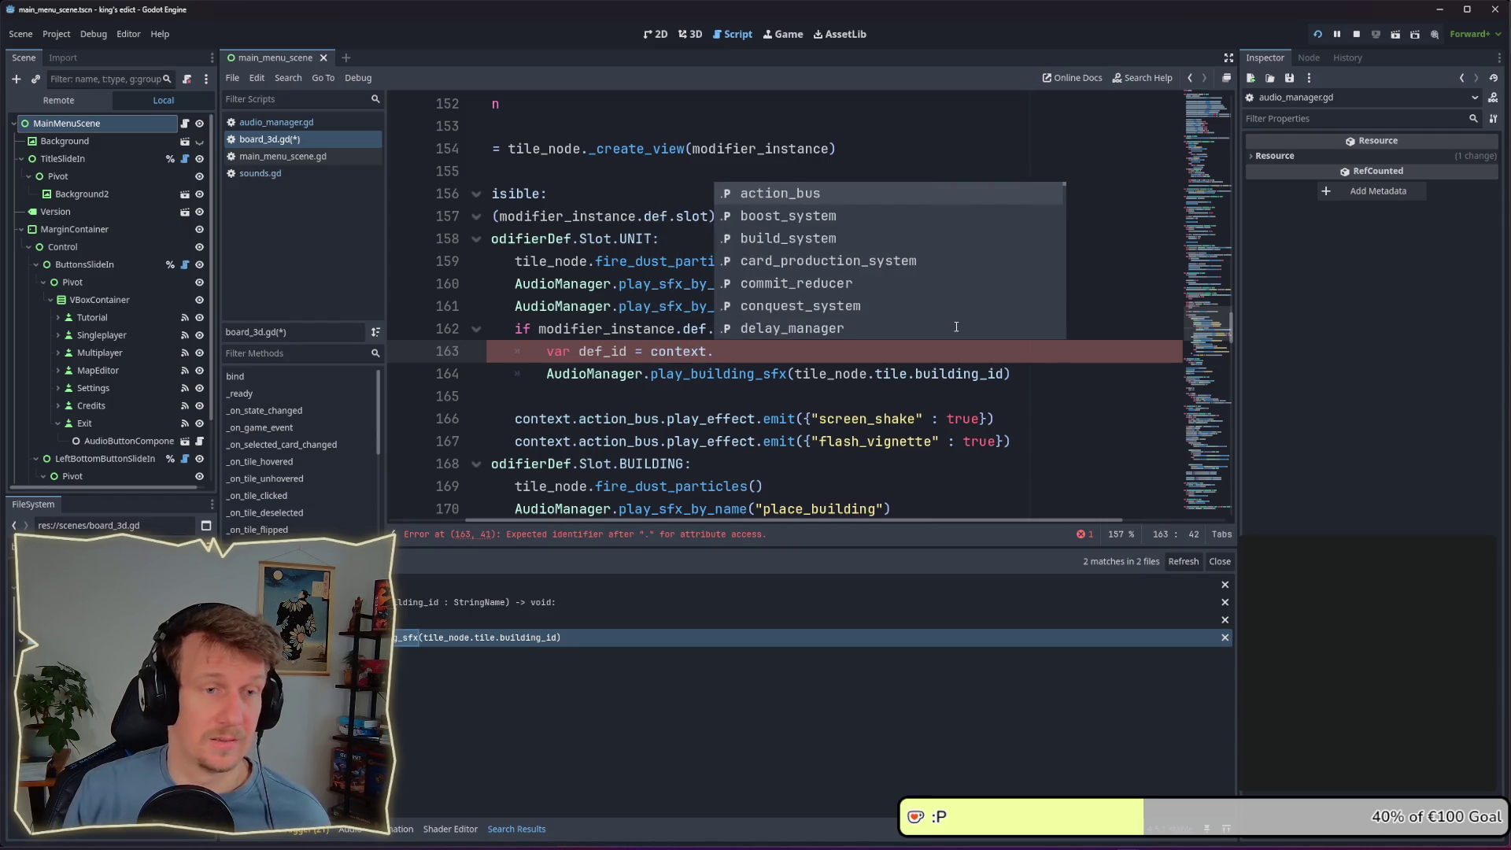
text(mod)
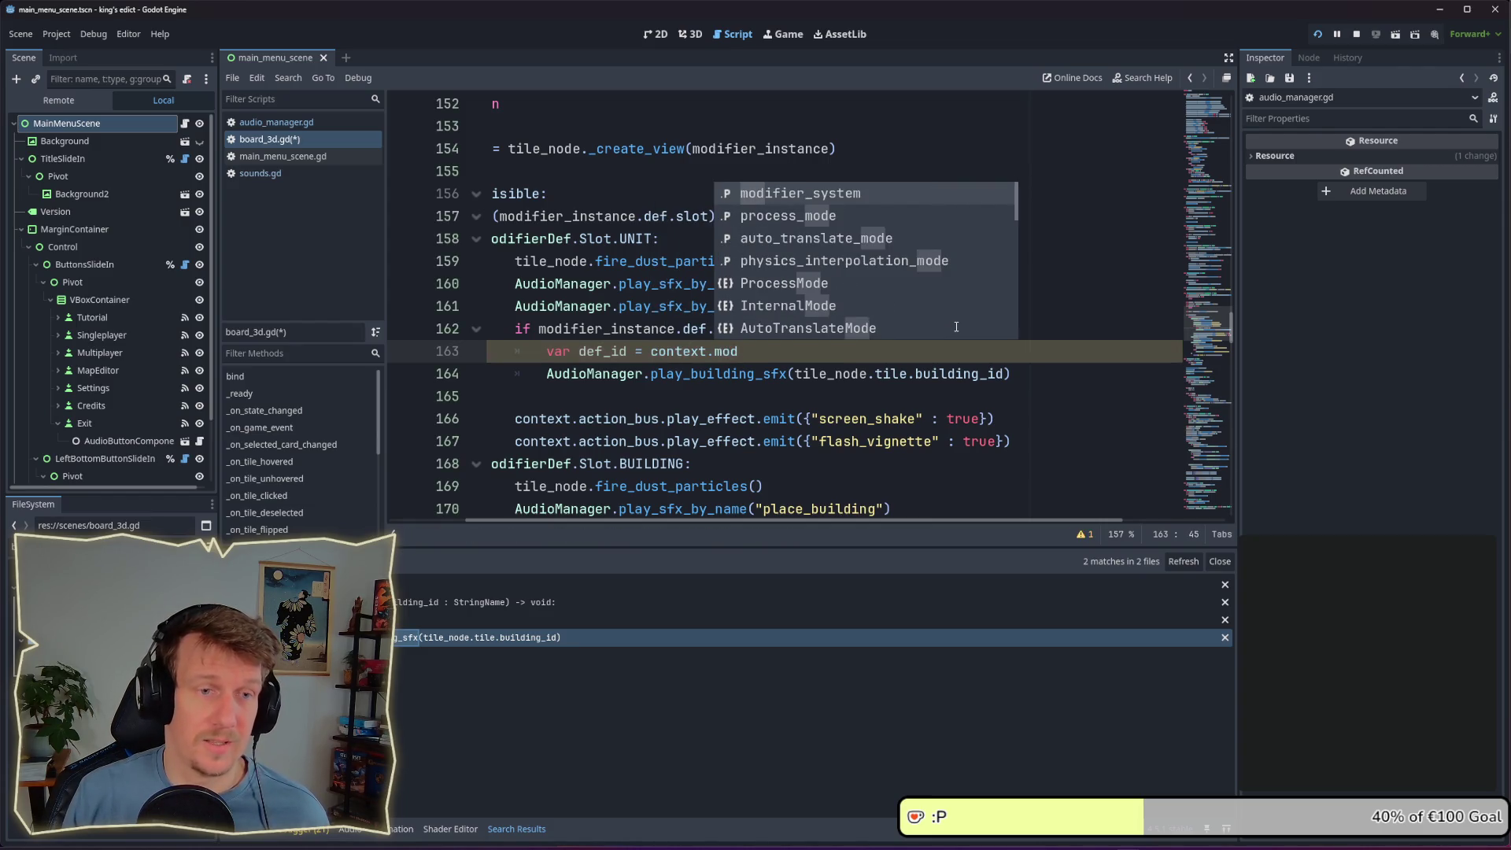
key(Return)
text(.)
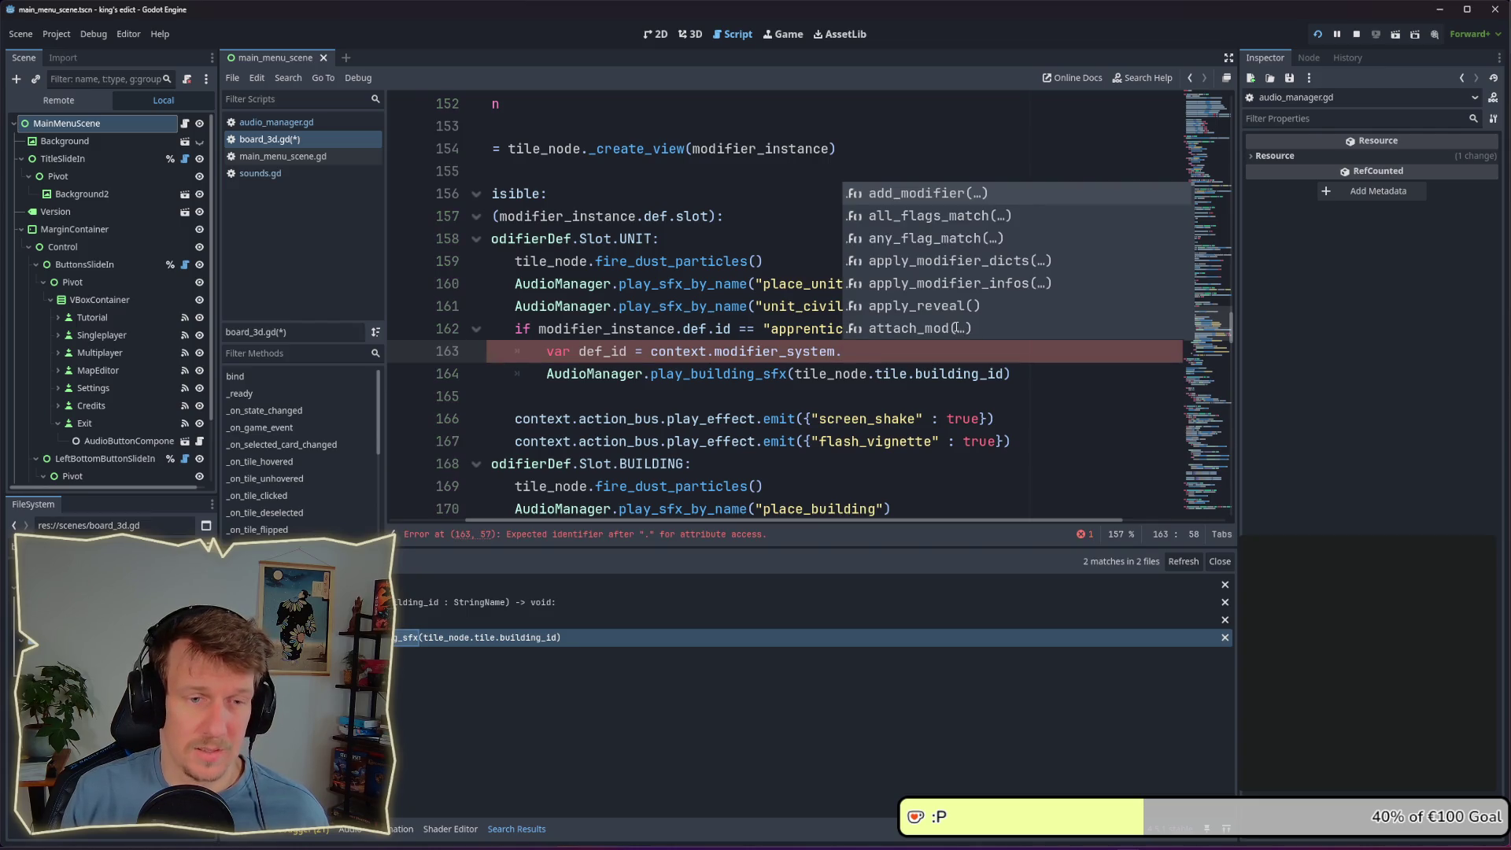
text(get_)
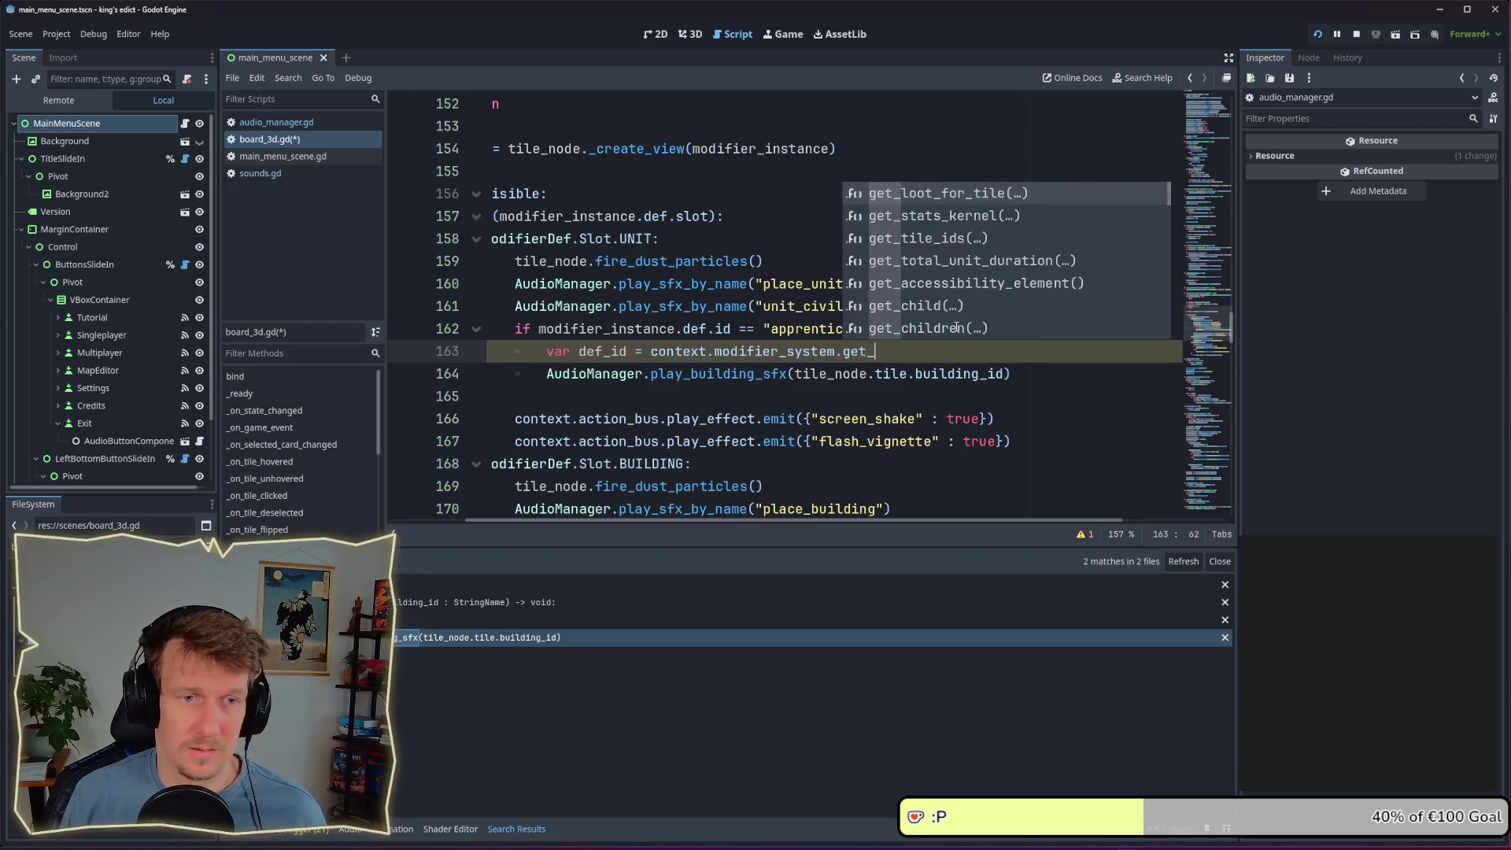
scroll(957, 328, down, 9)
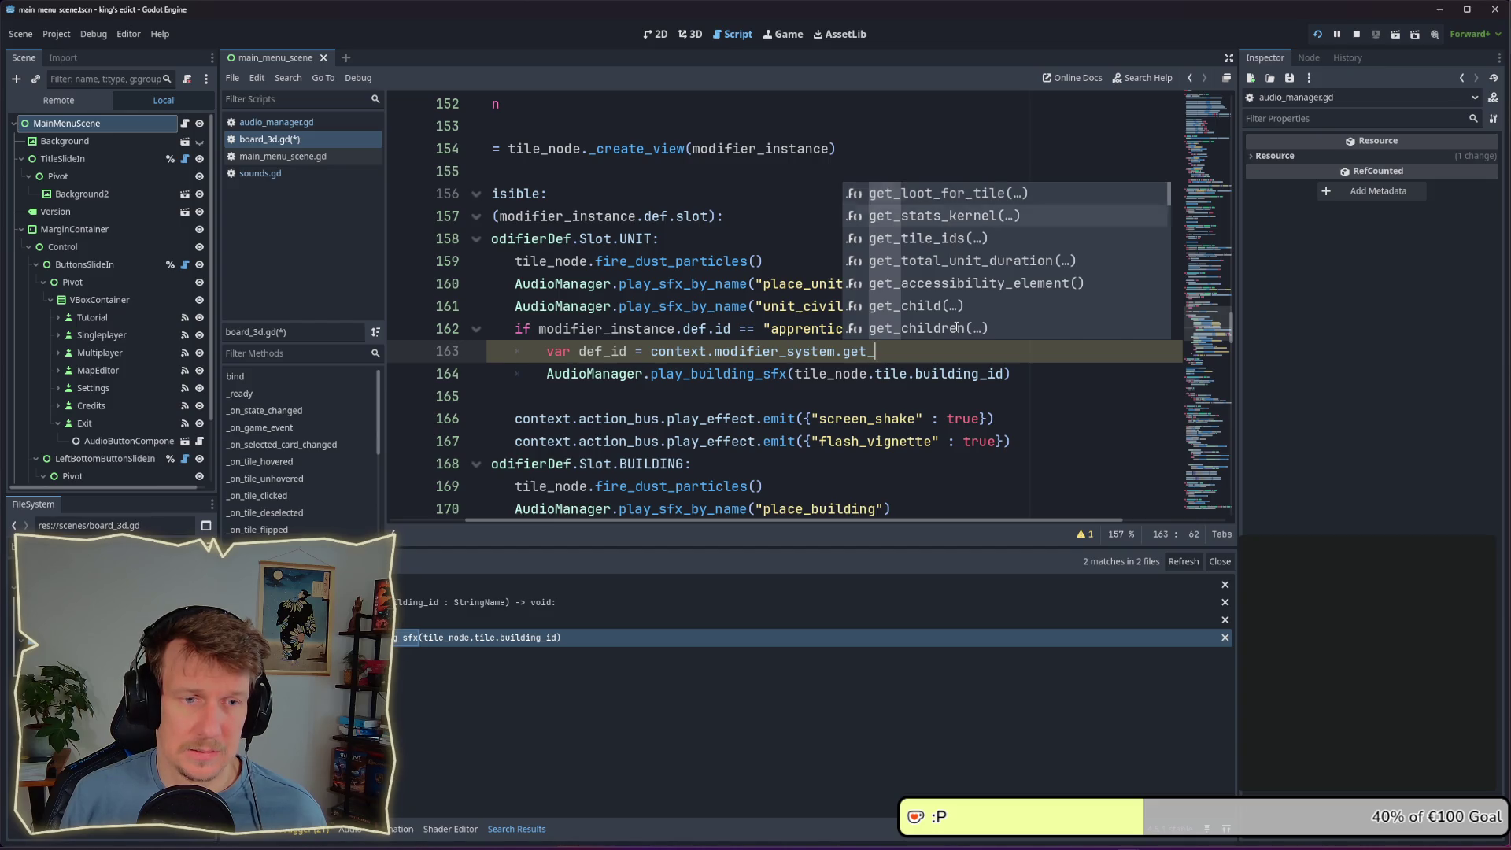
key(Escape)
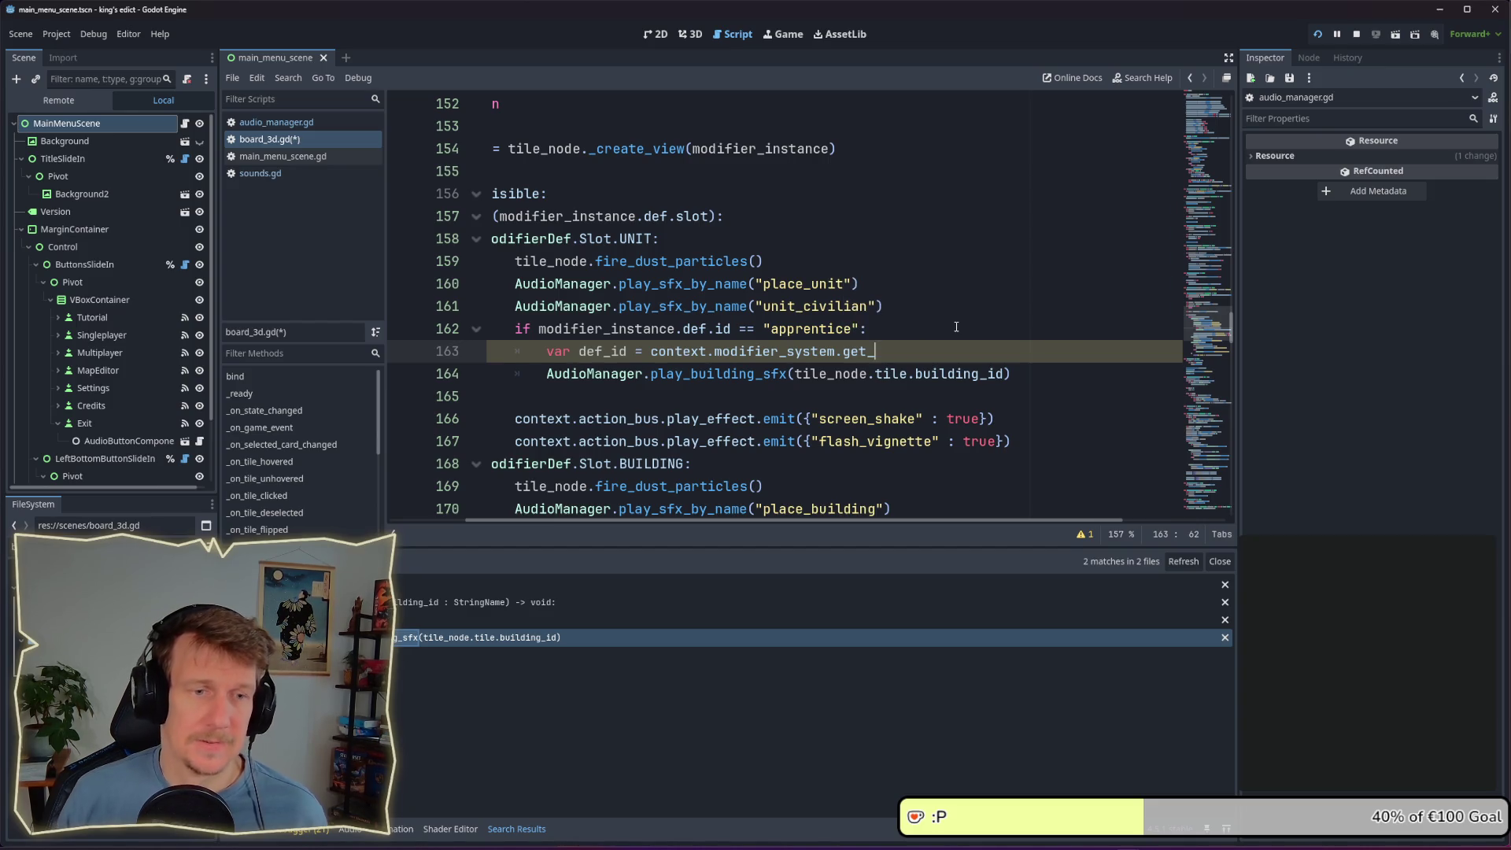
Follow modifier_system into modifier_system.gd and locate mod_def_id_by_instance_id at line 207
ctrl+click(789, 351)
ctrl+click(700, 103)
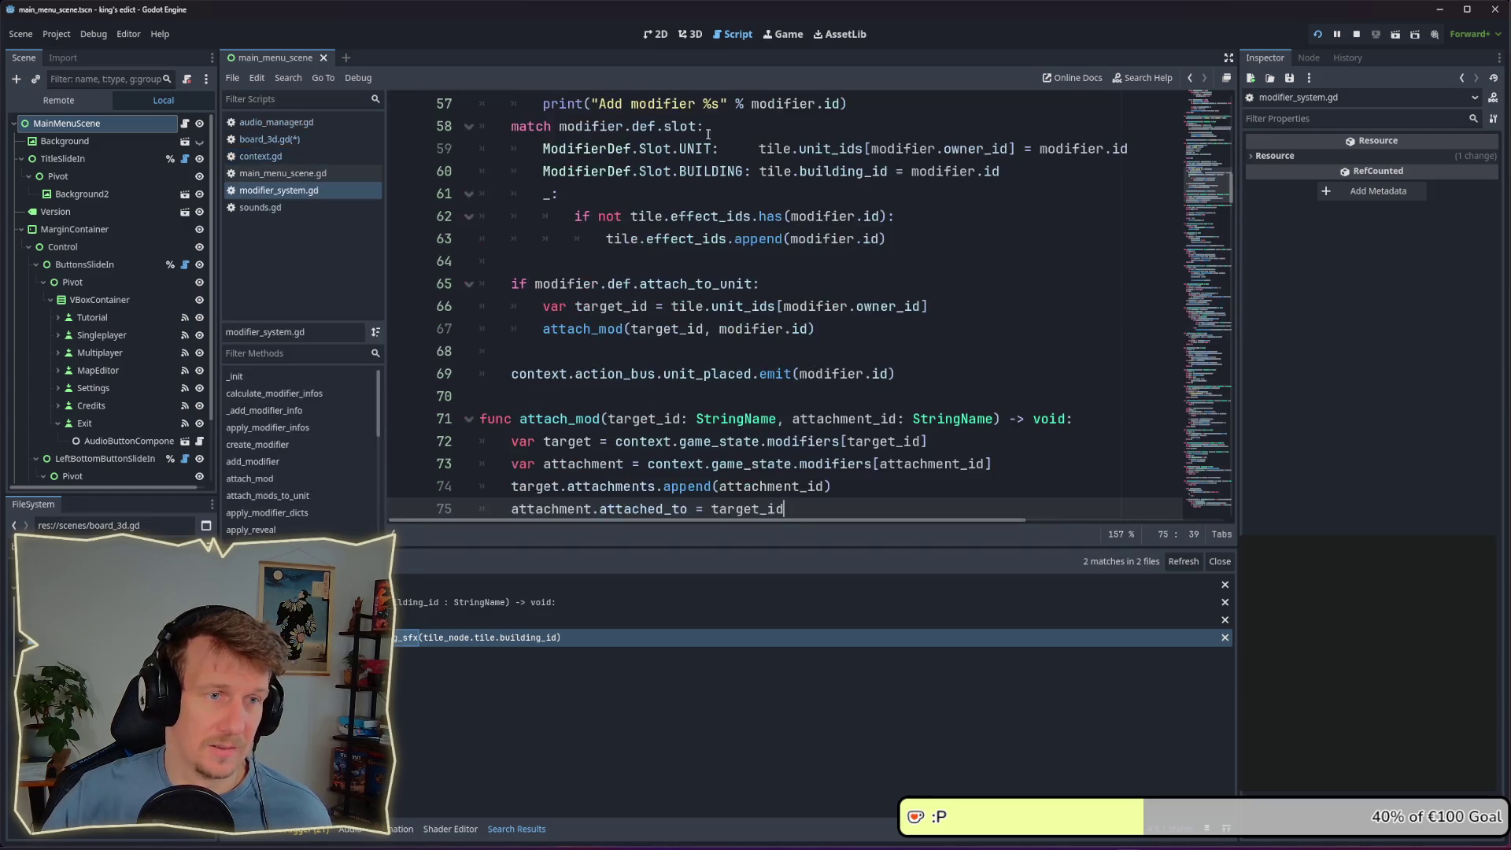
scroll(328, 474, down, 2)
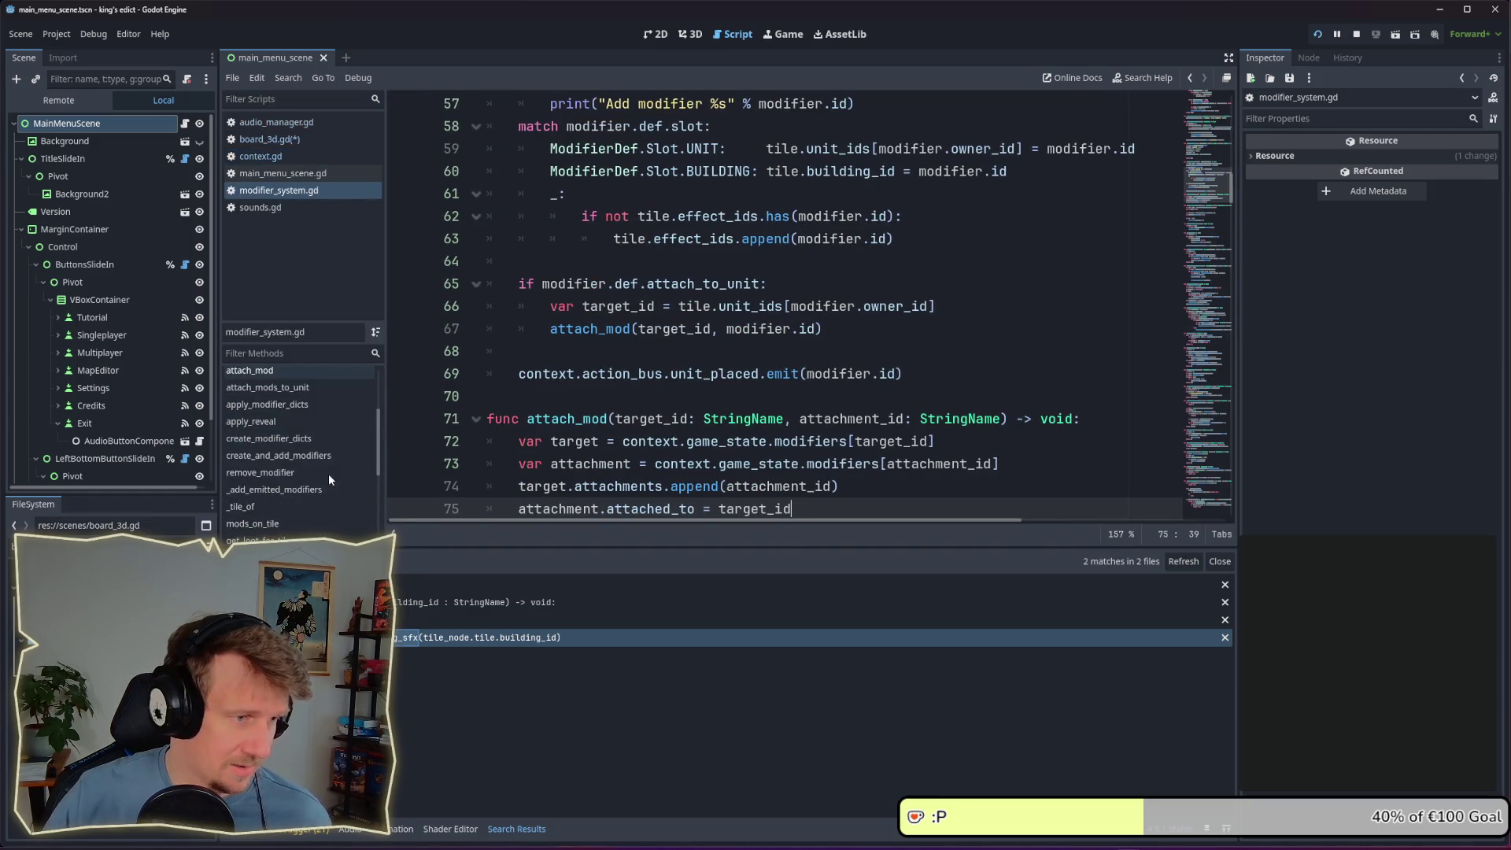
scroll(338, 476, down, 2)
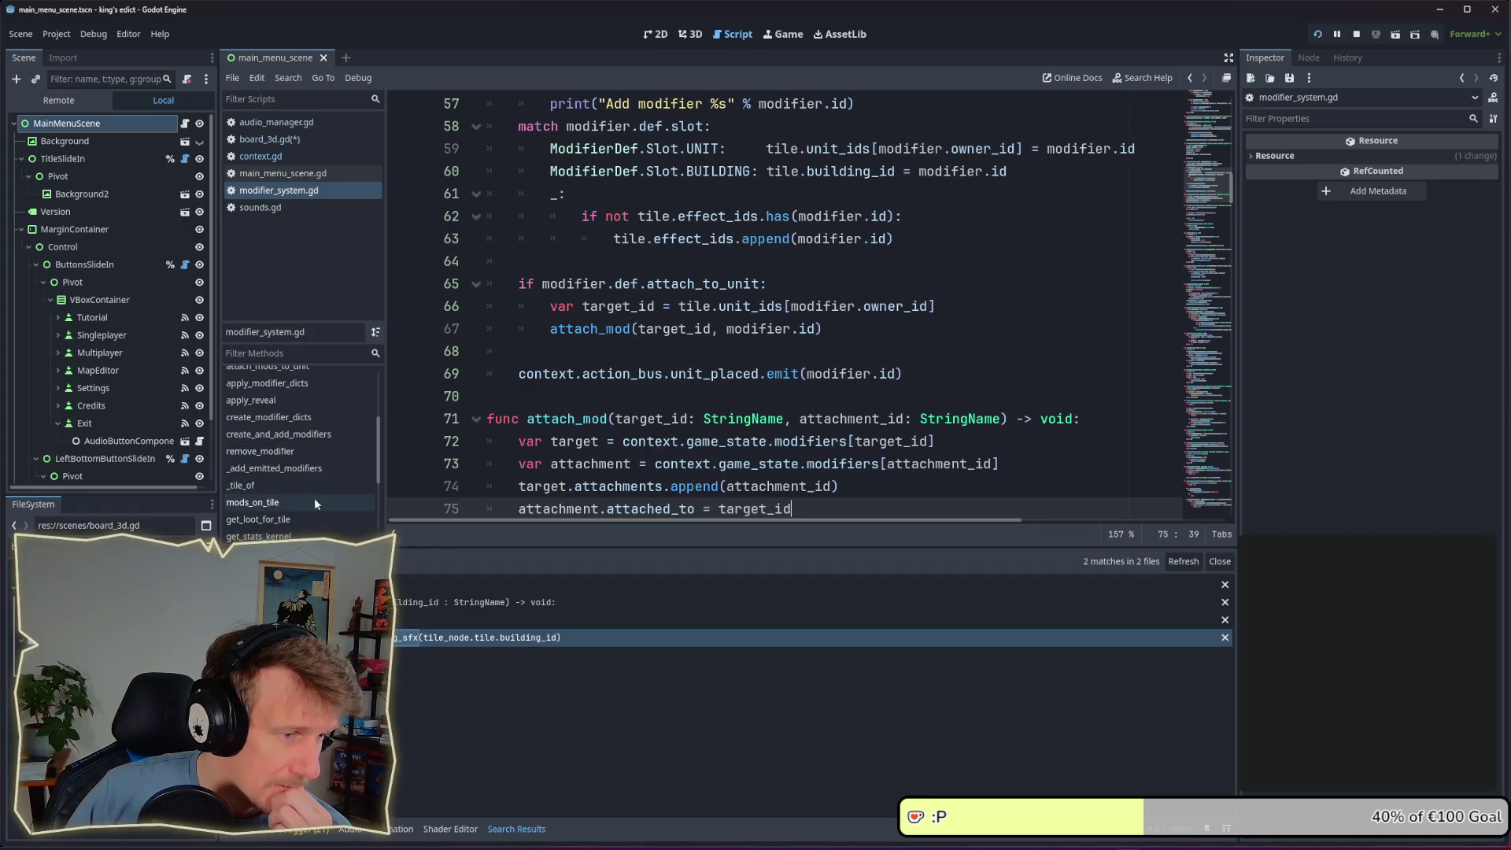
scroll(305, 520, down, 1)
scroll(306, 525, down, 1)
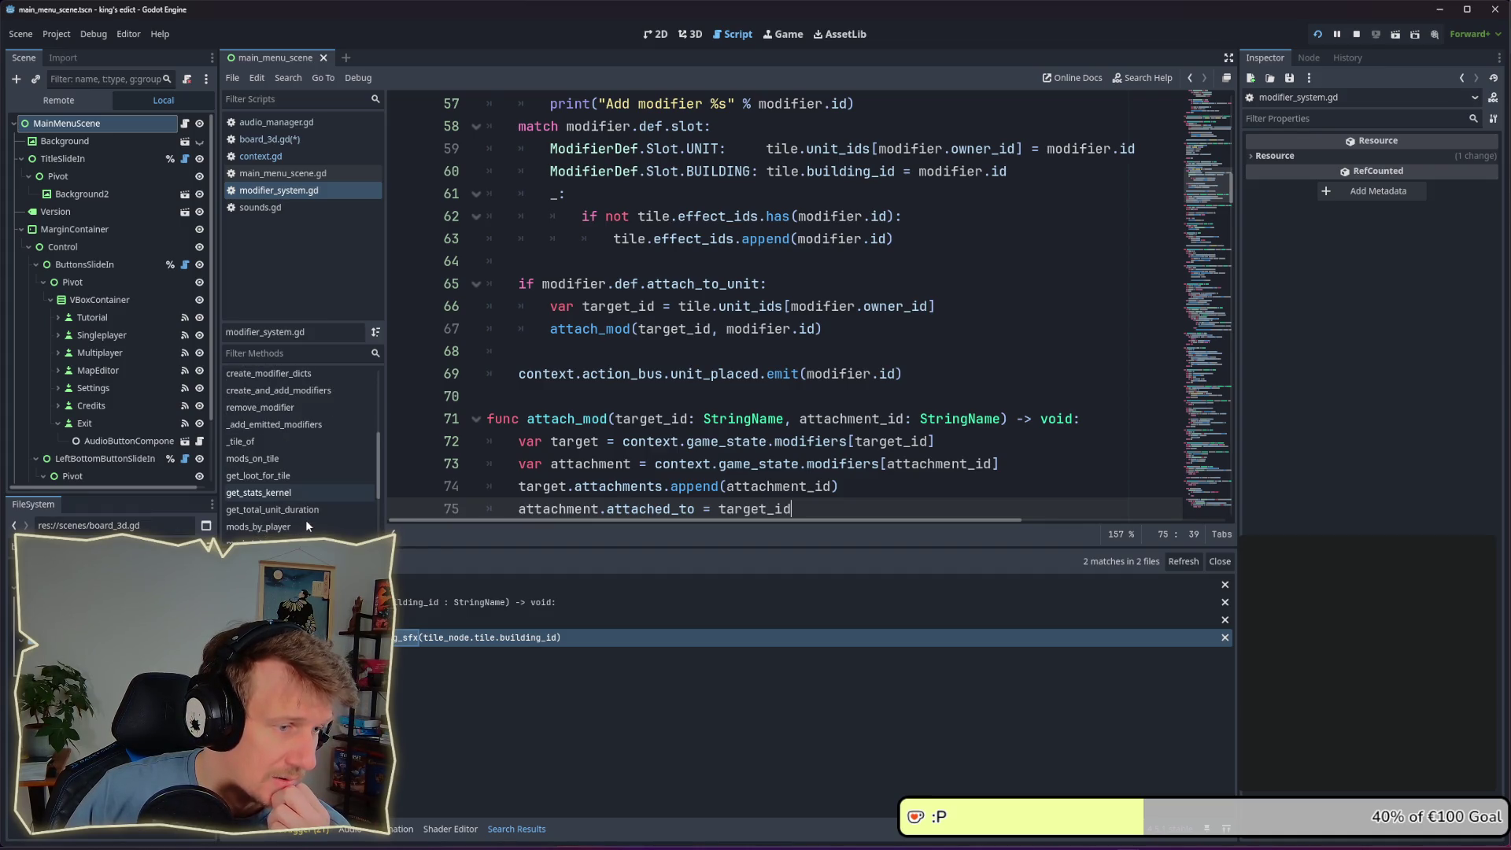
scroll(307, 523, down, 1)
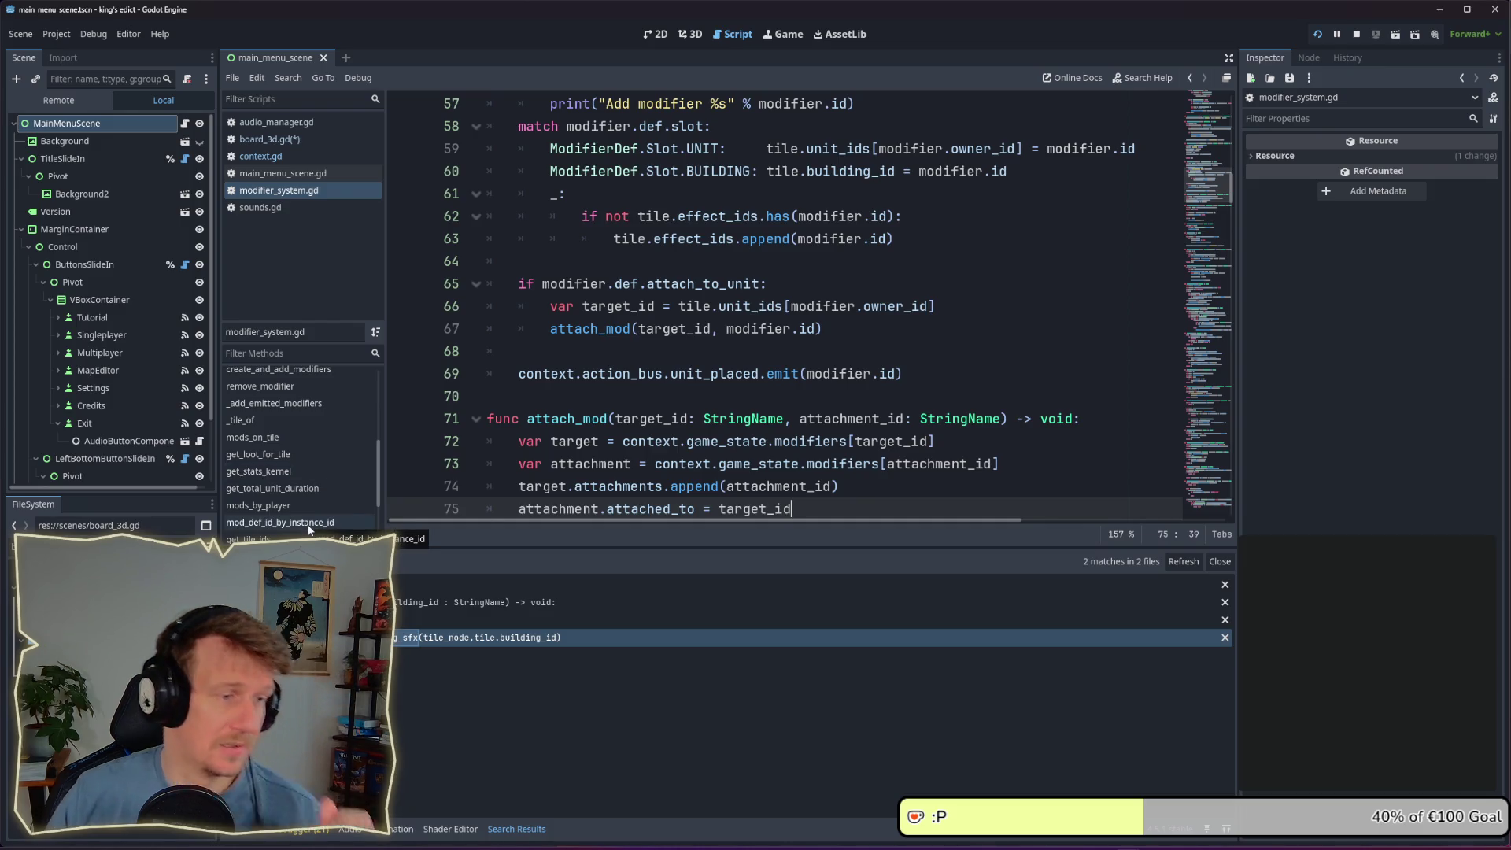
click(309, 526)
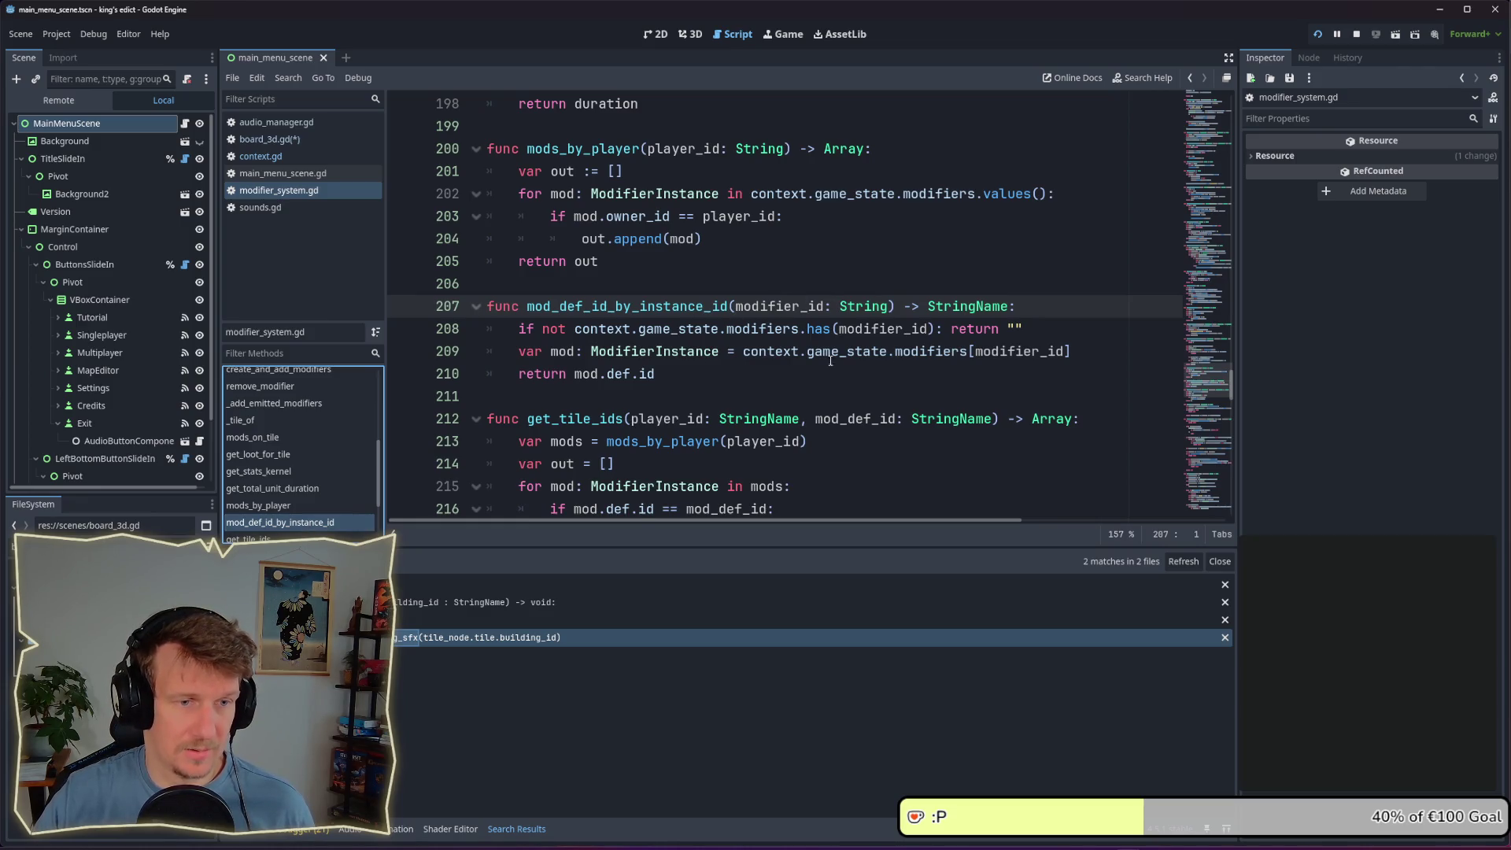
double_click(607, 308)
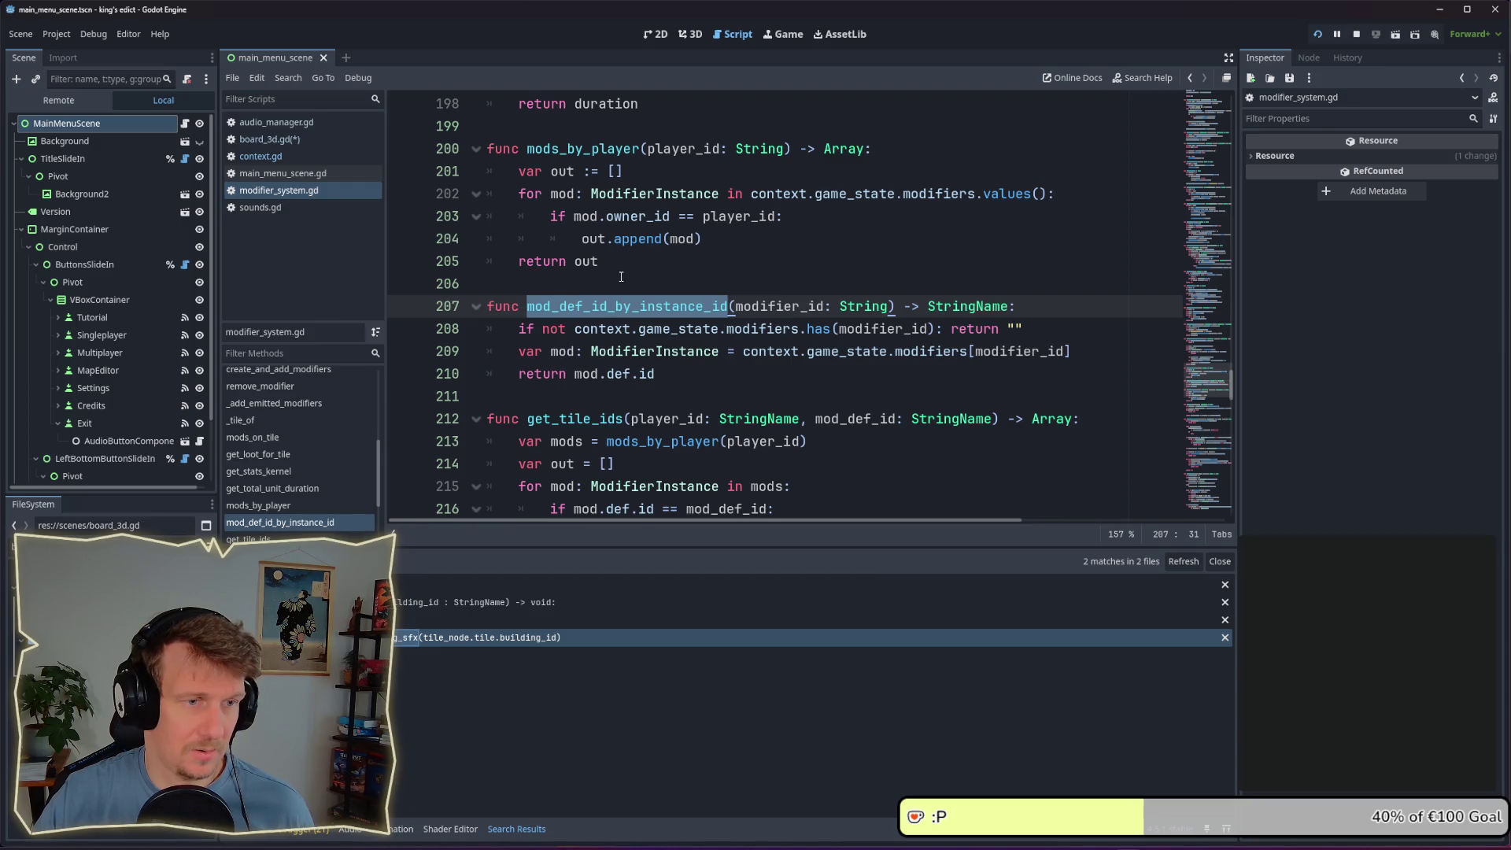
Close context.gd, erase the unfinished def_id line in board_3d.gd, and save
ctrl+click(803, 351)
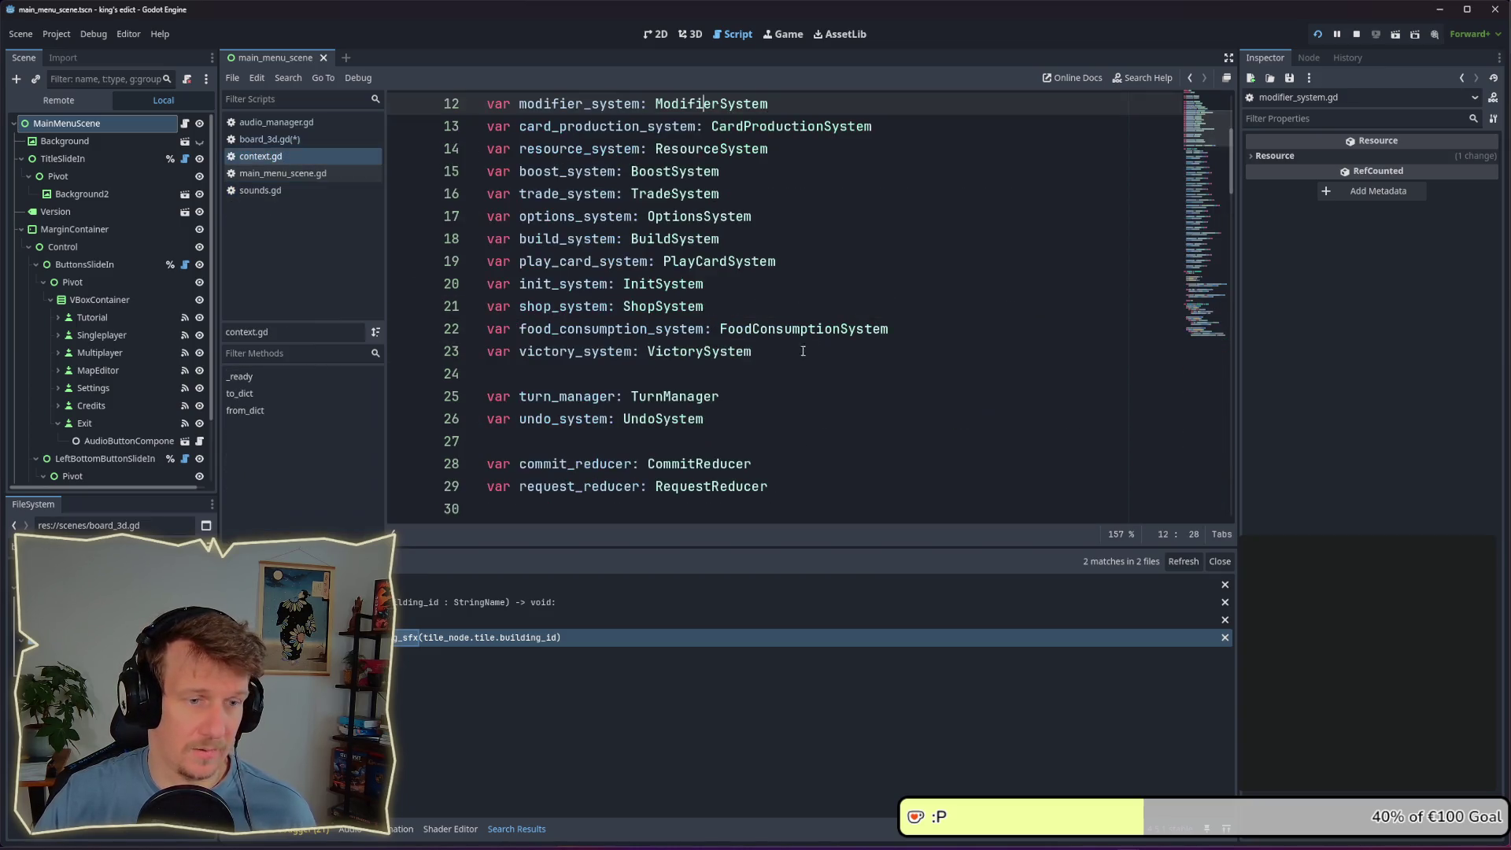
key(ctrl+w)
key(Return)
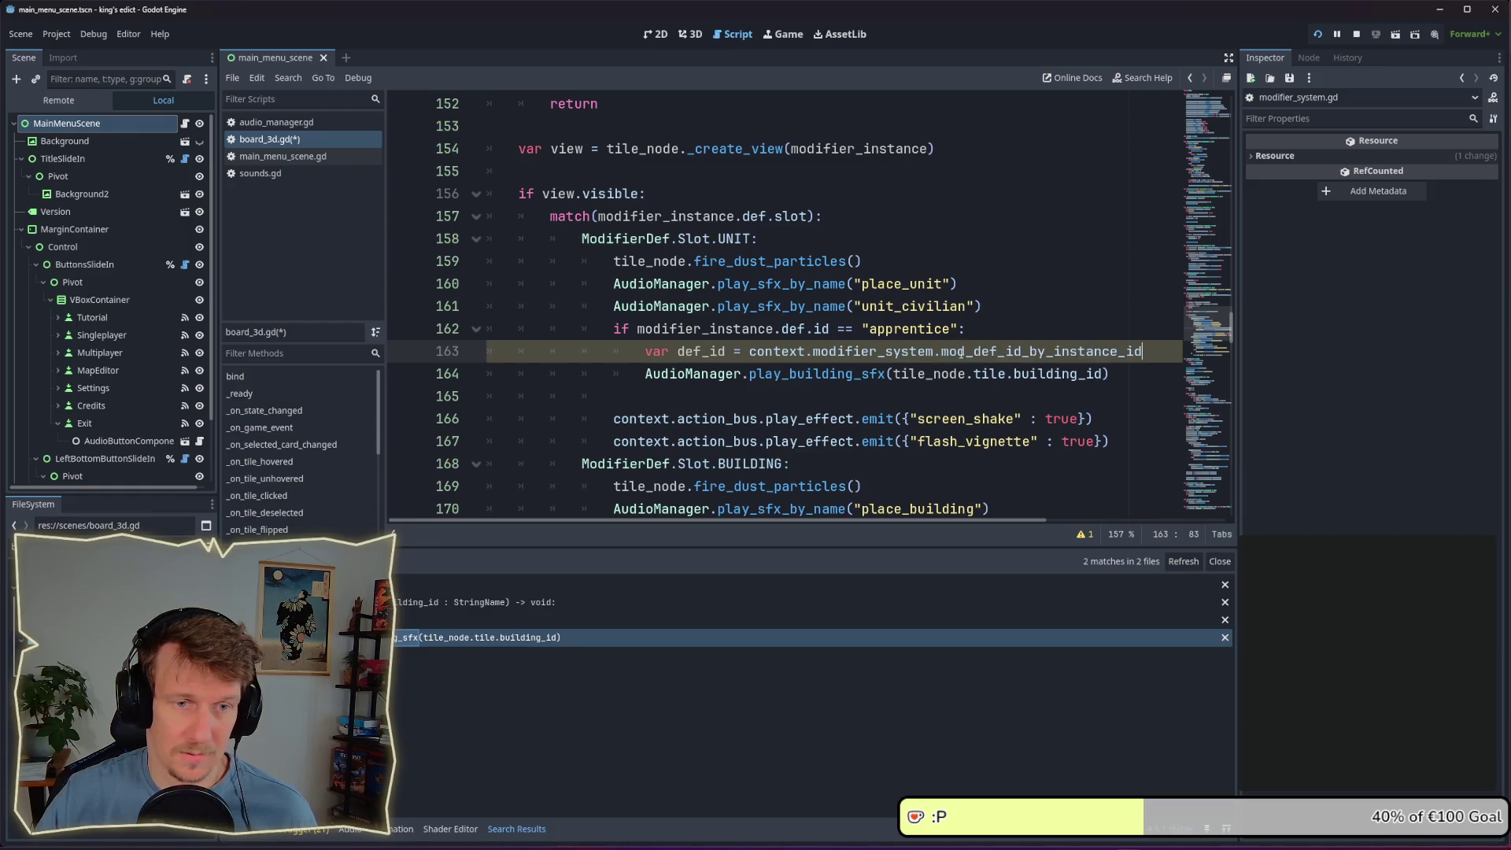
text(()
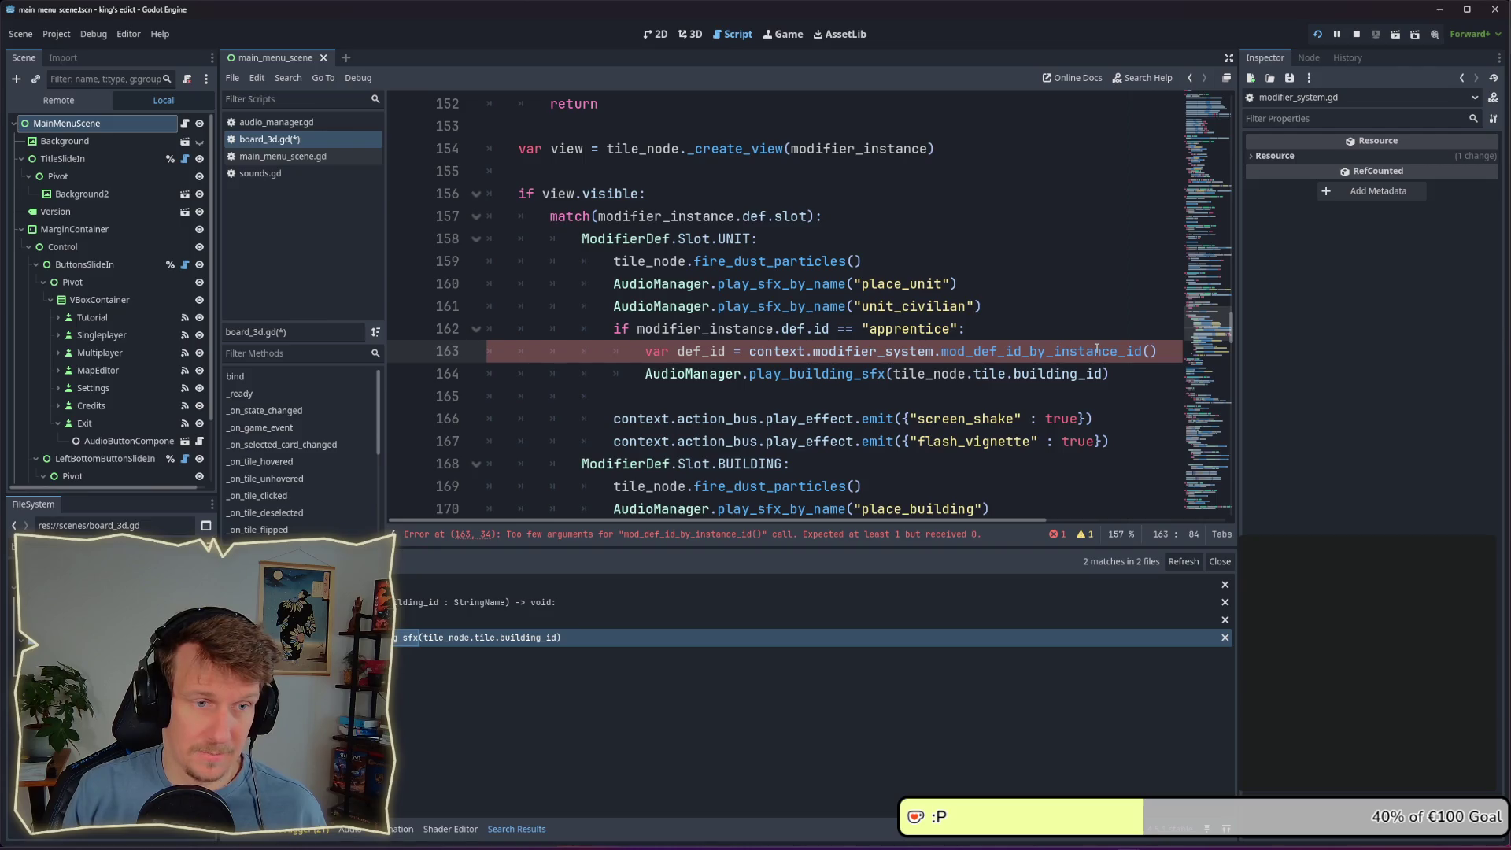
text(tile)
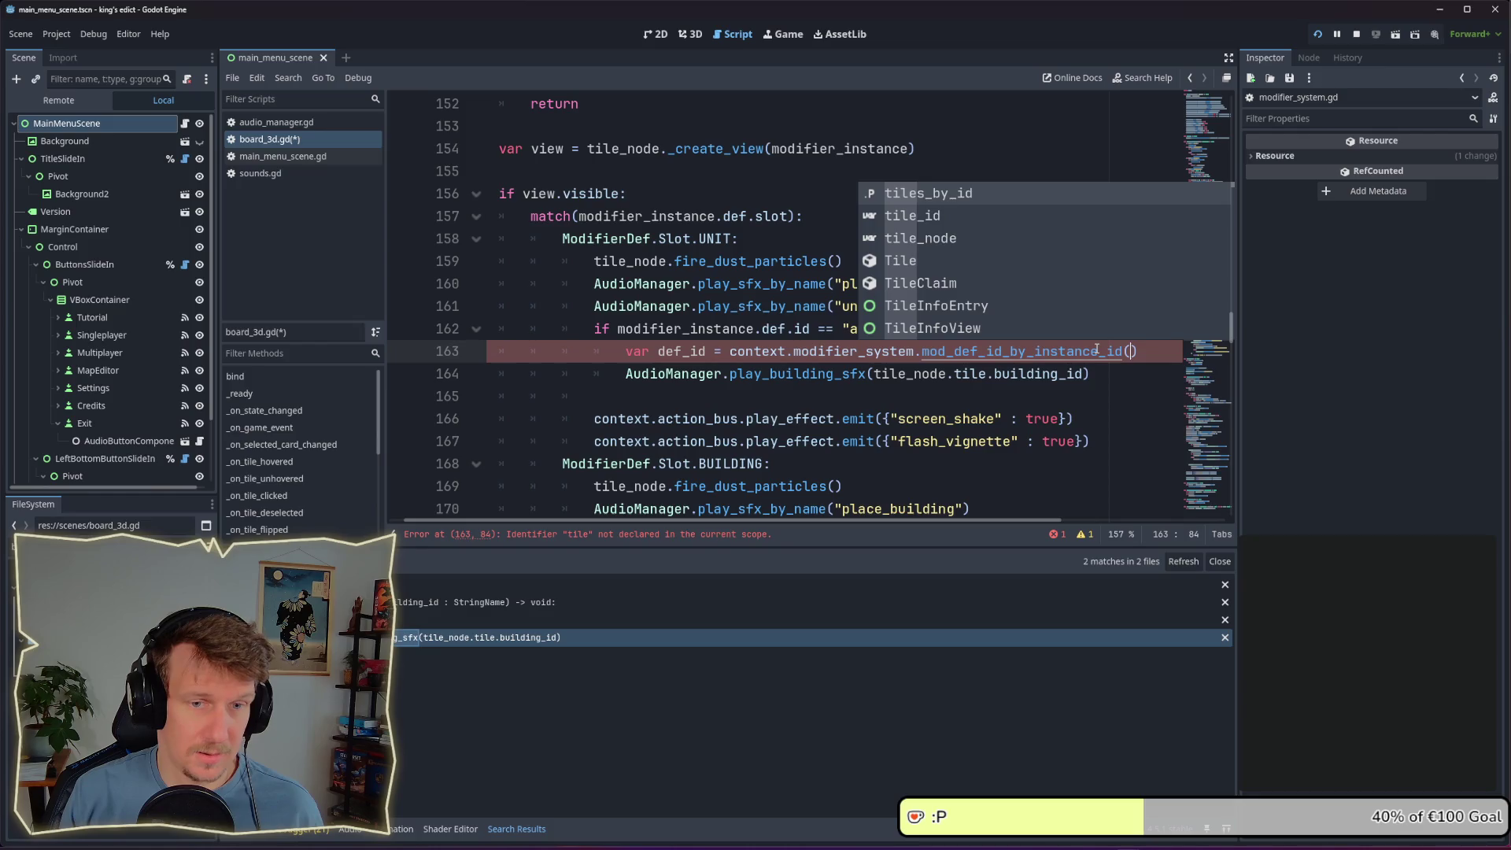
key(BackSpace)
key(BackSpace)
key(BackSpace)
key(ctrl+BackSpace)
key(ctrl+BackSpace)
key(ctrl+BackSpace)
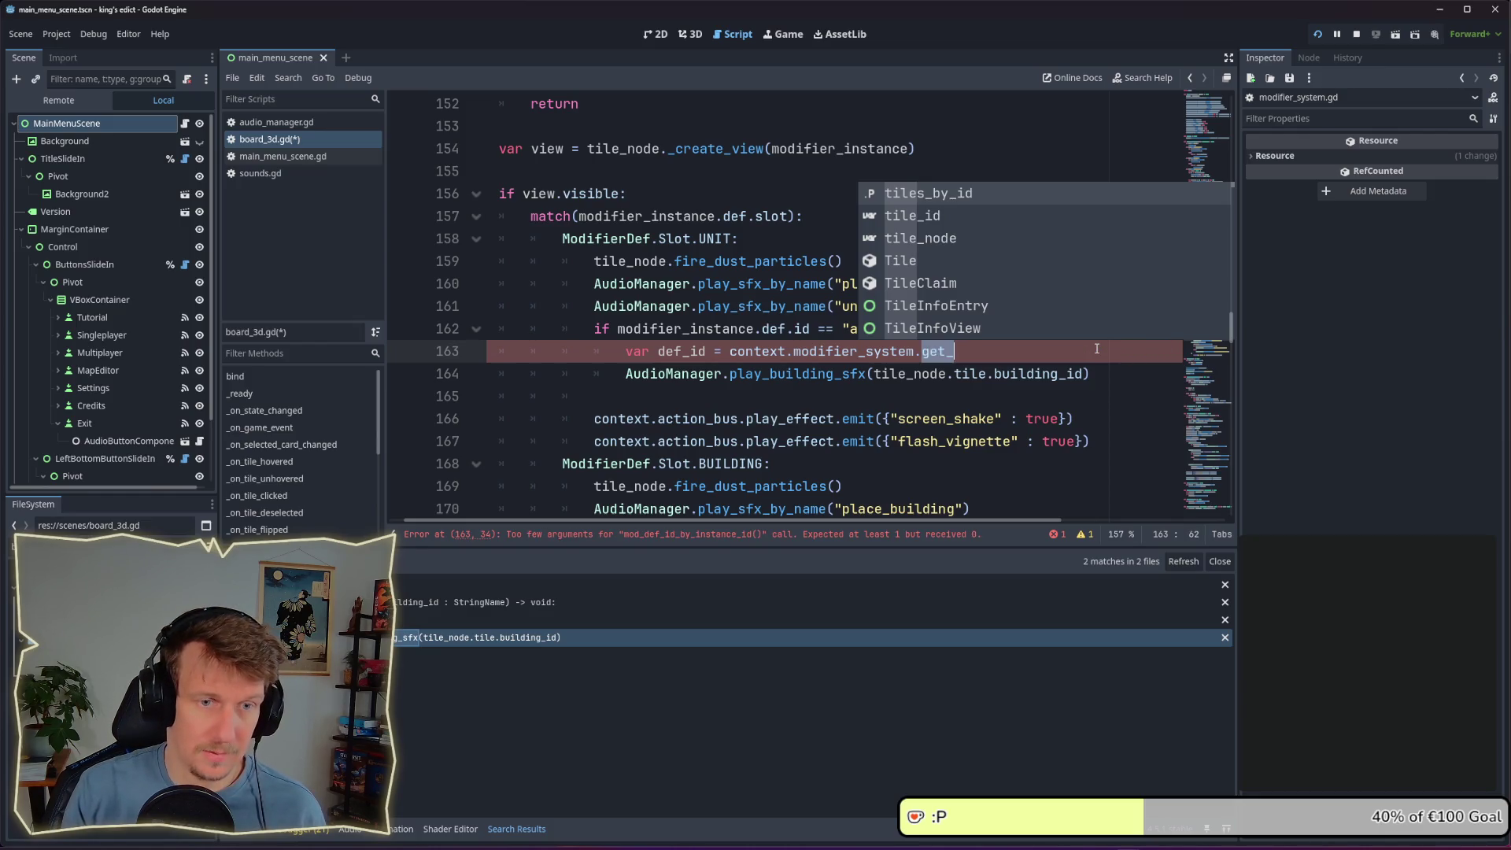
key(ctrl+BackSpace)
key(ctrl+BackSpace)
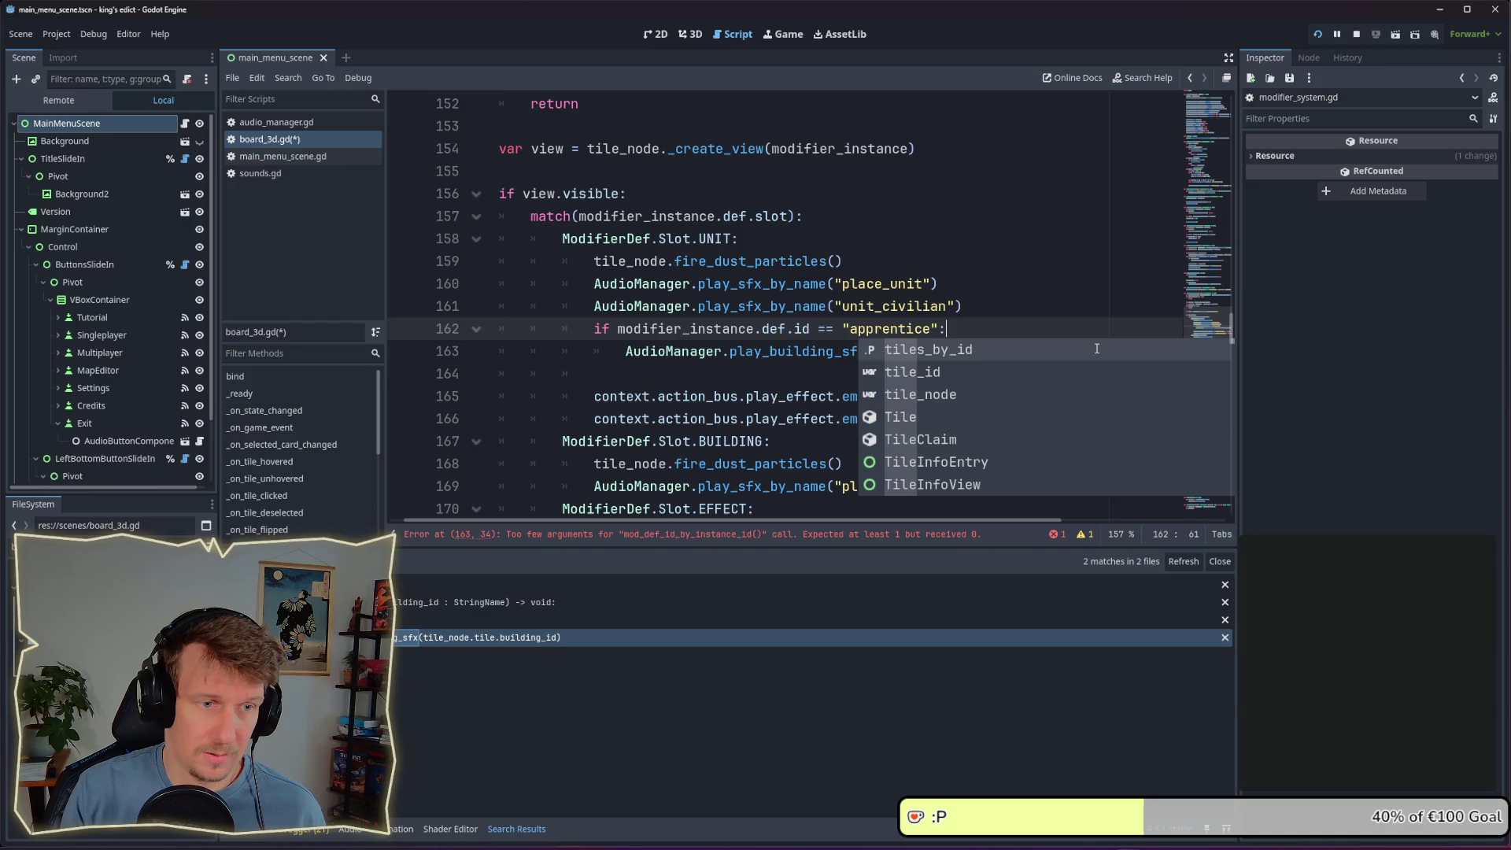
key(ctrl+s)
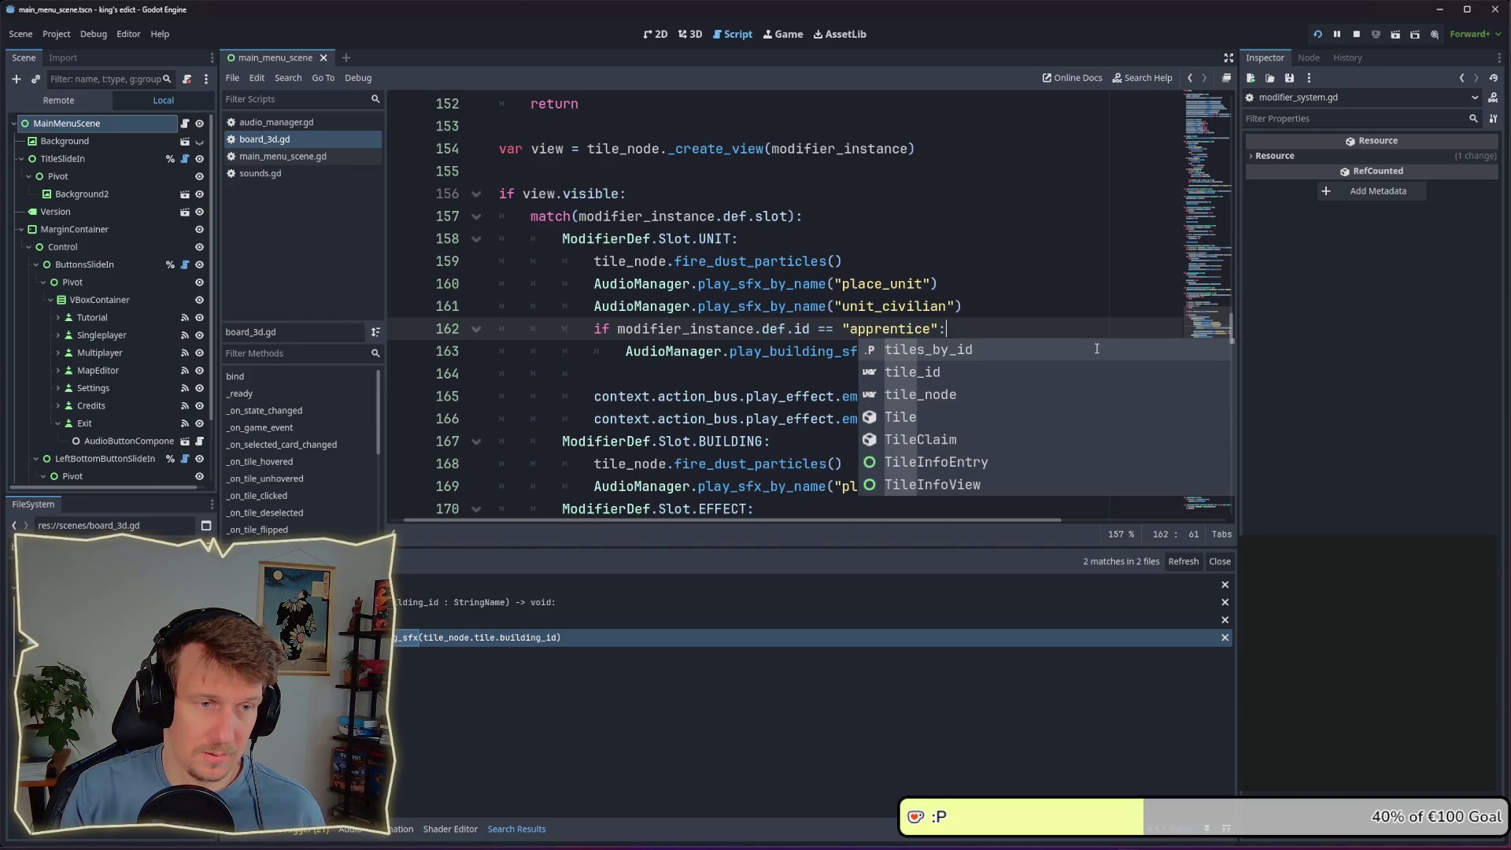
Set def_id via mod_def_id_by_instance_id(tile_node.tile.building_id), pass def_id to play_building_sfx, and save
key(ctrl+z)
key(ctrl+z)
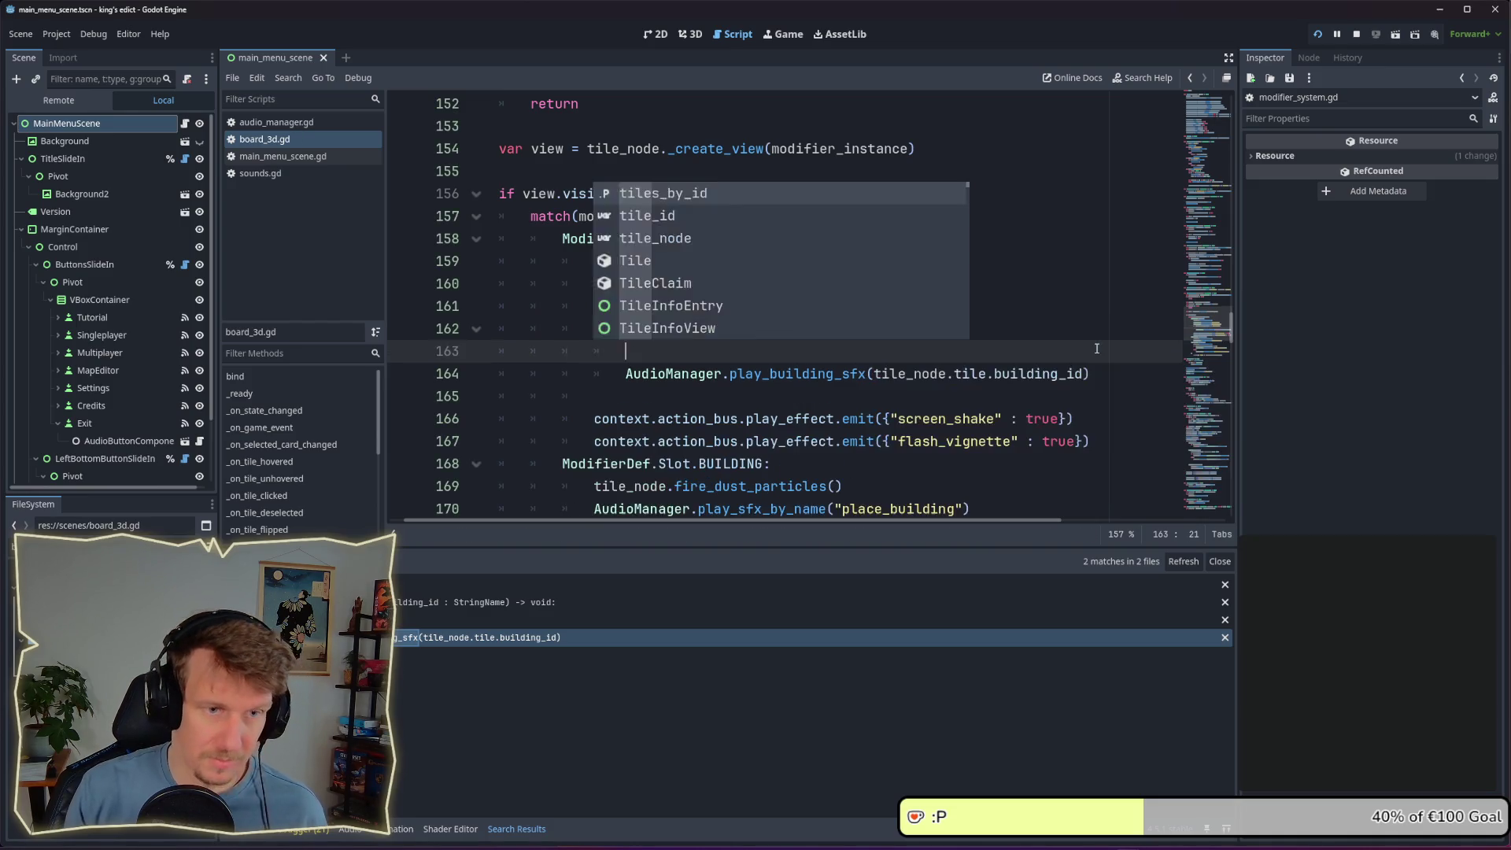
text(var def_id =)
key(ctrl+z)
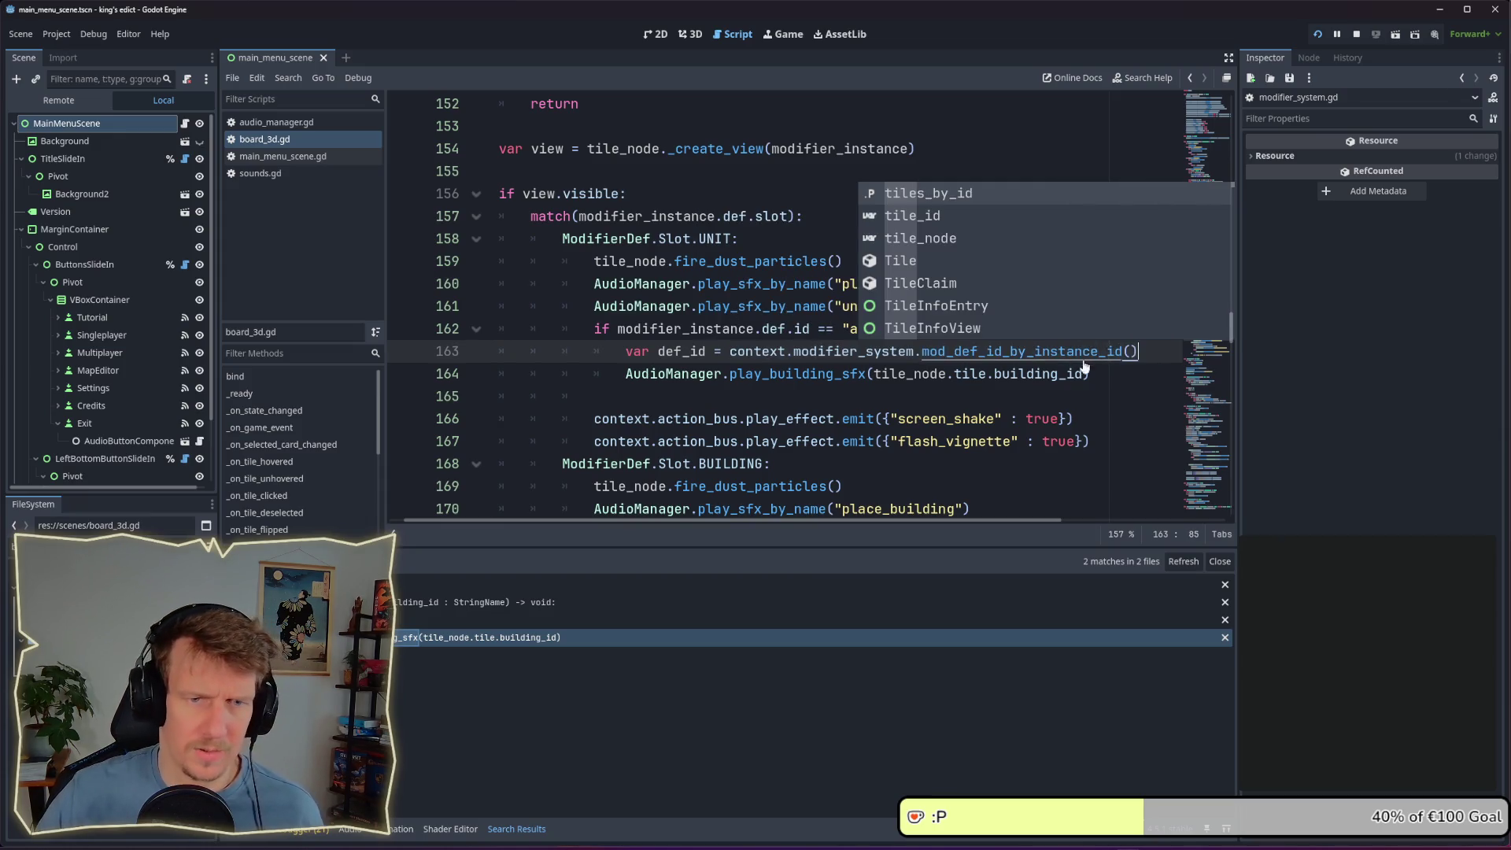
text(()
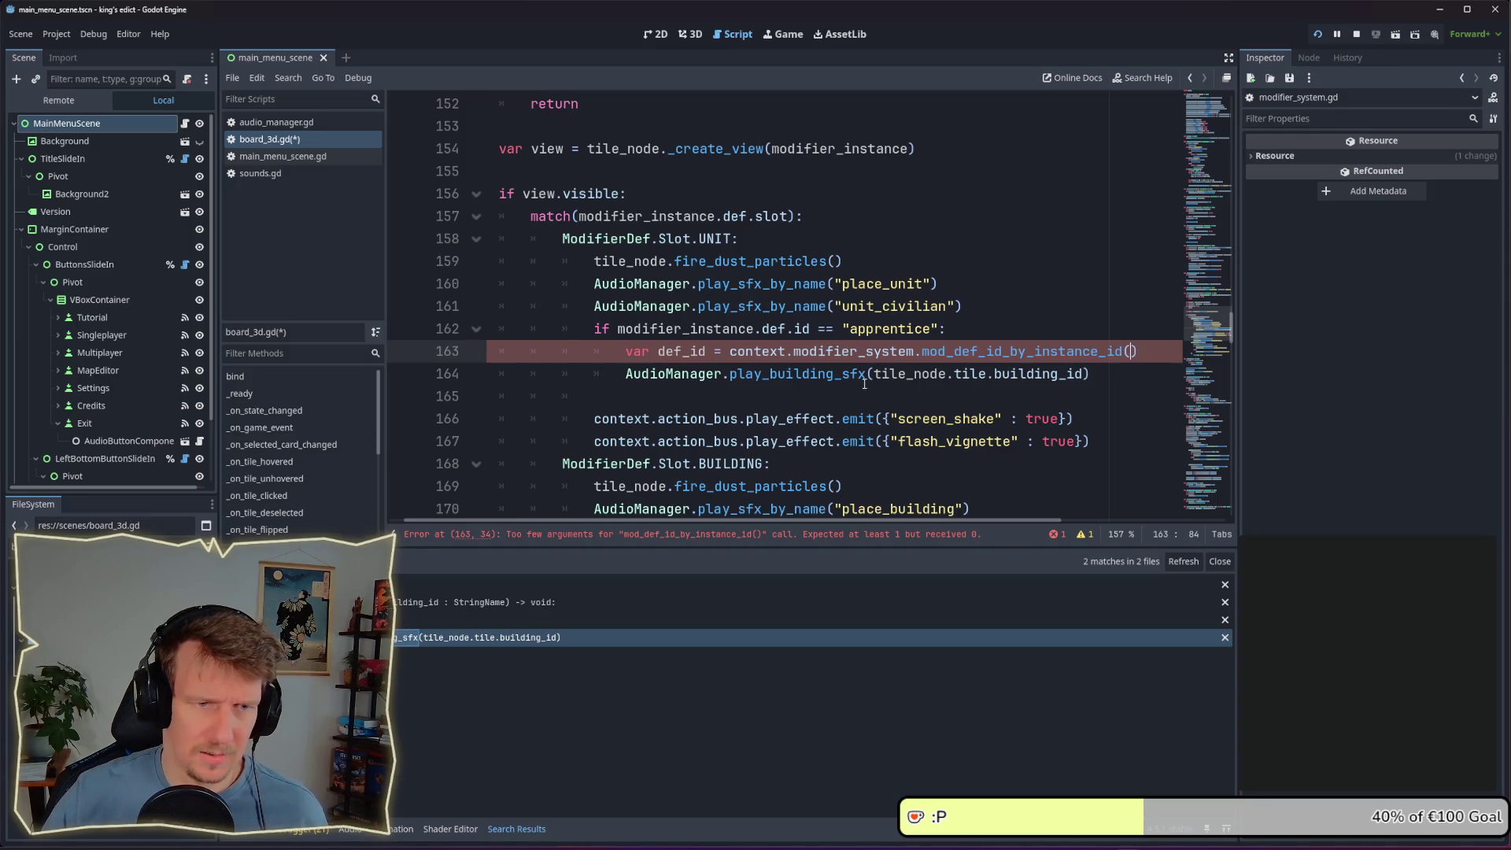
drag(873, 375, 1083, 377)
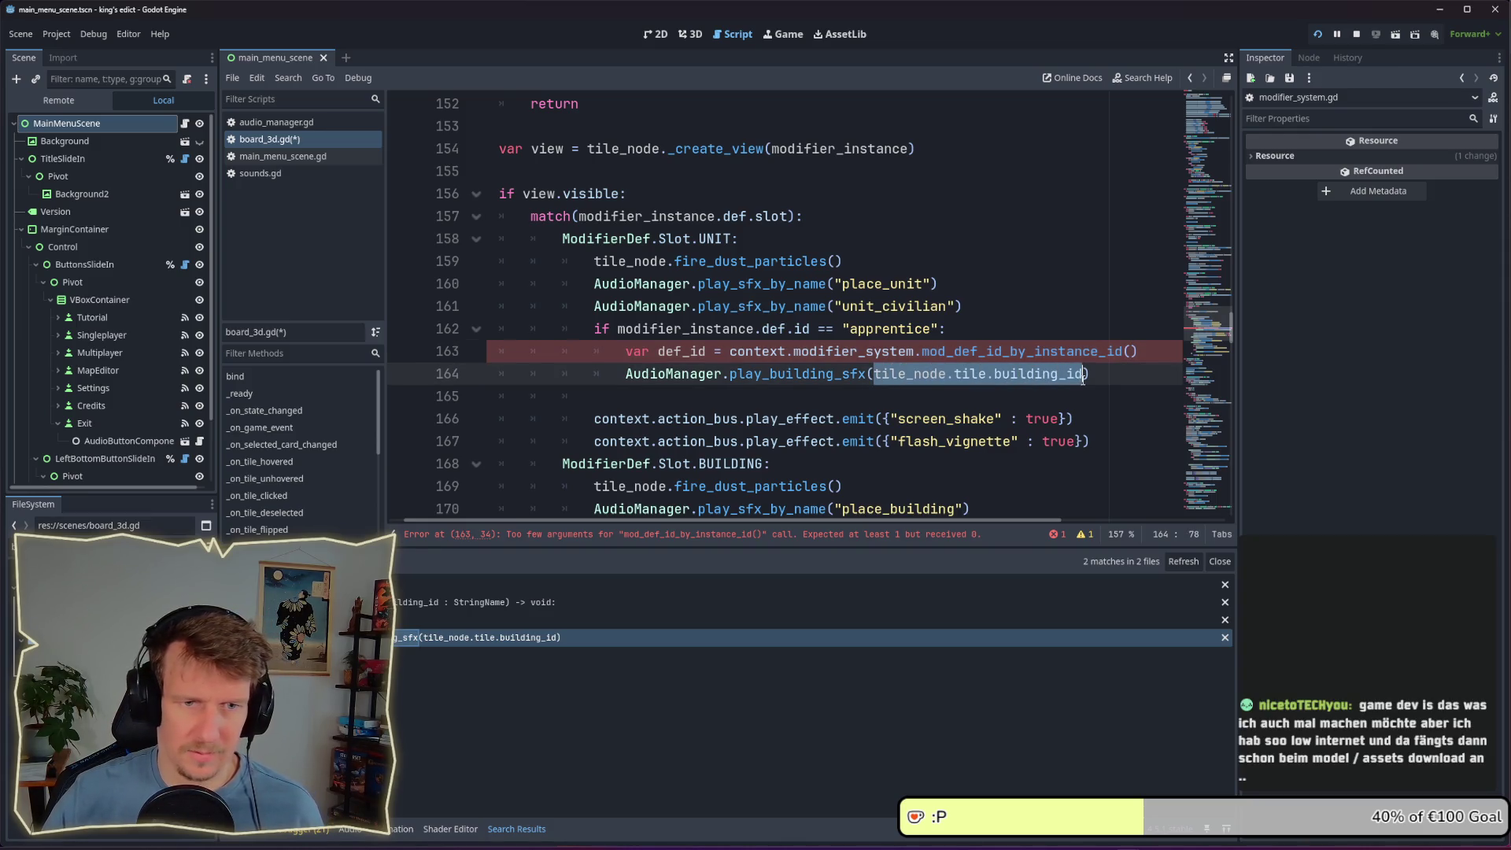
key(ctrl+c)
click(1130, 352)
key(ctrl+v)
drag(906, 374, 700, 375)
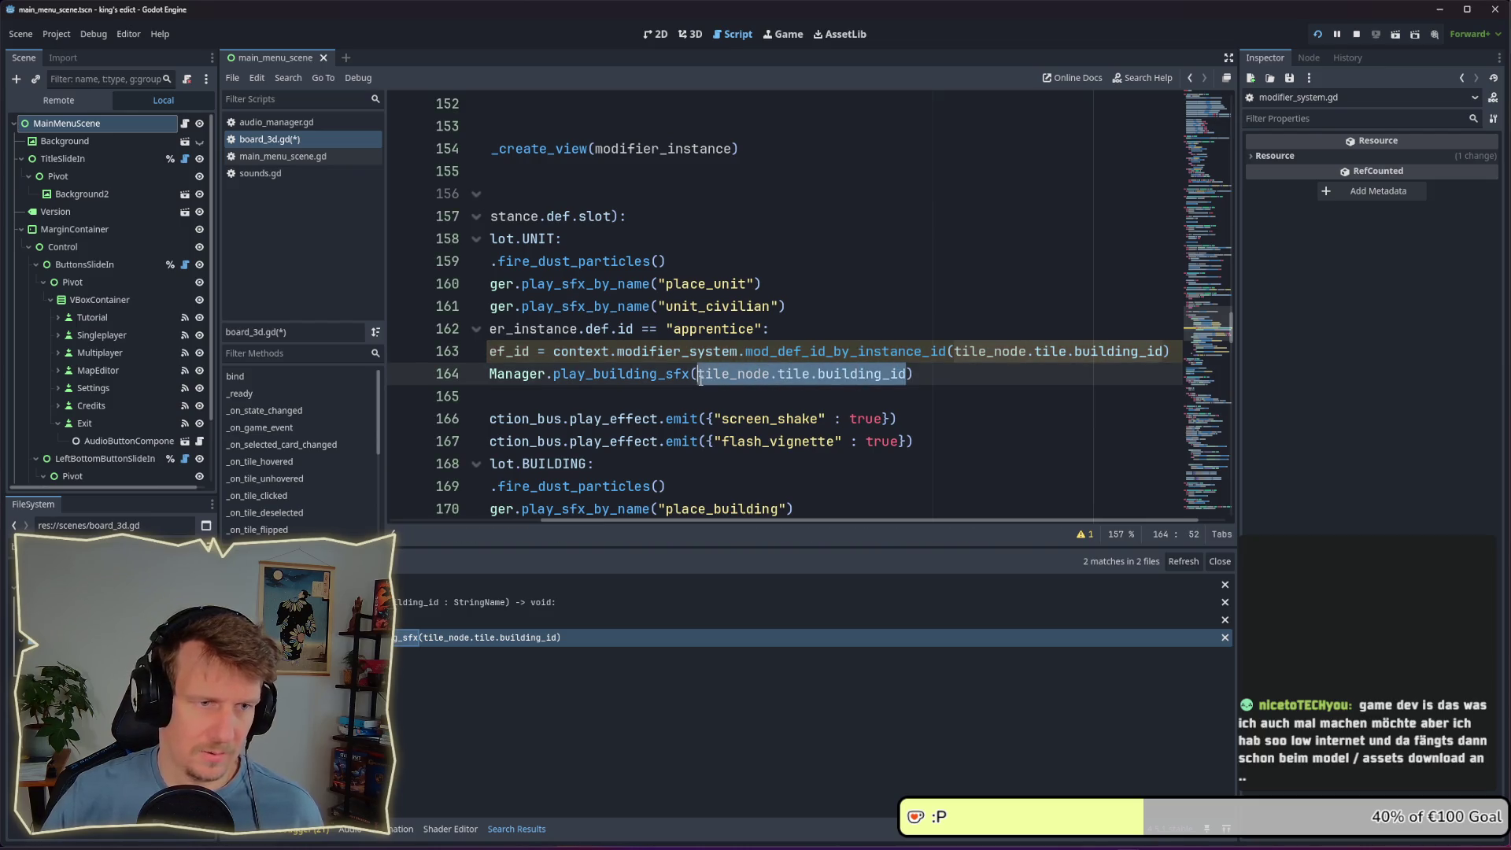
text(def_id)
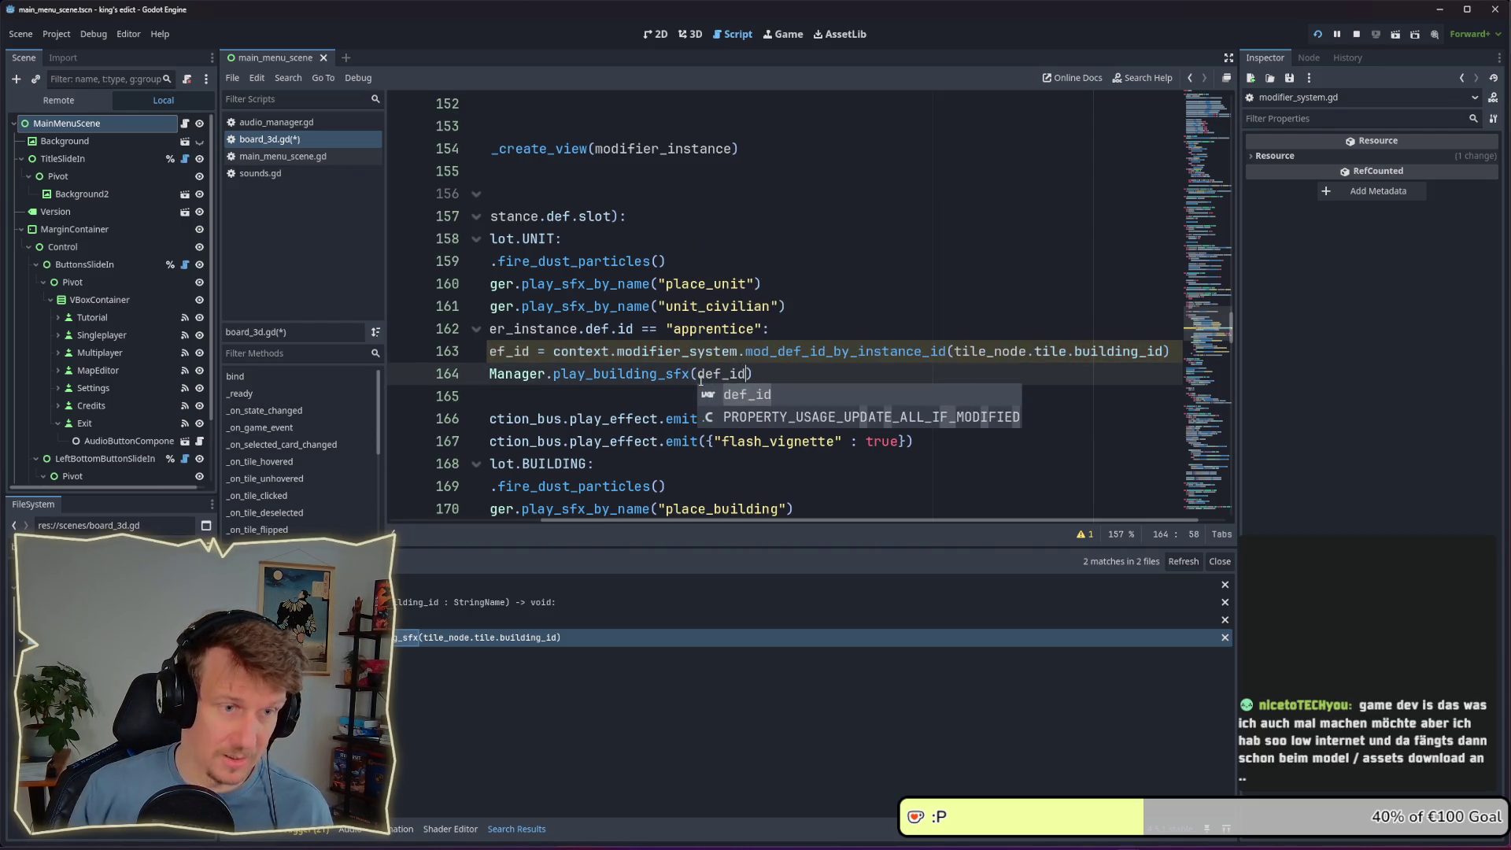
key(ctrl+s)
click(845, 305)
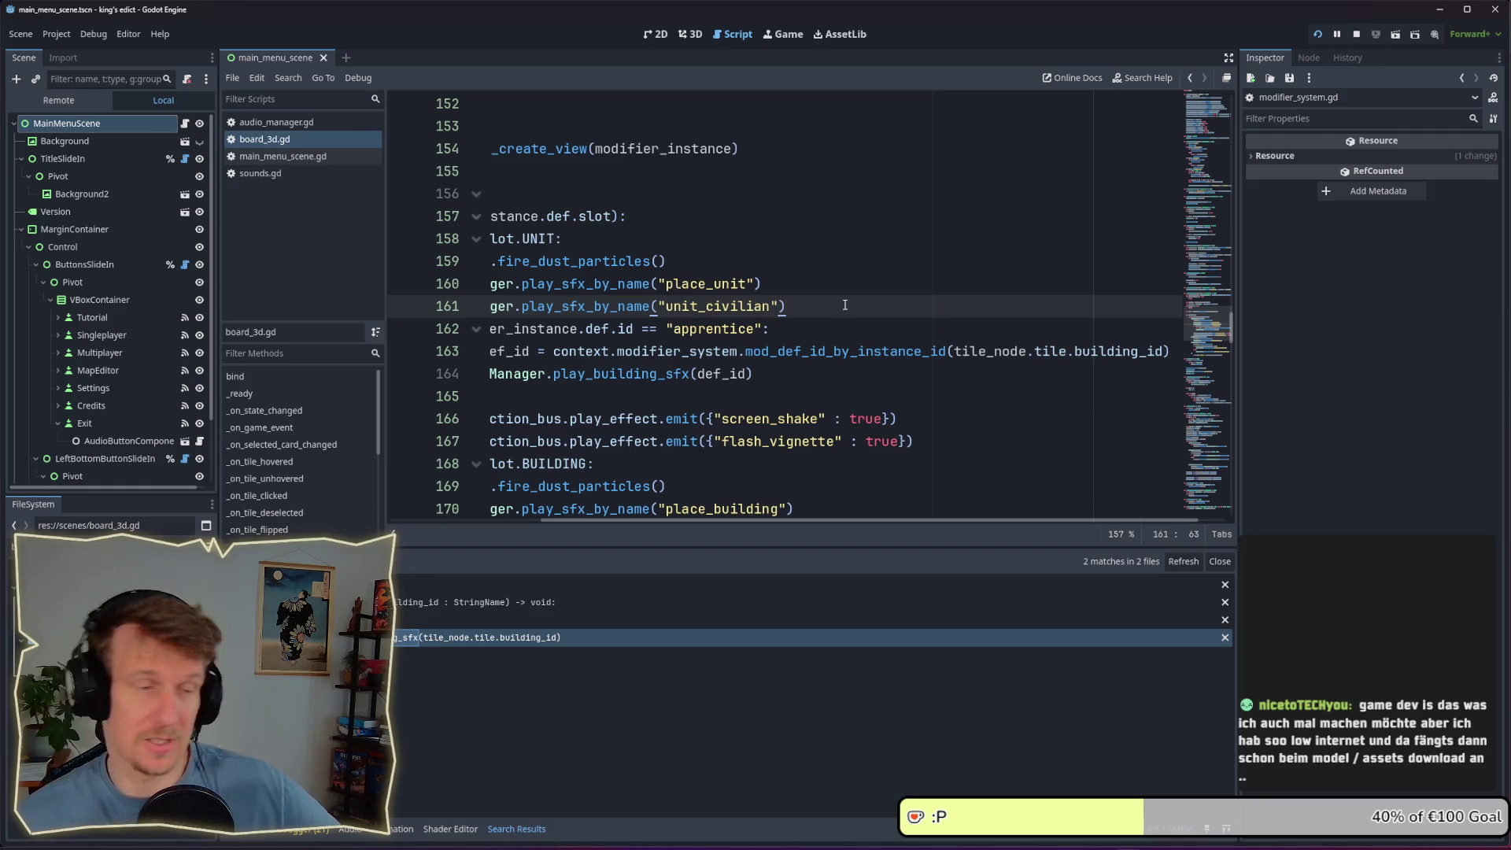
scroll(708, 480, left, 5)
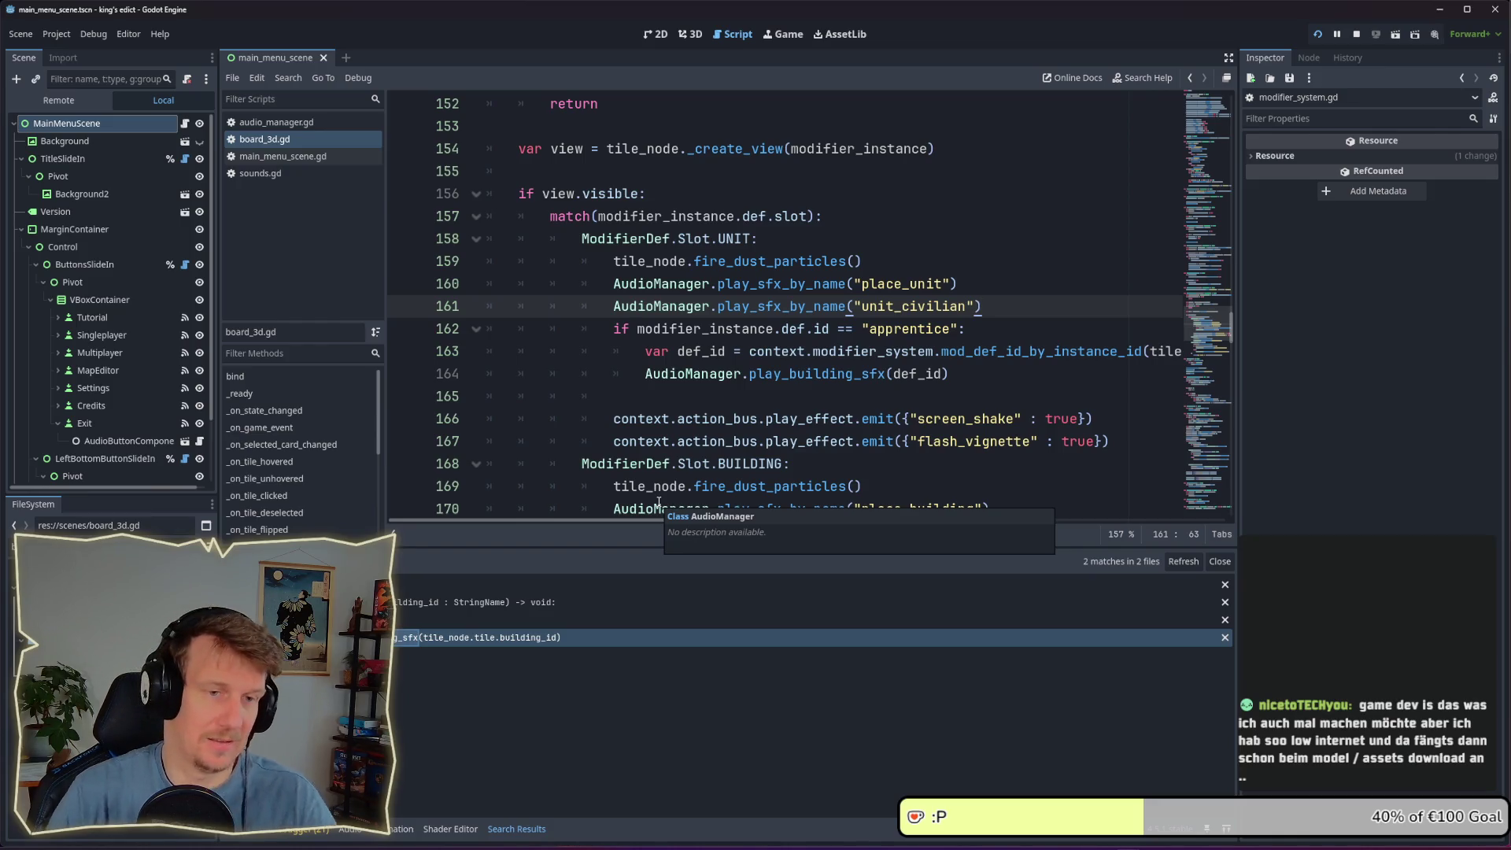
click(1003, 339)
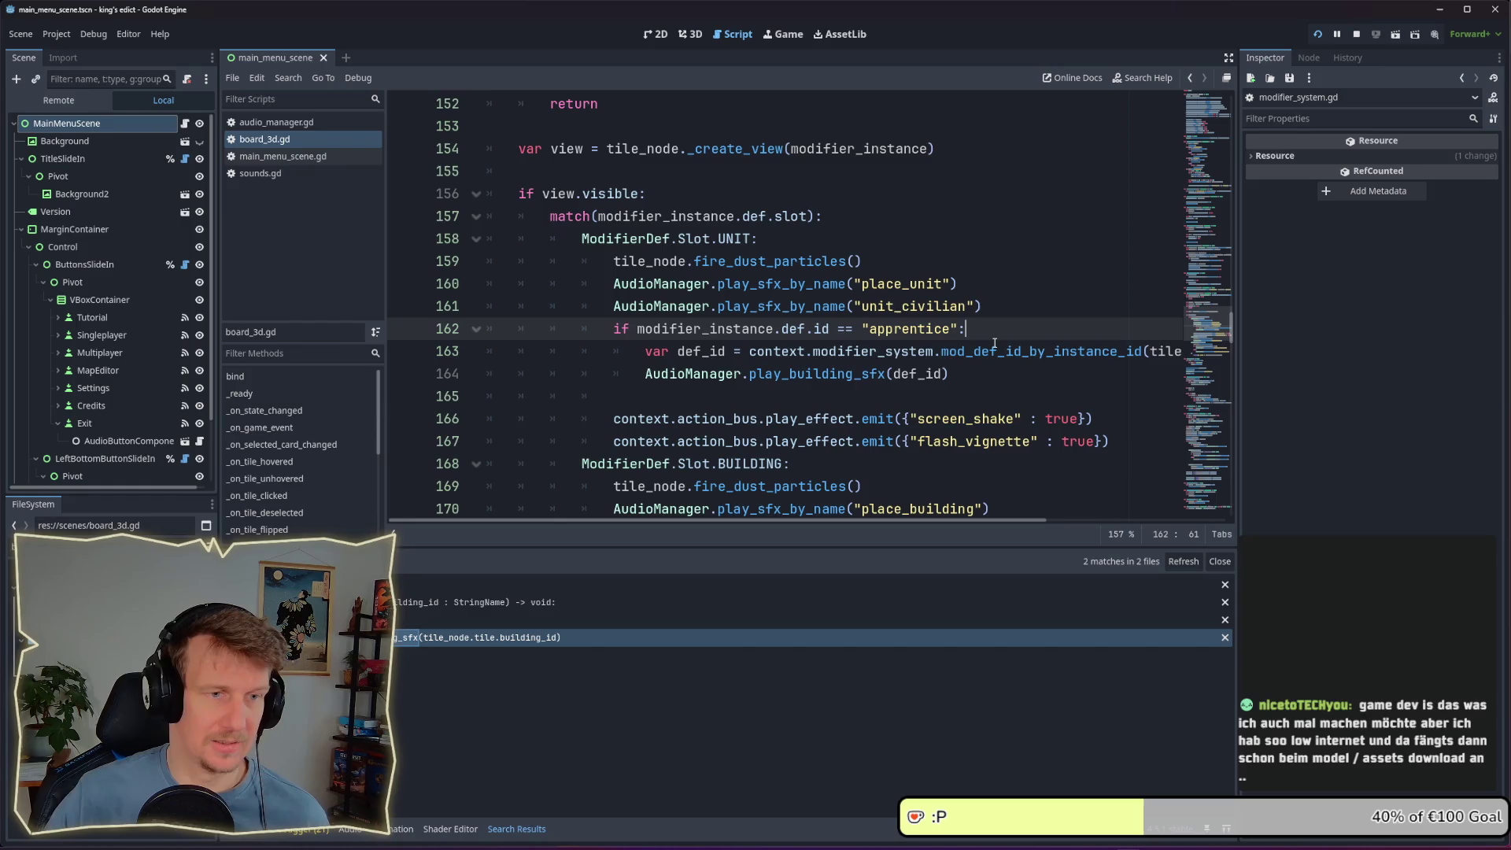
scroll(994, 343, down, 1)
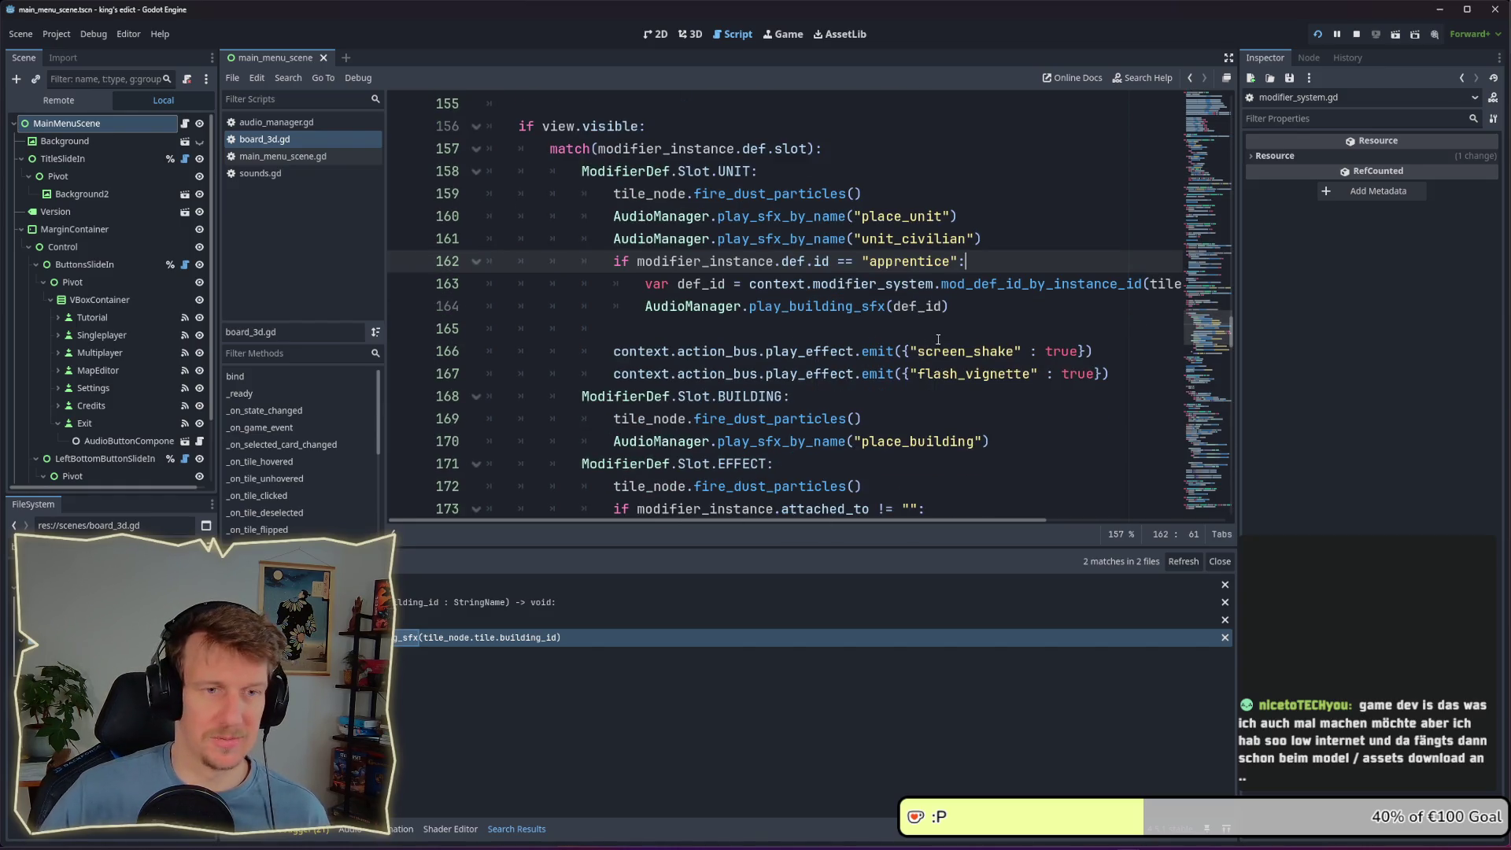
click(964, 307)
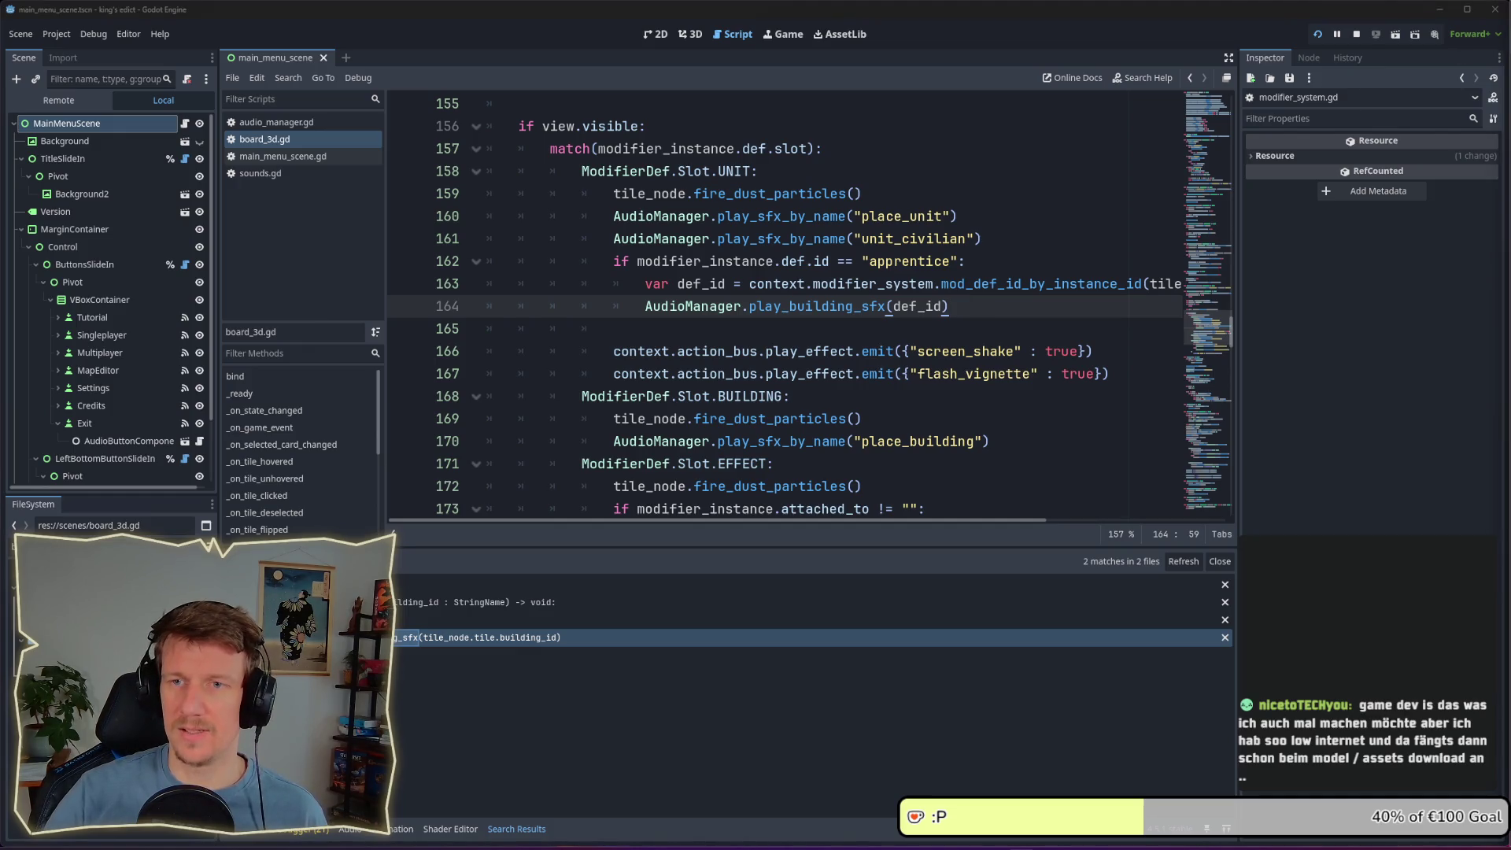
click(796, 327)
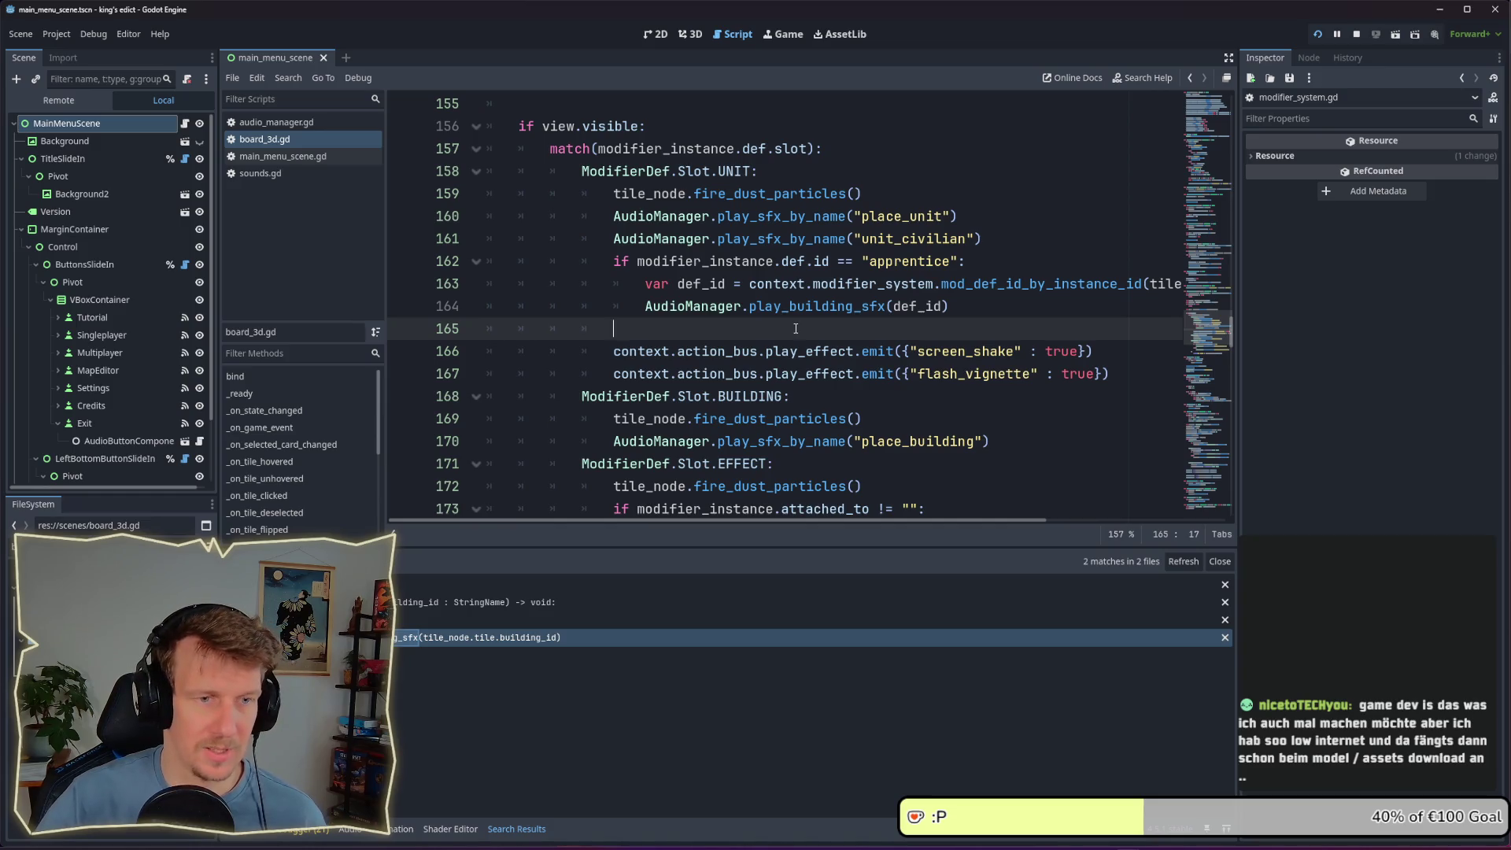
scroll(795, 329, down, 1)
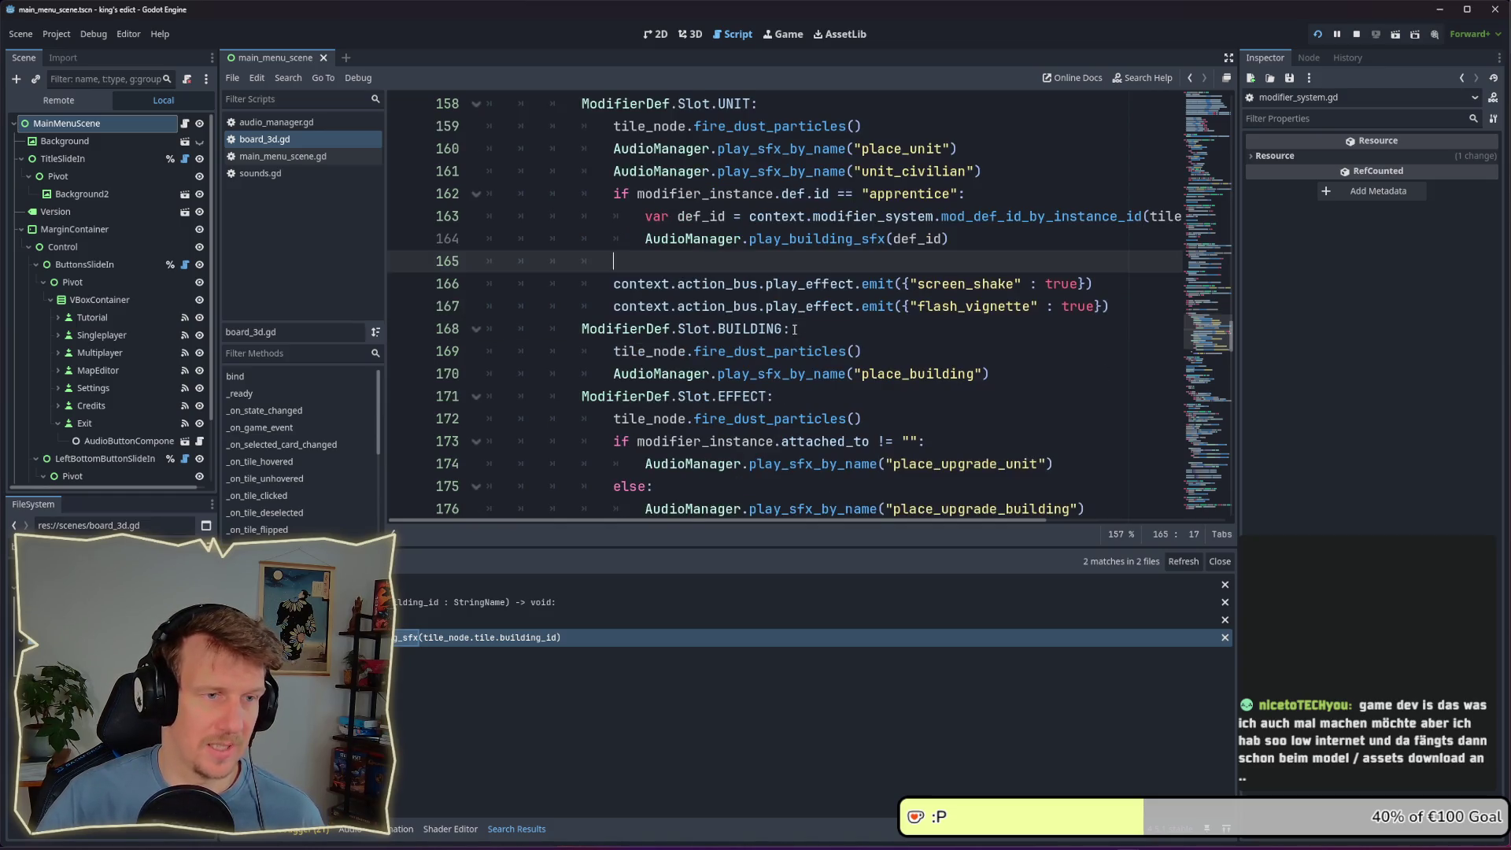
scroll(795, 329, up, 1)
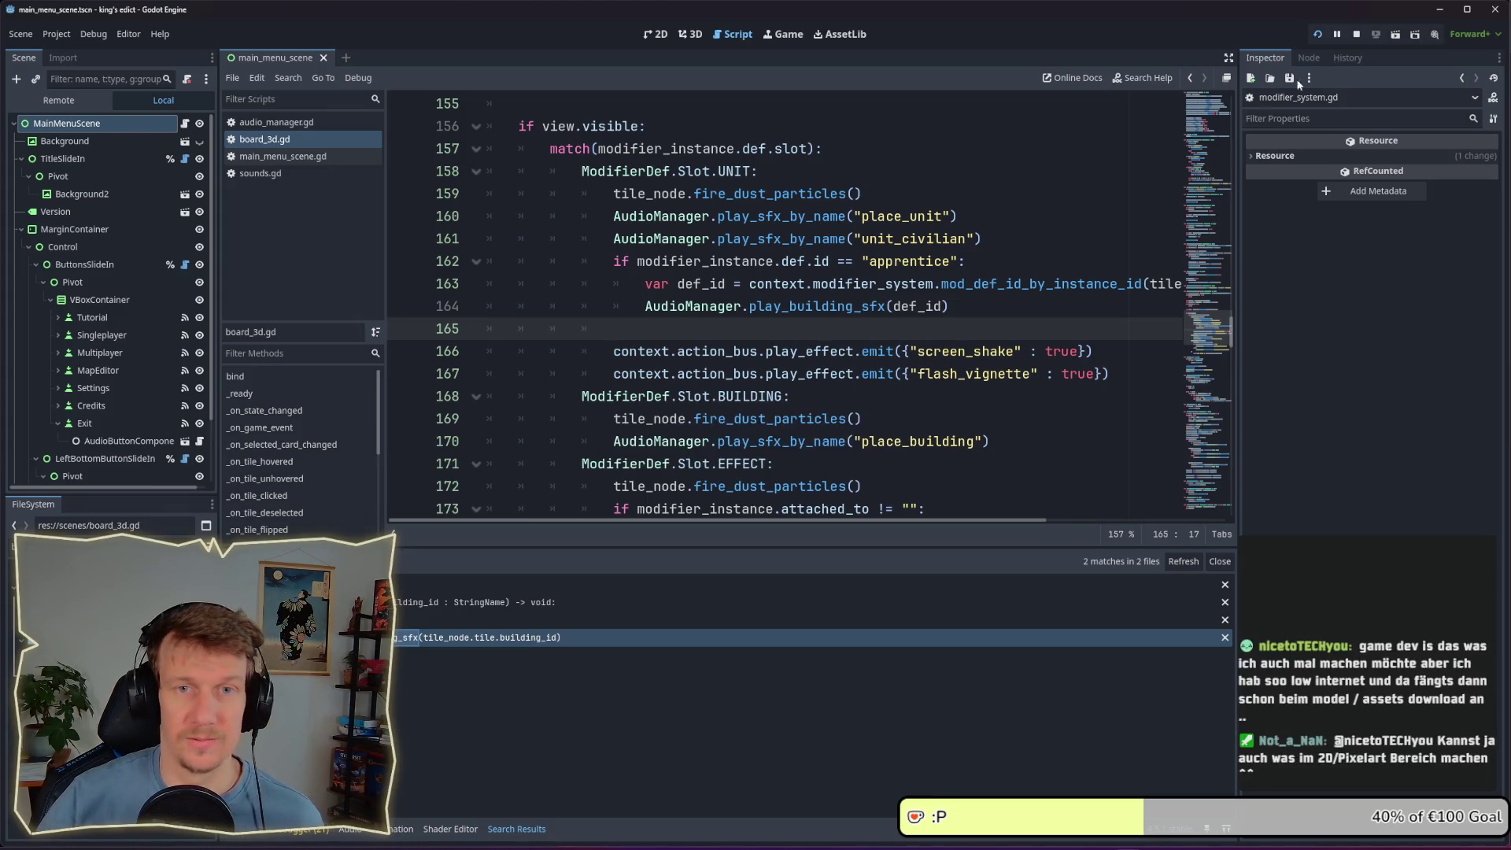
Restart the game and begin a match on the Crafting map from a chosen start position
click(1357, 34)
key(F5)
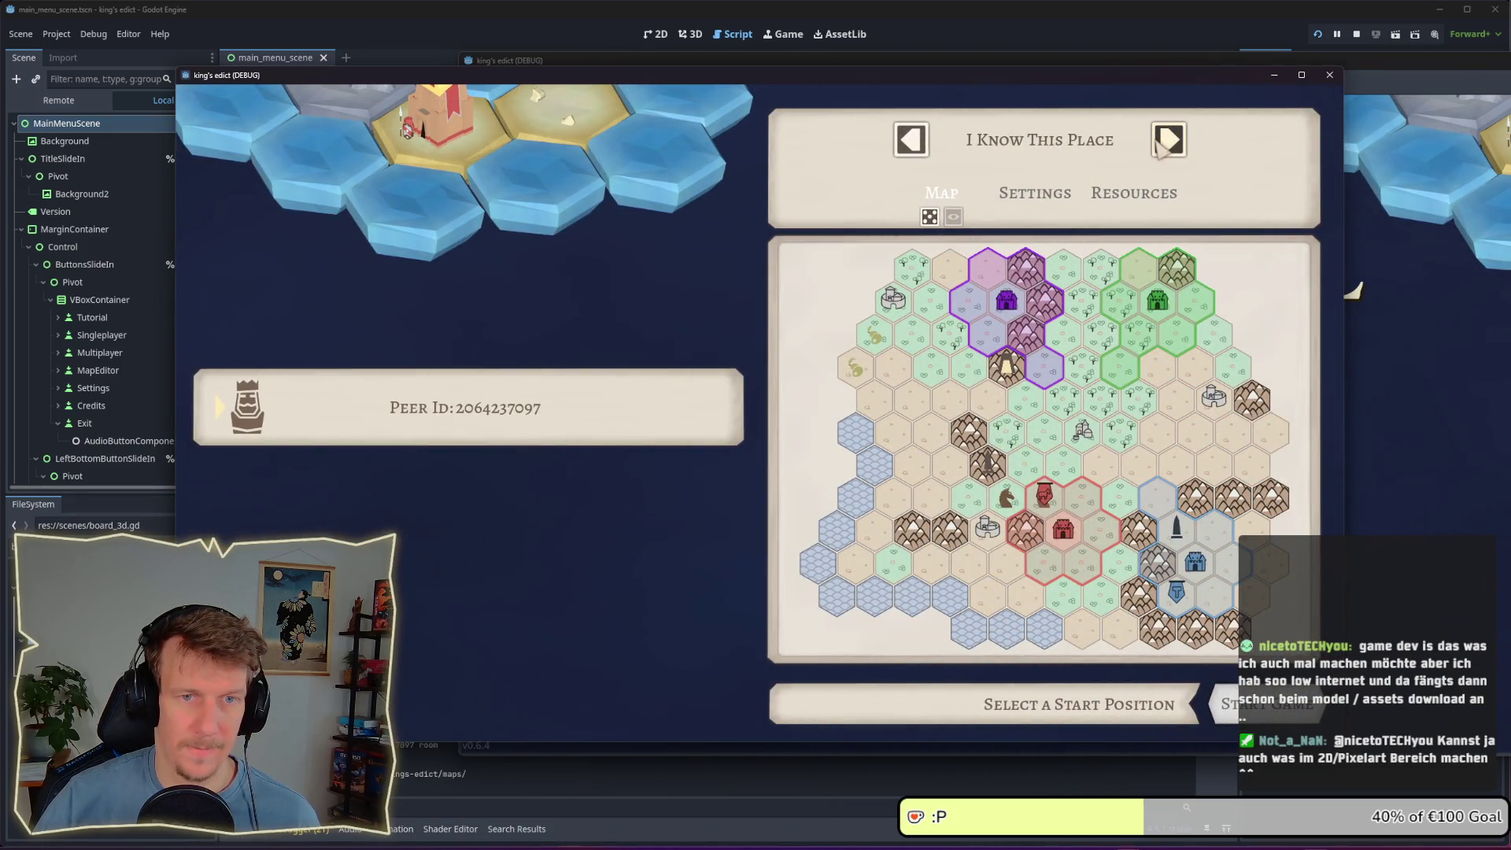
click(1039, 140)
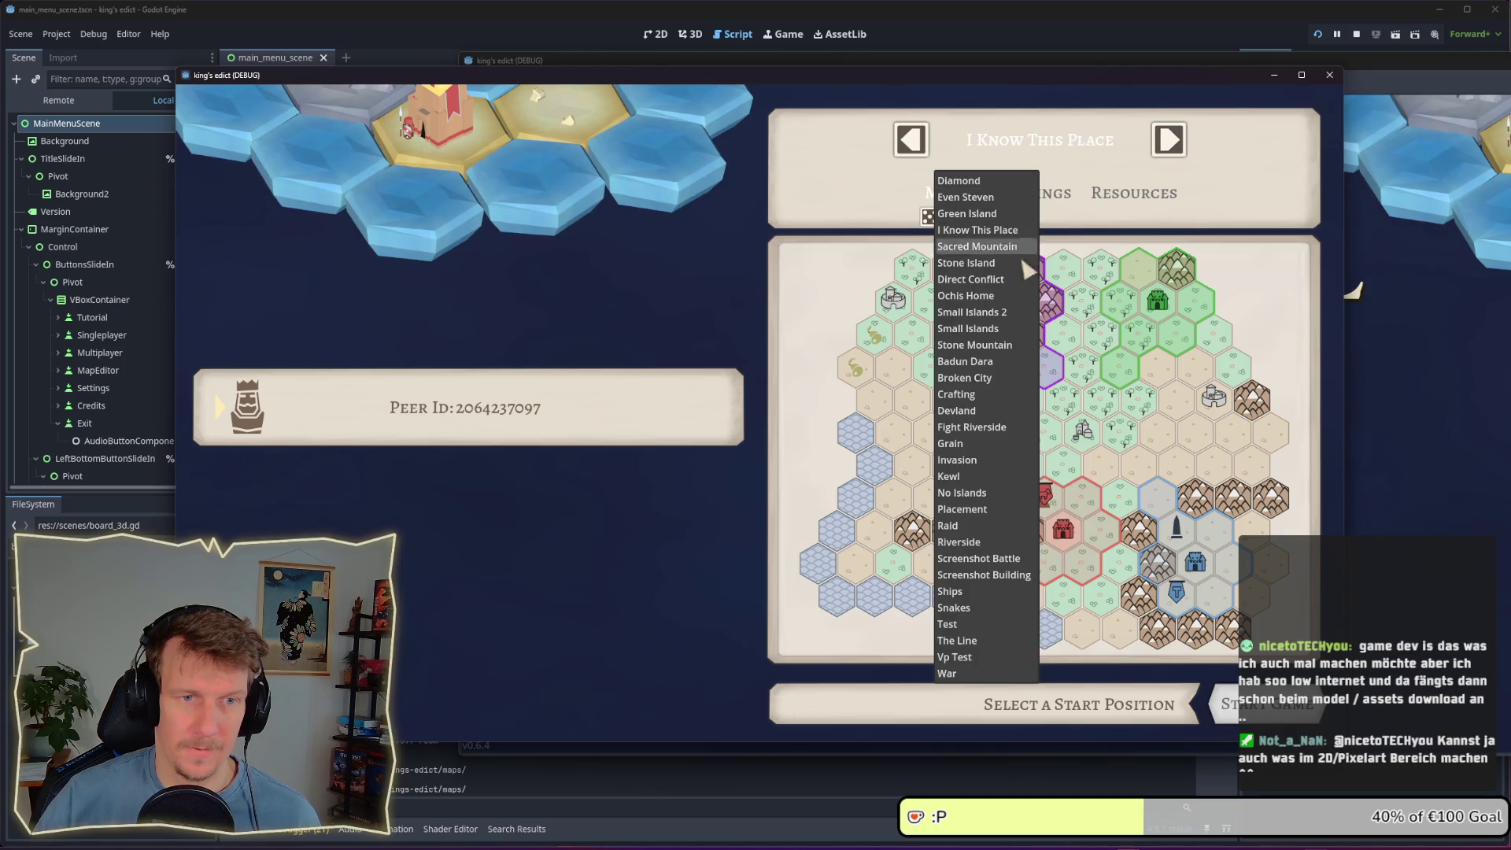
click(980, 394)
click(976, 438)
click(1267, 705)
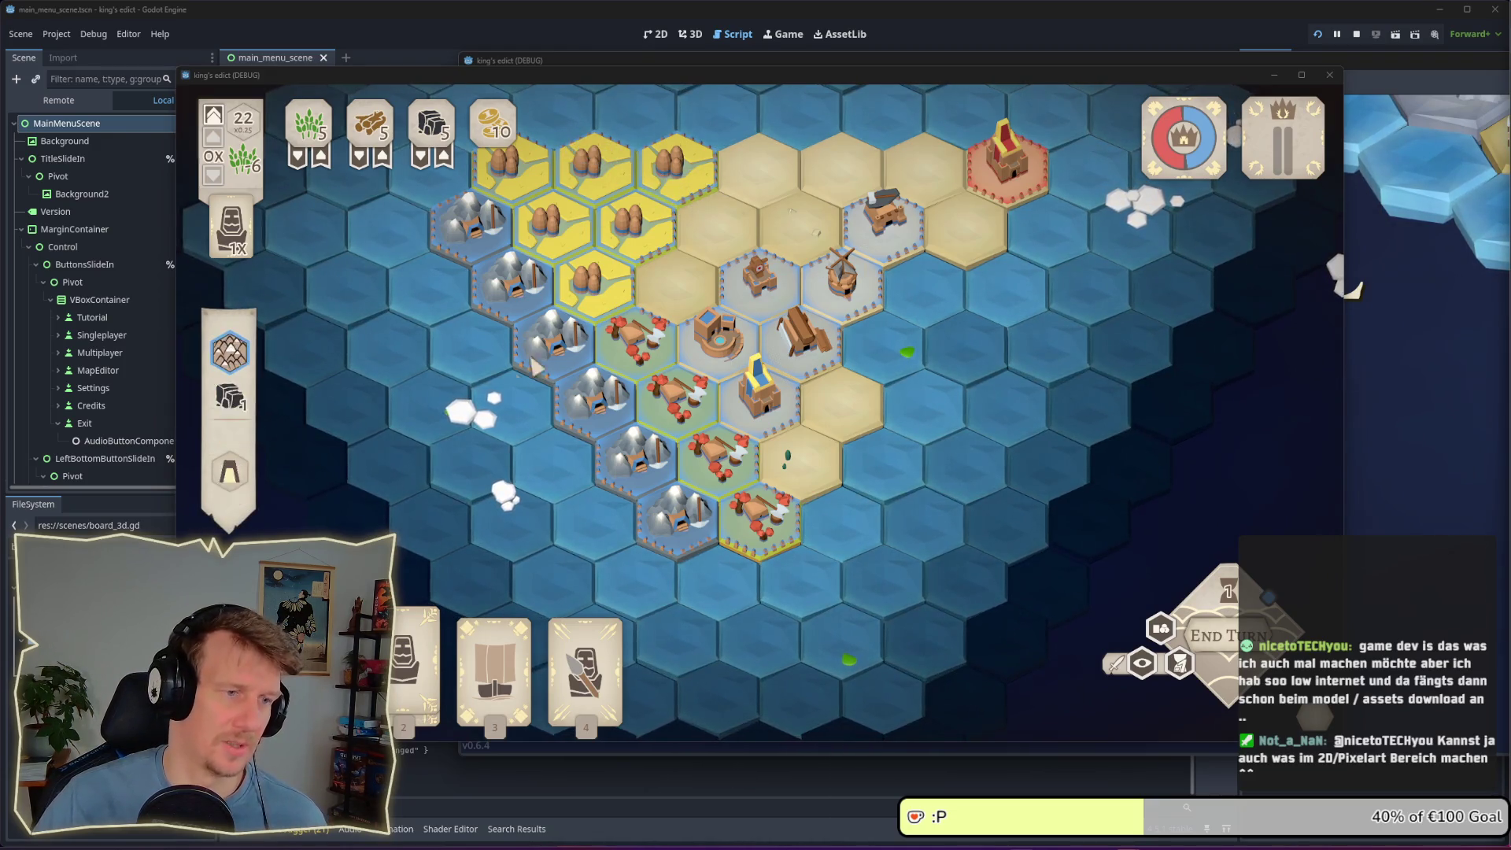
Play four cards from the hand onto centre board tiles, including a Spearman
key(1)
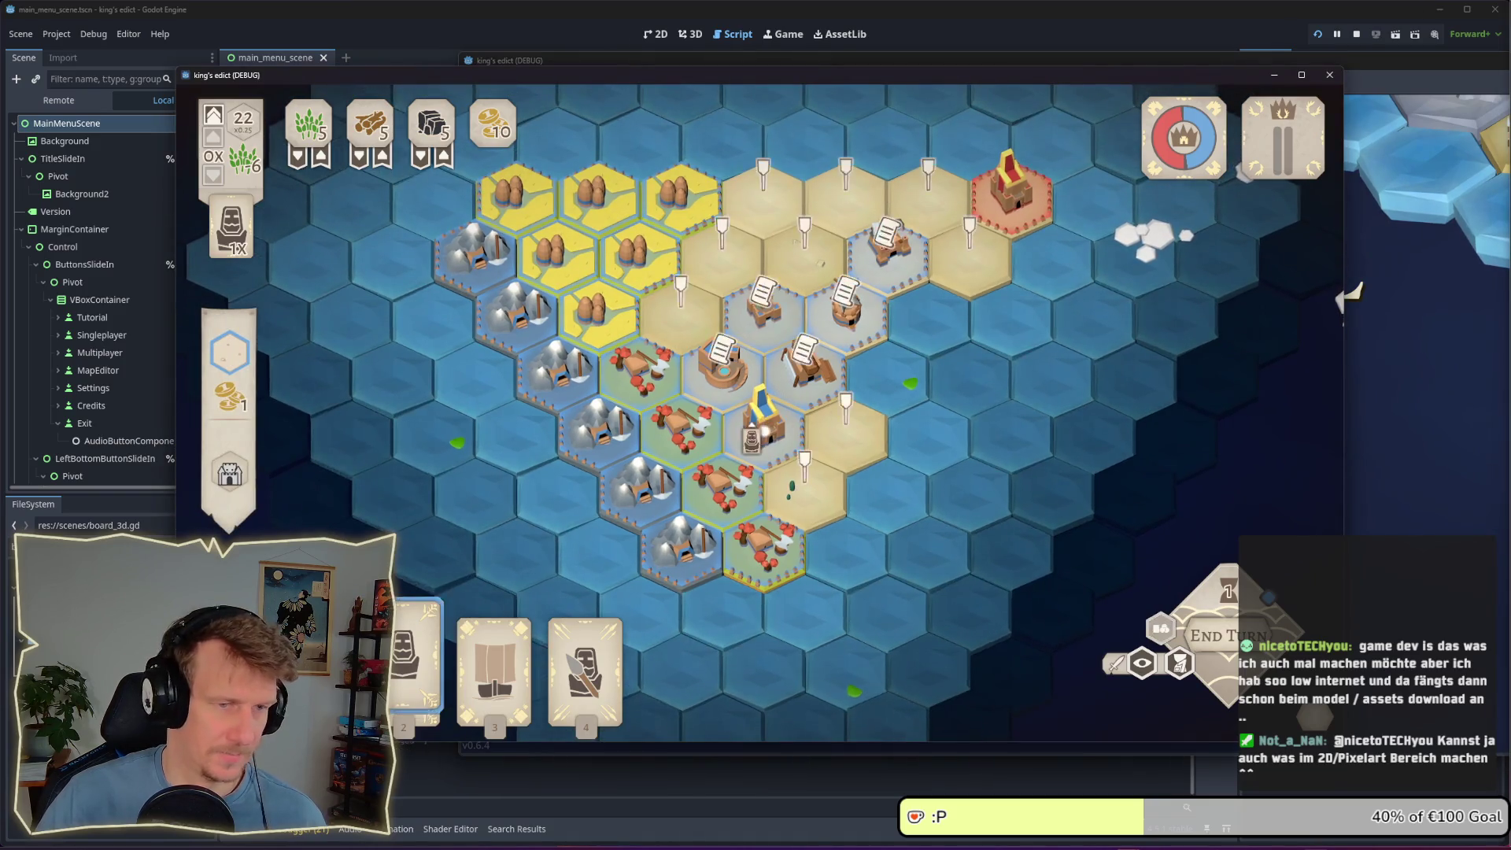
key(Return)
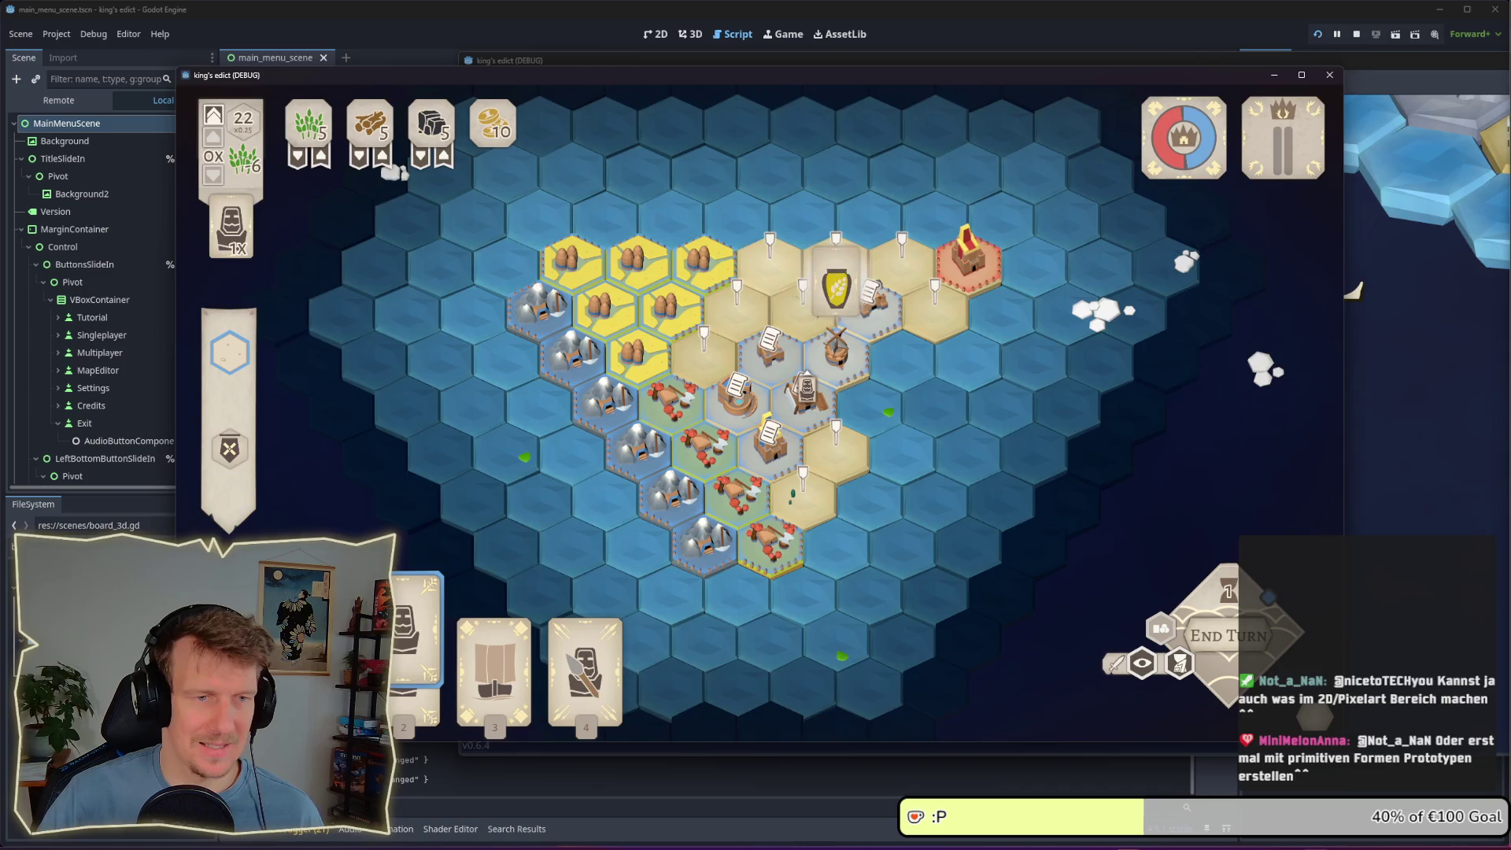
key(2)
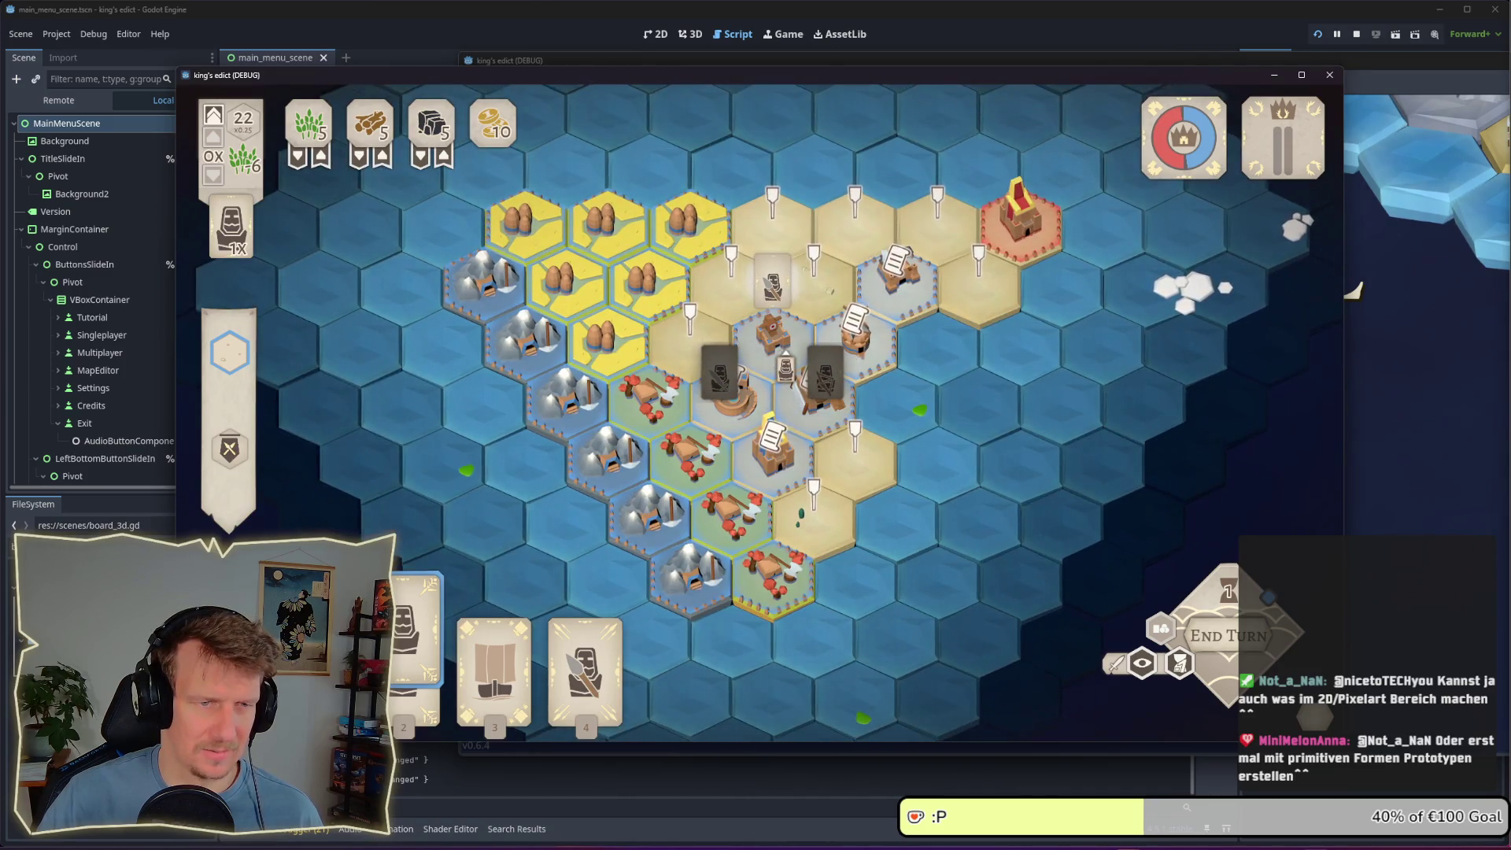
click(771, 287)
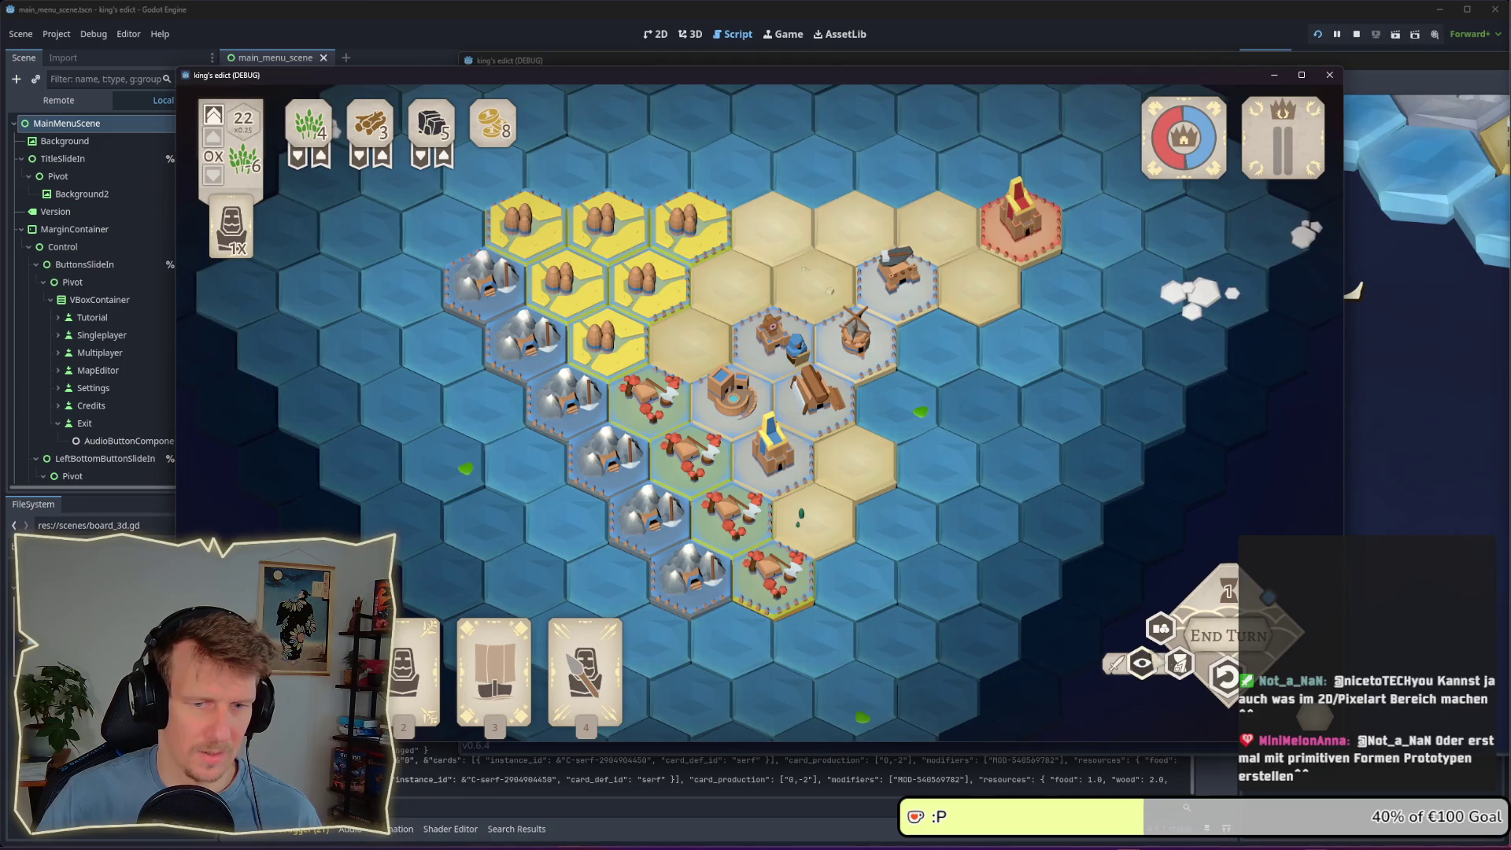
key(2)
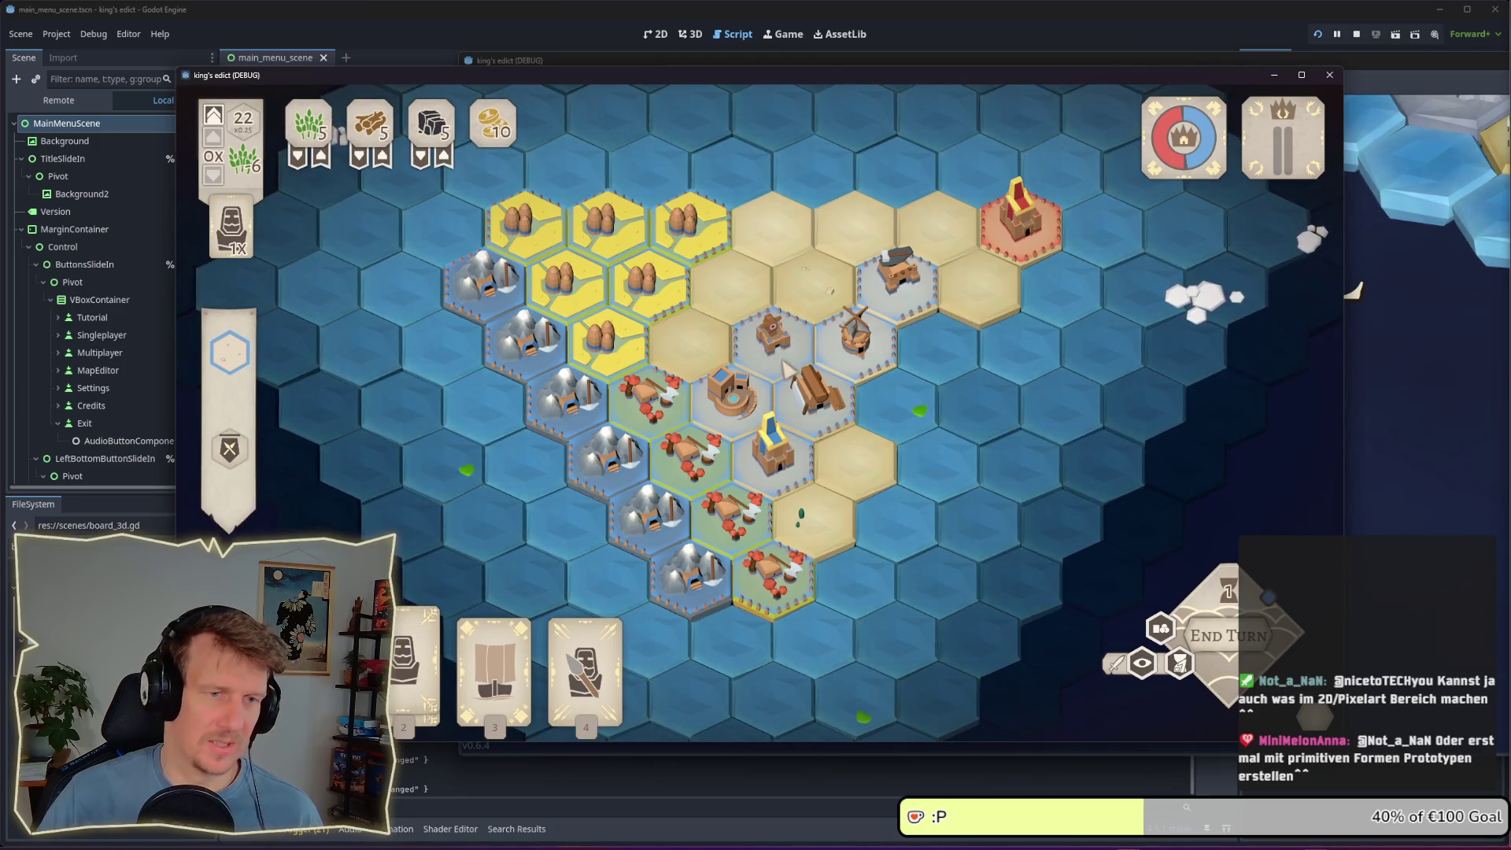
click(771, 272)
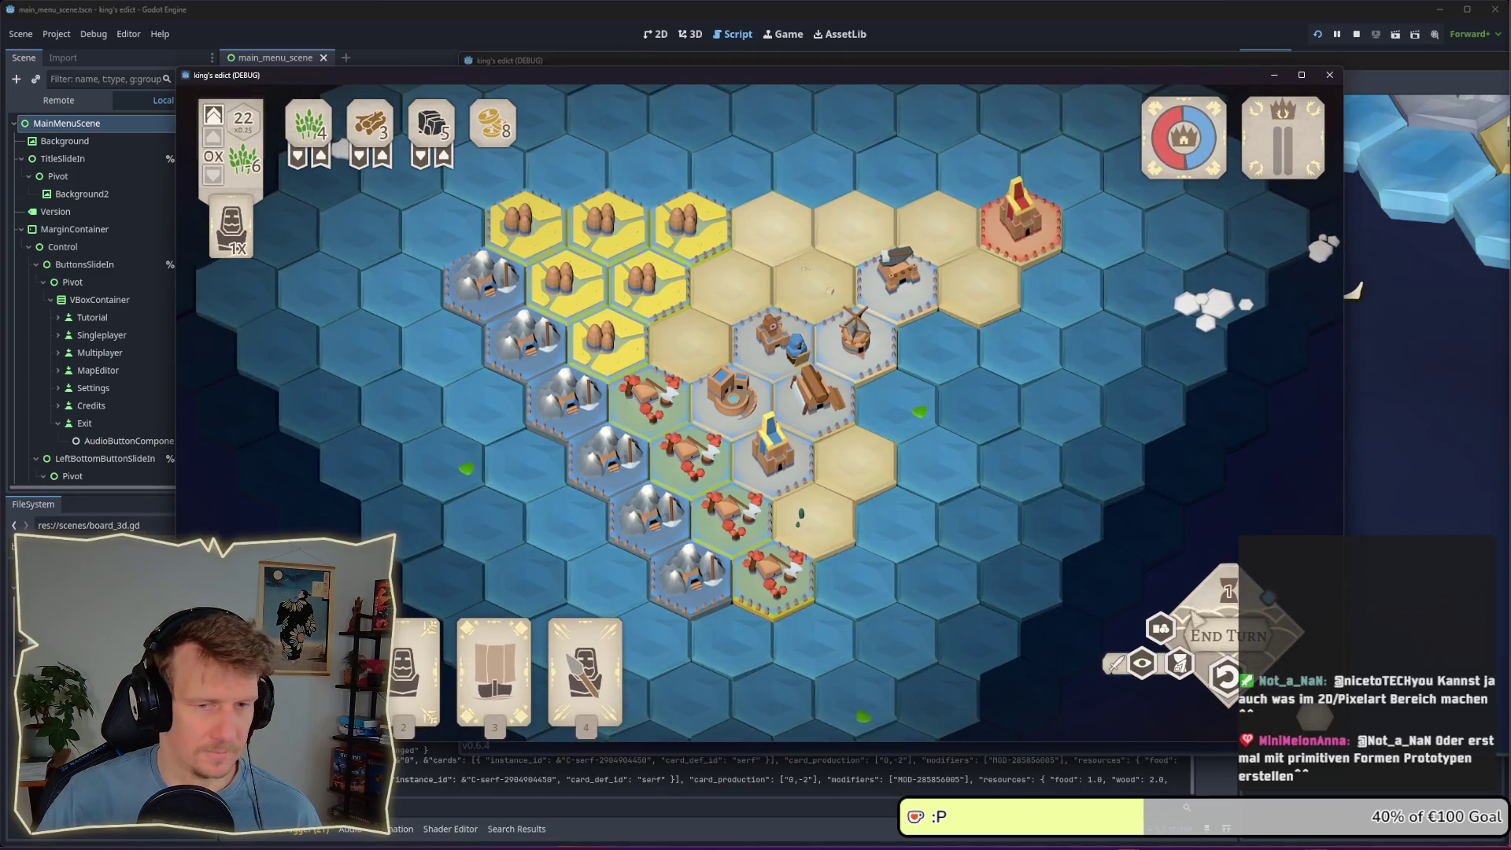
key(2)
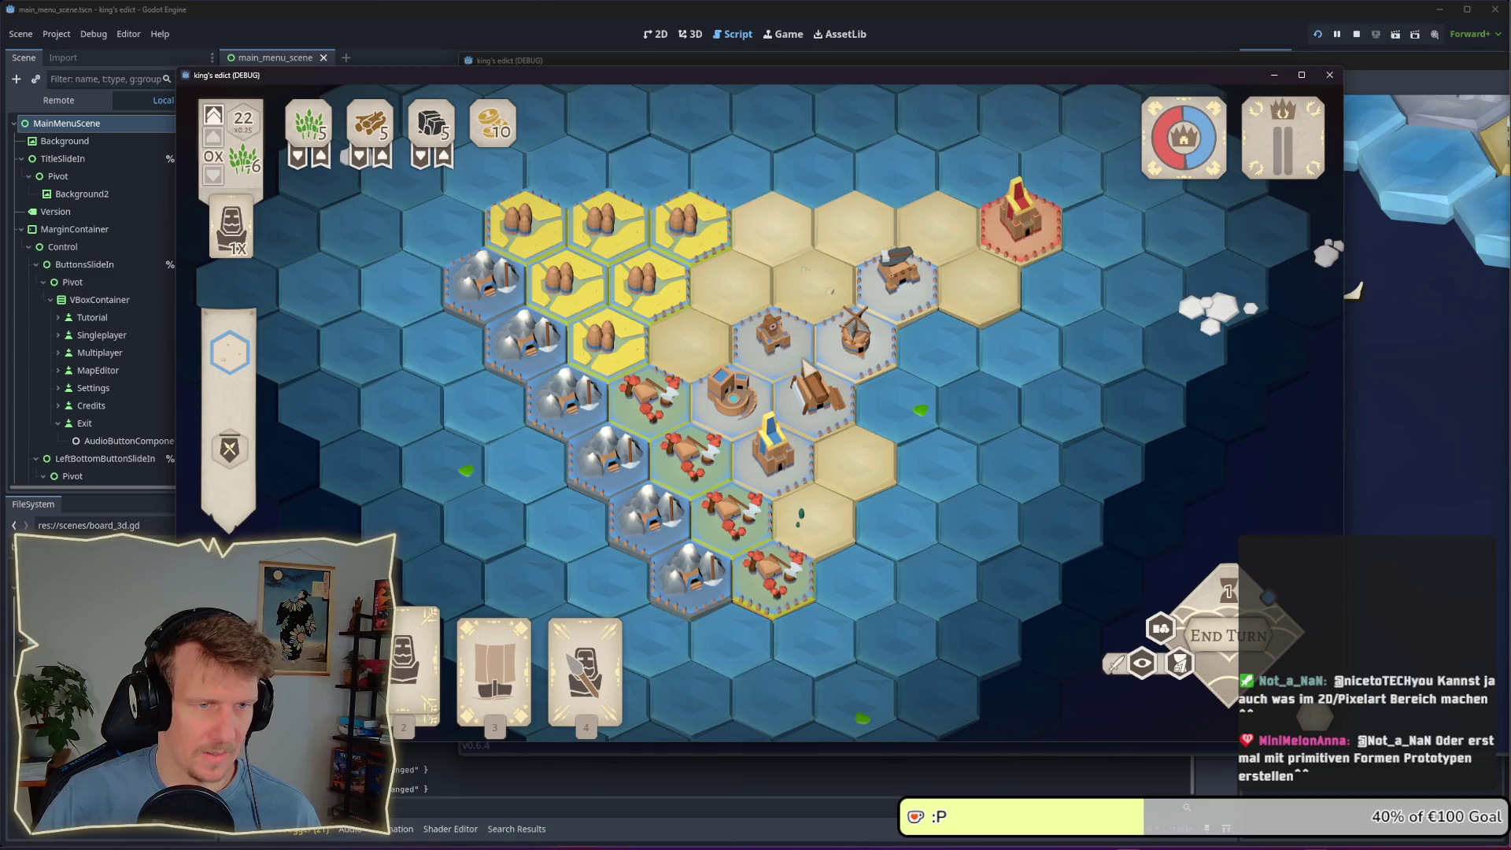
click(773, 251)
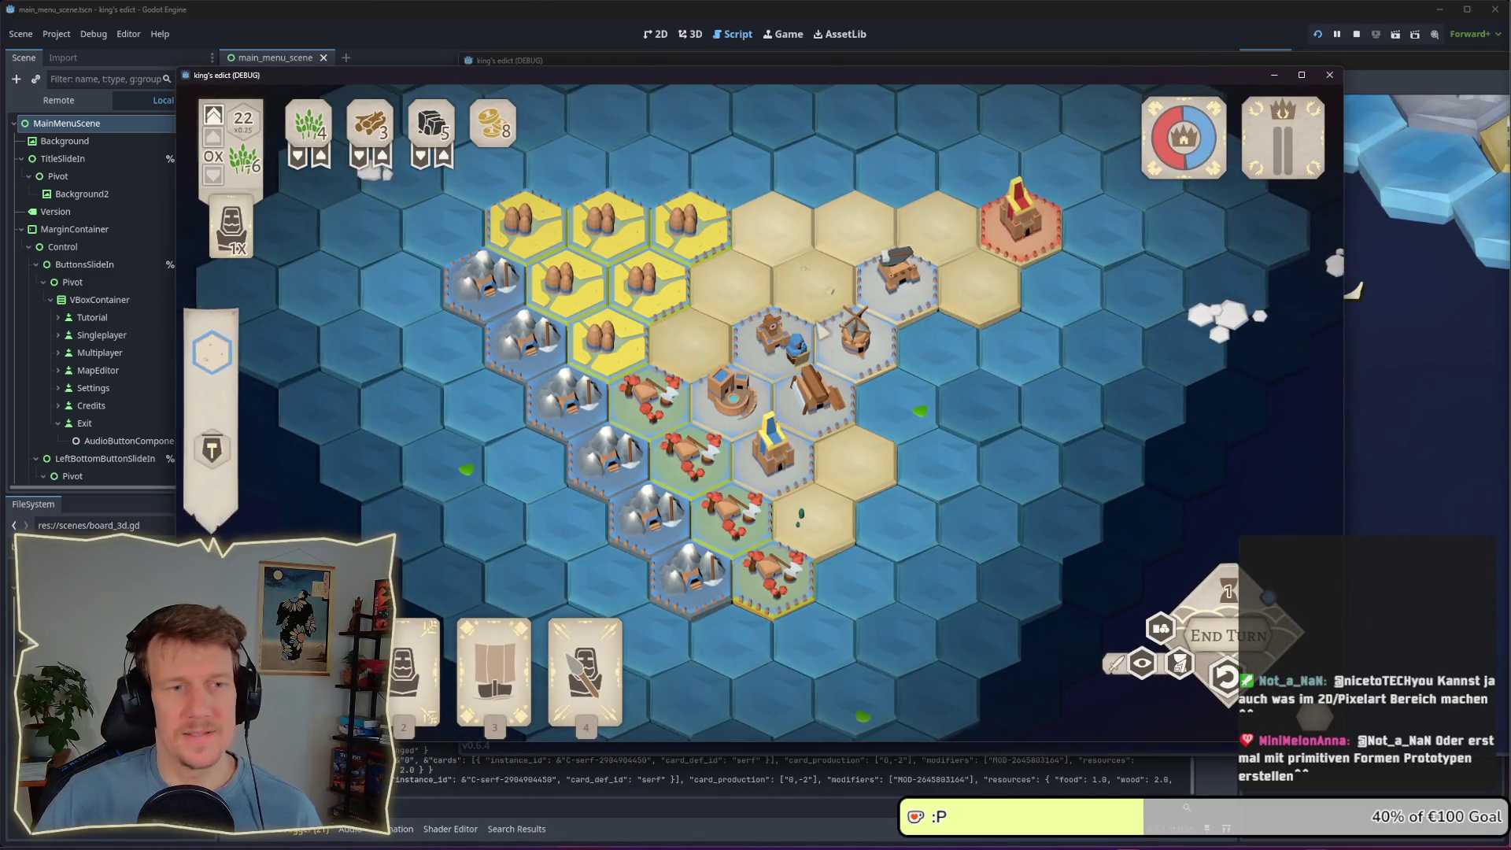
key(alt+Tab)
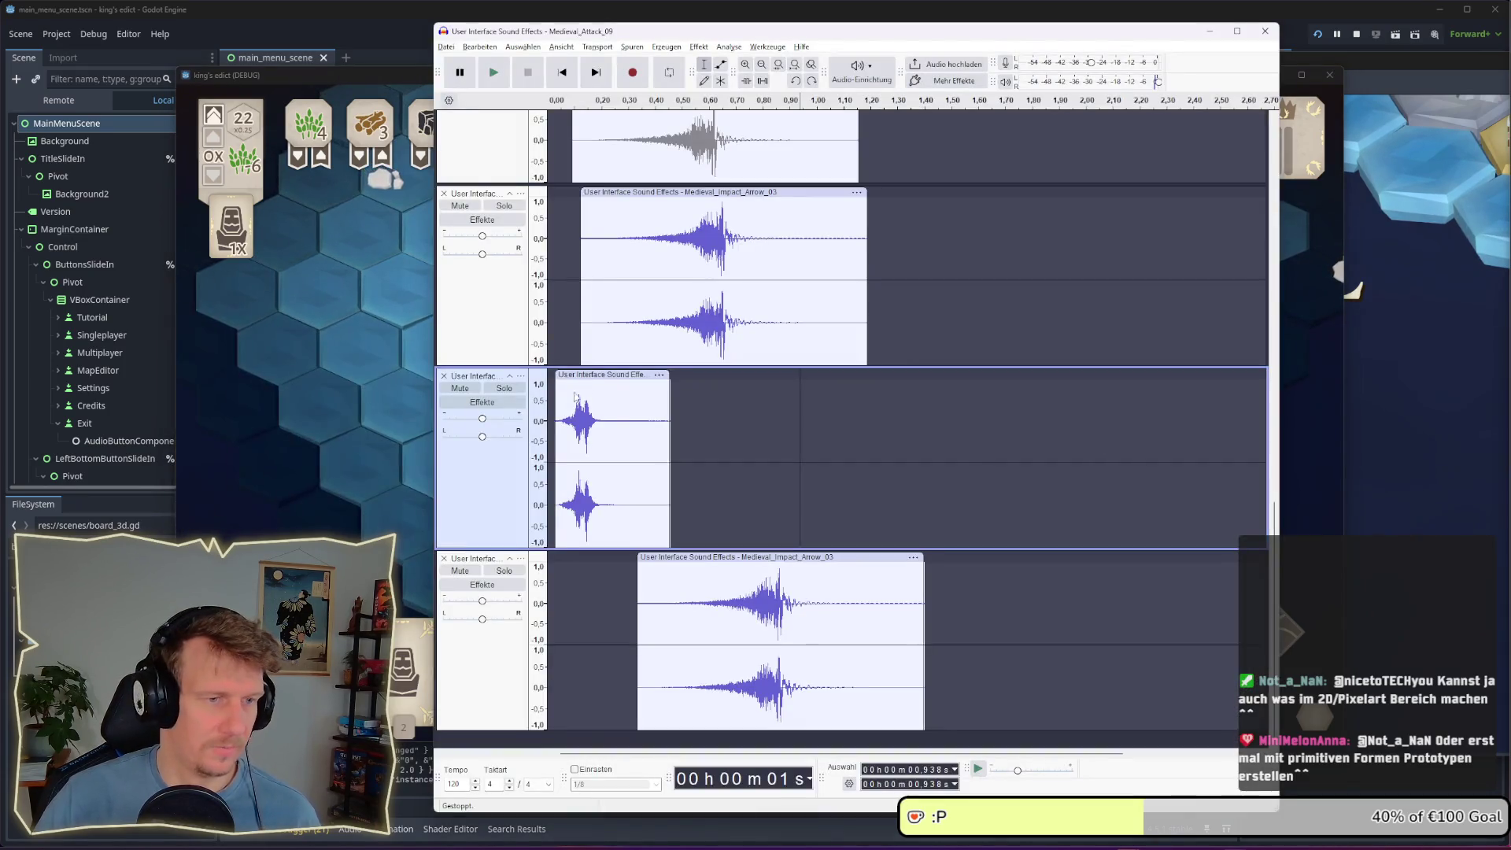
Mute the third track and shift the arrow impact clips on tracks two and four earlier
double_click(575, 398)
click(460, 388)
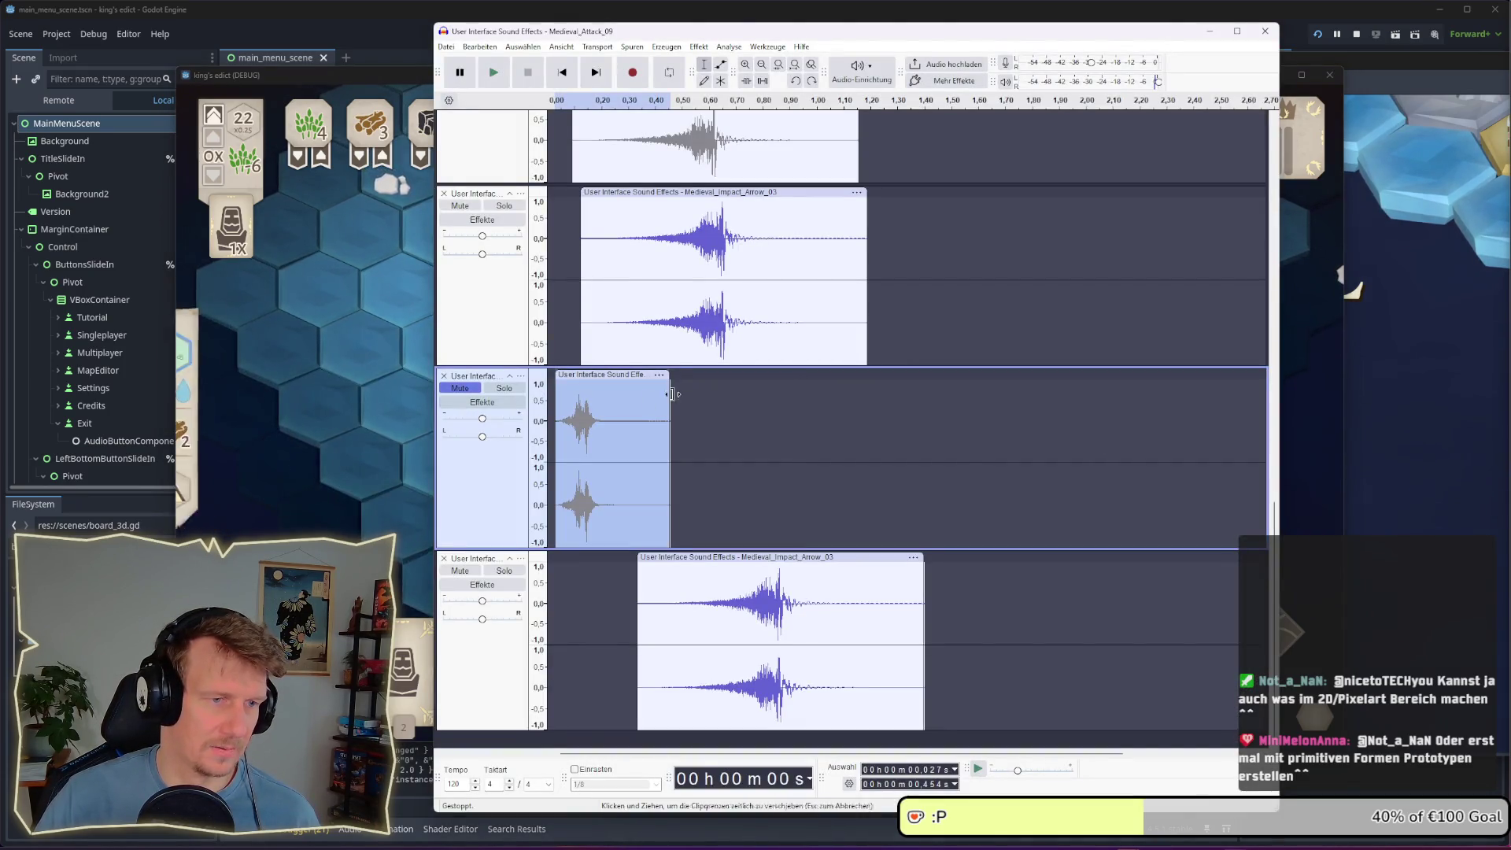
drag(692, 200, 659, 199)
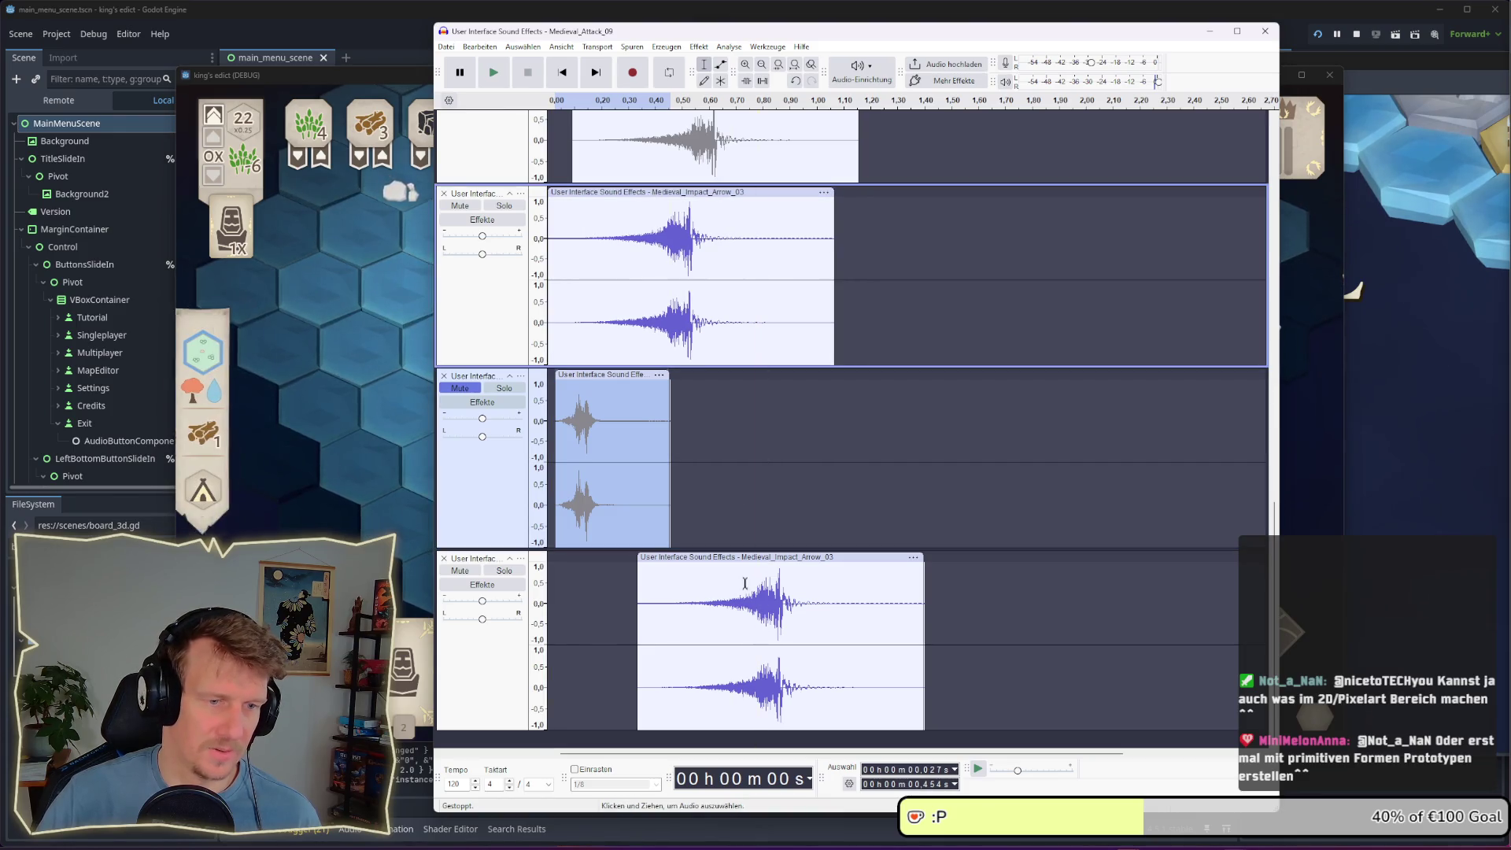
drag(738, 557, 697, 557)
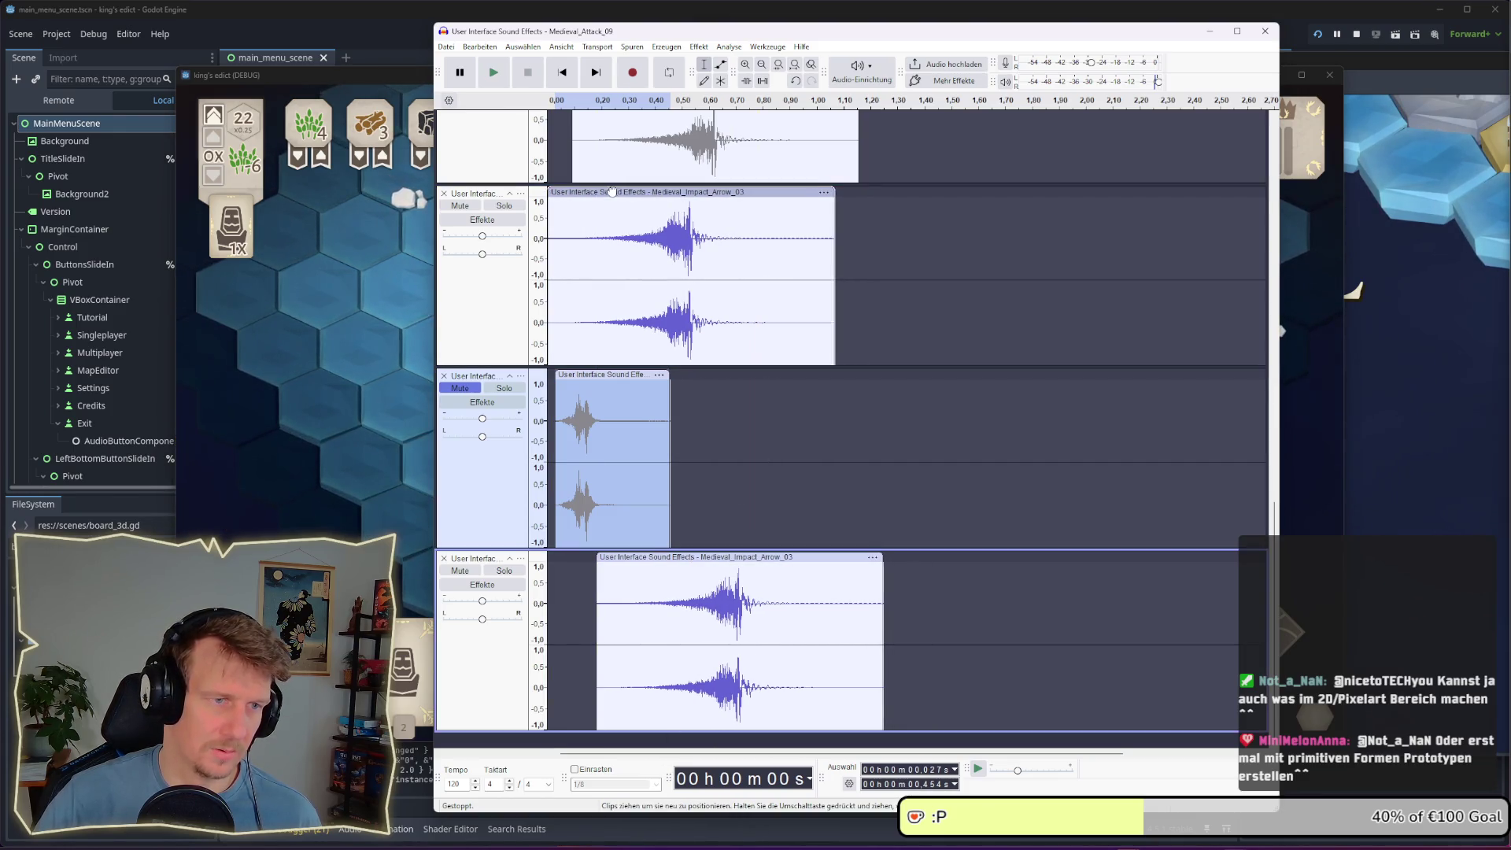
drag(616, 193, 590, 193)
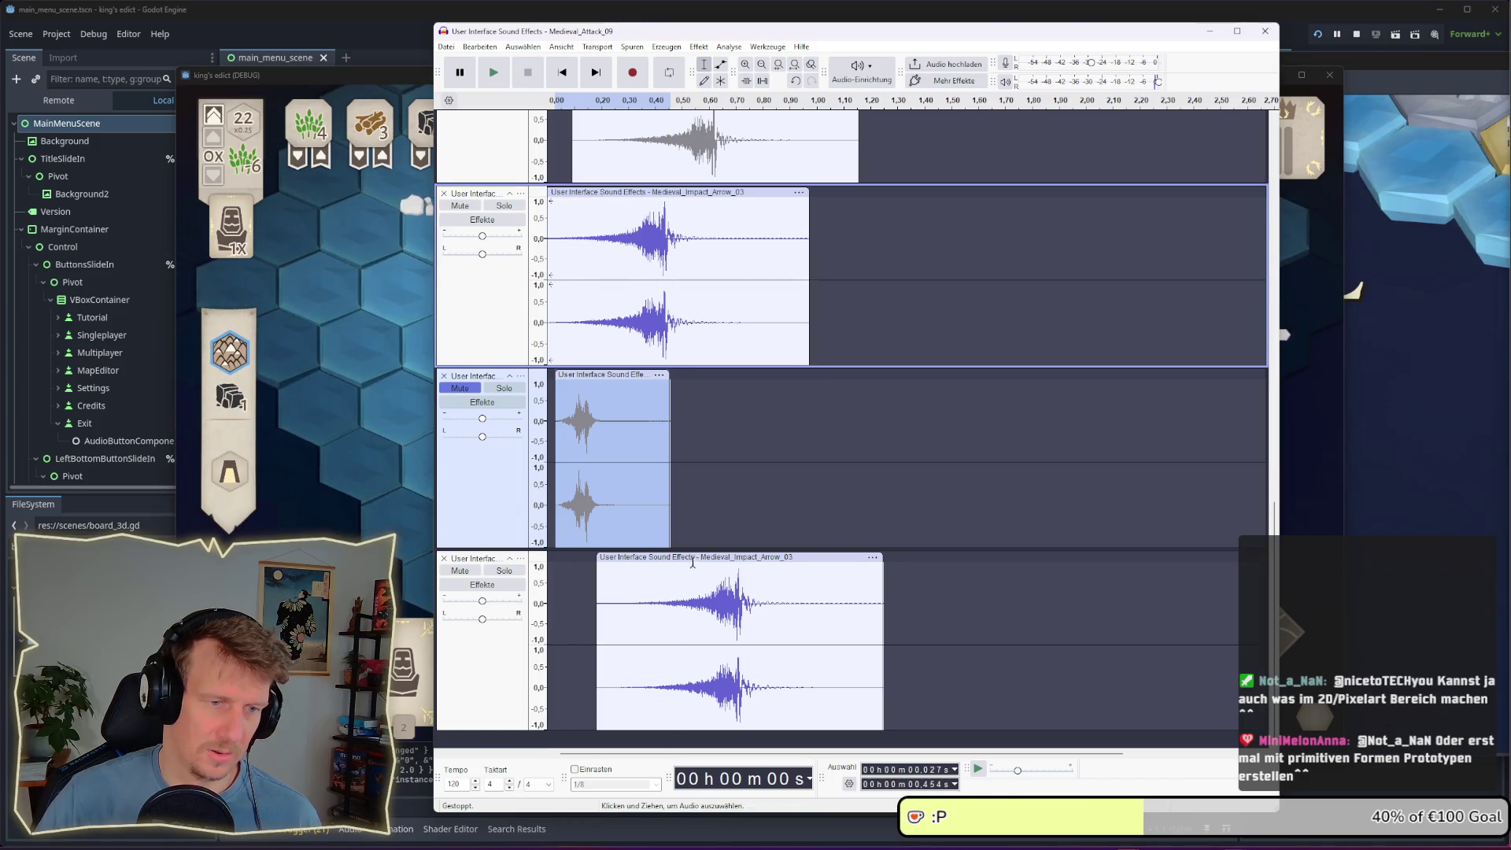
drag(693, 558, 678, 558)
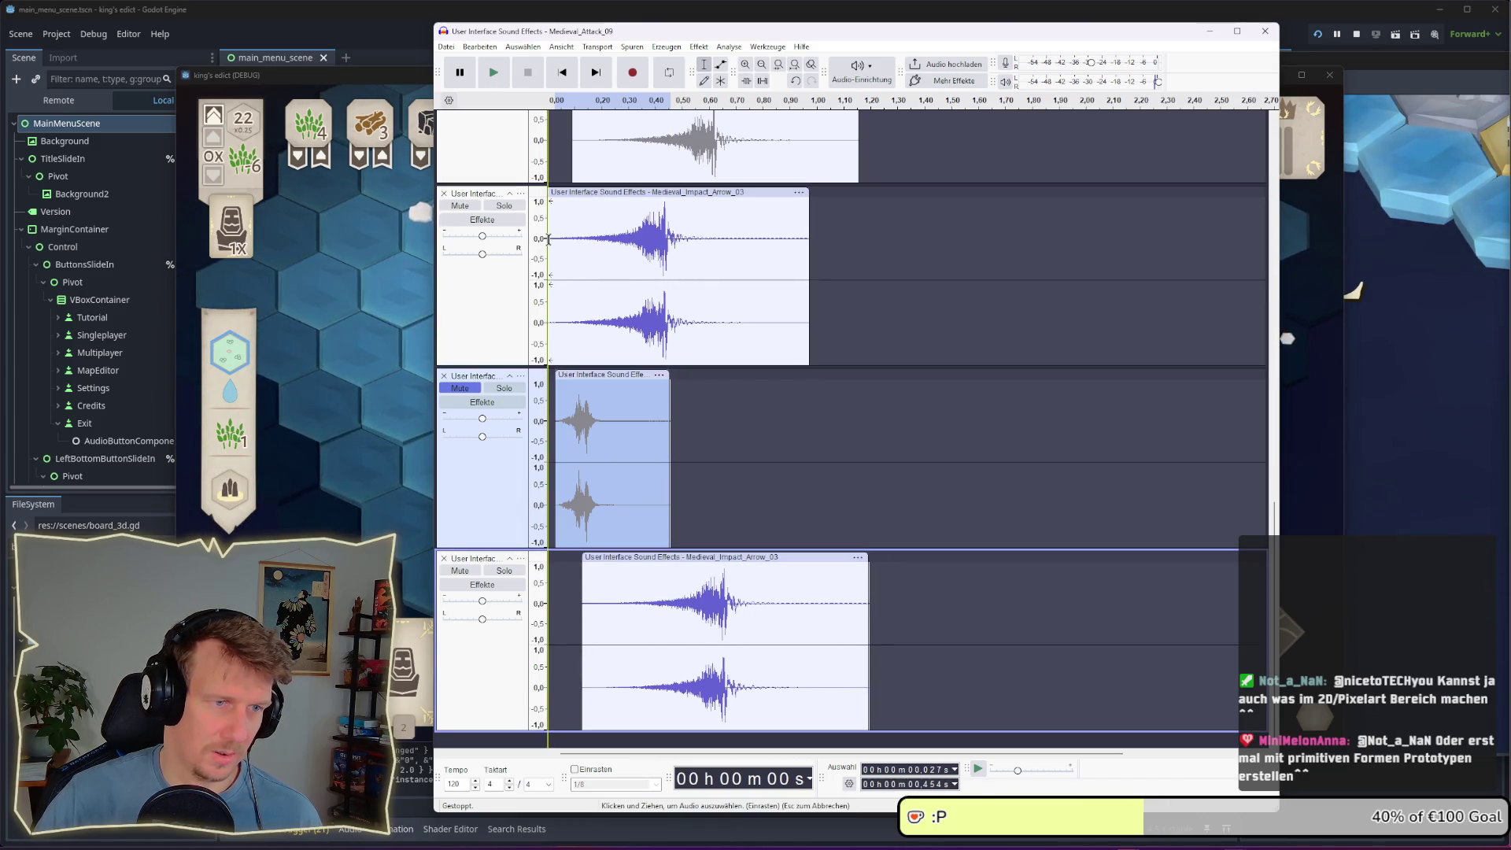
Preview the layered mix and export it as a barracks WAV to the sounds folder
click(577, 271)
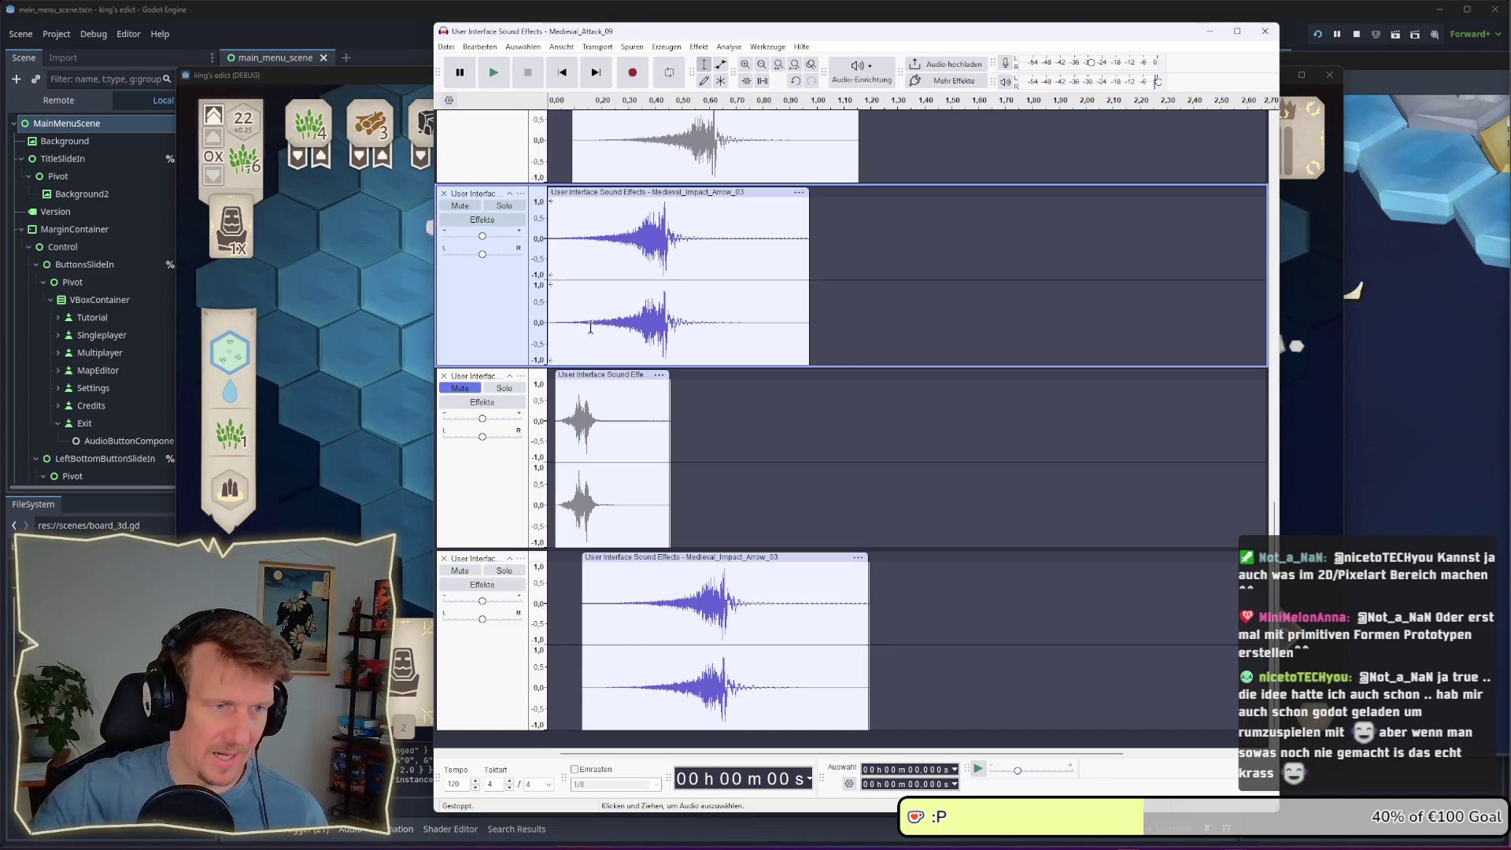
key(space)
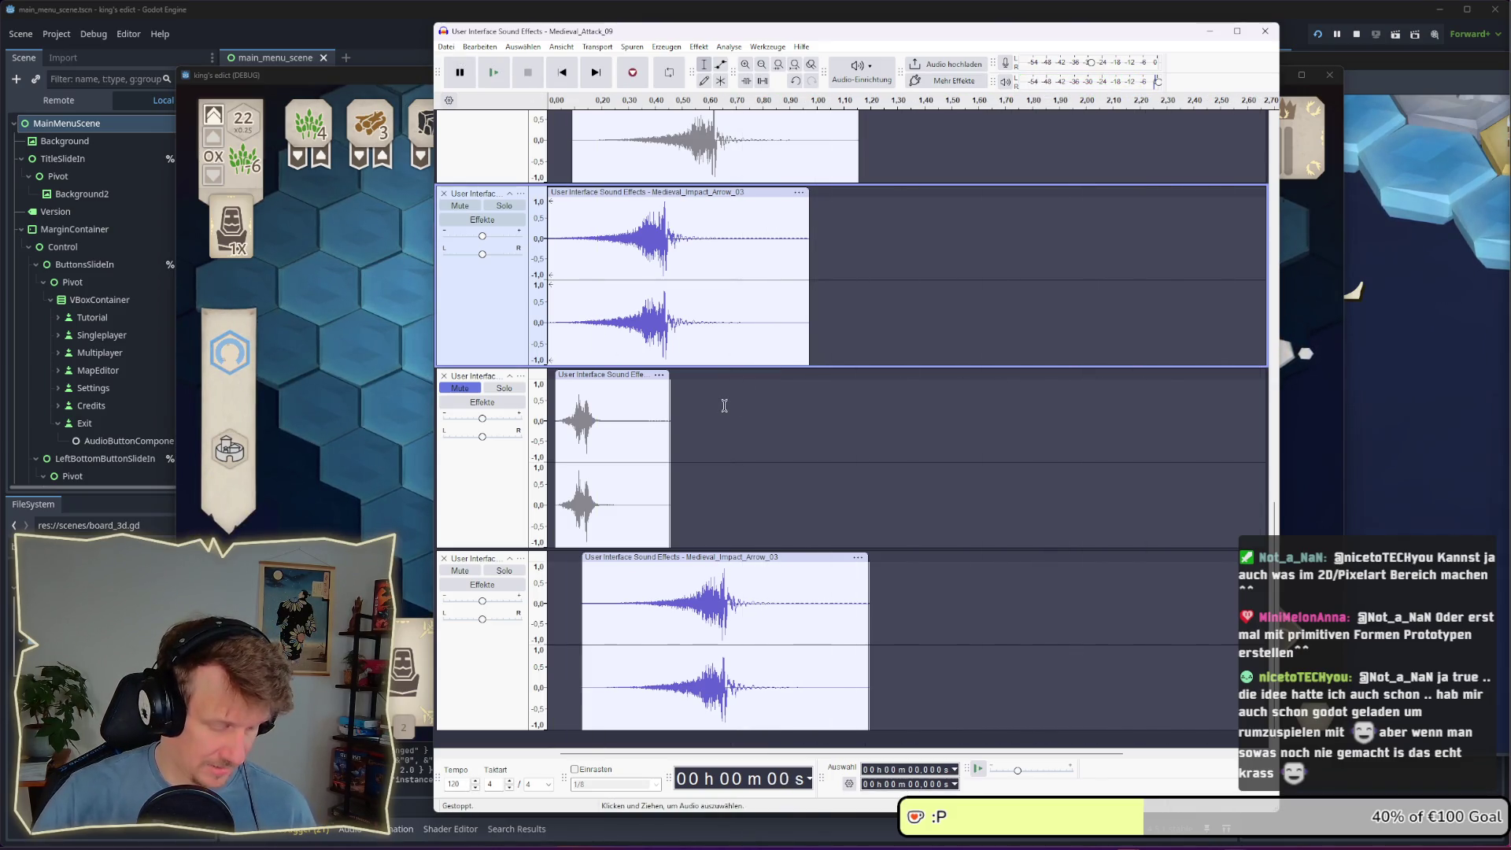
key(ctrl+shift+e)
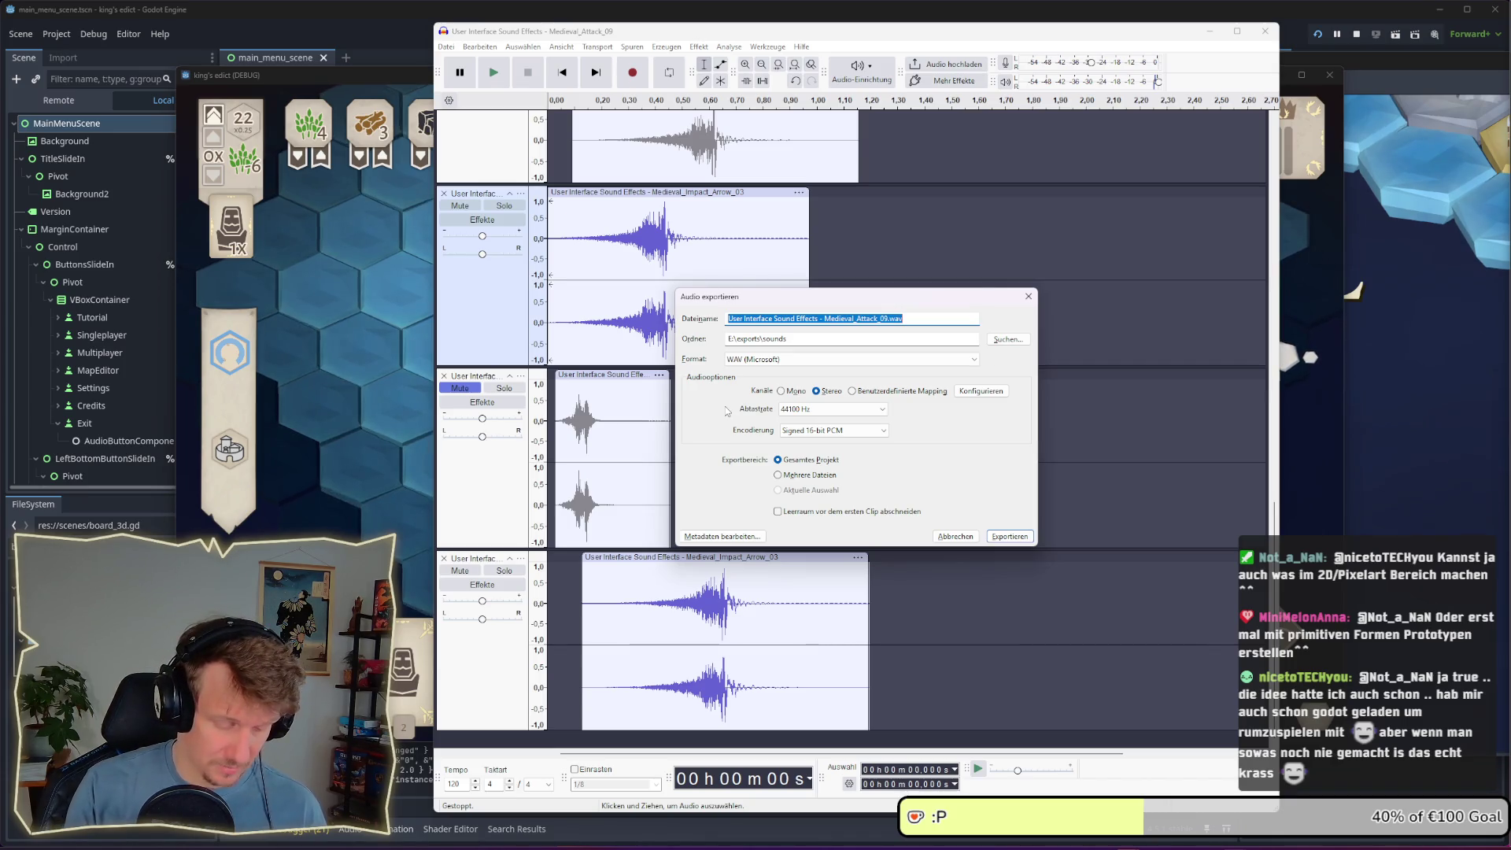
text(barracks_02)
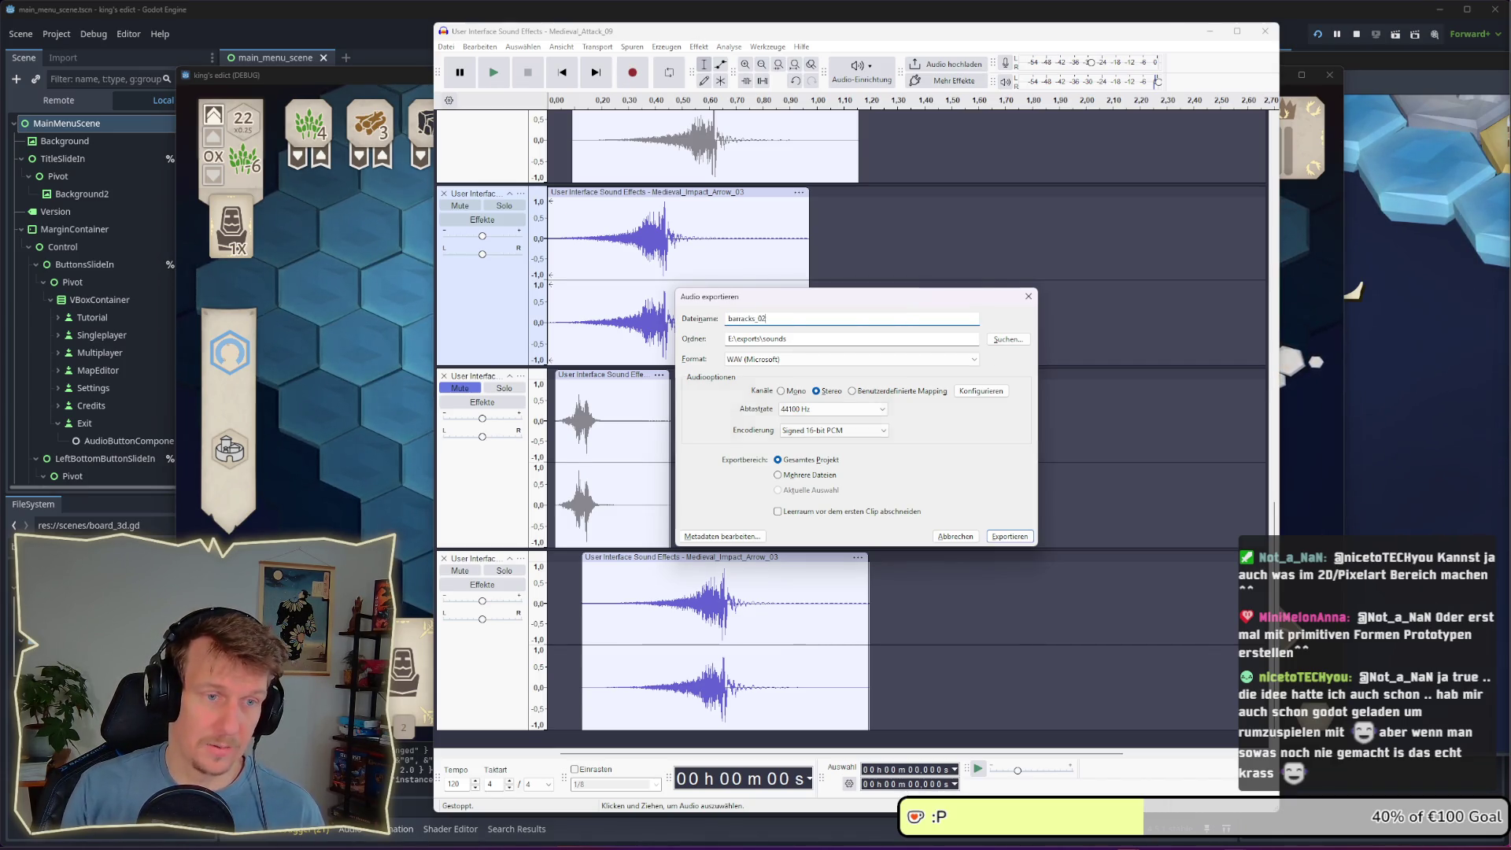
key(Return)
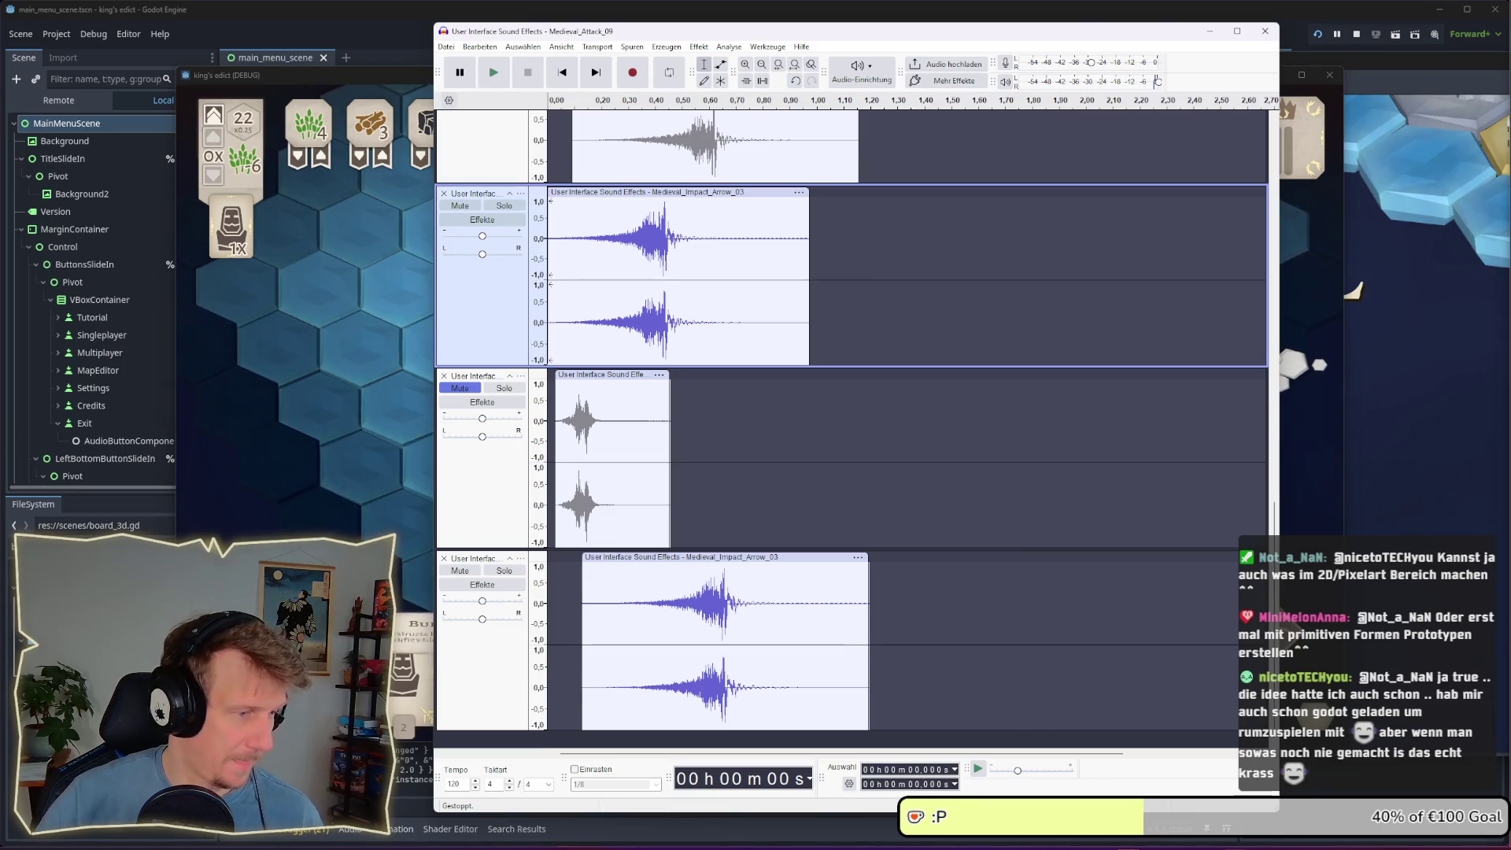
key(alt+Tab)
key(Tab)
key(Tab)
key(Tab)
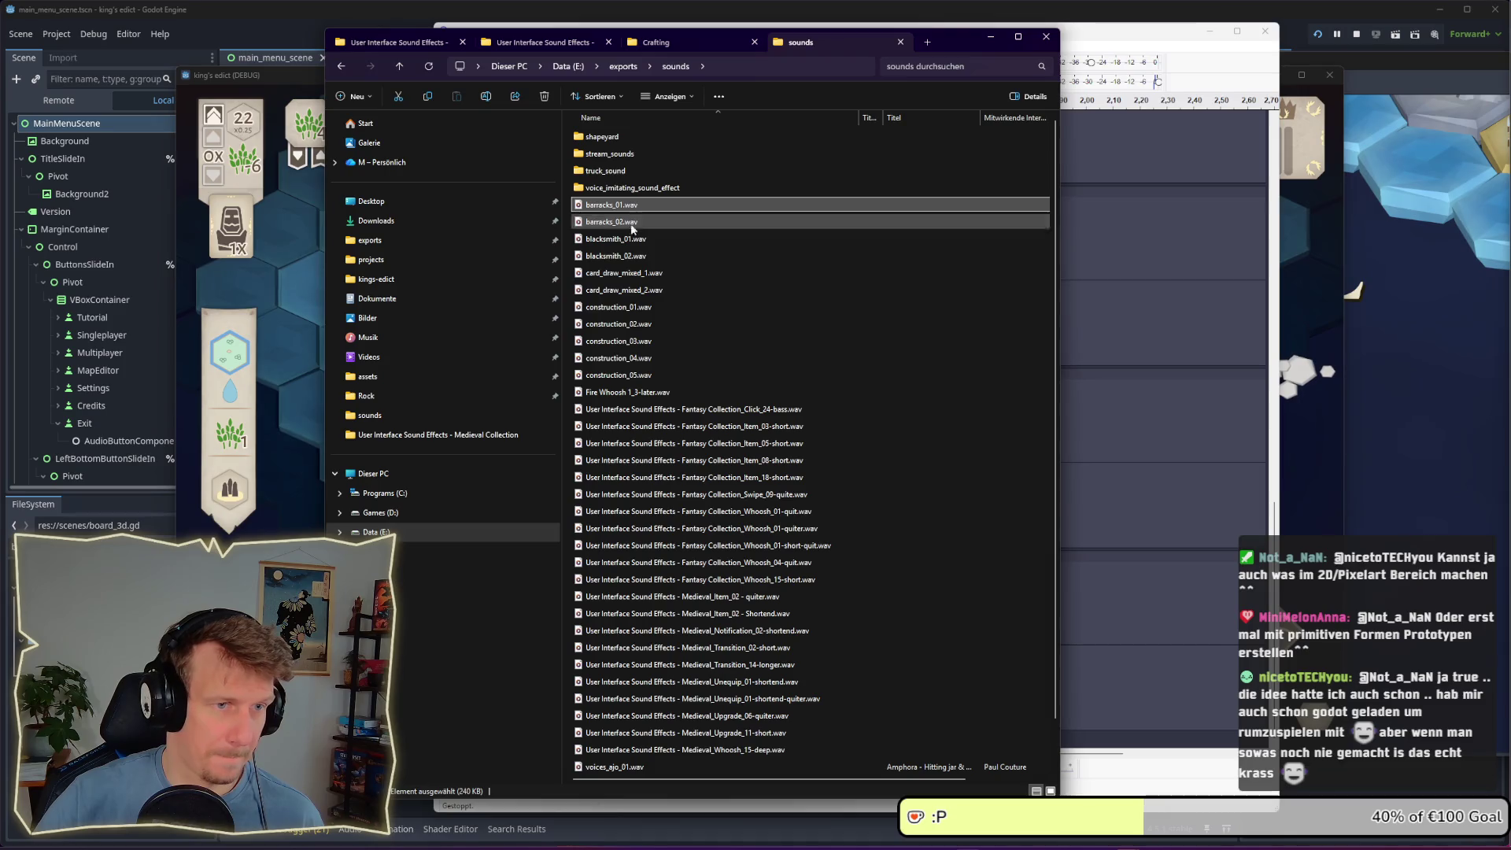
Locate barracks_02.wav in the sounds folder, then switch back to the Godot editor
click(629, 222)
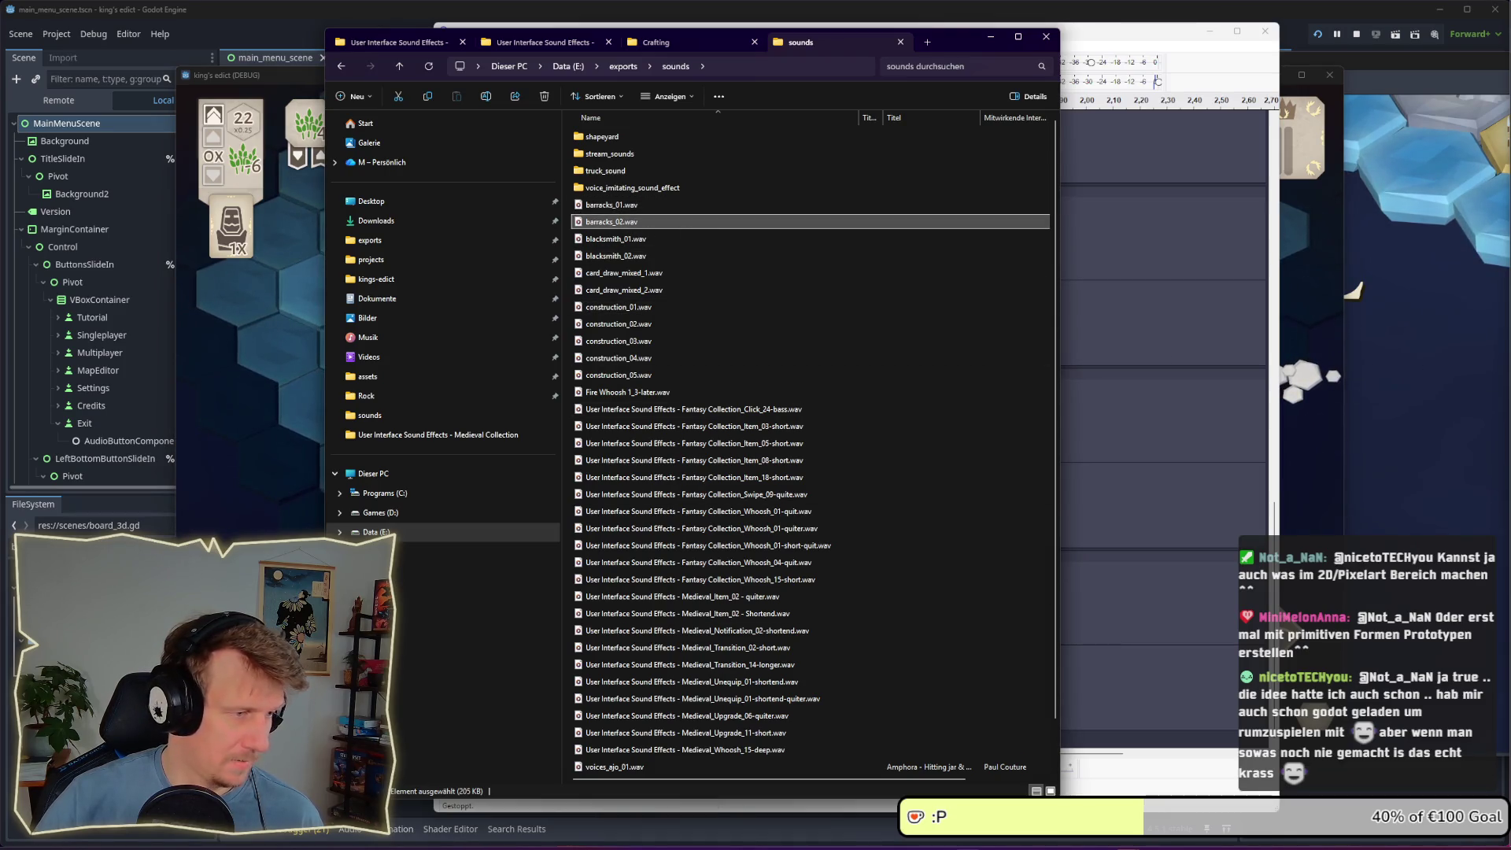
key(alt+Tab)
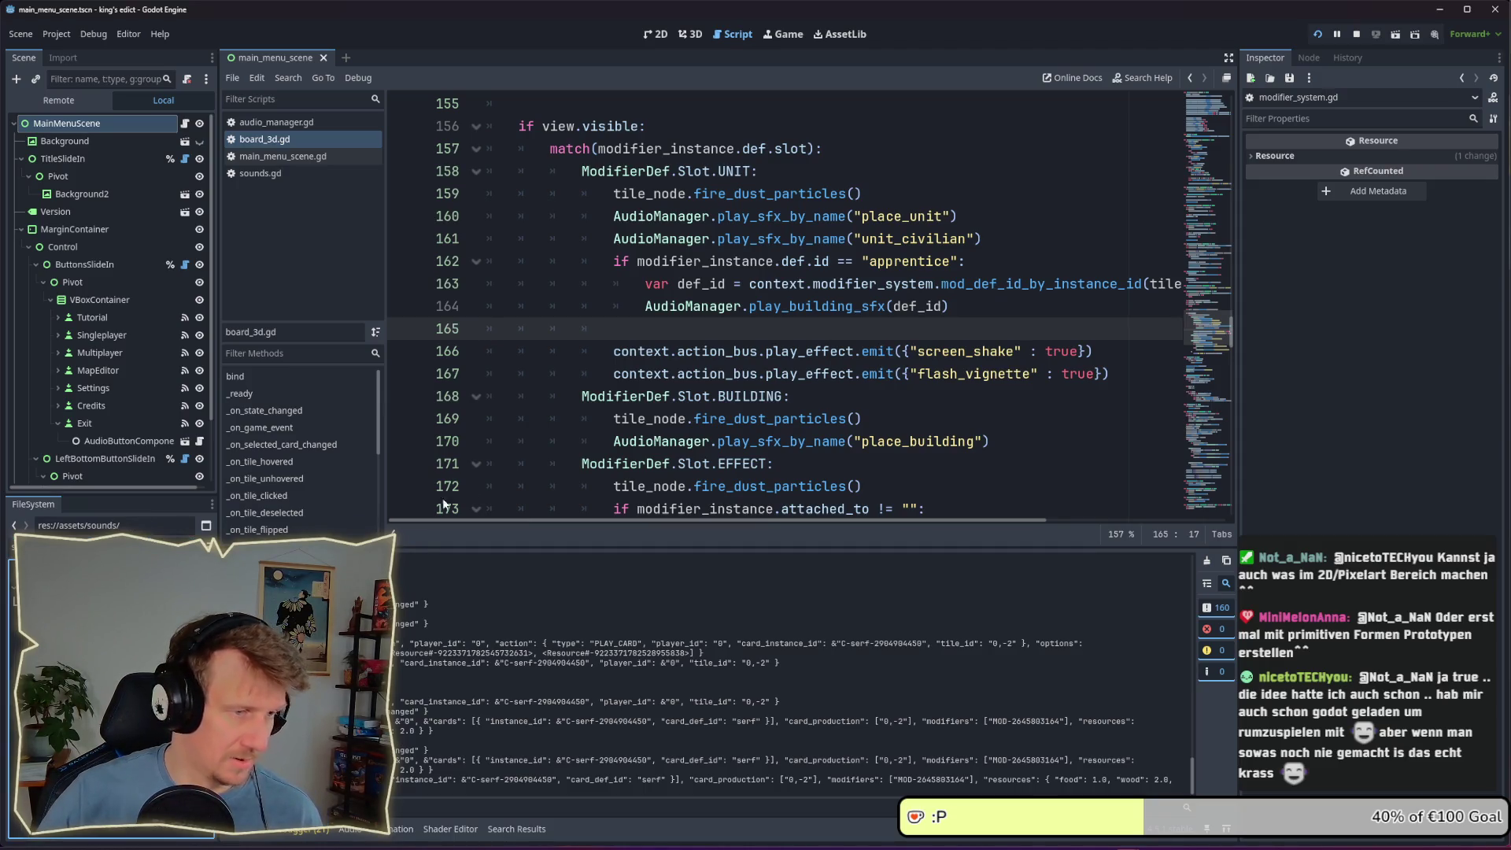
key(alt+Tab)
click(634, 225)
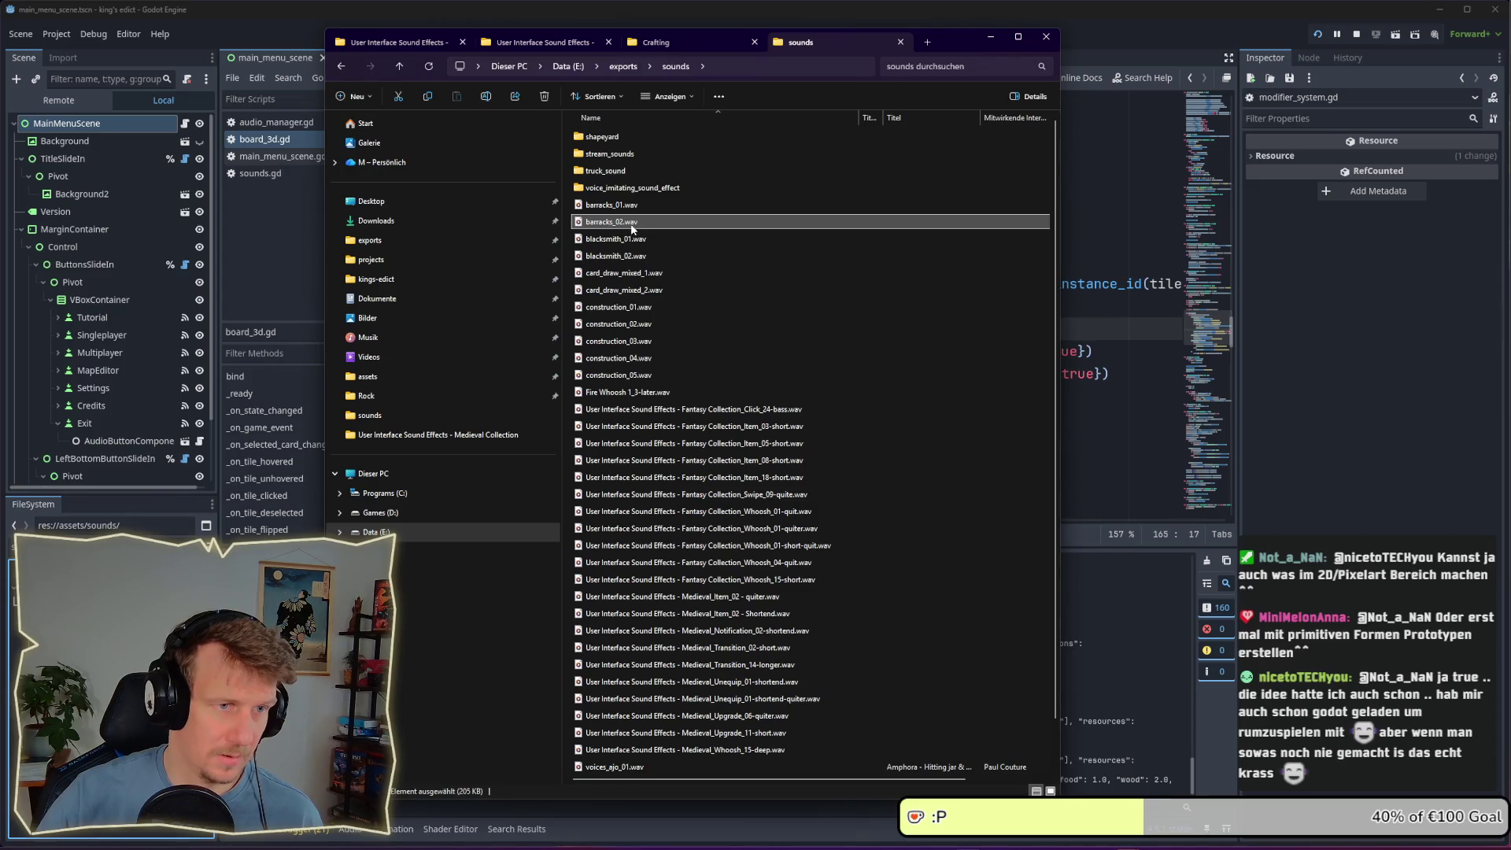
key(alt+Tab)
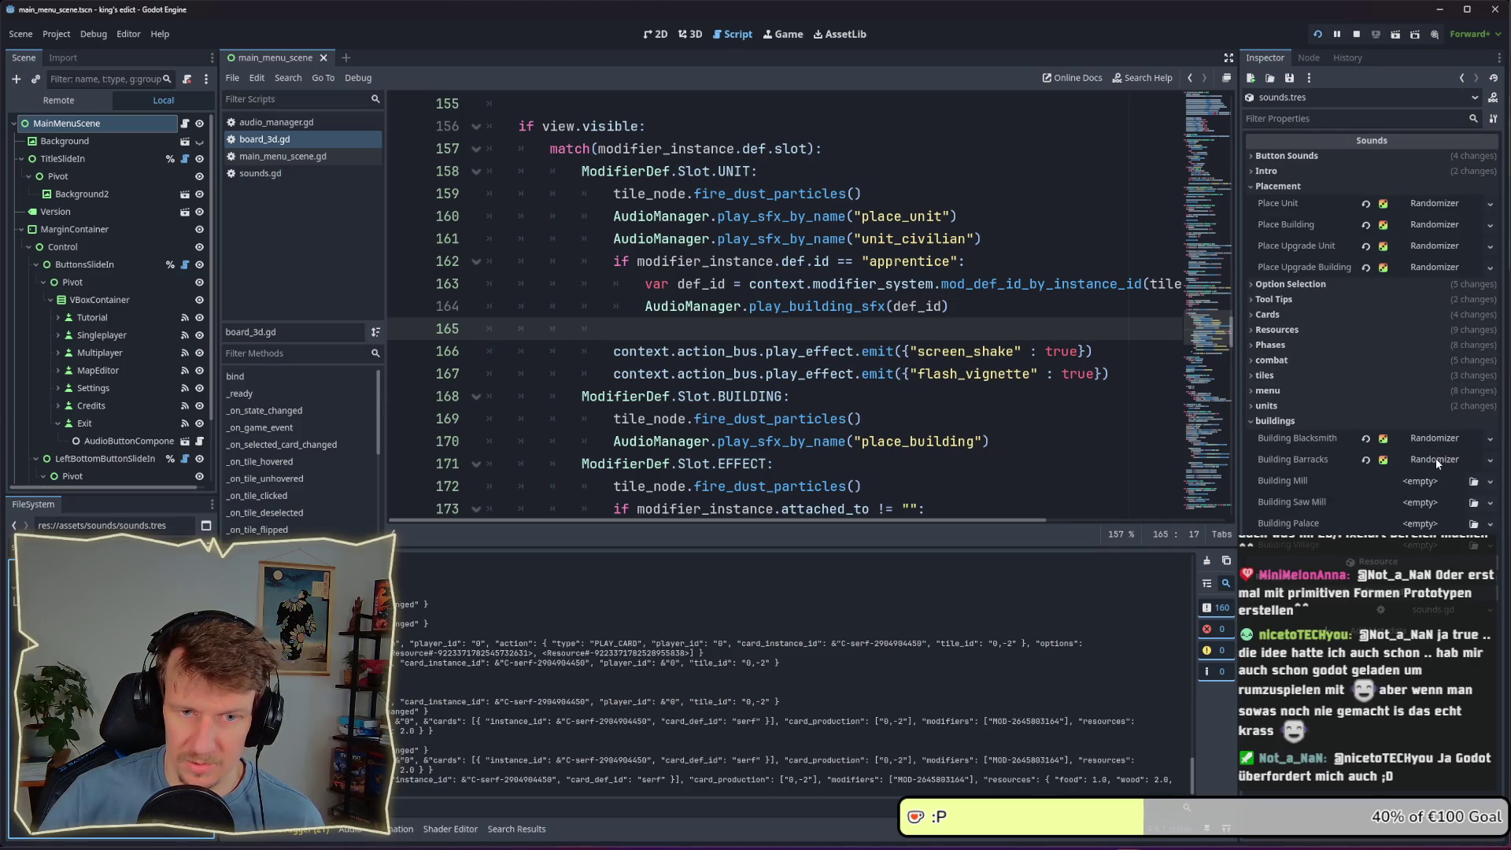
Add barracks_02.wav to the Building Barracks randomizer, then switch to the running game window
click(1436, 458)
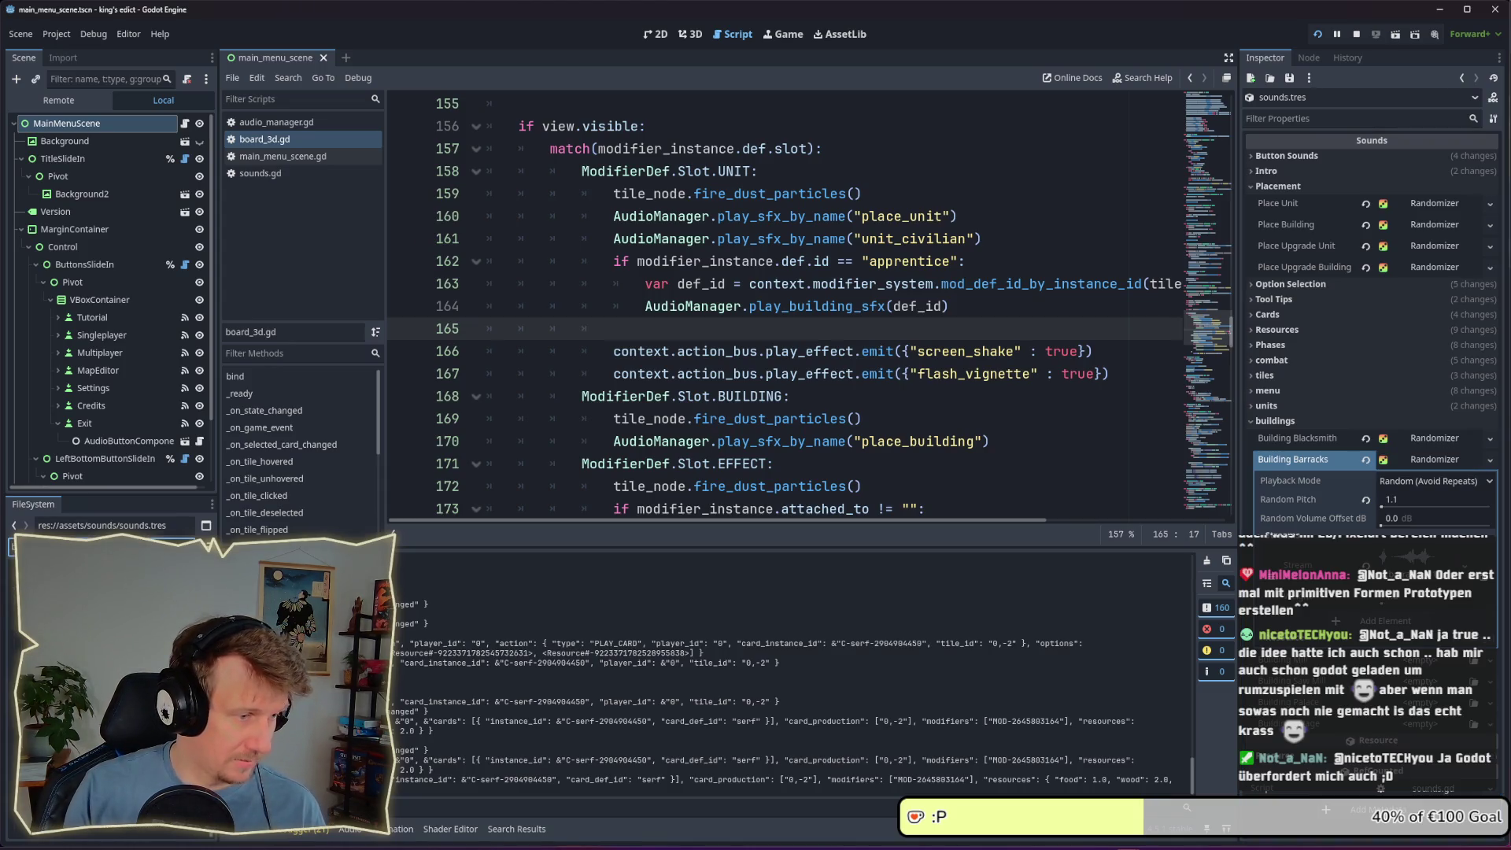
mouse_move(95, 551)
mouse_down()
mouse_move(866, 551)
mouse_move(1480, 578)
mouse_up()
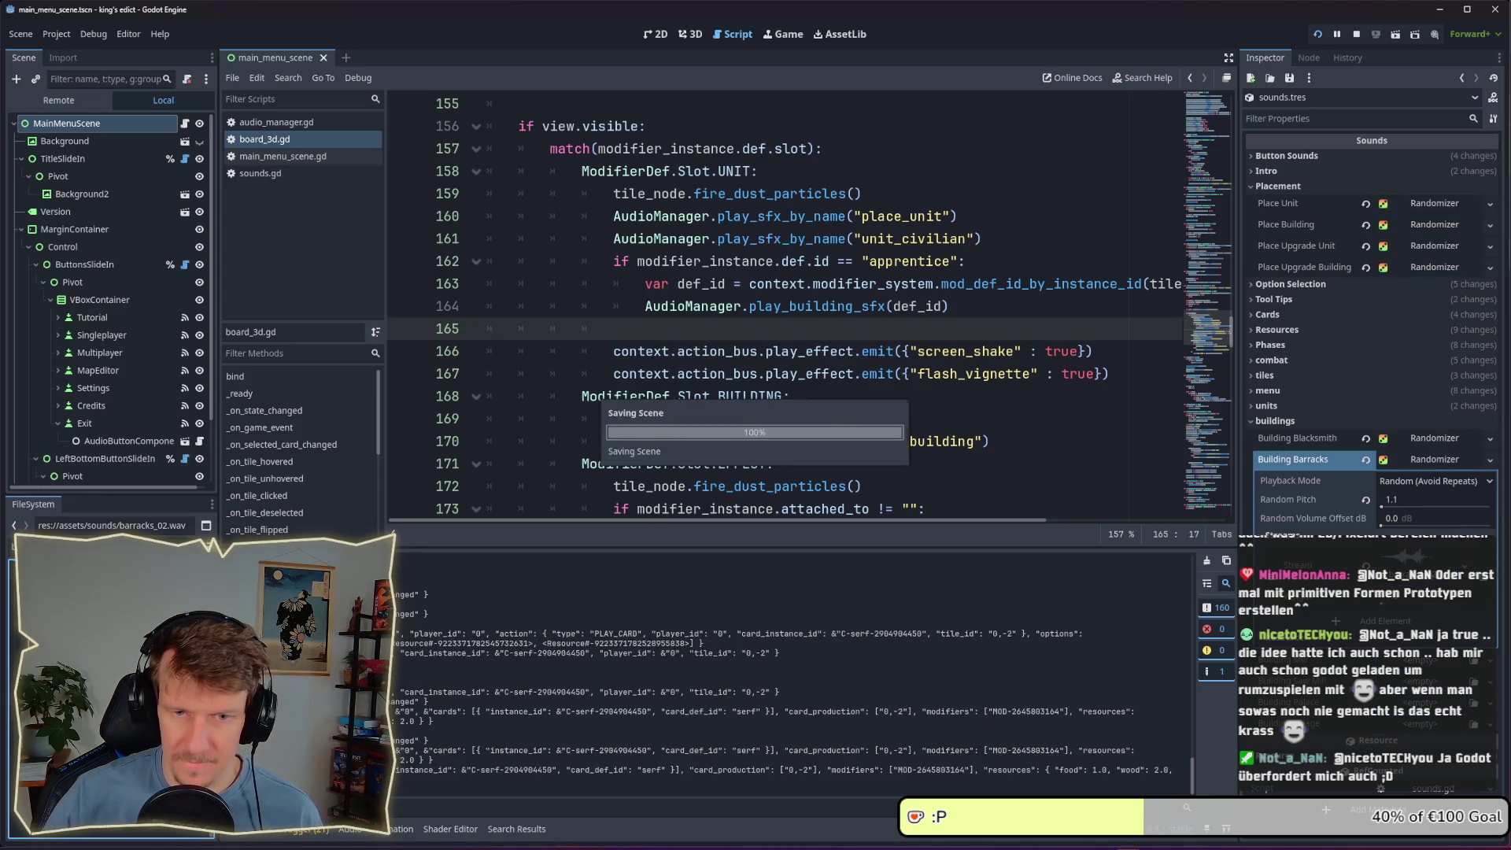
key(alt+Tab)
click(753, 412)
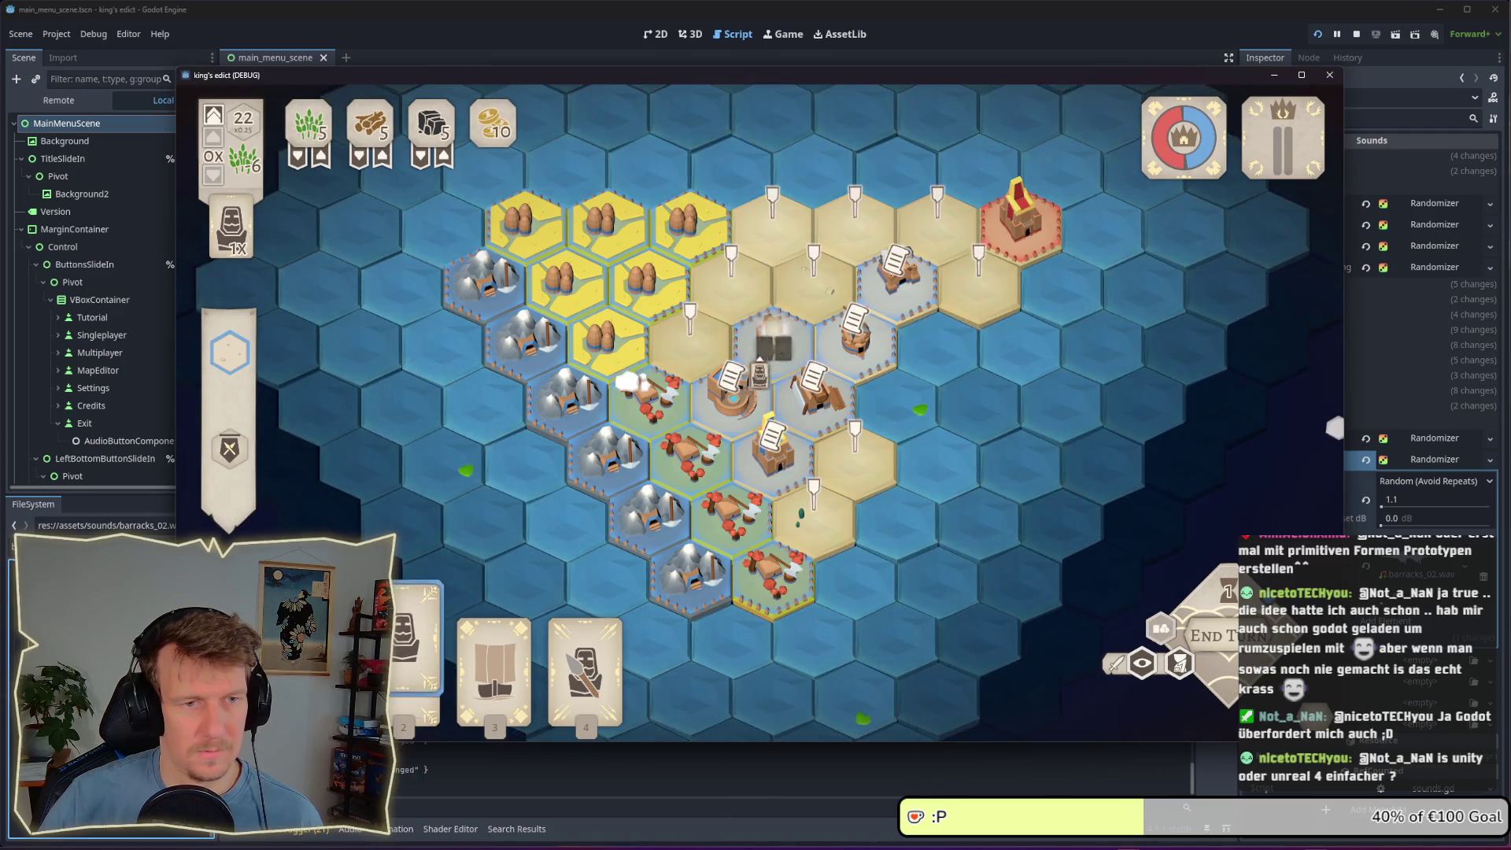
Place the recruited spearmen unit on a board tile
click(771, 252)
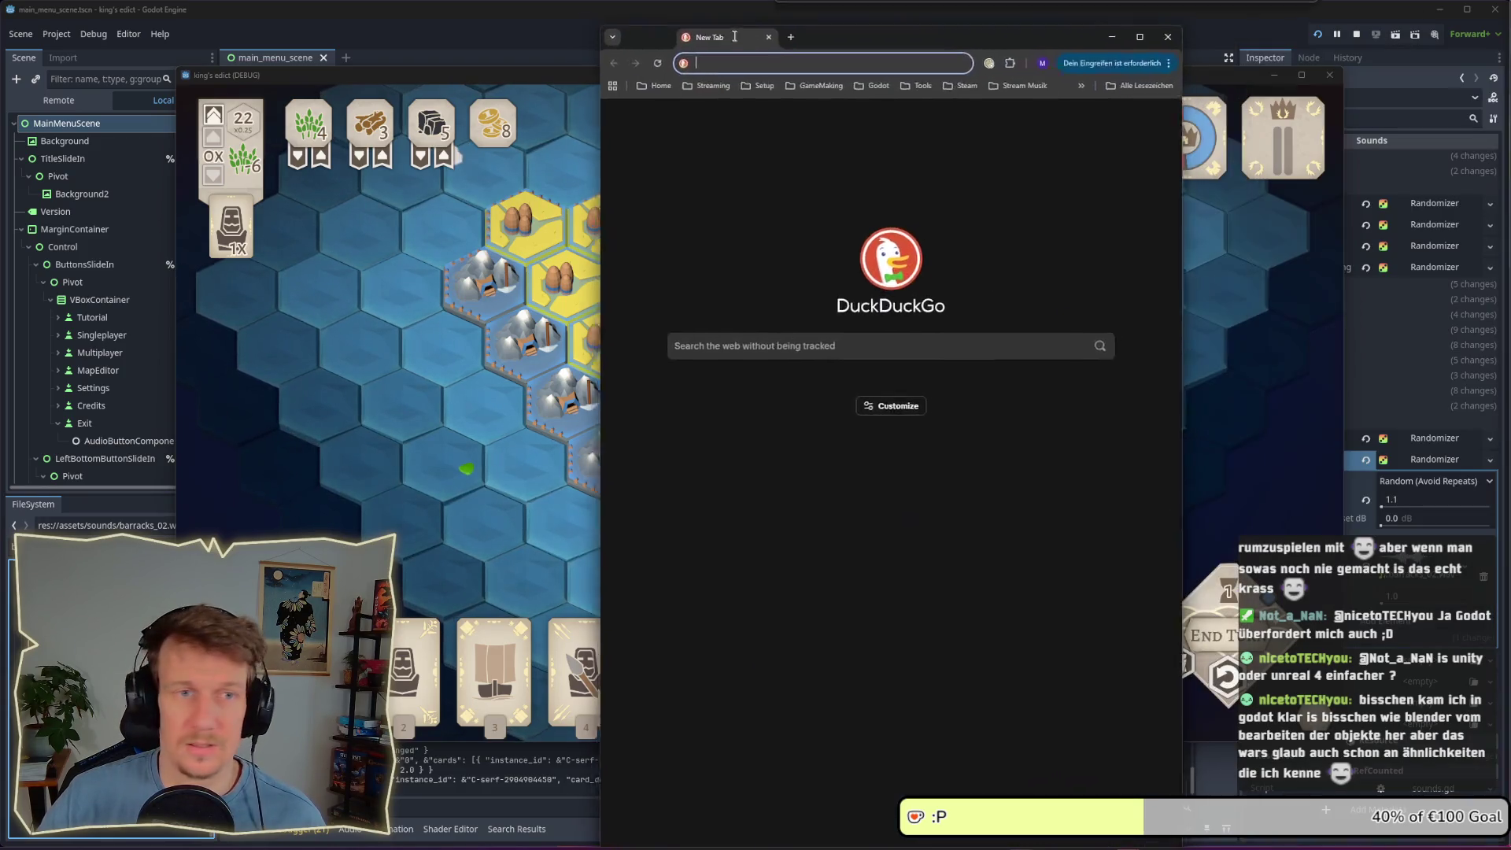
Move the browser aside, go to itch.io and widen the window
drag(734, 36, 618, 22)
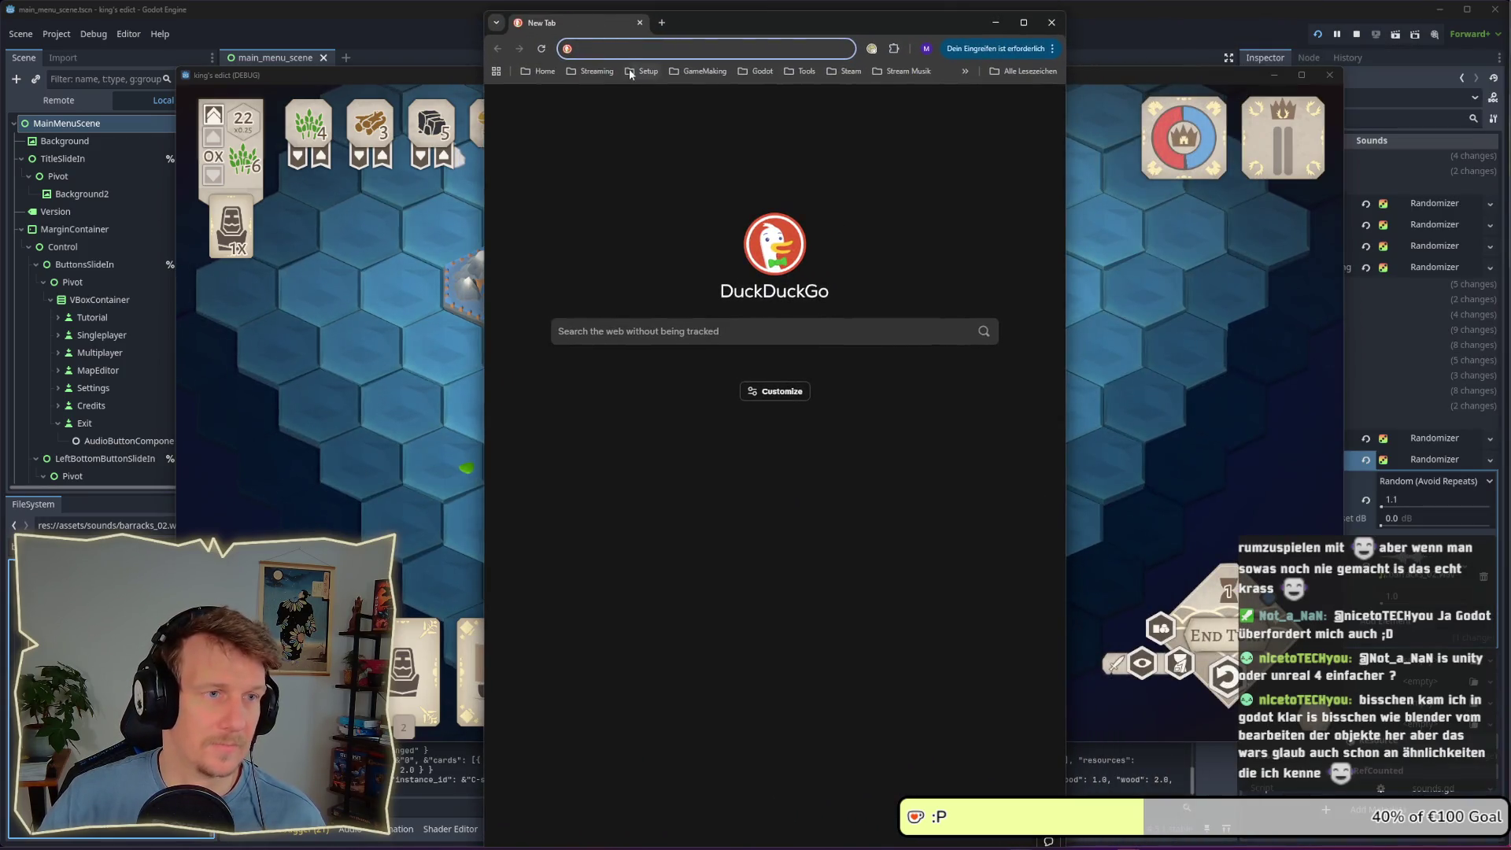
text(itch)
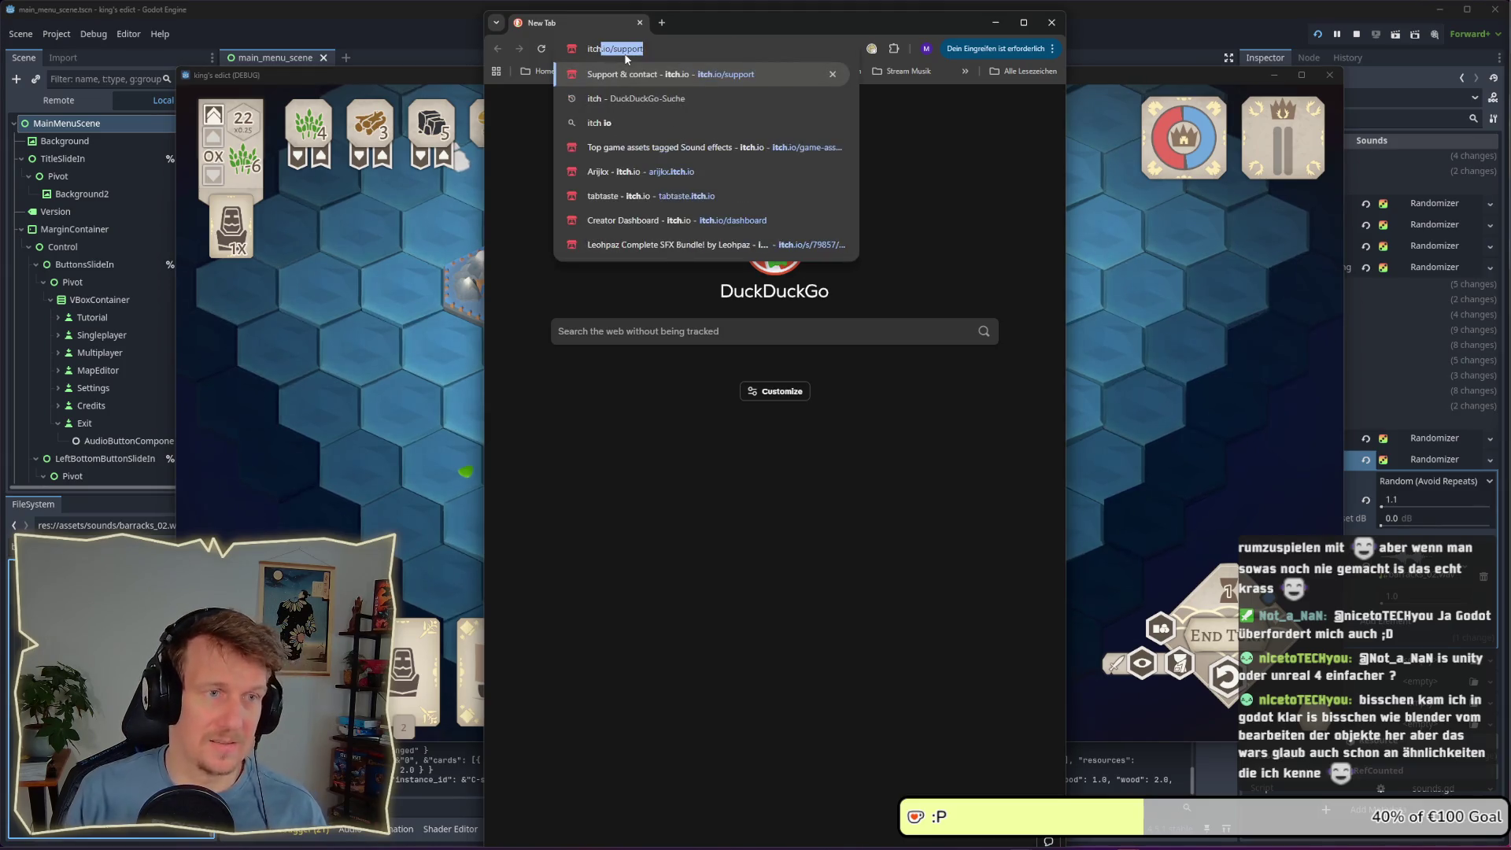
key(Return)
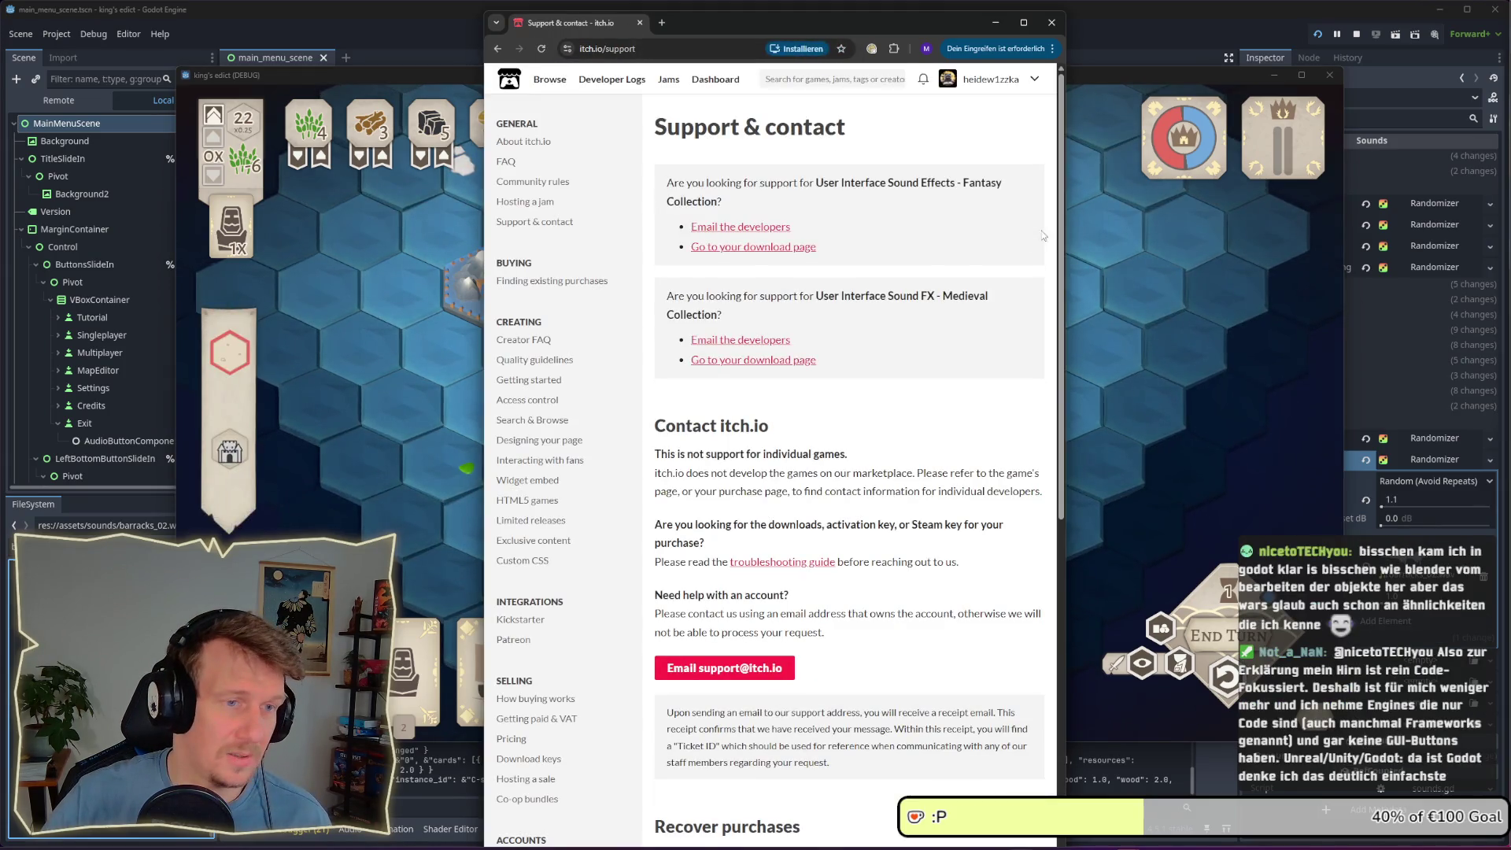
drag(1066, 219, 1303, 221)
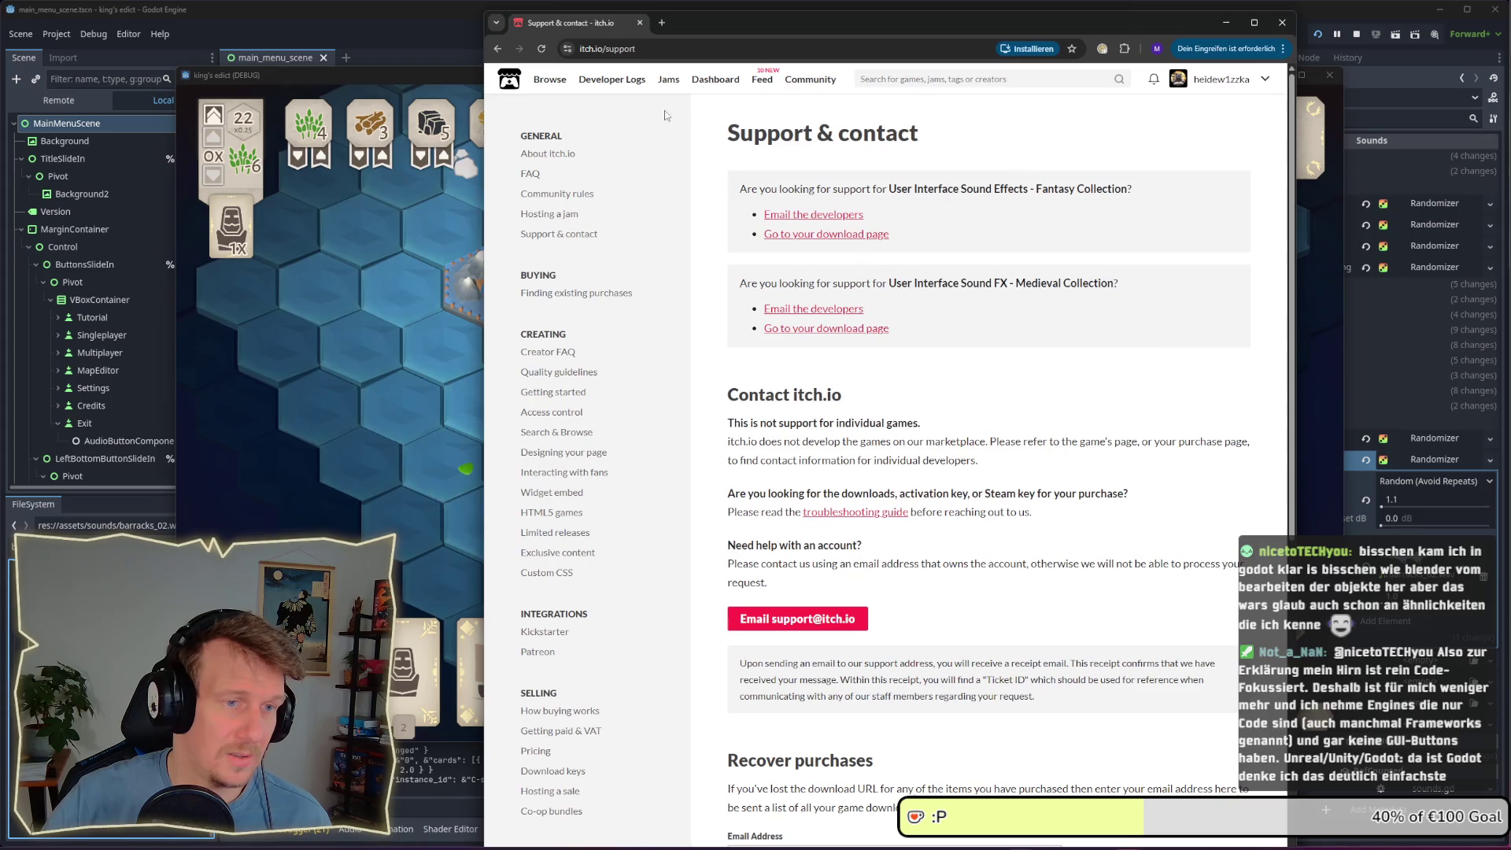
Browse itch.io game assets filtered by the Sound effects tag
click(554, 82)
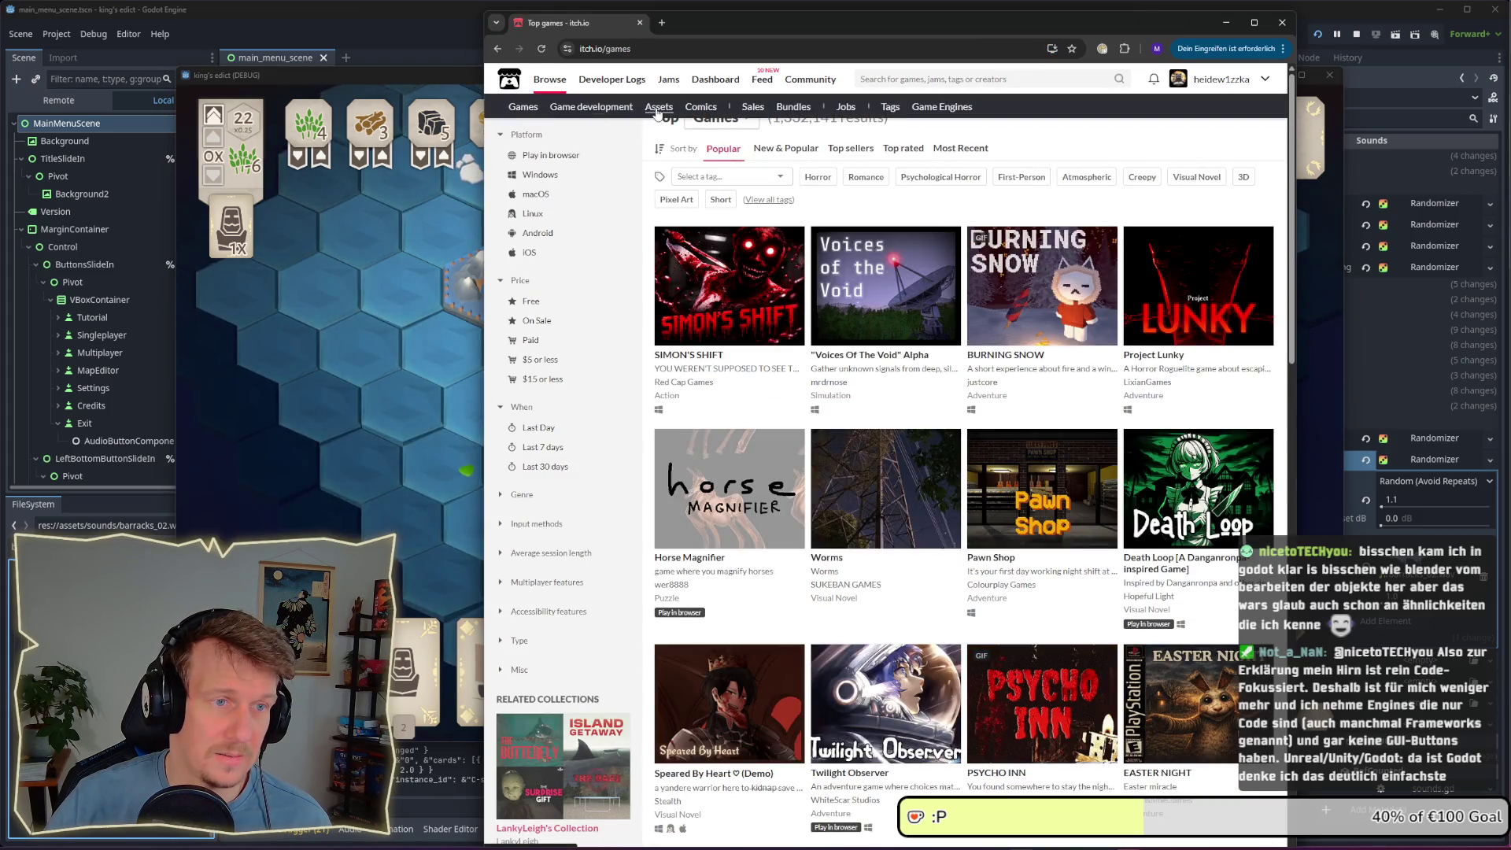
click(657, 110)
click(737, 178)
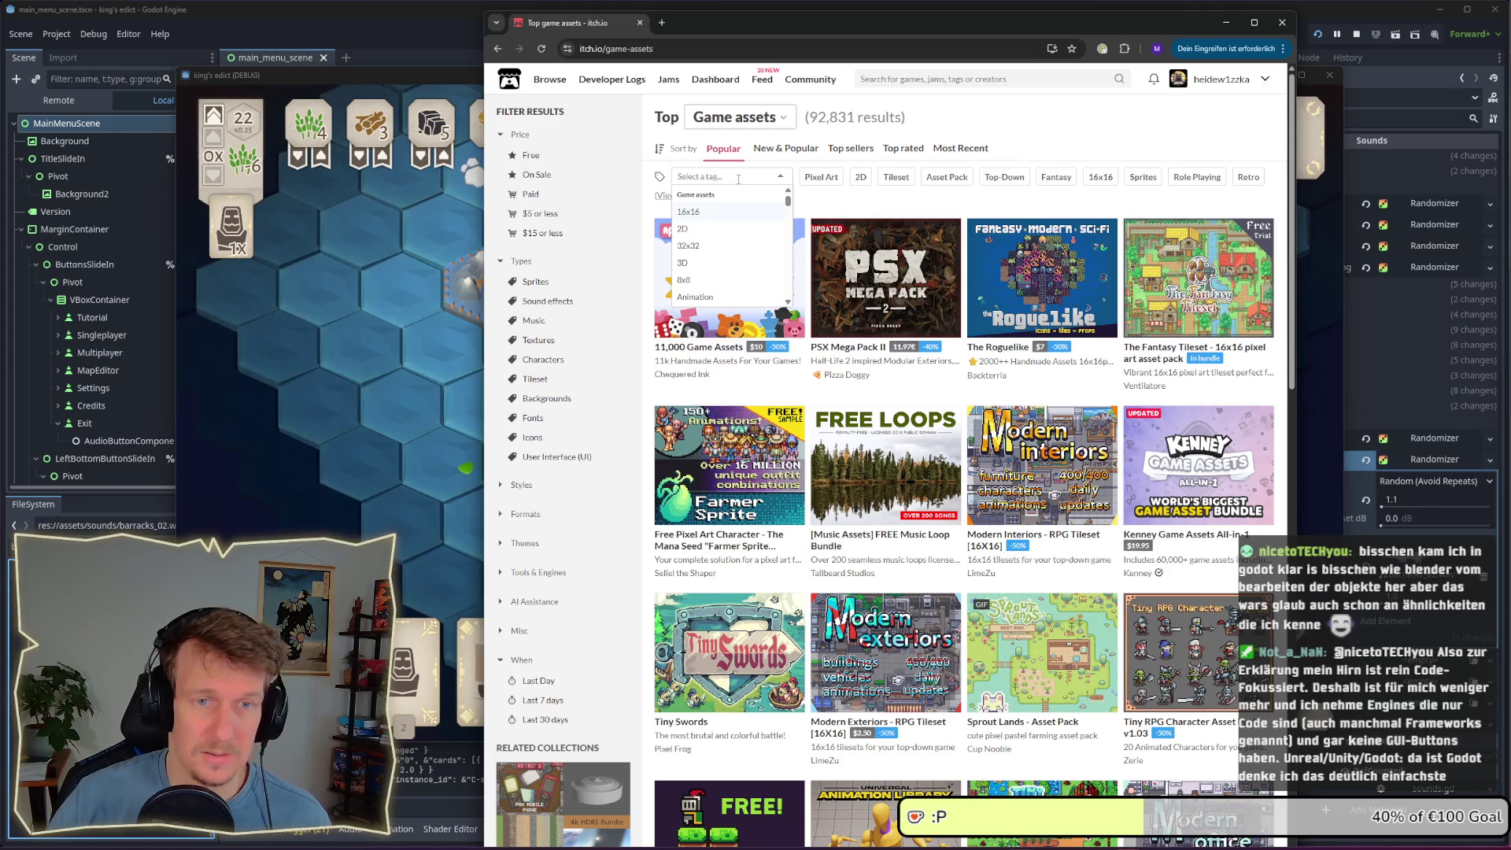
text(ound)
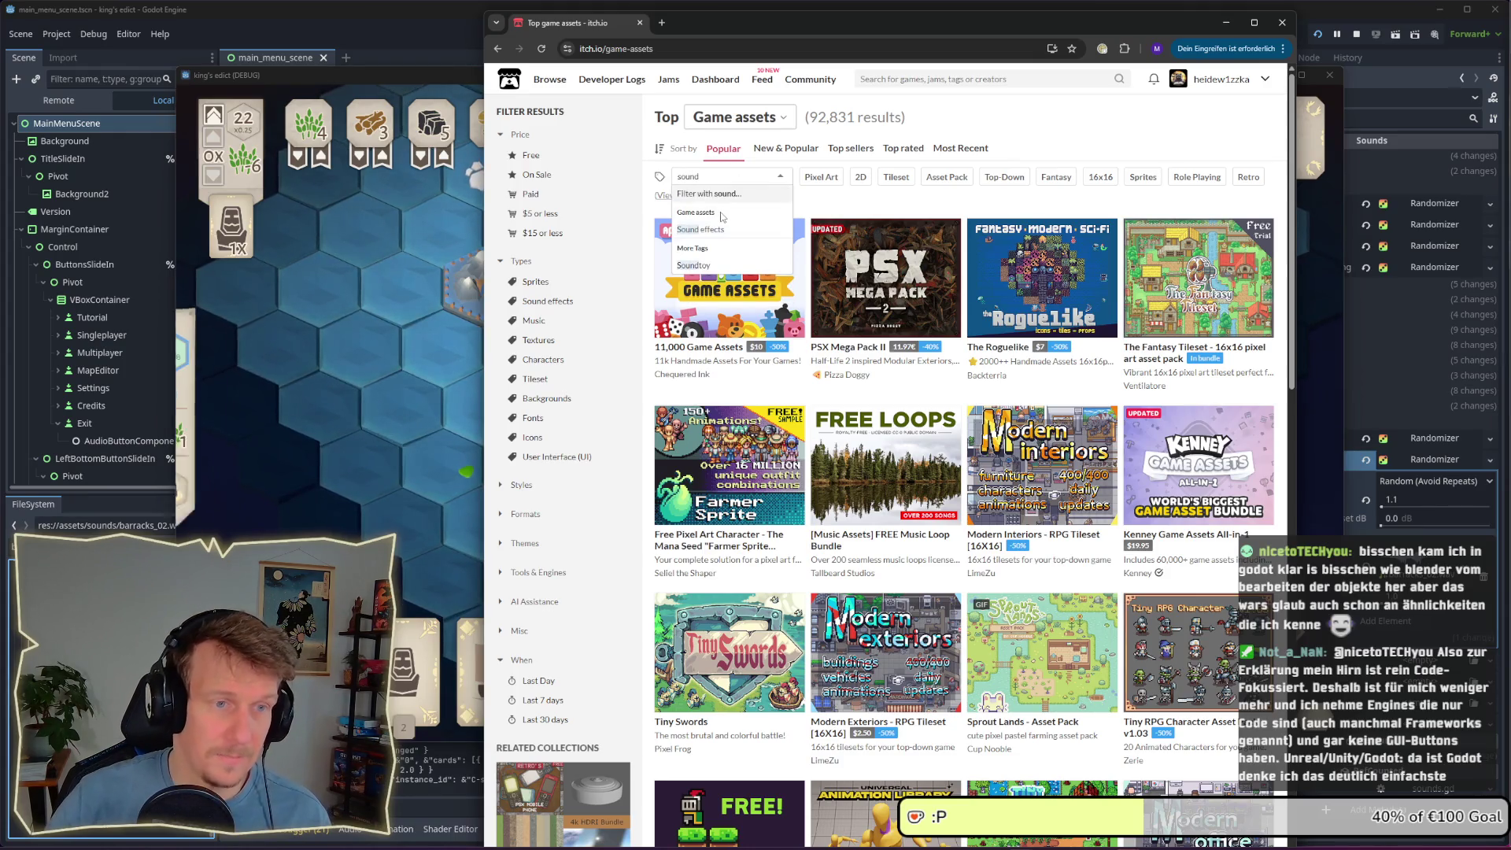
click(716, 233)
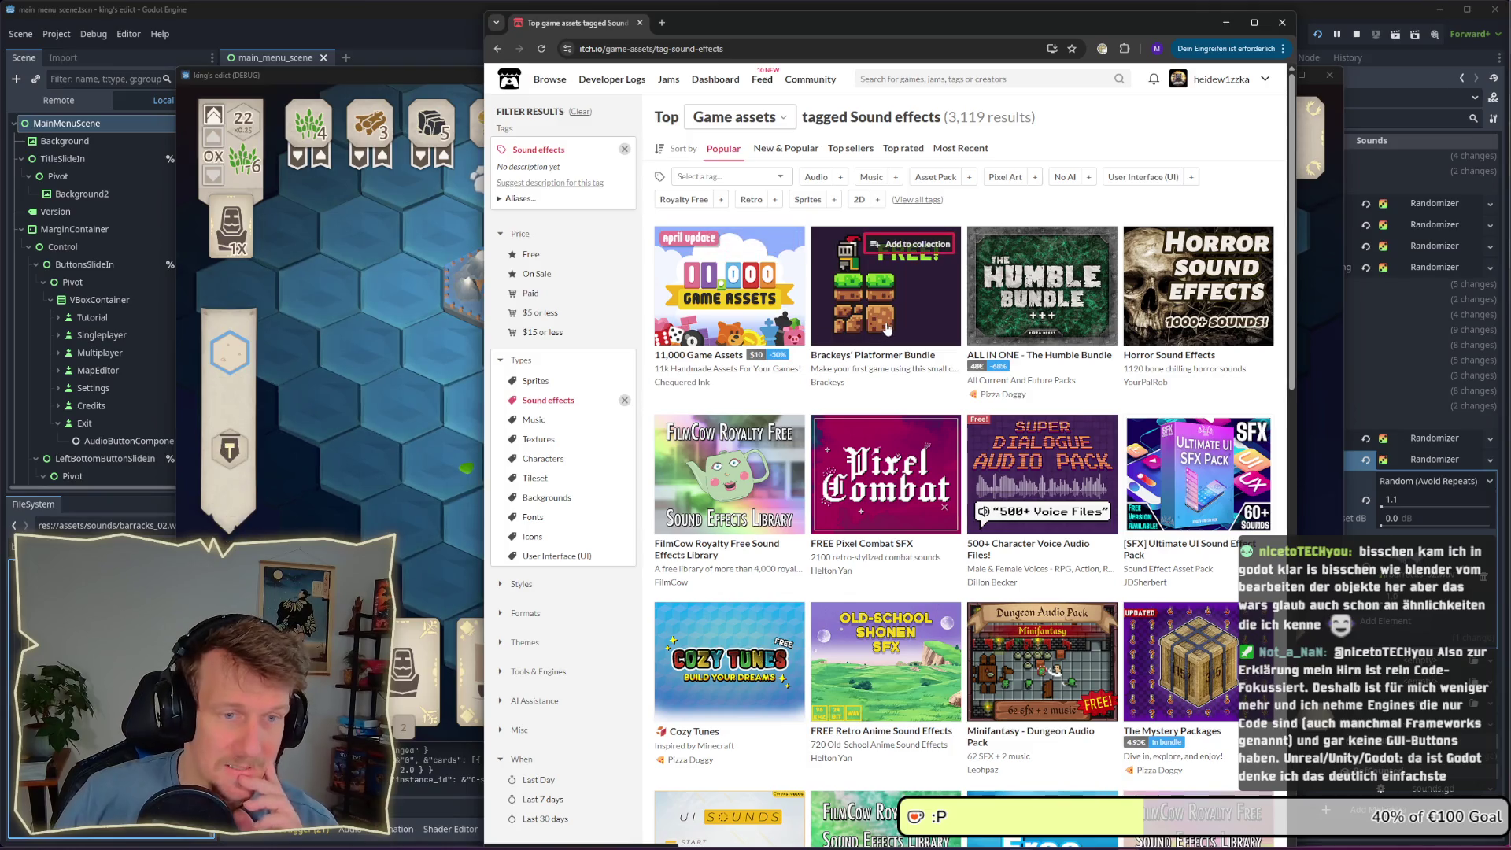
mouse_move(887, 328)
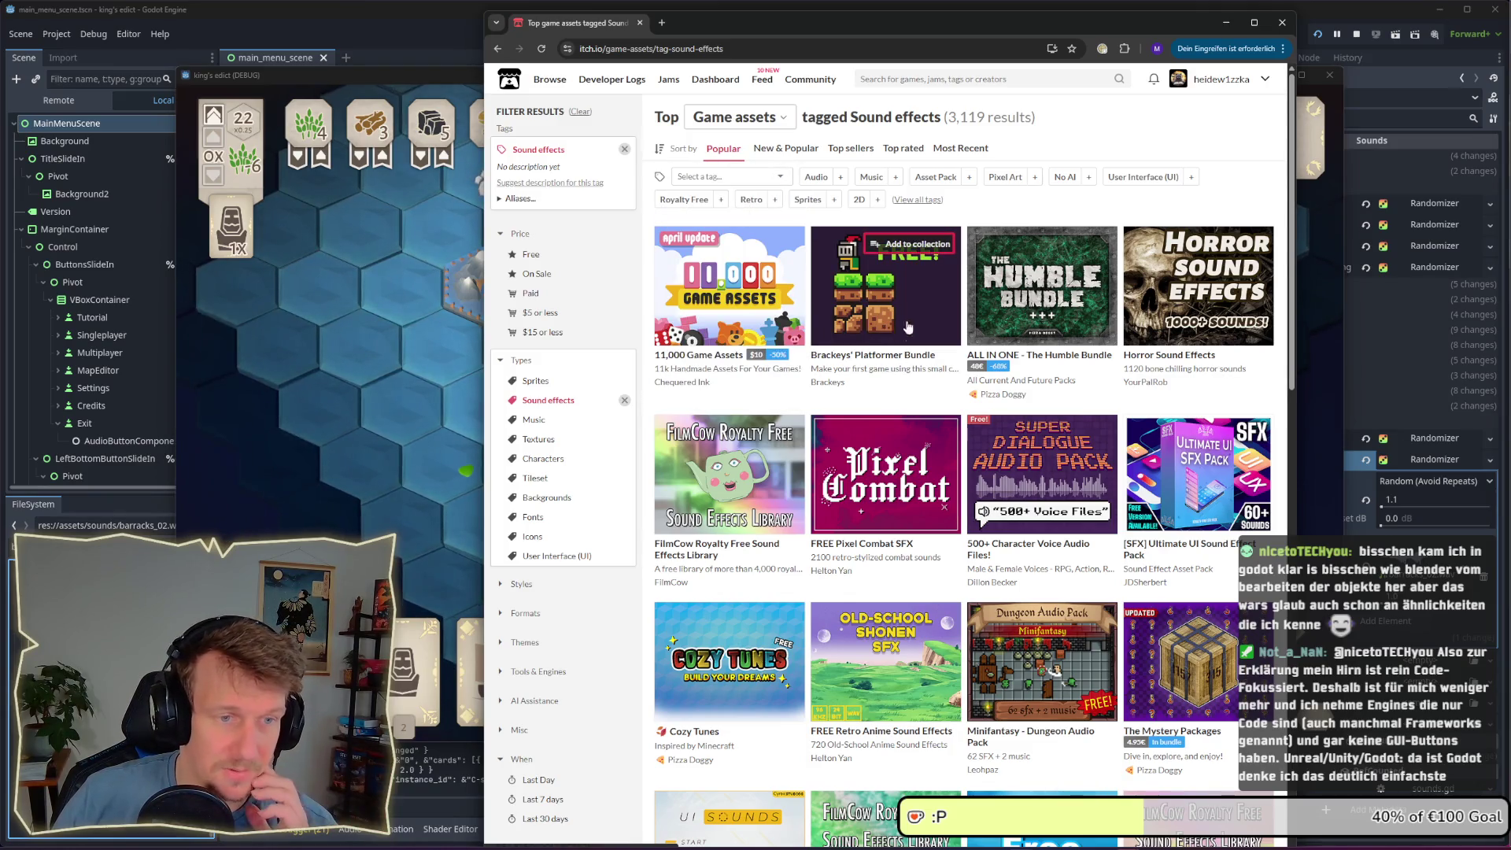
mouse_move(866, 275)
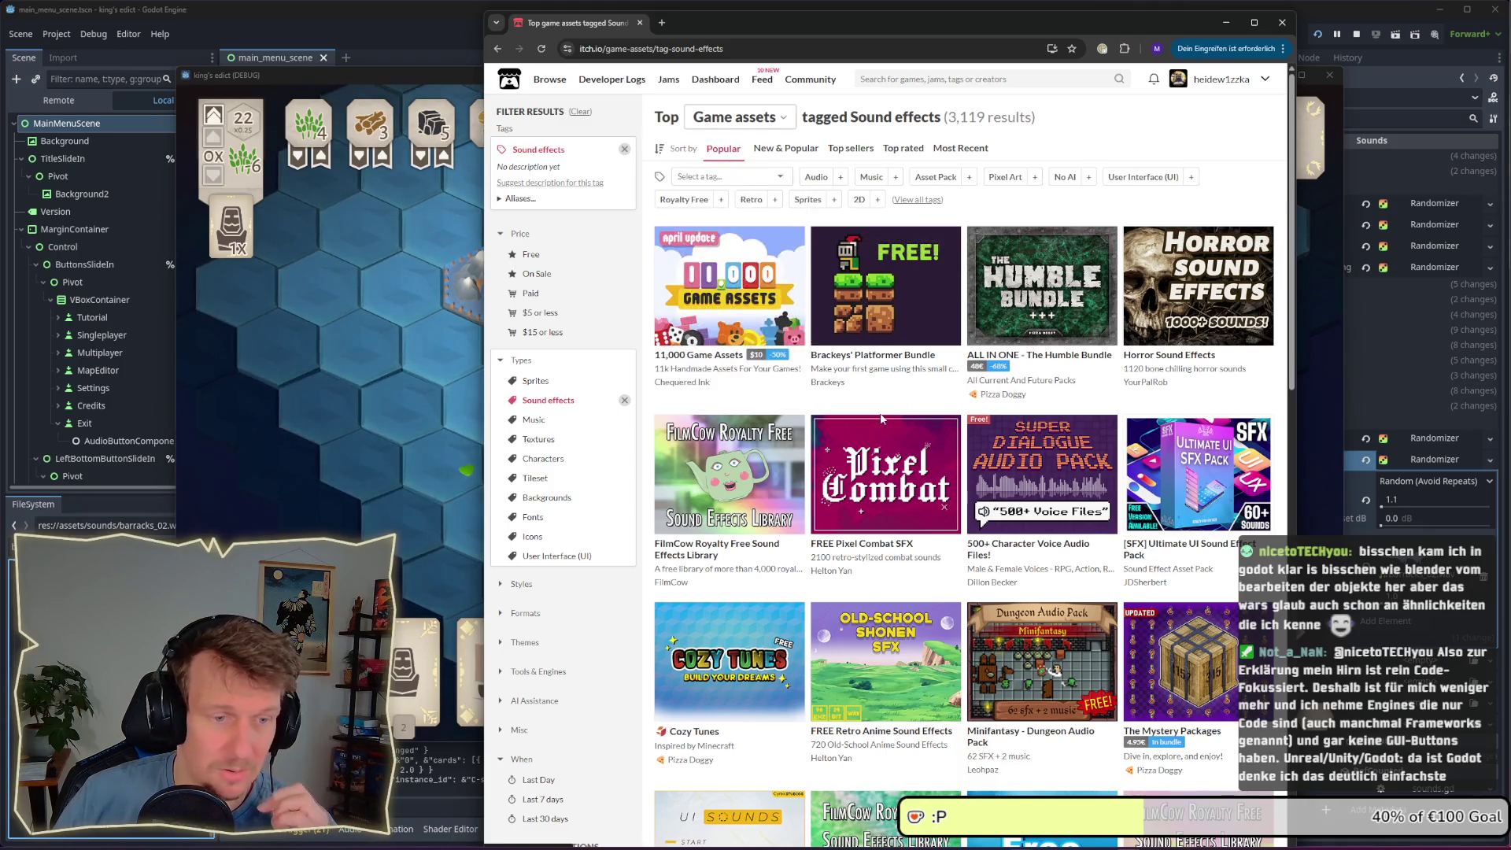
scroll(976, 386, down, 3)
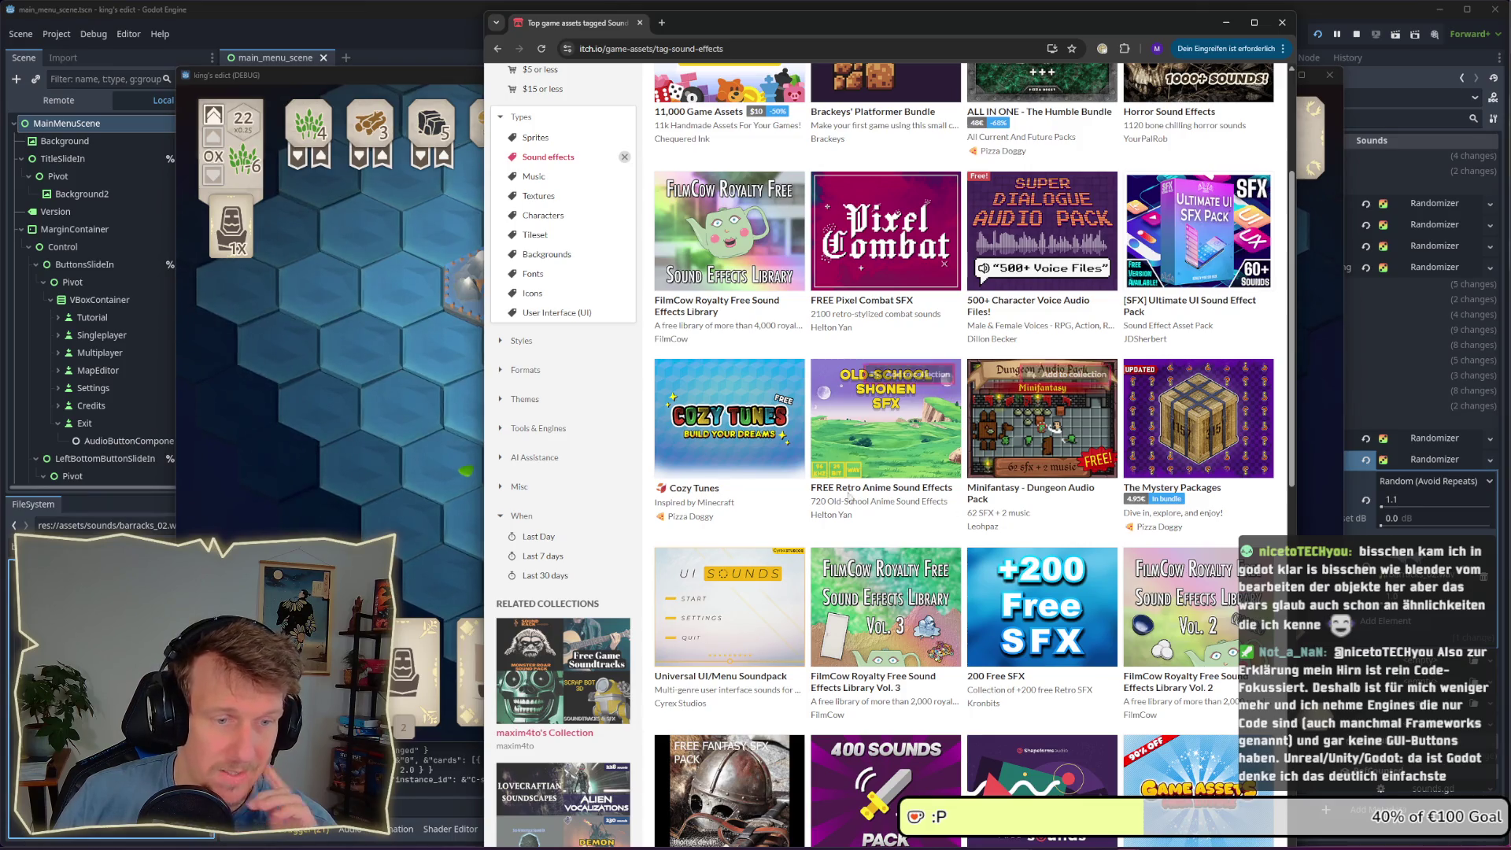
mouse_move(872, 460)
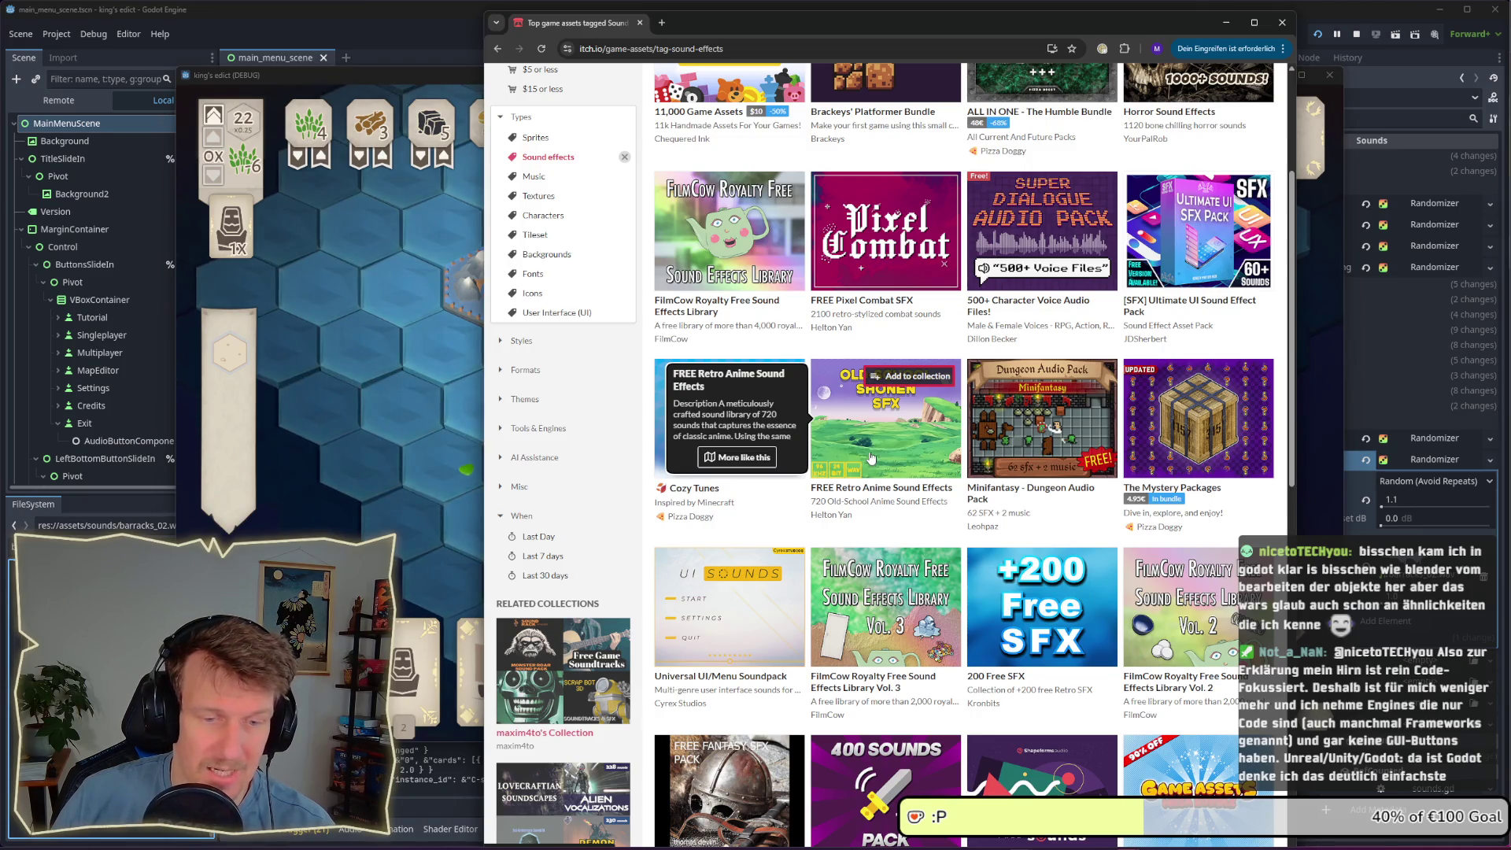
scroll(871, 458, down, 3)
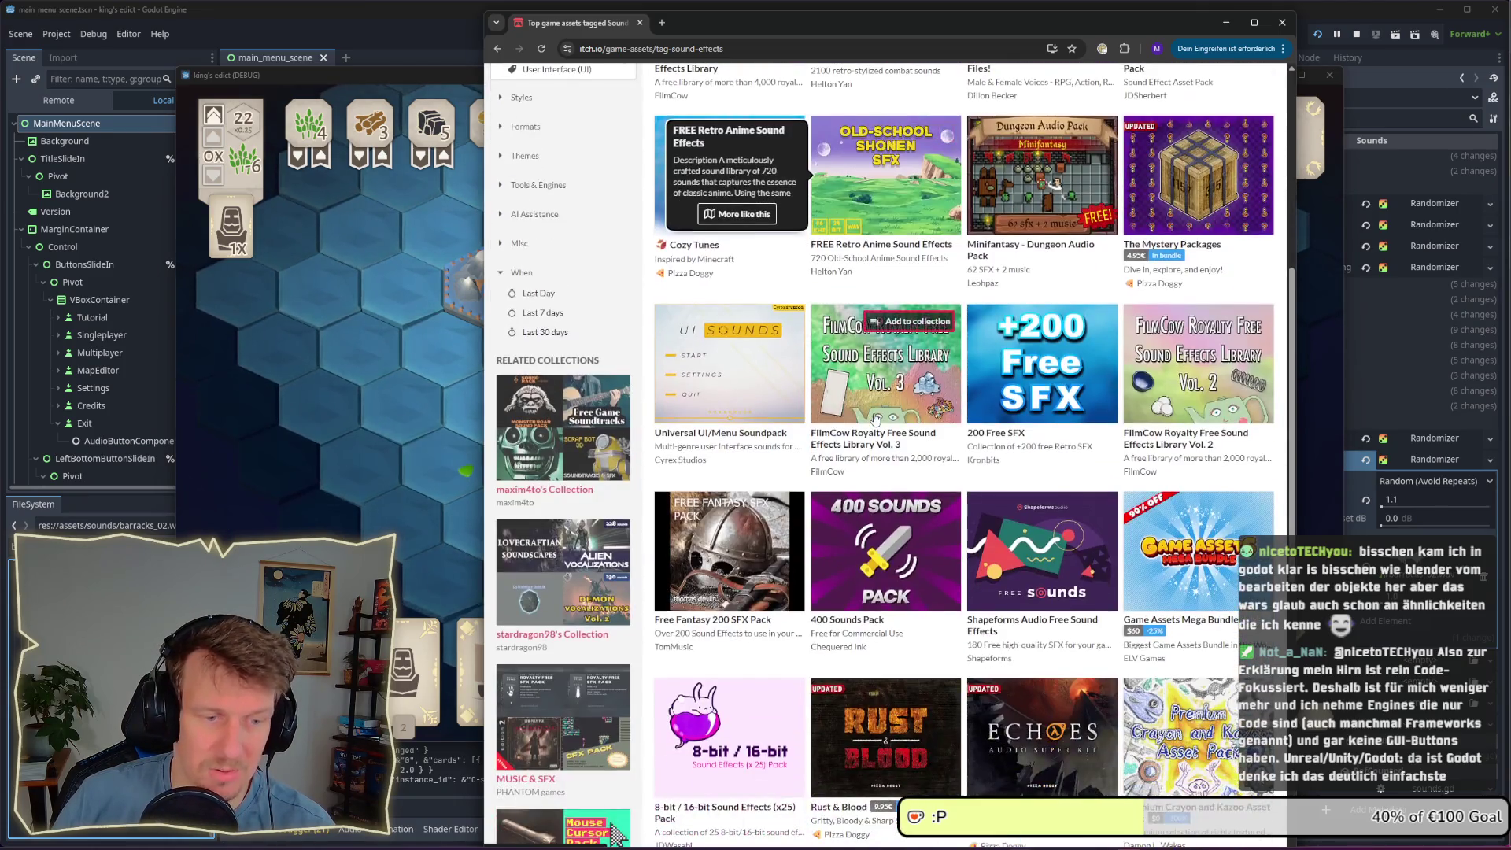
scroll(876, 418, up, 6)
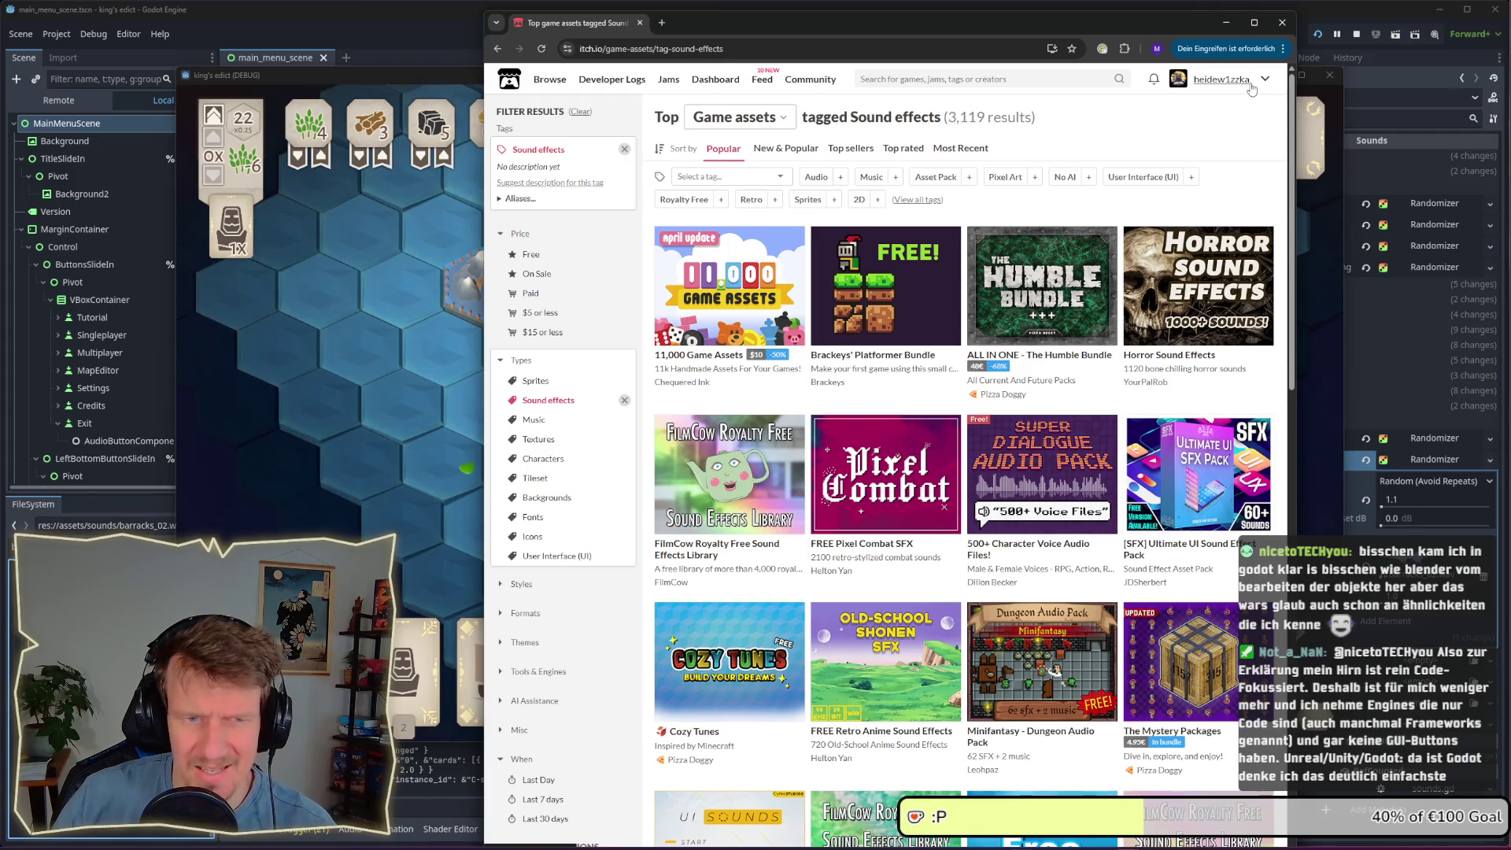
Go to My Library of owned assets, then minimize the browser
click(1263, 80)
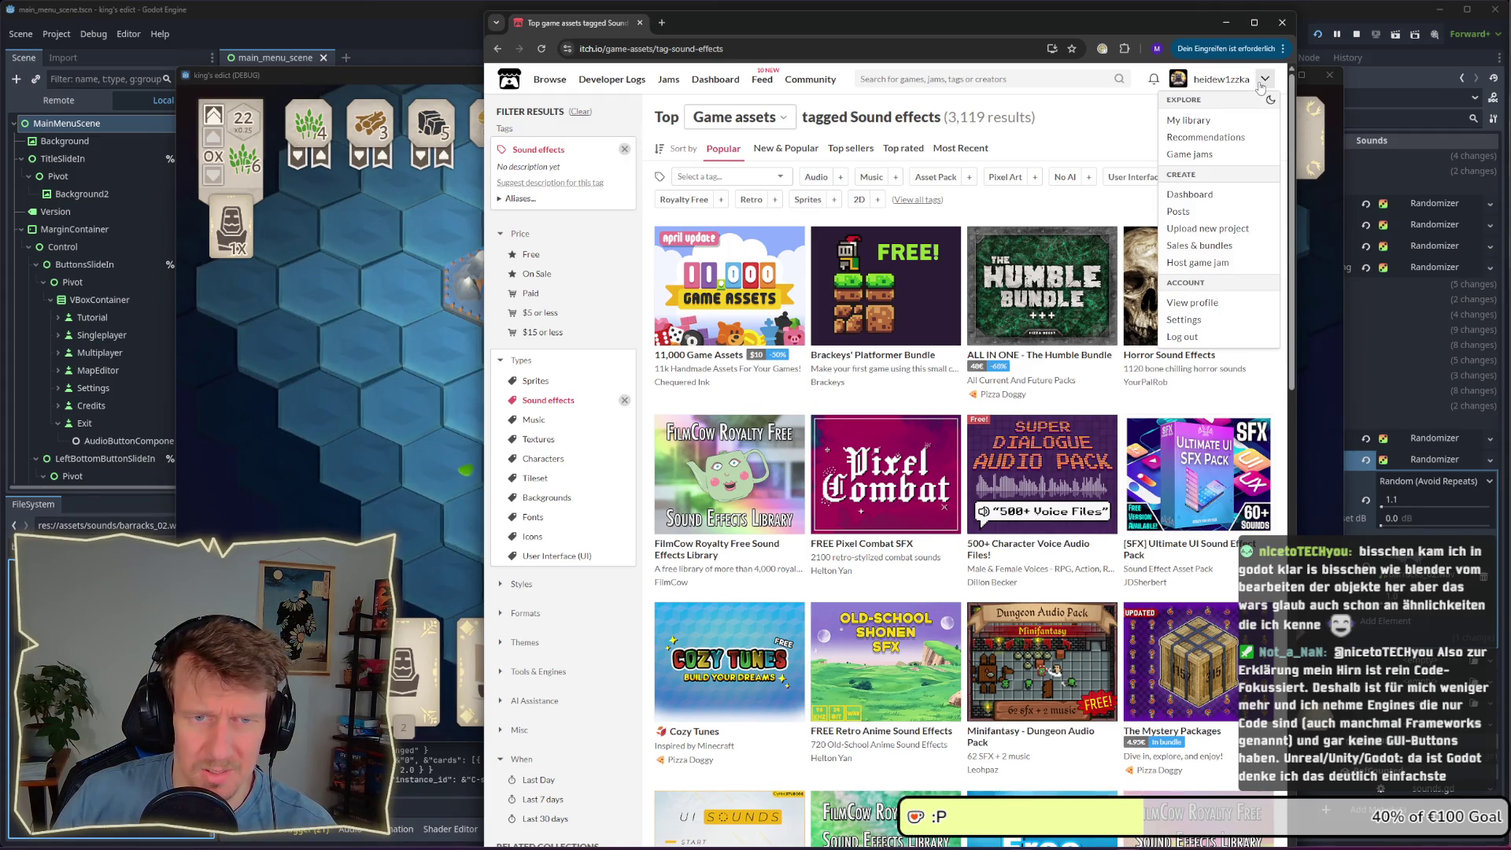
click(1259, 86)
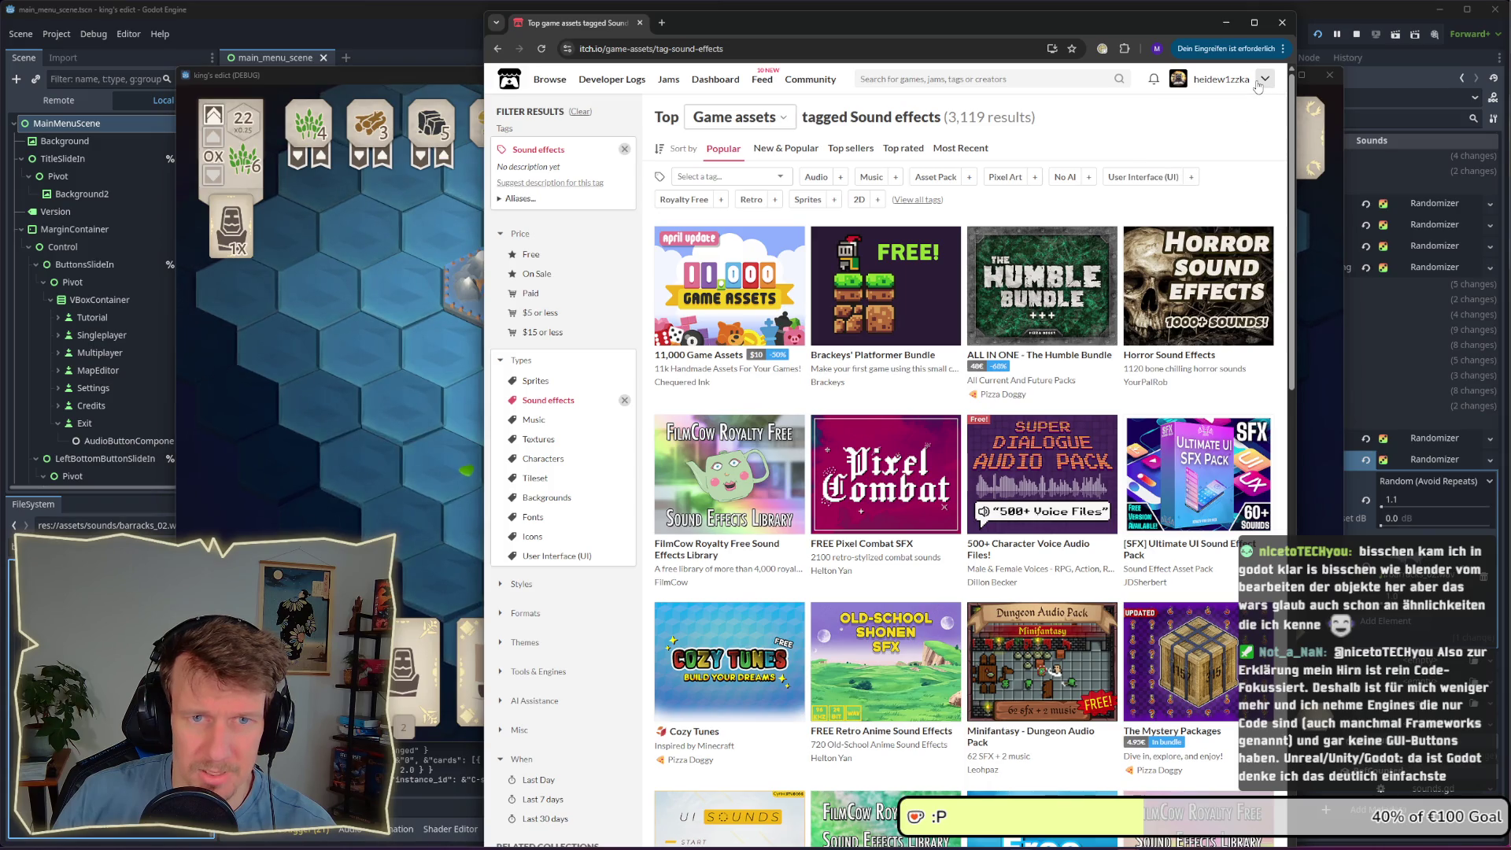
click(1259, 86)
click(1212, 120)
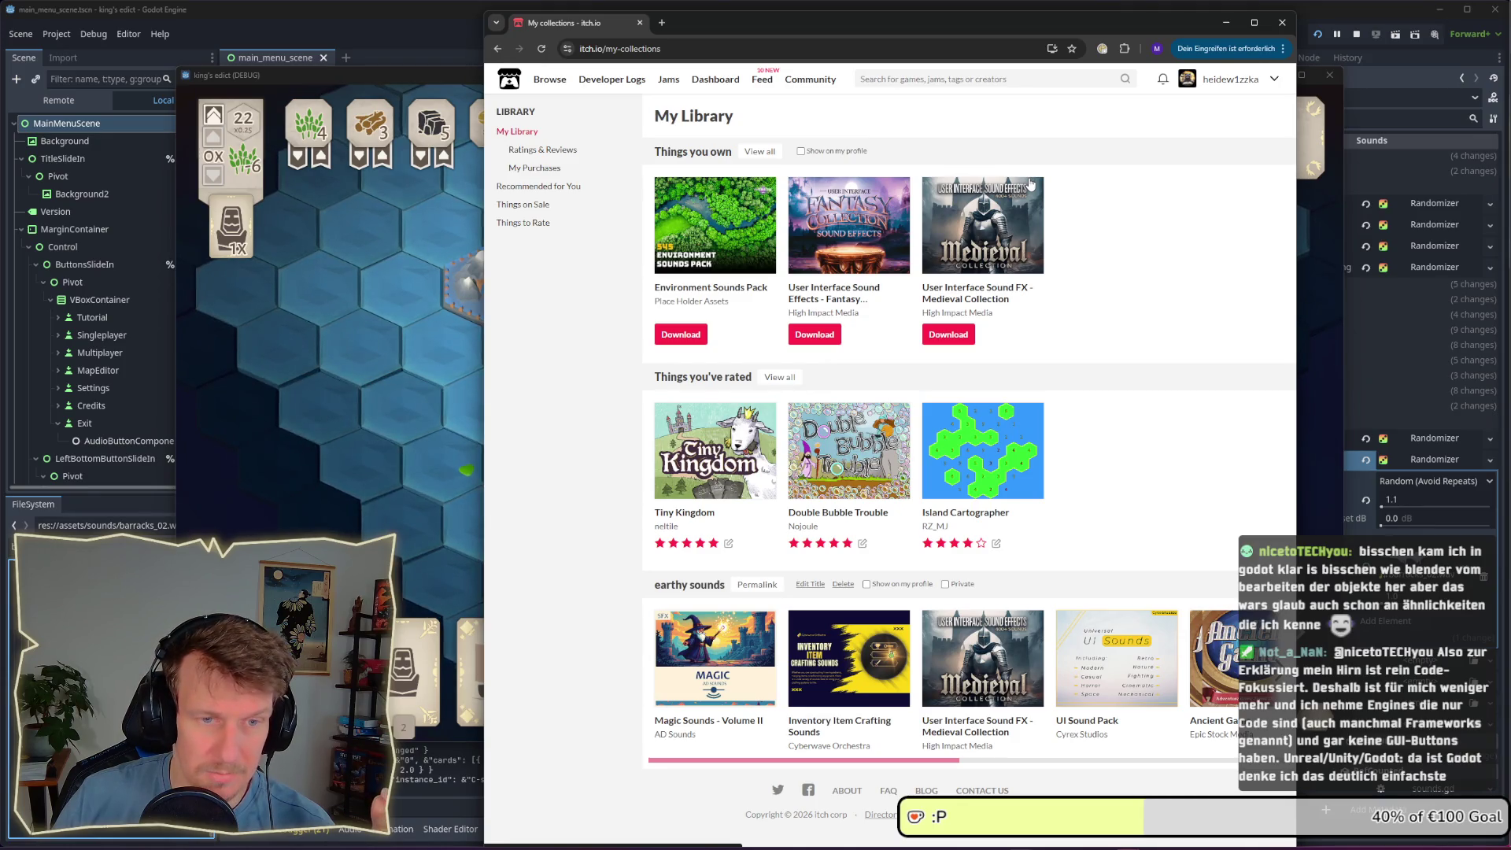
click(1225, 23)
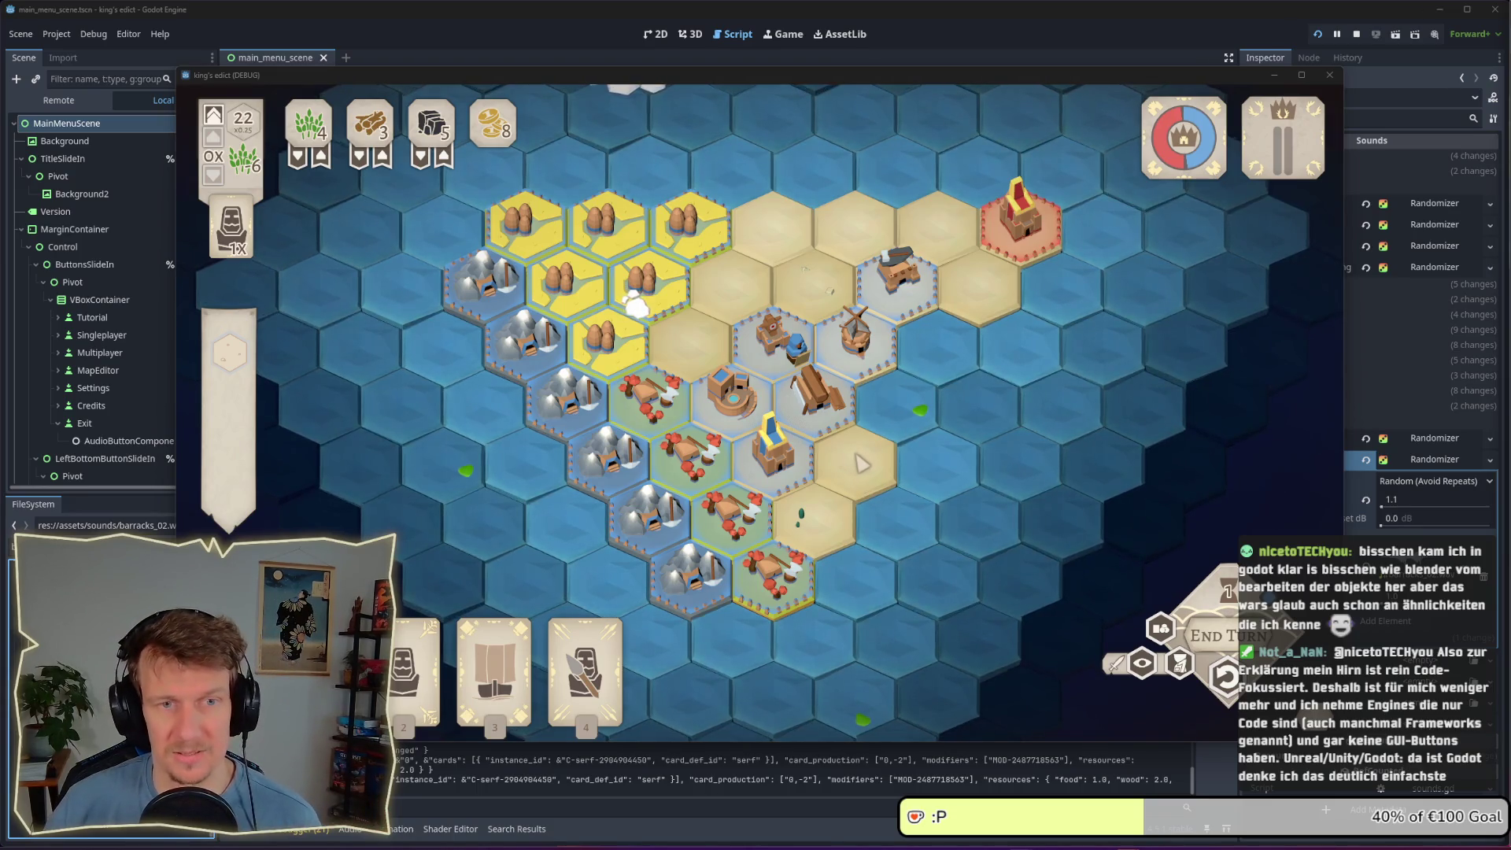
click(856, 461)
scroll(813, 461, up, 2)
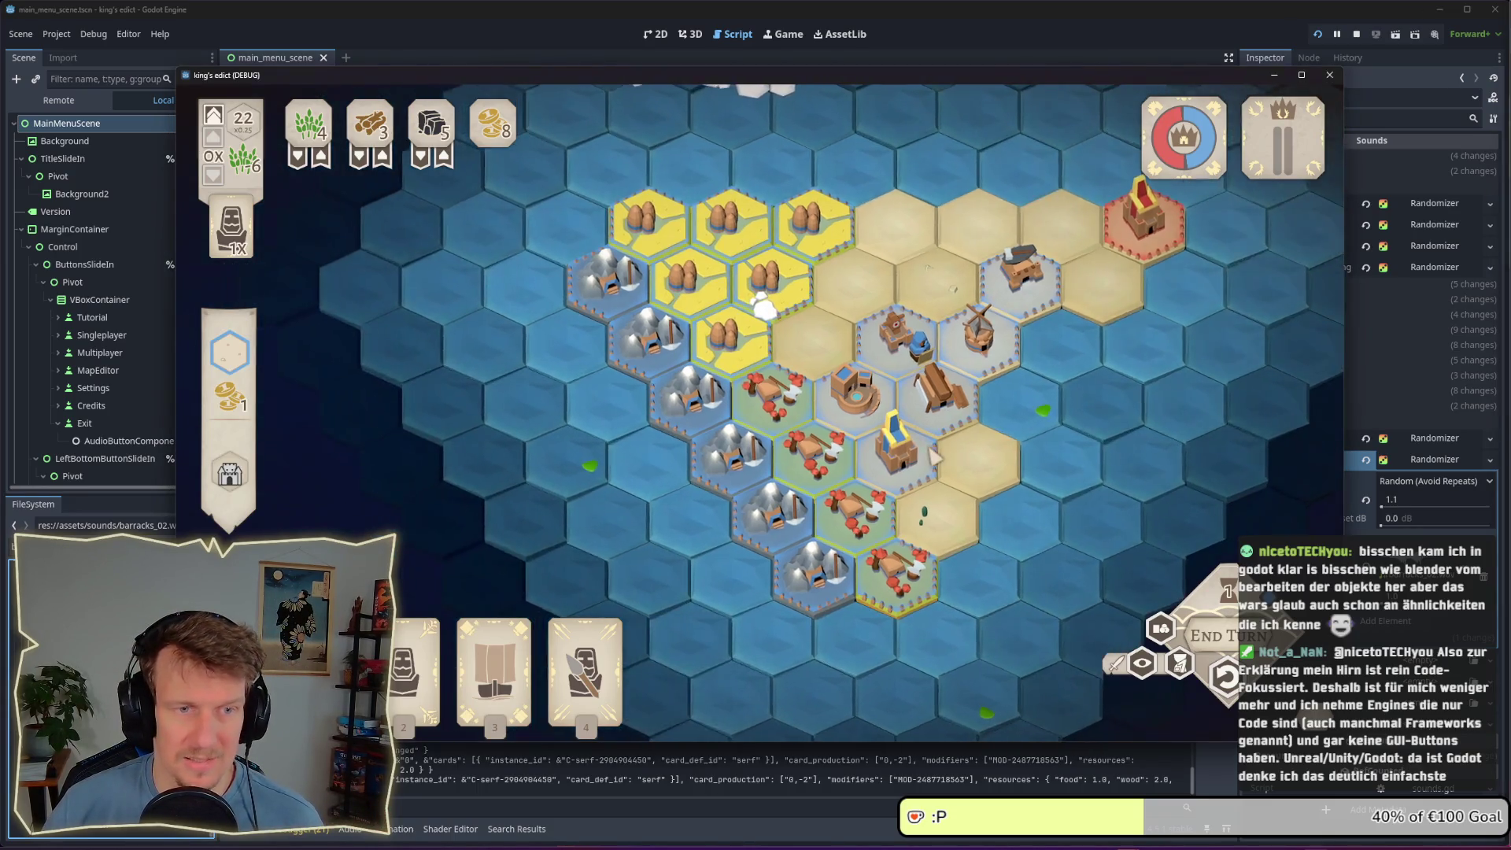
scroll(922, 364, up, 1)
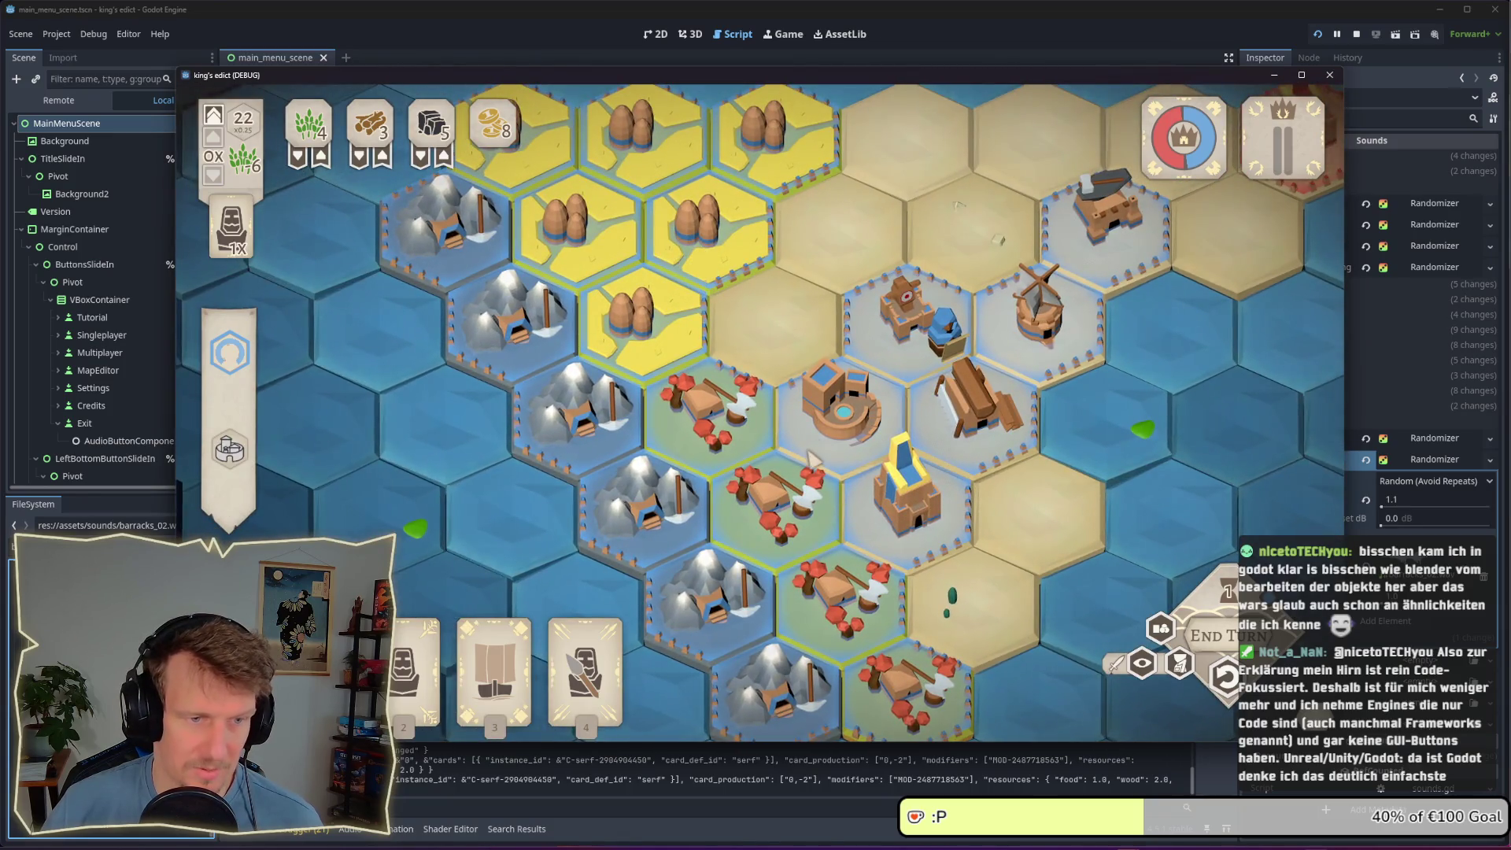
scroll(818, 460, down, 2)
scroll(817, 459, down, 1)
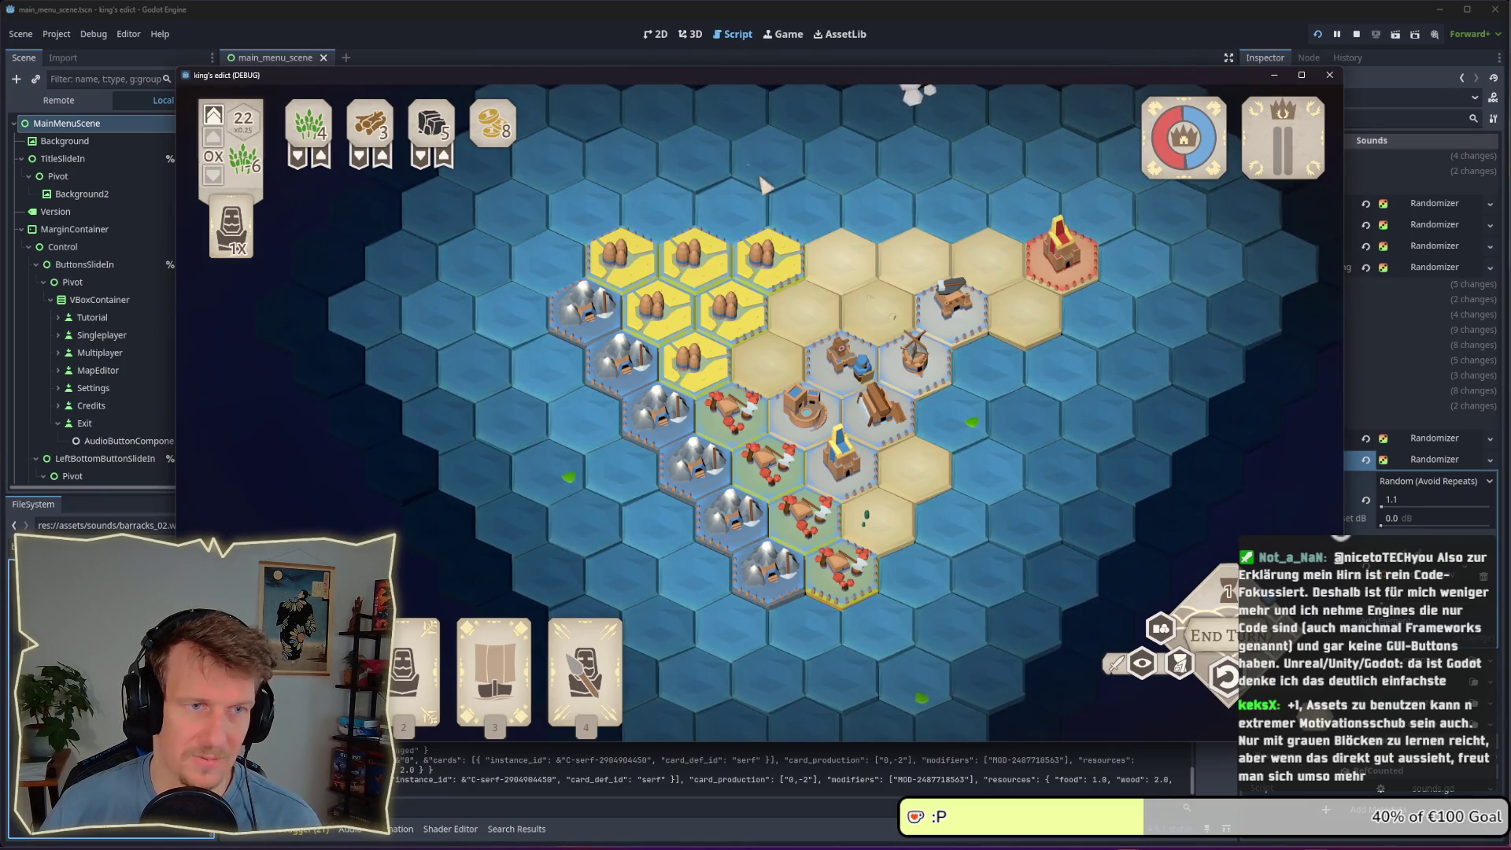
scroll(748, 382, up, 3)
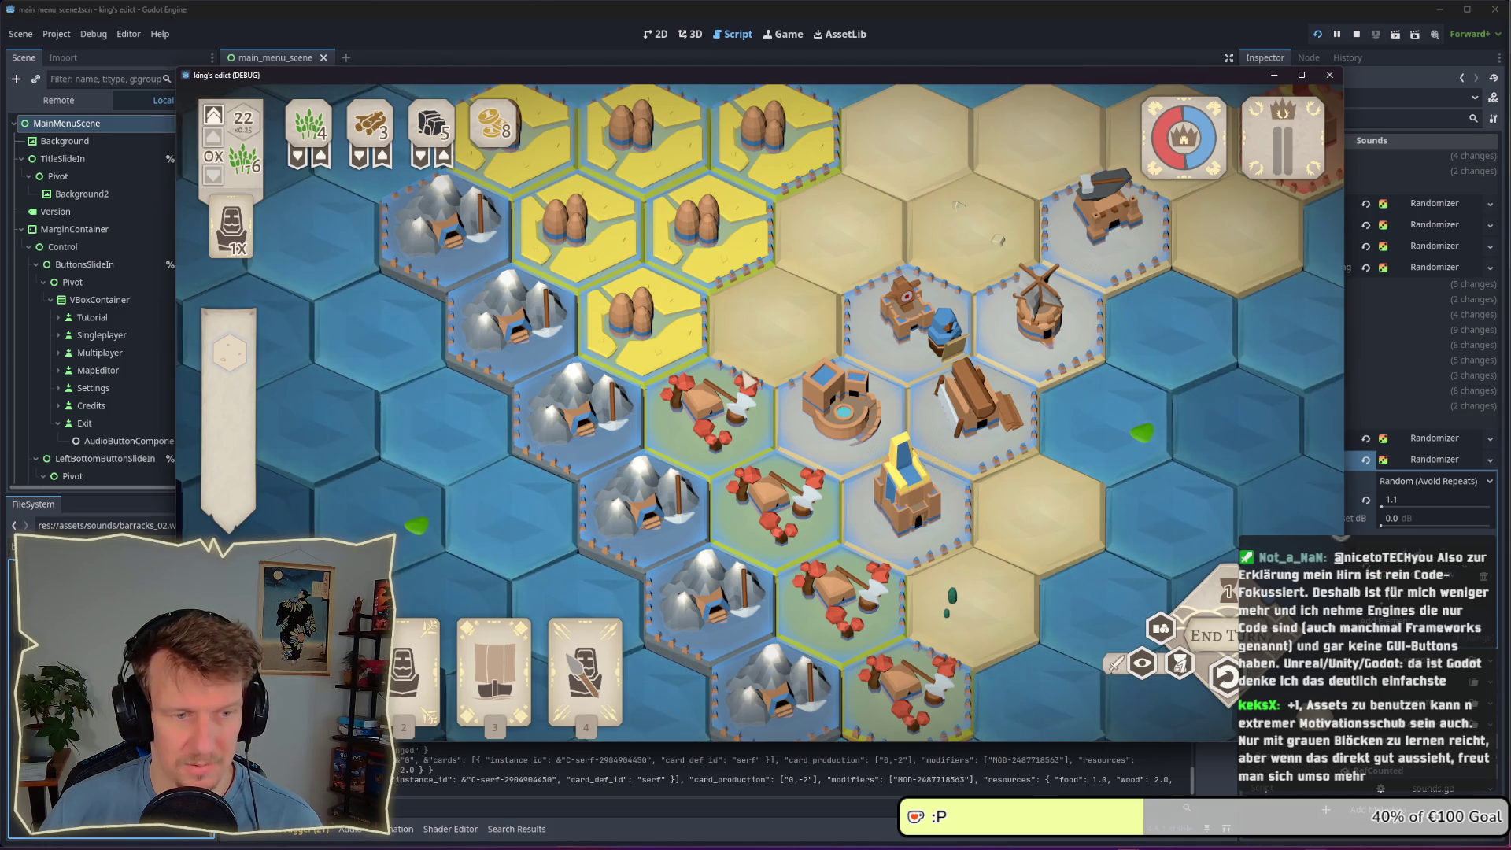
scroll(745, 382, down, 2)
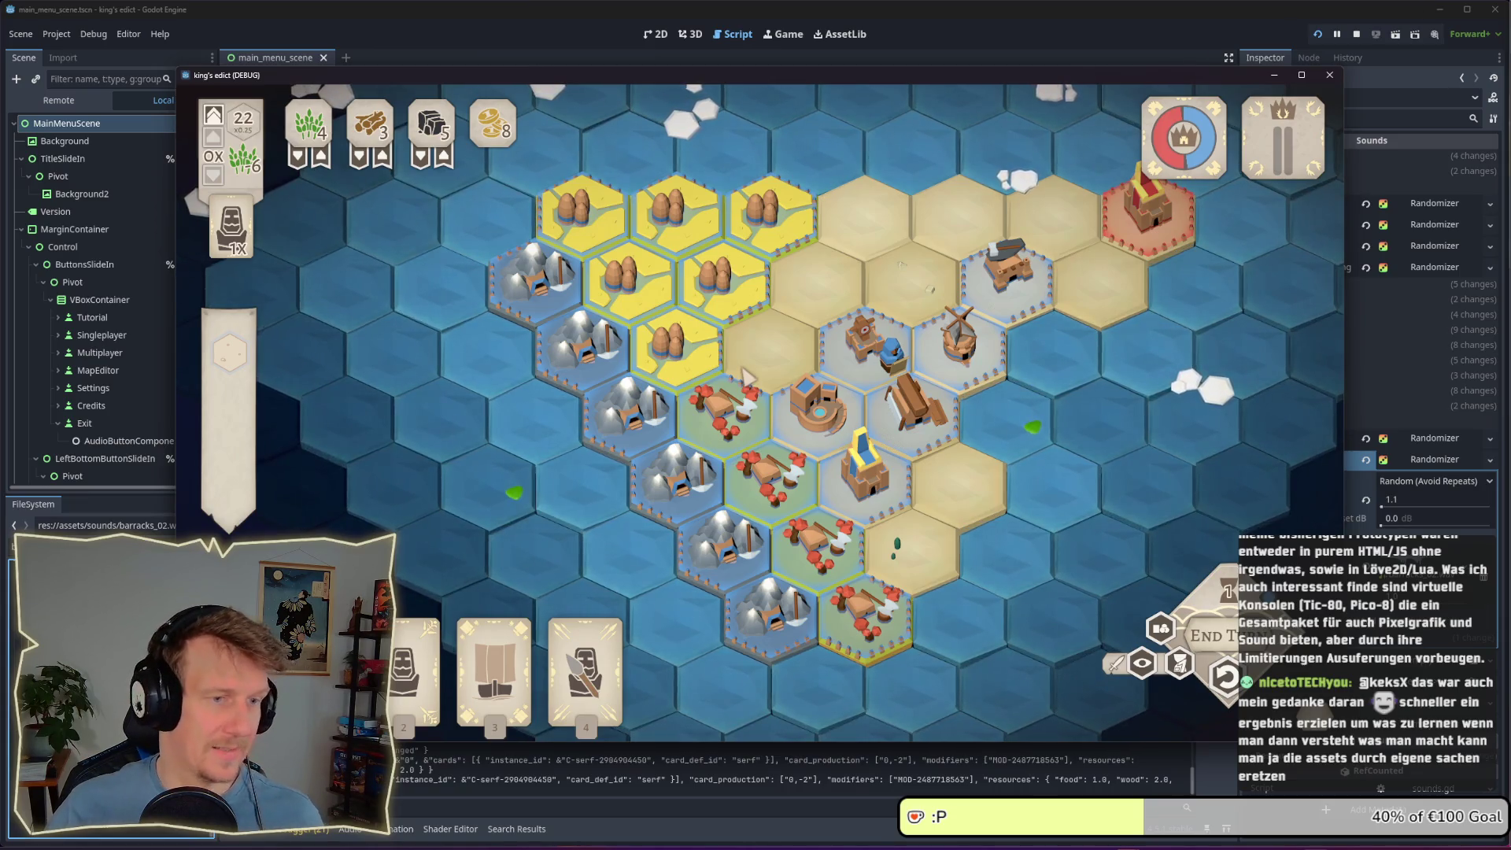
Select the barracks tile in the game and bring up the Godot Project Manager
click(933, 429)
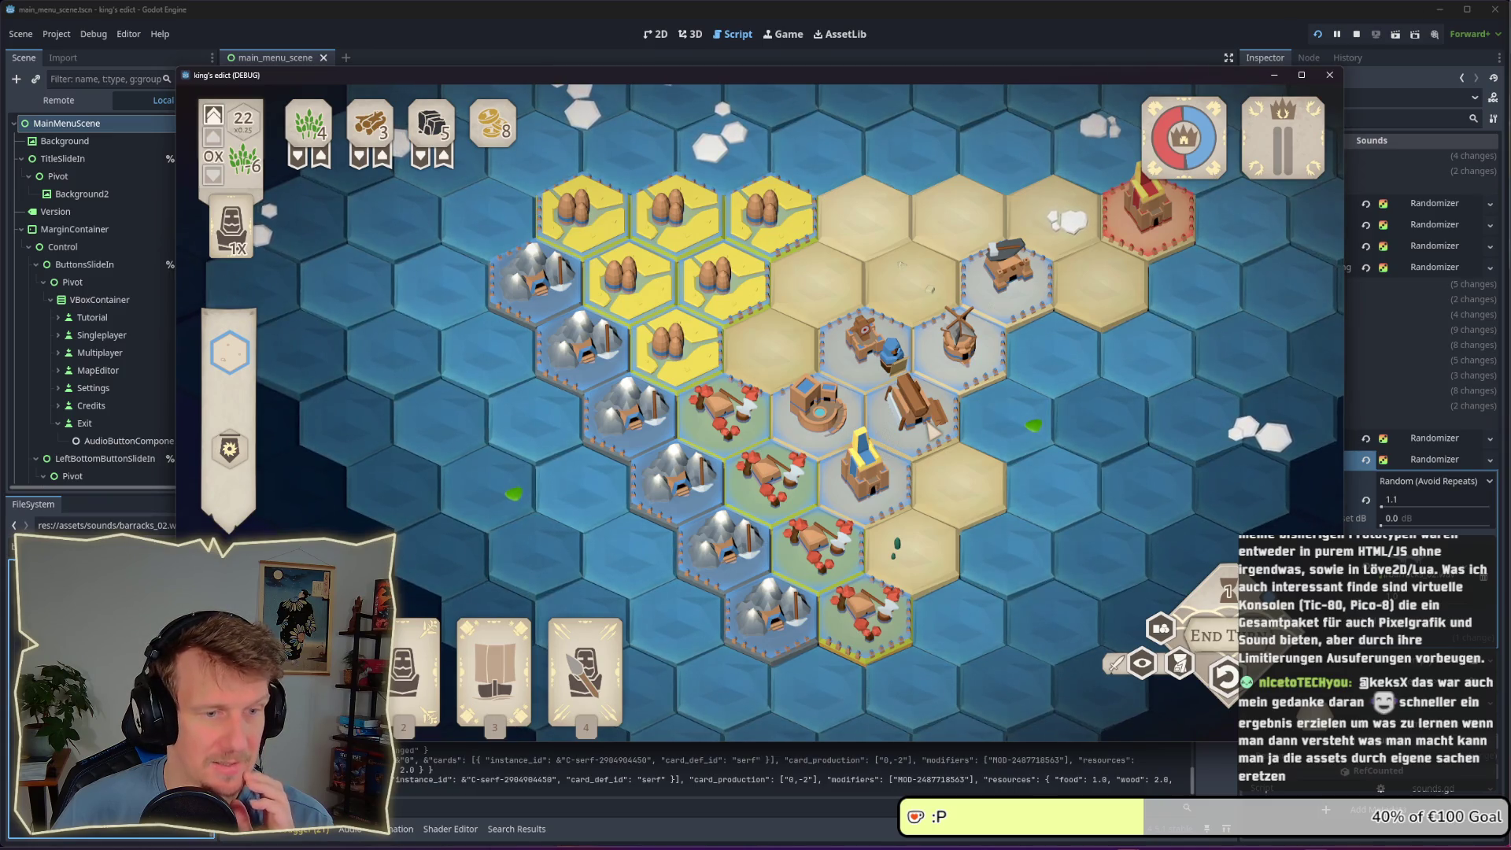
mouse_move(1126, 846)
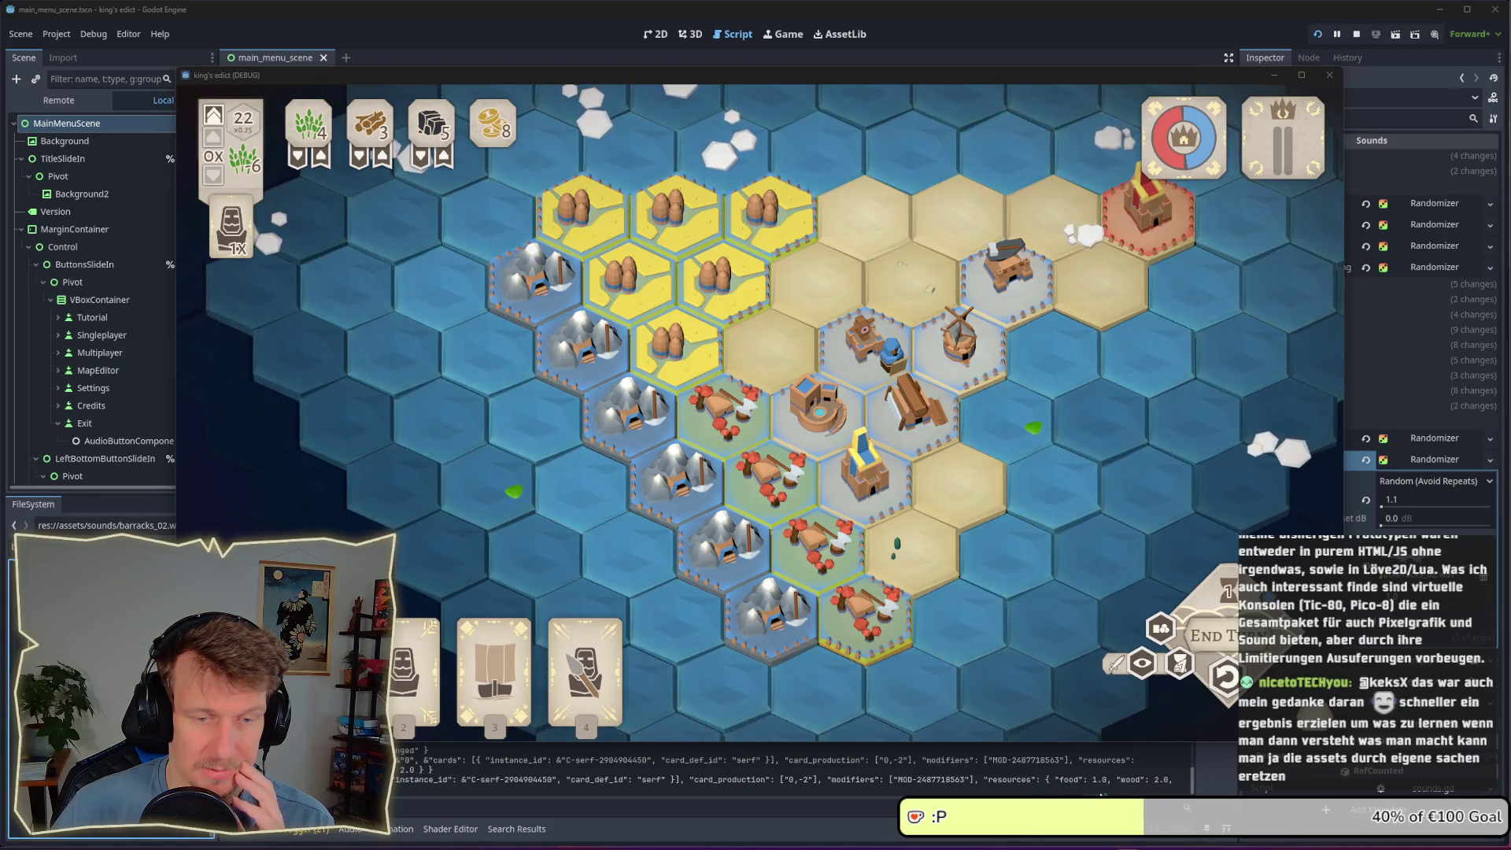
mouse_move(841, 618)
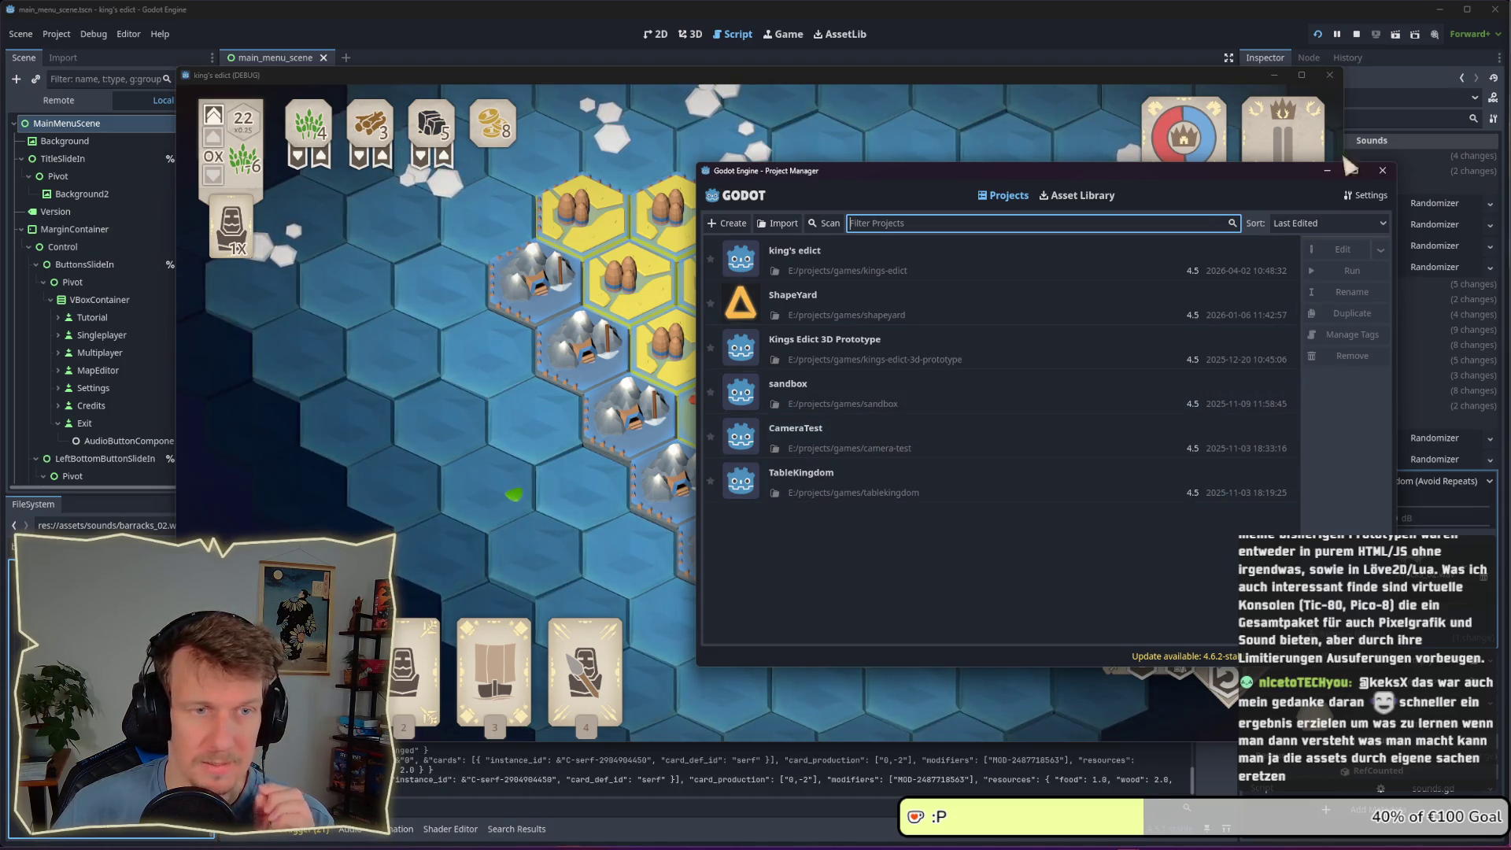
Close the Project Manager window to get back to the game board
click(1383, 172)
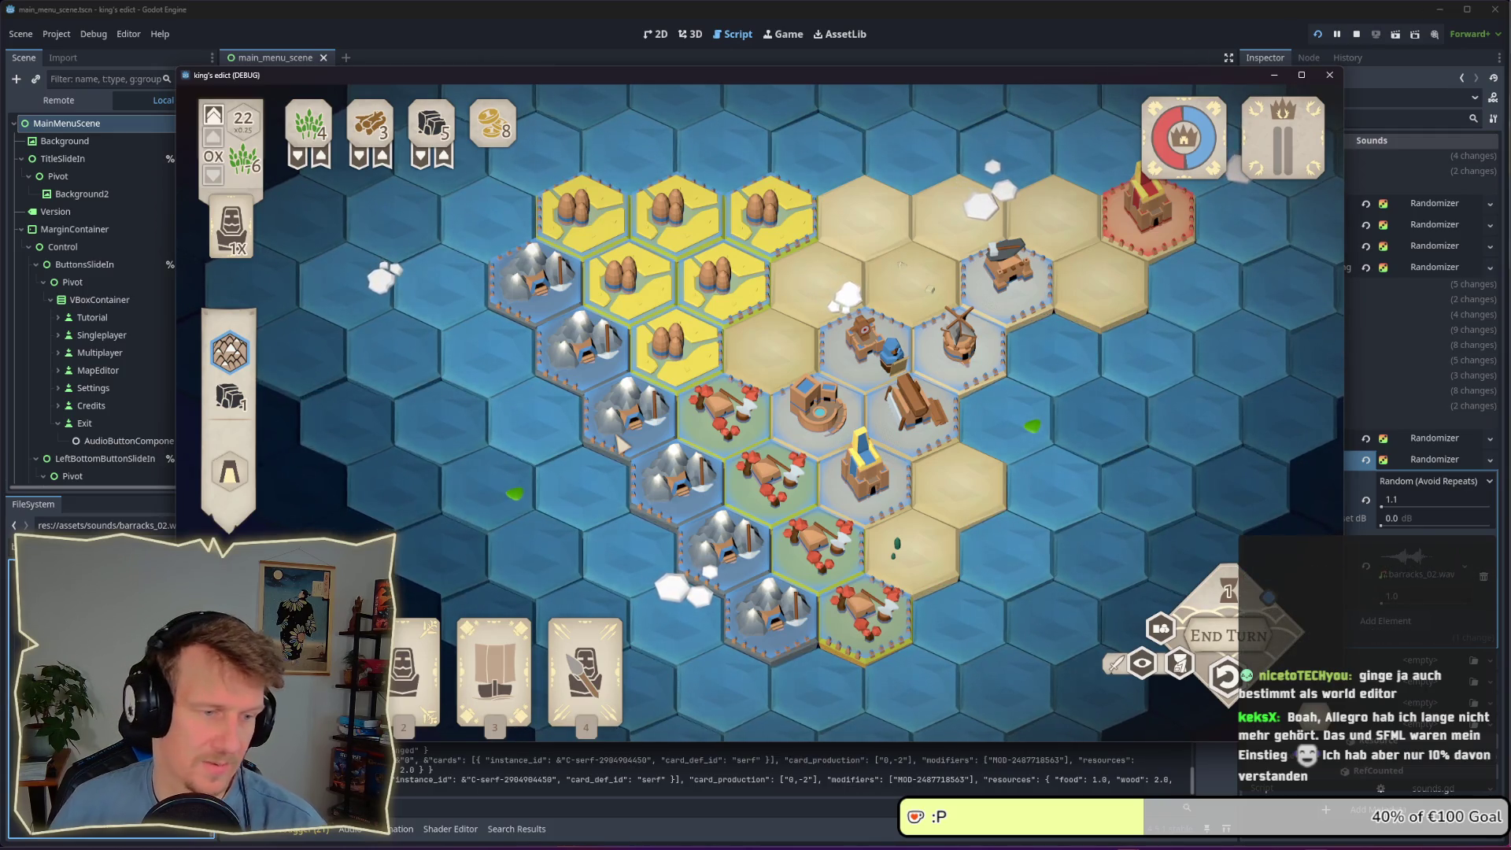
Bring up the running game's pause menu with Esc
key(Escape)
Quit and relaunch the game in debug mode, then paint a starting cluster of sand hexes
click(735, 362)
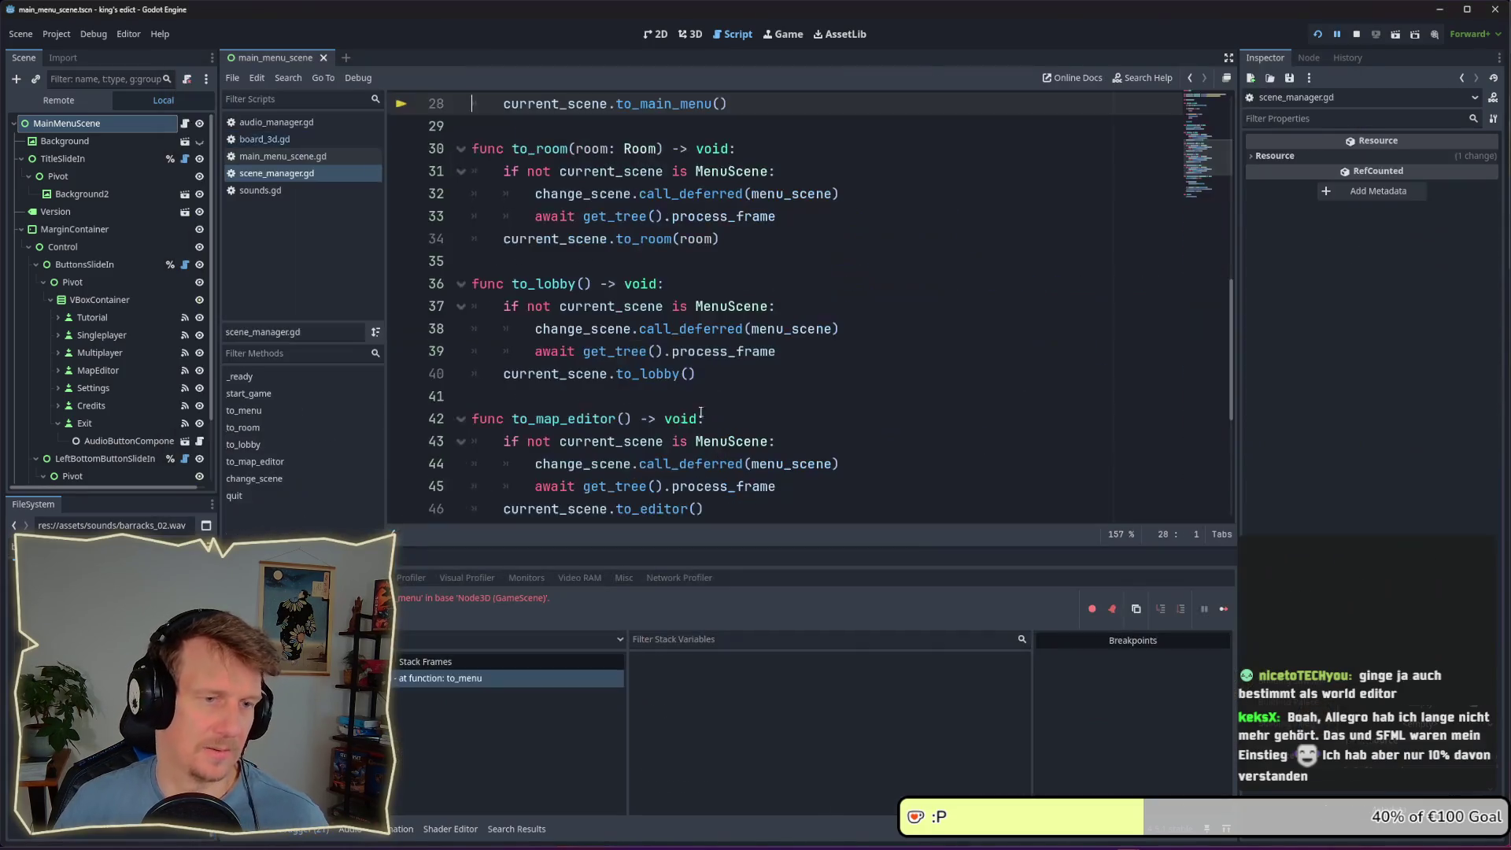
click(1318, 33)
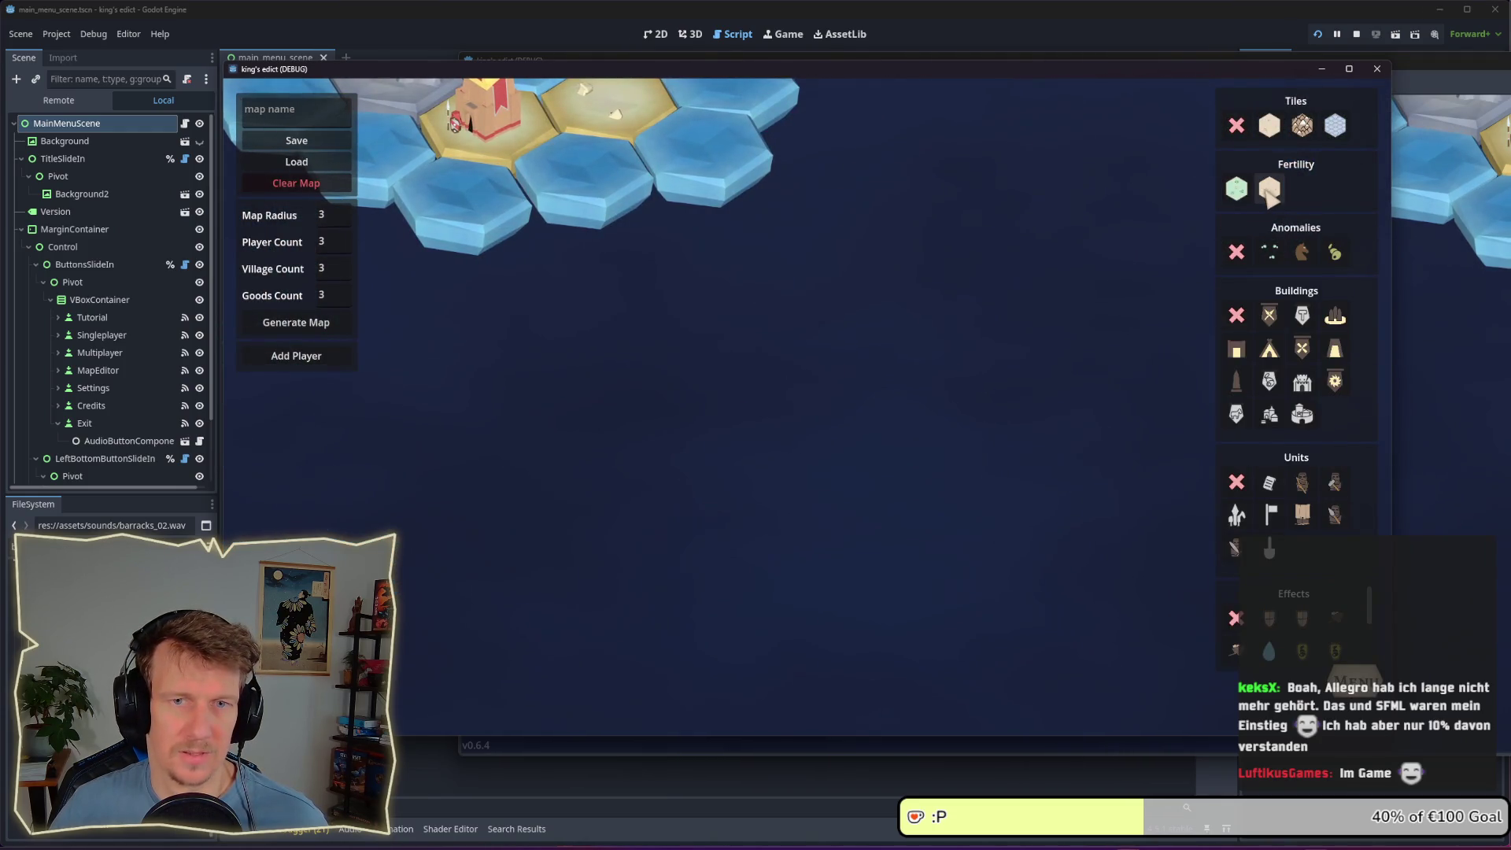
click(1269, 125)
click(702, 345)
click(728, 391)
click(779, 392)
click(807, 344)
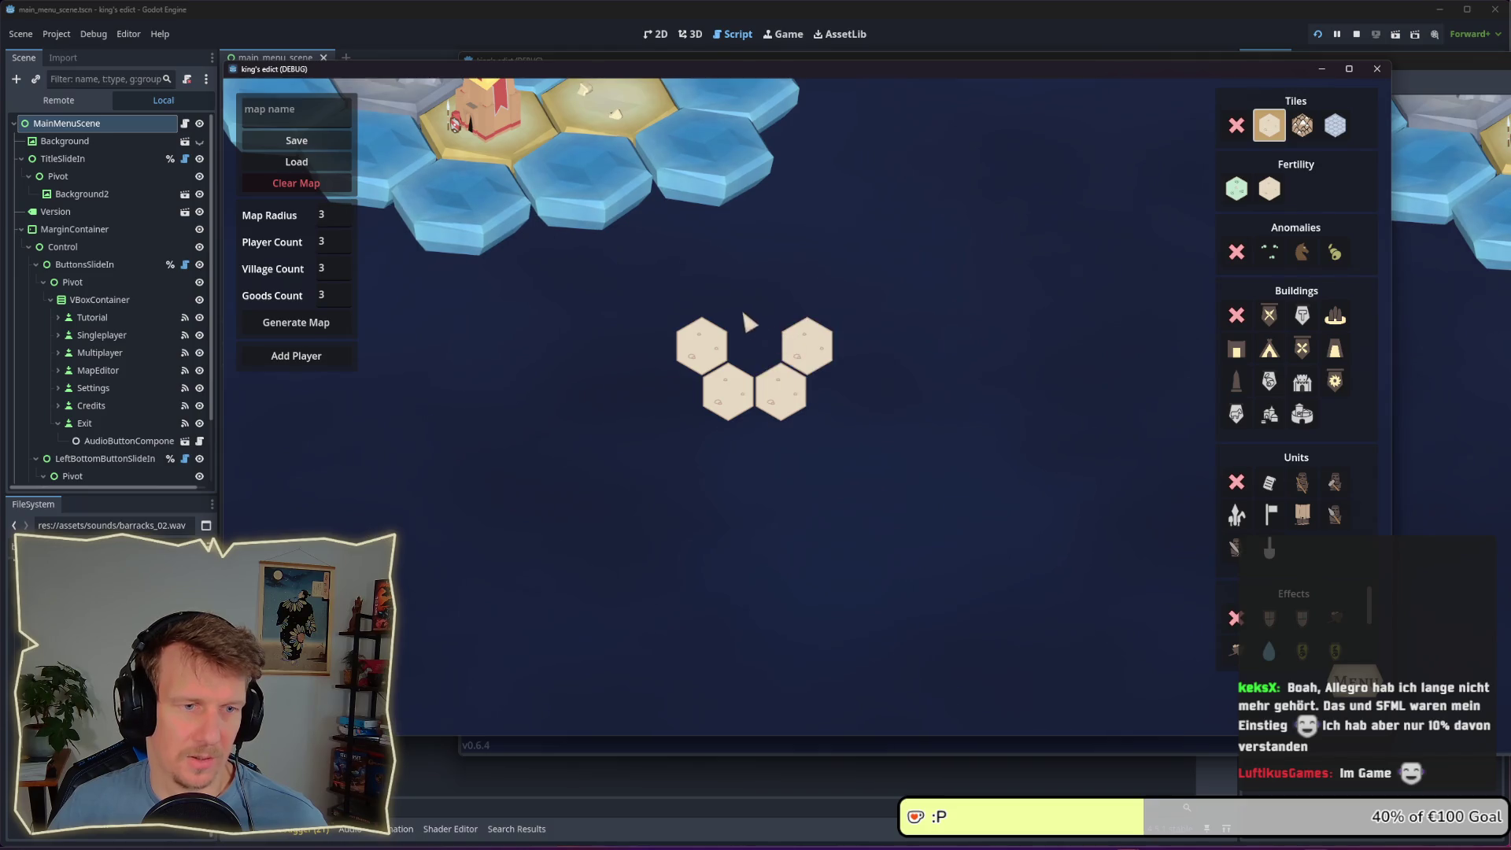
click(728, 299)
click(754, 345)
click(779, 299)
click(702, 254)
Extend the sand cluster with more hexes along its bottom, right and top-left edges
click(650, 345)
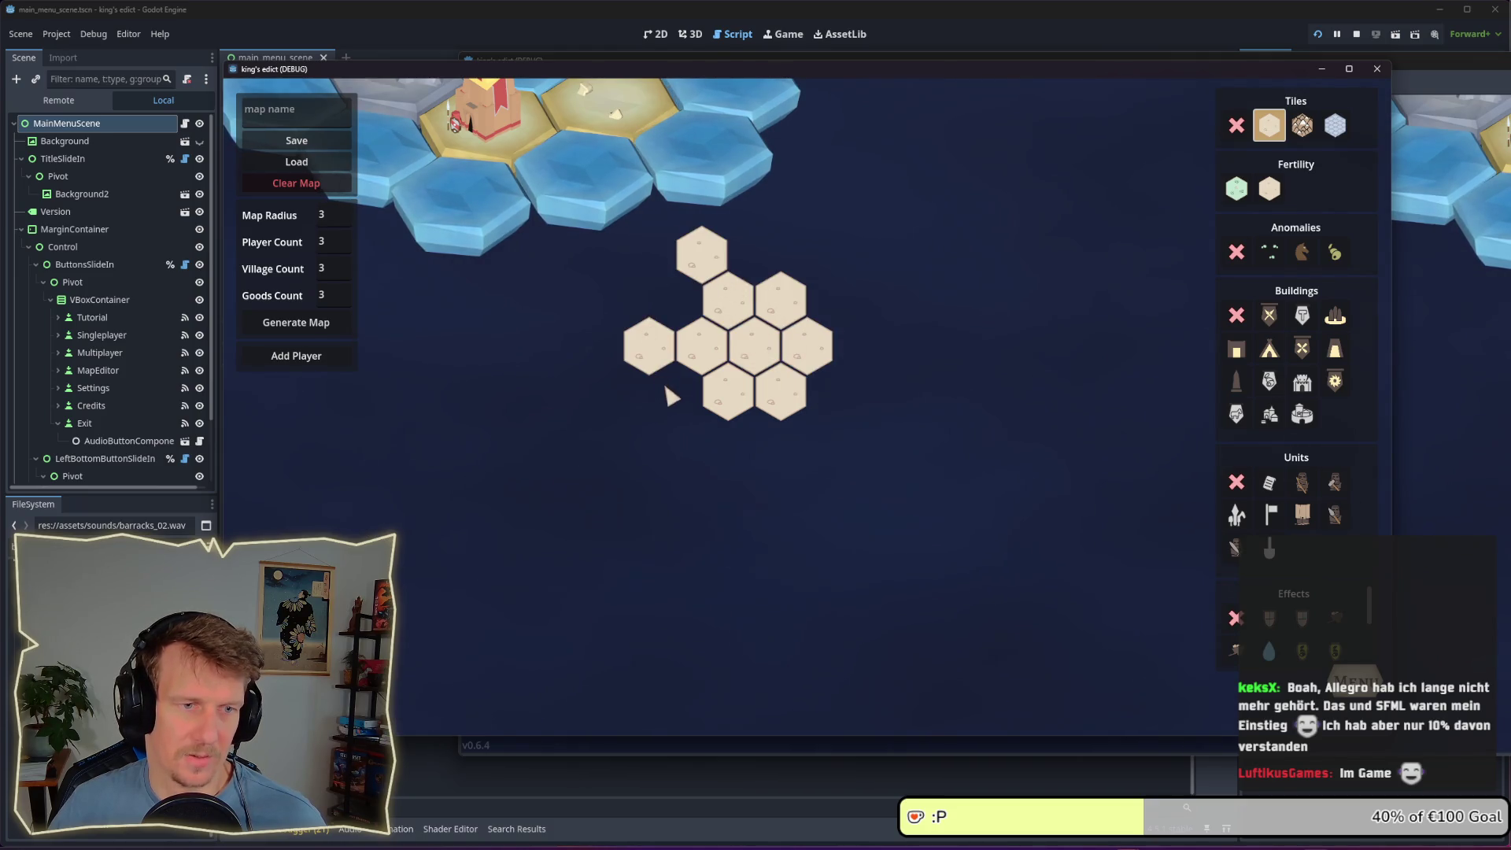
click(670, 393)
click(703, 419)
click(764, 441)
click(855, 390)
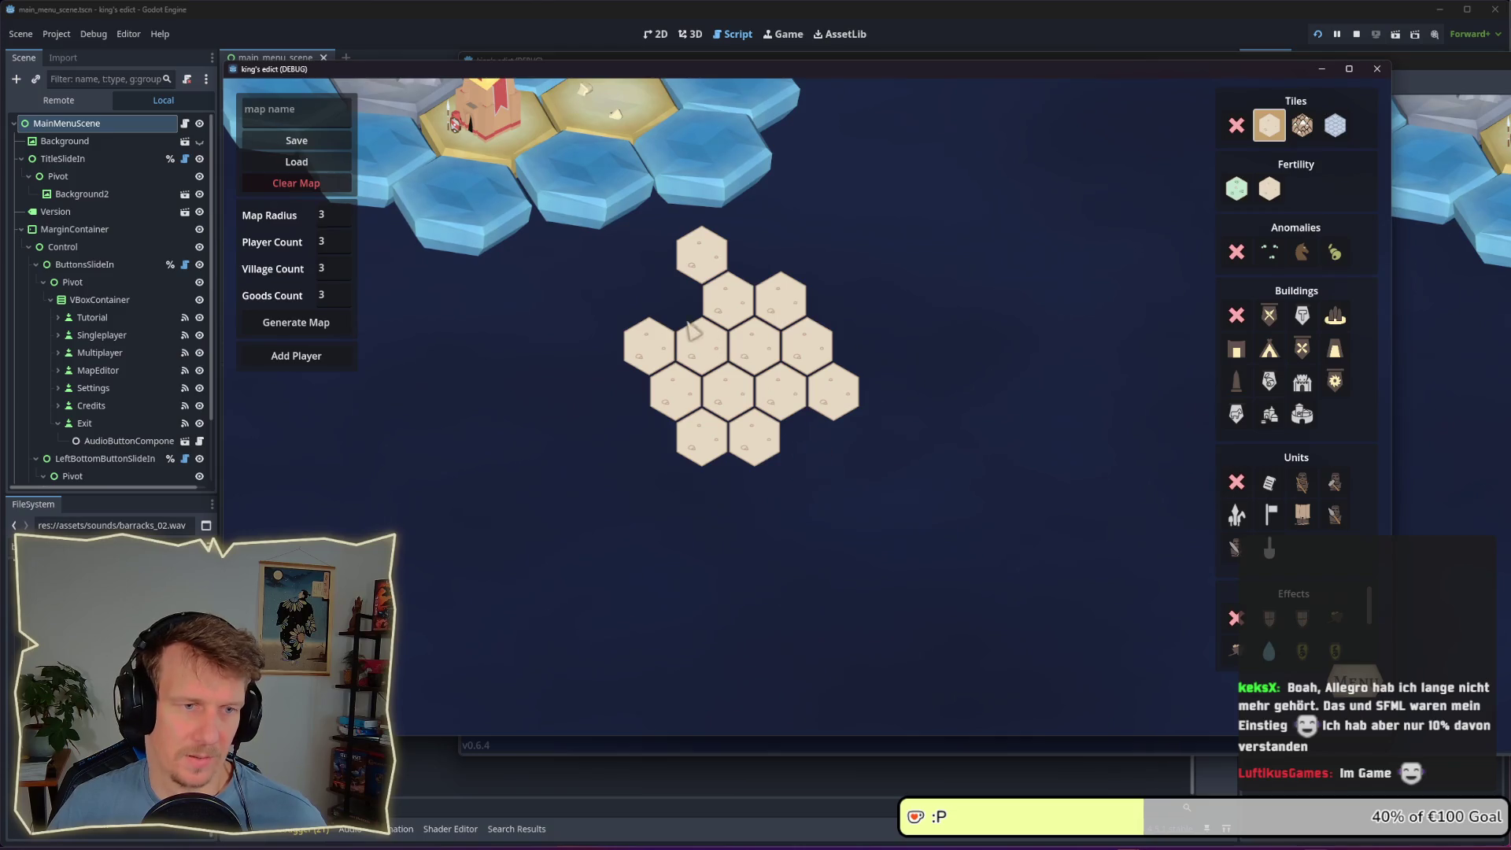
click(676, 299)
click(754, 254)
click(676, 208)
click(650, 253)
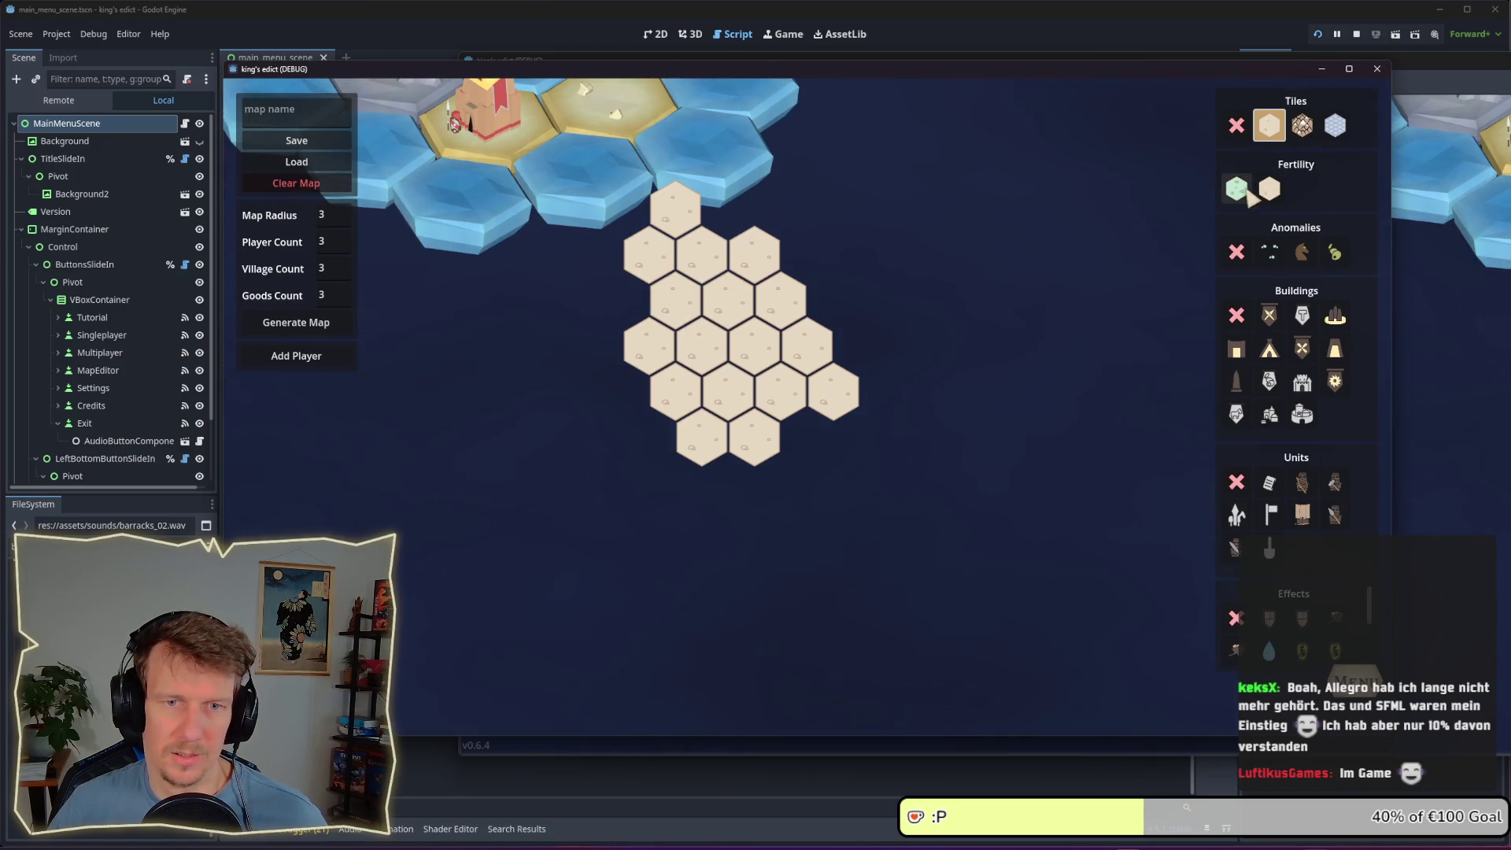
Turn six hexes in the sand cluster into fertile ground
click(1237, 189)
click(754, 345)
click(701, 345)
click(728, 390)
click(728, 299)
click(779, 390)
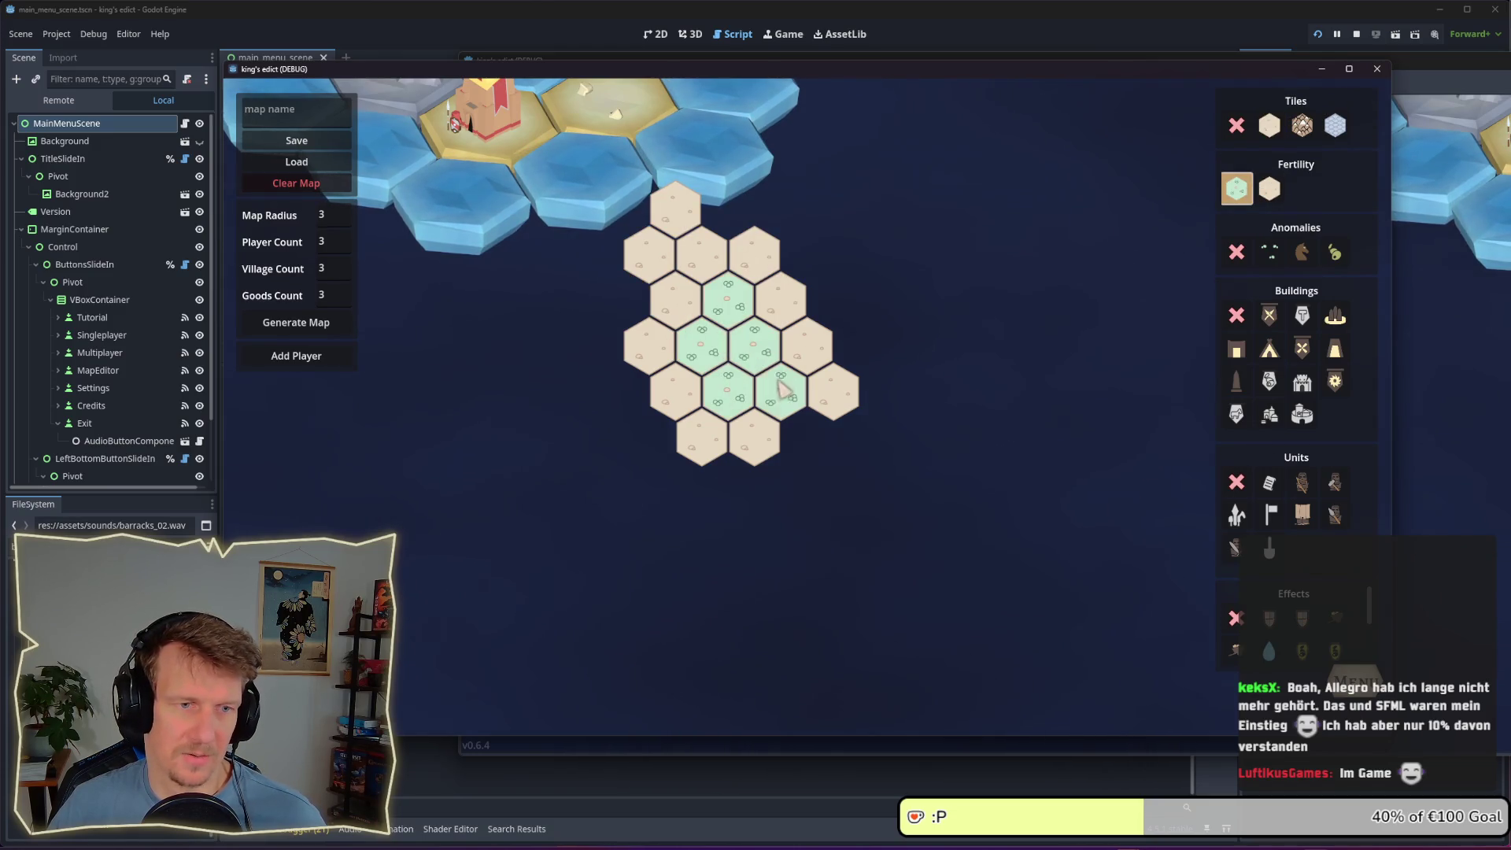
click(679, 306)
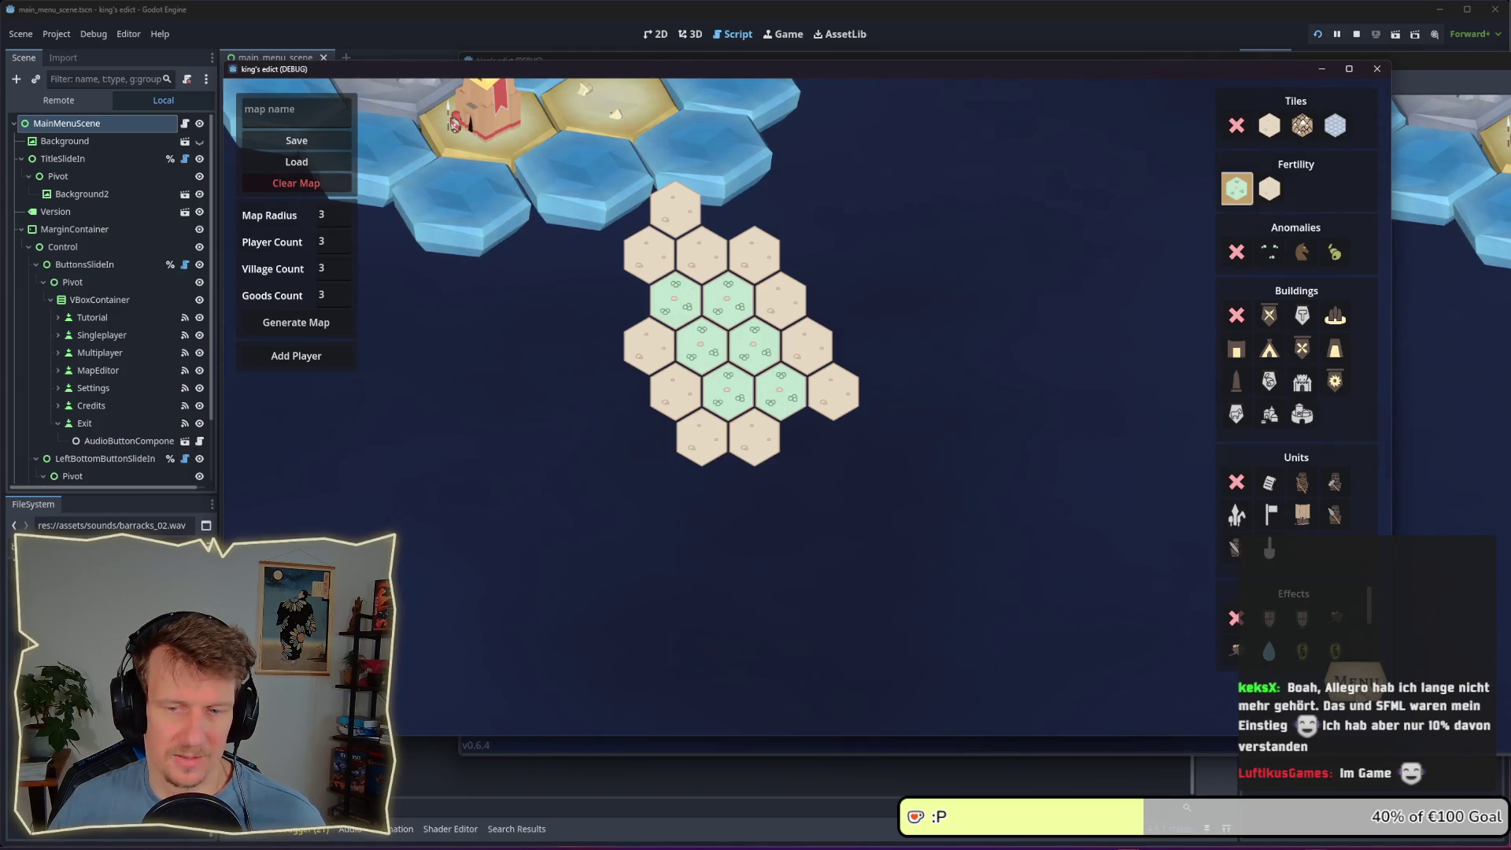
Go back to the game's main menu and close the game window
key(Escape)
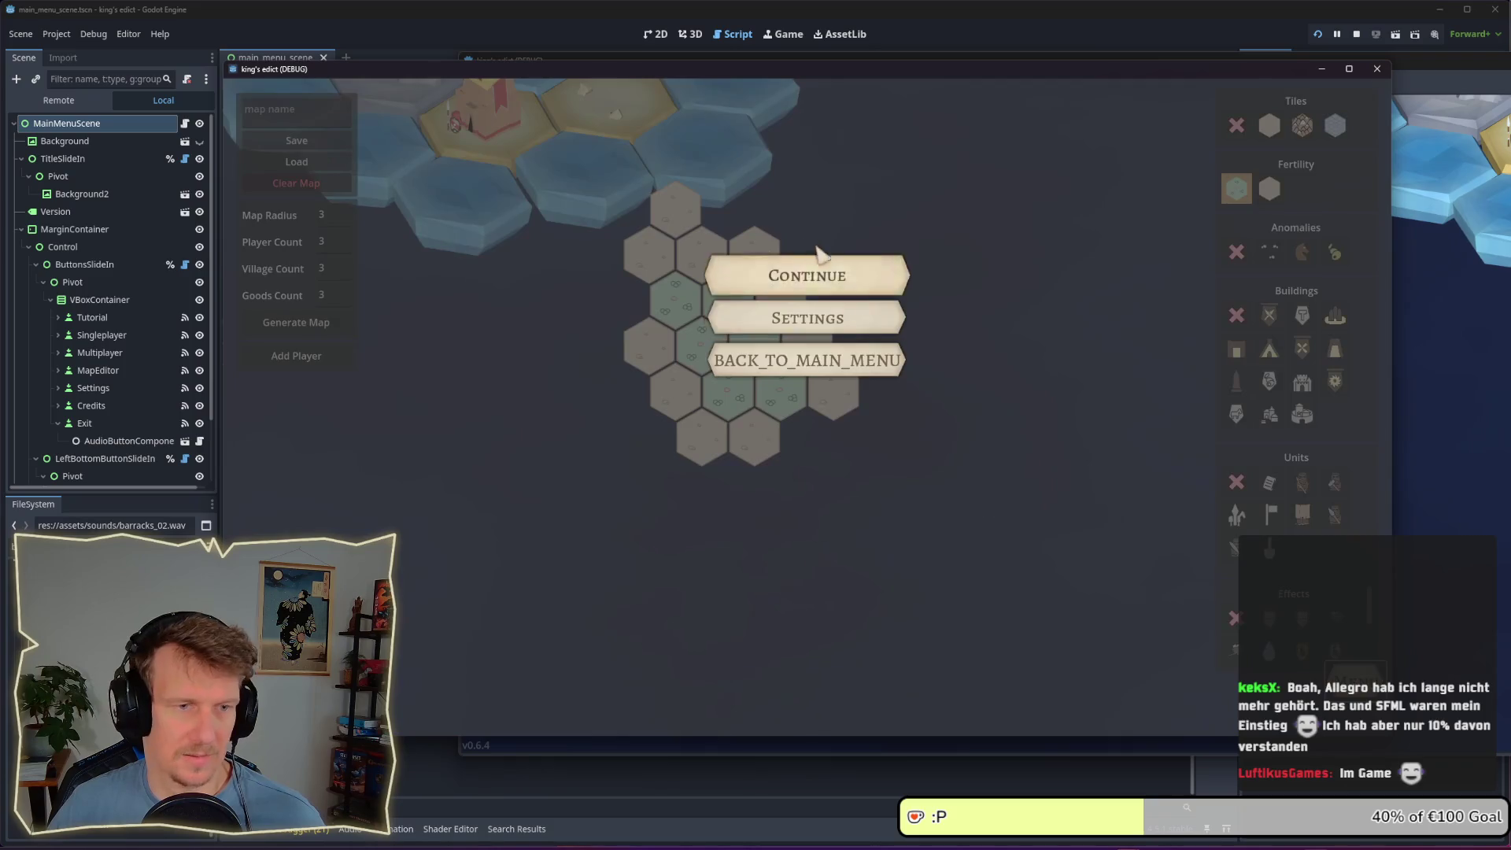
click(810, 361)
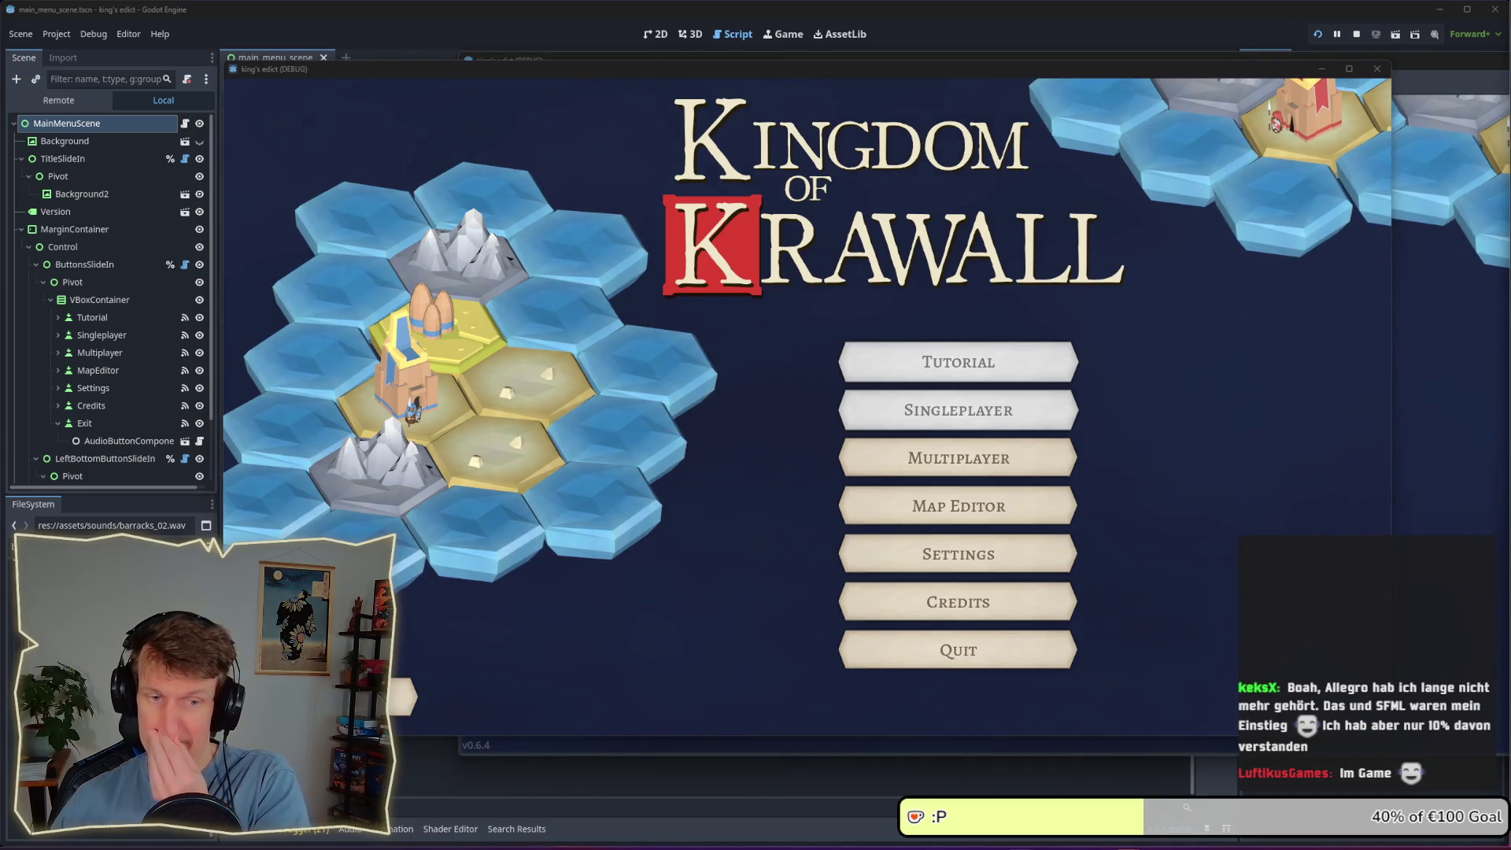
click(925, 519)
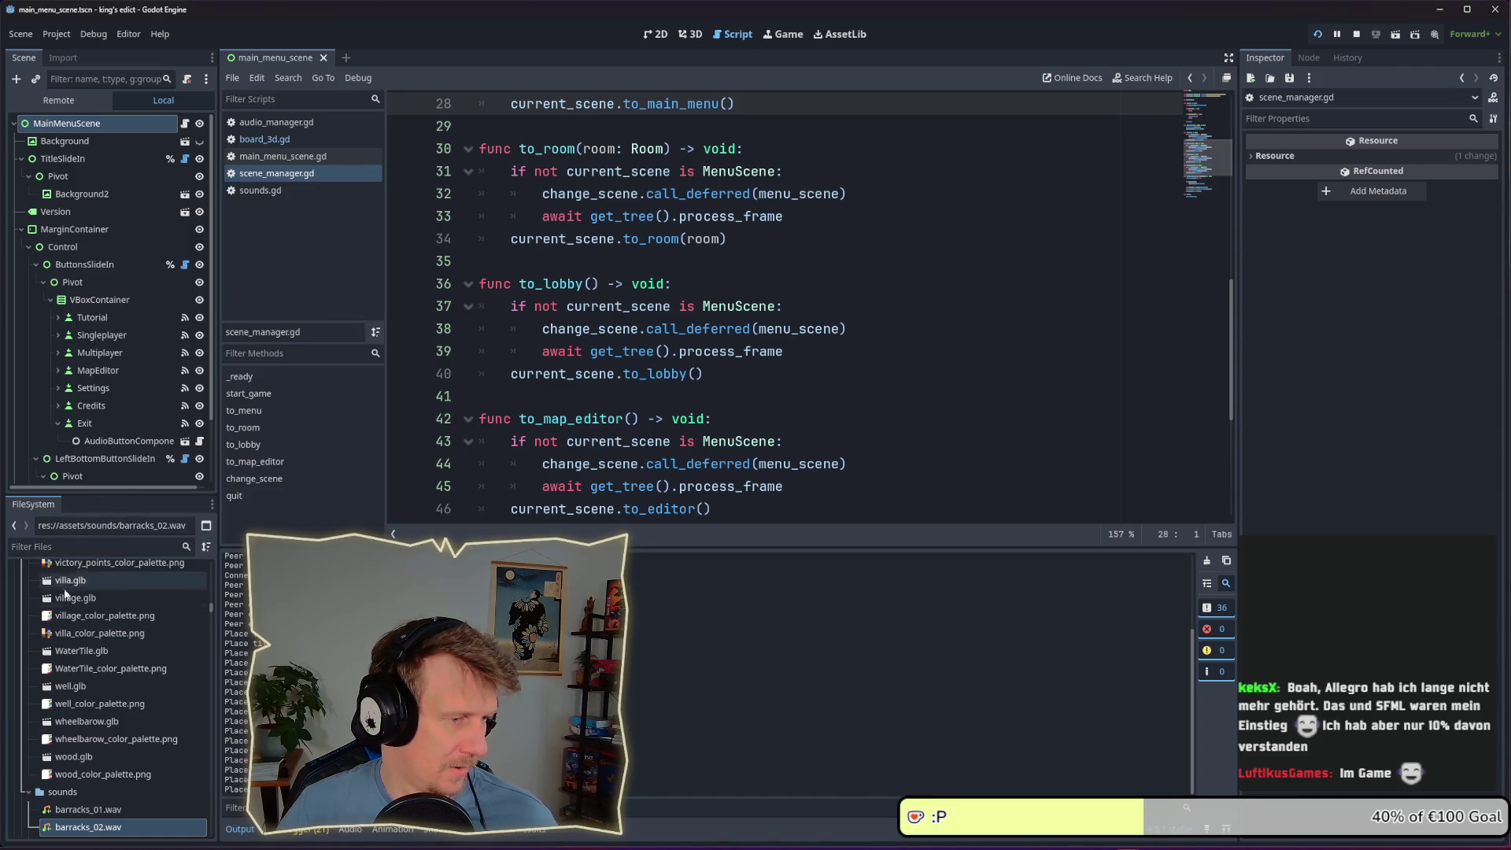
Rearrange and widen the FileSystem dock panel
click(94, 549)
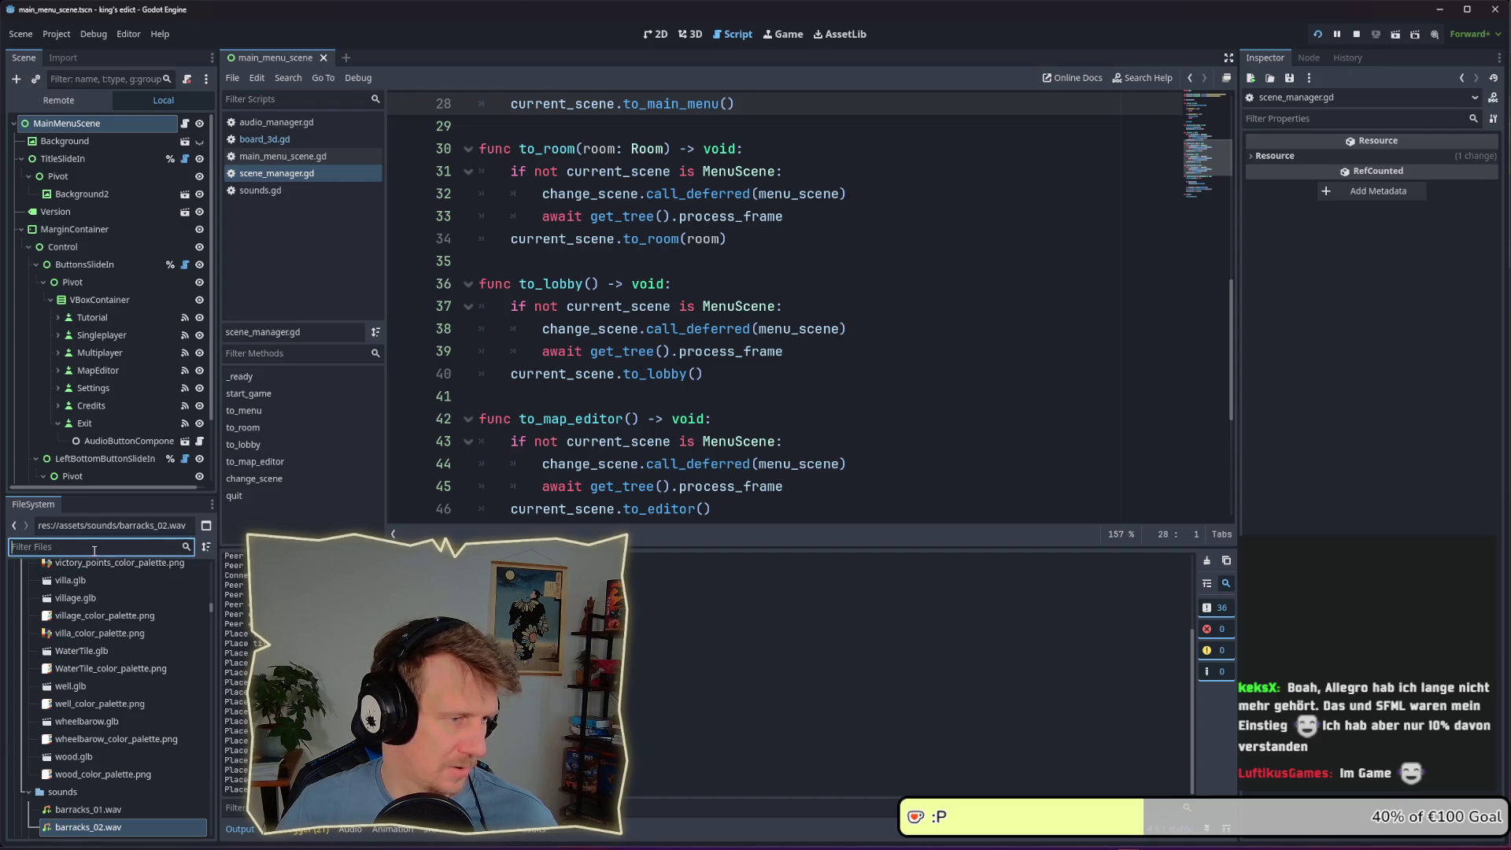
mouse_move(214, 603)
mouse_down()
mouse_move(214, 564)
mouse_move(178, 505)
mouse_move(176, 208)
mouse_up()
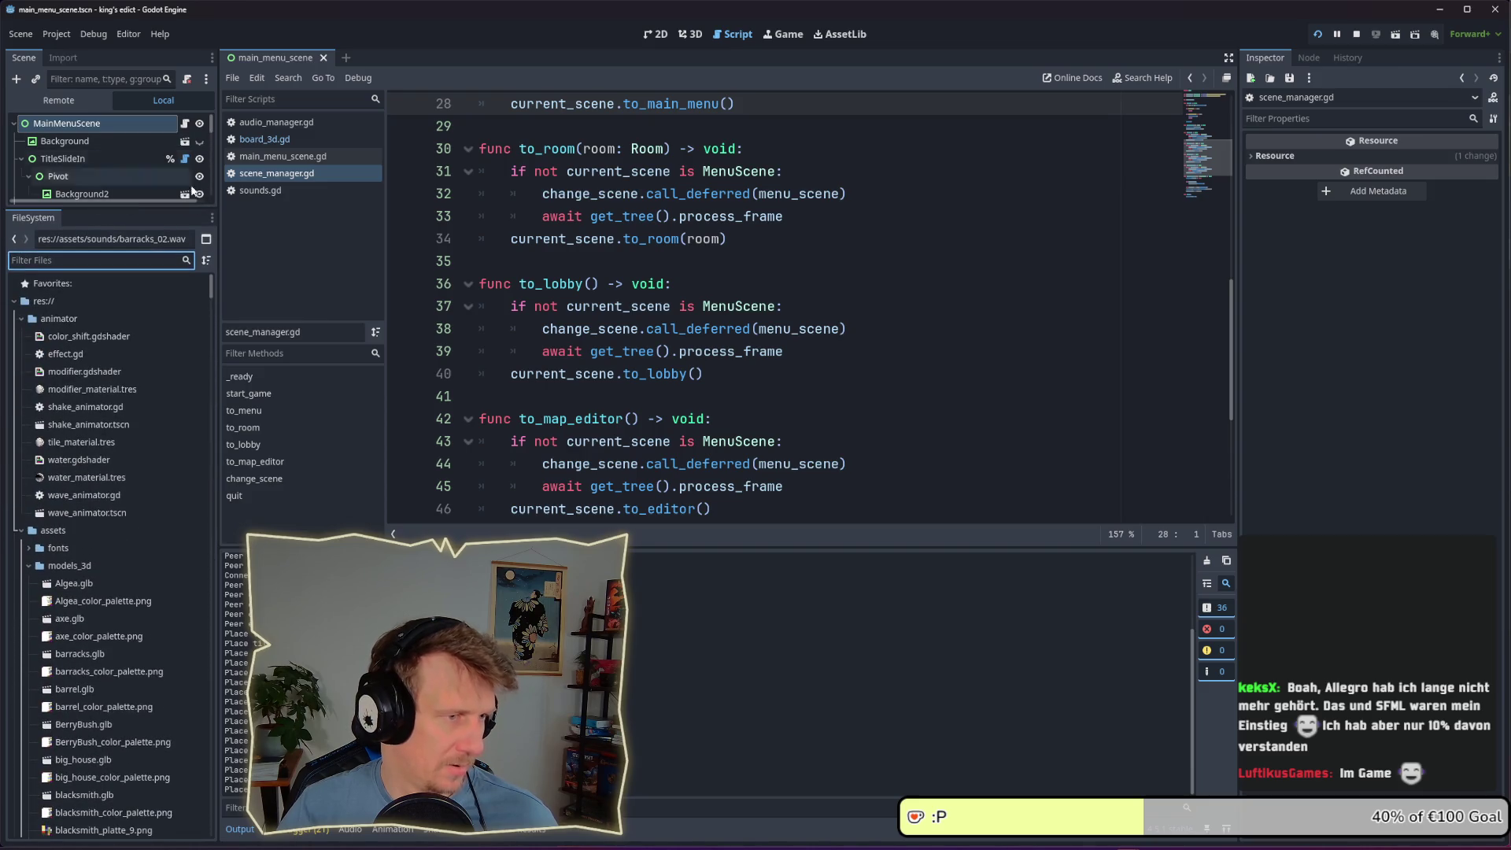
drag(219, 278, 484, 378)
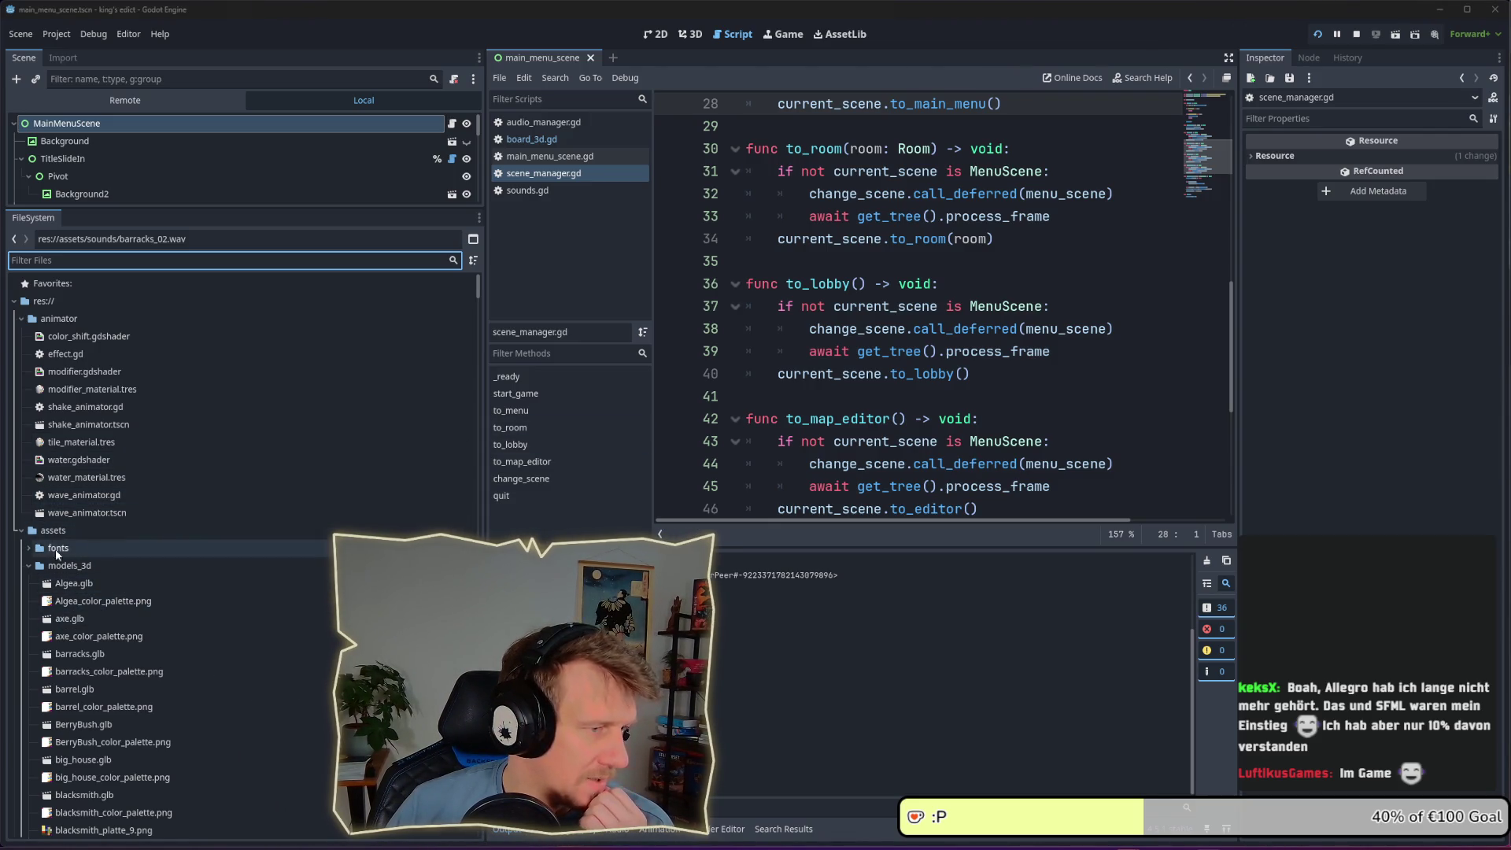
Collapse the assets, animator, effects, level, models, net, scenes, shaders and ui folders
click(21, 530)
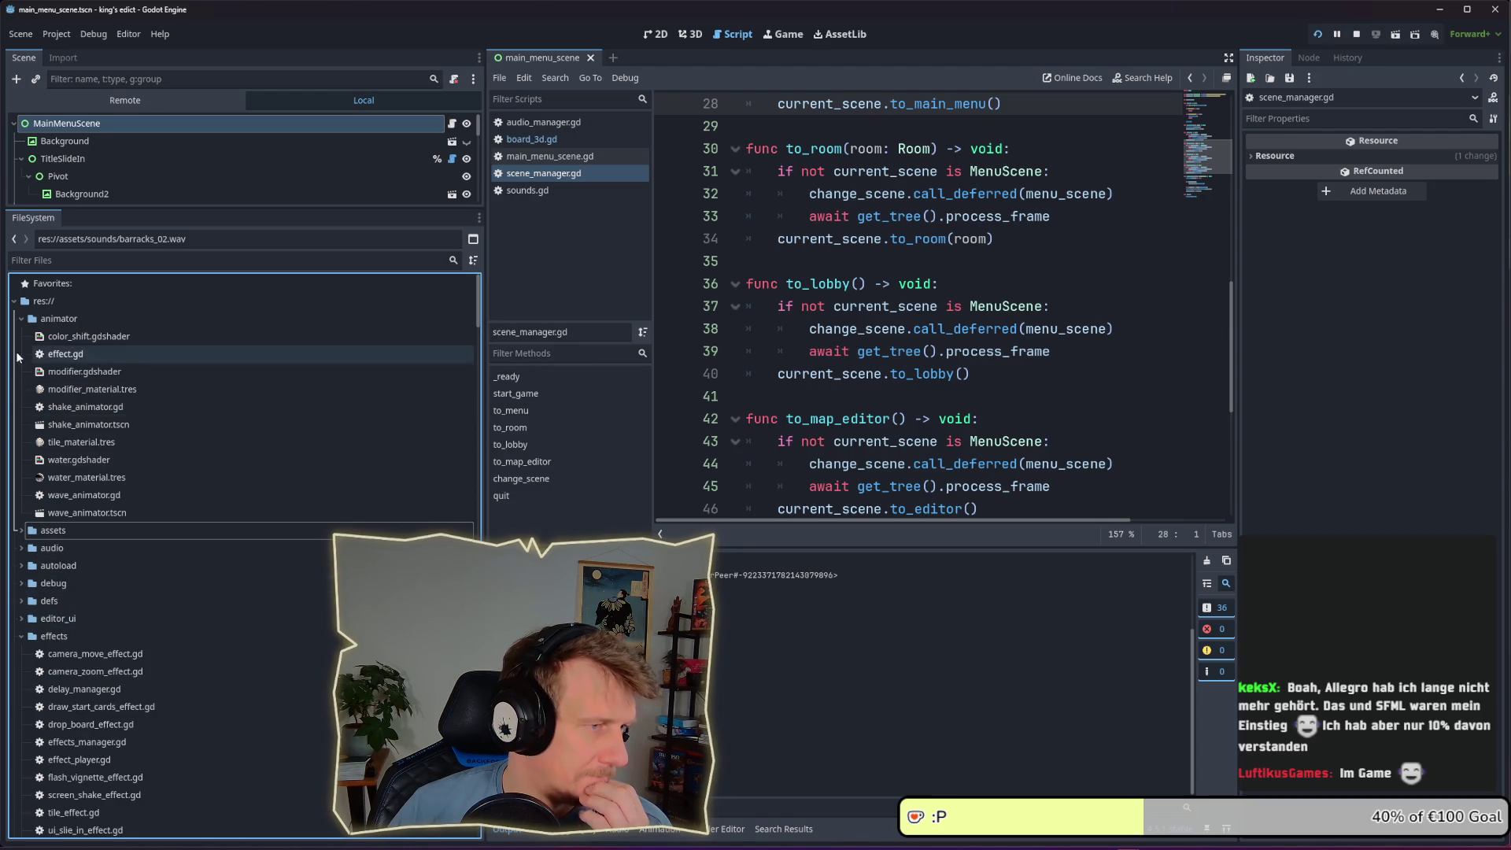
click(21, 319)
click(15, 301)
click(15, 301)
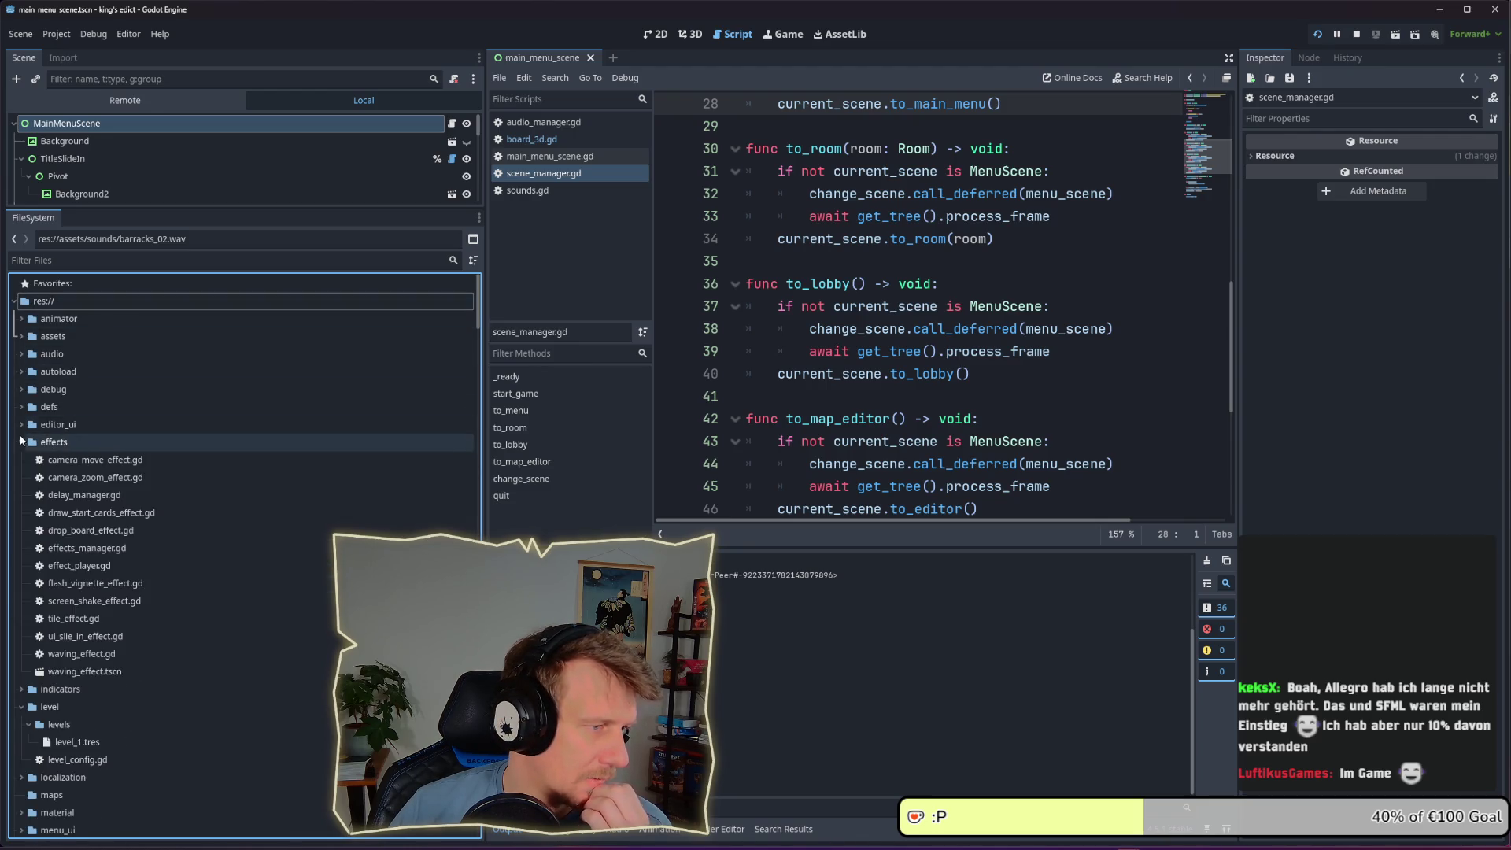
click(21, 442)
click(21, 477)
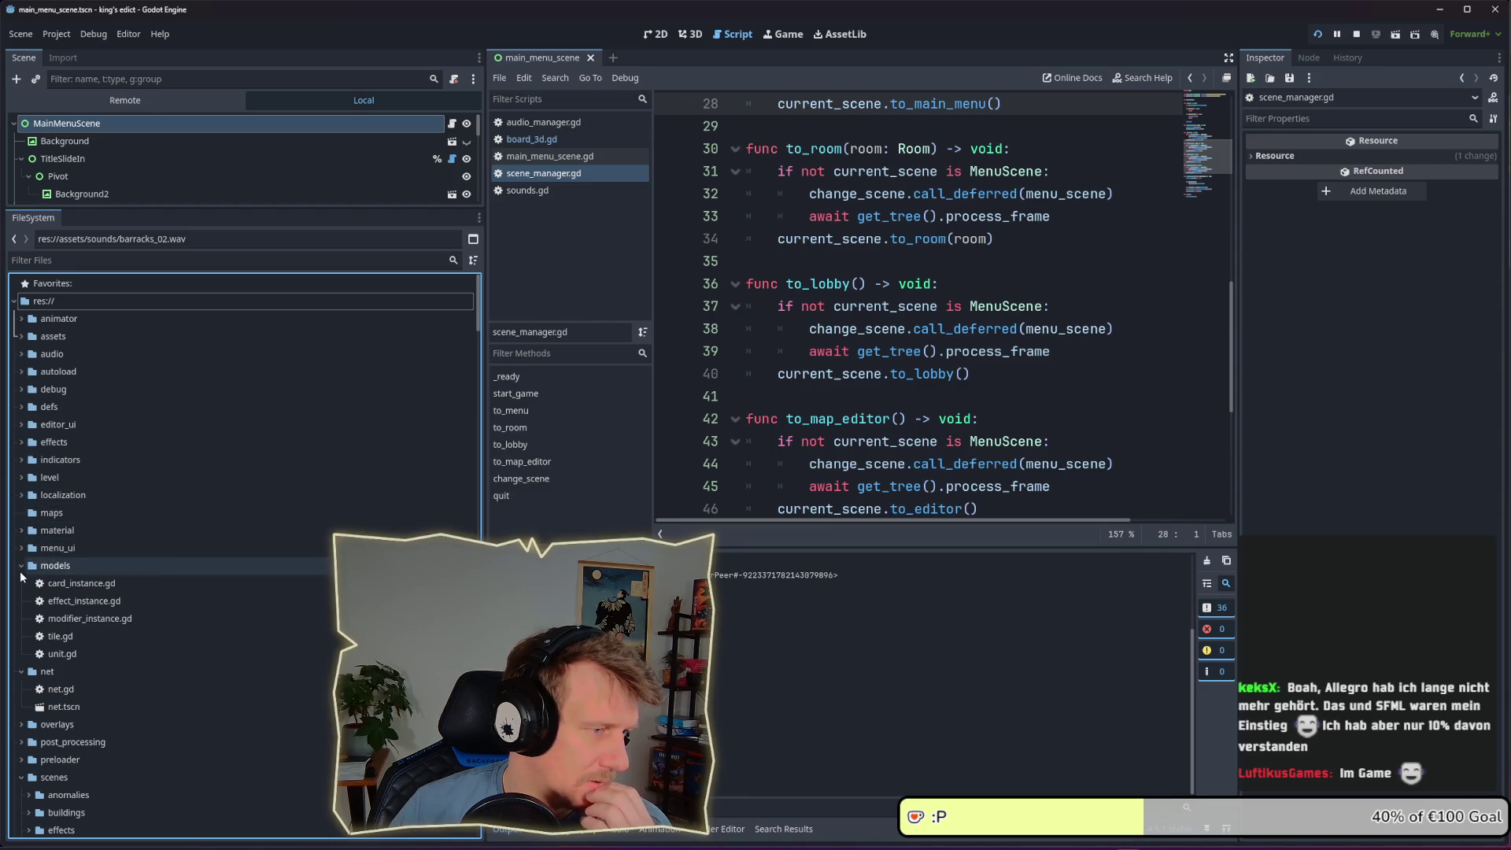
click(21, 566)
click(21, 583)
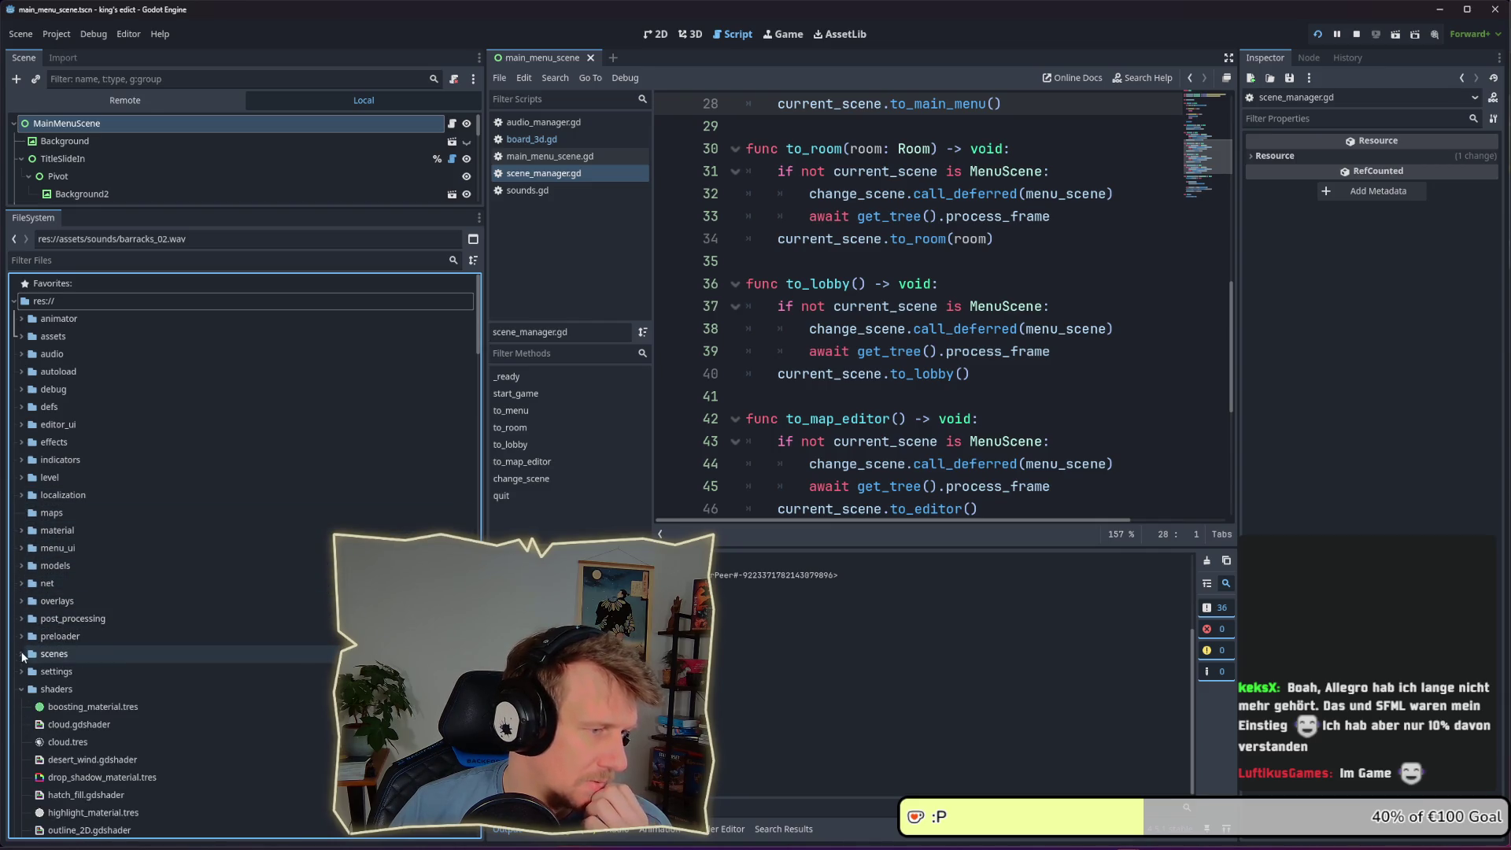
click(21, 653)
click(21, 688)
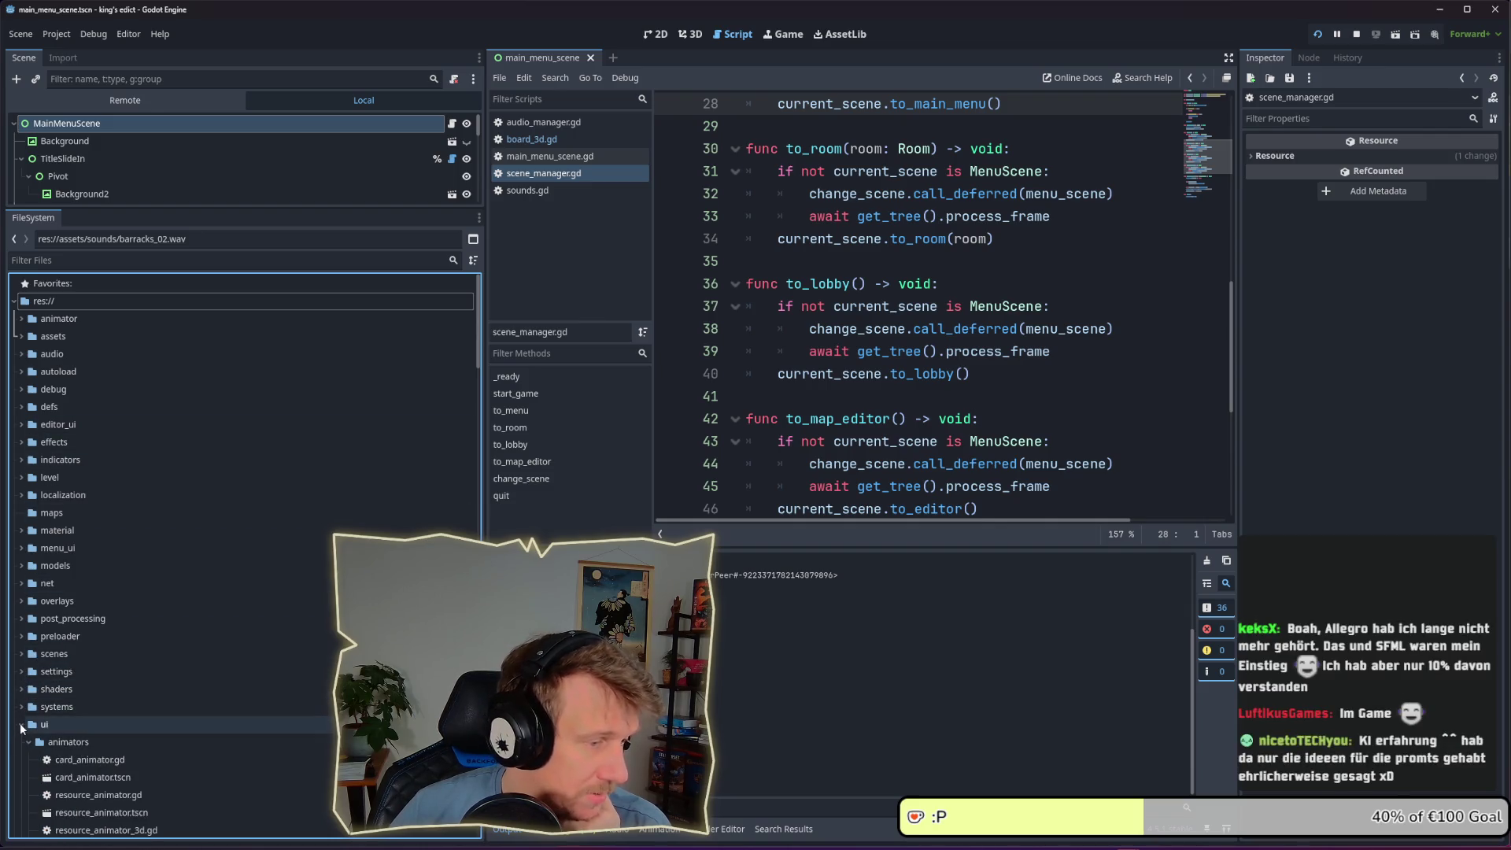
click(21, 724)
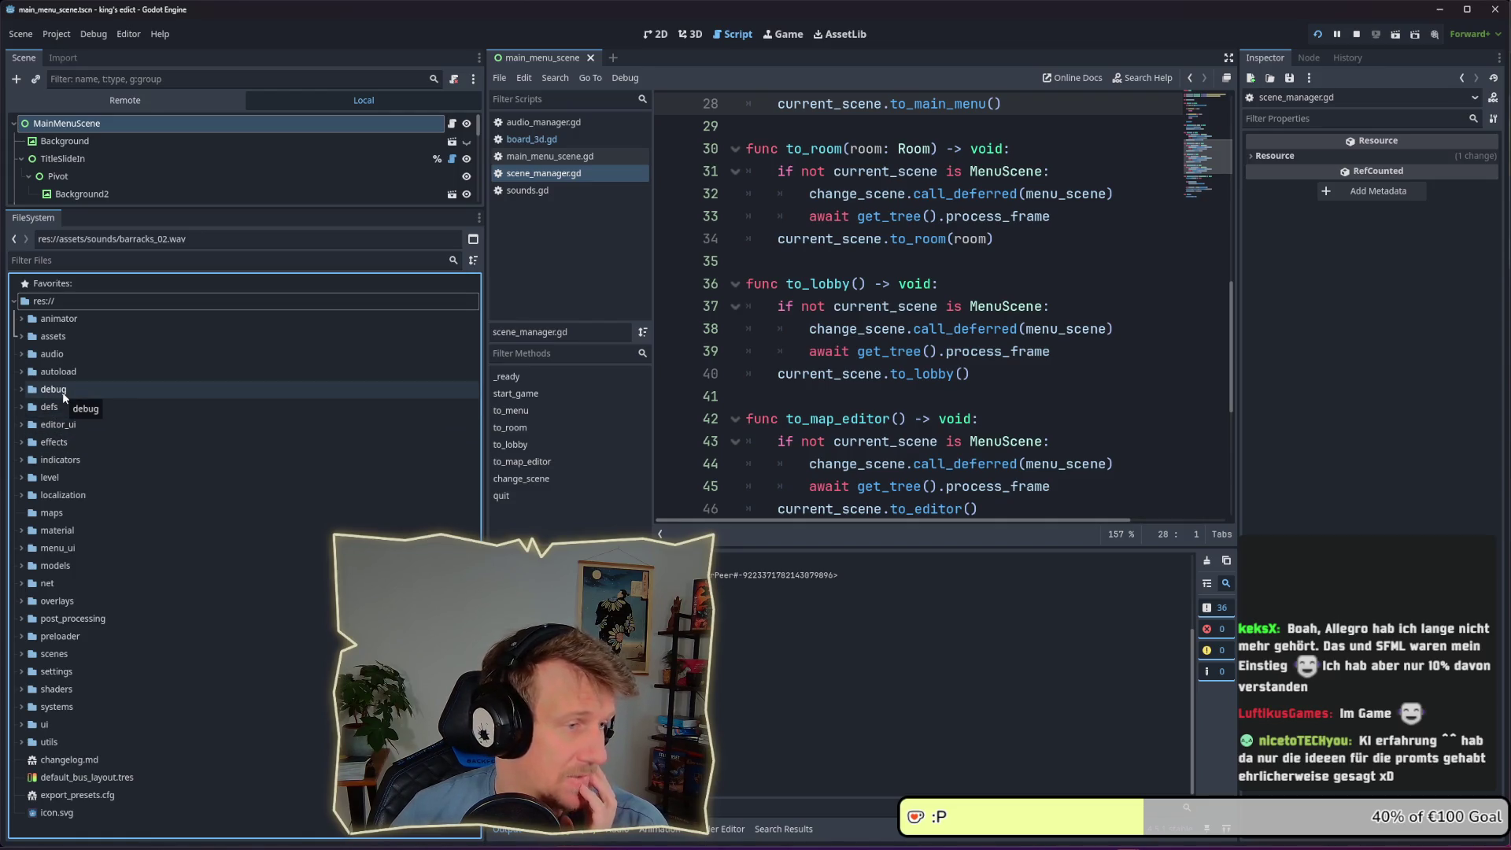
Browse defs' cards, modifiers and components folders, then open archer.tres (1 Power; 2 Range, sell 2, buy 7)
click(22, 407)
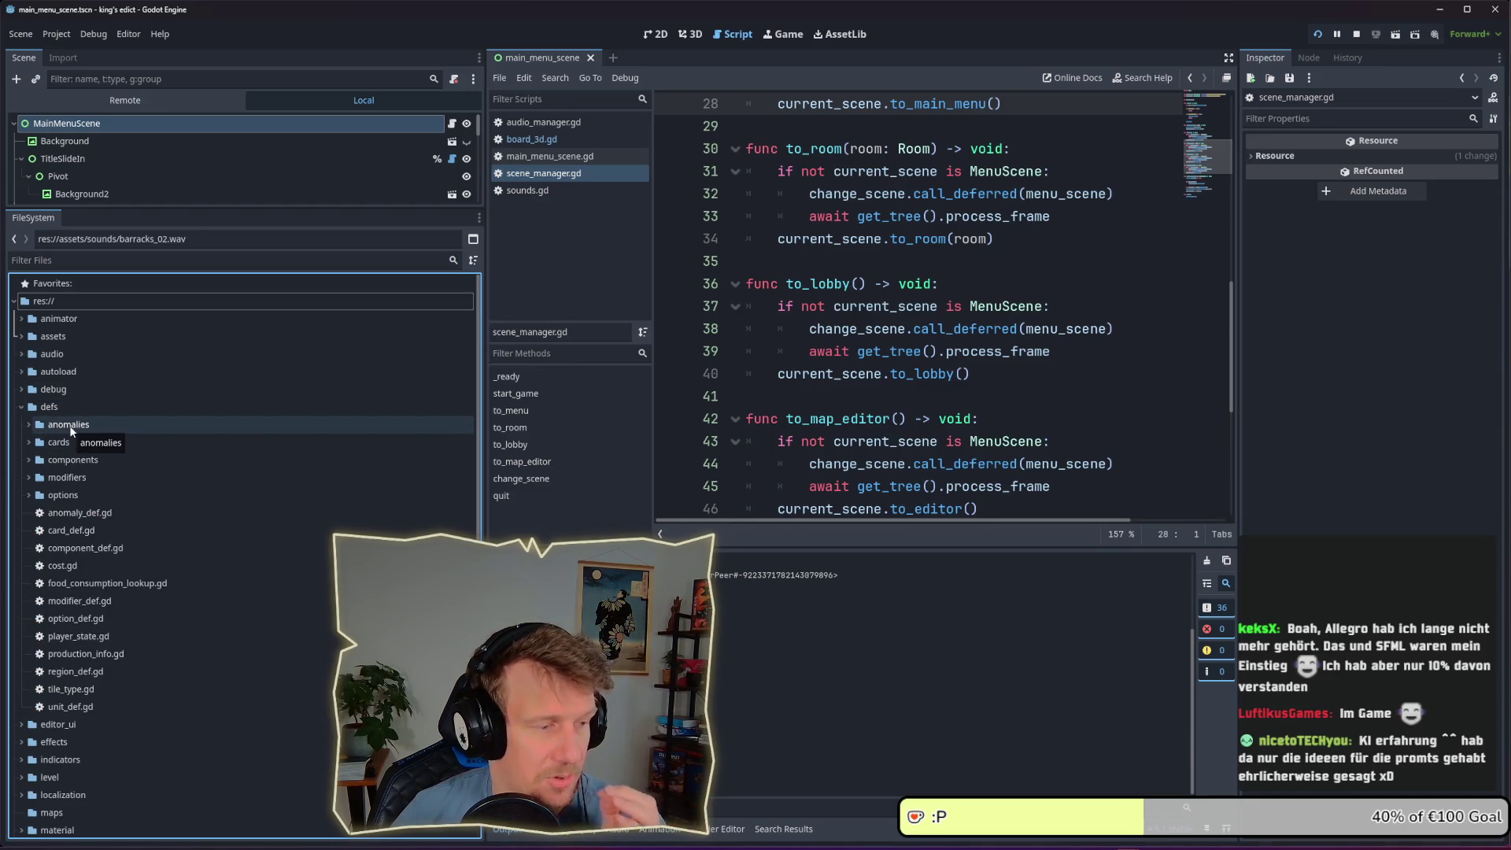
click(30, 443)
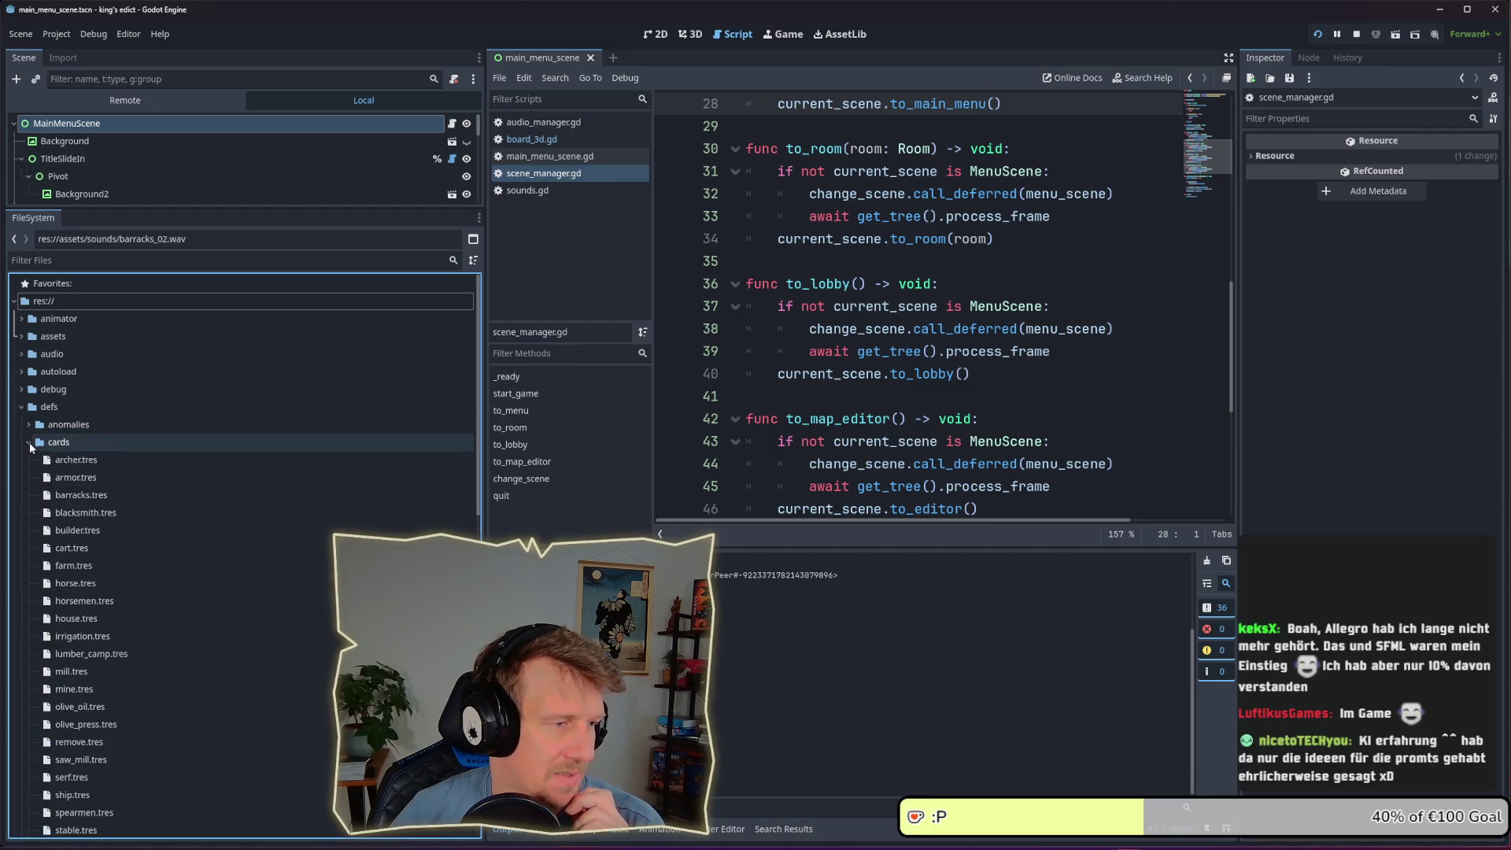
scroll(55, 417, down, 2)
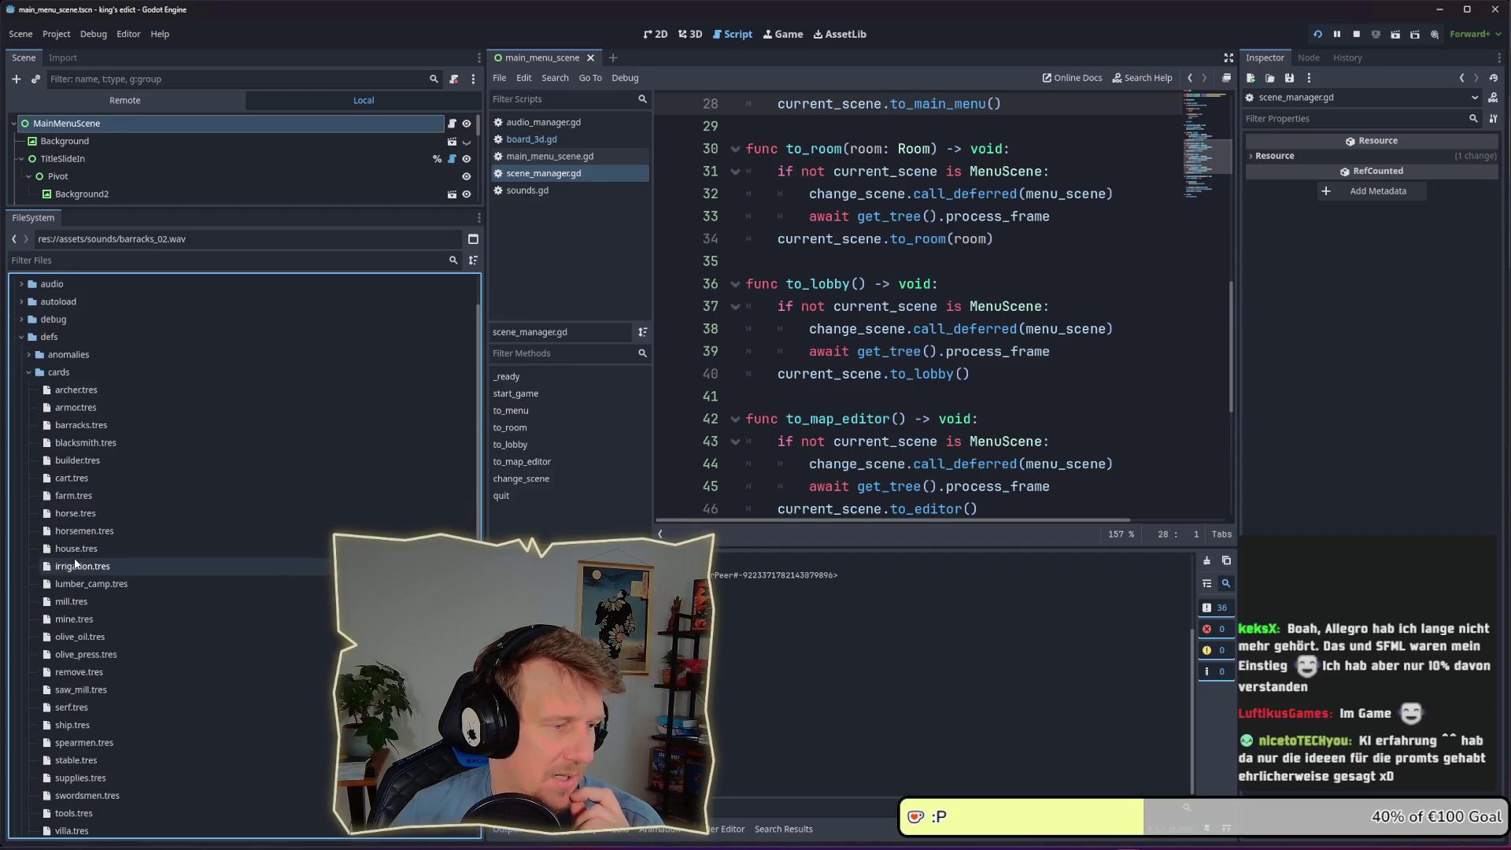
click(29, 372)
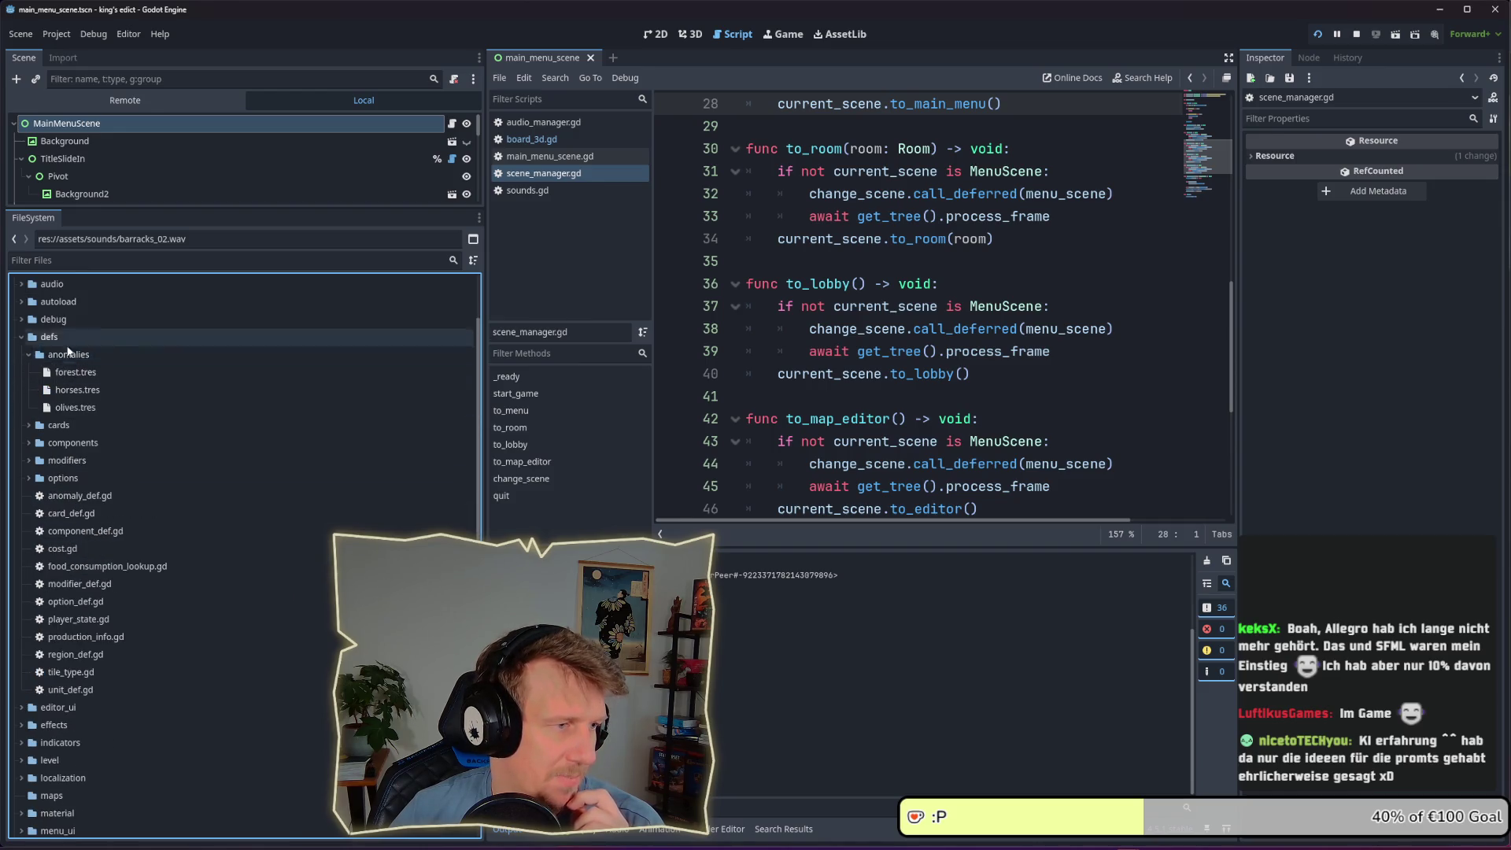
click(28, 407)
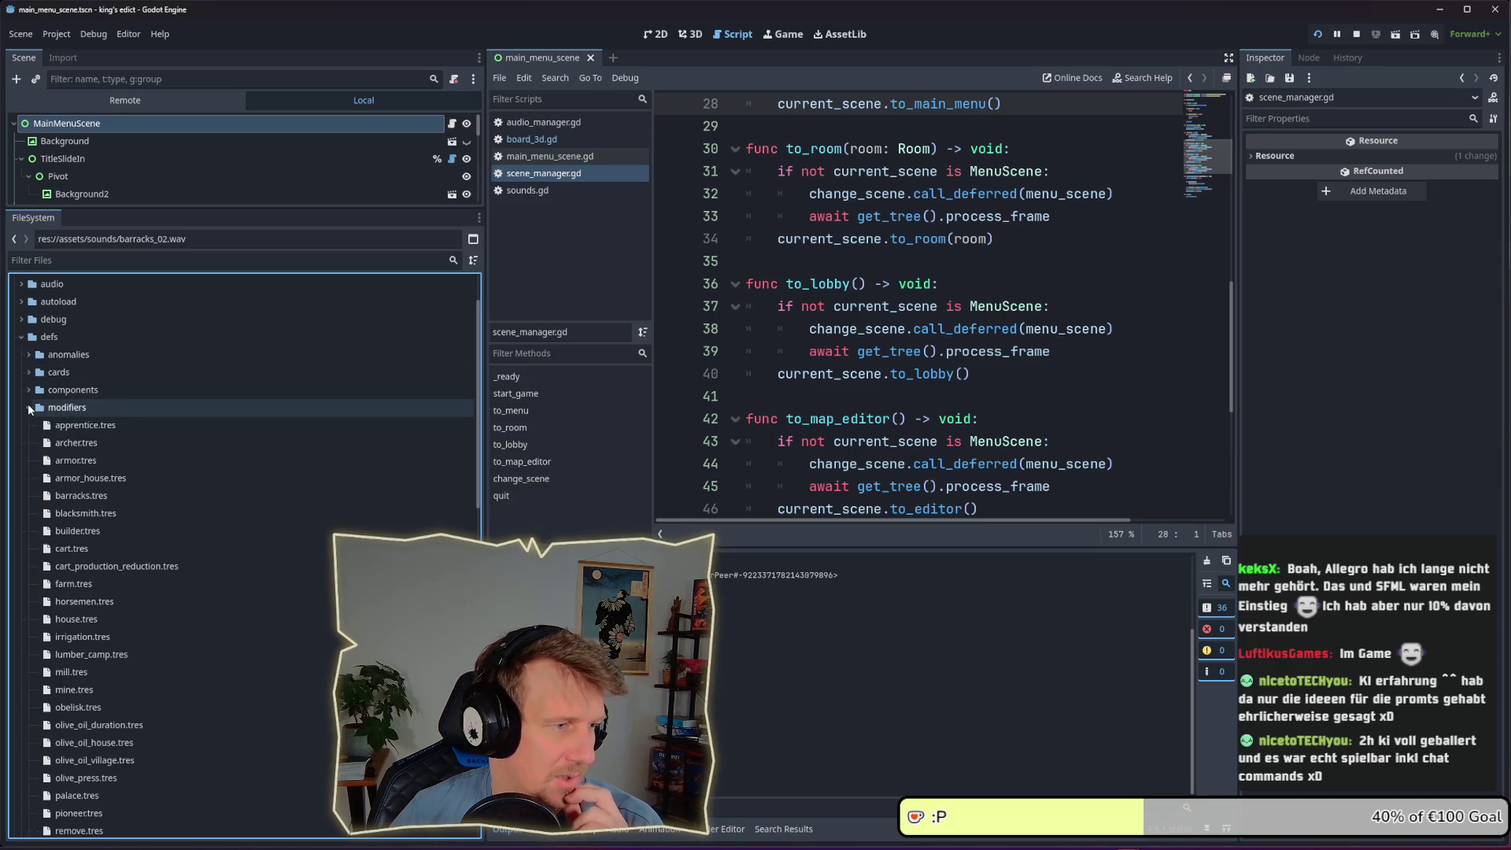
click(29, 390)
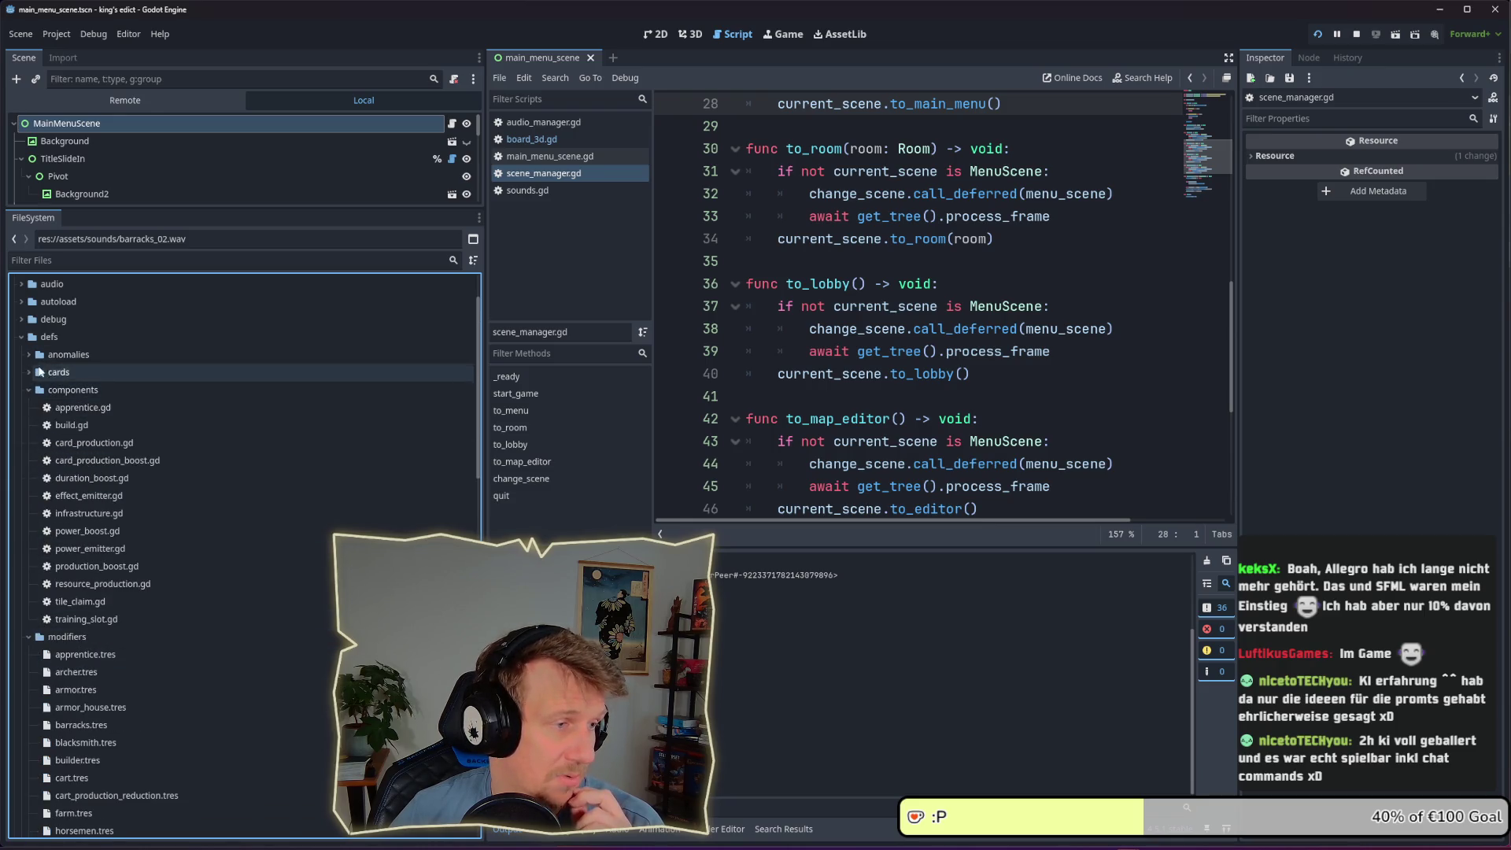
click(63, 417)
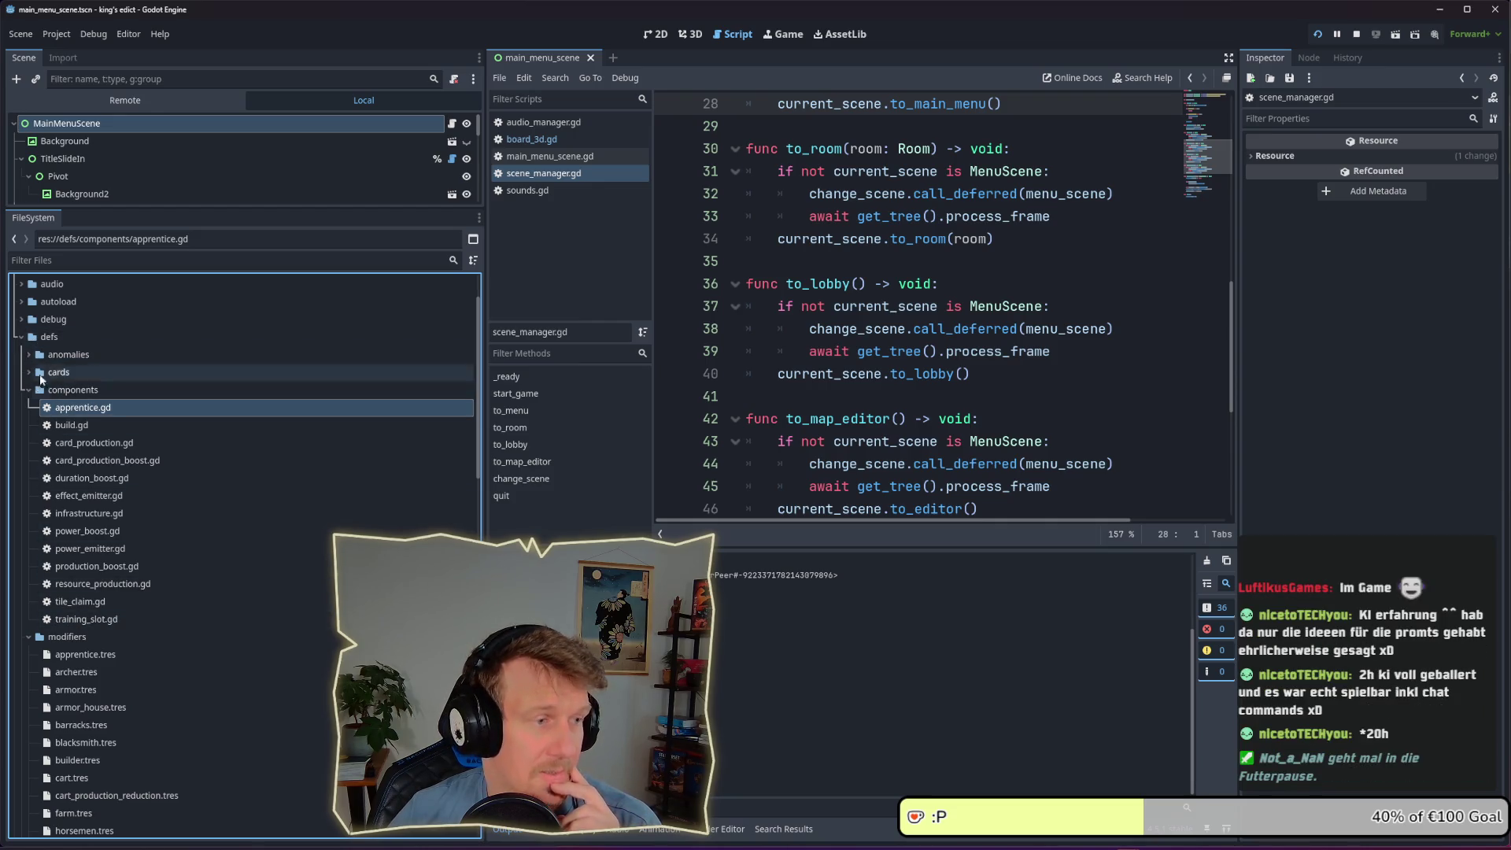
click(28, 372)
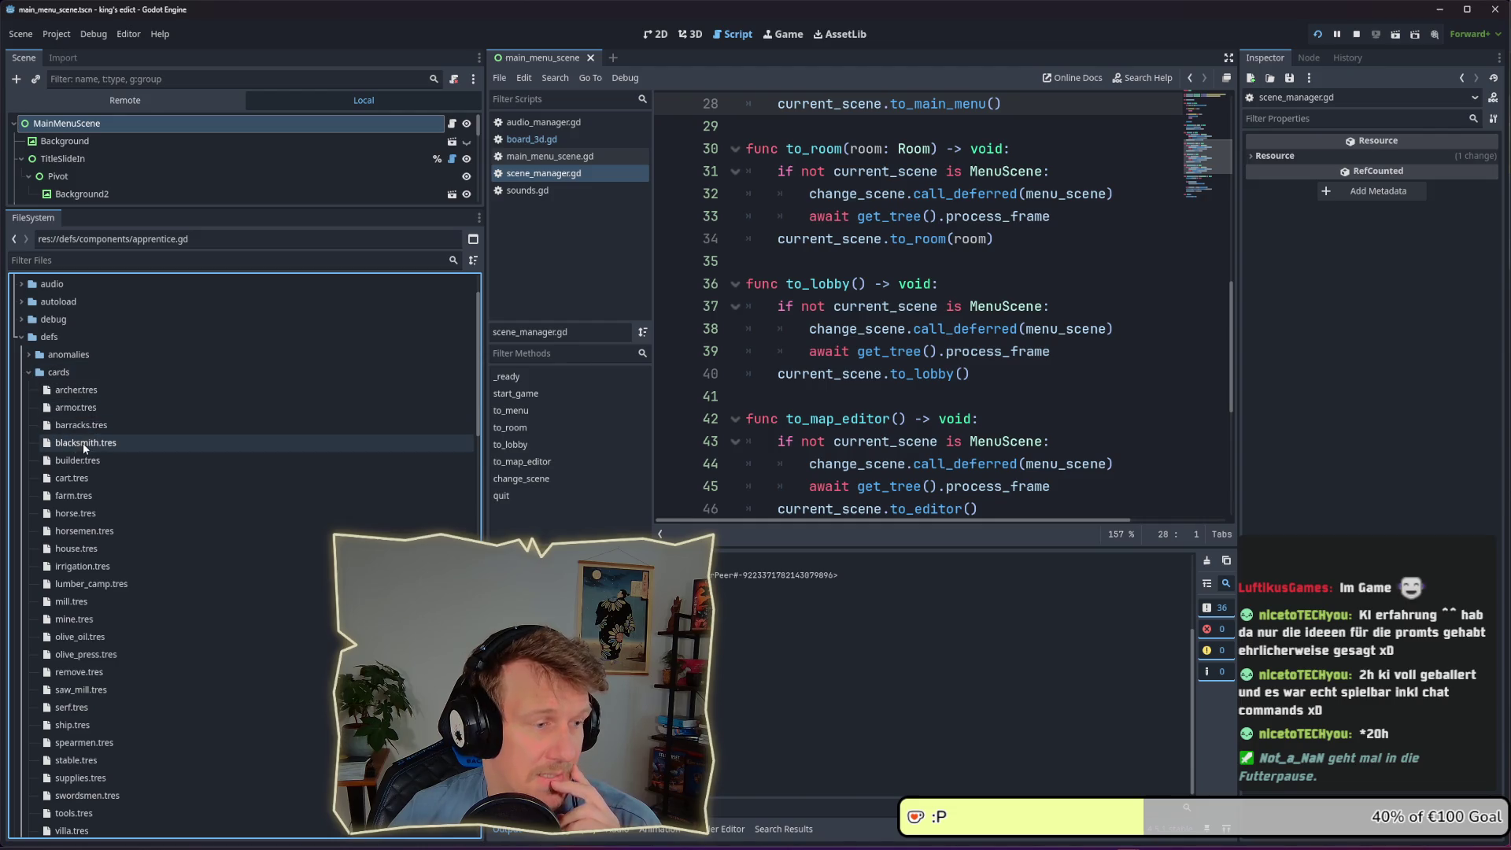
click(65, 393)
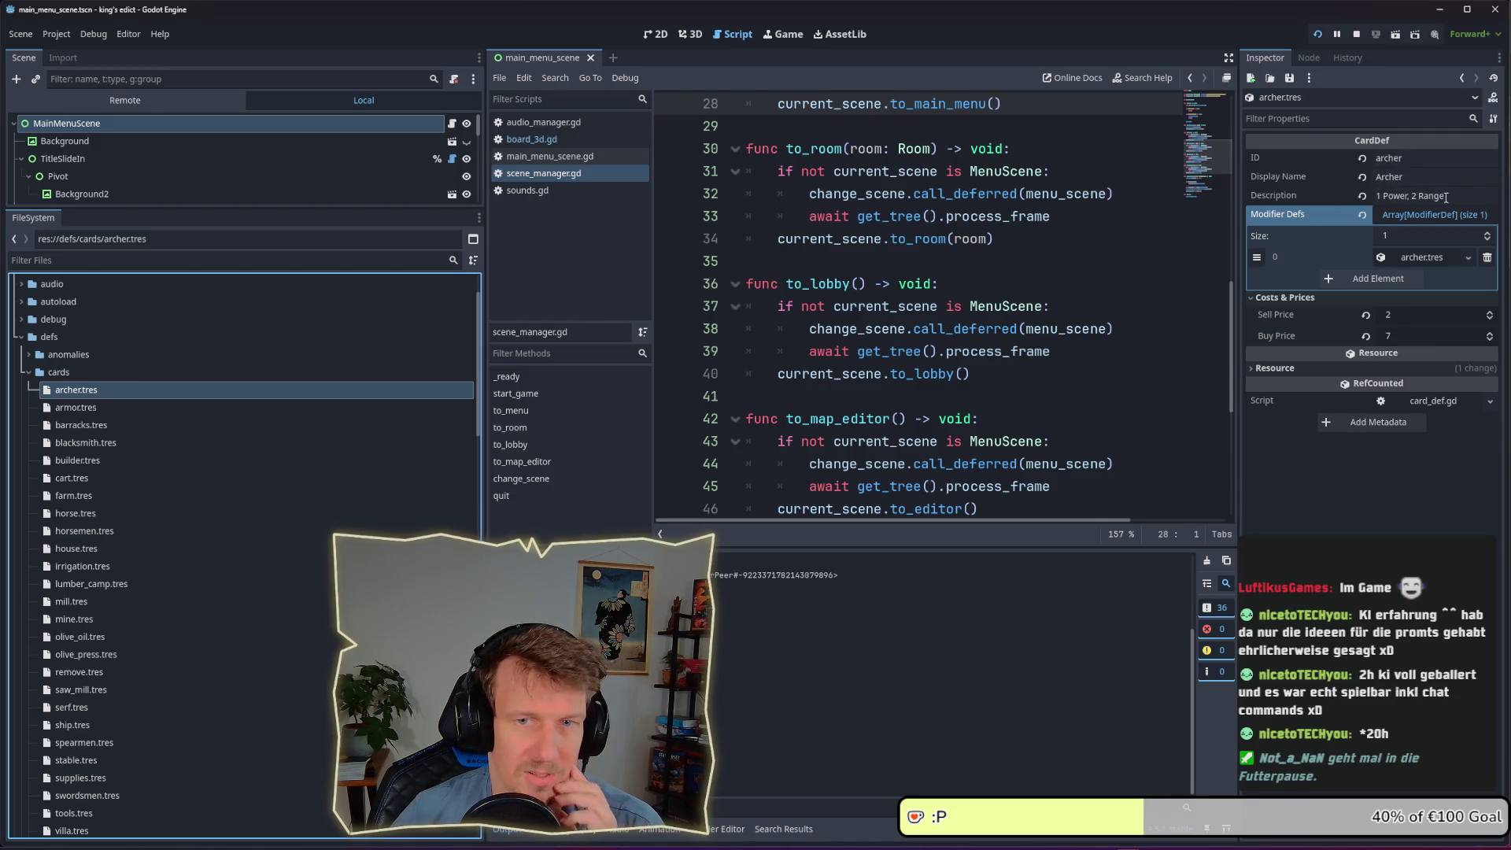
click(1409, 261)
scroll(1397, 524, down, 2)
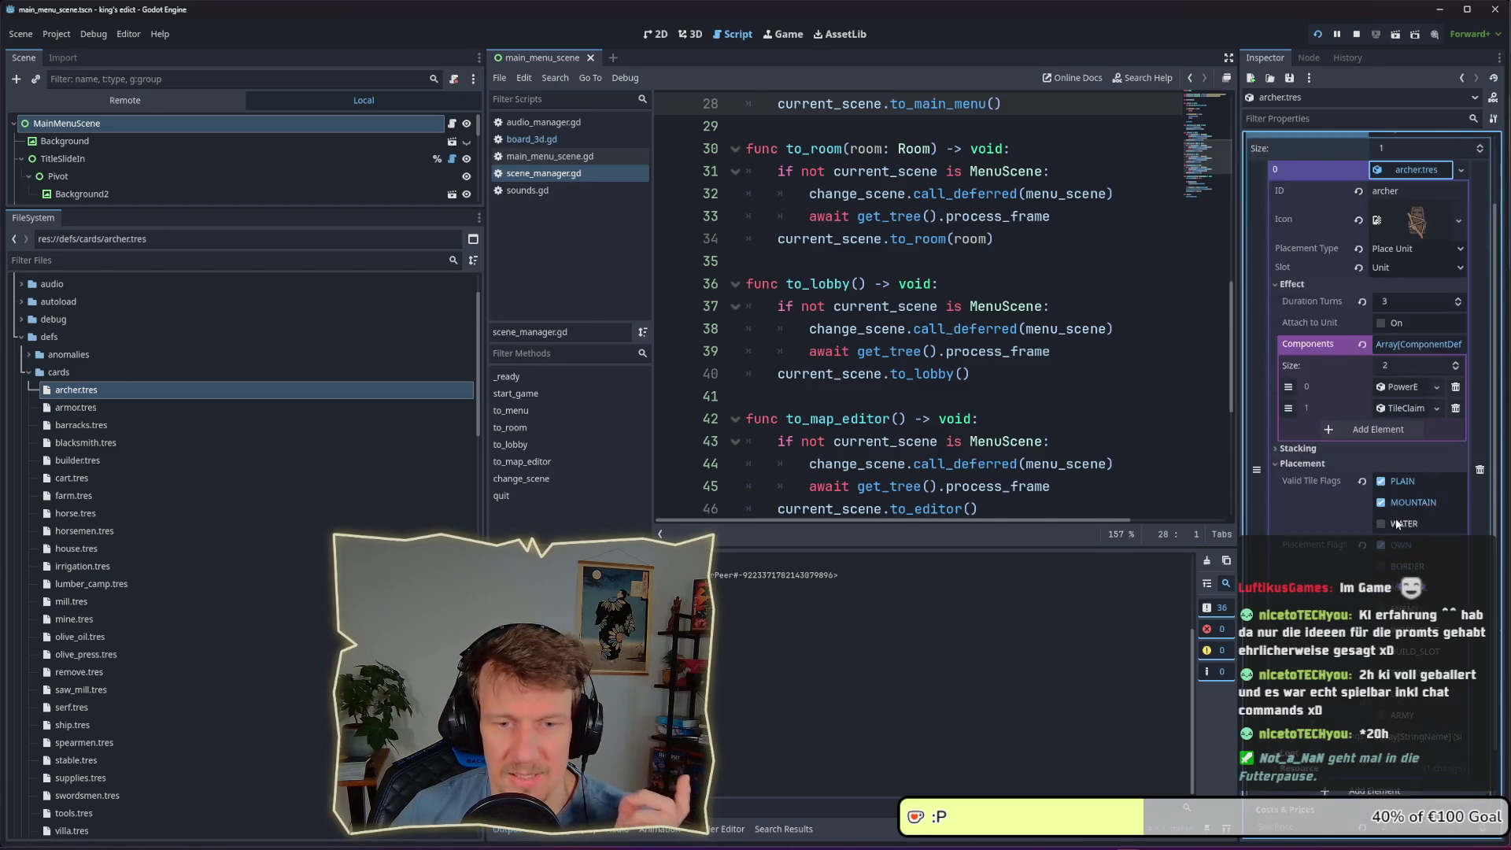
scroll(1396, 398, up, 2)
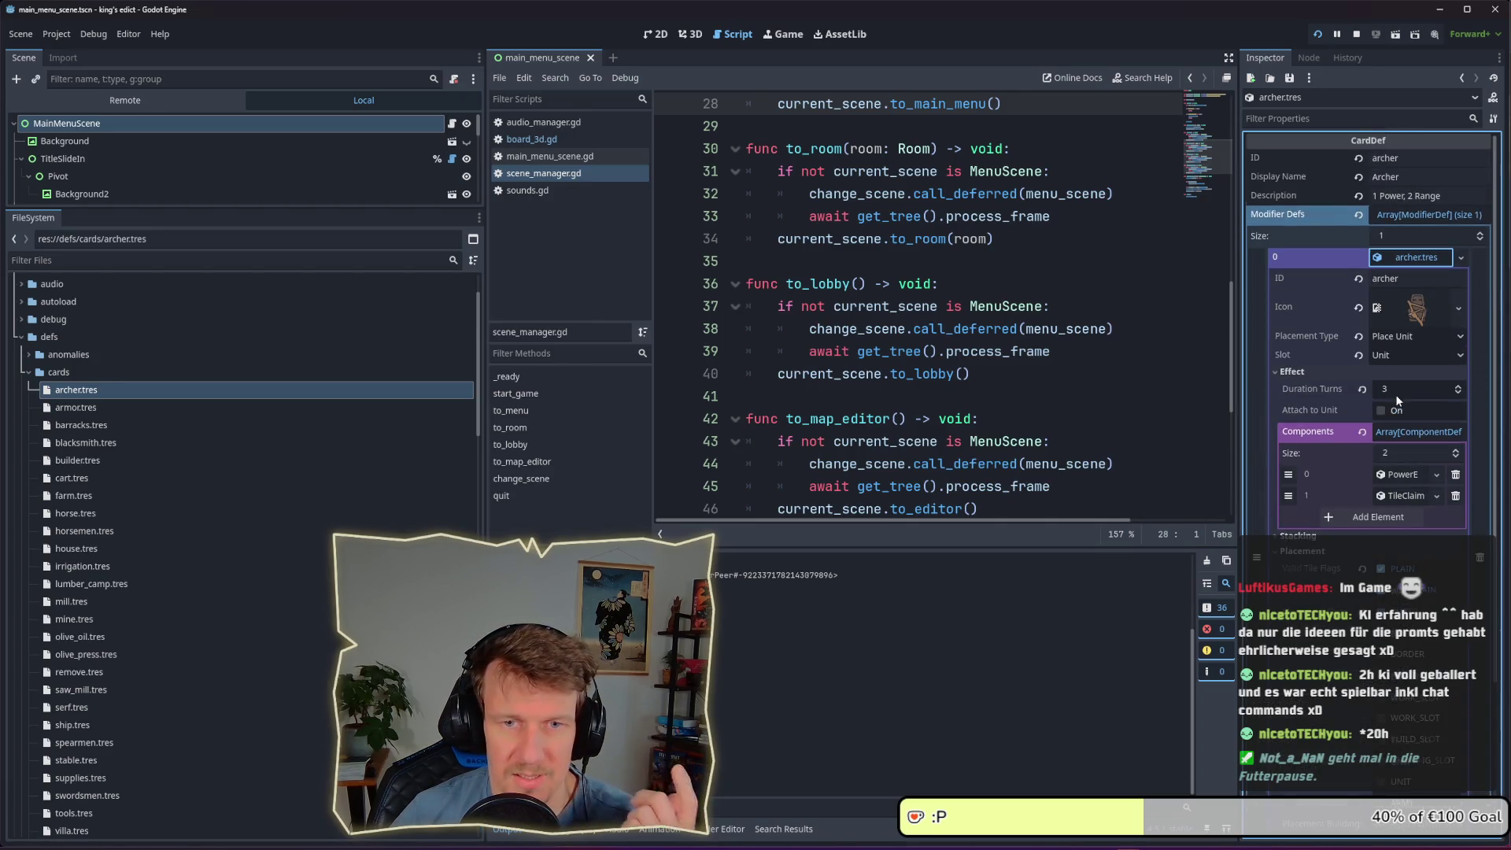
click(1411, 258)
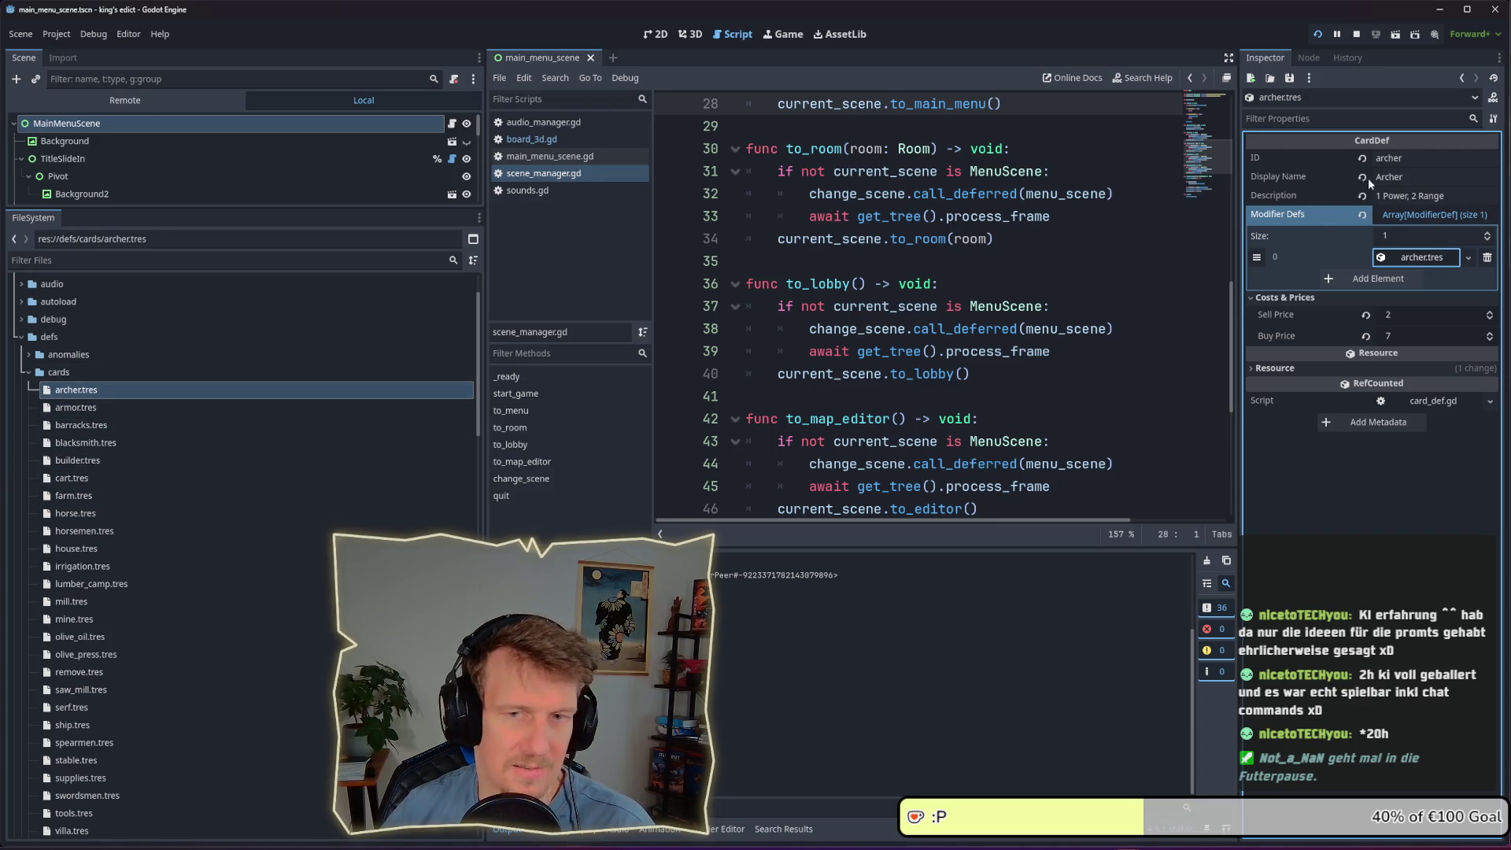
Collapse cards and defs, then expand and collapse the indicators and effects folders in turn
click(28, 371)
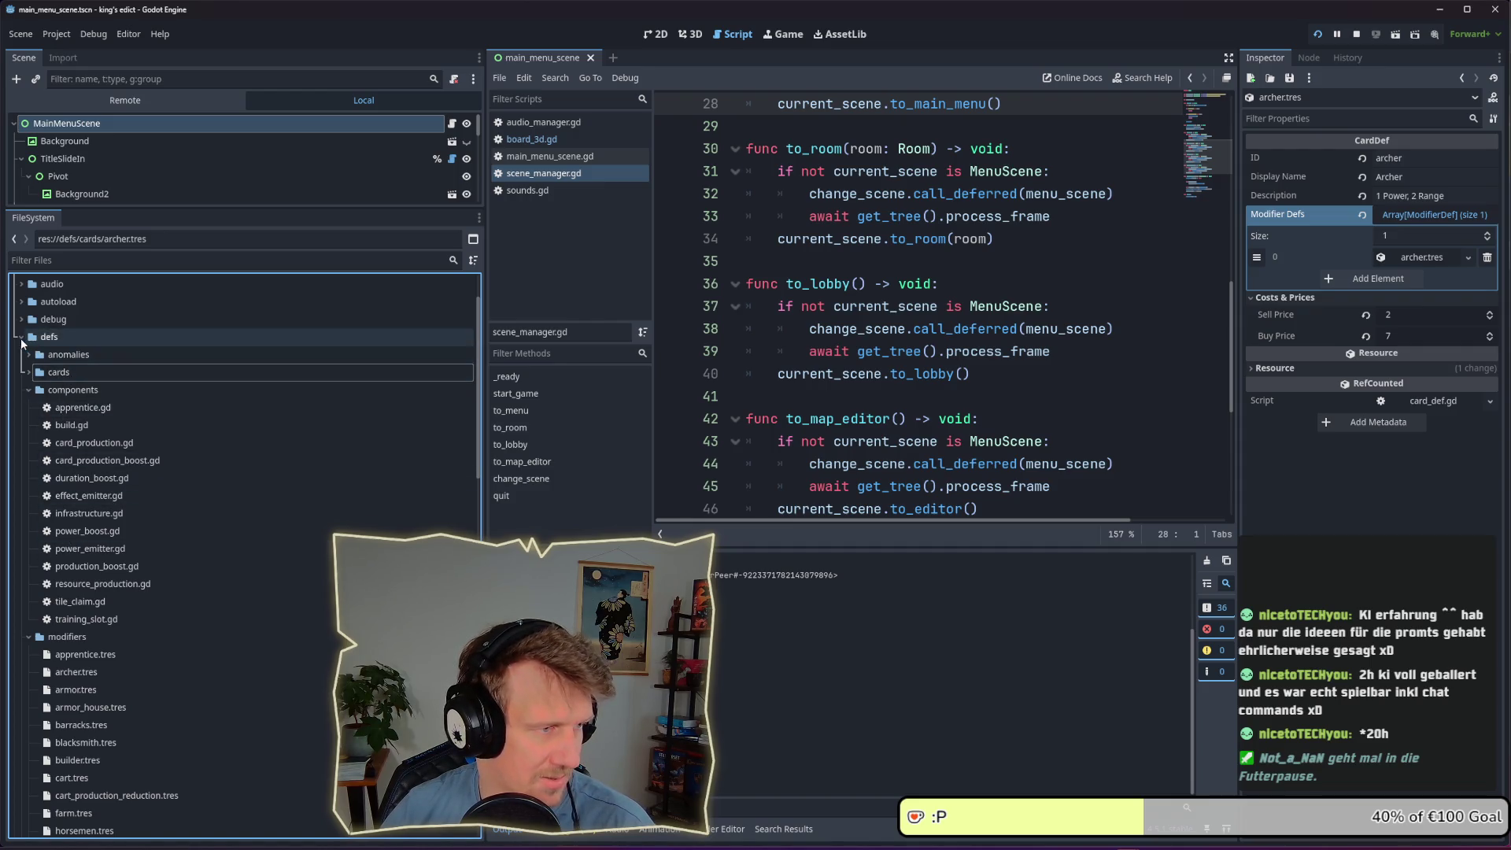
click(22, 338)
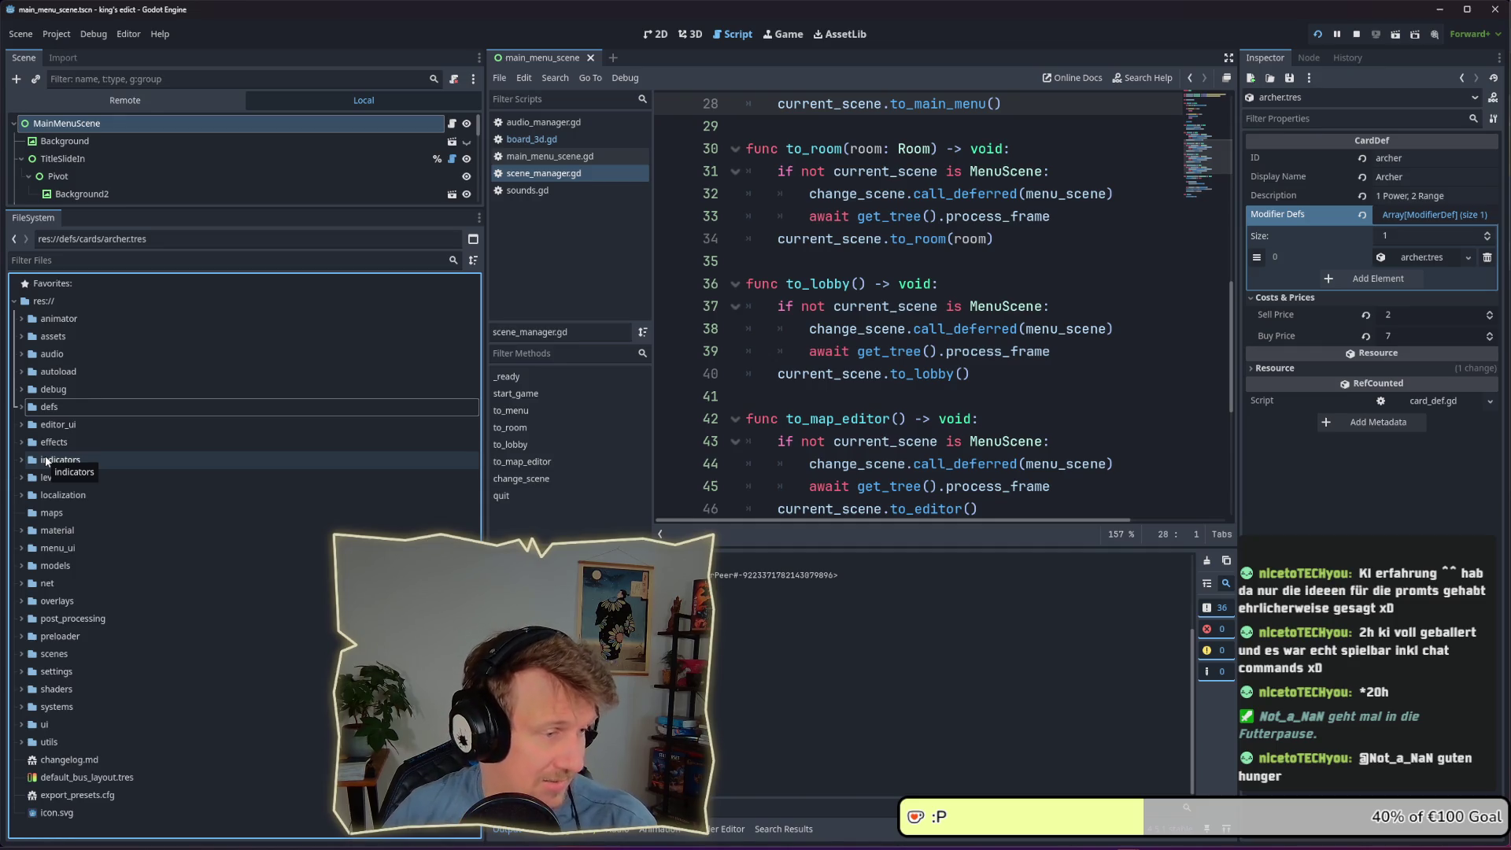
click(24, 462)
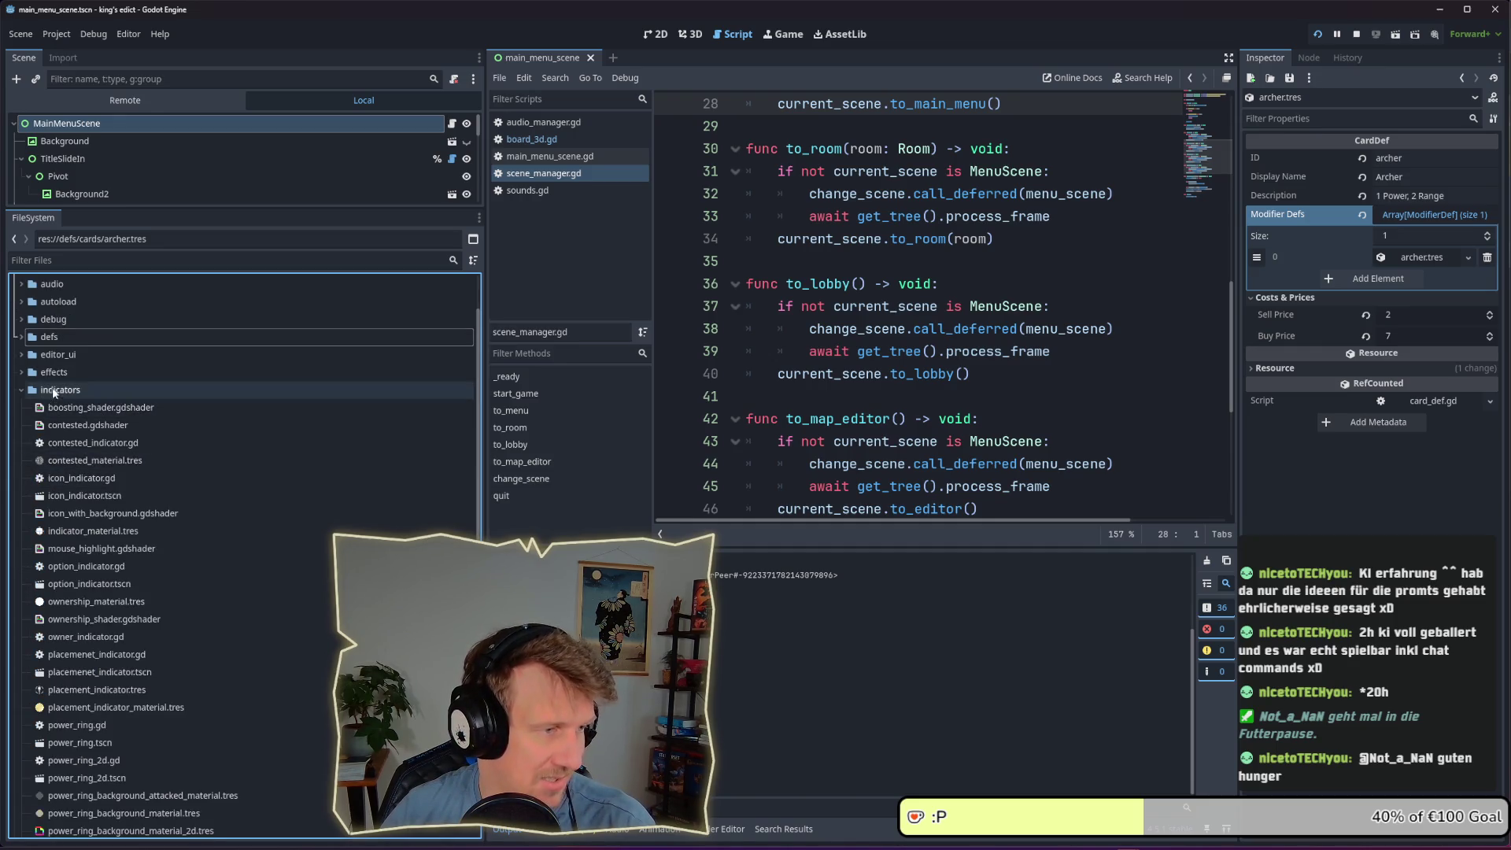
scroll(89, 538, down, 5)
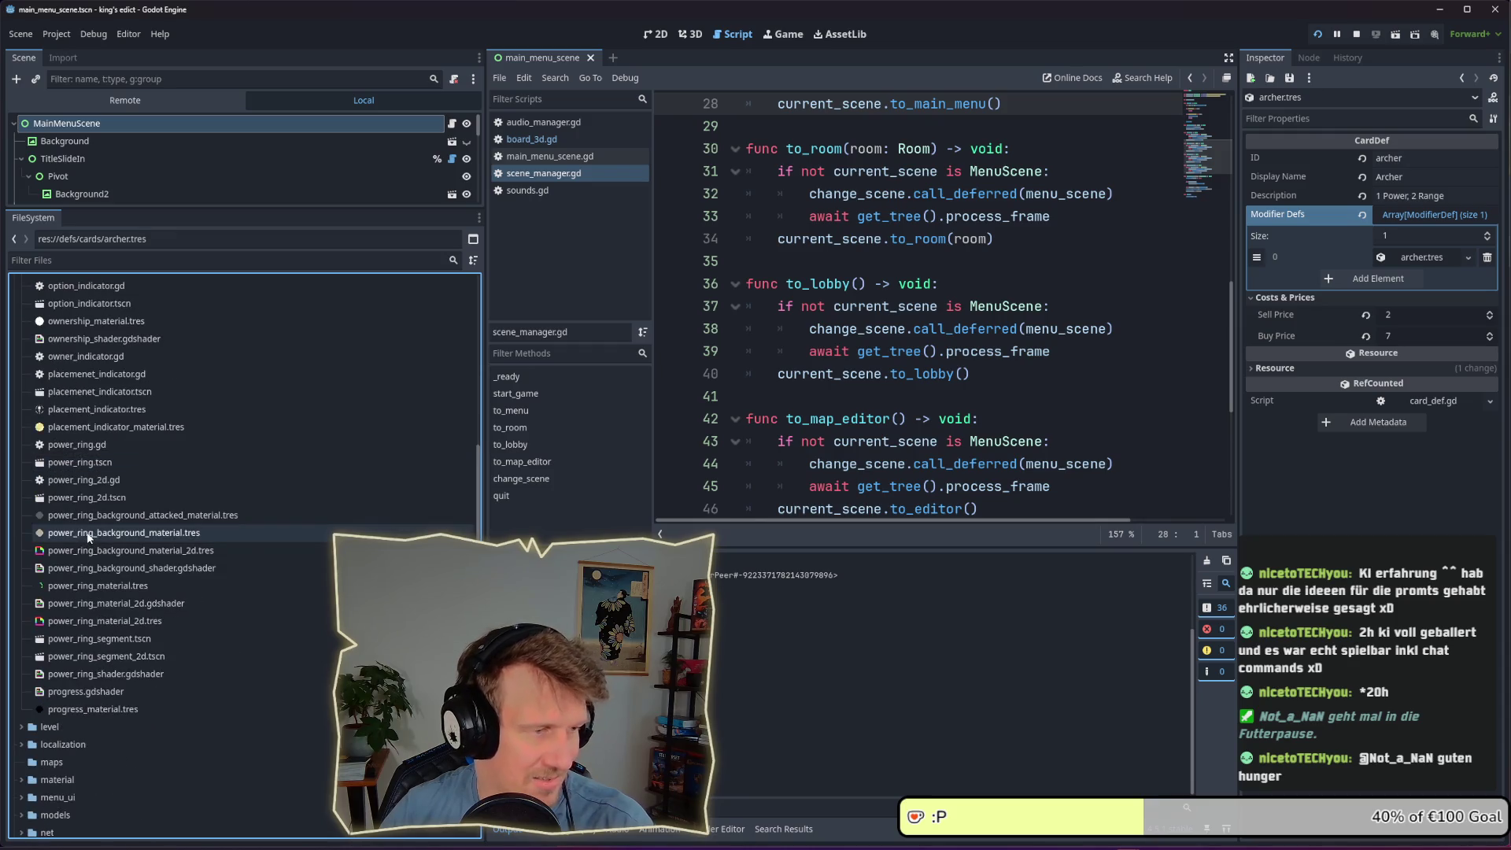
scroll(88, 527, up, 3)
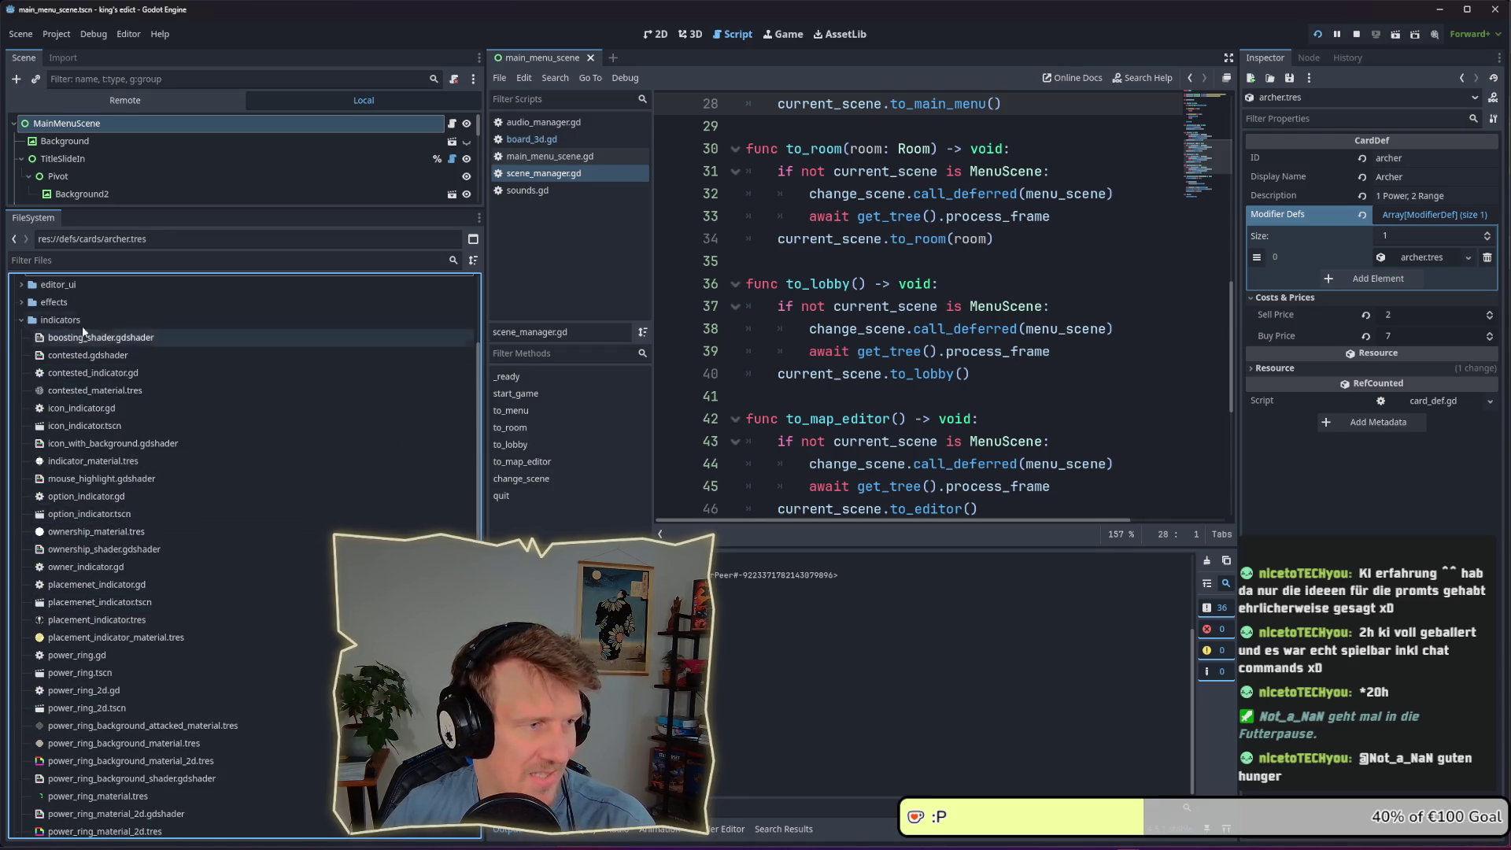
click(19, 321)
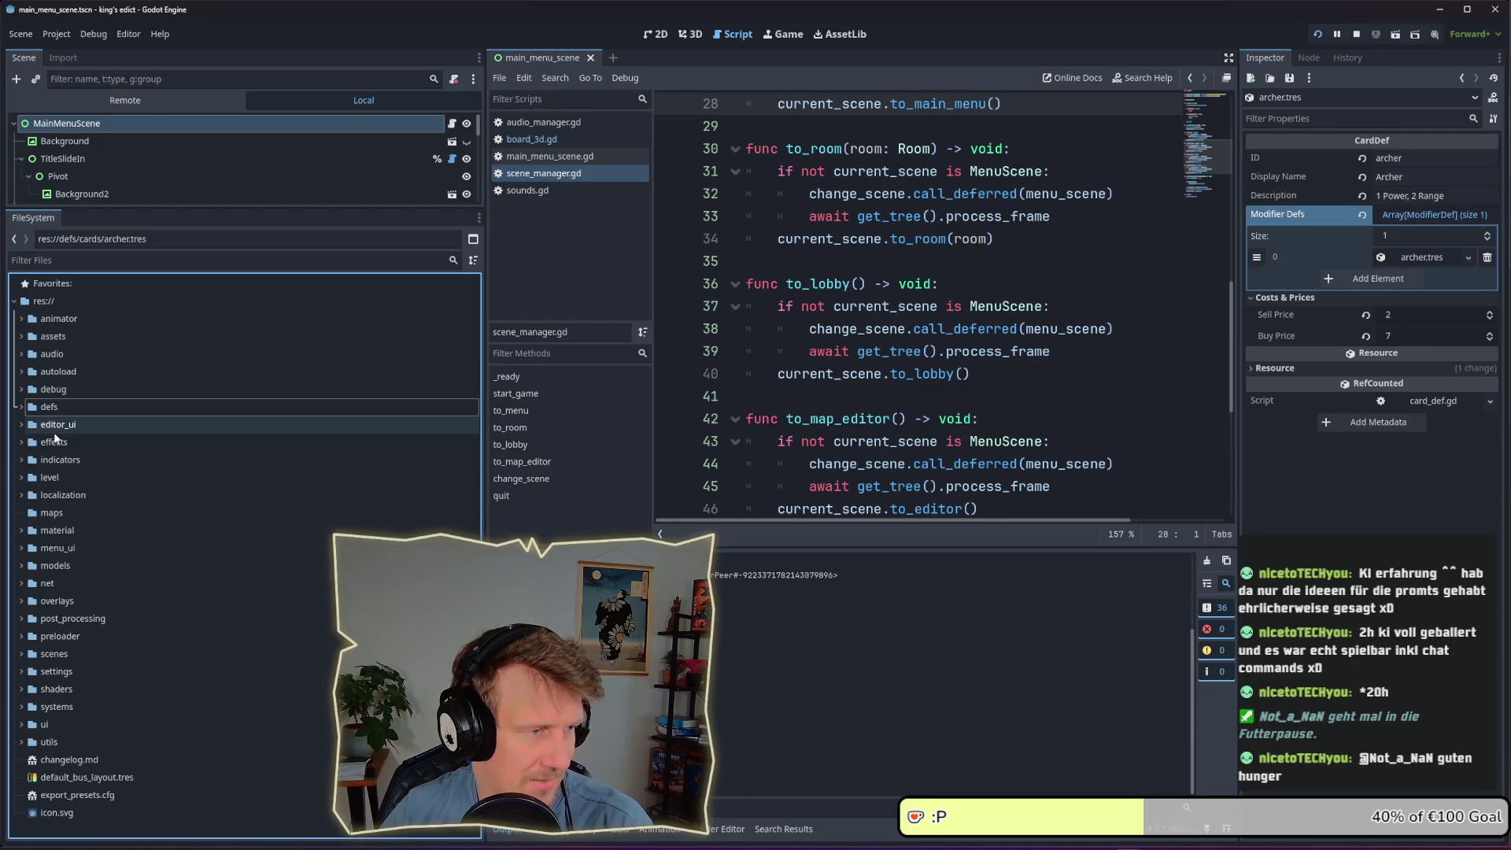
click(21, 442)
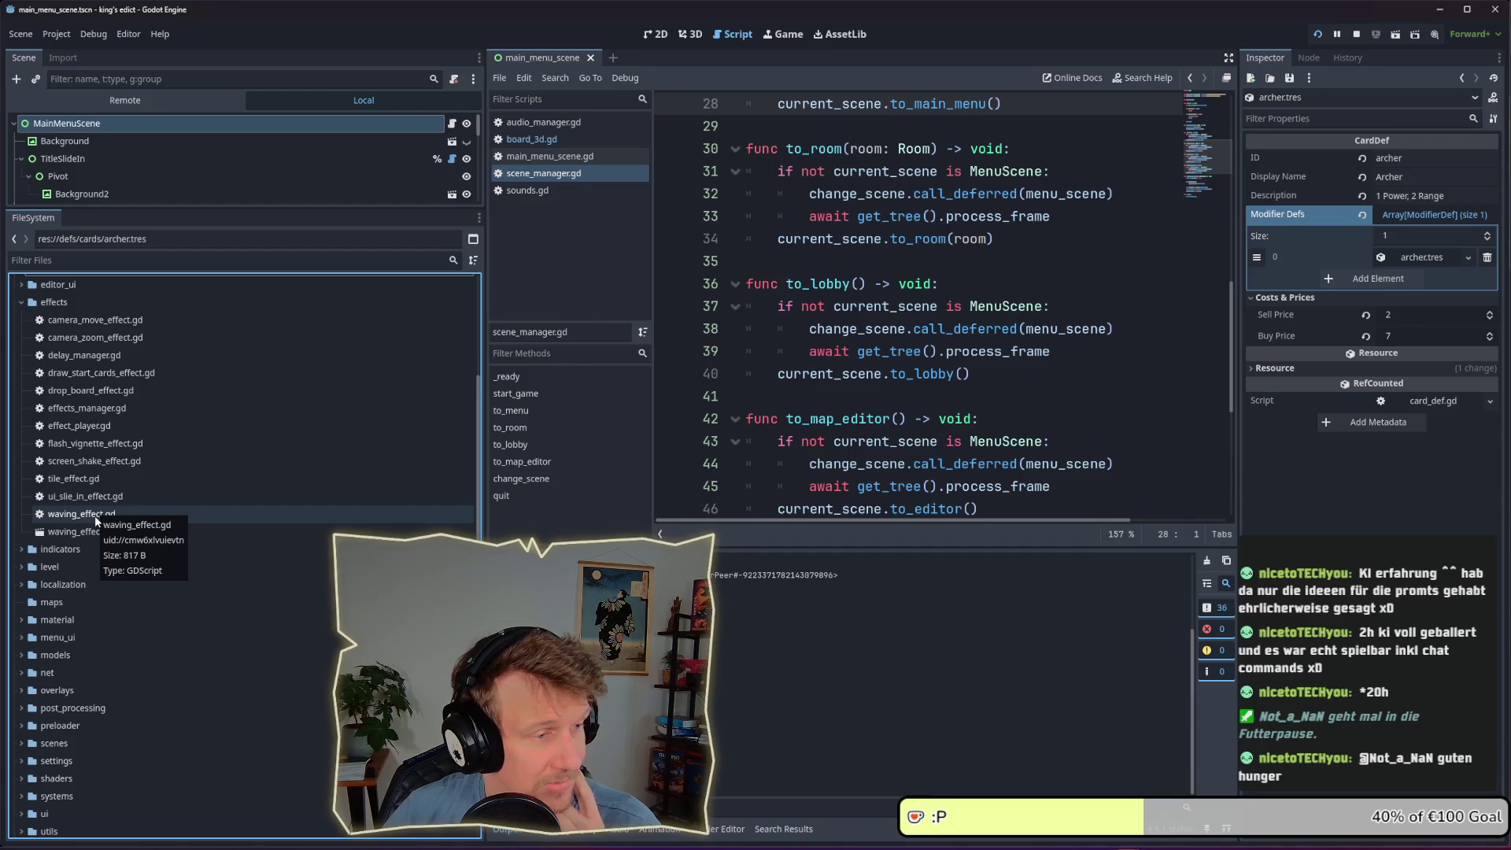
click(21, 304)
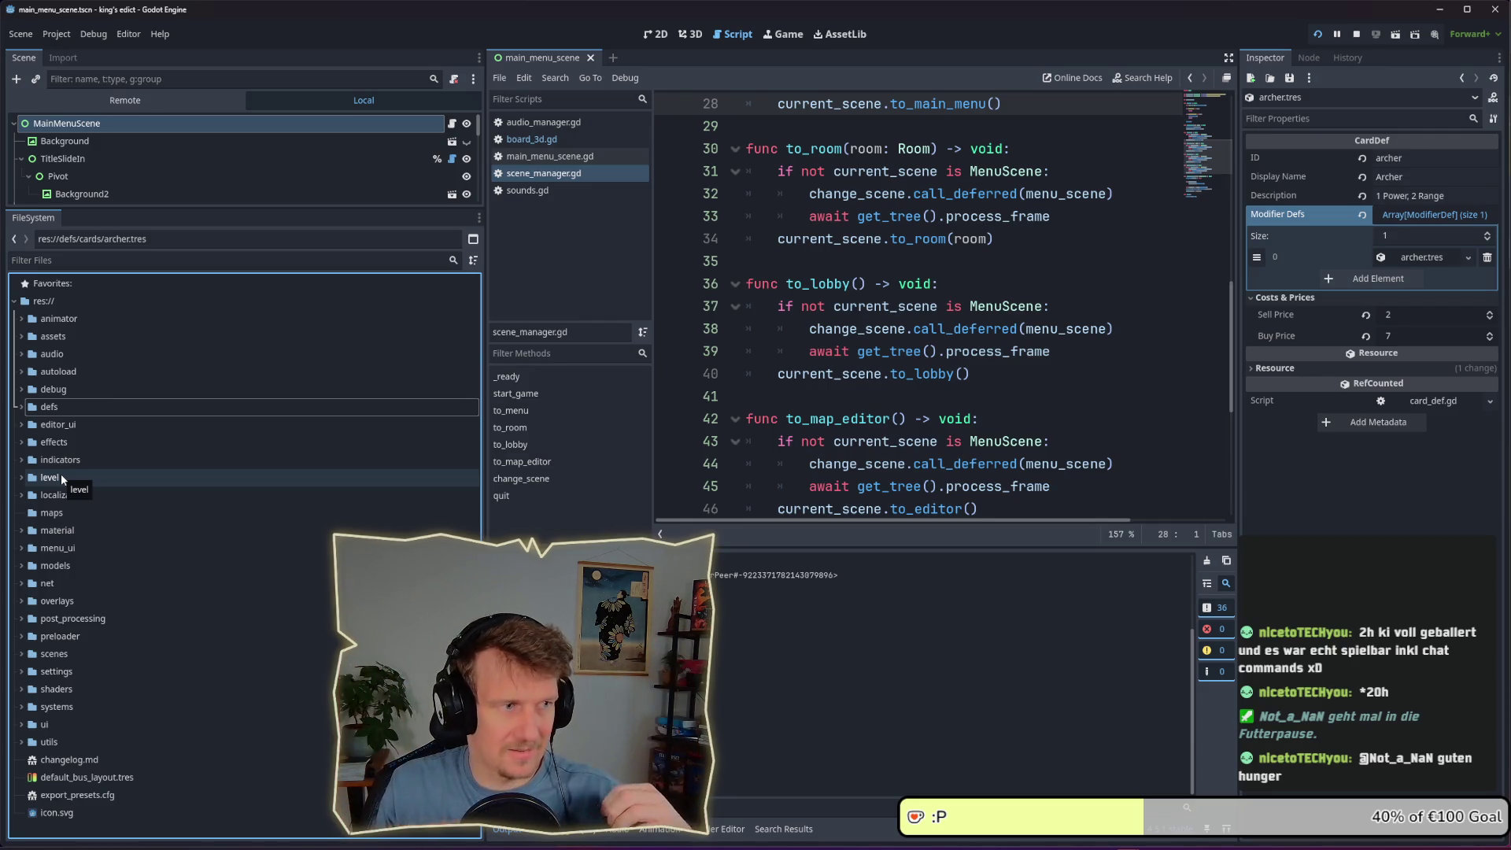
Re-expand effects to select waving_effect.gd, then collapse it and select the maps folder
click(22, 442)
scroll(47, 441, down, 3)
click(77, 514)
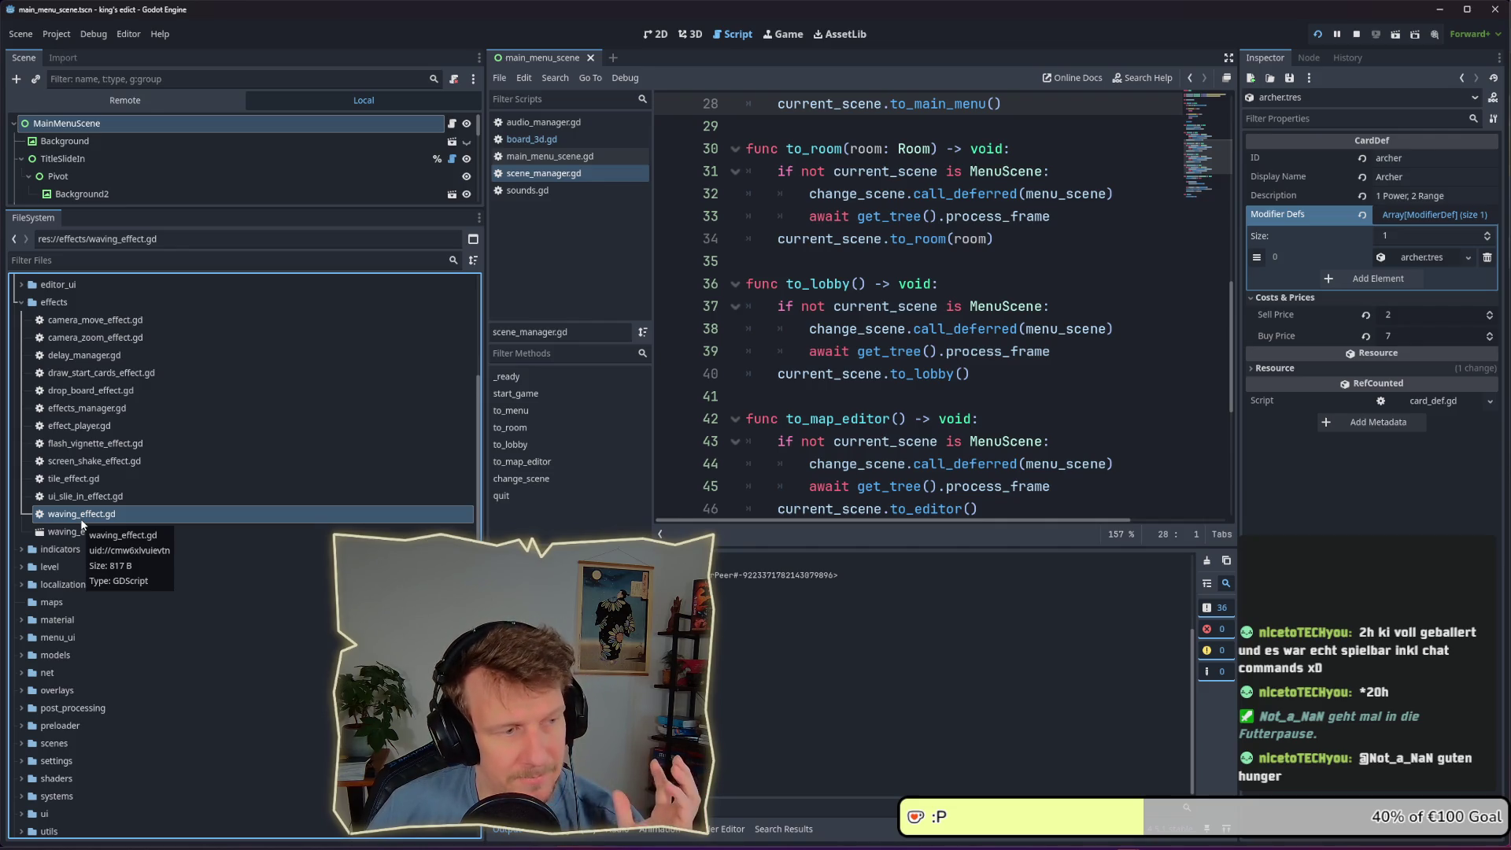
click(21, 303)
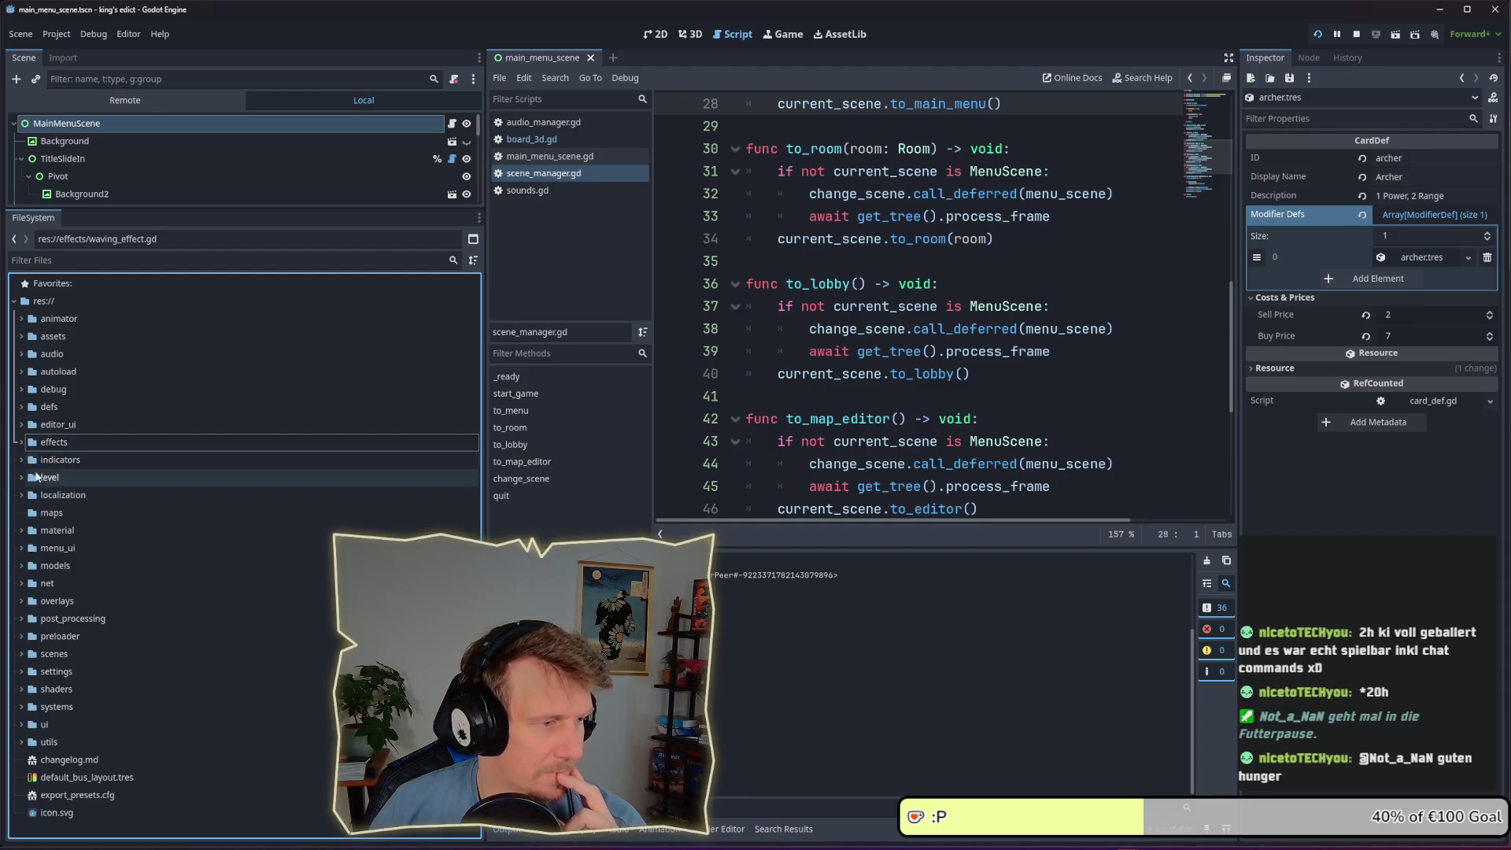
click(44, 513)
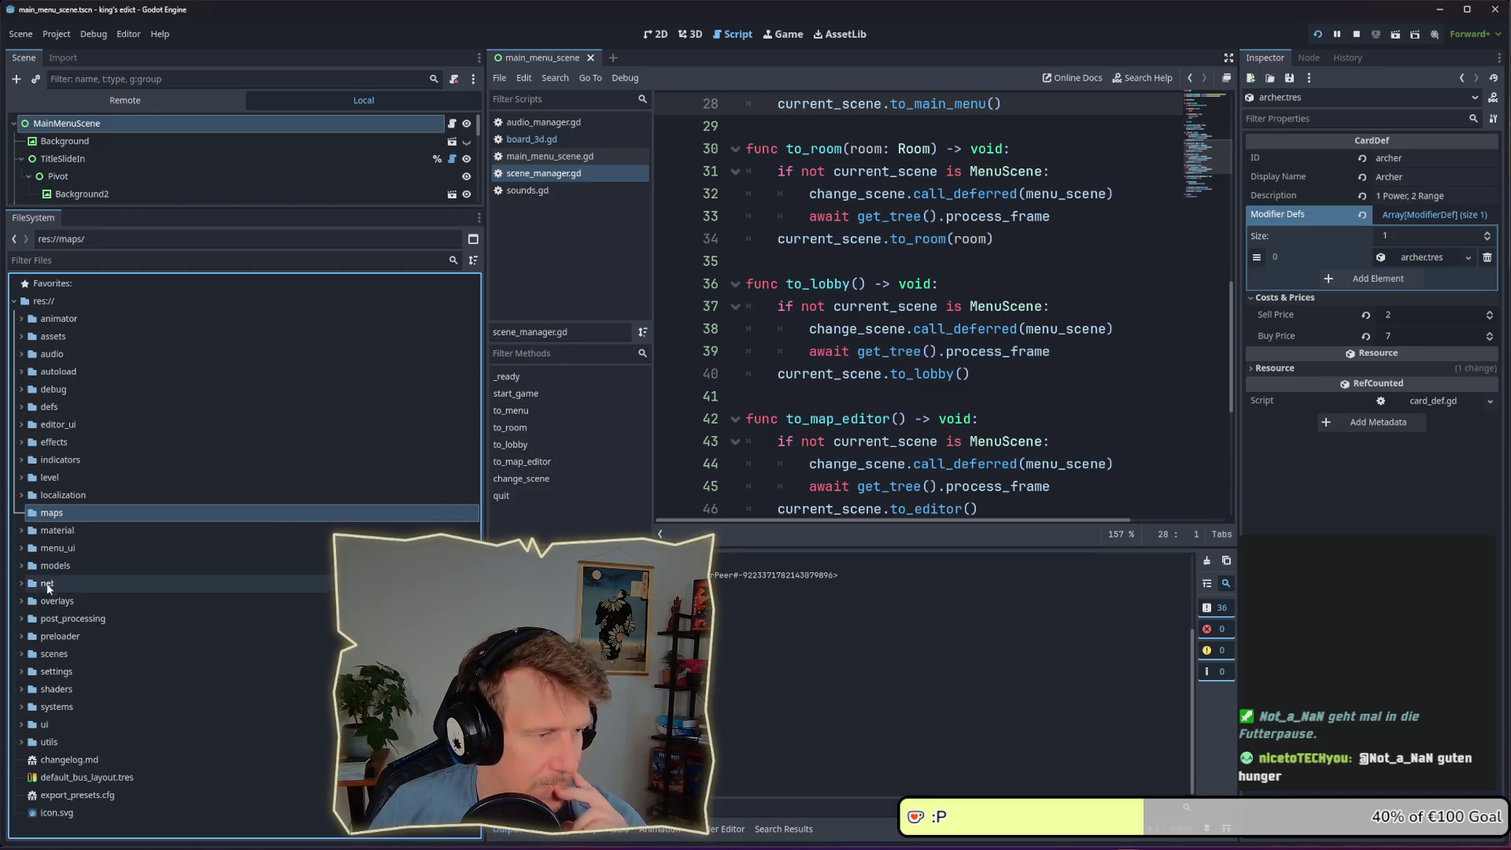
Expand the scenes folder and check its foliage and anomalies subfolders
click(22, 653)
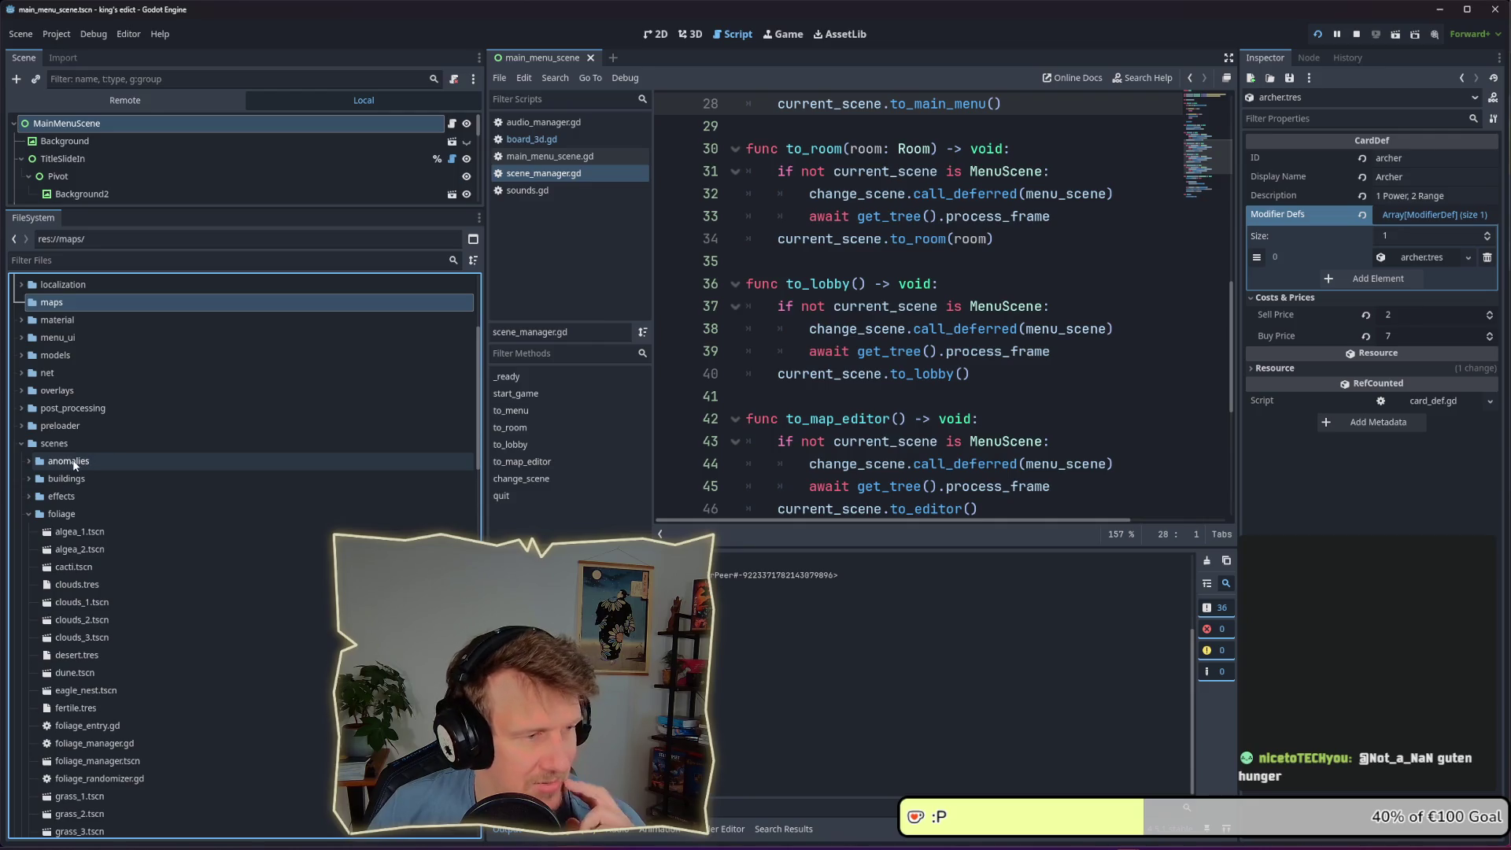
scroll(73, 475, down, 2)
scroll(72, 474, up, 2)
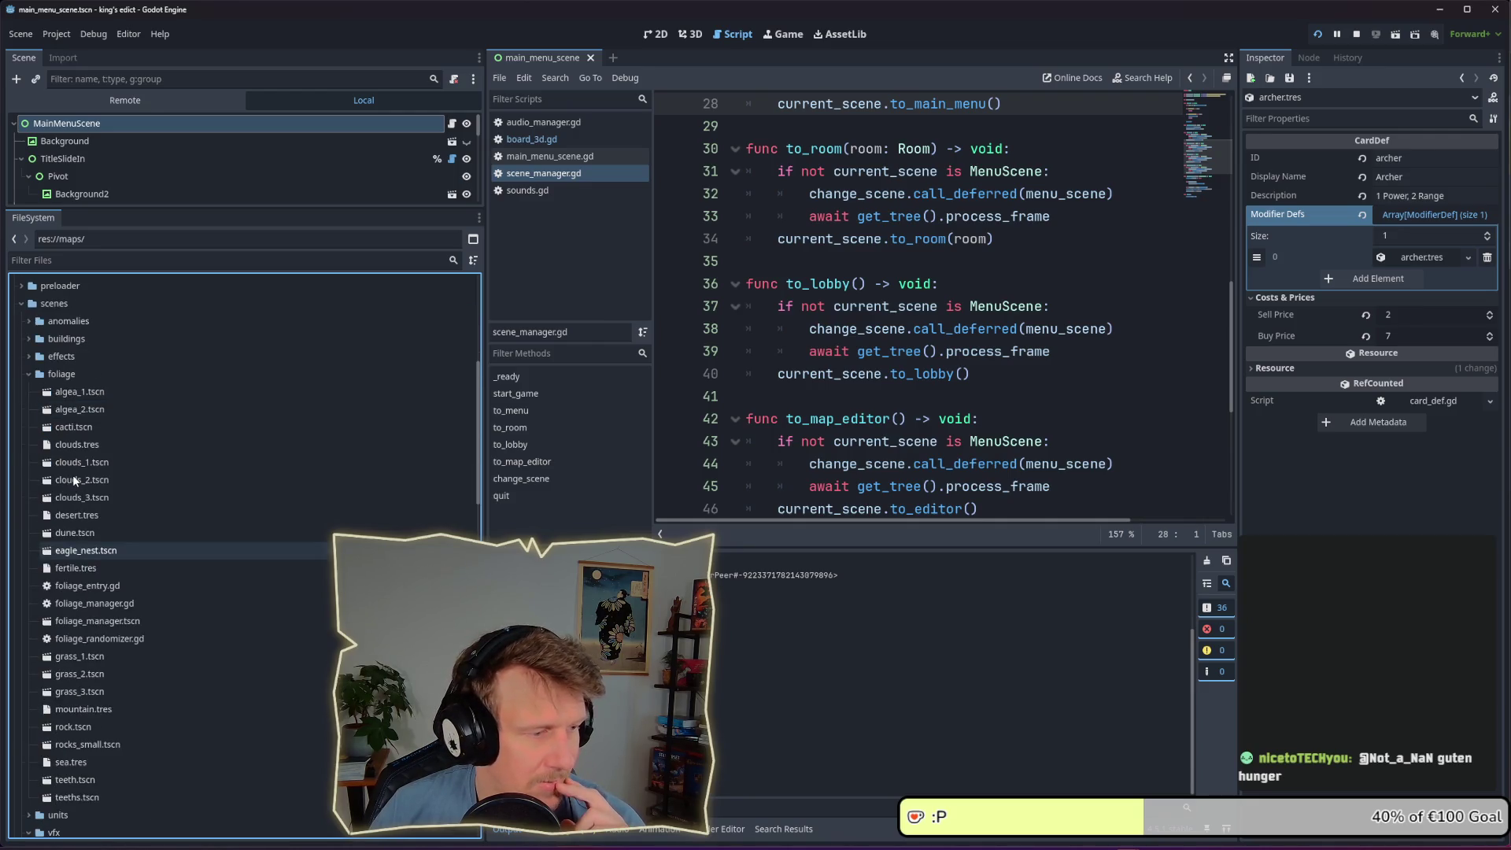
click(29, 513)
scroll(30, 491, down, 2)
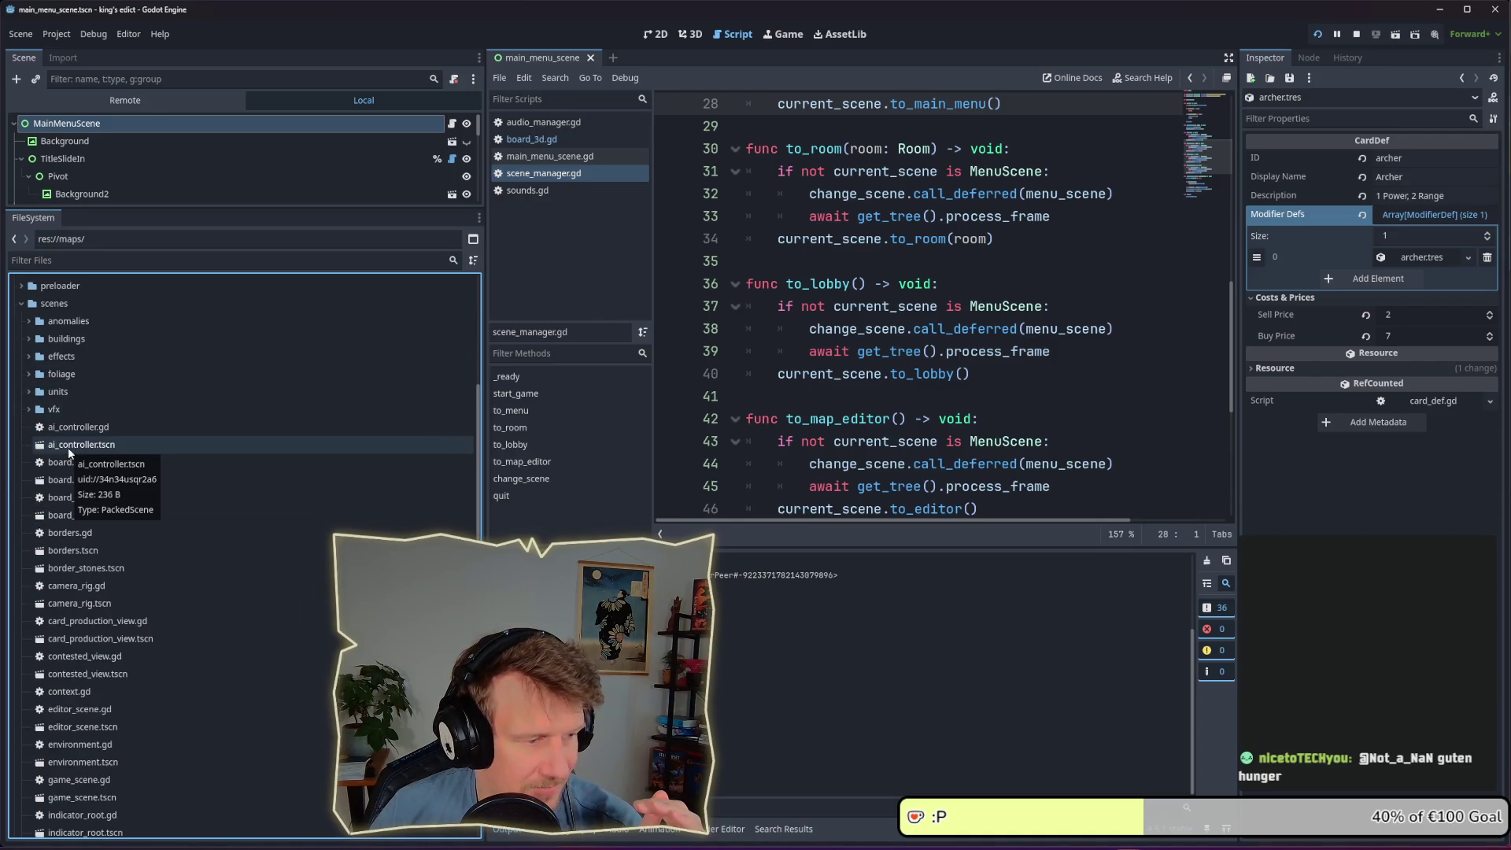
scroll(68, 447, up, 2)
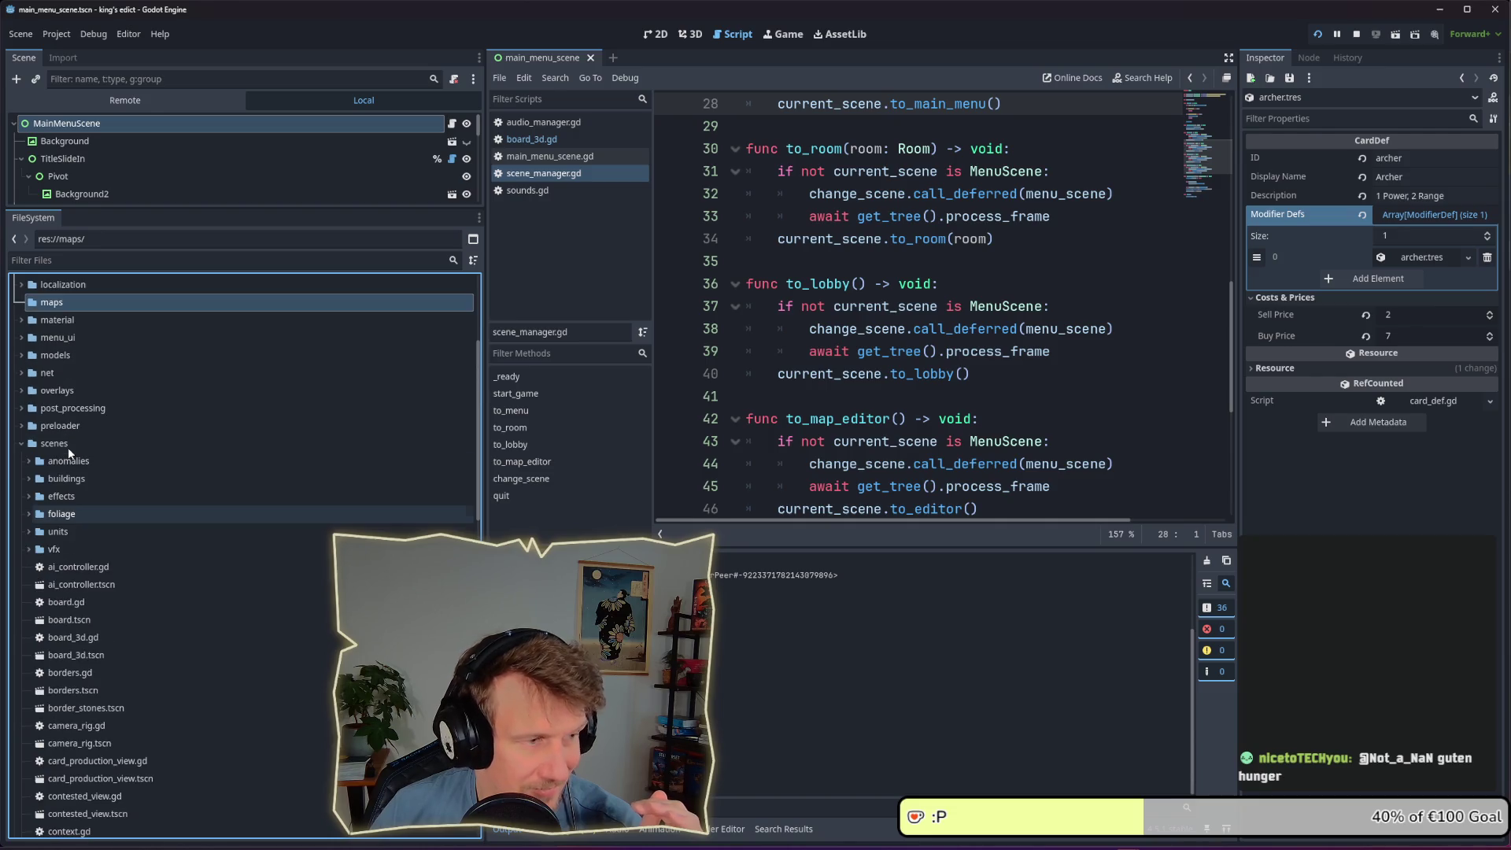
click(28, 460)
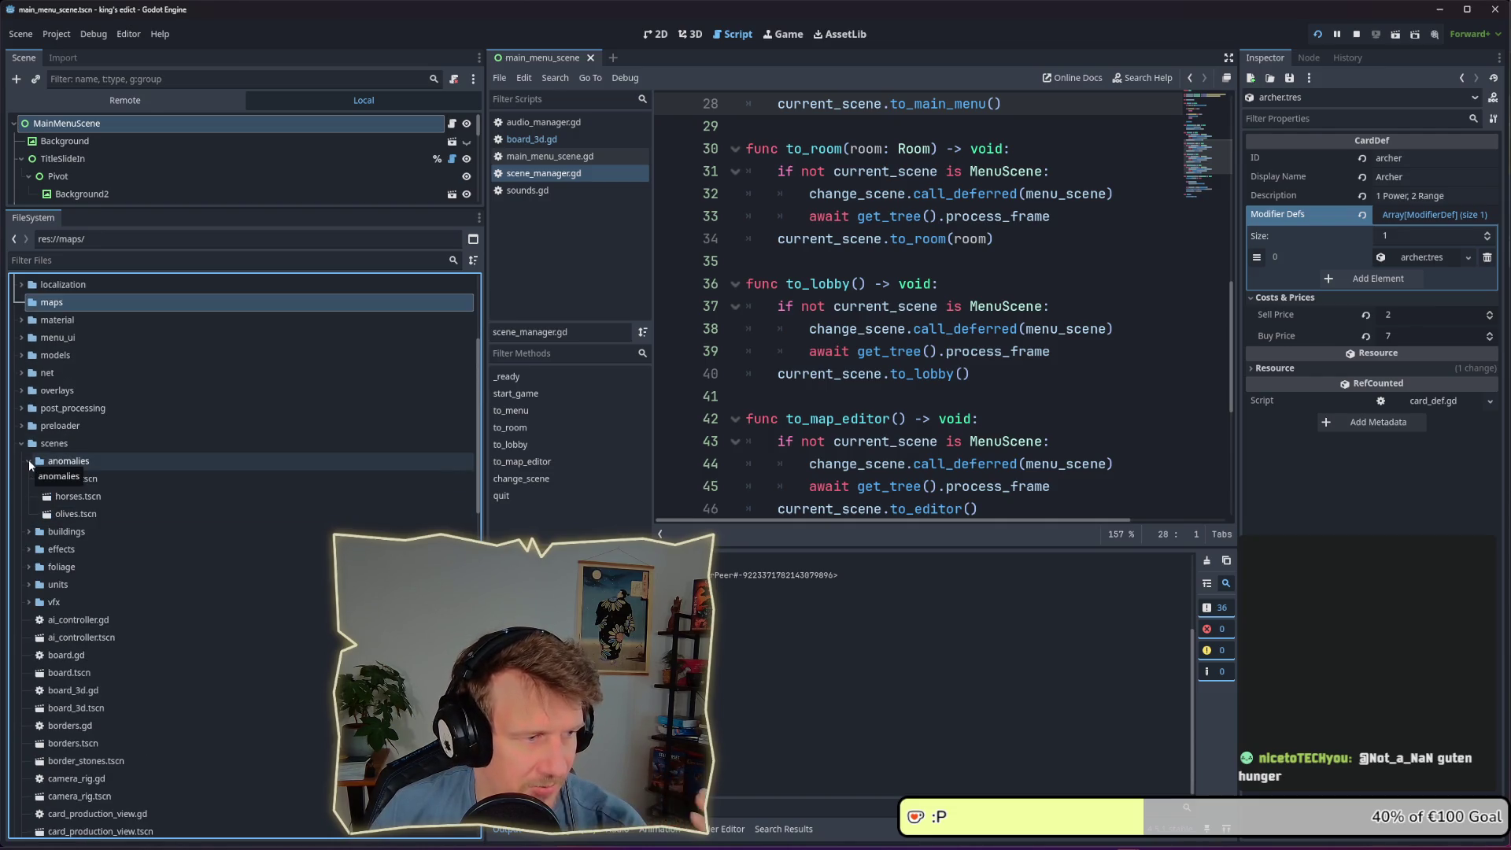
click(28, 460)
Glance through the buildings and foliage scenes, then run the project with F5
click(31, 478)
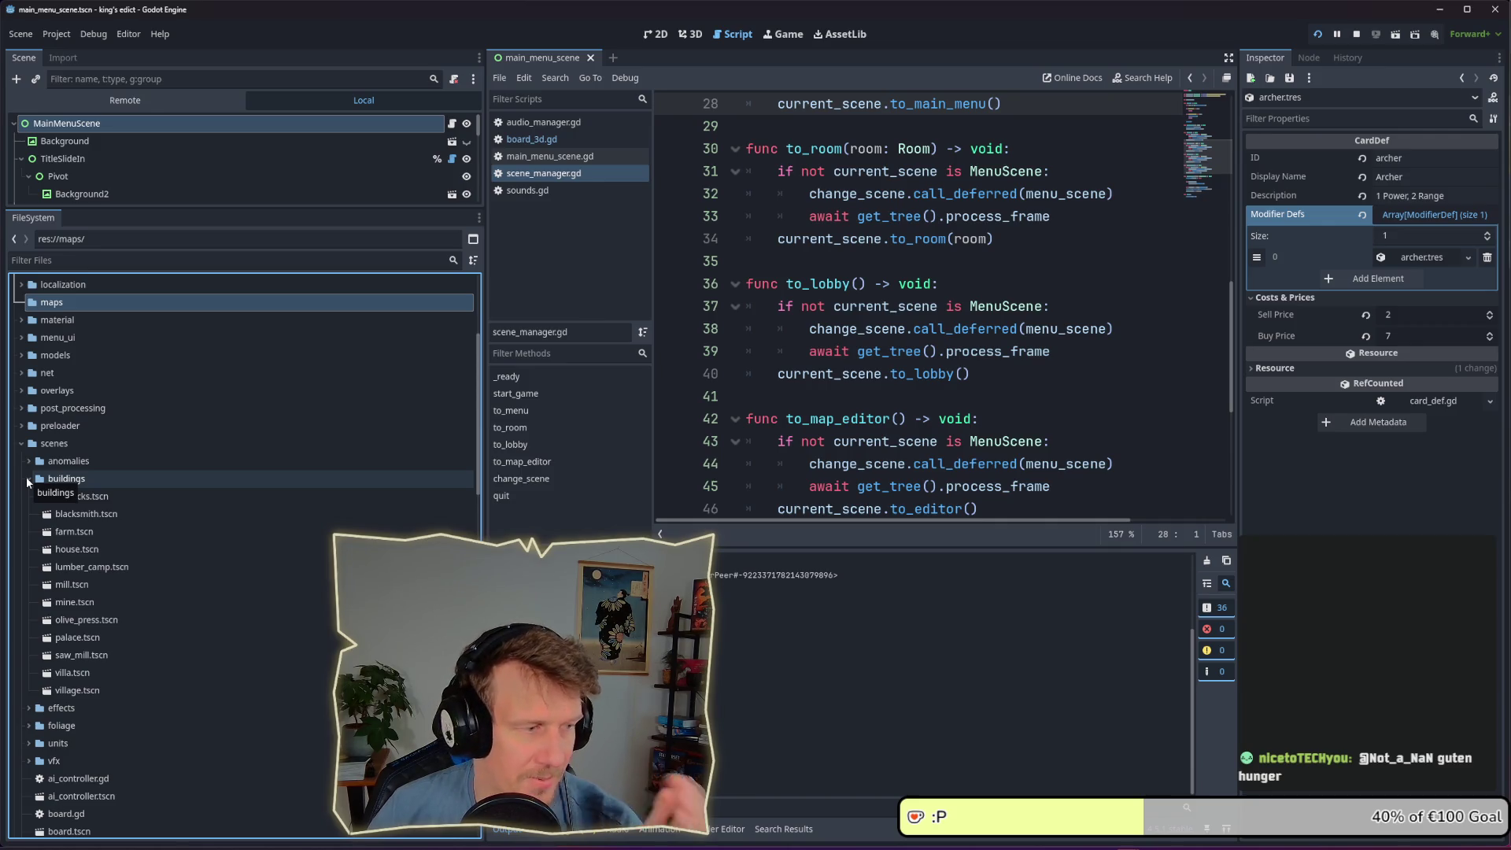
click(28, 478)
click(31, 514)
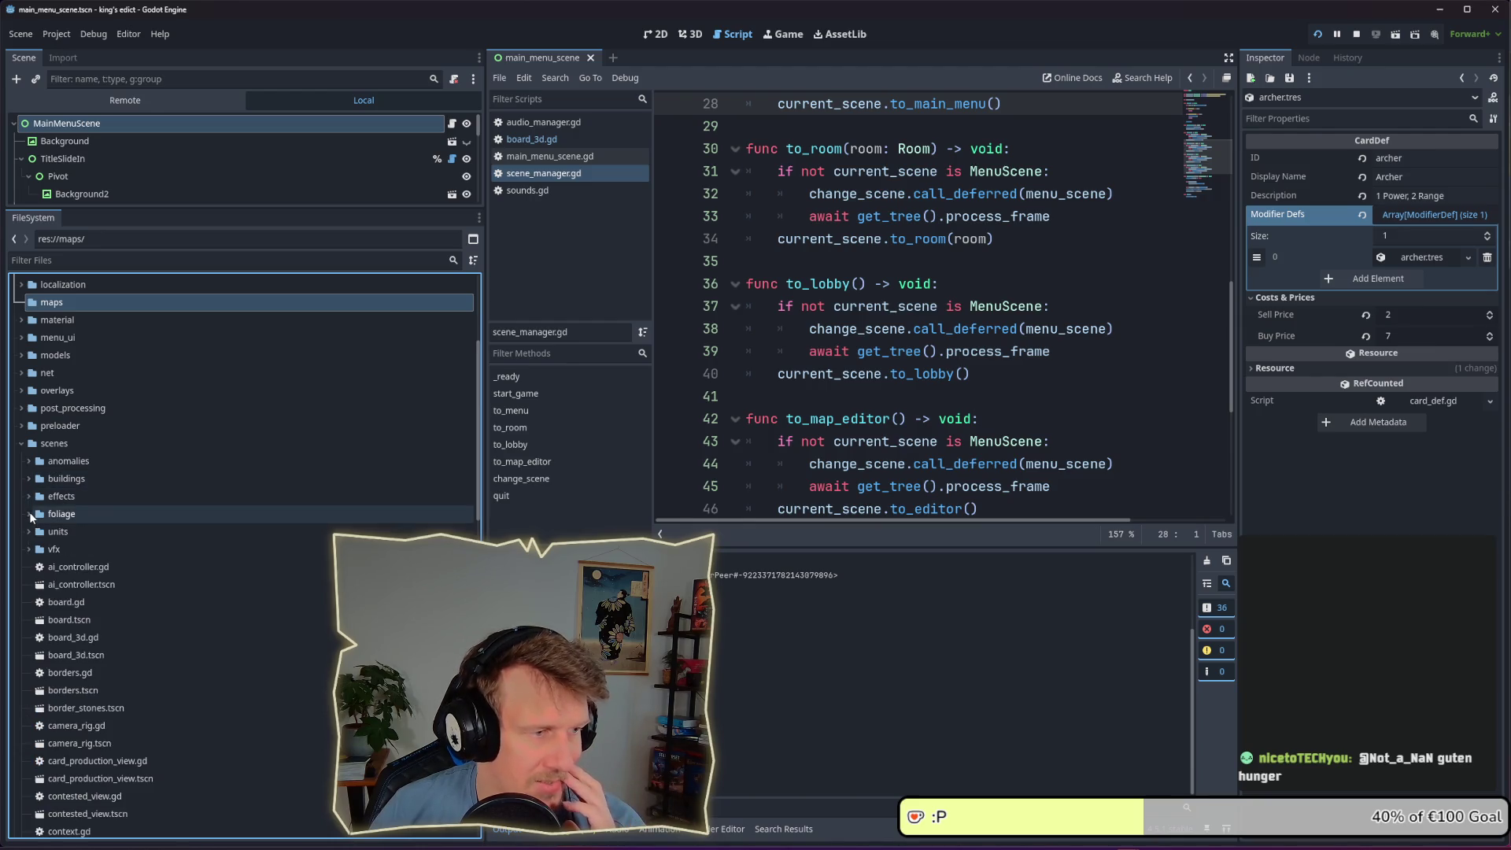
scroll(38, 527, down, 2)
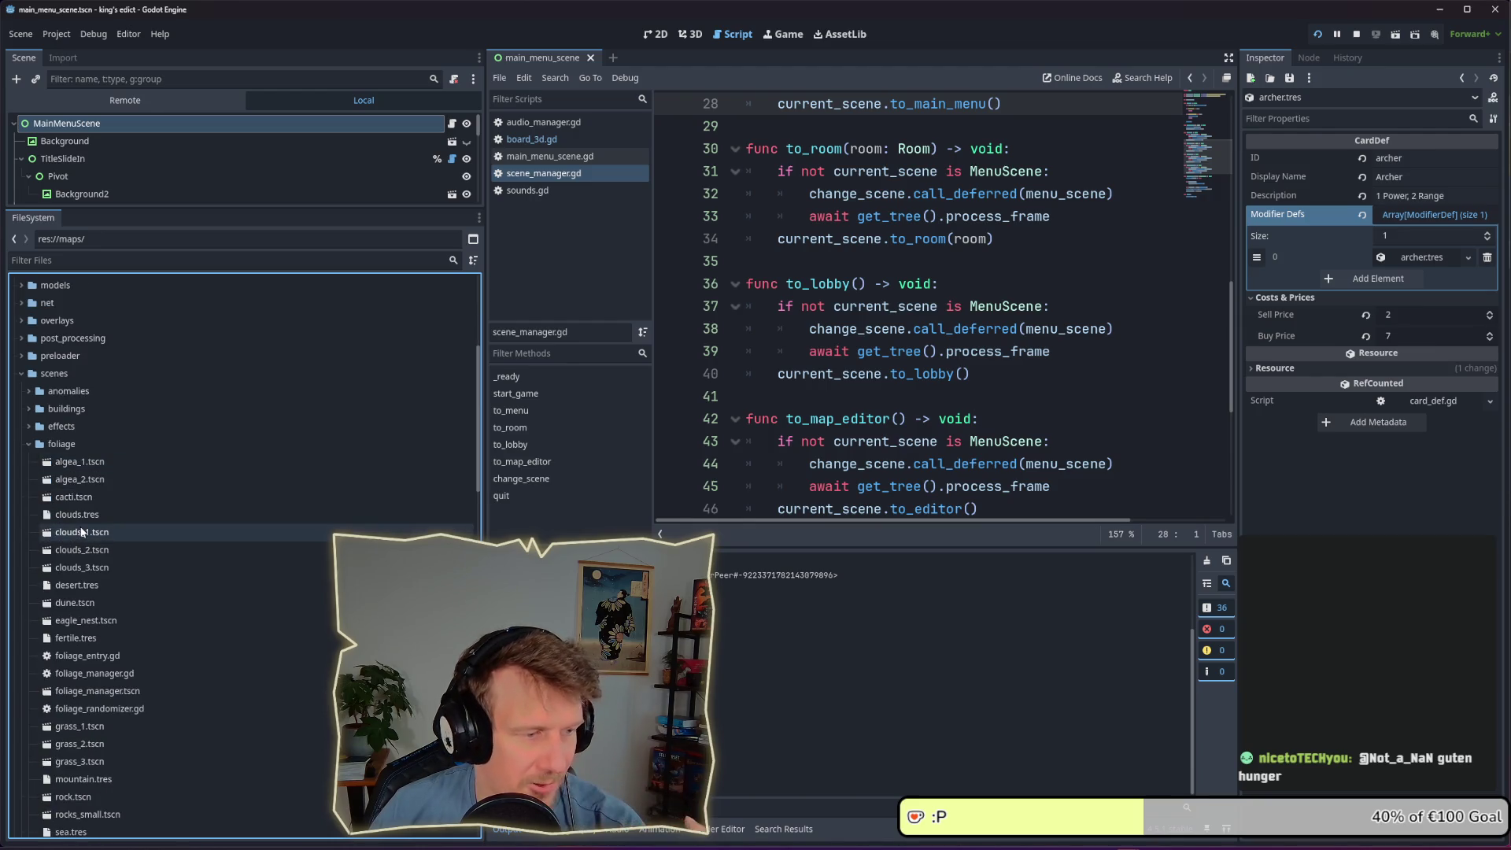
click(29, 444)
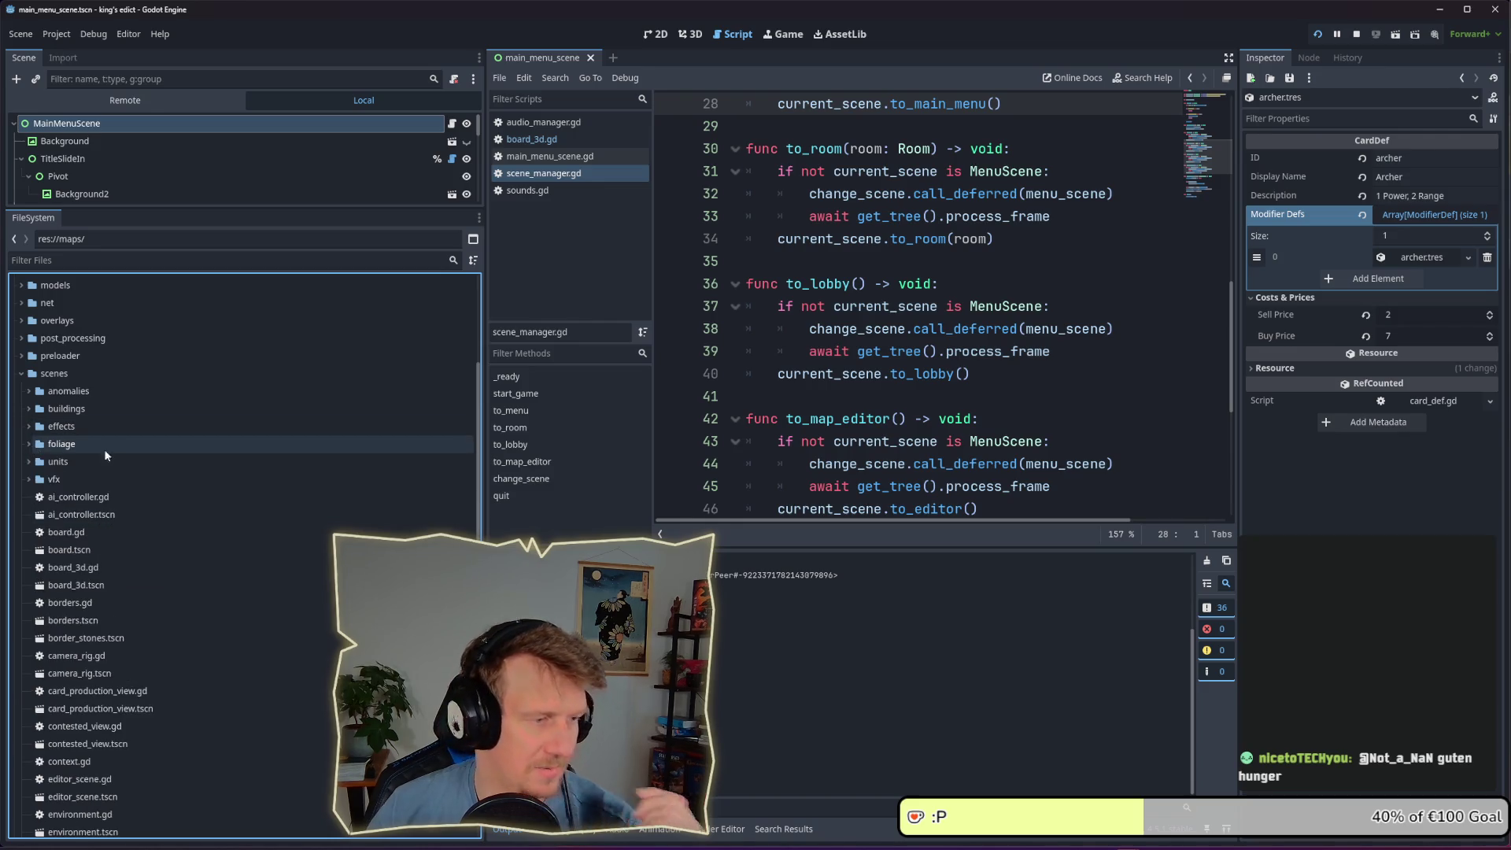
key(F5)
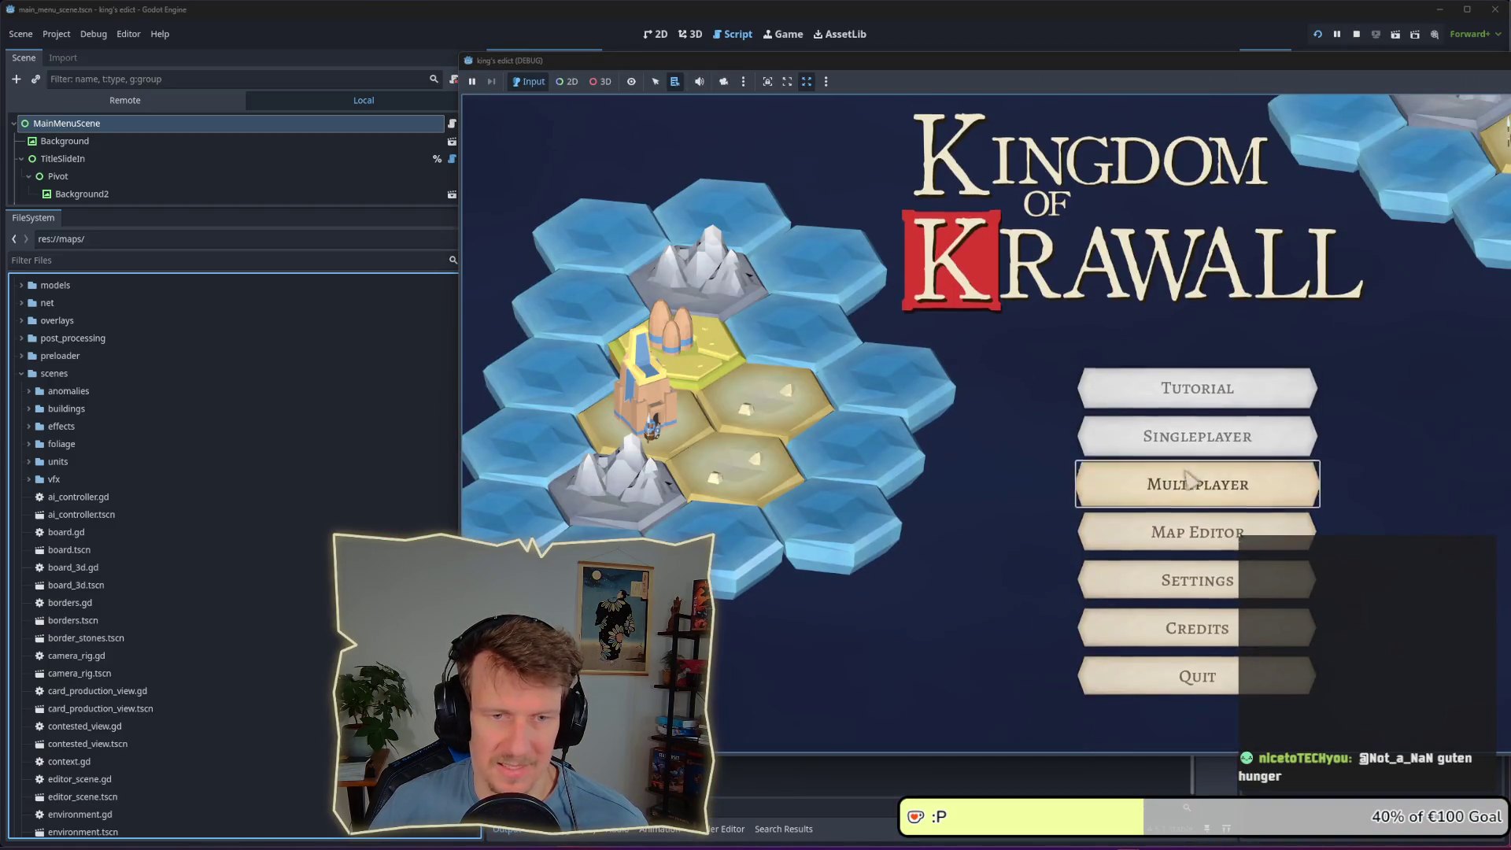
Start a Multiplayer game, zoom out on the hex board, then return to the editor
click(1191, 480)
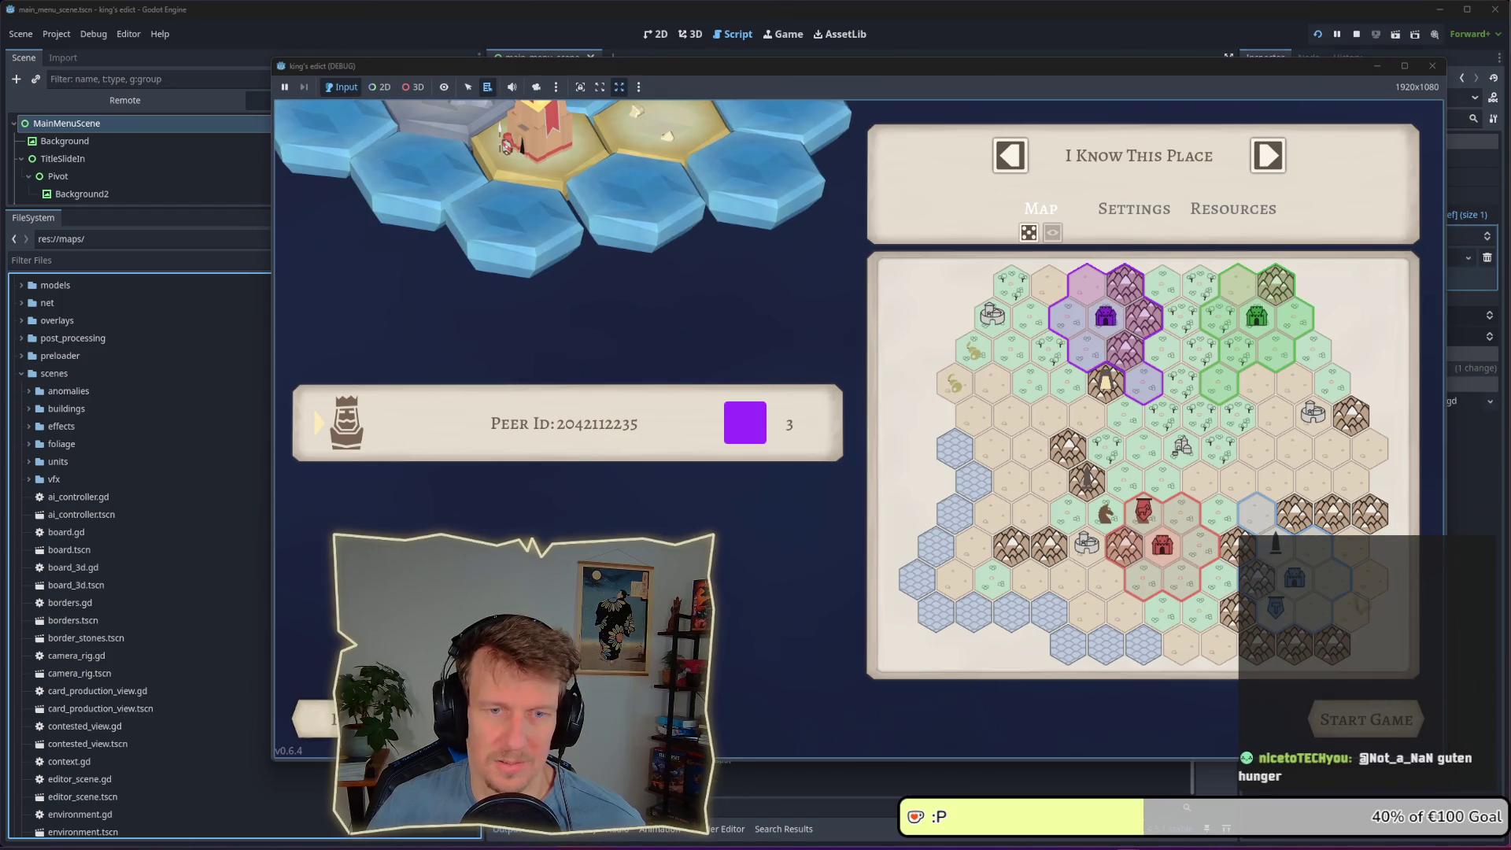
click(1393, 718)
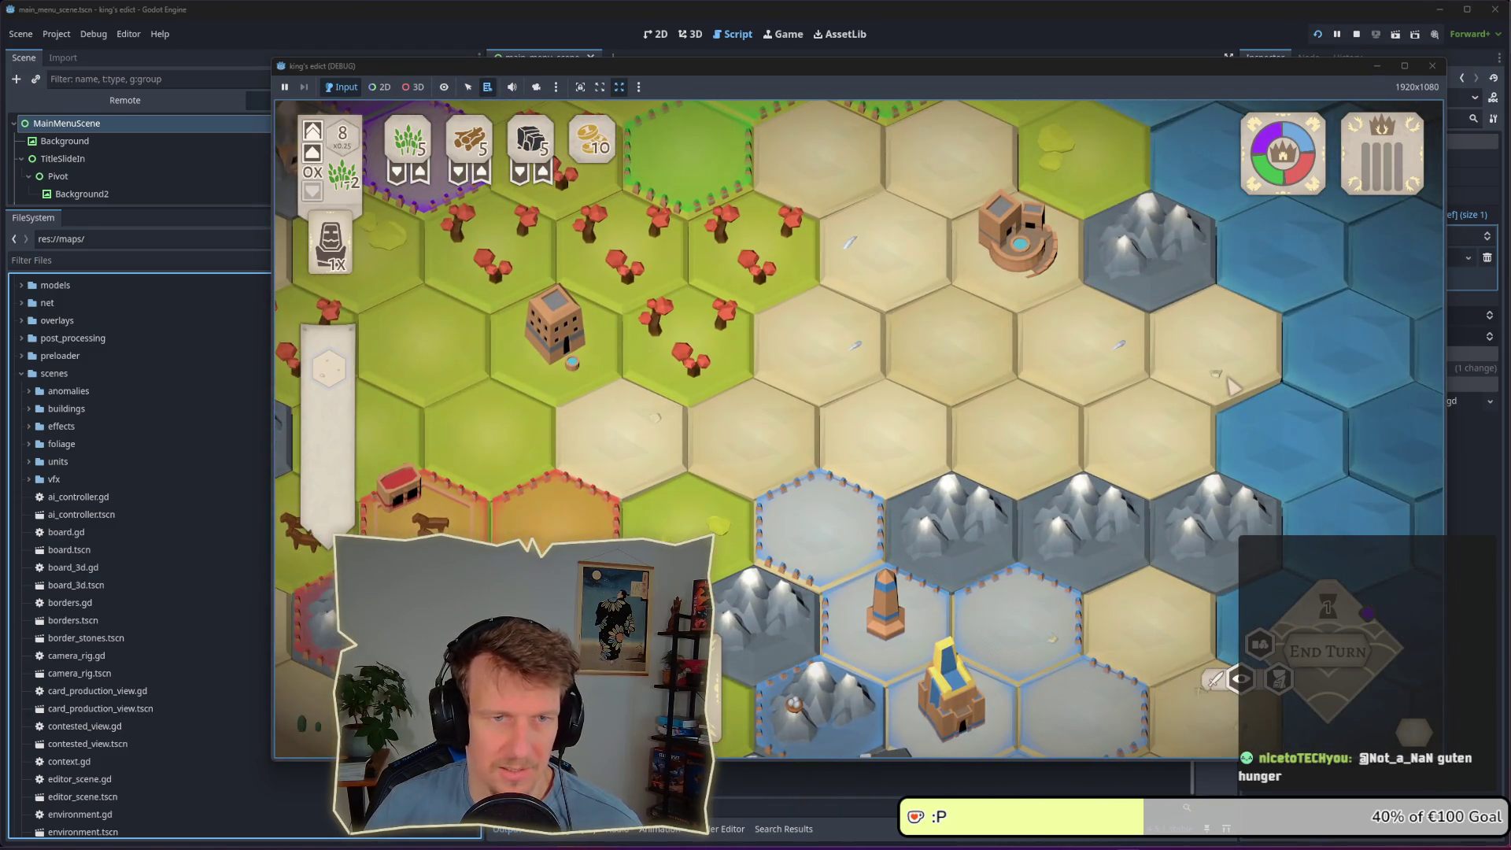
scroll(838, 480, down, 3)
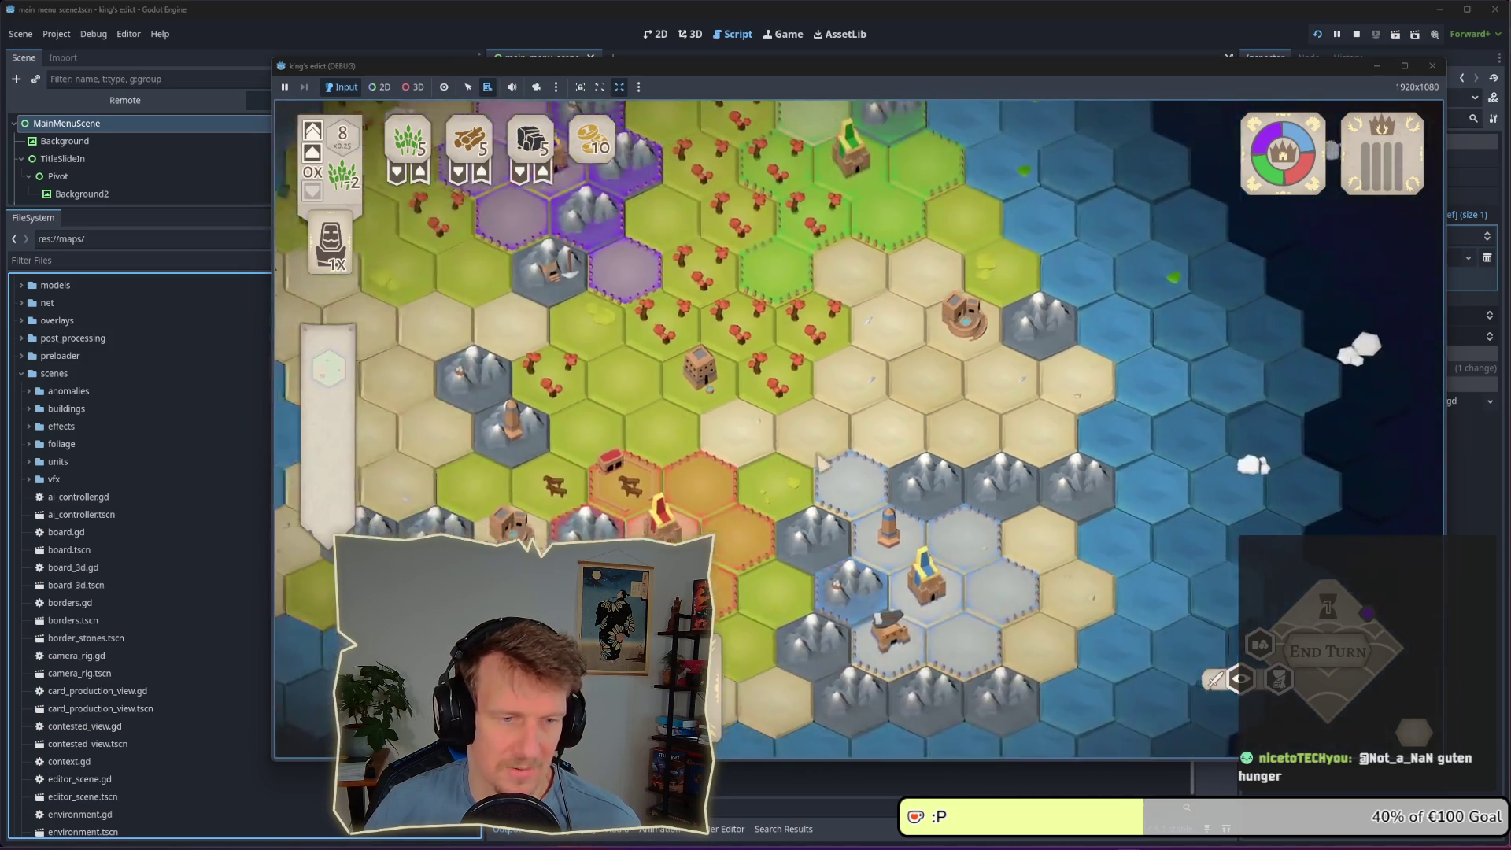
click(94, 555)
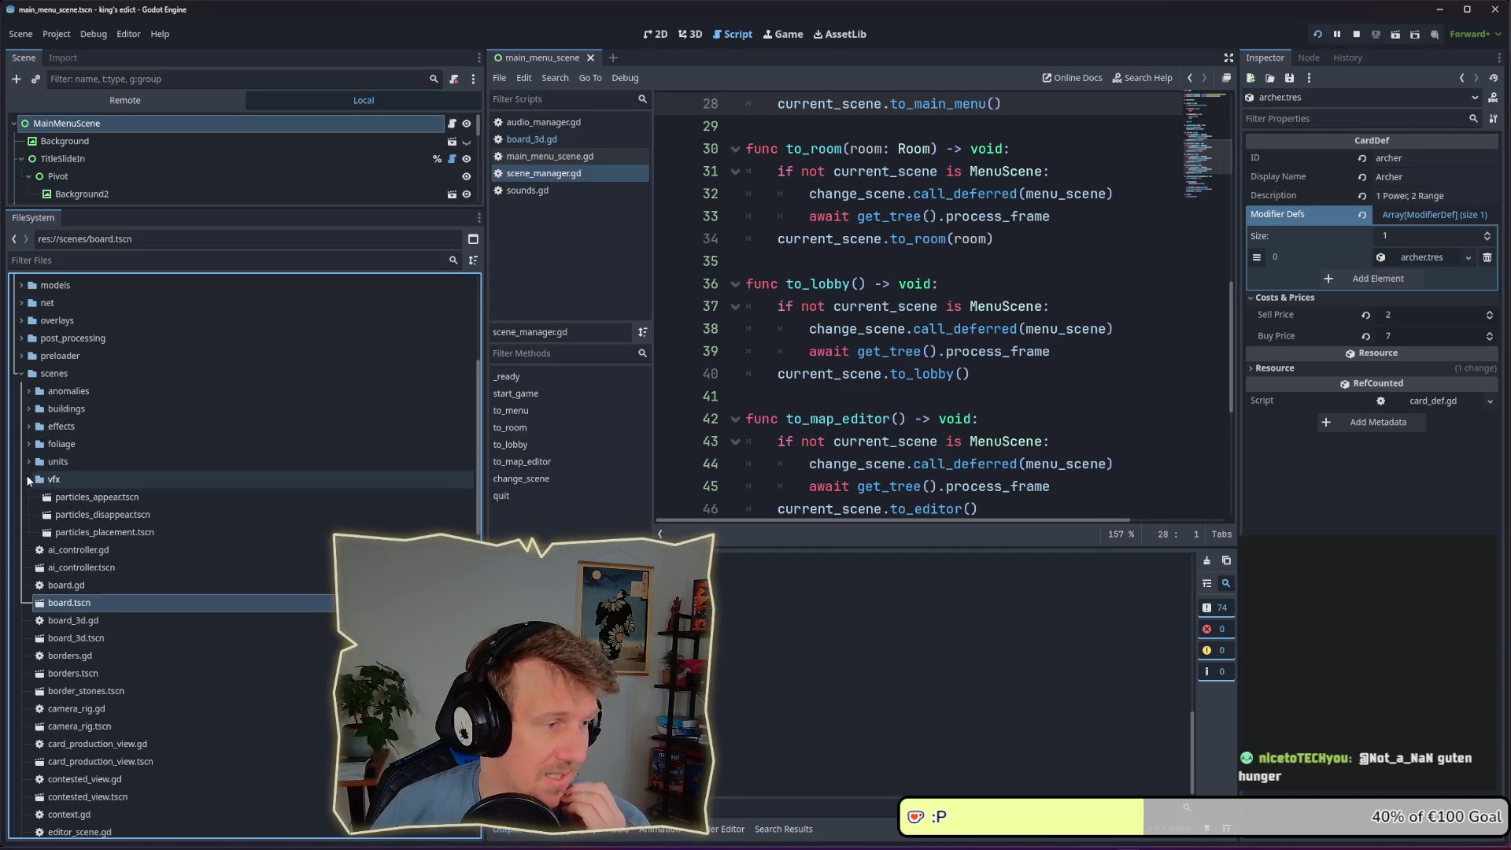
Peek into the vfx particle scenes, then select lobby_scene.tscn further down
click(29, 480)
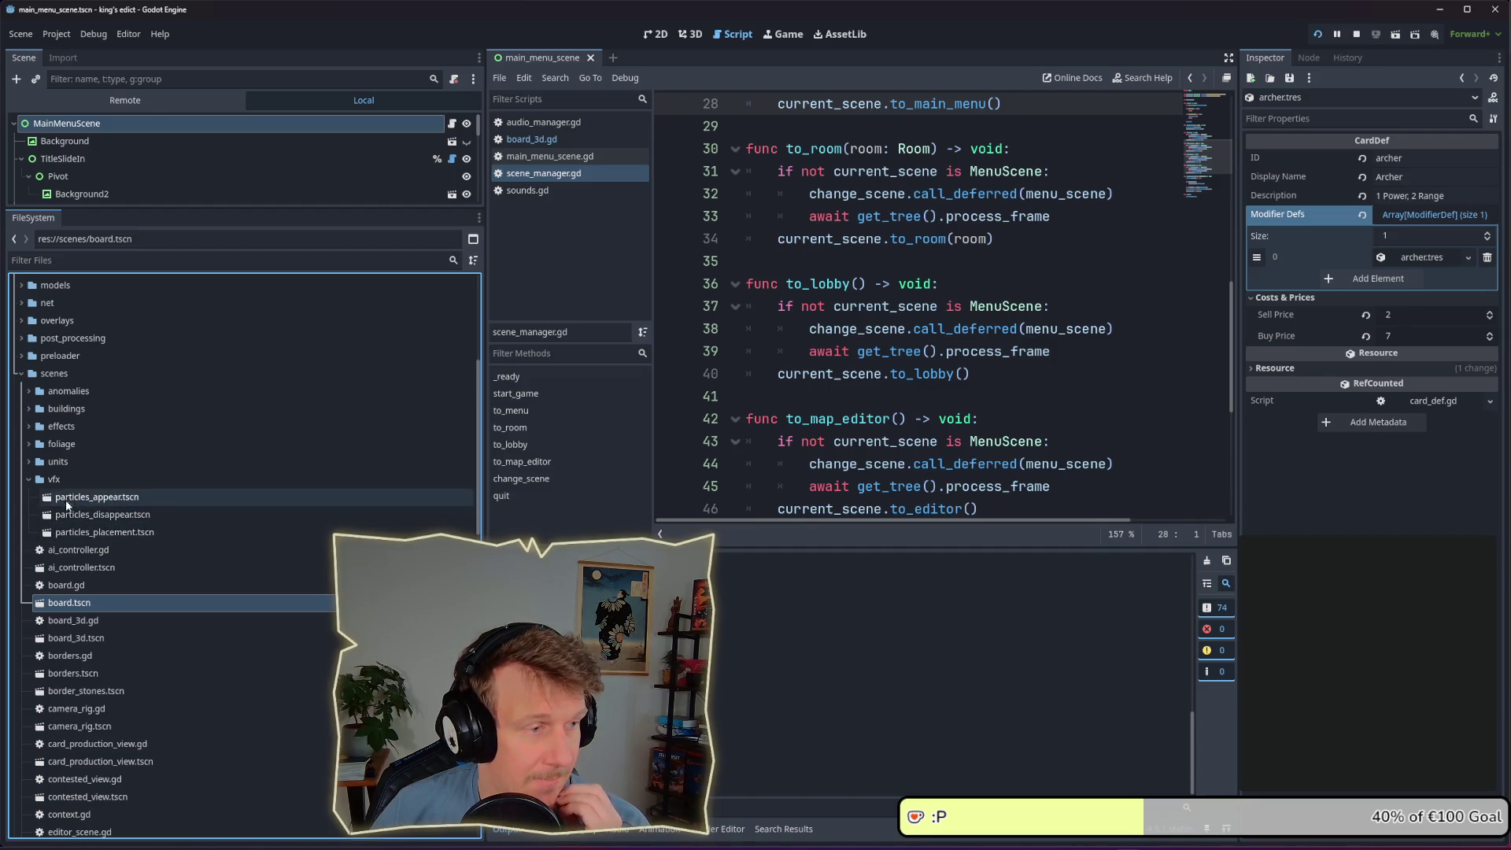
click(28, 479)
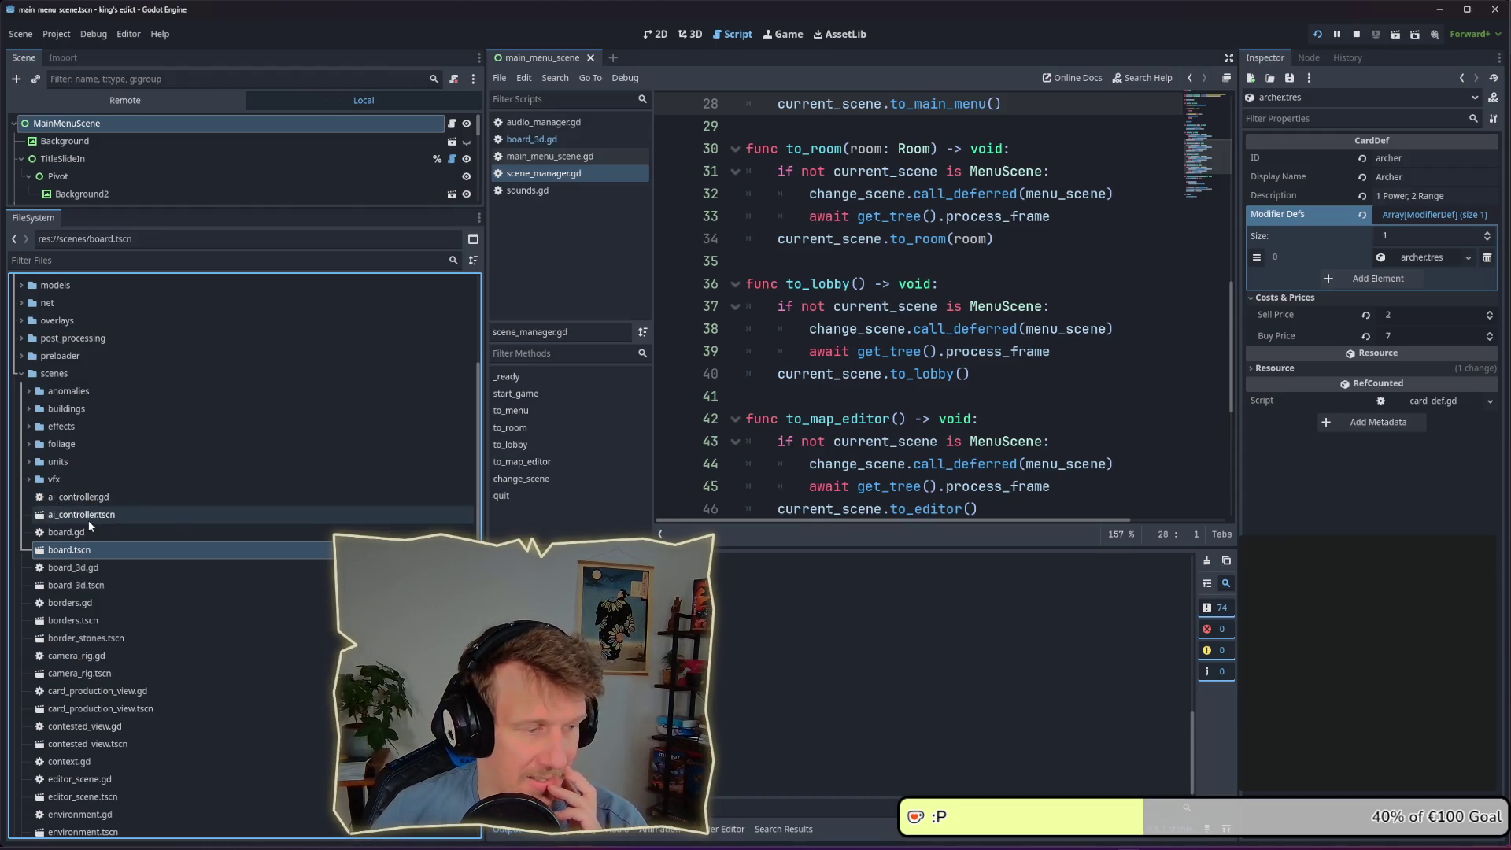
scroll(91, 537, down, 2)
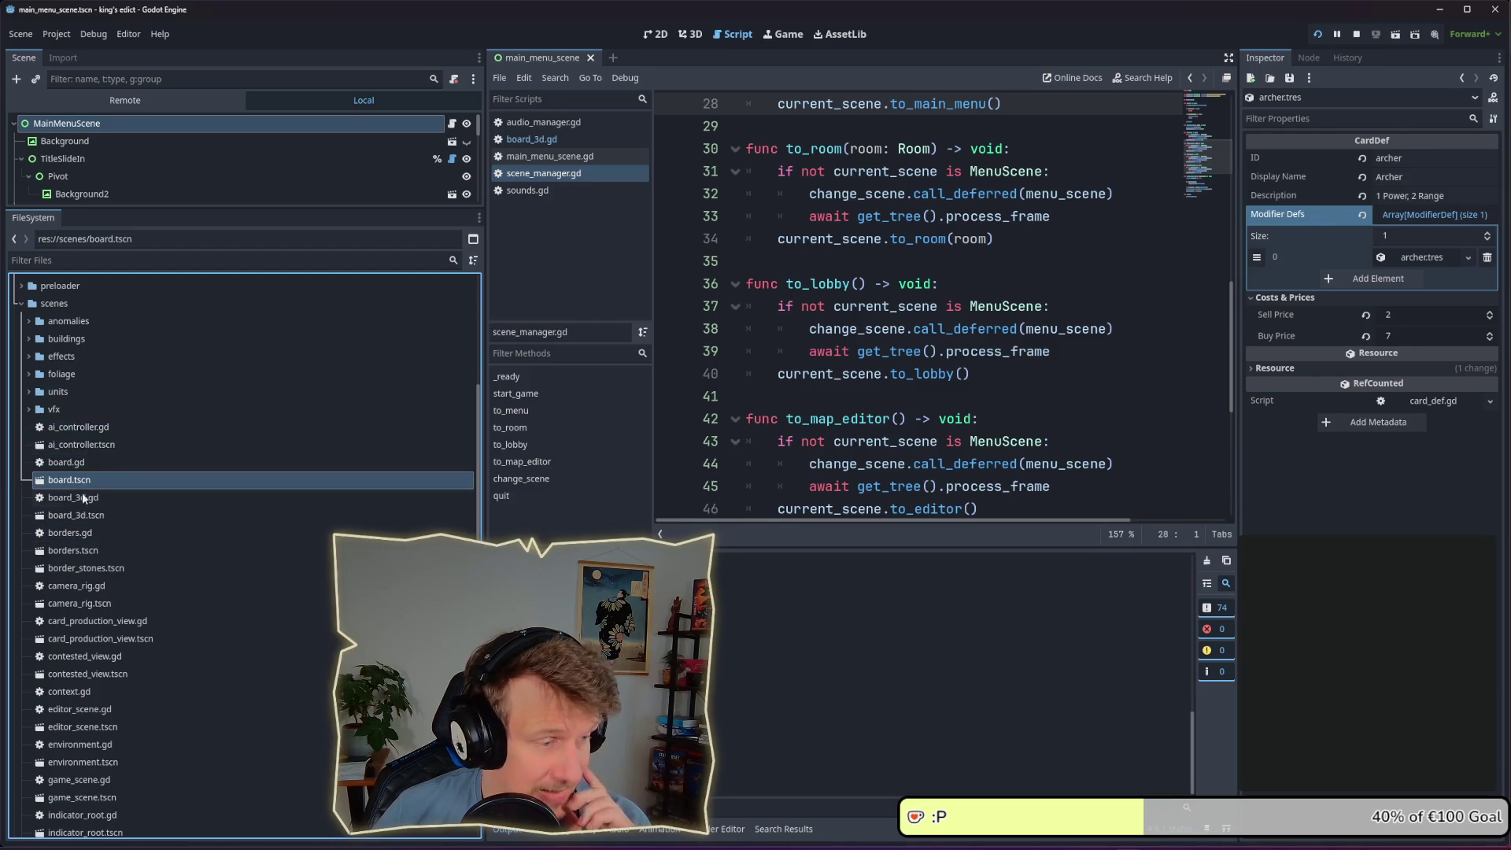
scroll(87, 517, down, 4)
scroll(86, 517, down, 2)
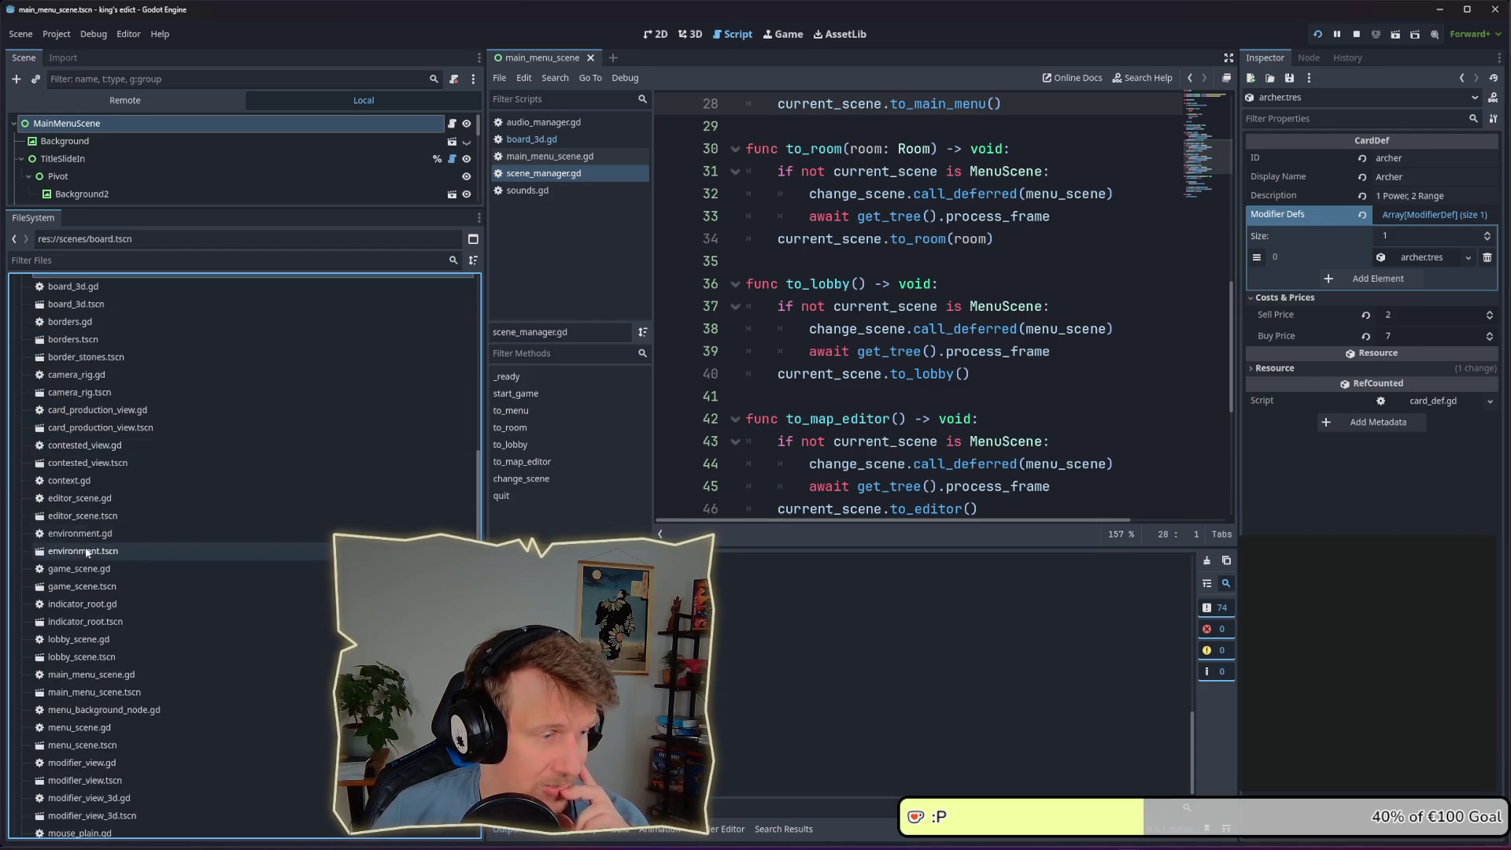
click(82, 657)
Select the scenes folder, then lobby_scene.gd and lobby_scene.tscn
scroll(89, 628, up, 8)
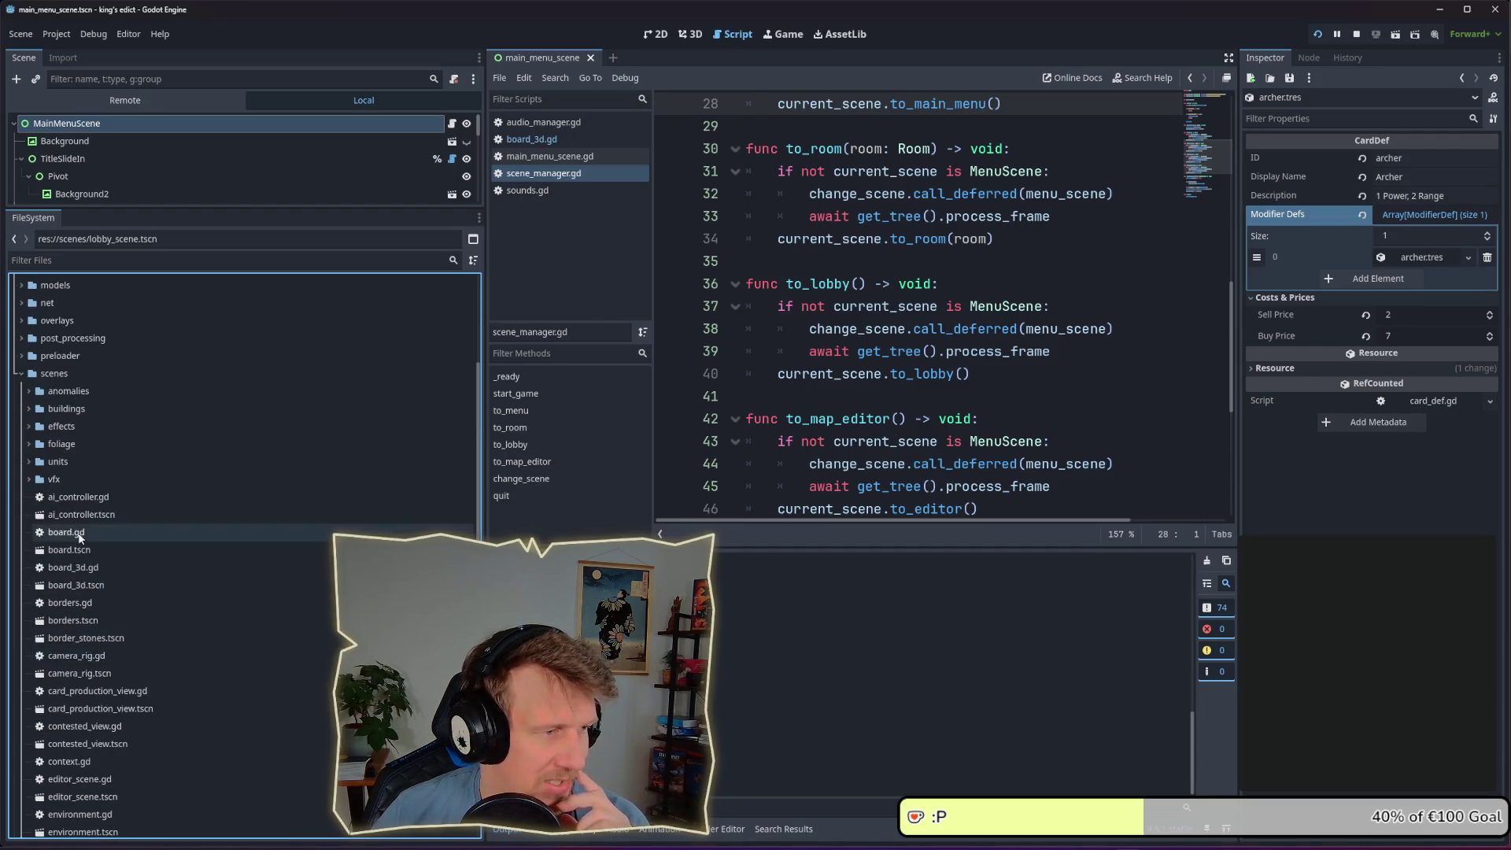
click(36, 383)
scroll(77, 522, down, 10)
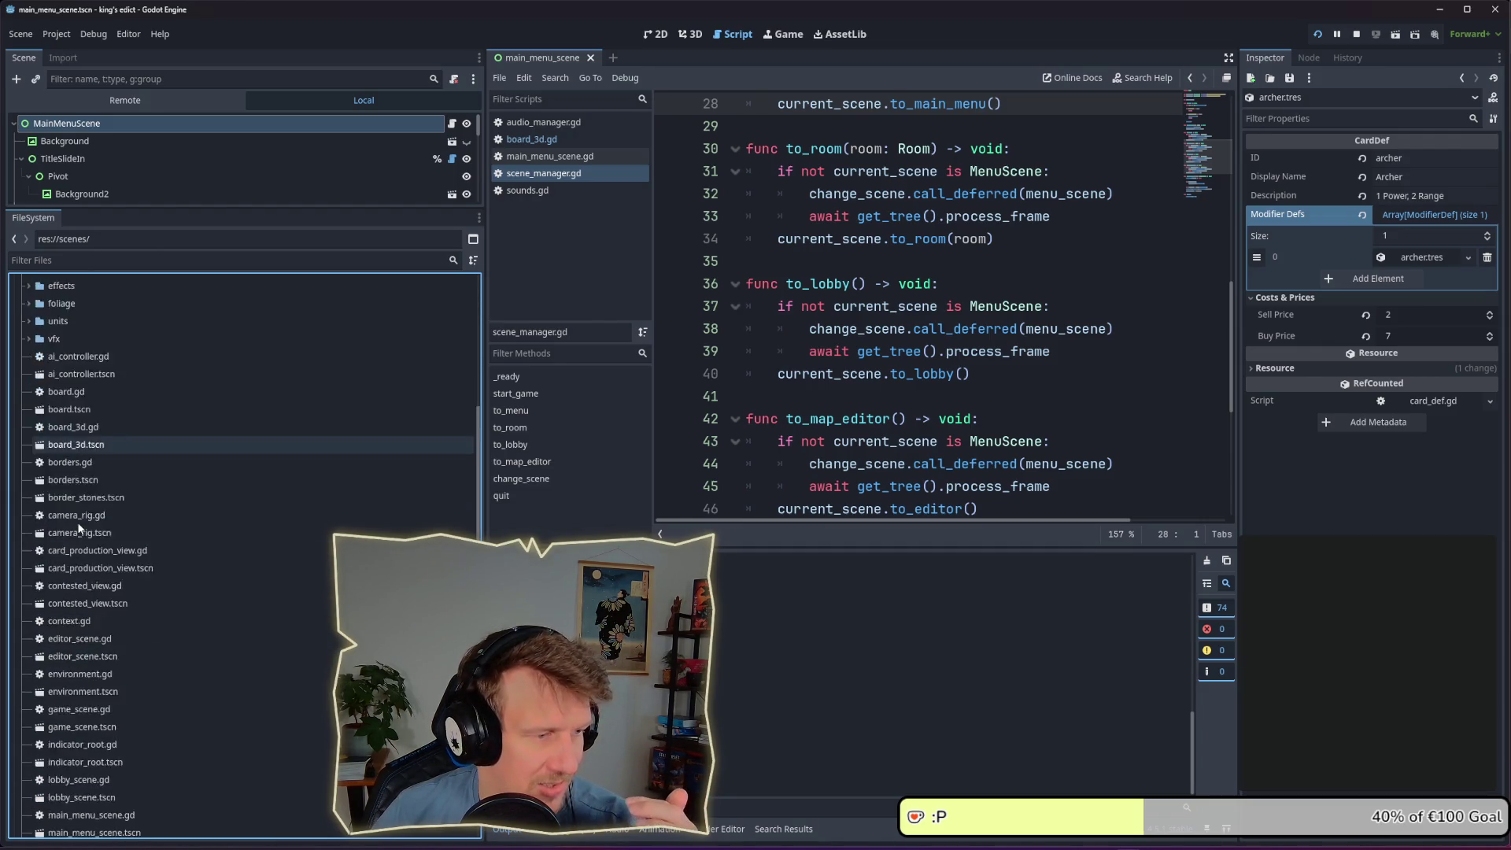
scroll(77, 522, down, 4)
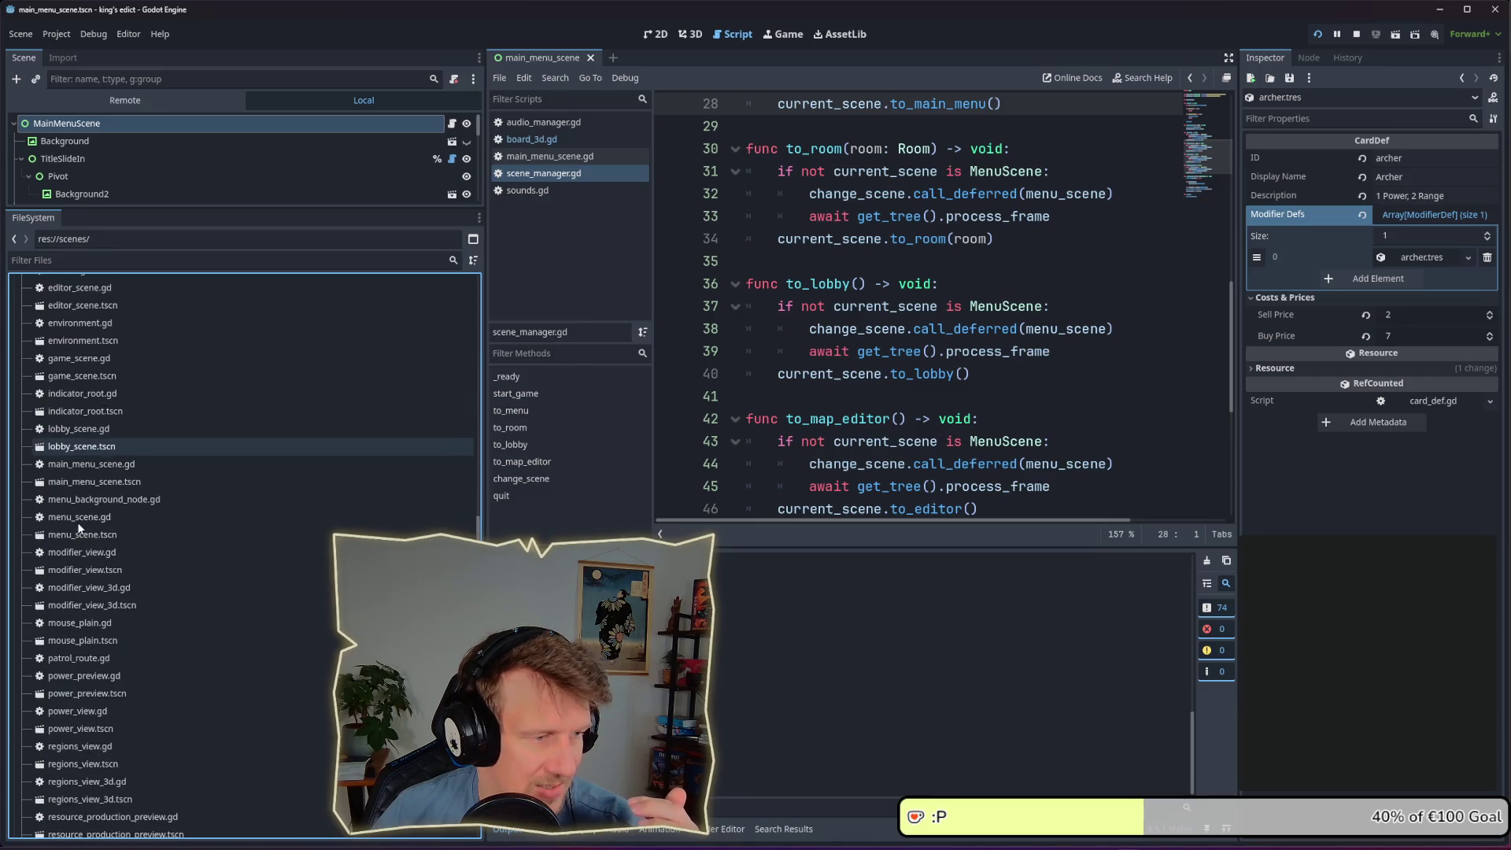
click(88, 432)
click(92, 442)
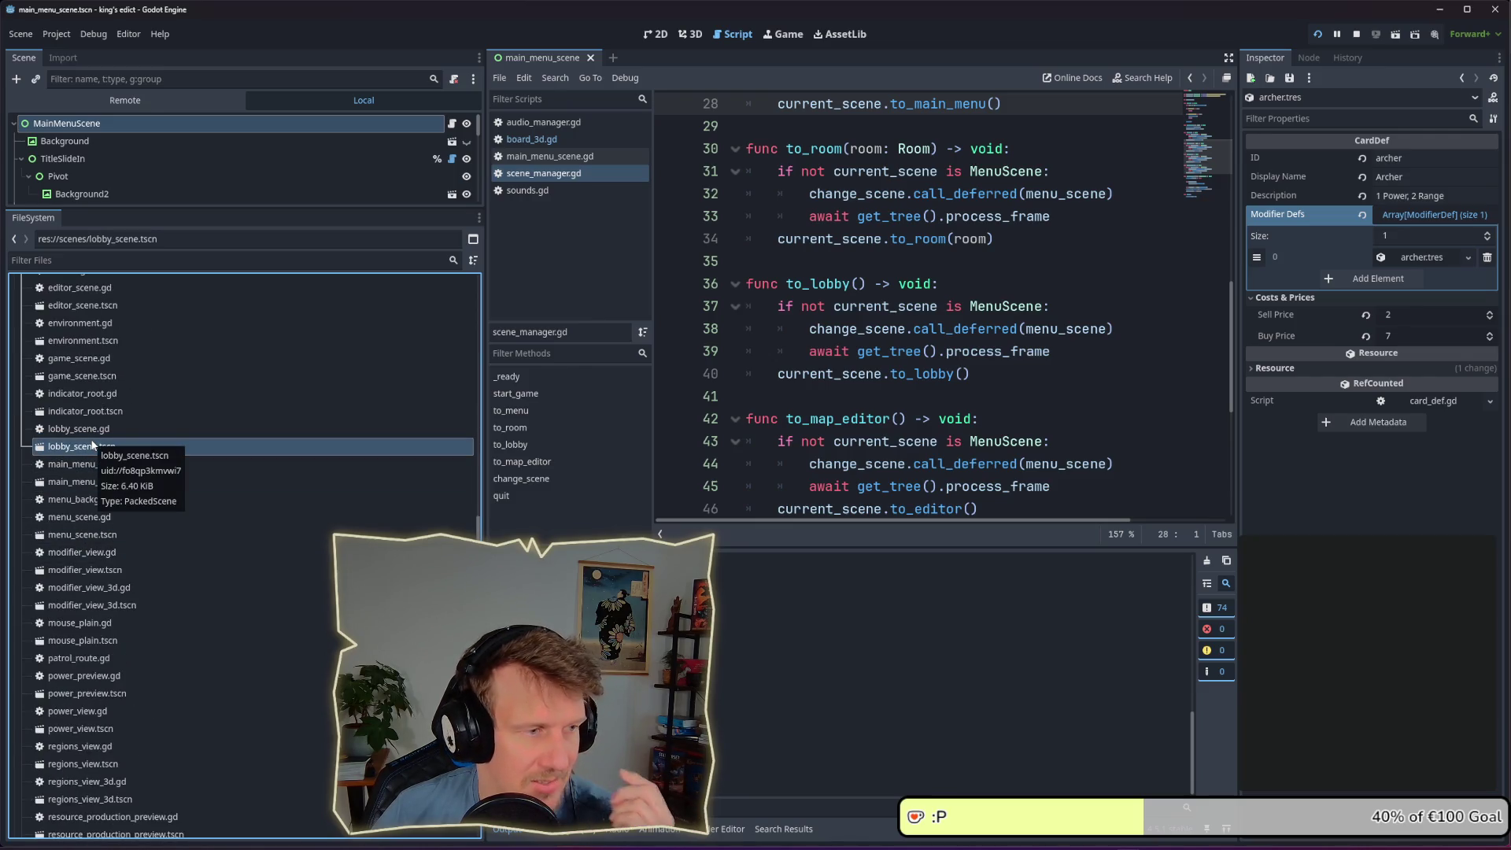
Select power_preview.tscn, then collapse the scenes folder back to top-level folders
scroll(88, 445, up, 8)
scroll(87, 442, up, 8)
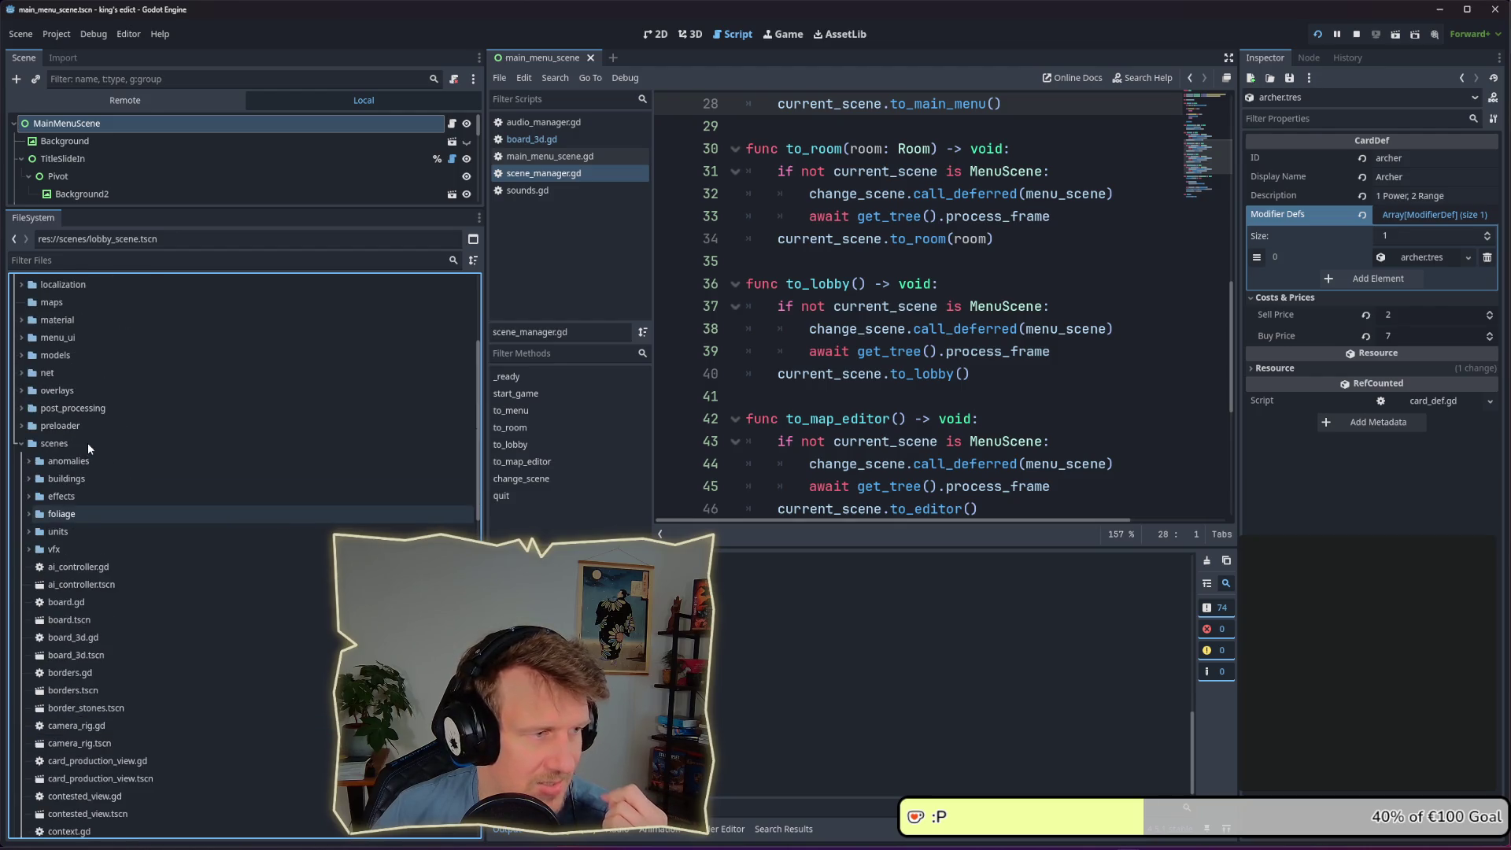
scroll(74, 541, down, 14)
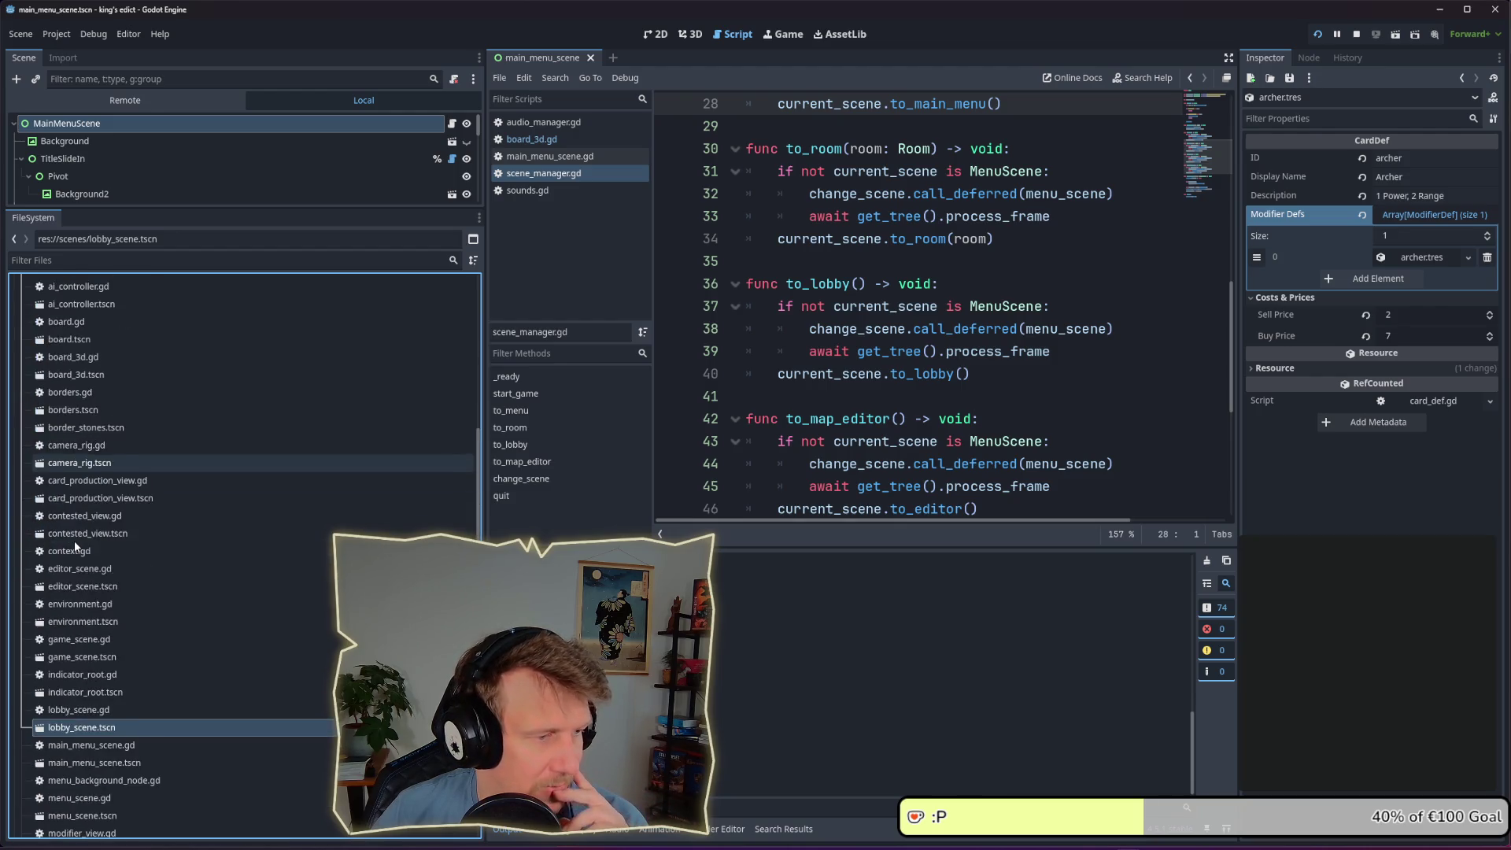
scroll(74, 541, down, 2)
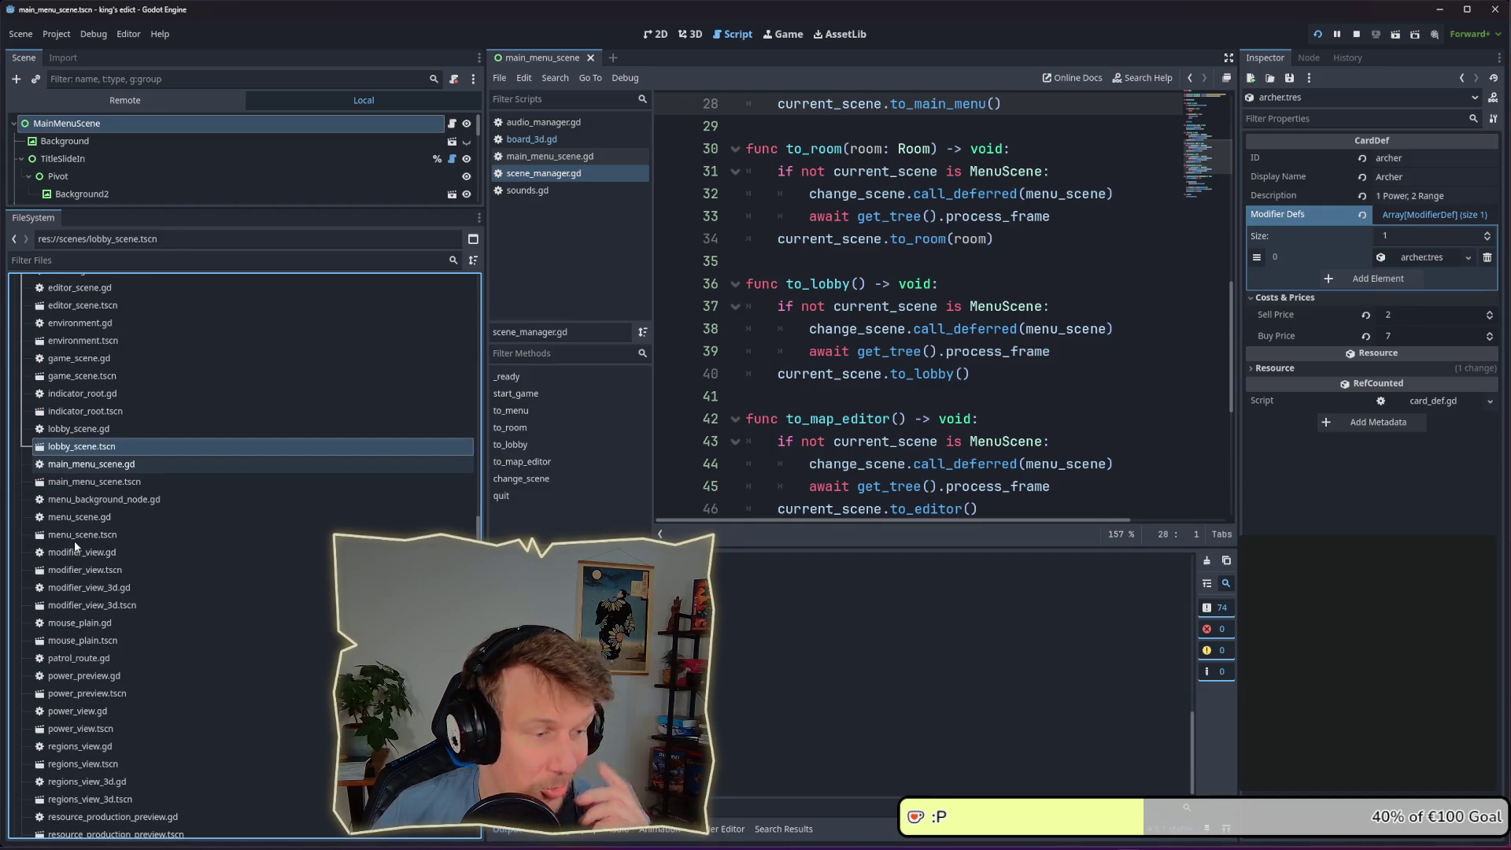
scroll(74, 540, down, 6)
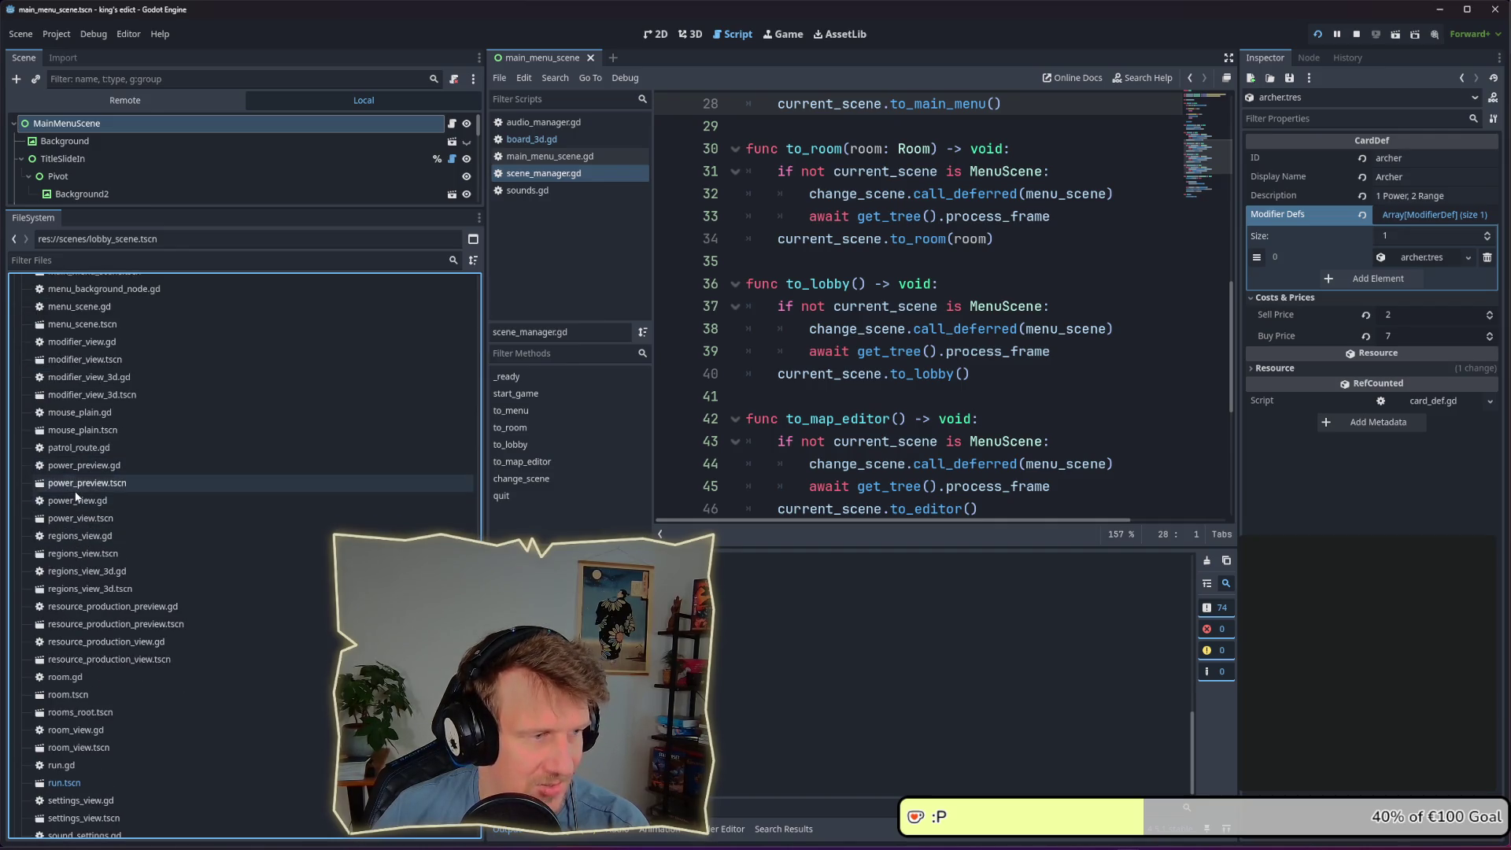
click(76, 491)
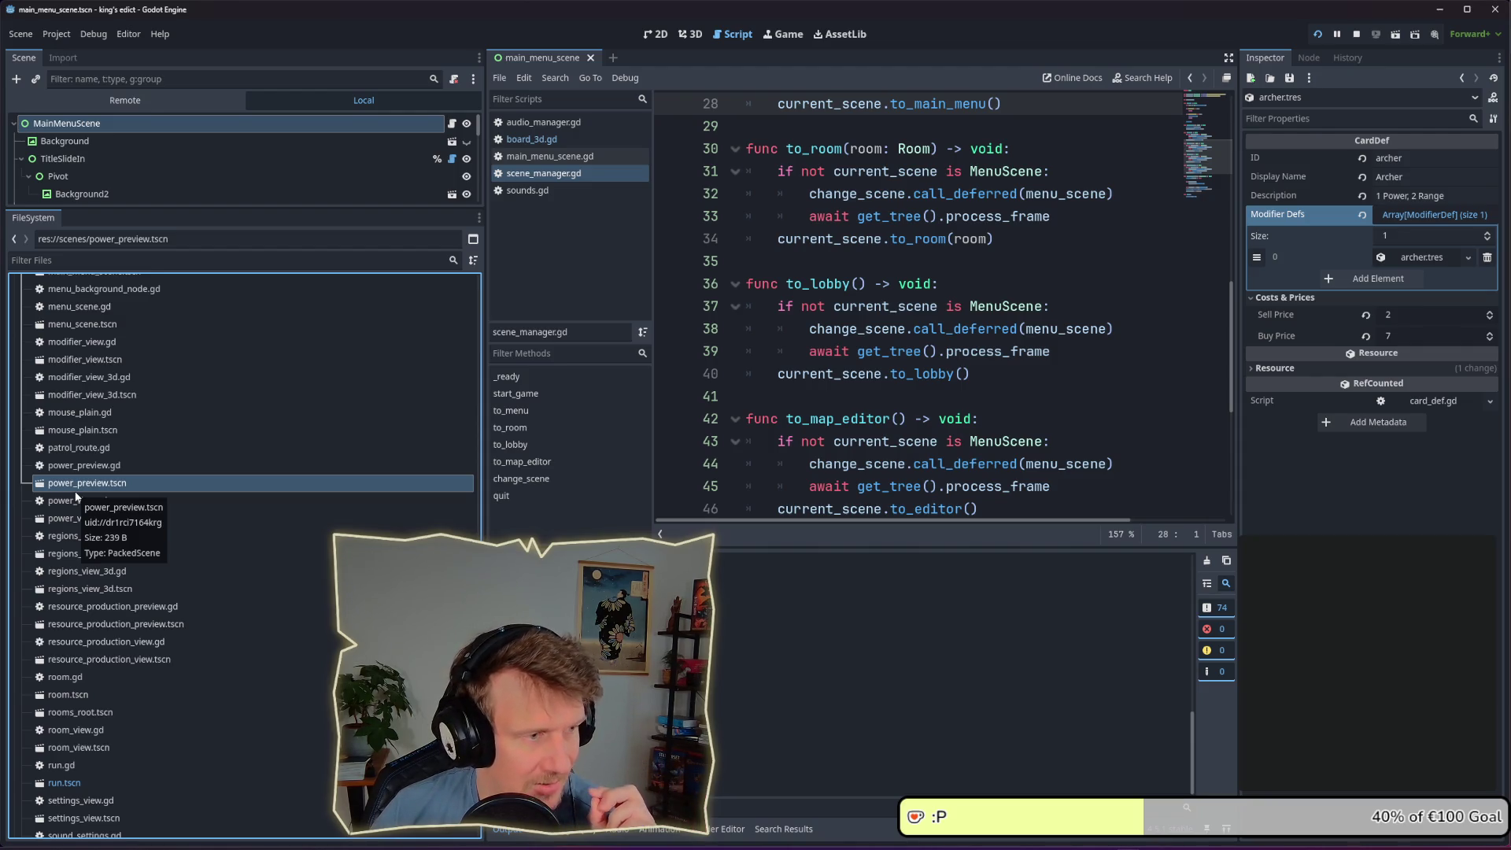
scroll(76, 496, up, 2)
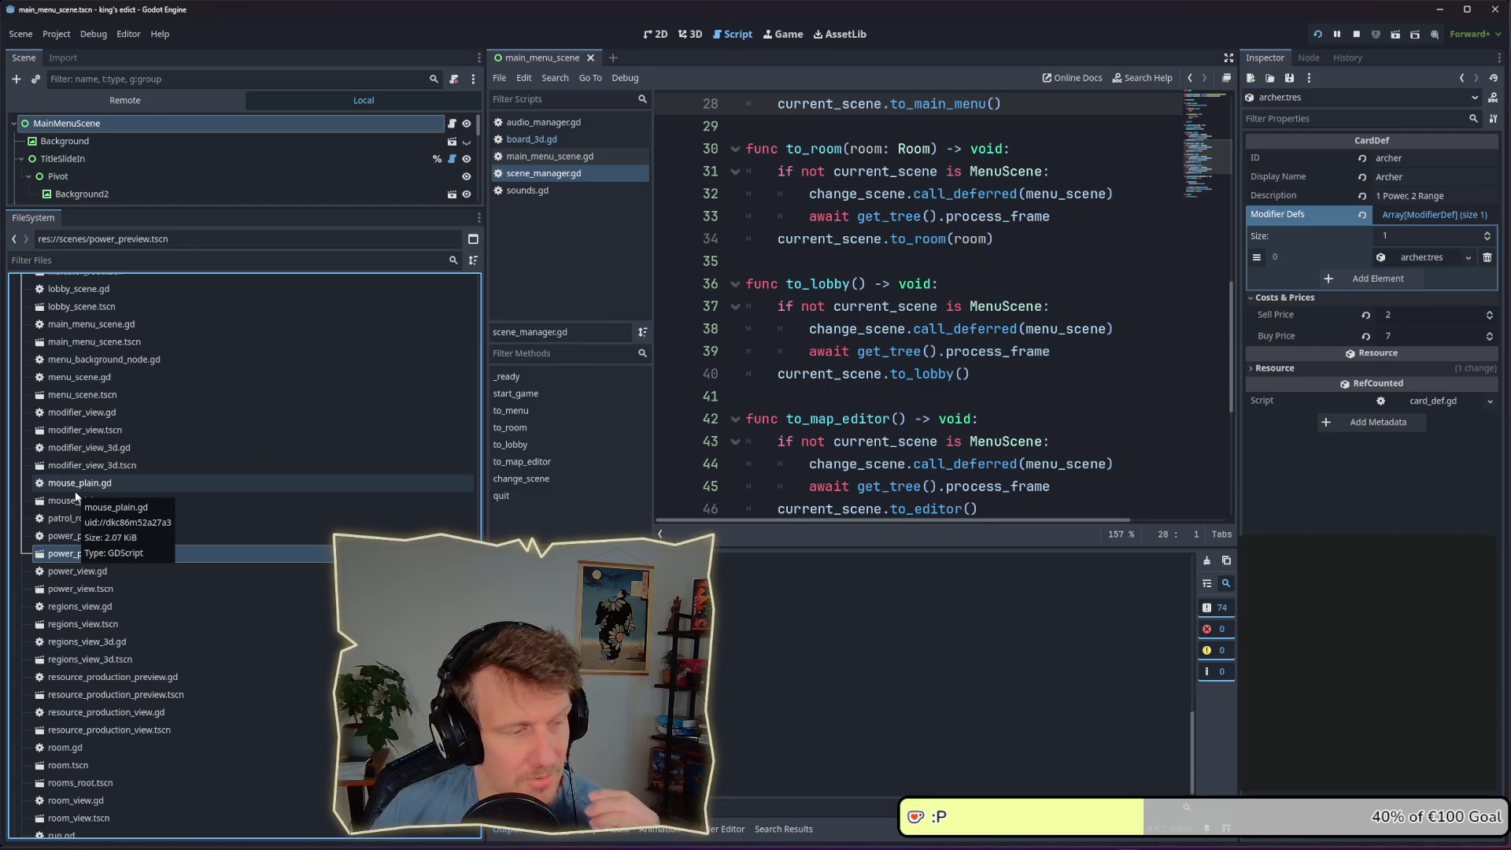
scroll(76, 496, down, 4)
scroll(76, 496, down, 1)
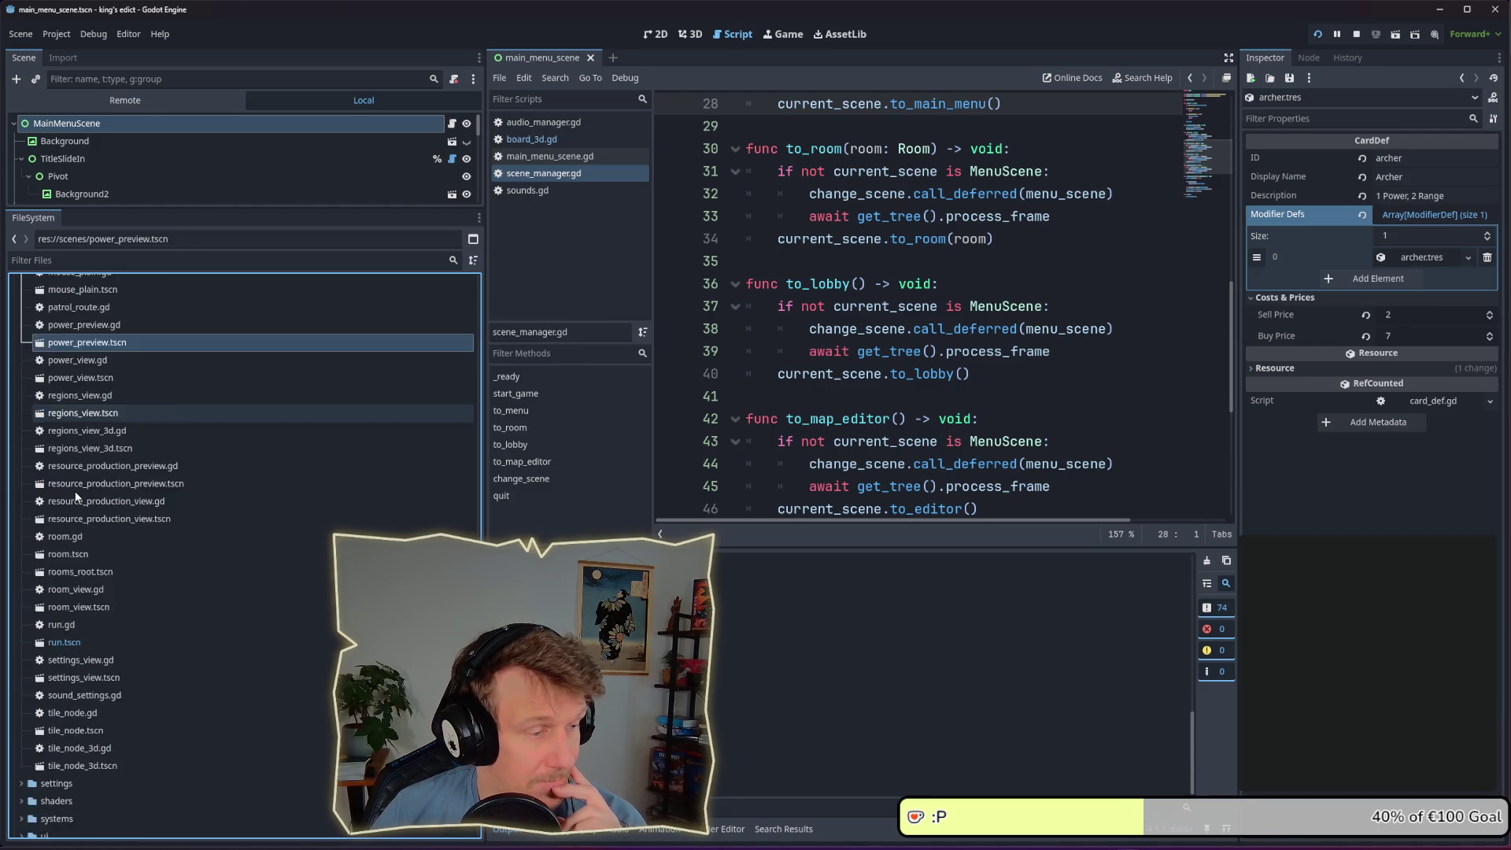
scroll(75, 496, up, 8)
scroll(75, 495, up, 15)
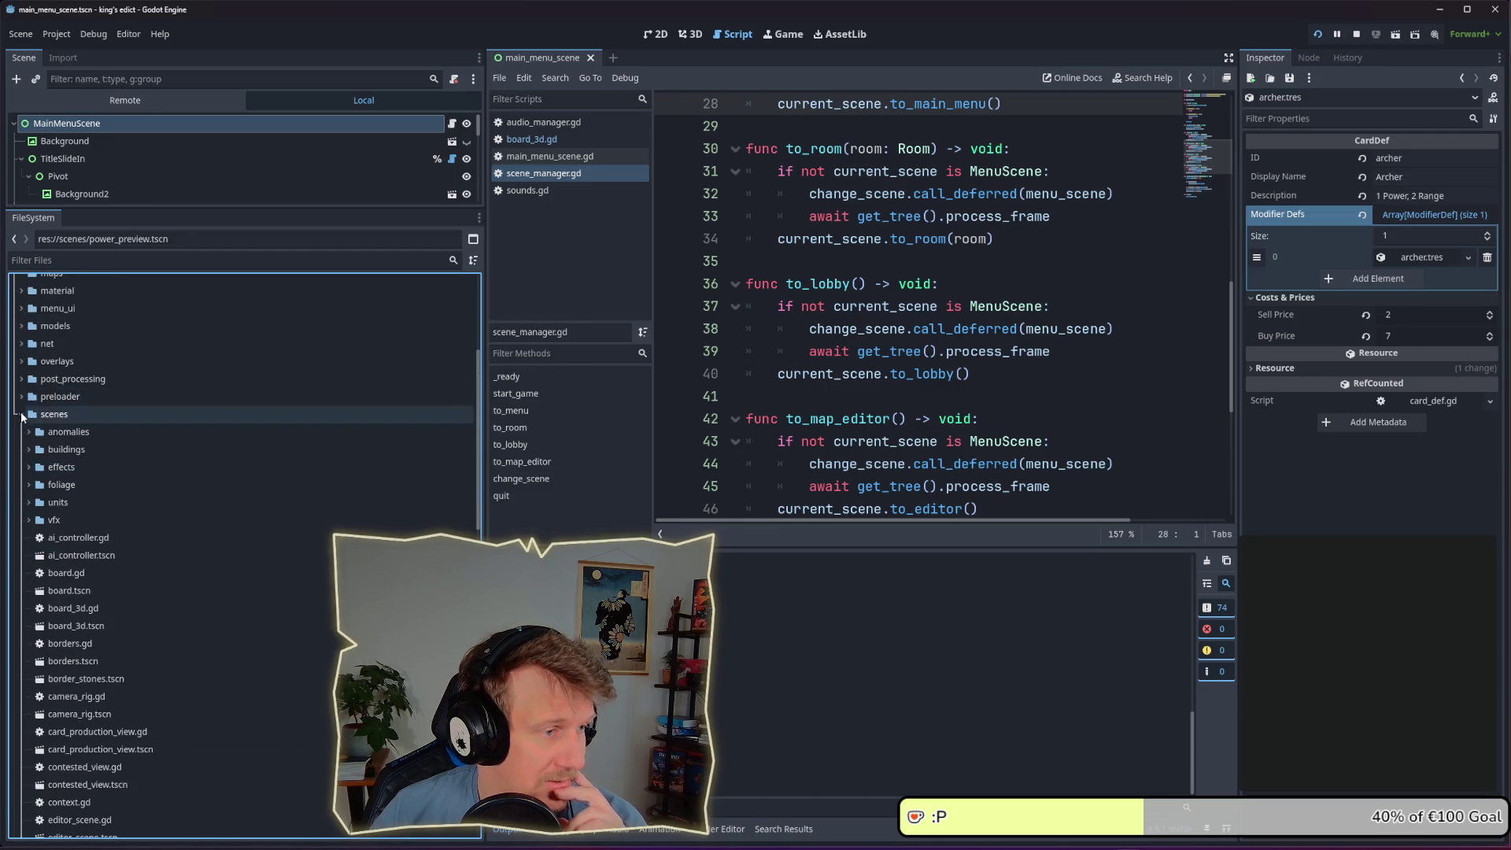
click(22, 414)
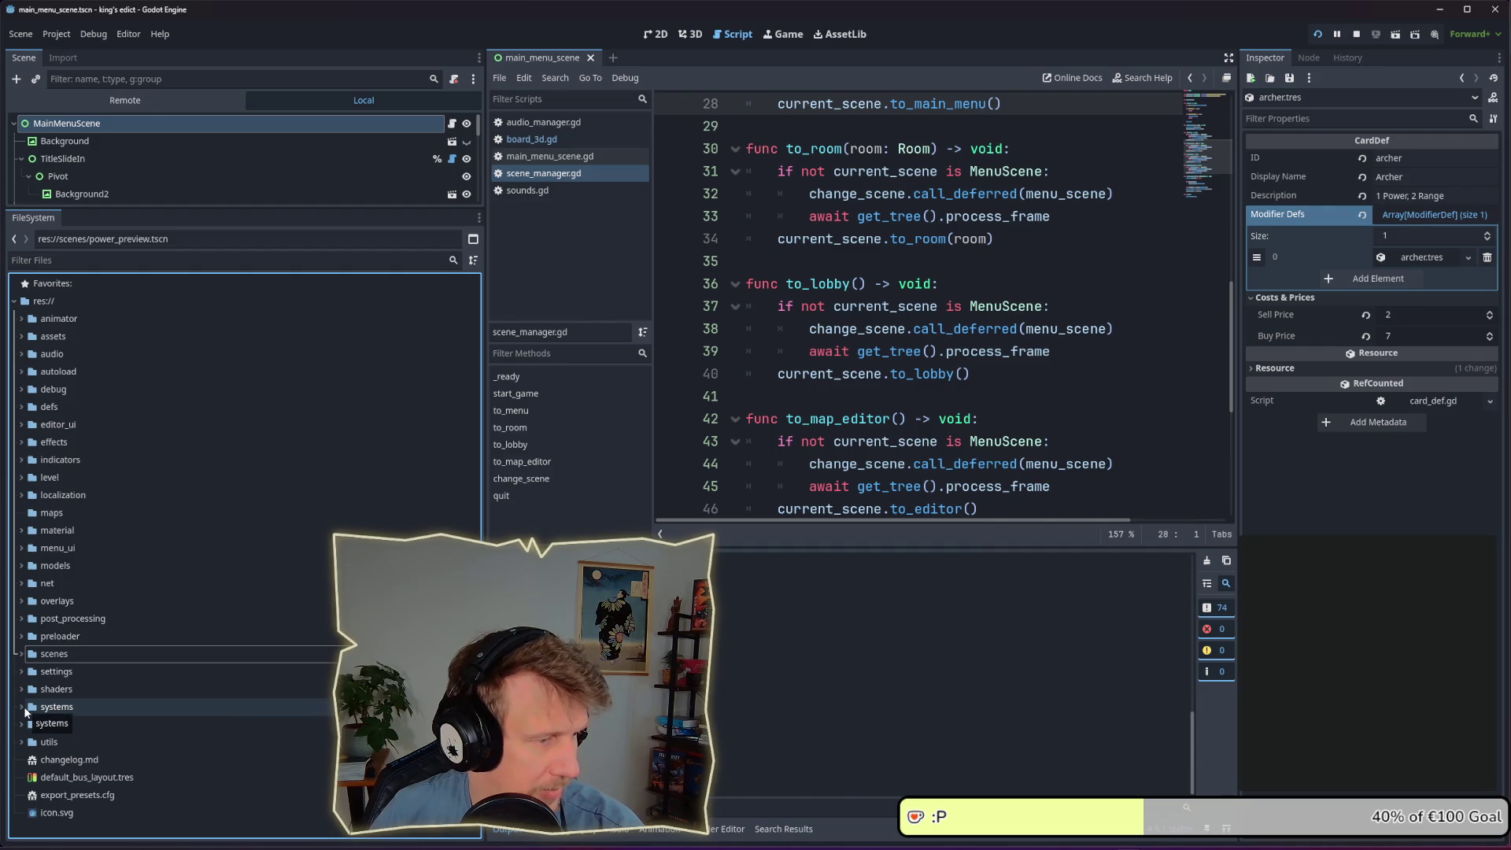
Expand and select the systems folder, listing action_queue.gd through victory_system.gd and room_manager.tscn
click(29, 708)
scroll(63, 669, down, 5)
scroll(63, 598, up, 5)
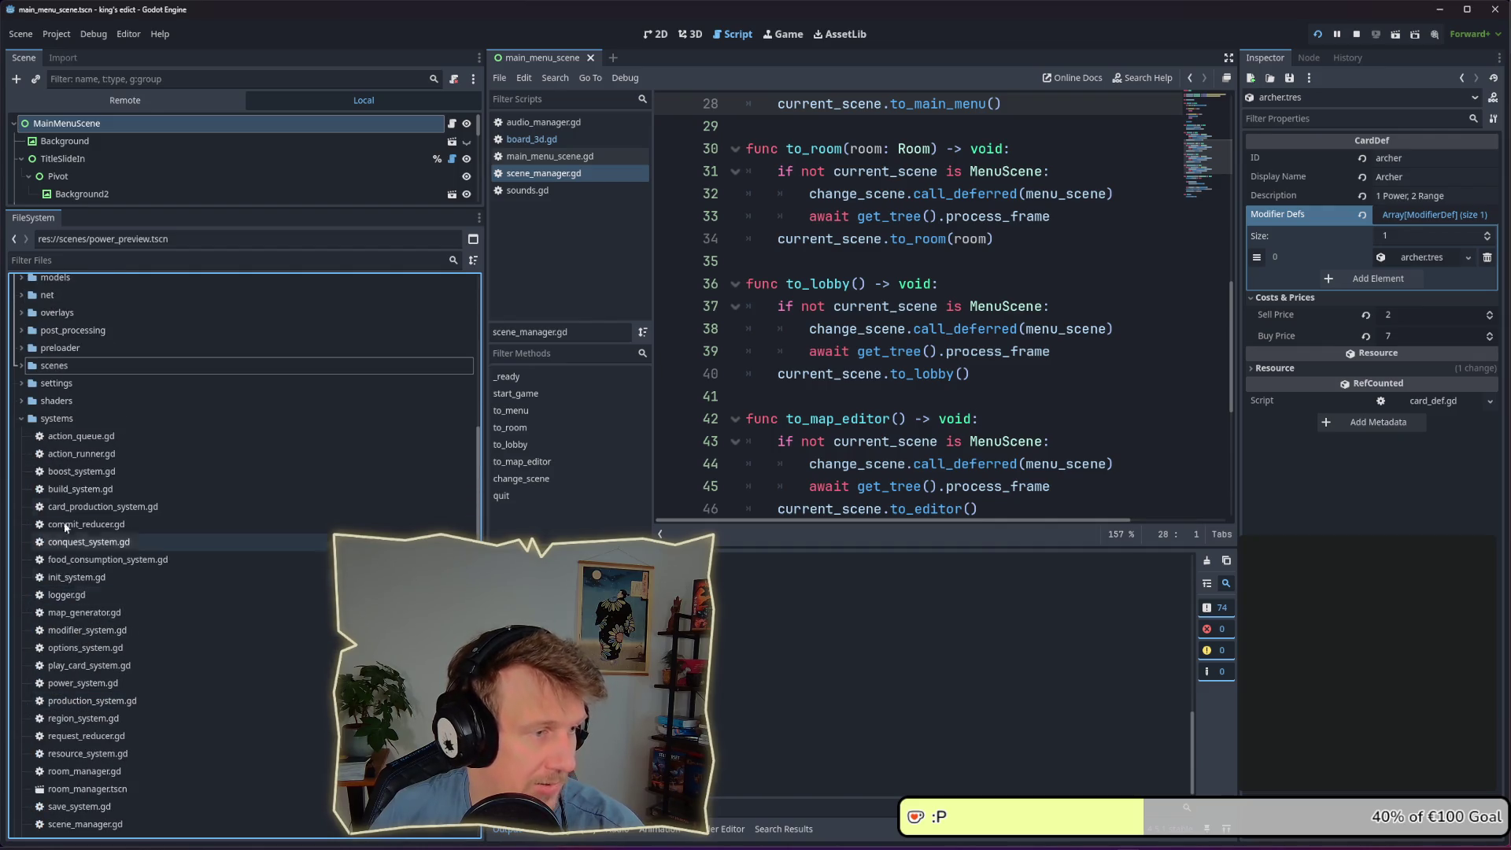
click(52, 419)
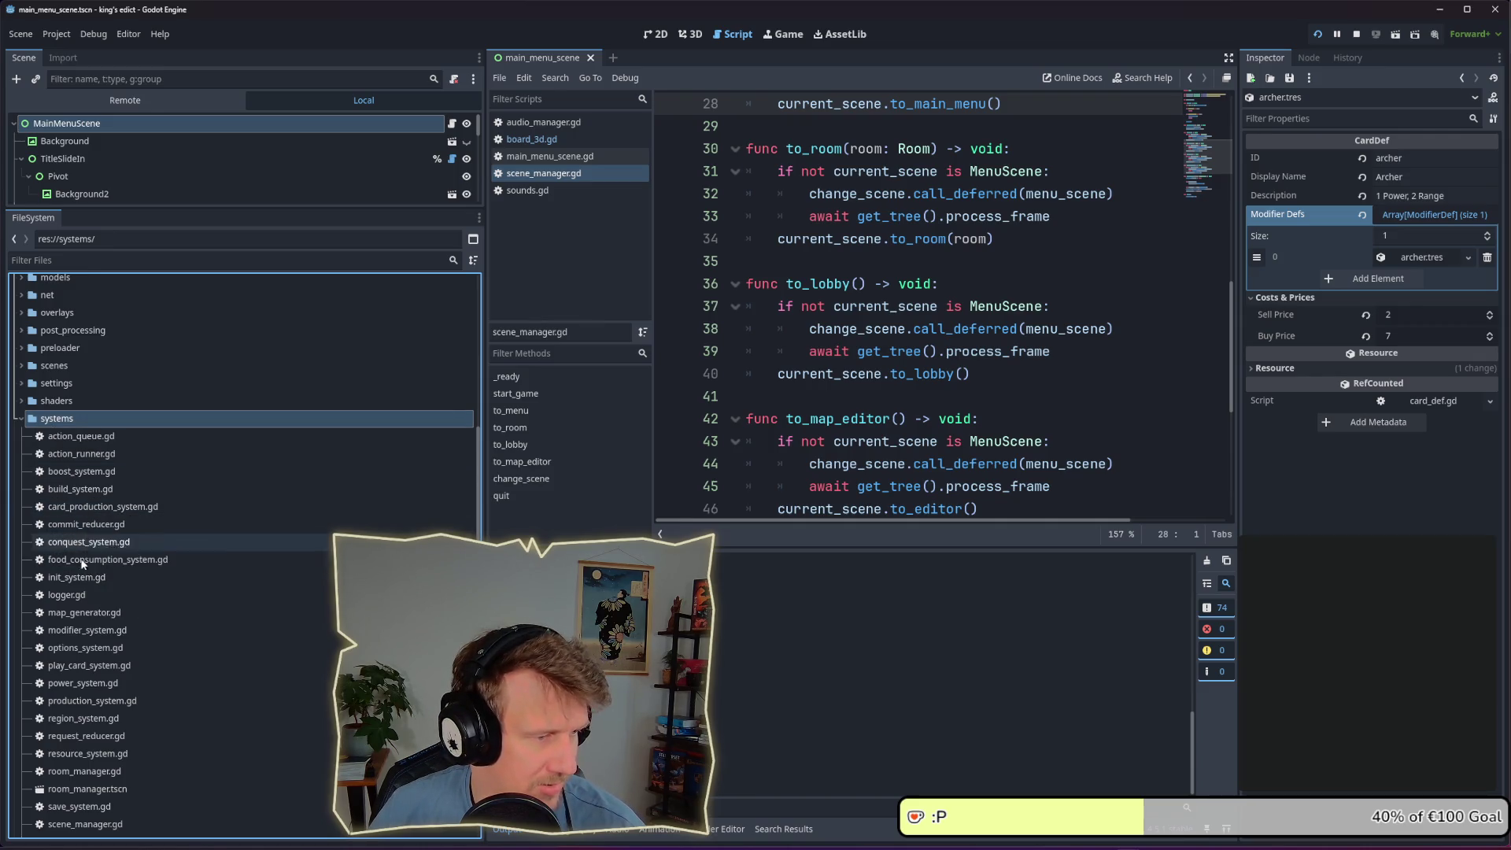
scroll(85, 658, down, 4)
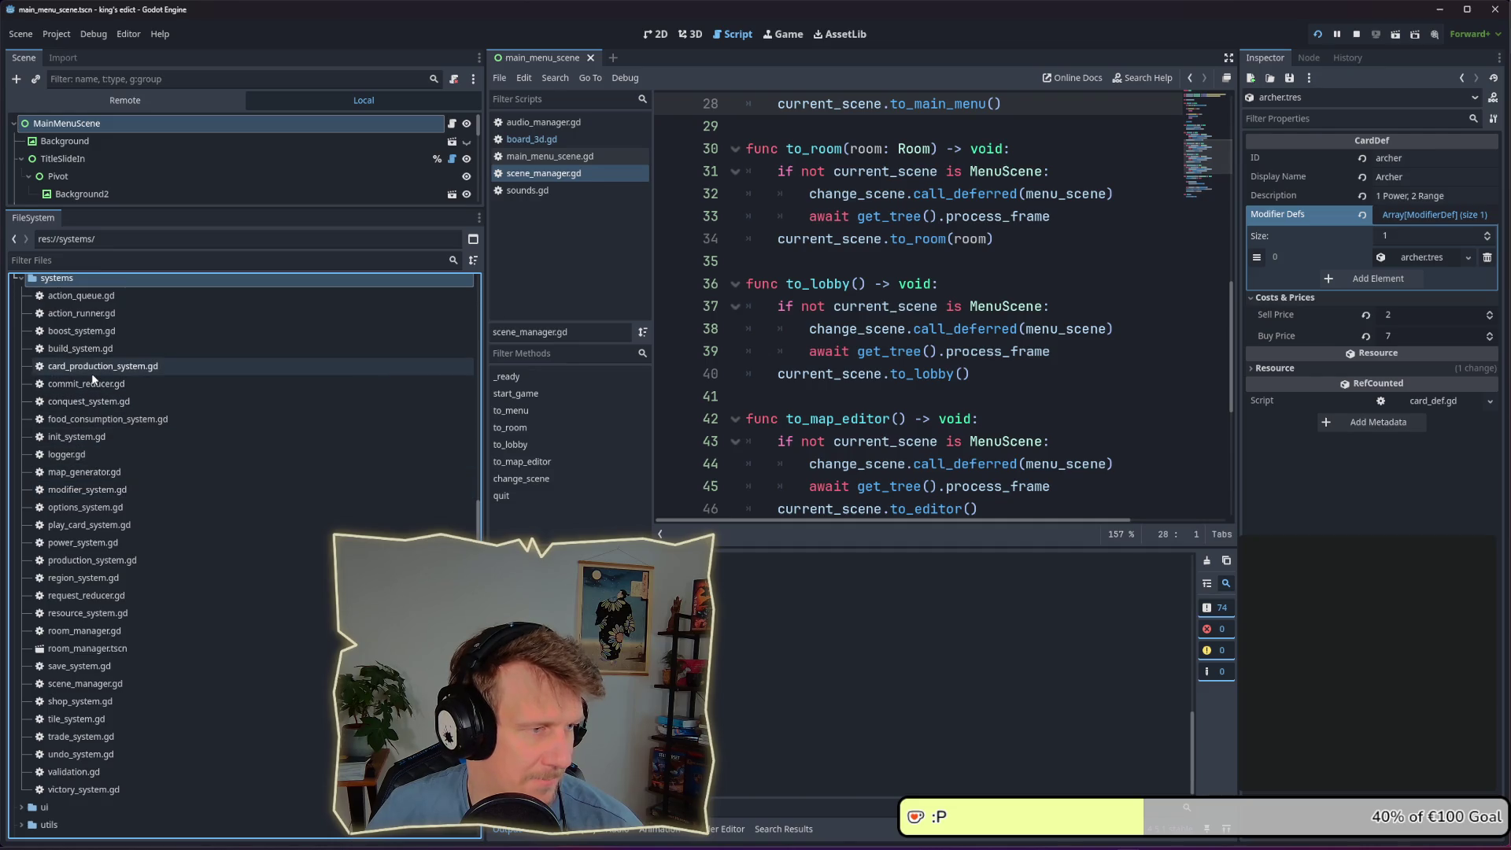
Open production_system.gd and widen the script editor by dragging the Inspector divider right
double_click(92, 560)
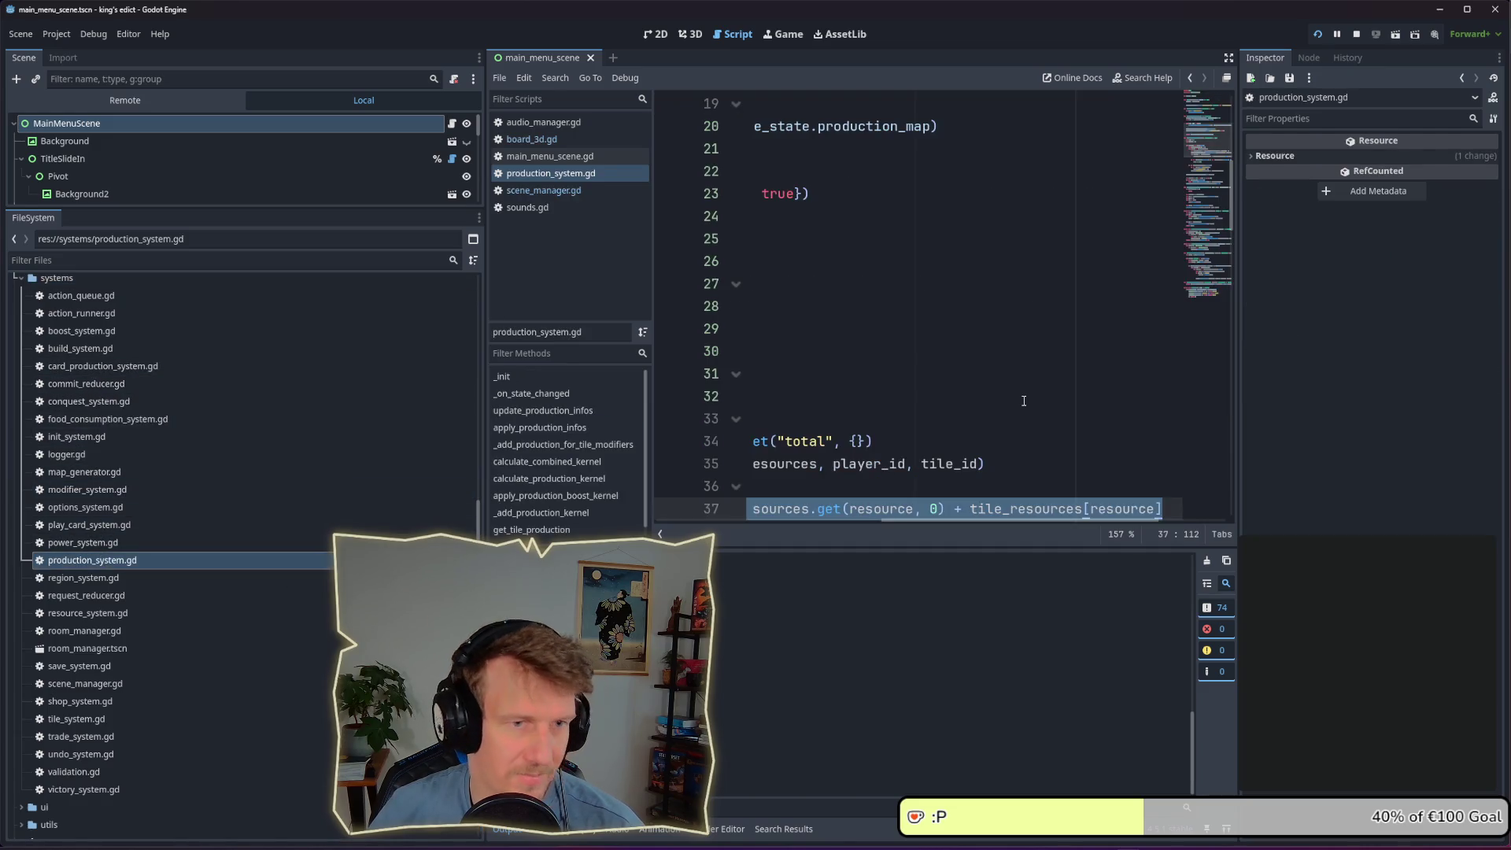
scroll(1004, 523, left, 10)
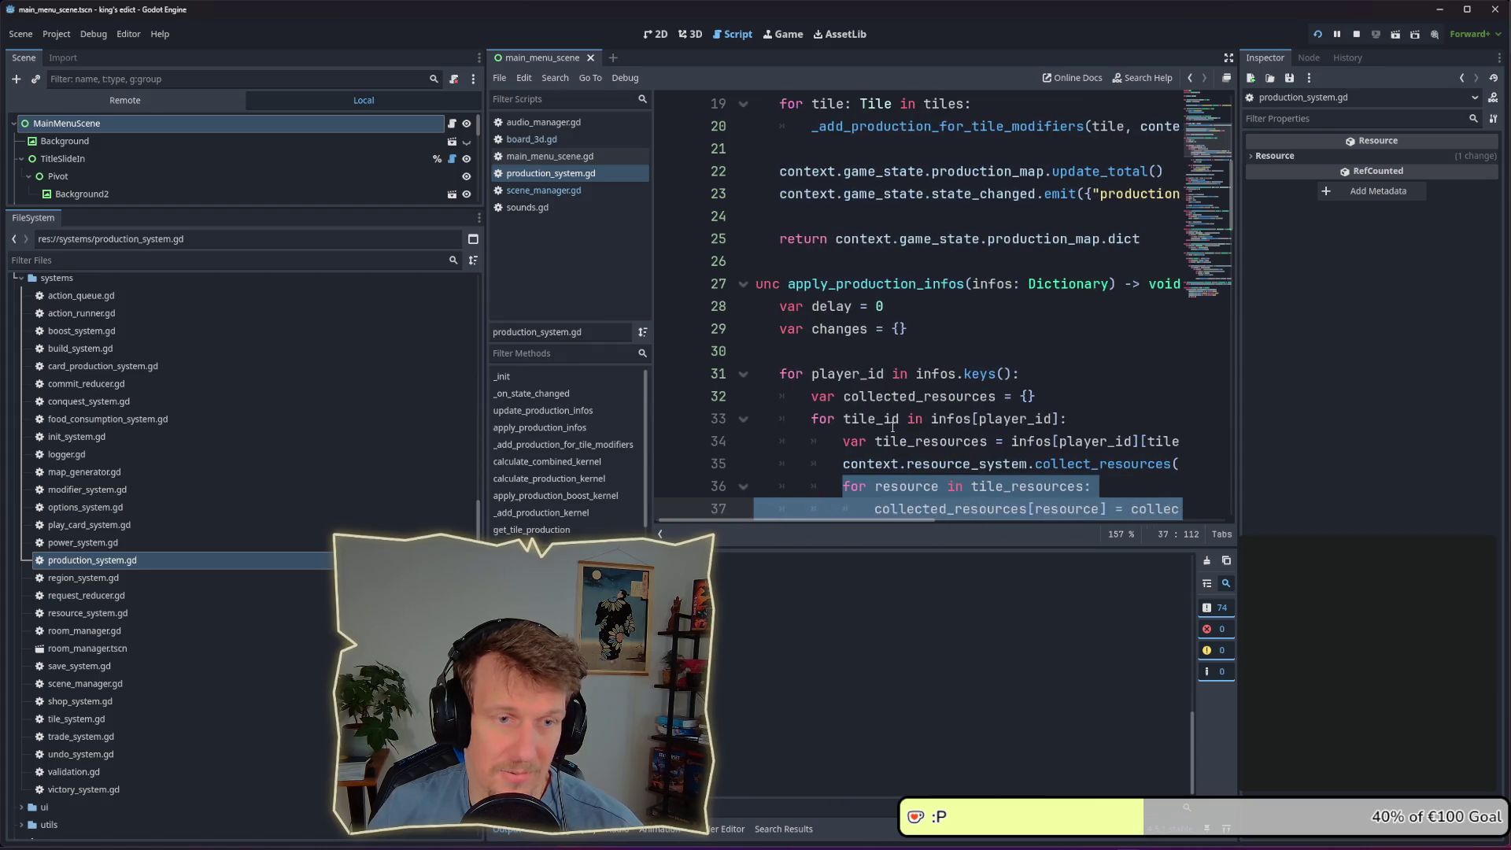
drag(1237, 370, 1370, 370)
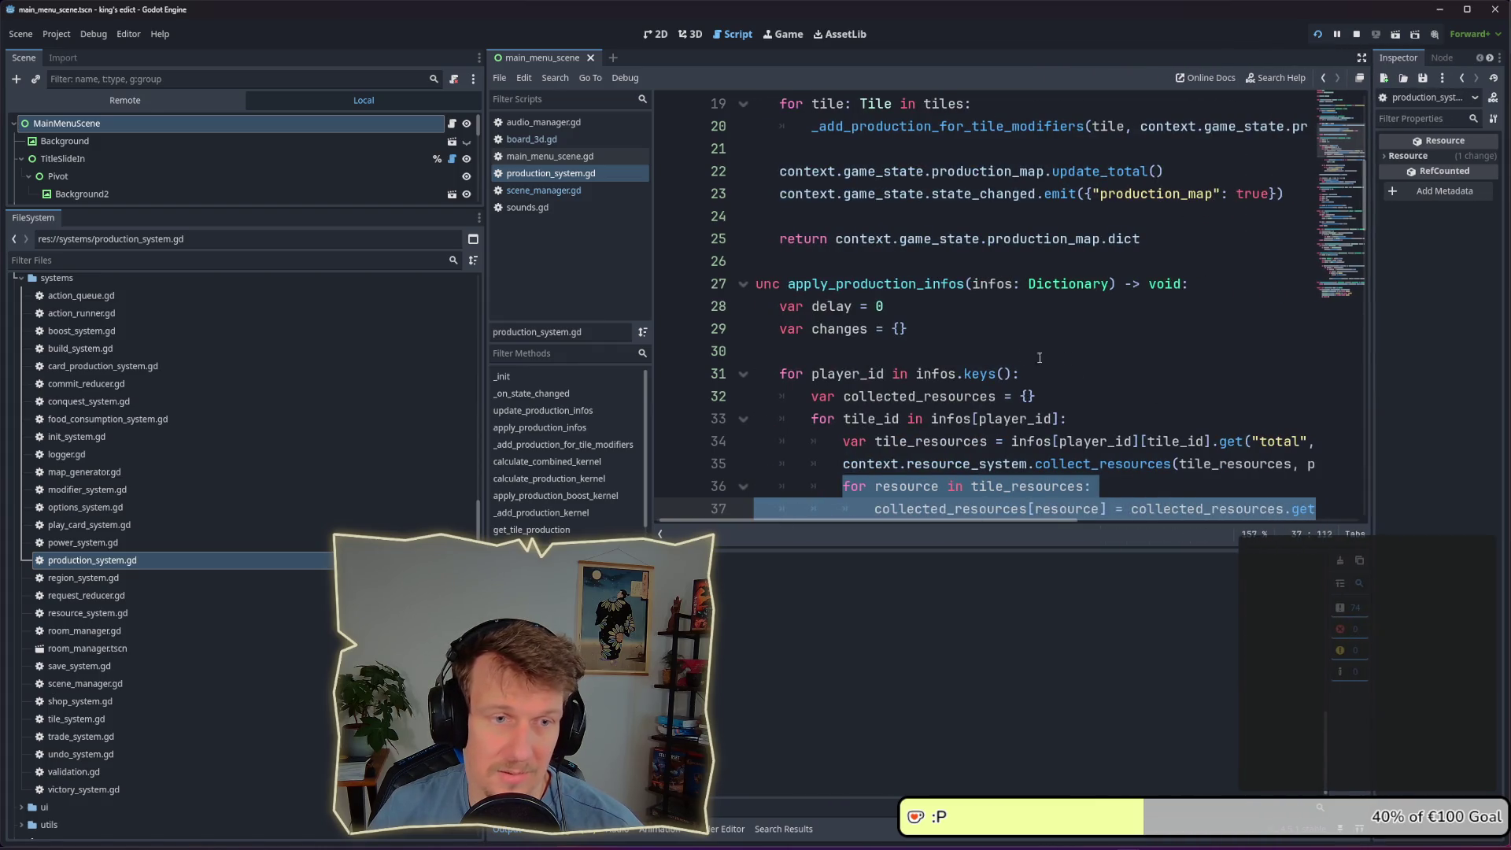
scroll(1014, 352, up, 1)
scroll(1013, 352, up, 4)
scroll(864, 357, down, 2)
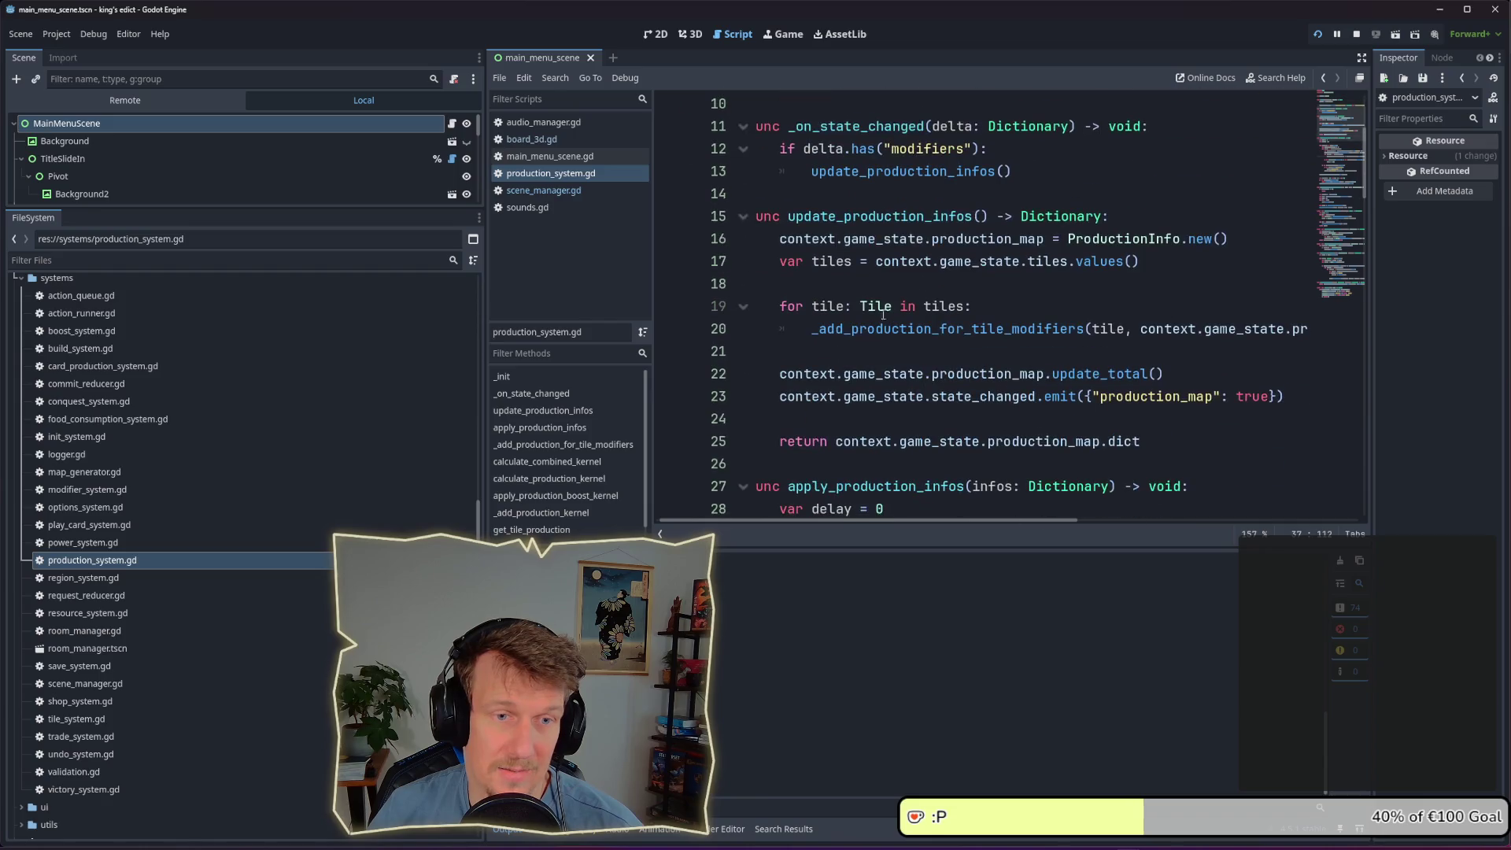
Highlight update_production_infos on line 15, then read down through apply_production_infos
drag(789, 216, 998, 215)
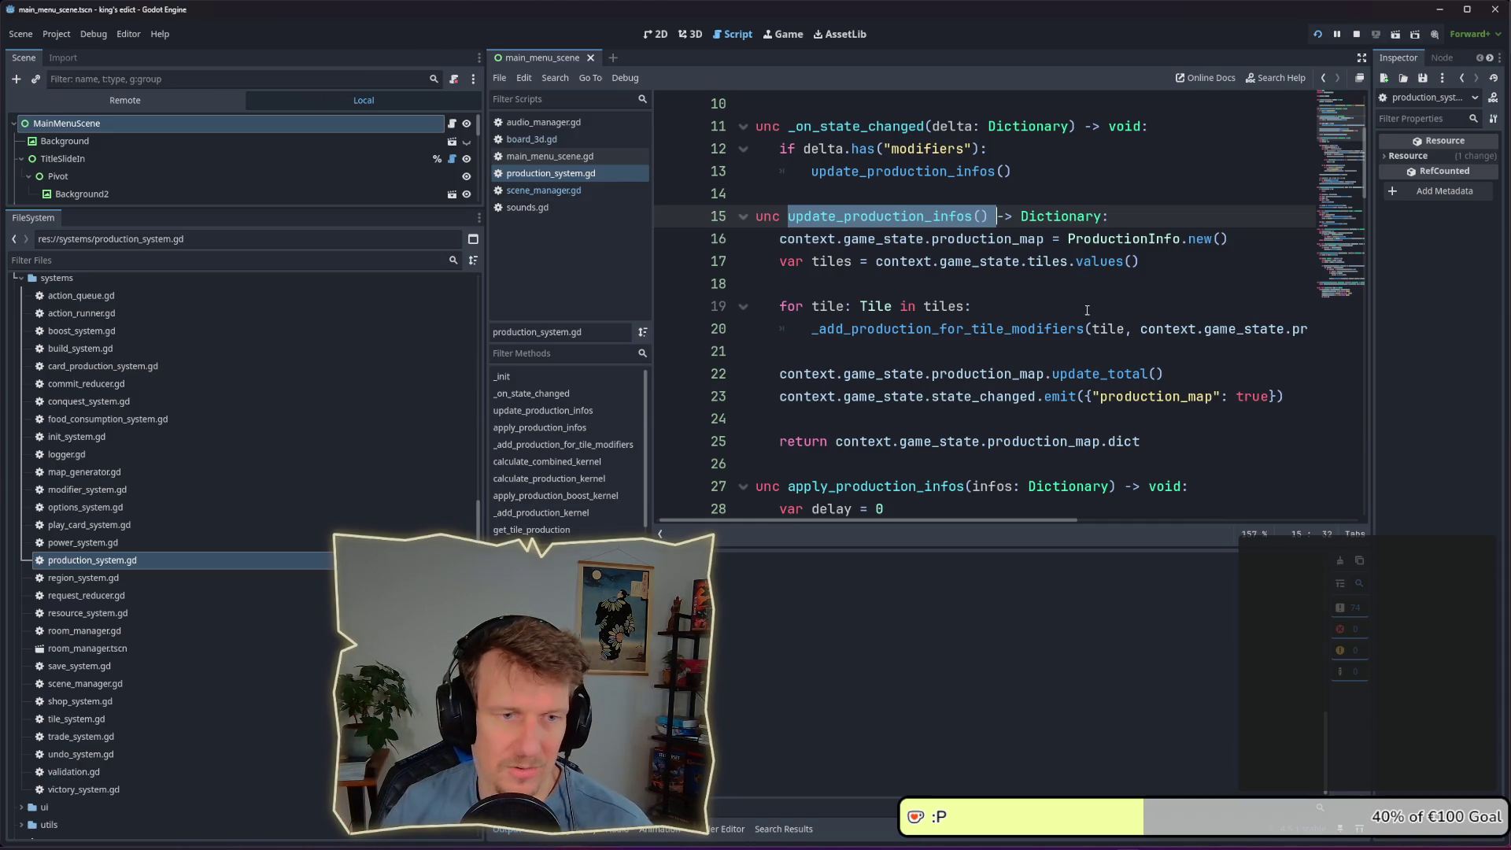
scroll(1040, 295, down, 1)
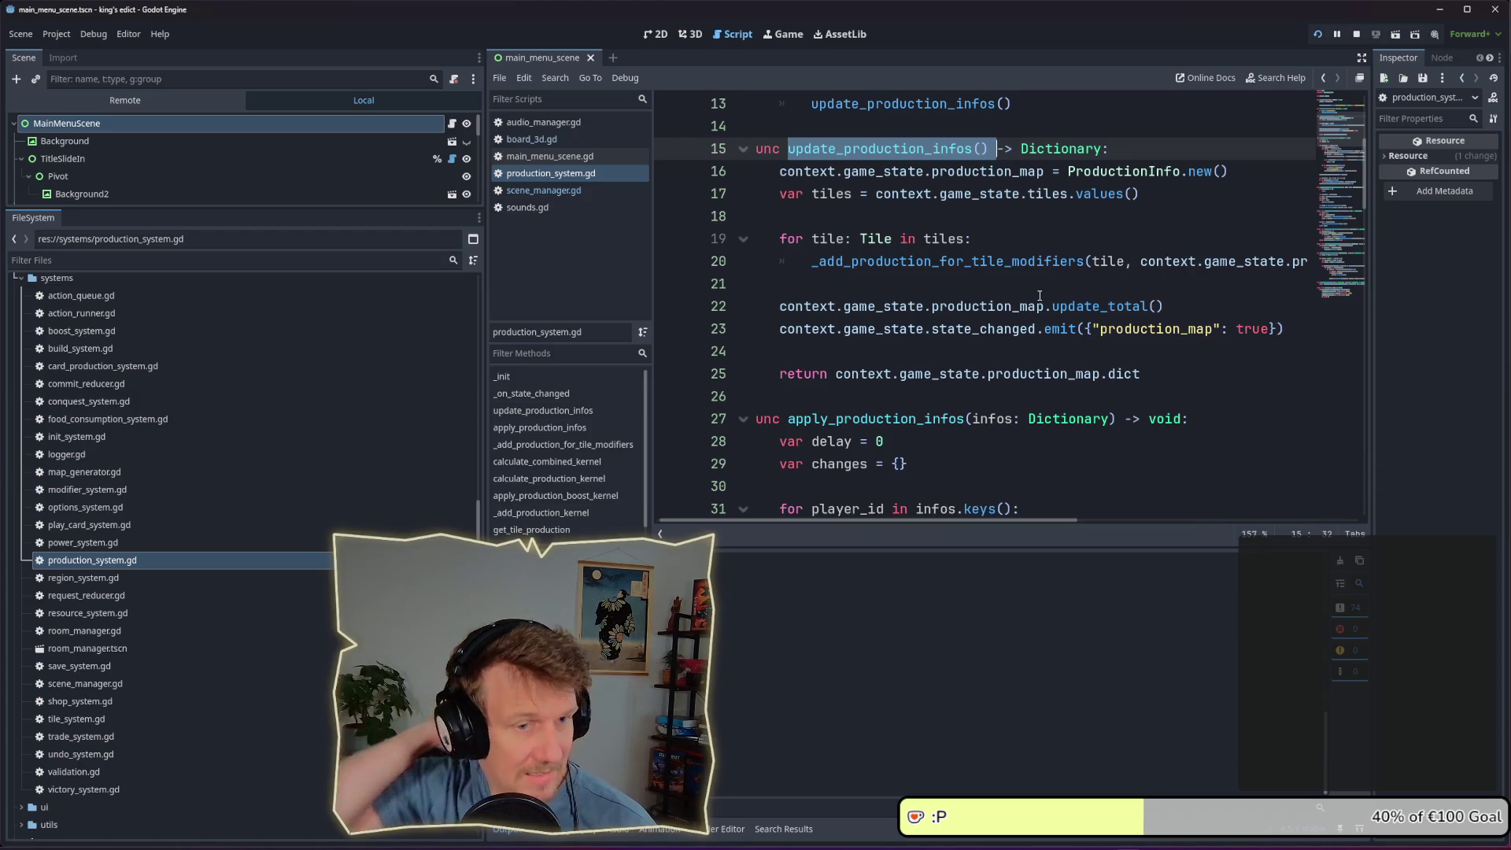
scroll(972, 300, down, 3)
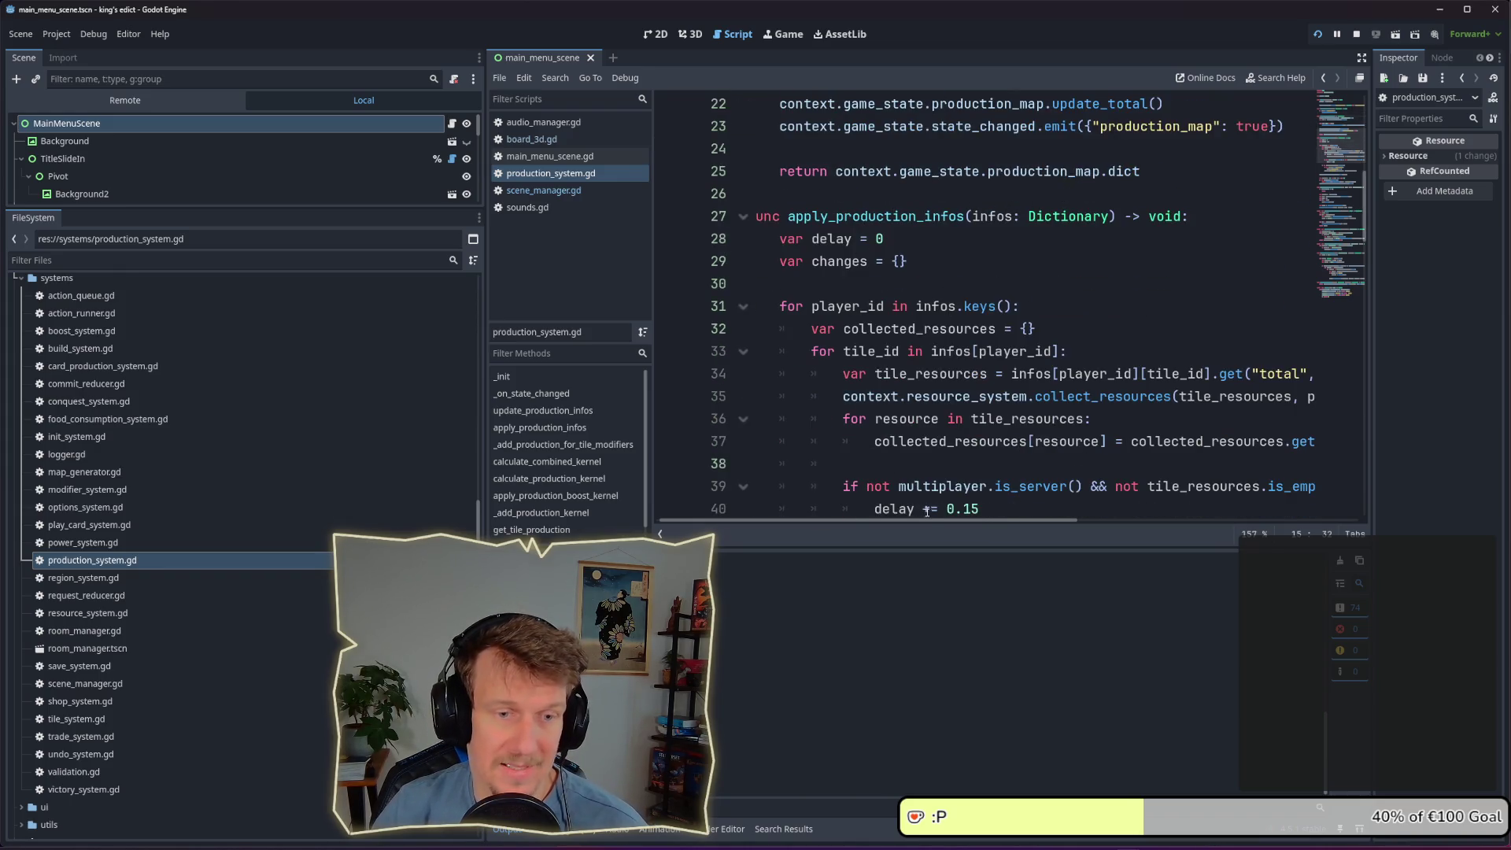
scroll(906, 336, down, 1)
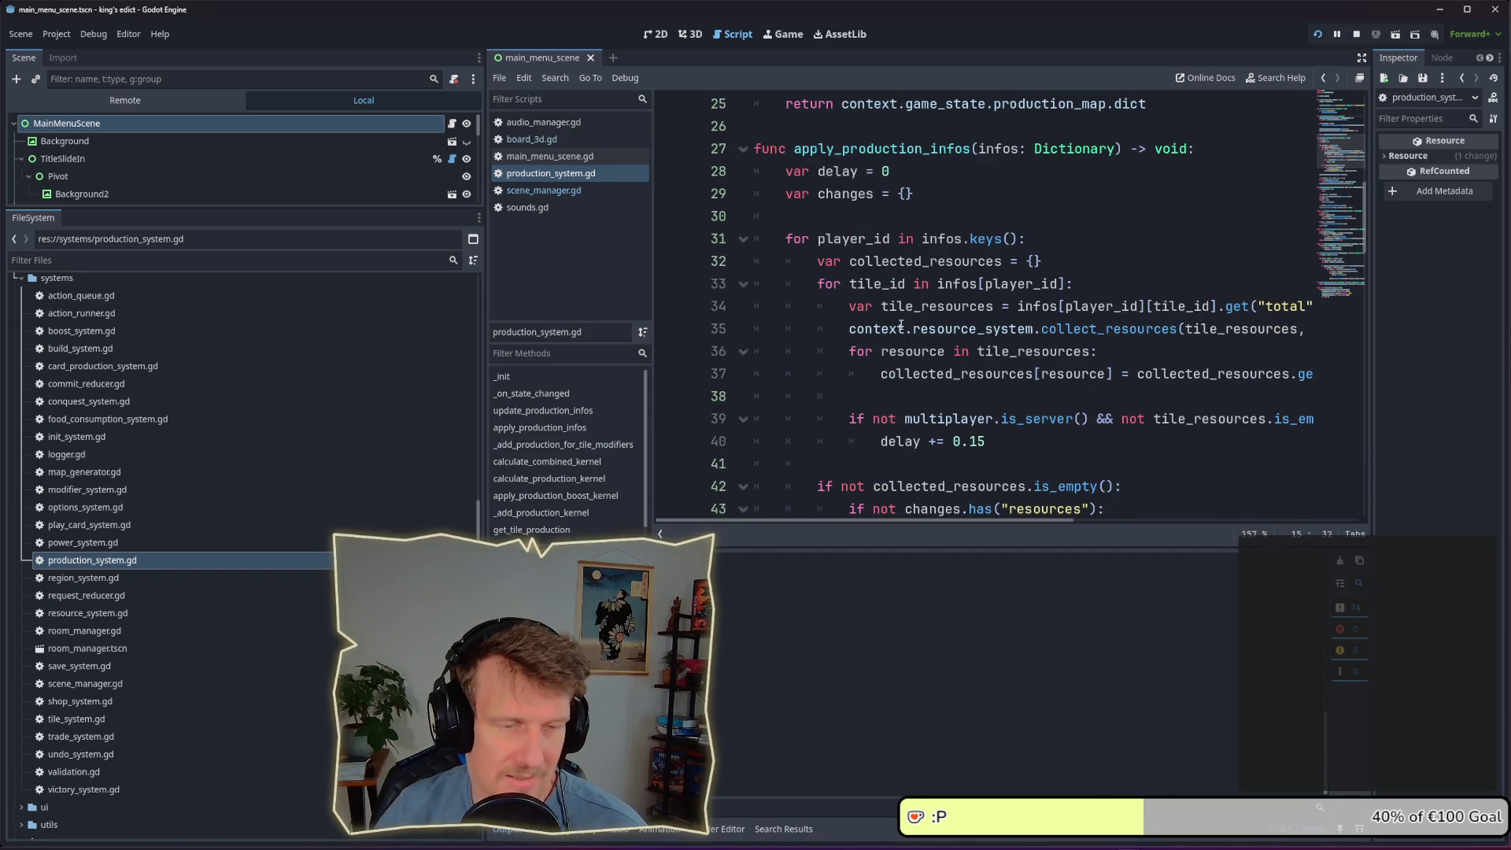
mouse_move(900, 326)
scroll(900, 326, down, 1)
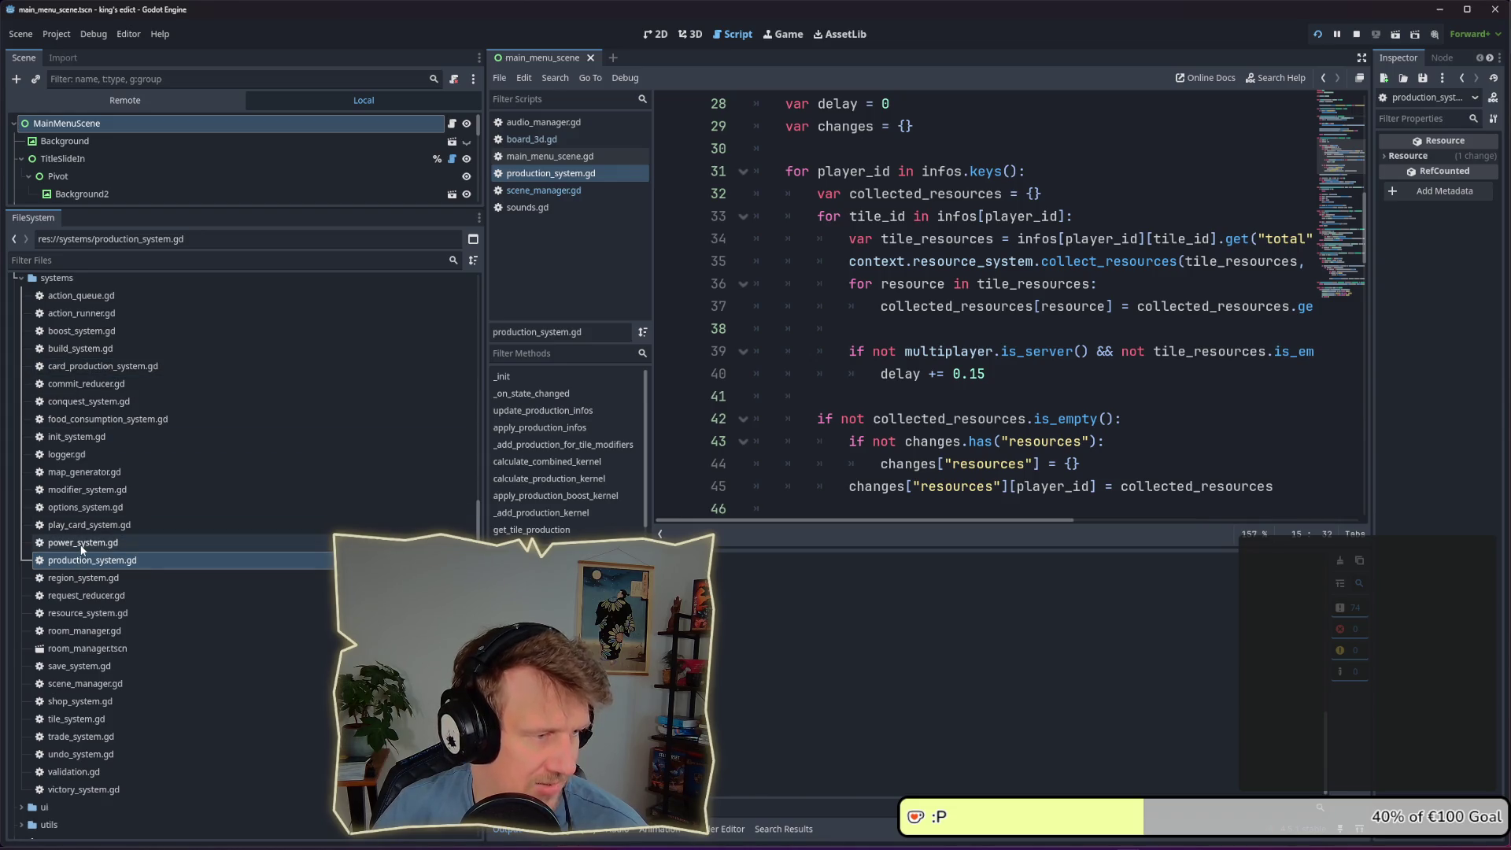
Open resource_system.gd and scroll to its collect_resources function
double_click(86, 613)
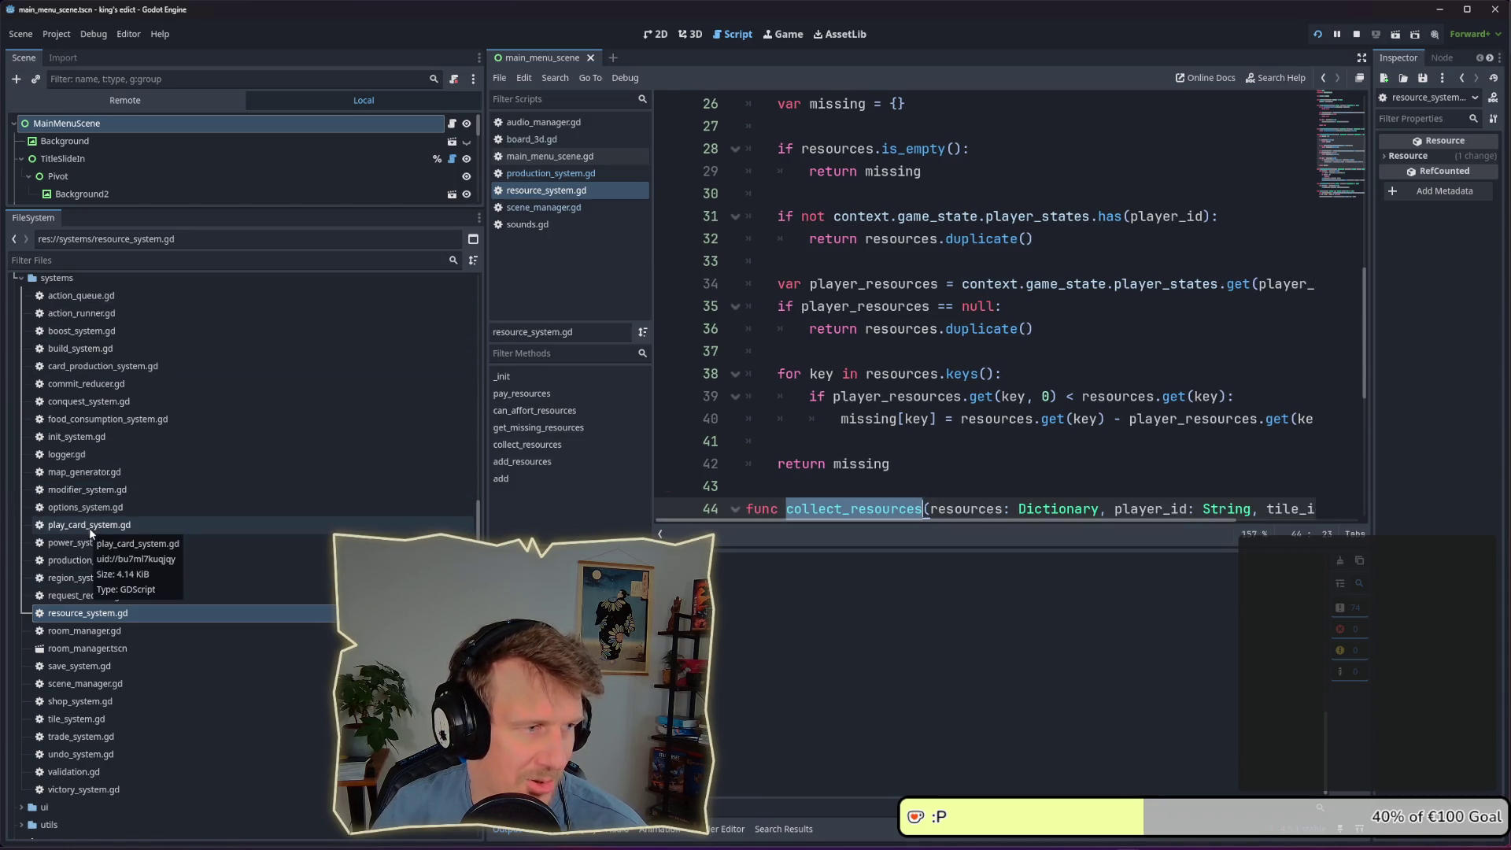
scroll(86, 392, up, 2)
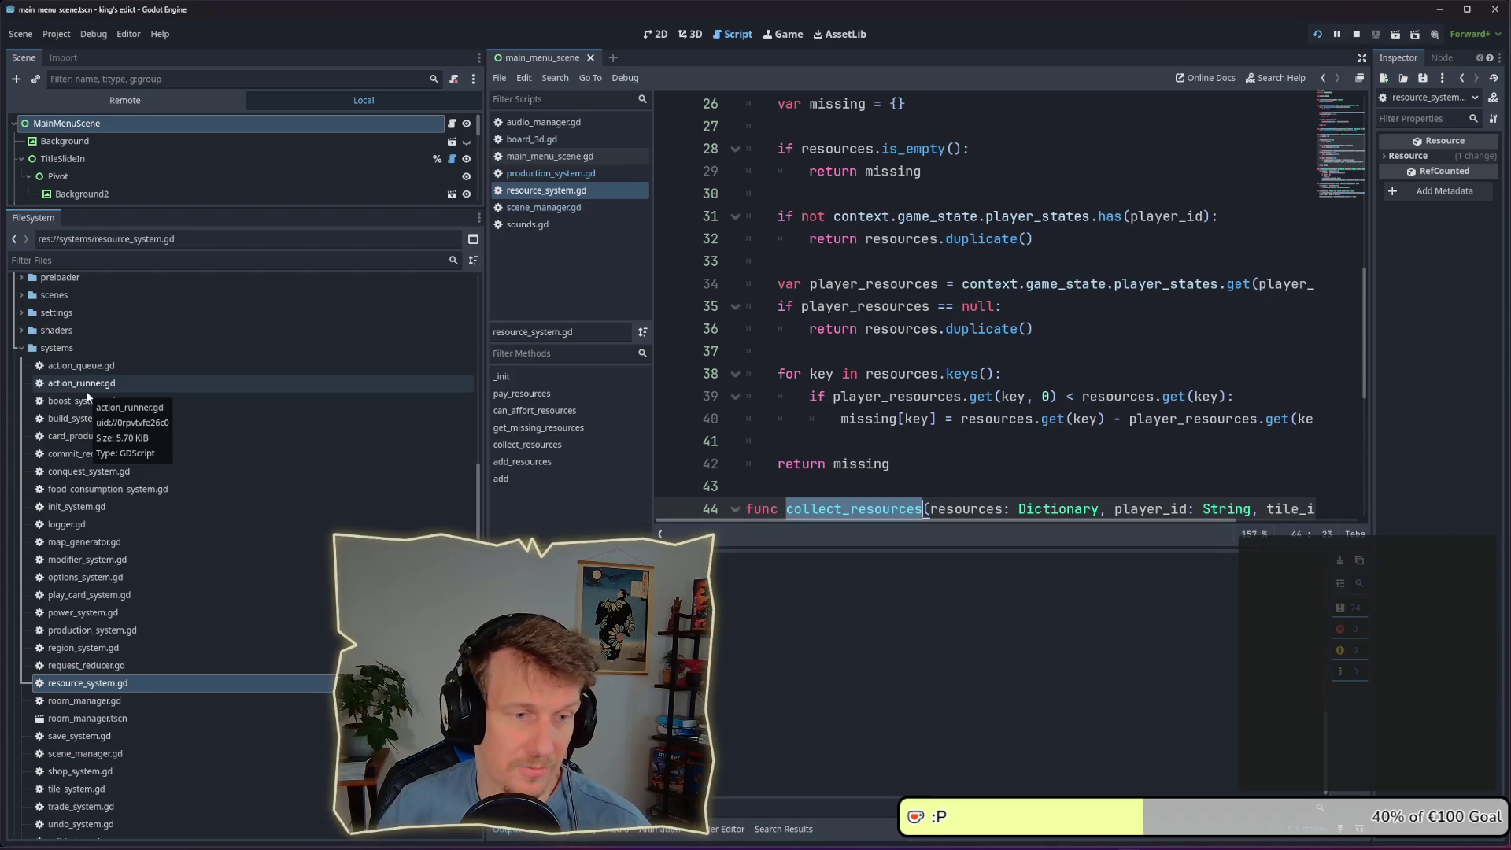
scroll(819, 452, down, 3)
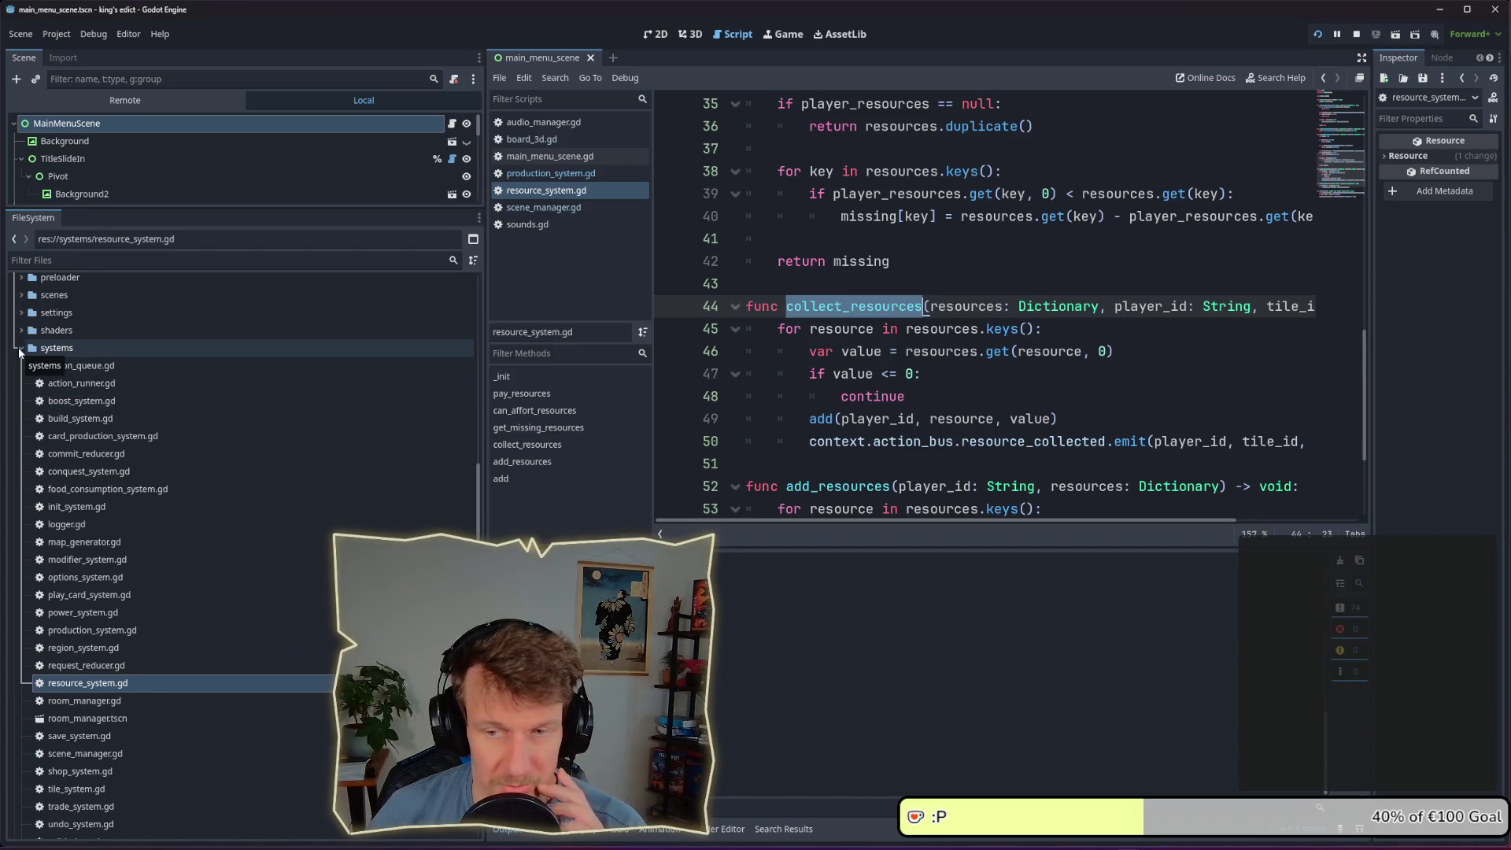
Collapse systems and expand ui to scroll through its animators, infos and themes files
click(20, 349)
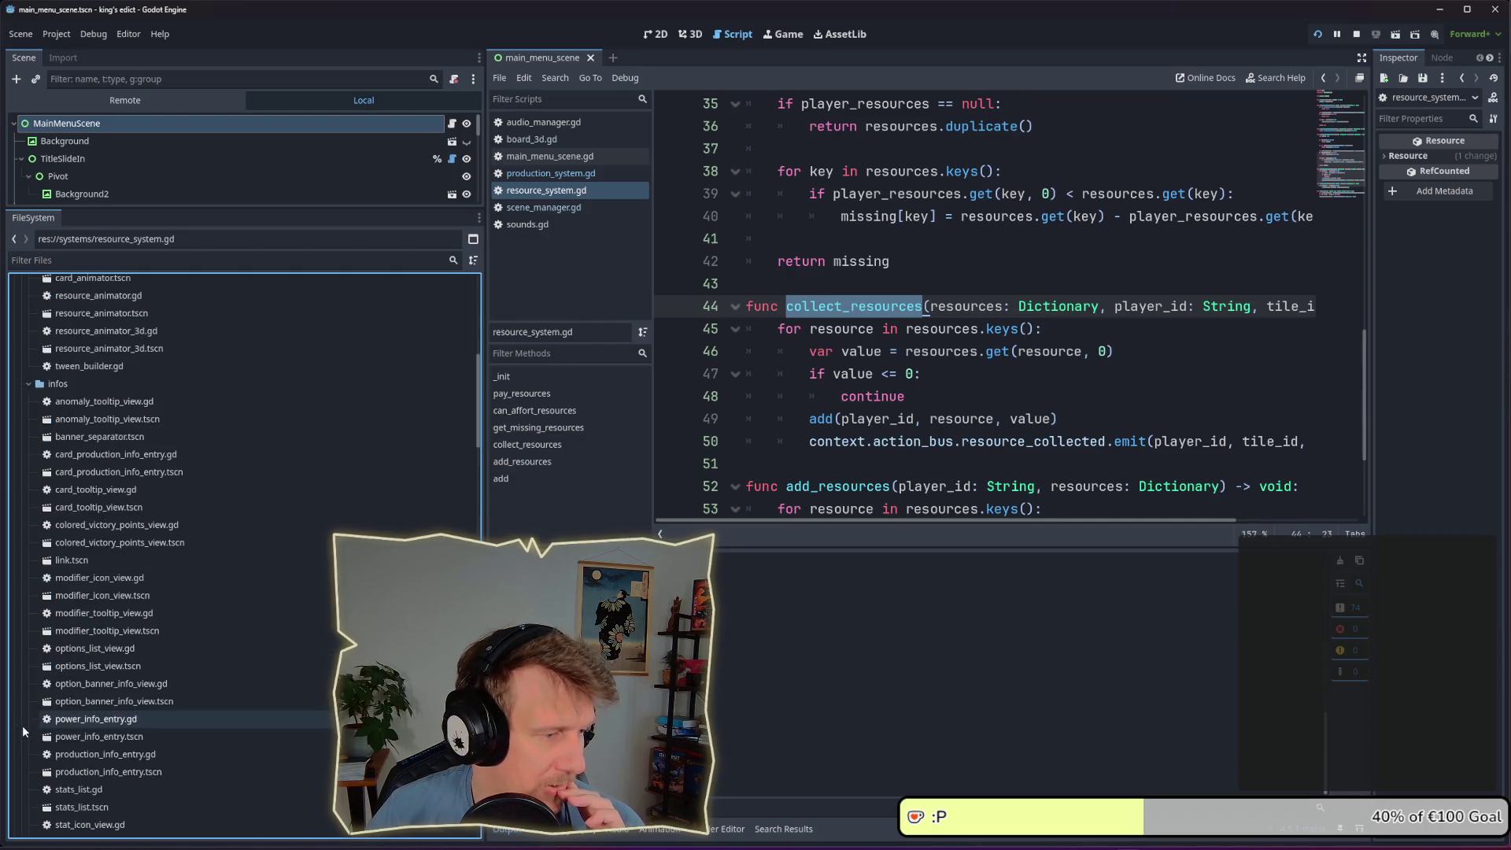
double_click(30, 725)
scroll(47, 692, down, 5)
scroll(76, 647, down, 5)
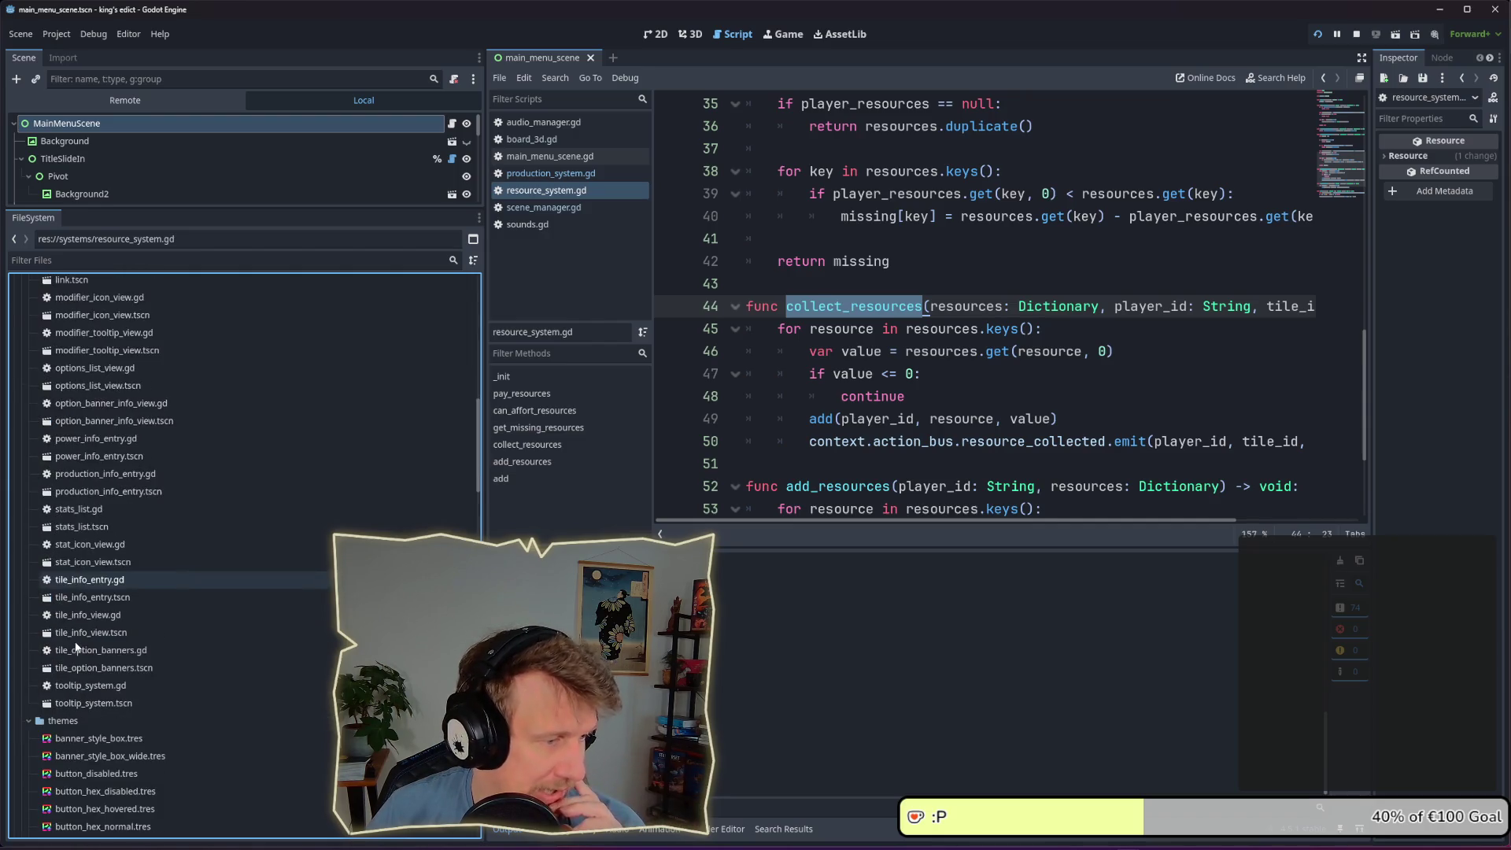
scroll(76, 647, up, 1)
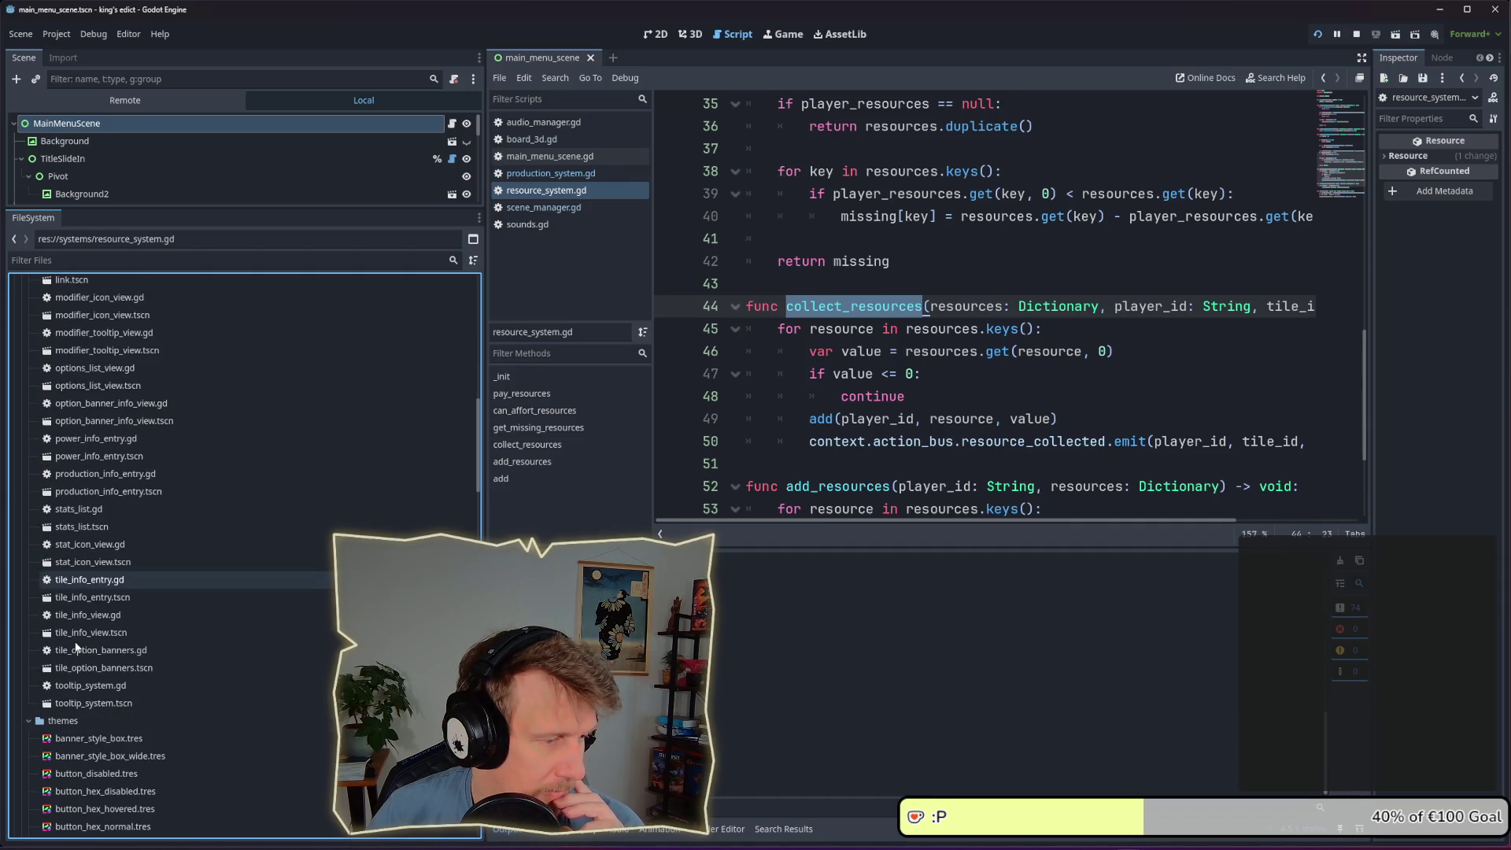
scroll(76, 647, up, 5)
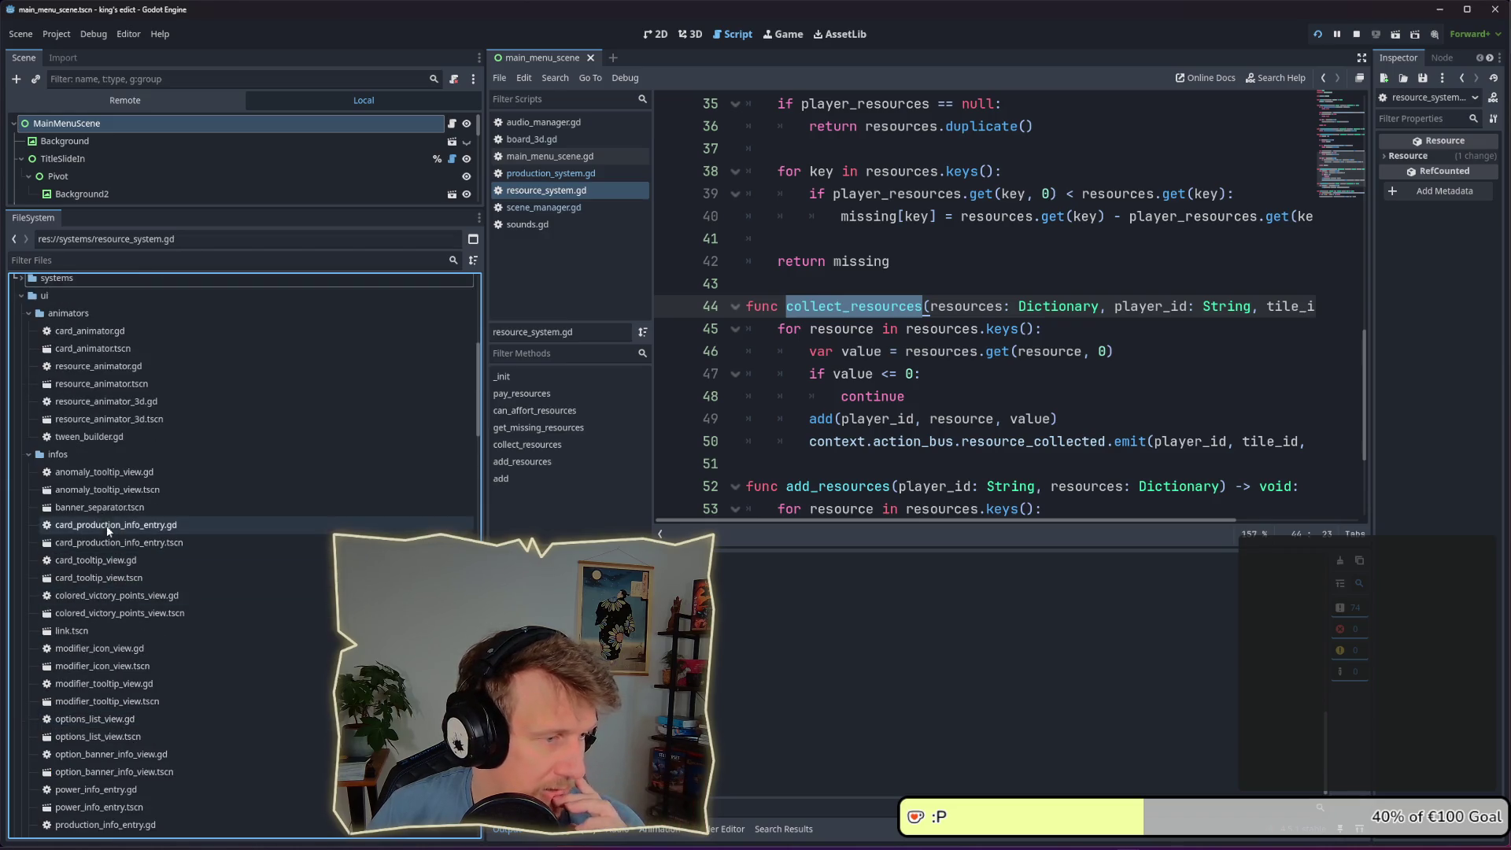
scroll(109, 592, down, 5)
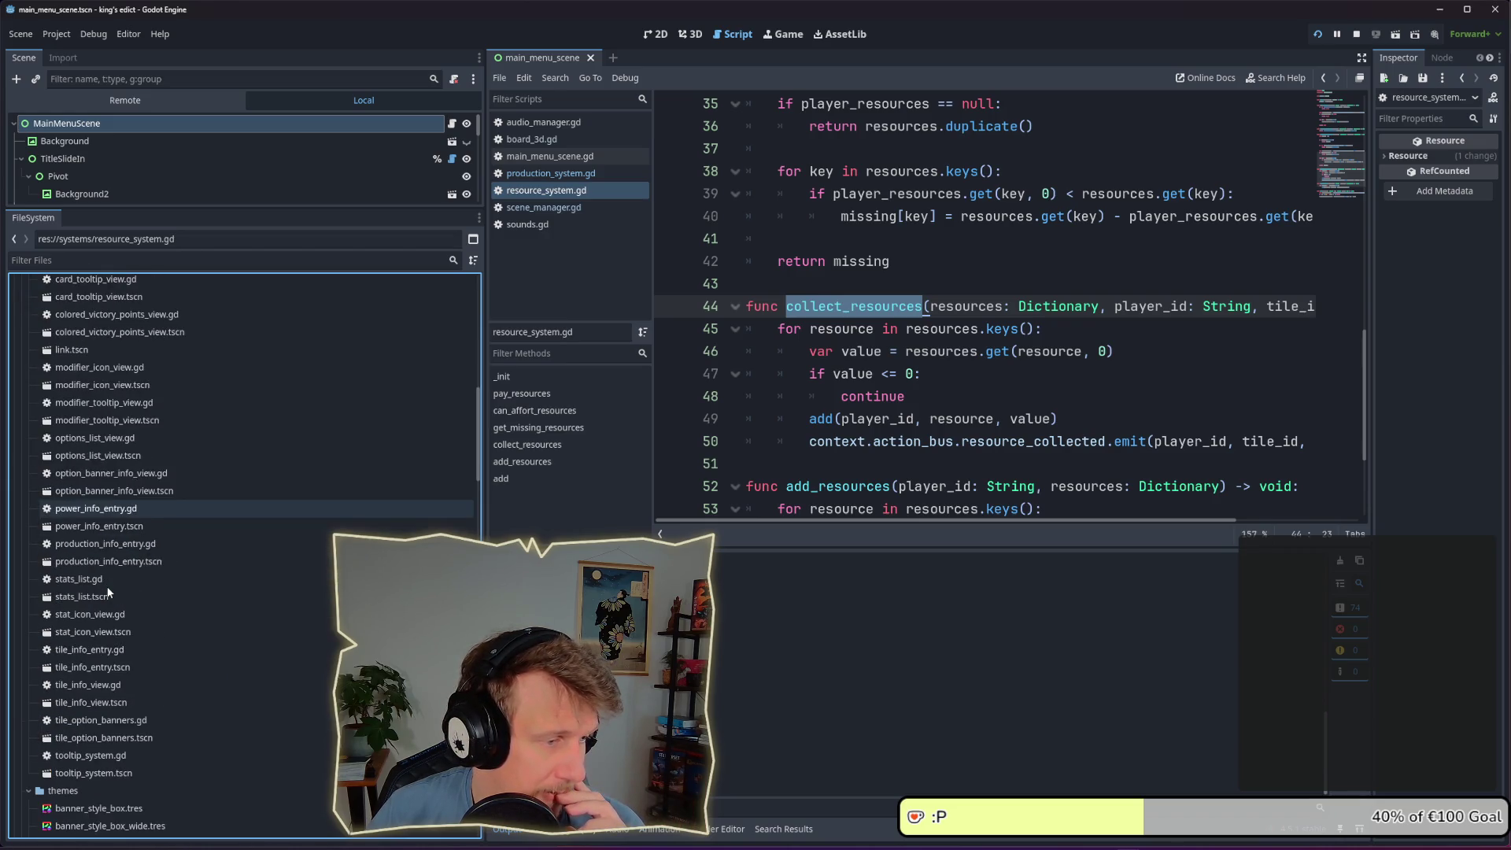
scroll(111, 589, down, 9)
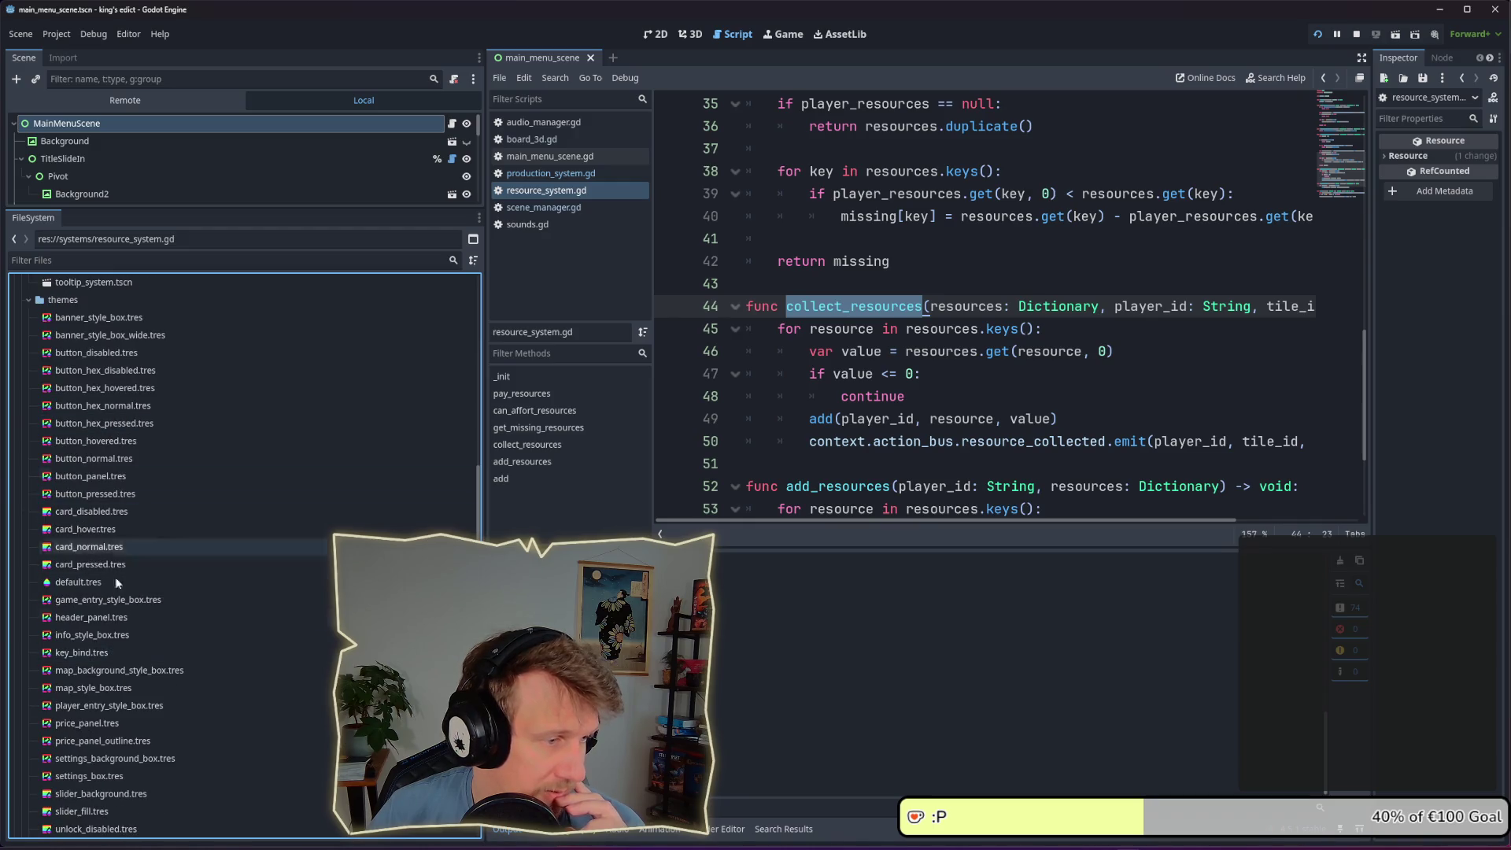
scroll(98, 532, down, 4)
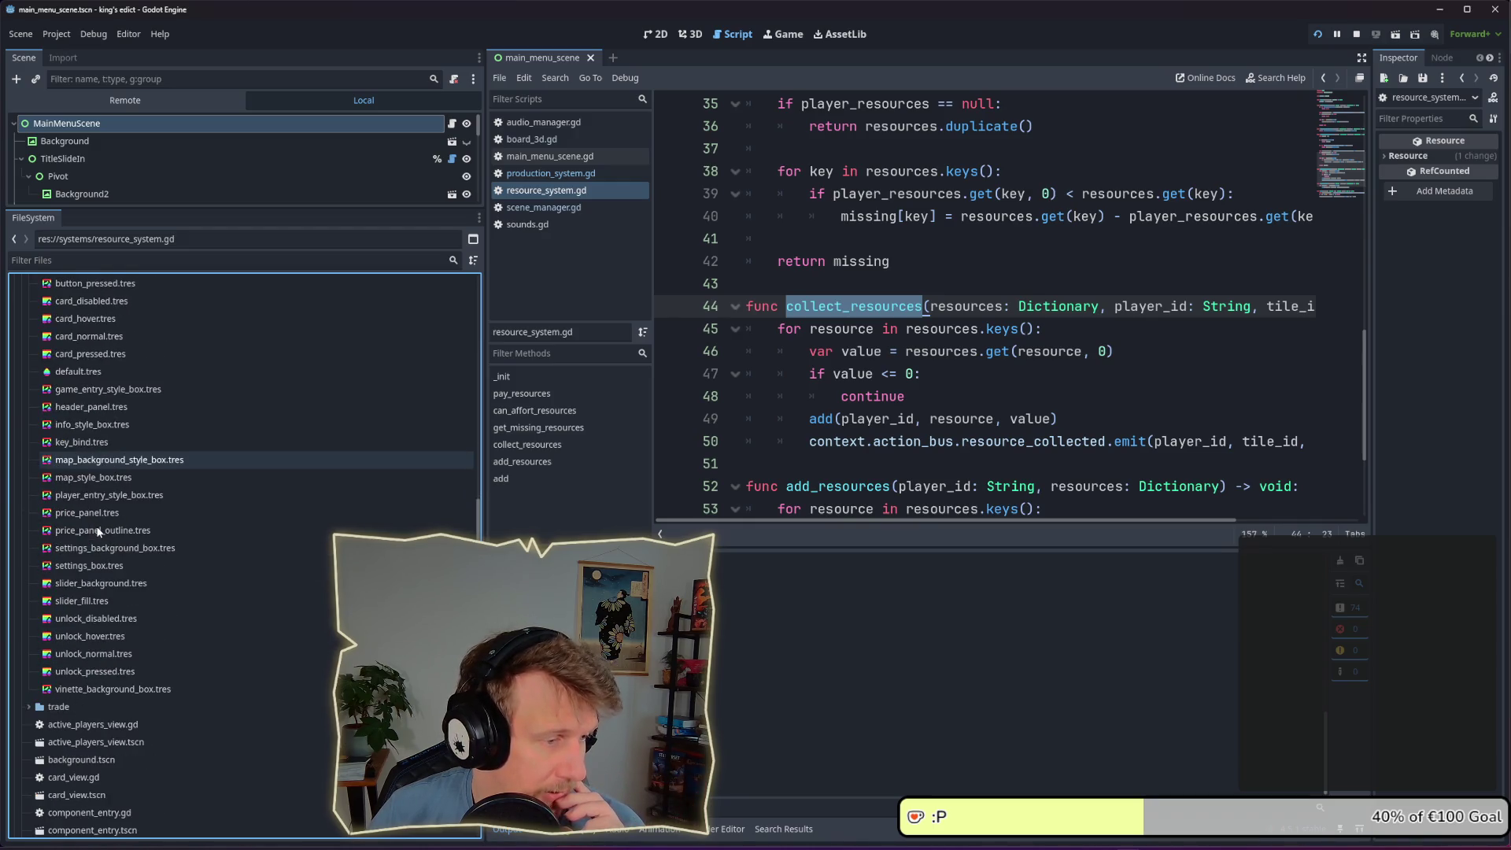
scroll(98, 532, up, 18)
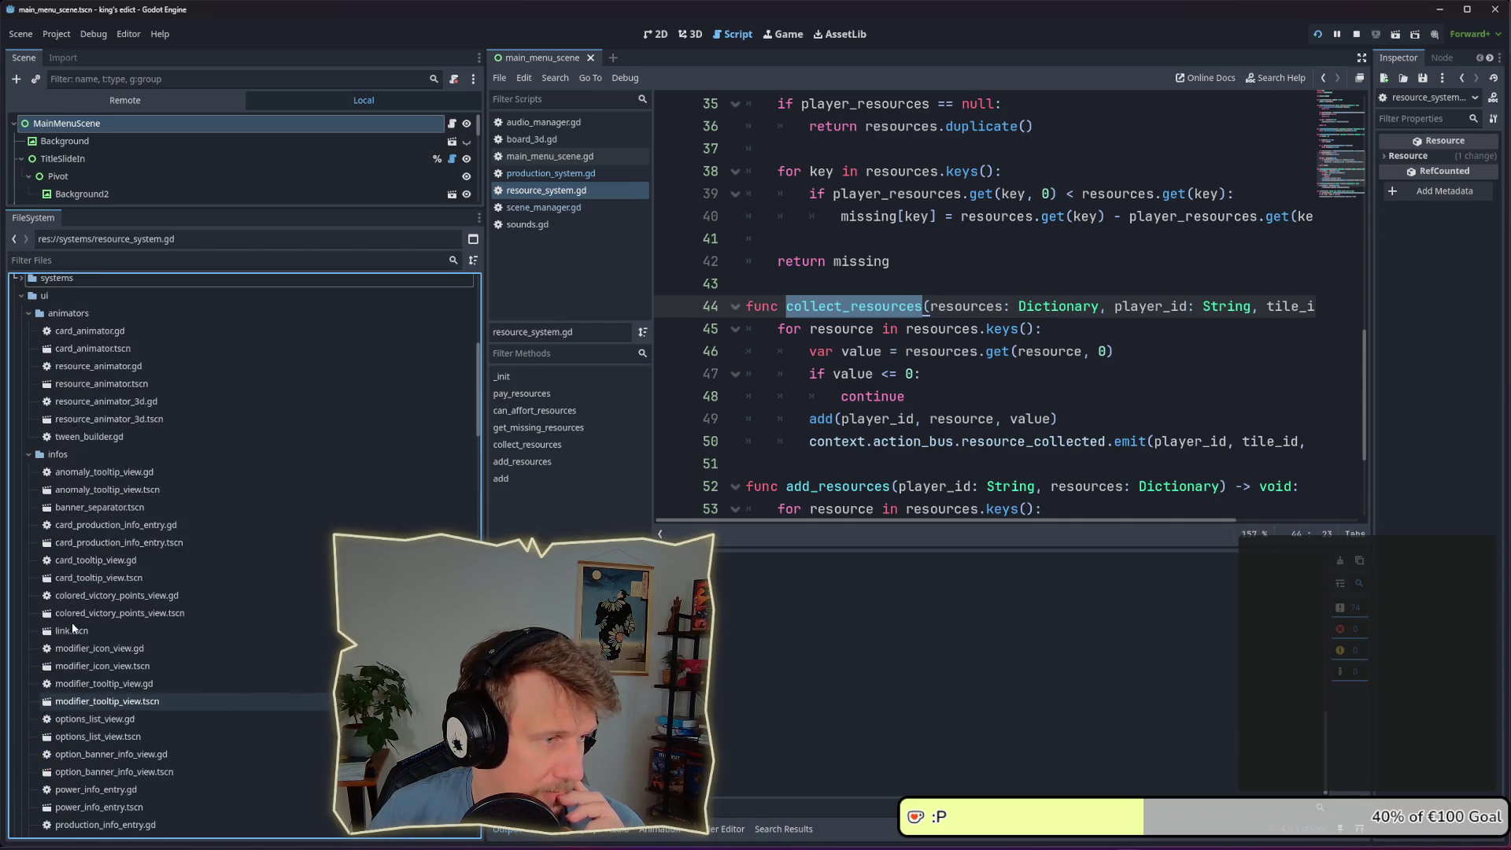
Collapse infos, themes, trade and ui, then expand and collapse the net folder
click(27, 454)
click(27, 472)
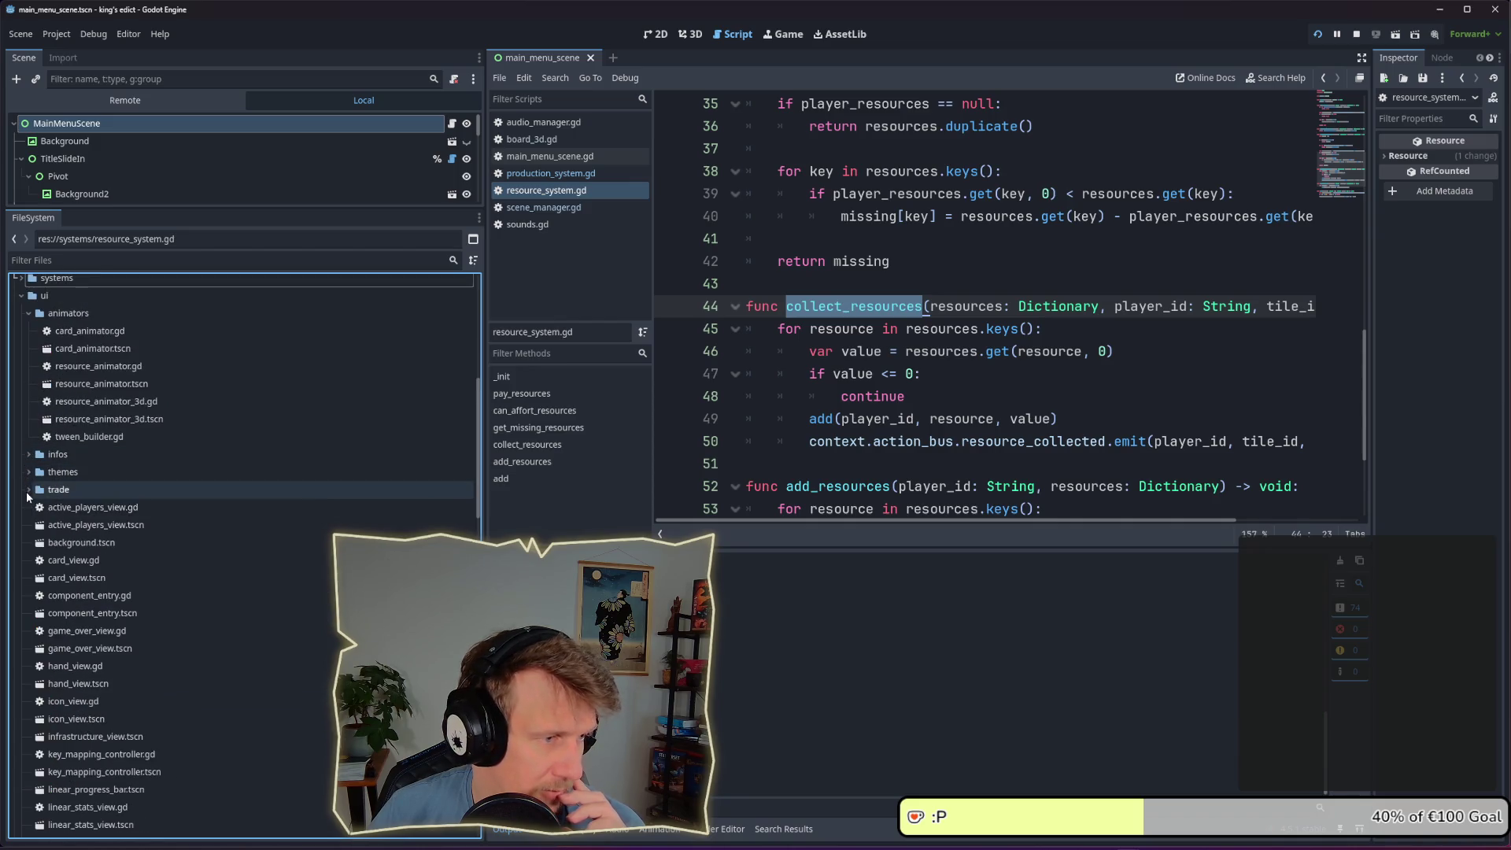
click(26, 492)
scroll(47, 539, down, 10)
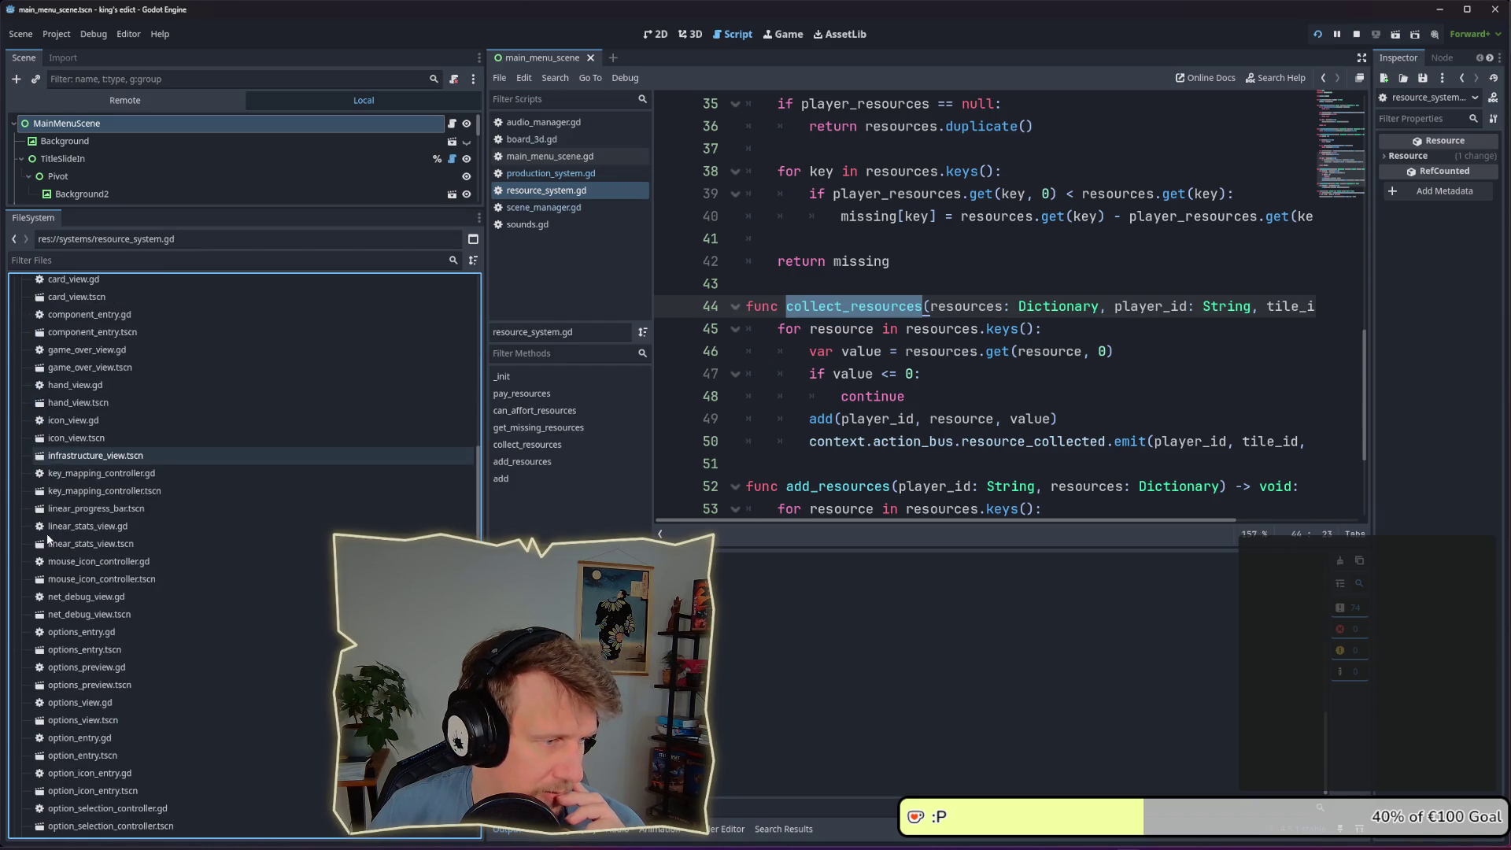
scroll(45, 532, down, 7)
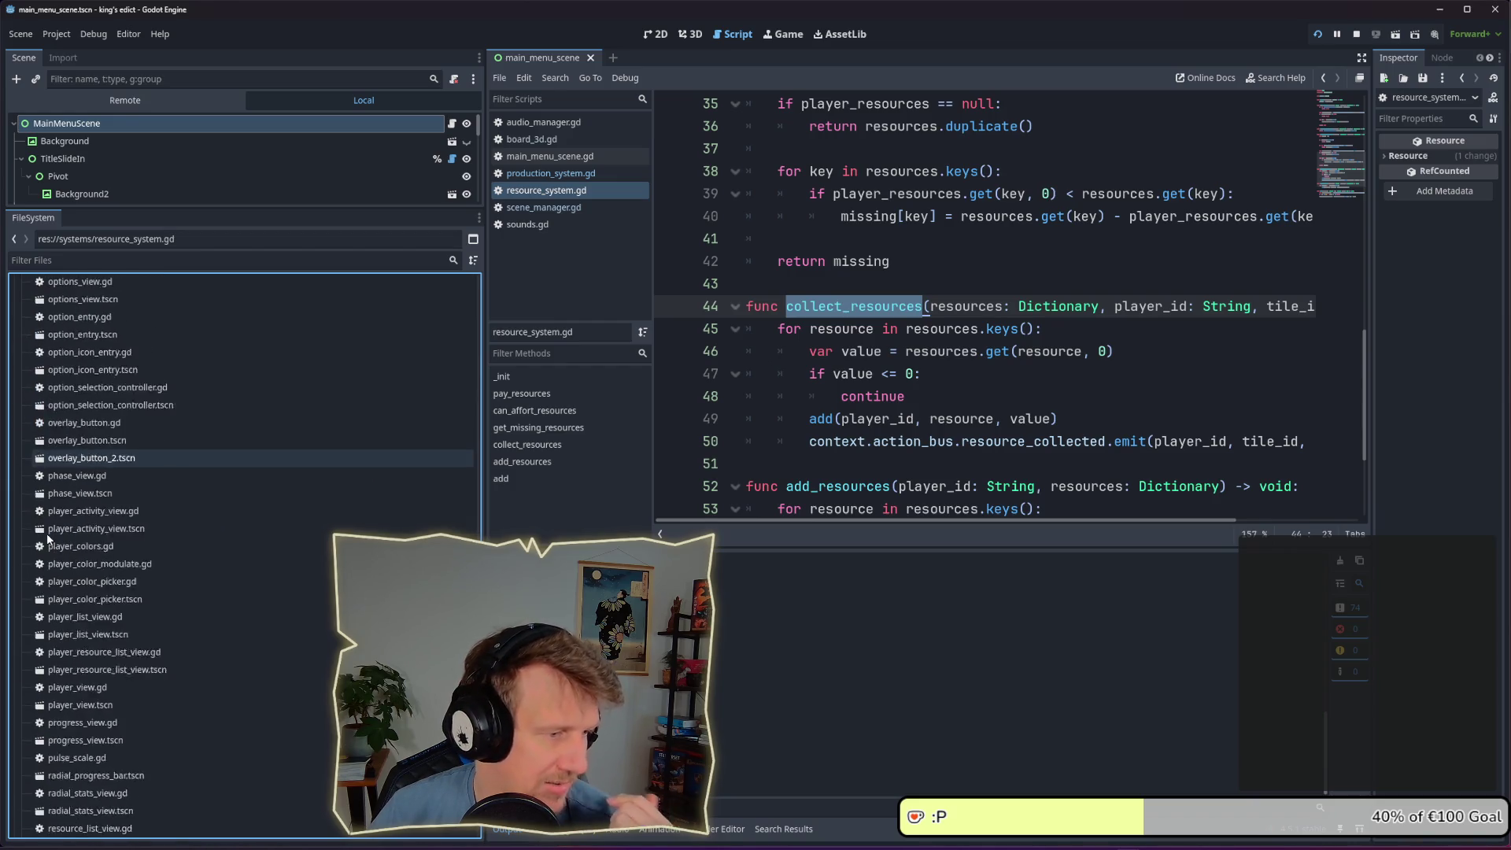
scroll(46, 532, up, 20)
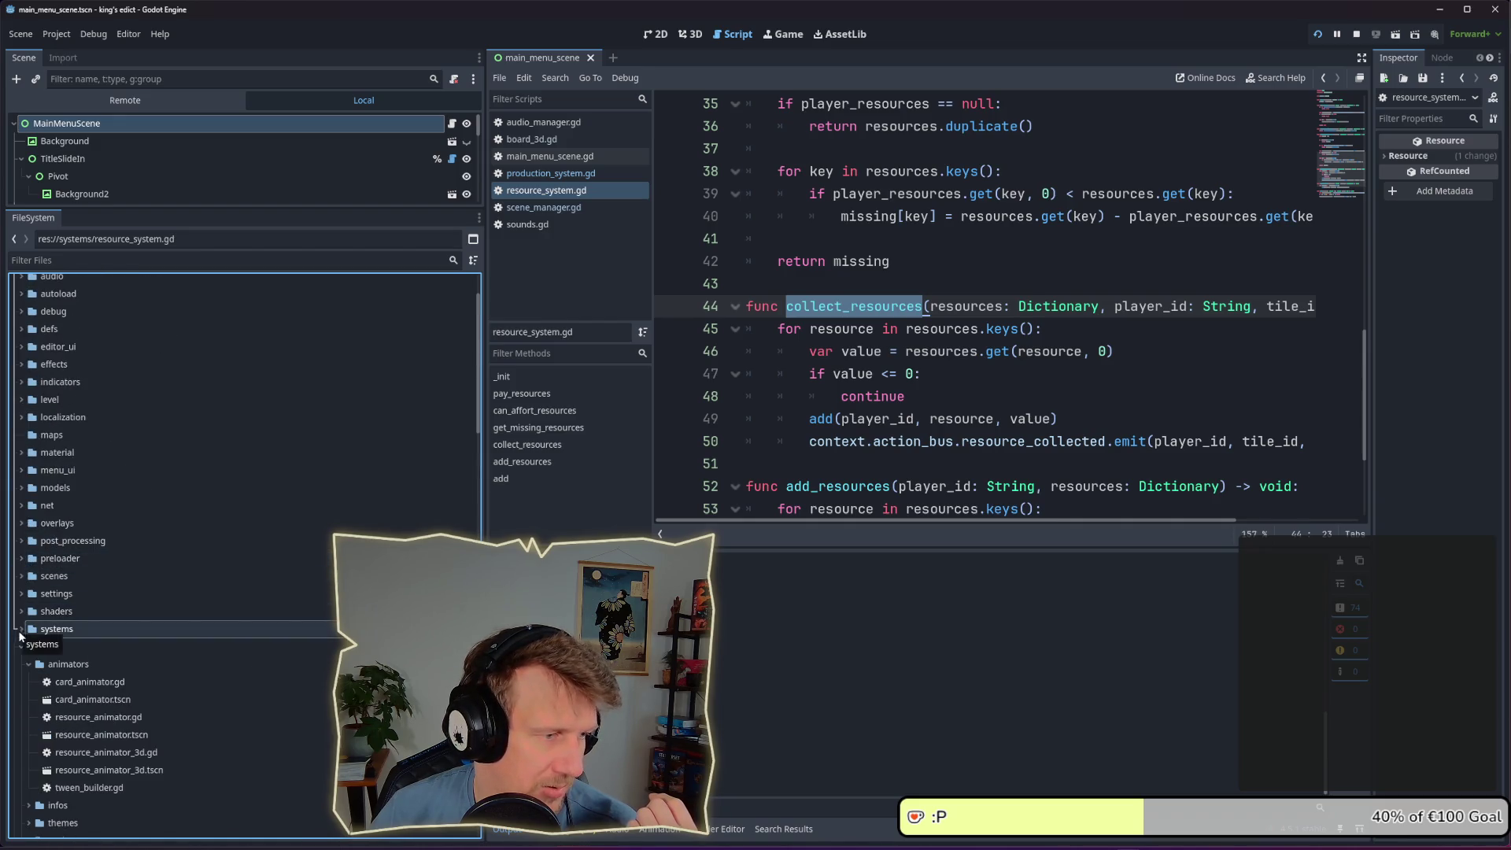
click(22, 647)
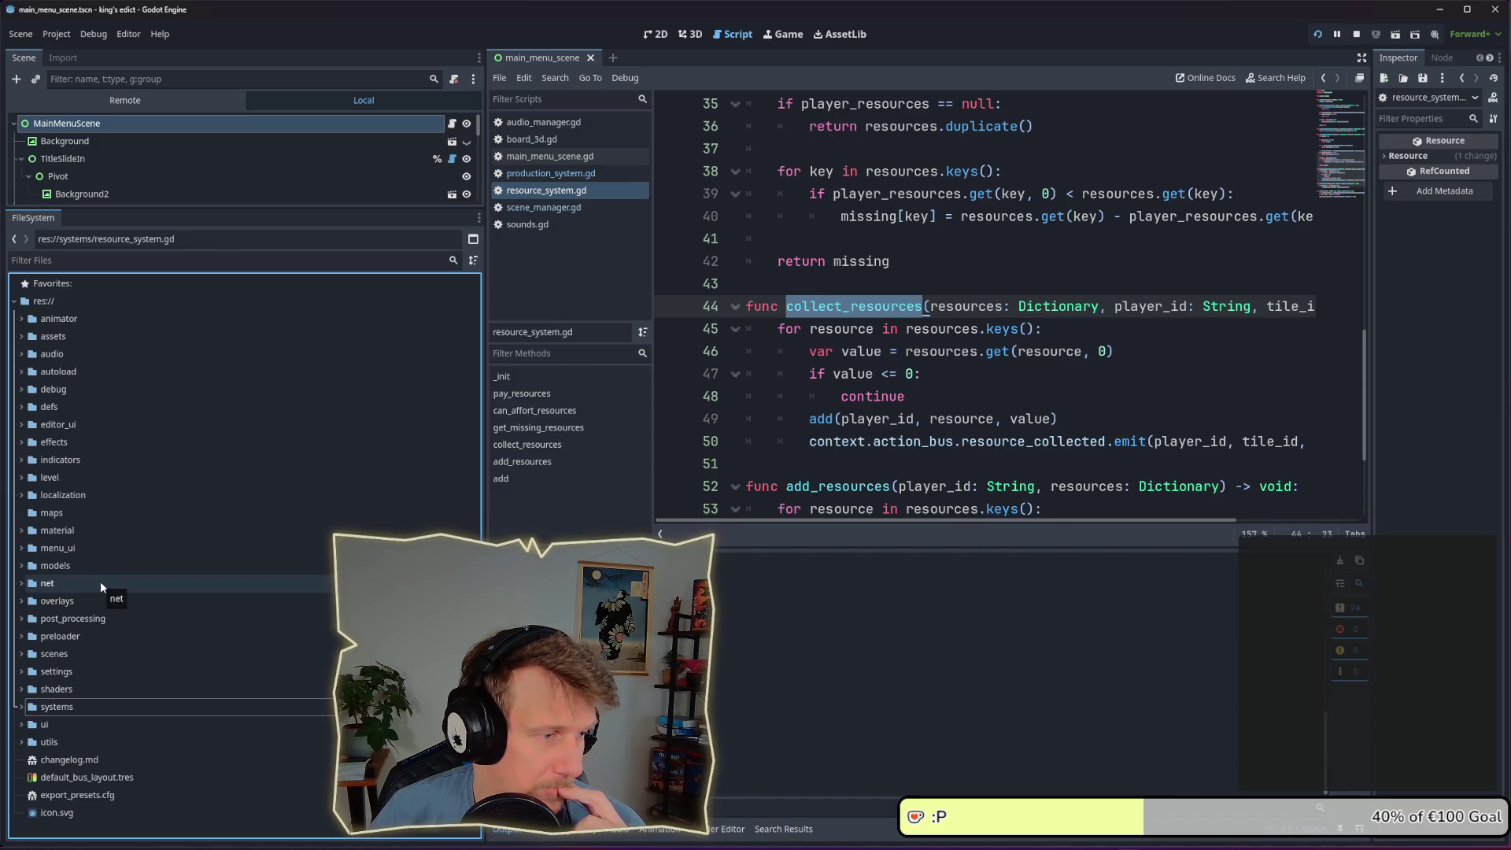
click(22, 583)
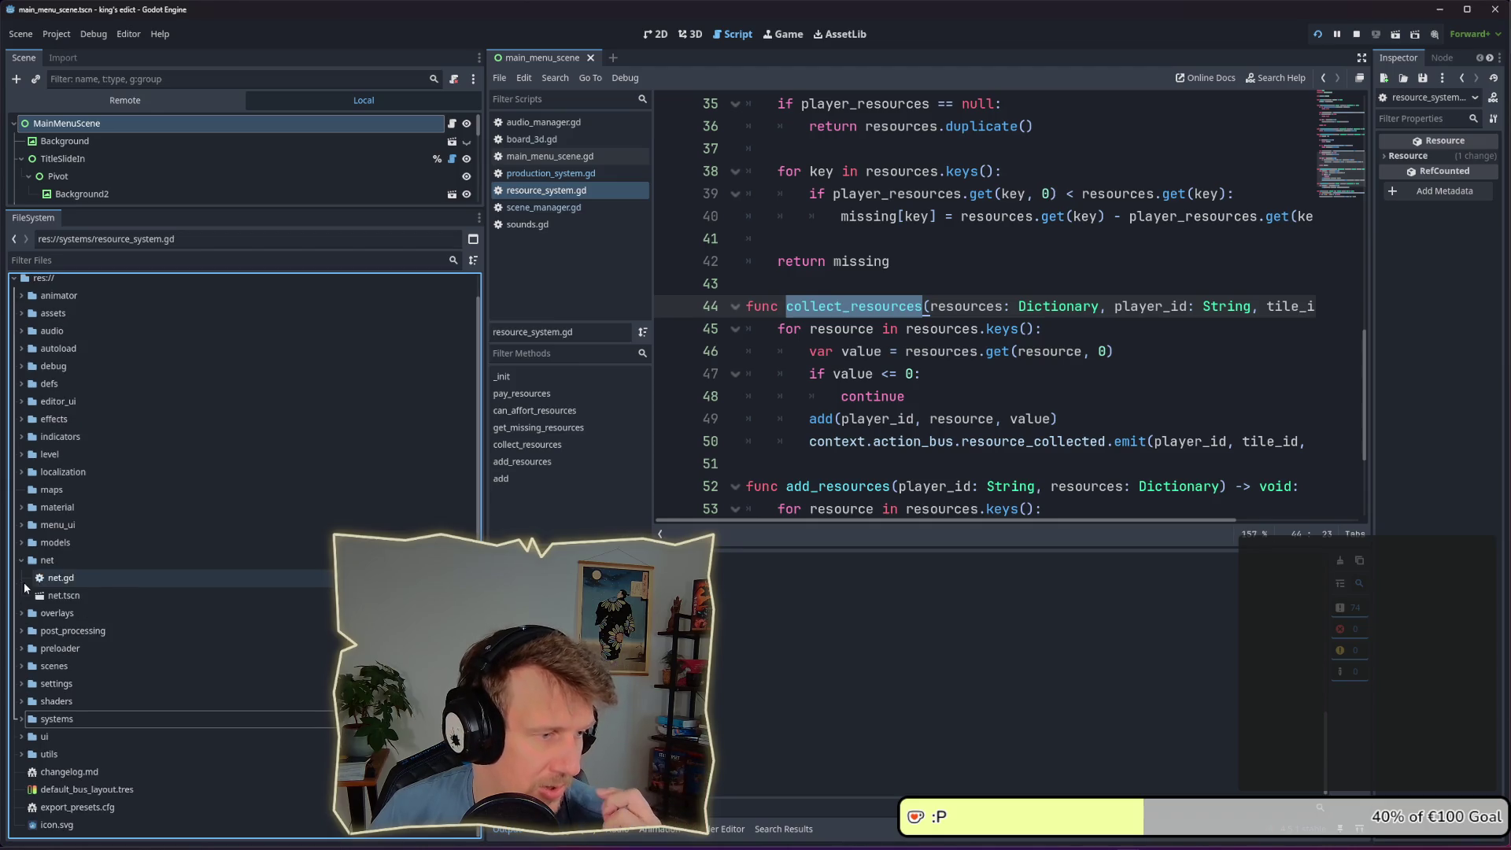
click(22, 560)
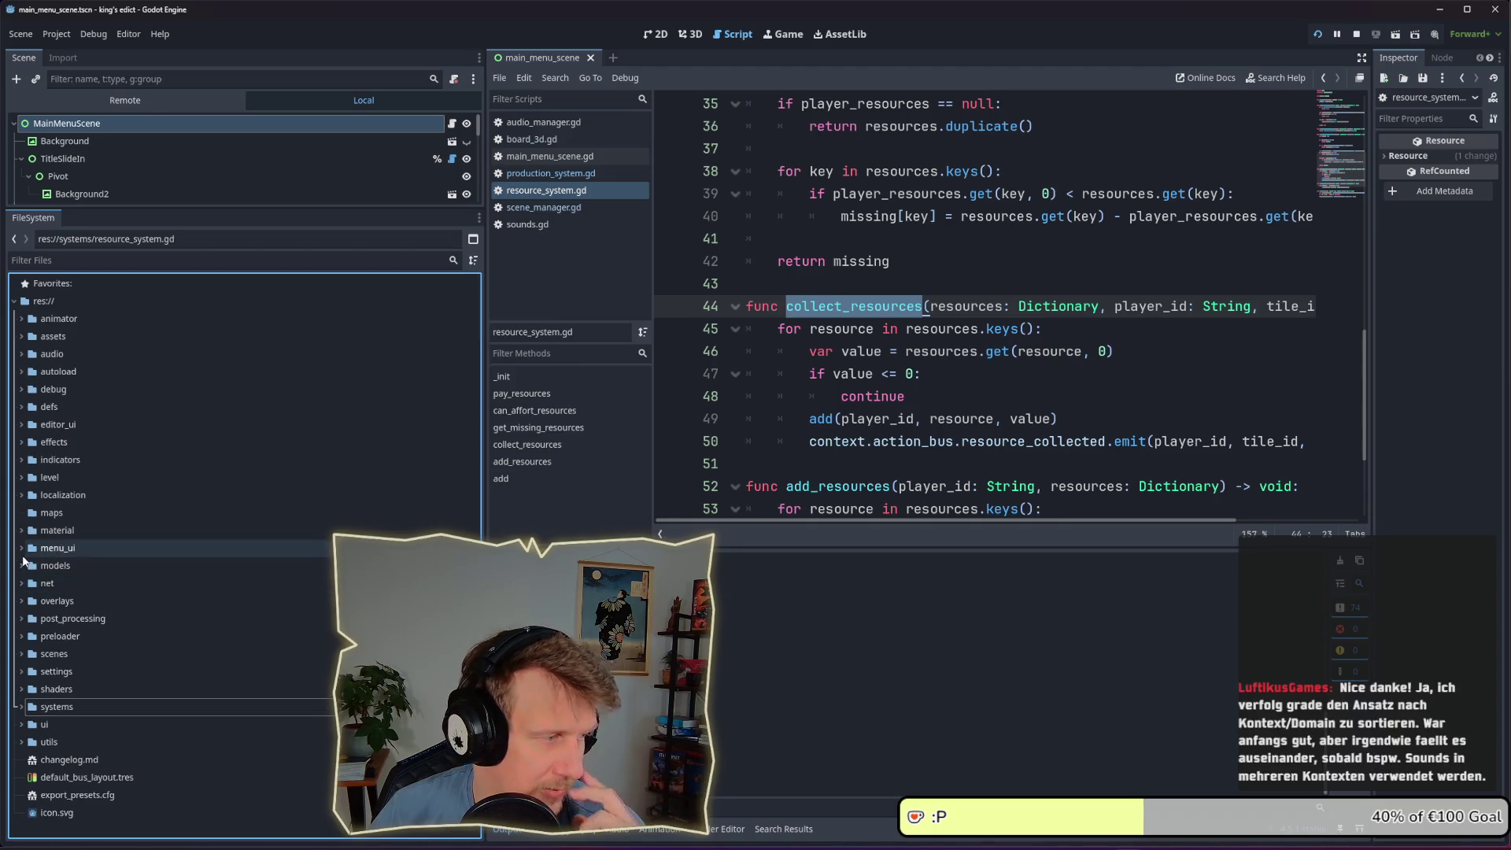
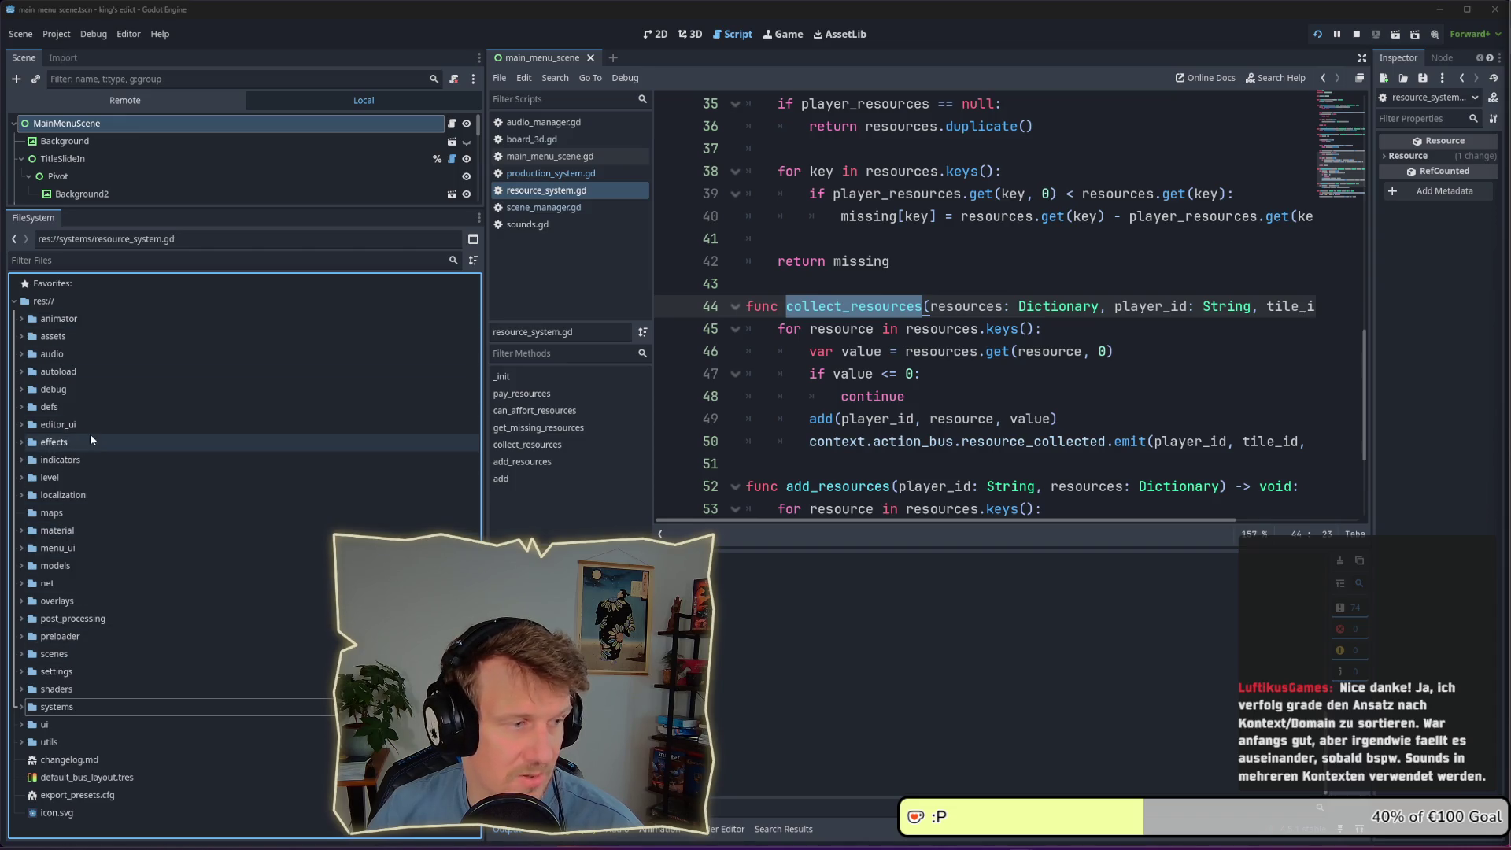
Expand defs/cards and inspect the archer and armor card definitions with a wider Inspector
click(31, 407)
click(22, 407)
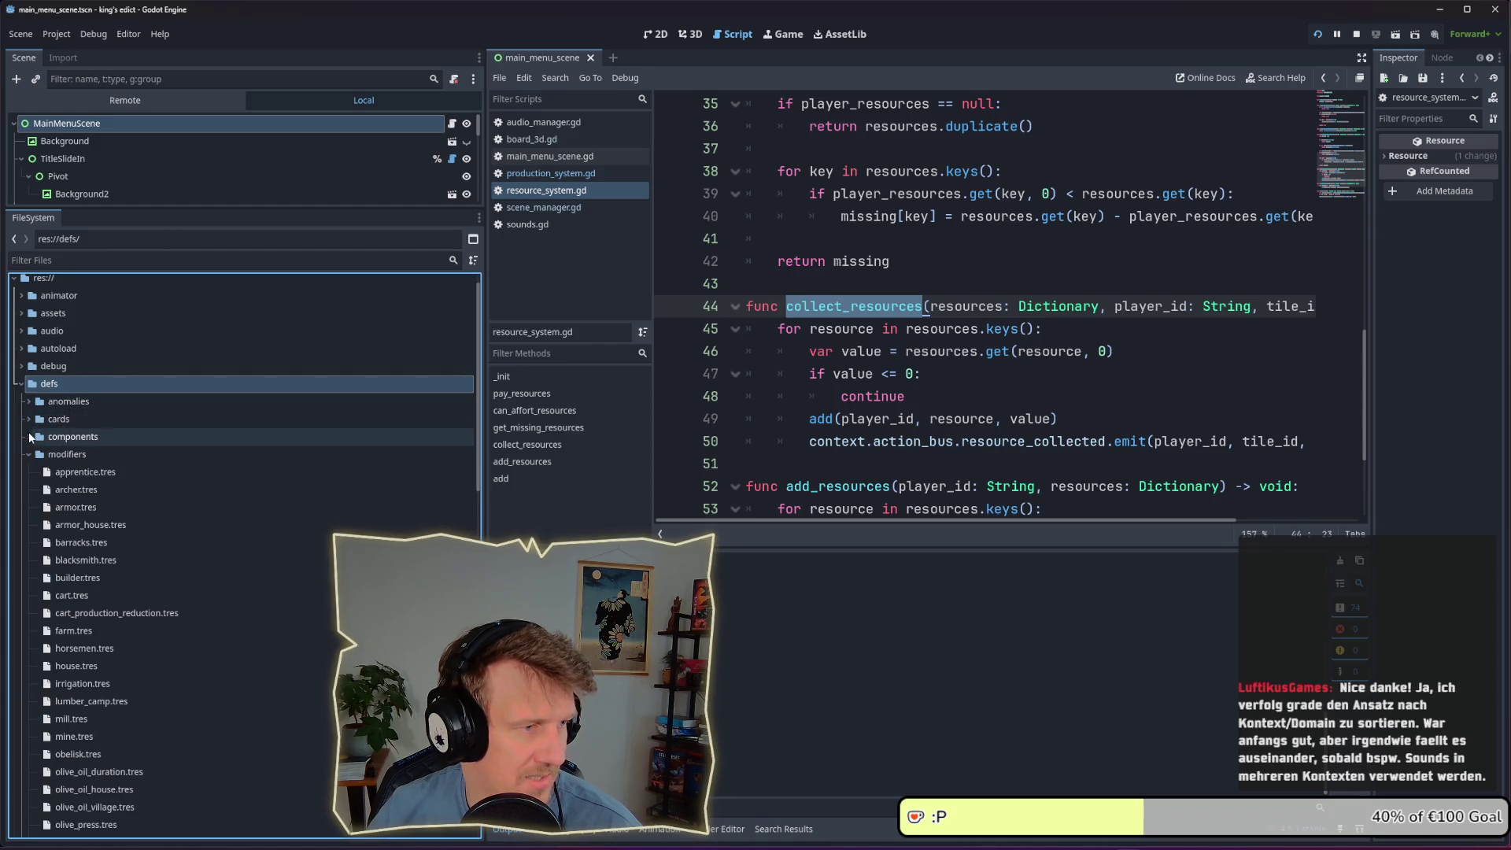
click(29, 419)
click(69, 439)
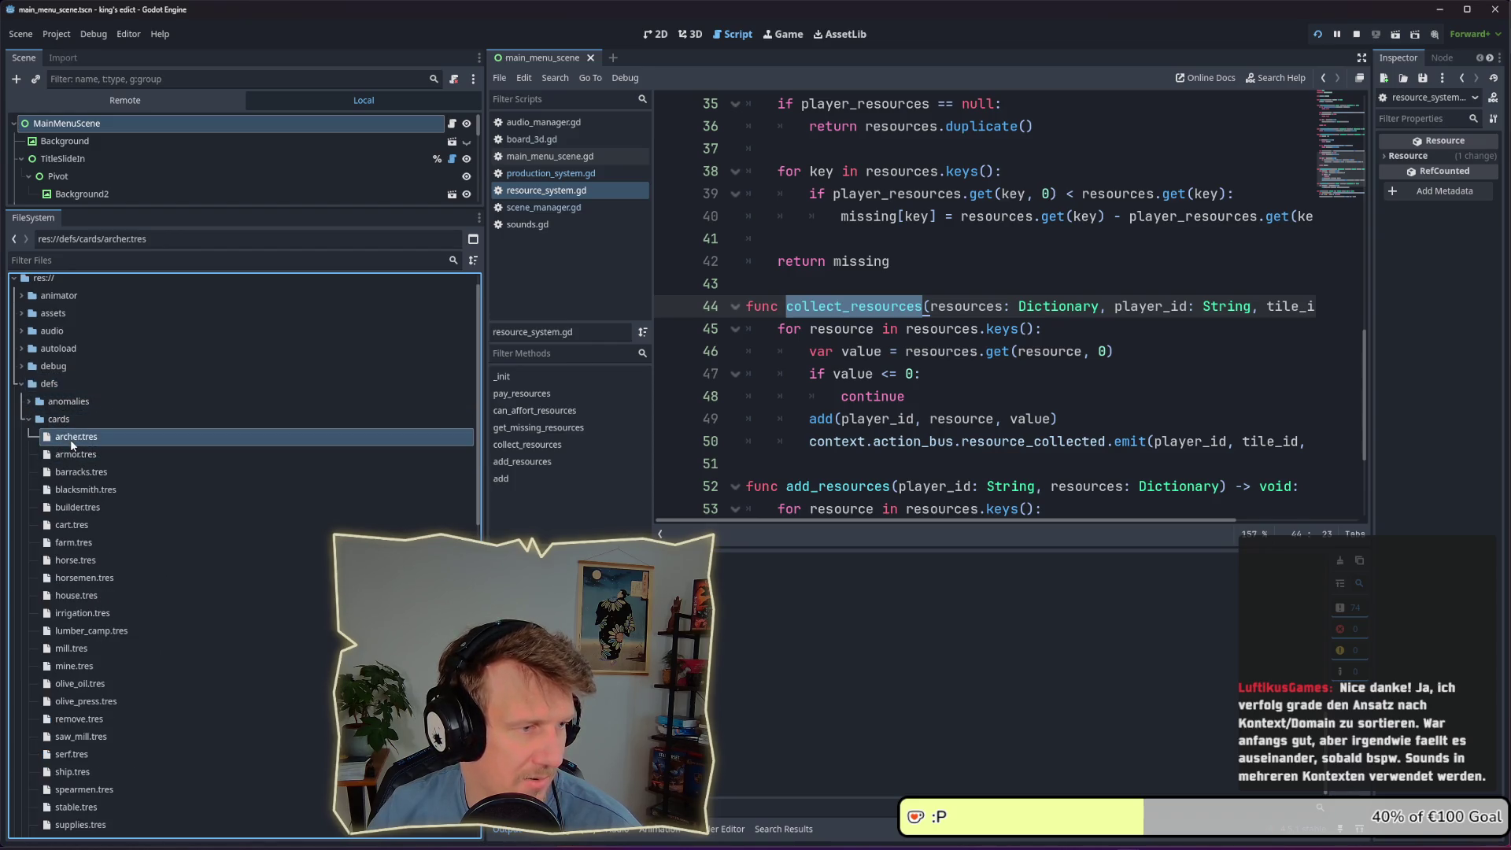
click(79, 457)
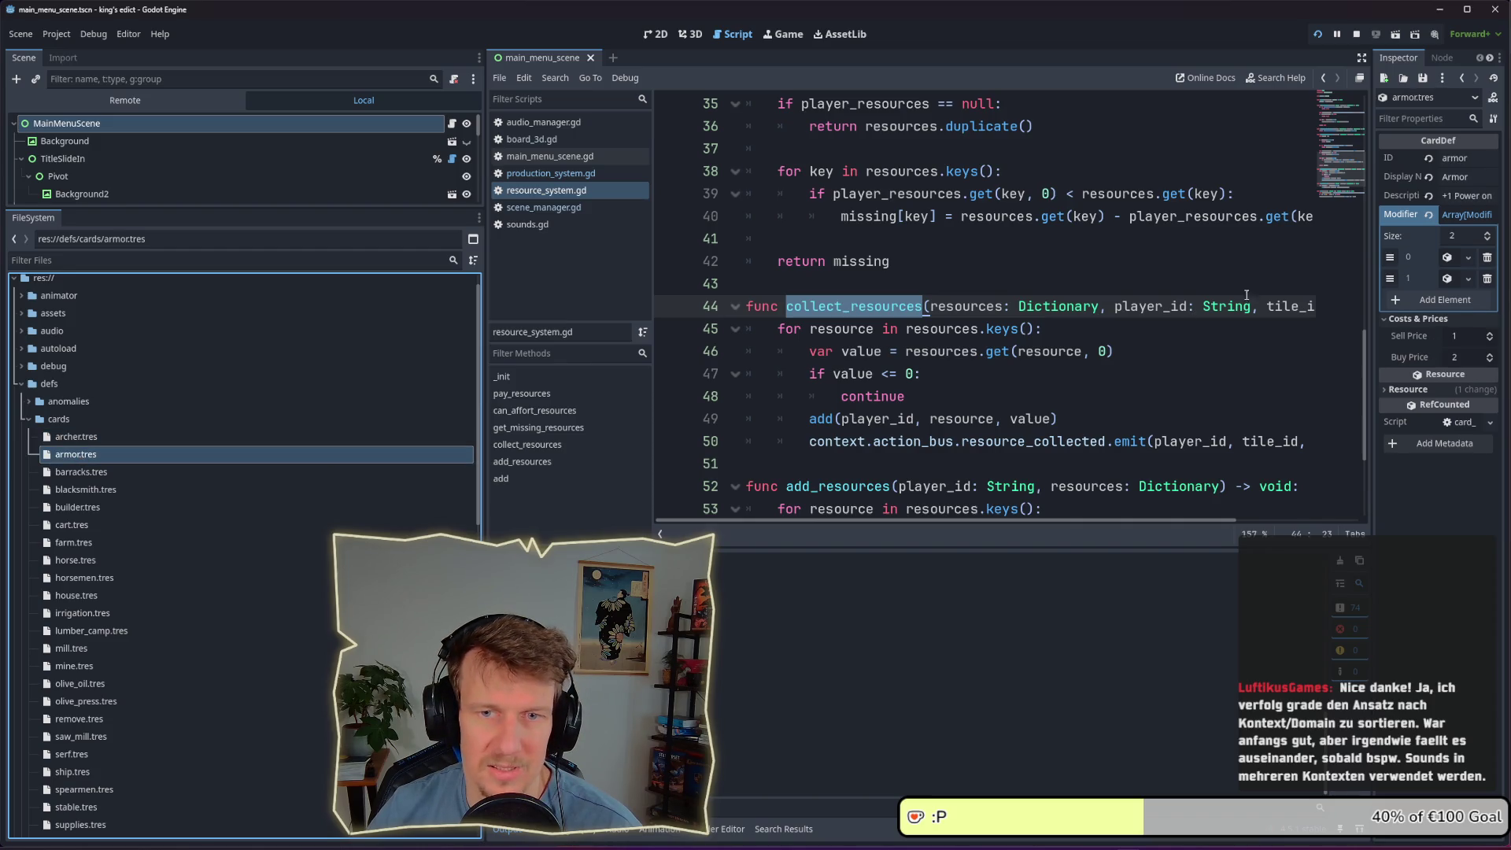
mouse_move(1379, 220)
mouse_down()
mouse_move(984, 221)
mouse_move(1069, 221)
mouse_up()
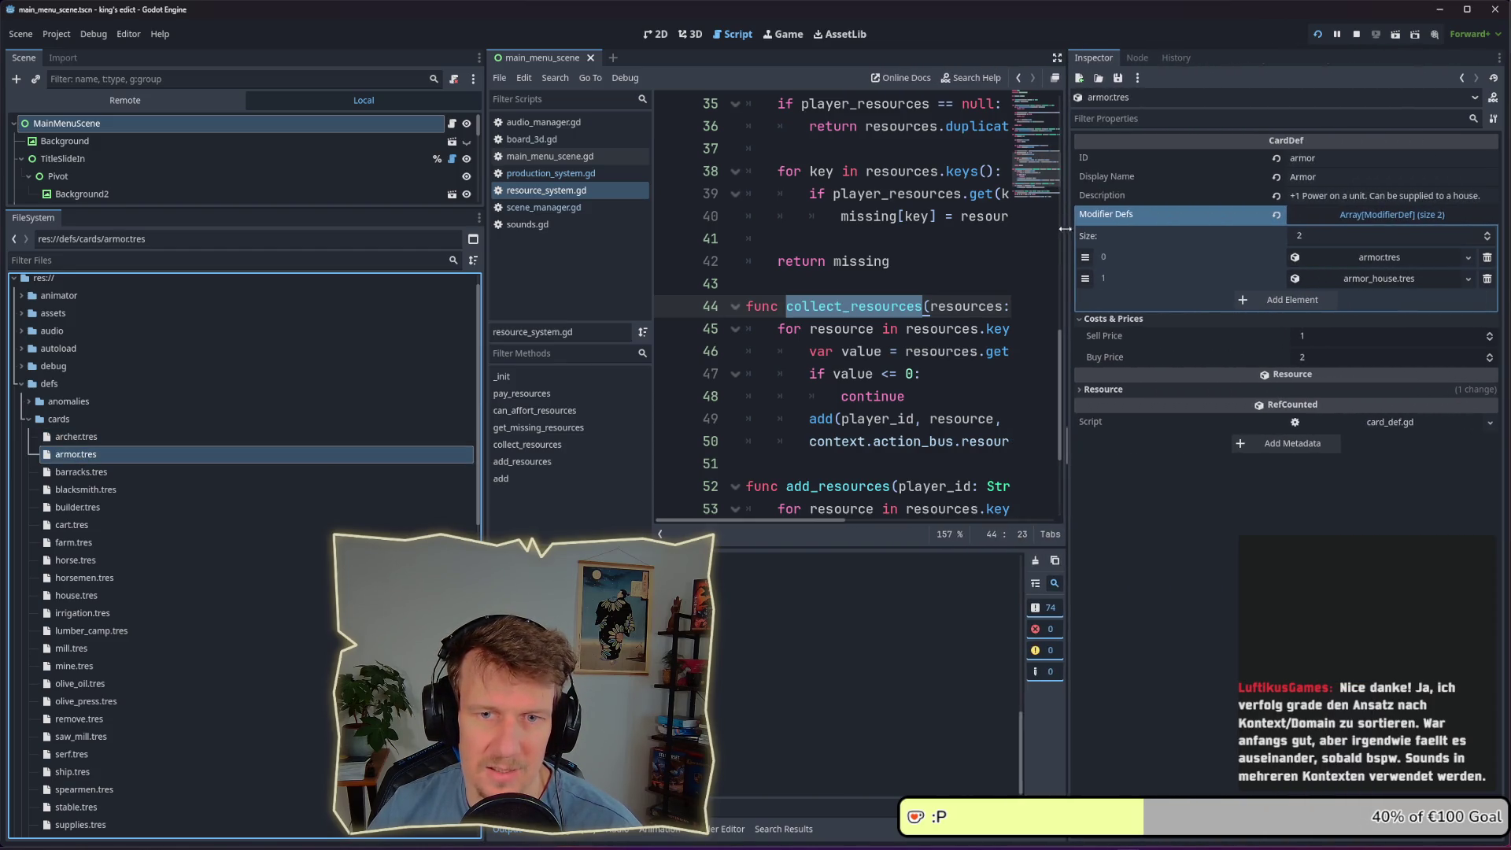
Inspect the builder, cart, farm, horse, horsemen, irrigation and house card definitions
key(Down)
key(Down)
key(Down)
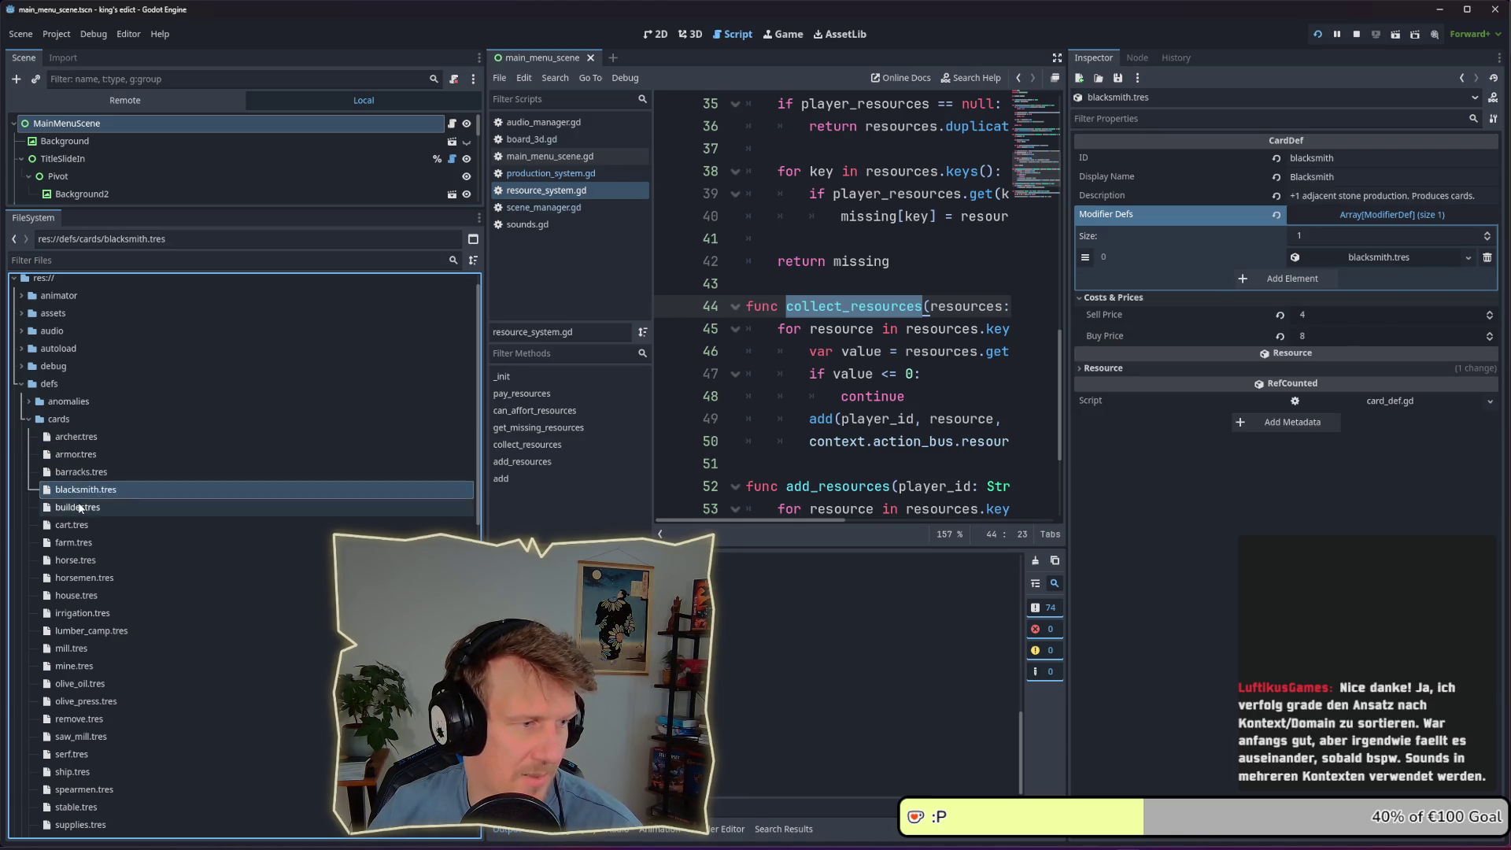
click(80, 523)
click(80, 543)
click(81, 562)
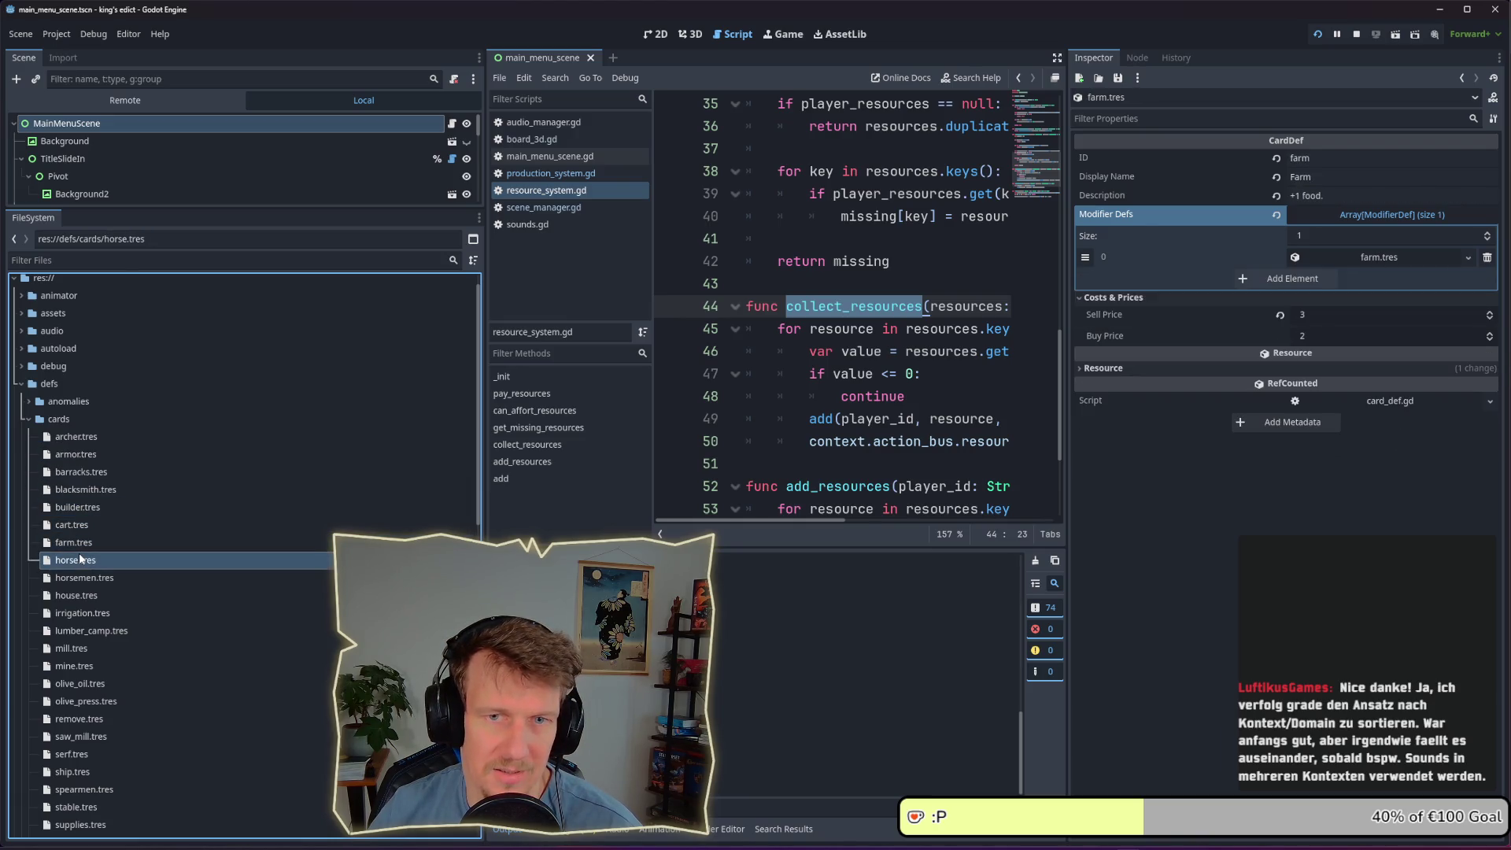
click(82, 579)
click(83, 596)
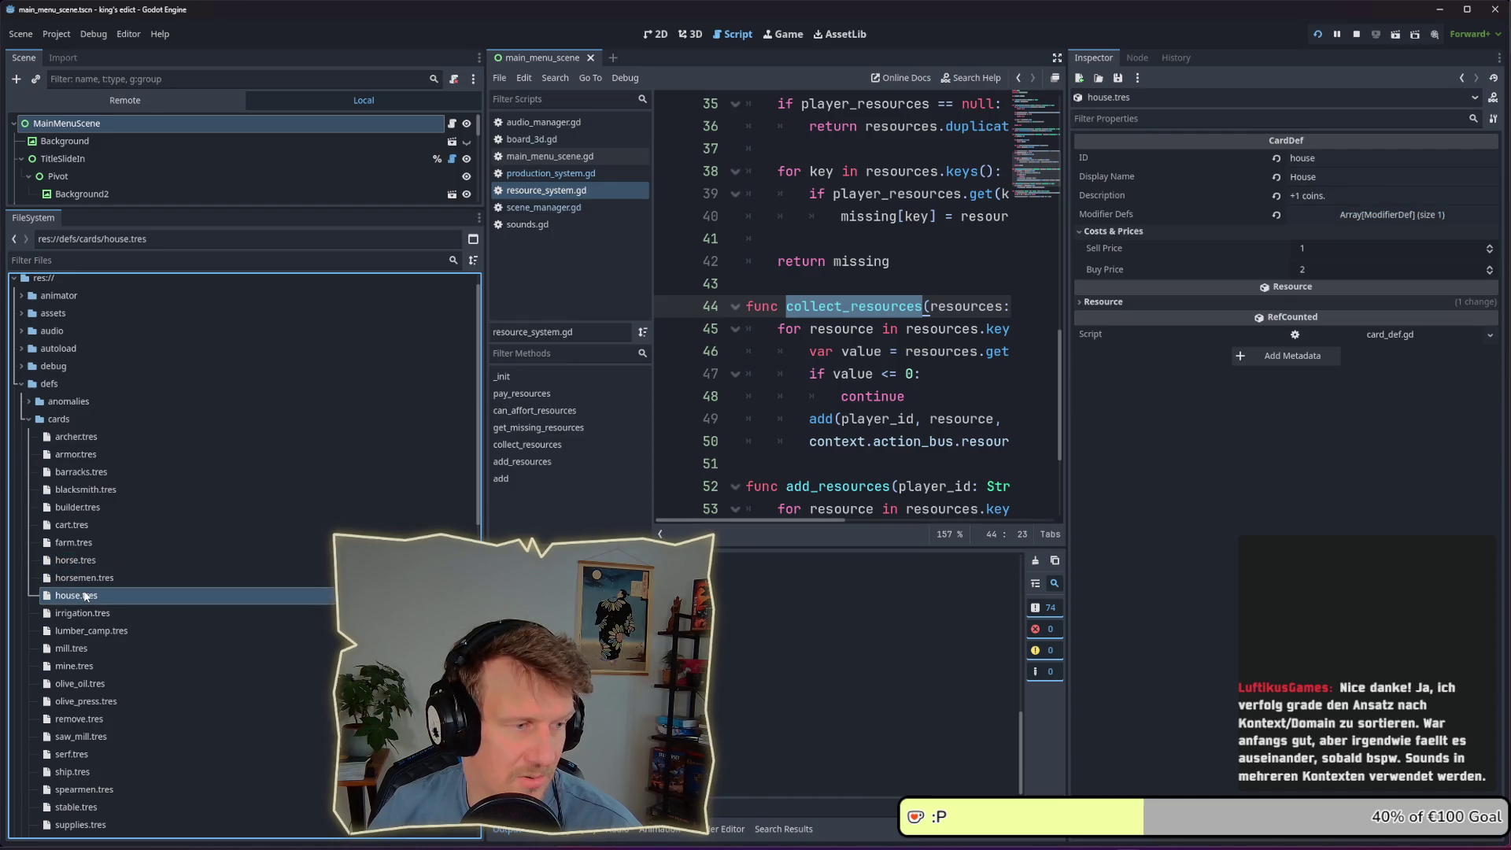
click(85, 614)
click(85, 598)
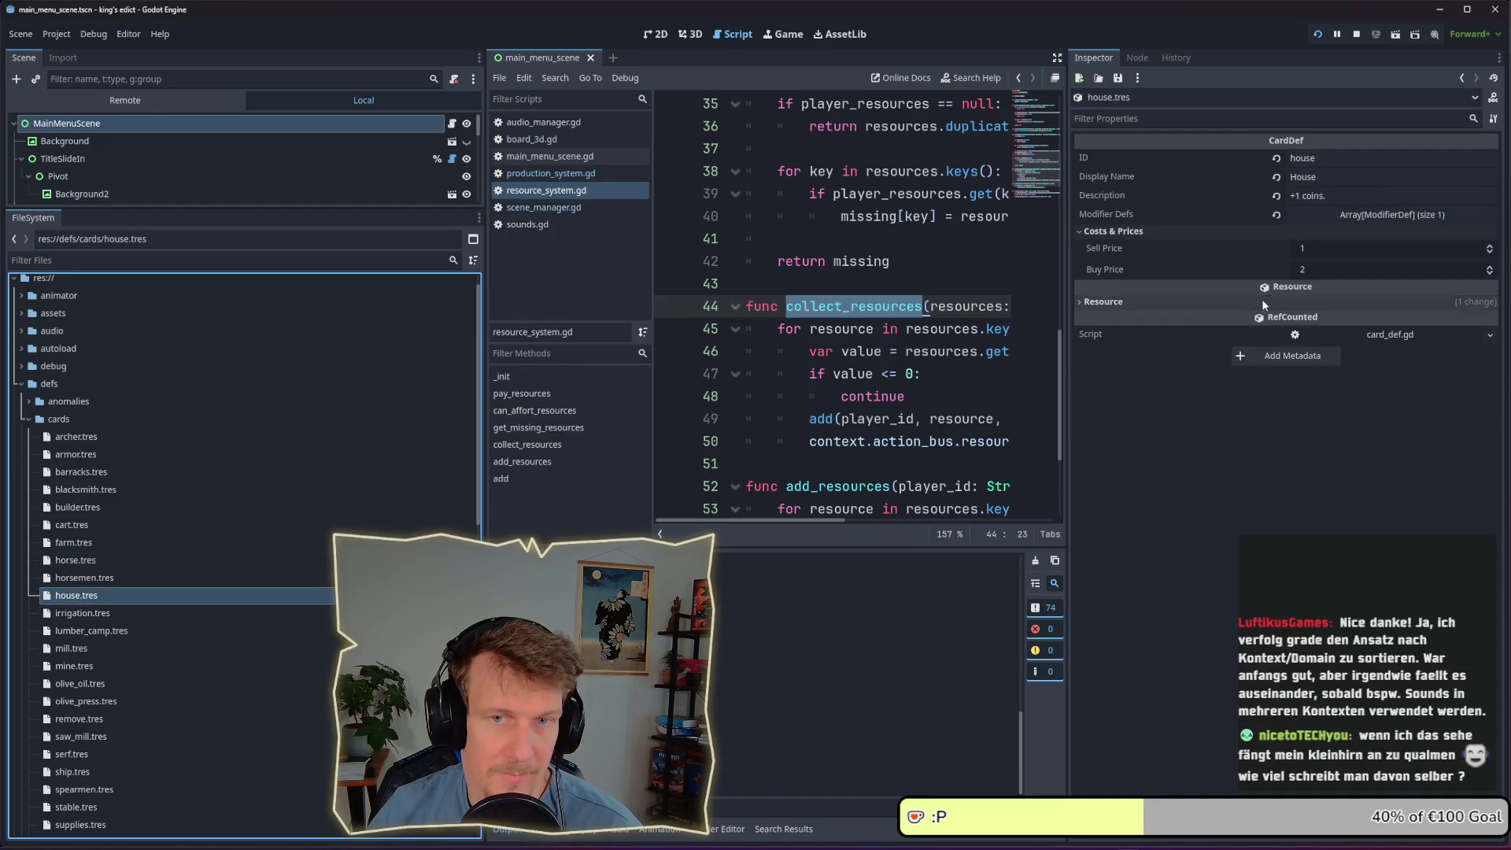
Collapse the cards and defs folders, then expand assets/sounds to list its files
click(30, 419)
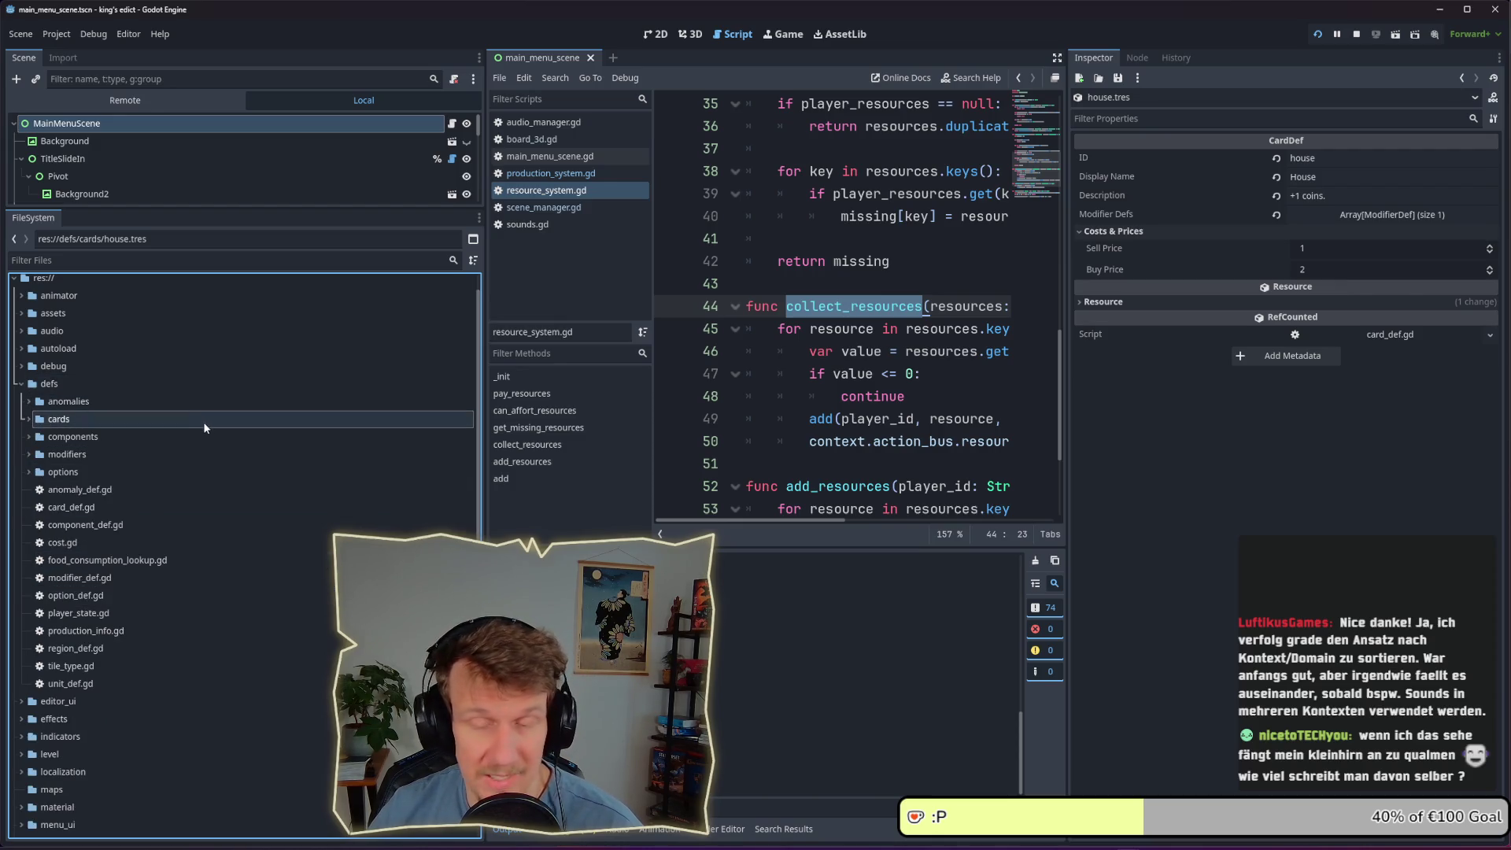
click(21, 384)
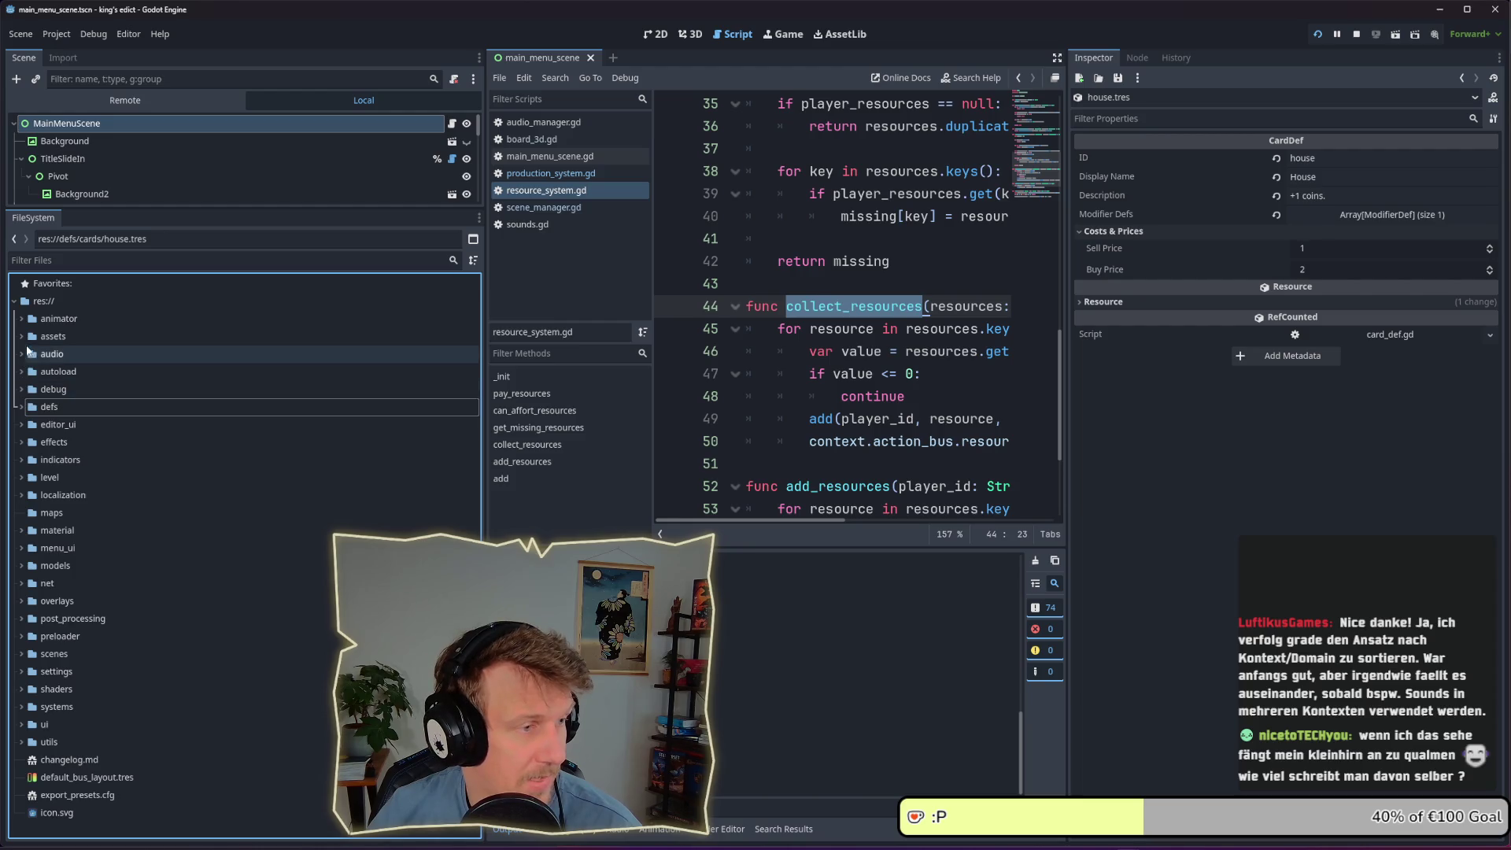
click(23, 338)
click(22, 339)
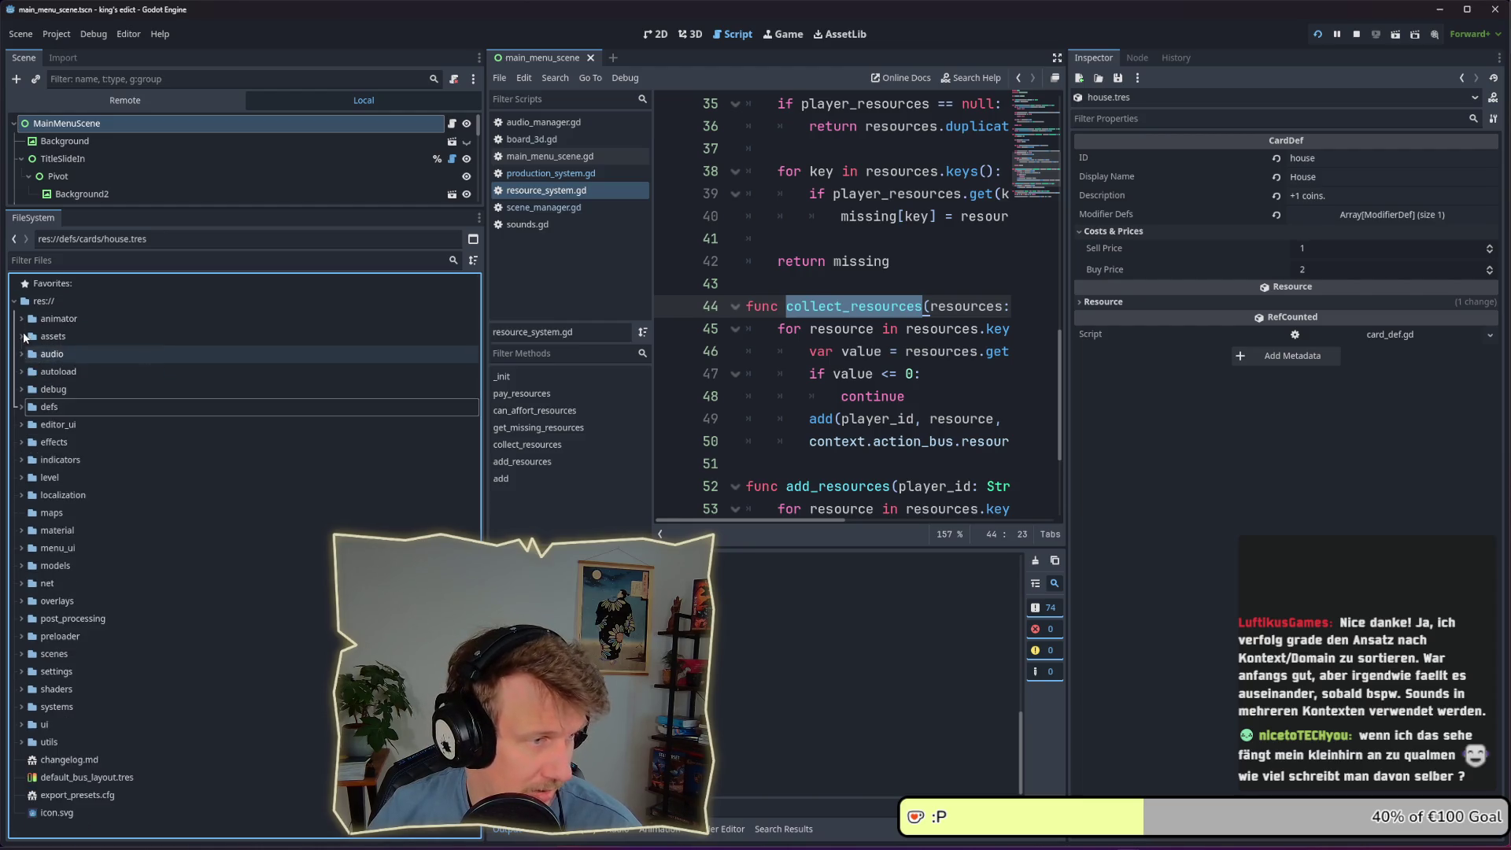
click(23, 338)
scroll(31, 354, down, 1)
click(30, 366)
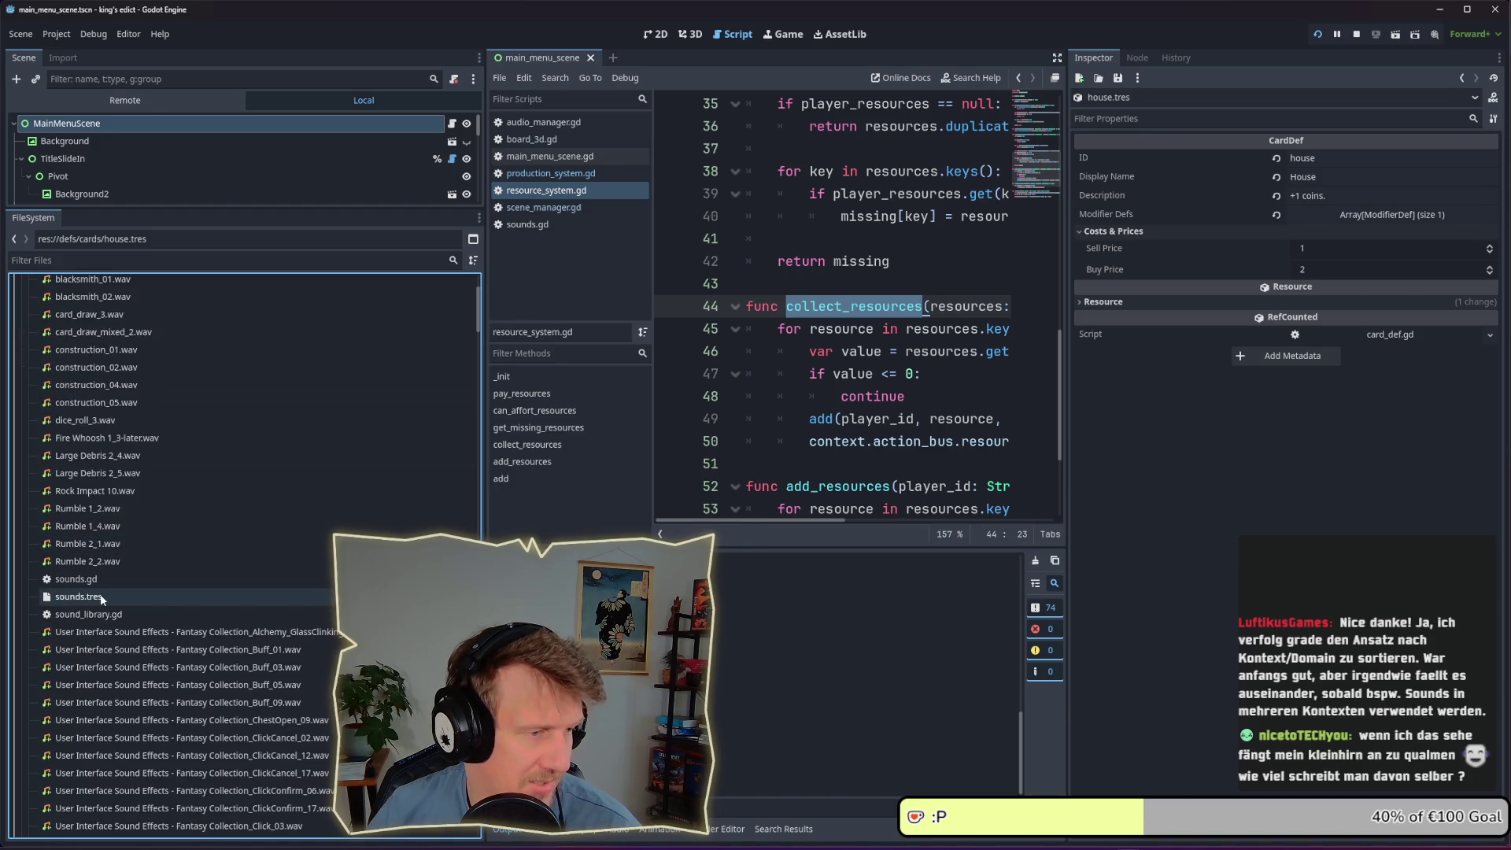
Open sounds.tres in the Inspector and fold the Building Barracks and buildings groups
scroll(101, 598, down, 3)
click(101, 598)
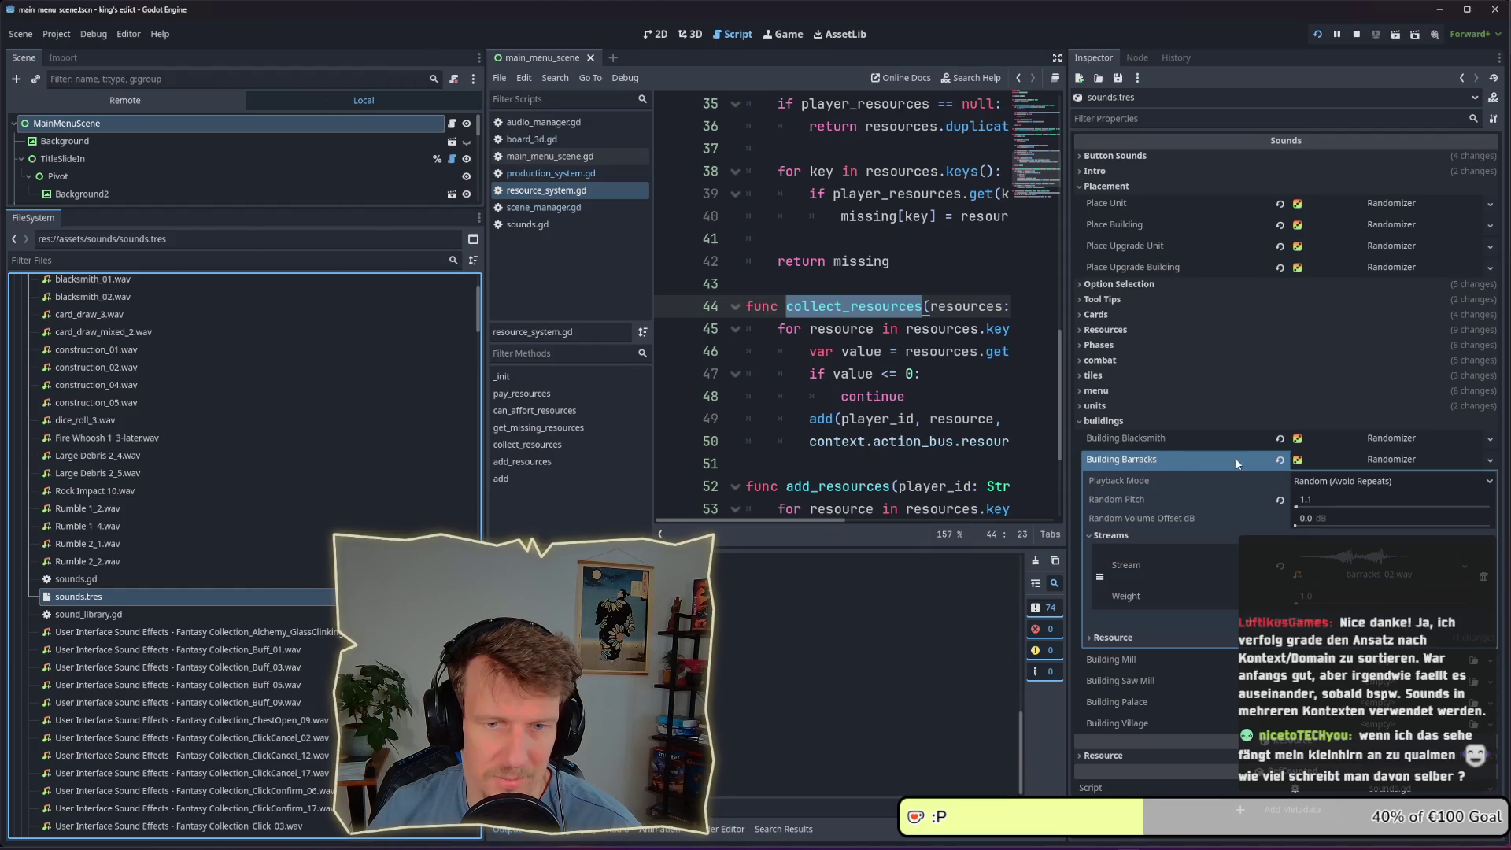
click(1371, 459)
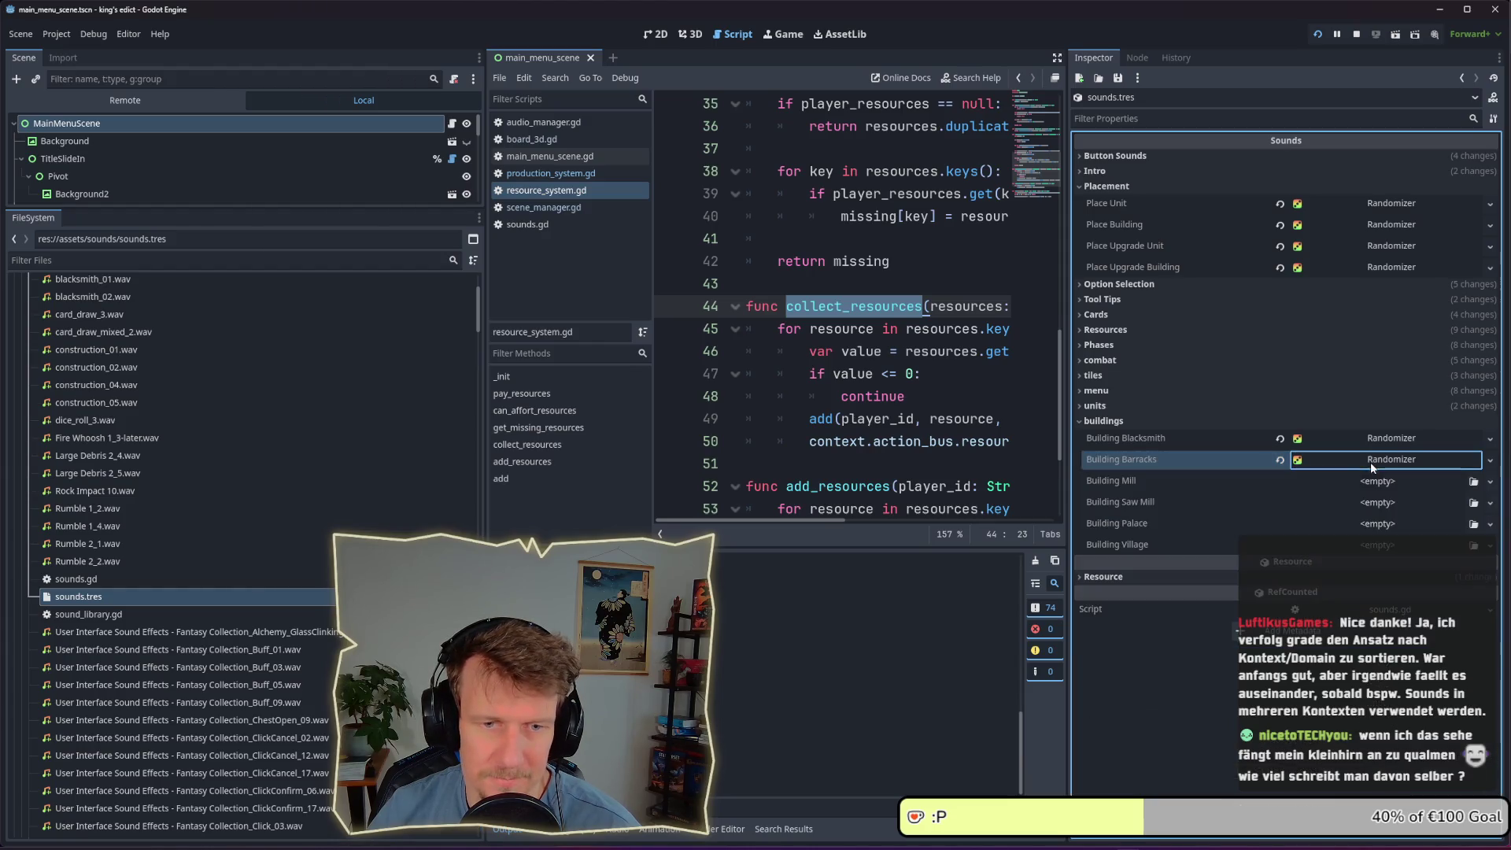
click(1099, 422)
Expand and collapse the Placement, Option Selection, Tool Tips and Phases sound groups
click(1121, 187)
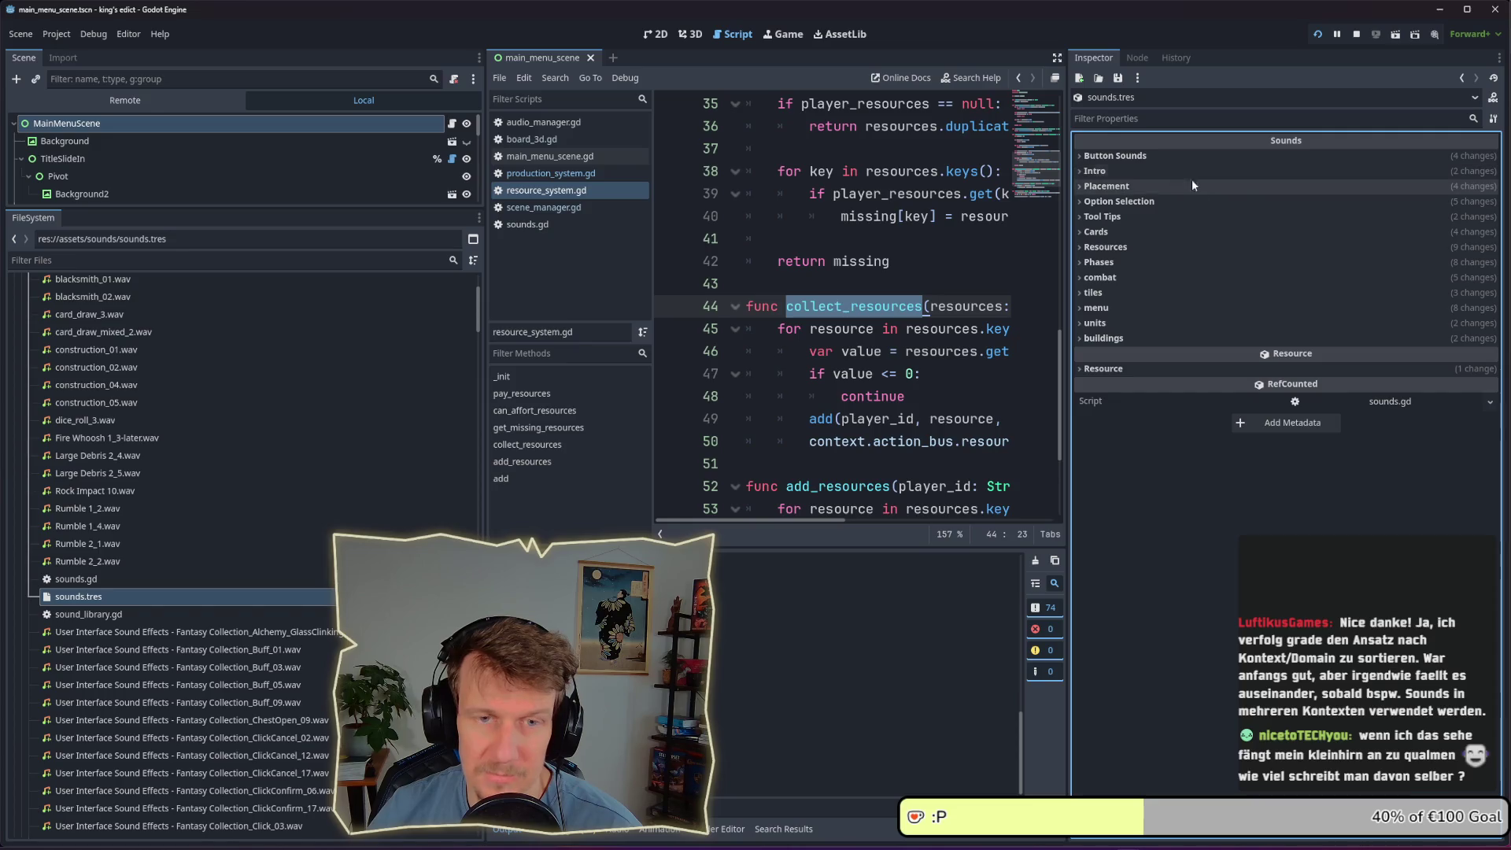
click(1138, 187)
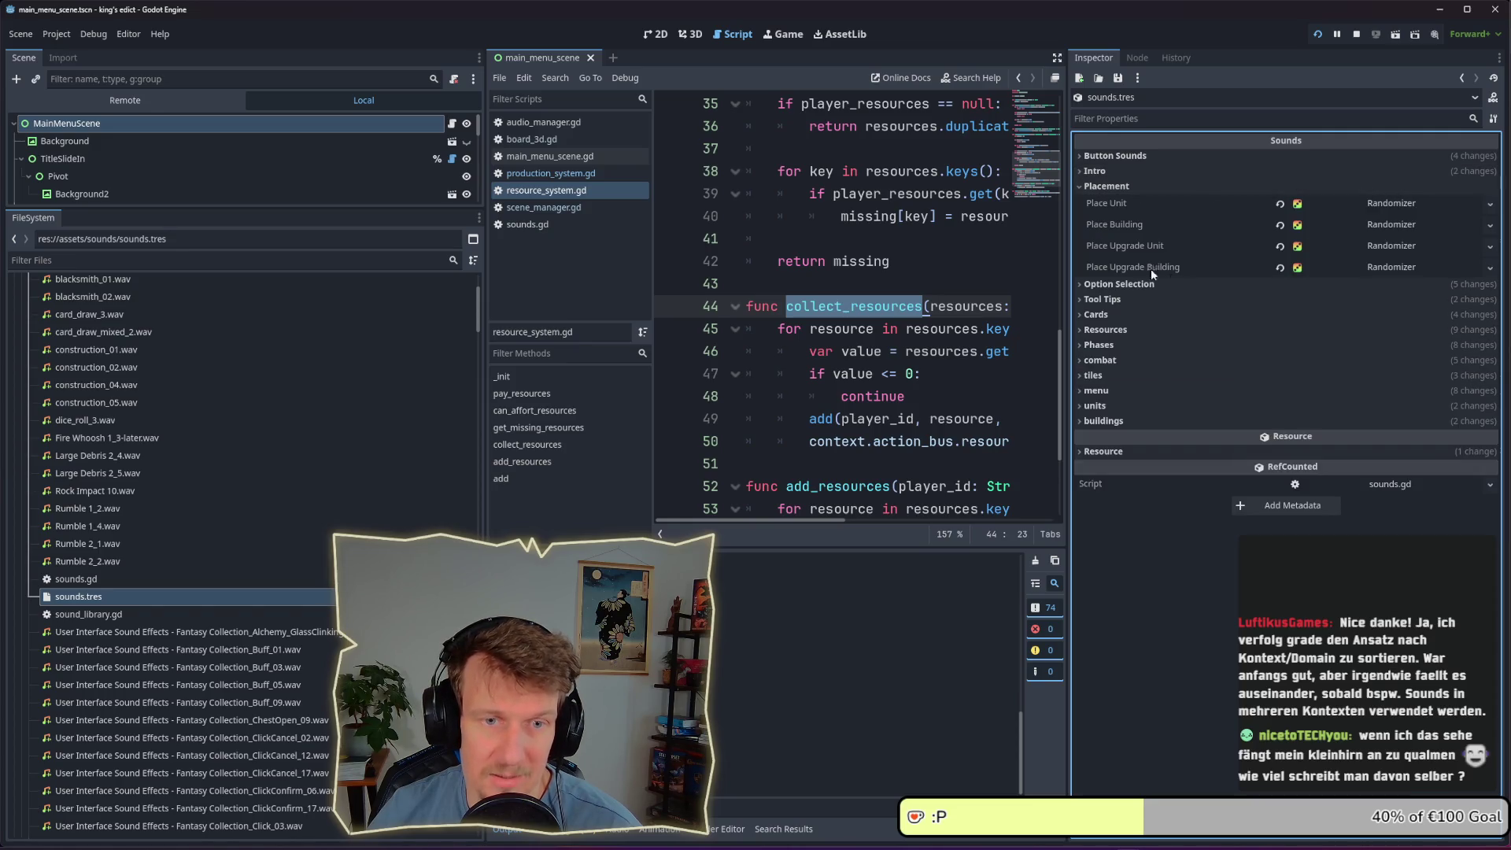
click(1124, 283)
click(1117, 403)
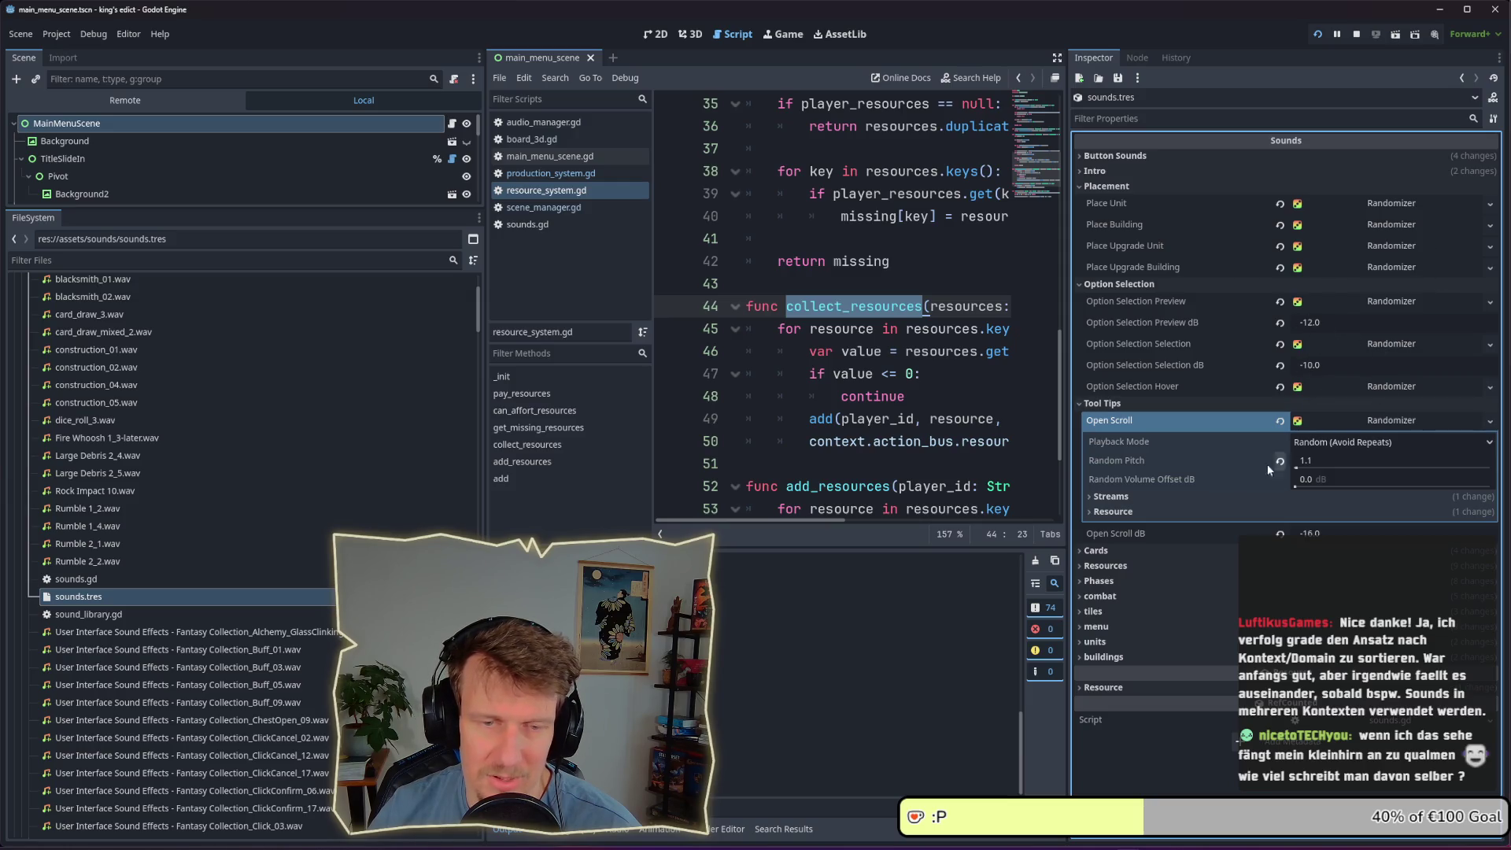
click(1130, 404)
click(1104, 285)
click(1103, 187)
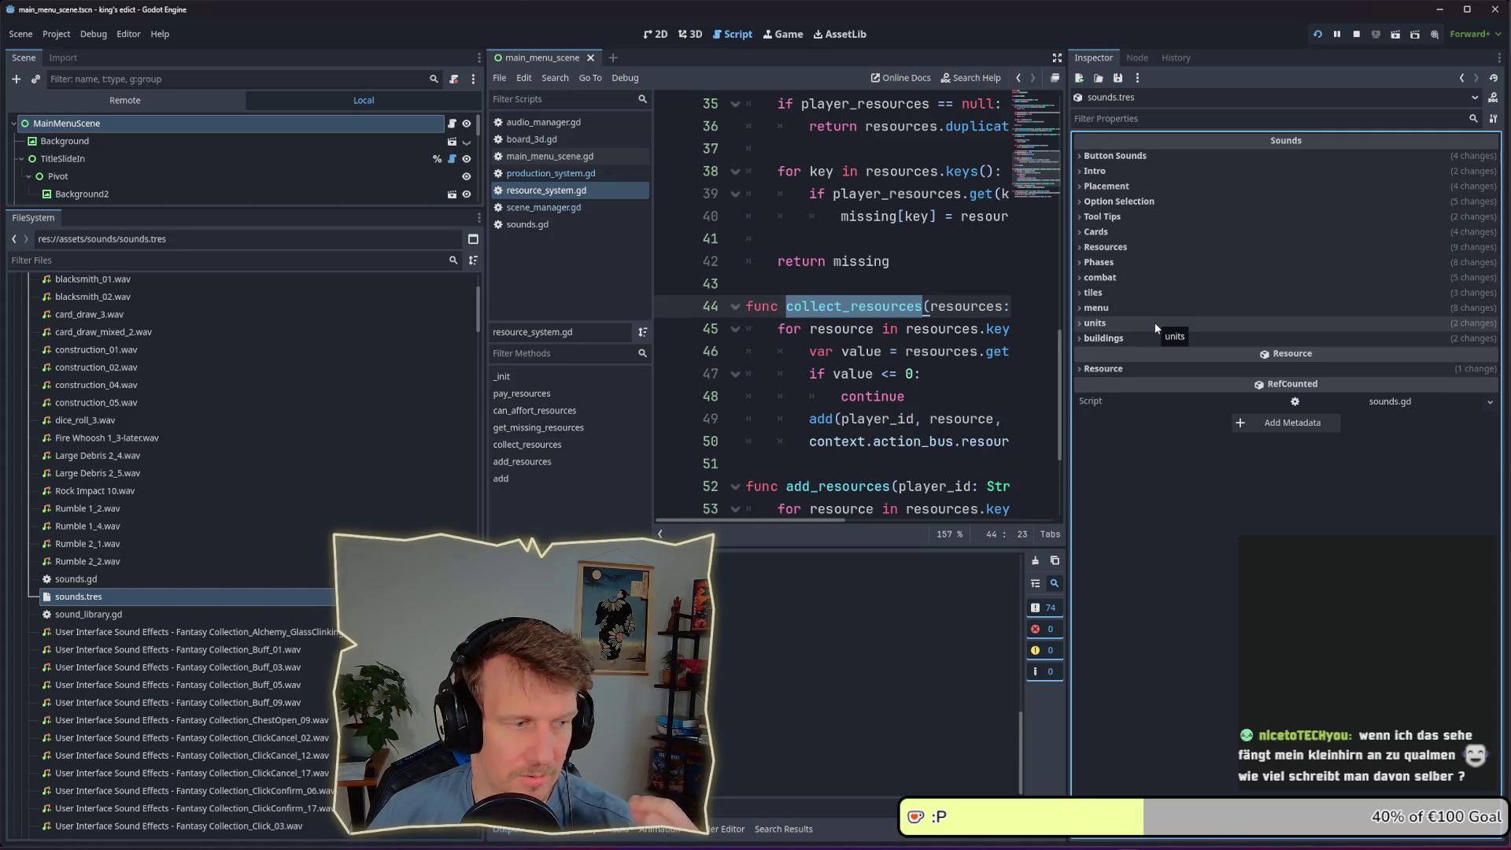
click(1141, 262)
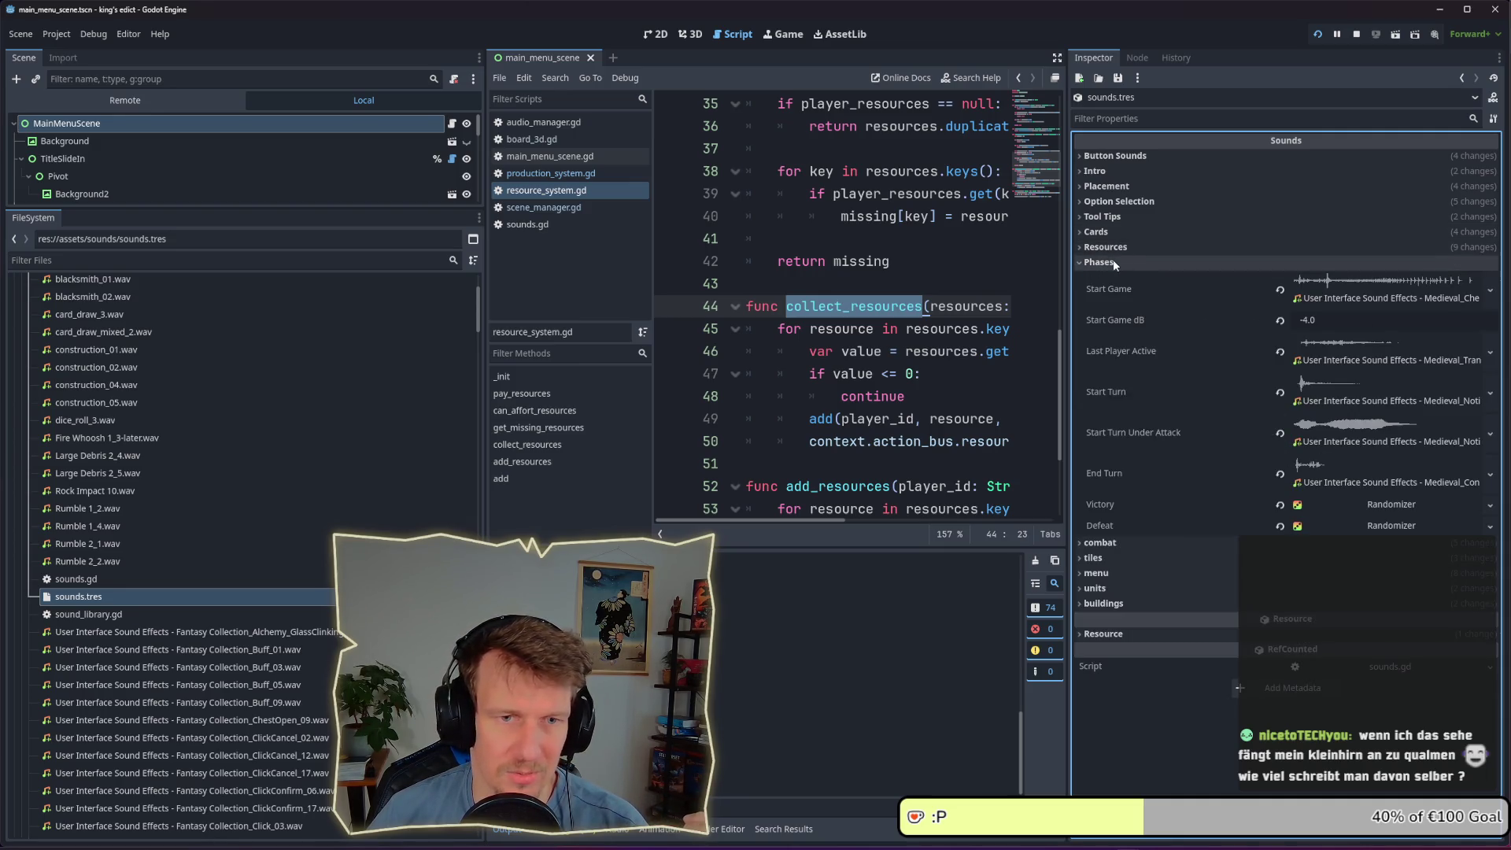
click(1113, 259)
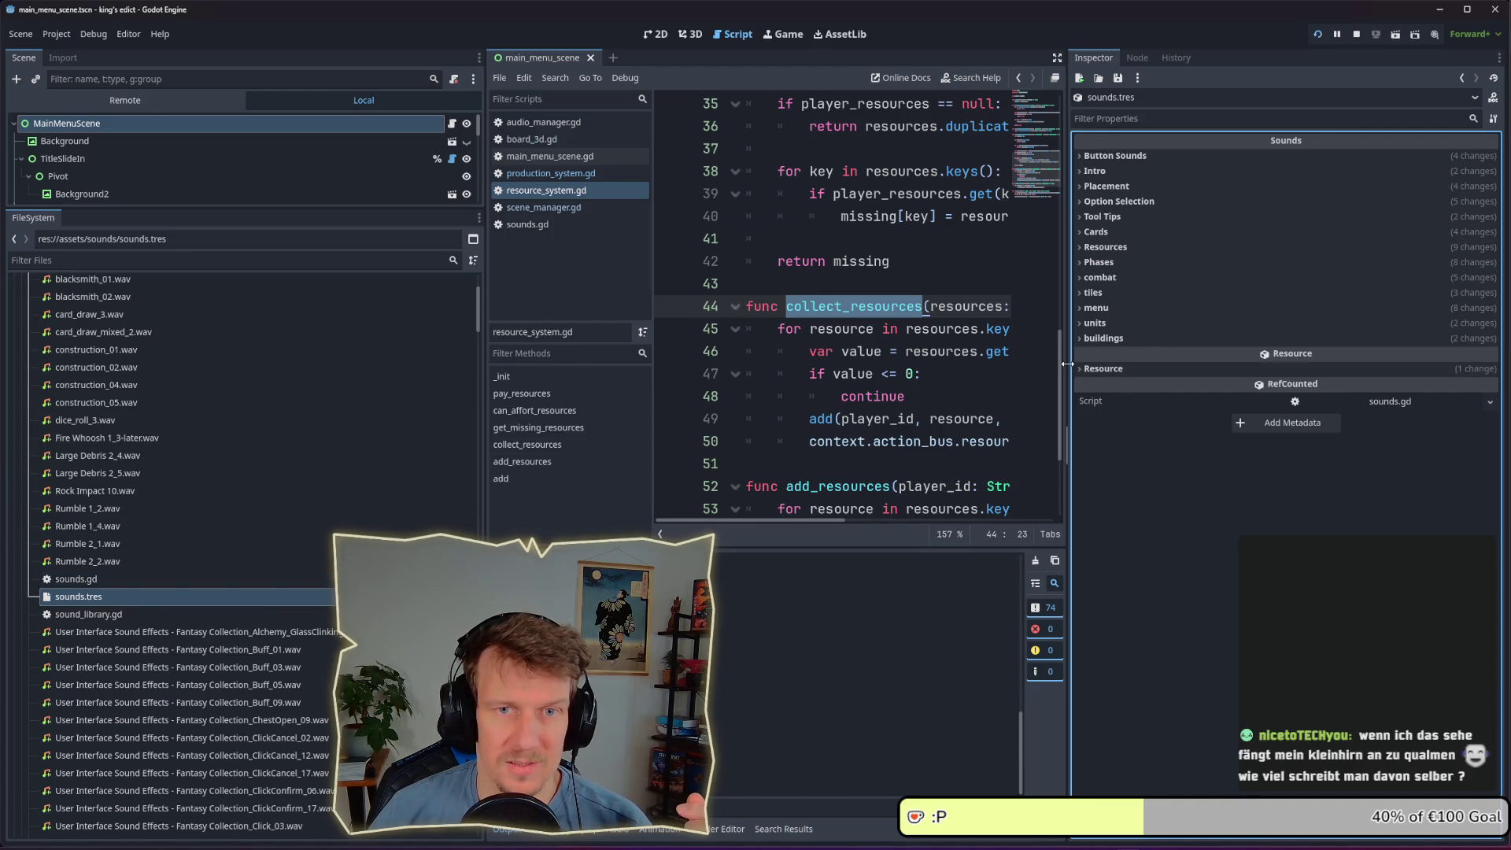
Shrink the Inspector, FileSystem and bottom panel to enlarge the script editor
drag(1068, 364, 1261, 366)
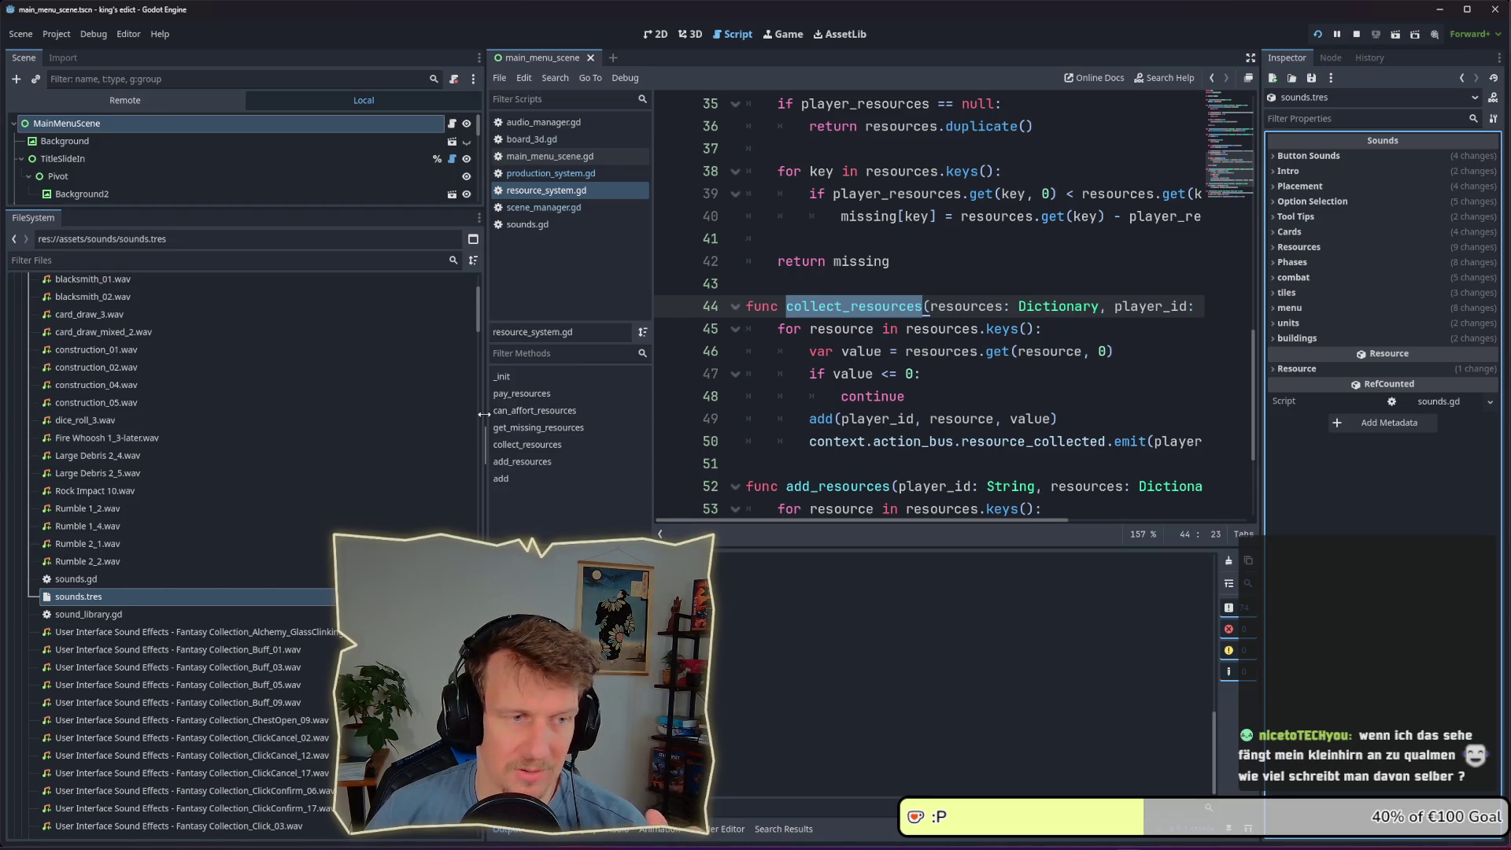
drag(466, 413, 230, 408)
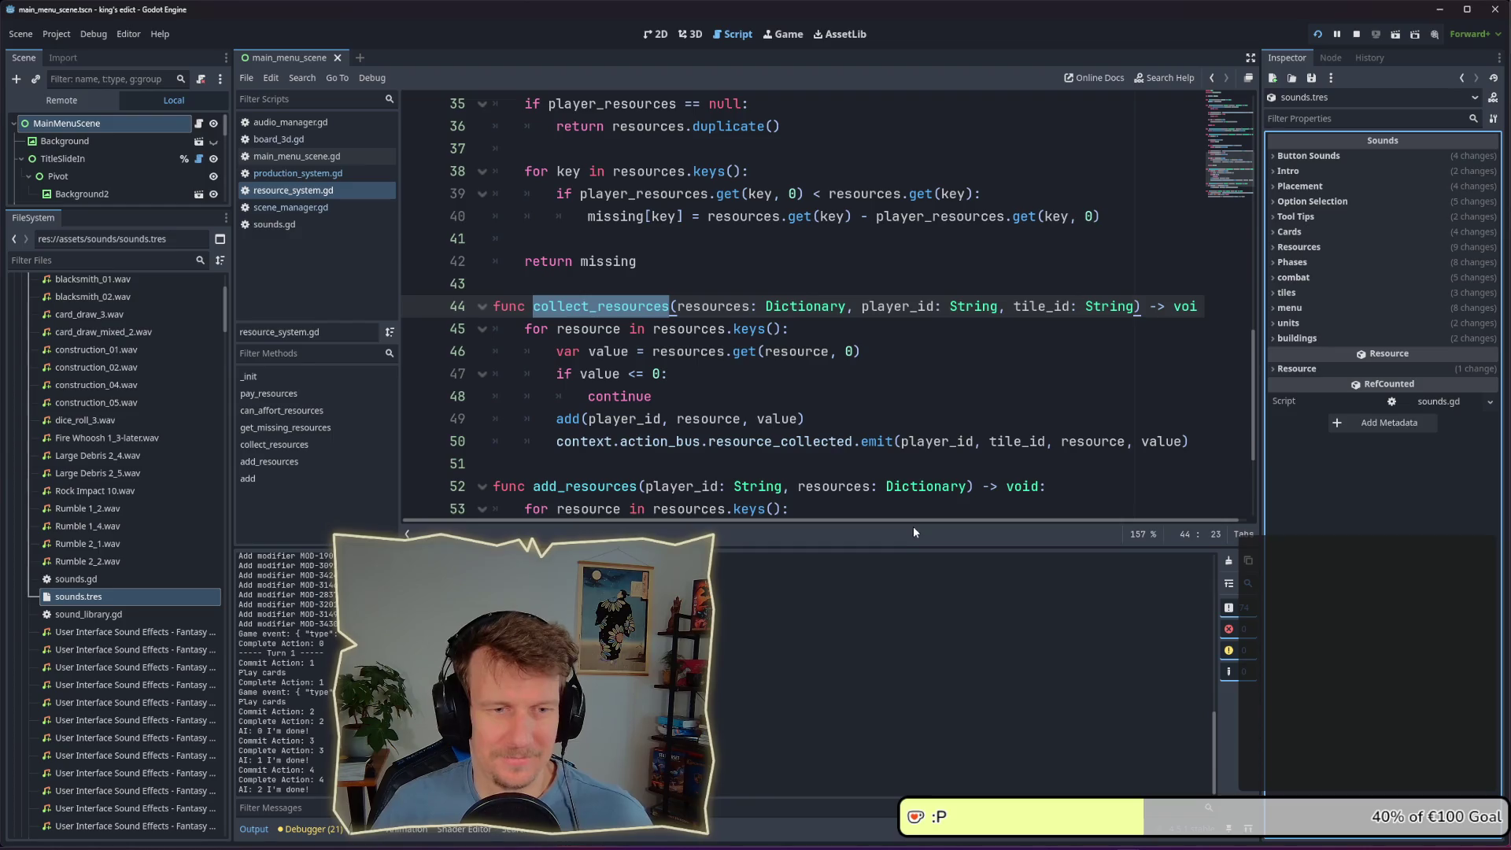
drag(899, 542, 900, 583)
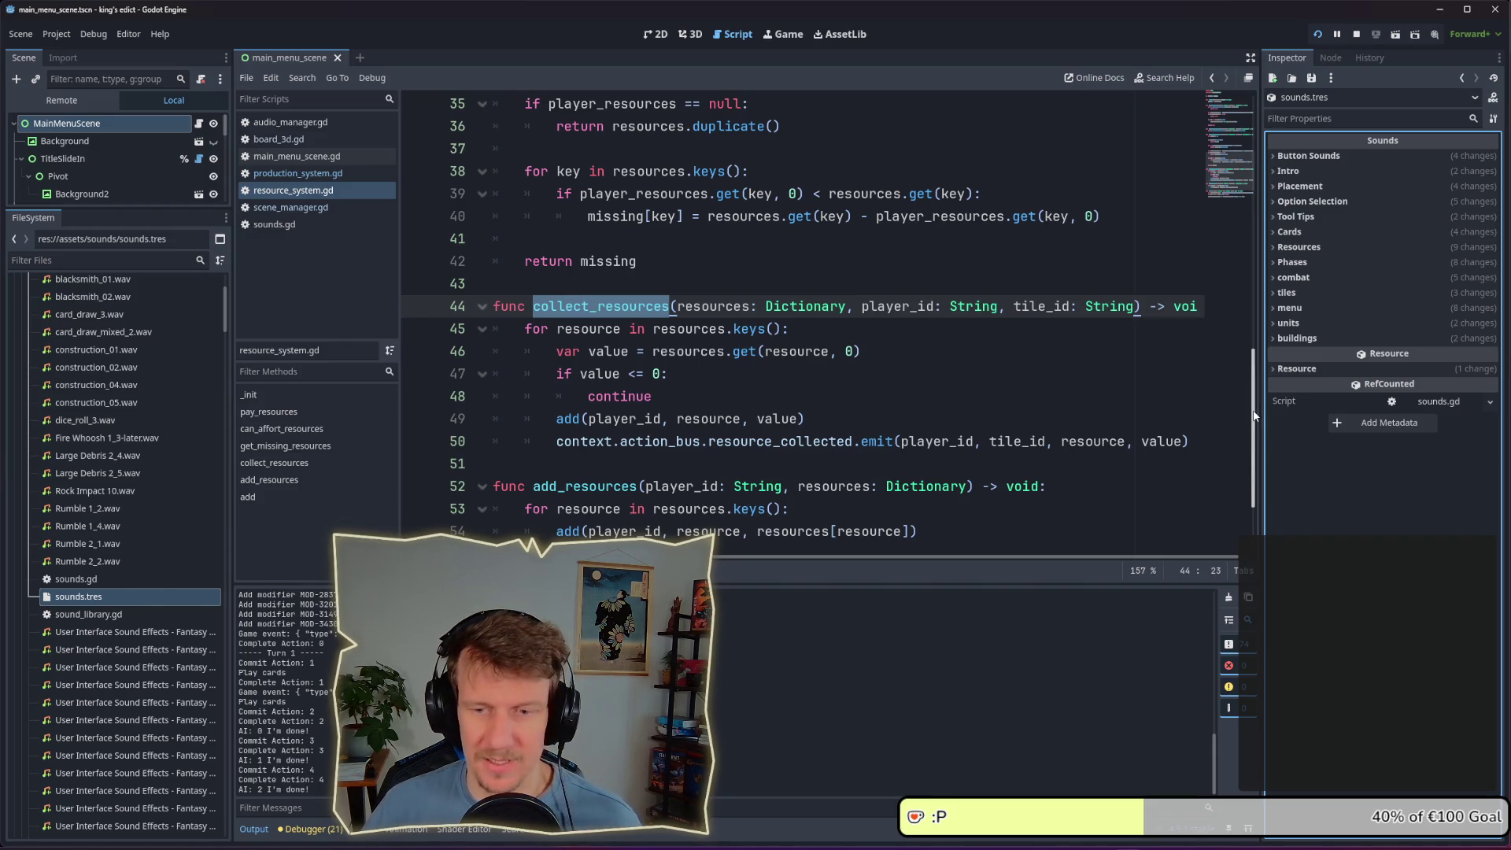
drag(1255, 420, 1259, 359)
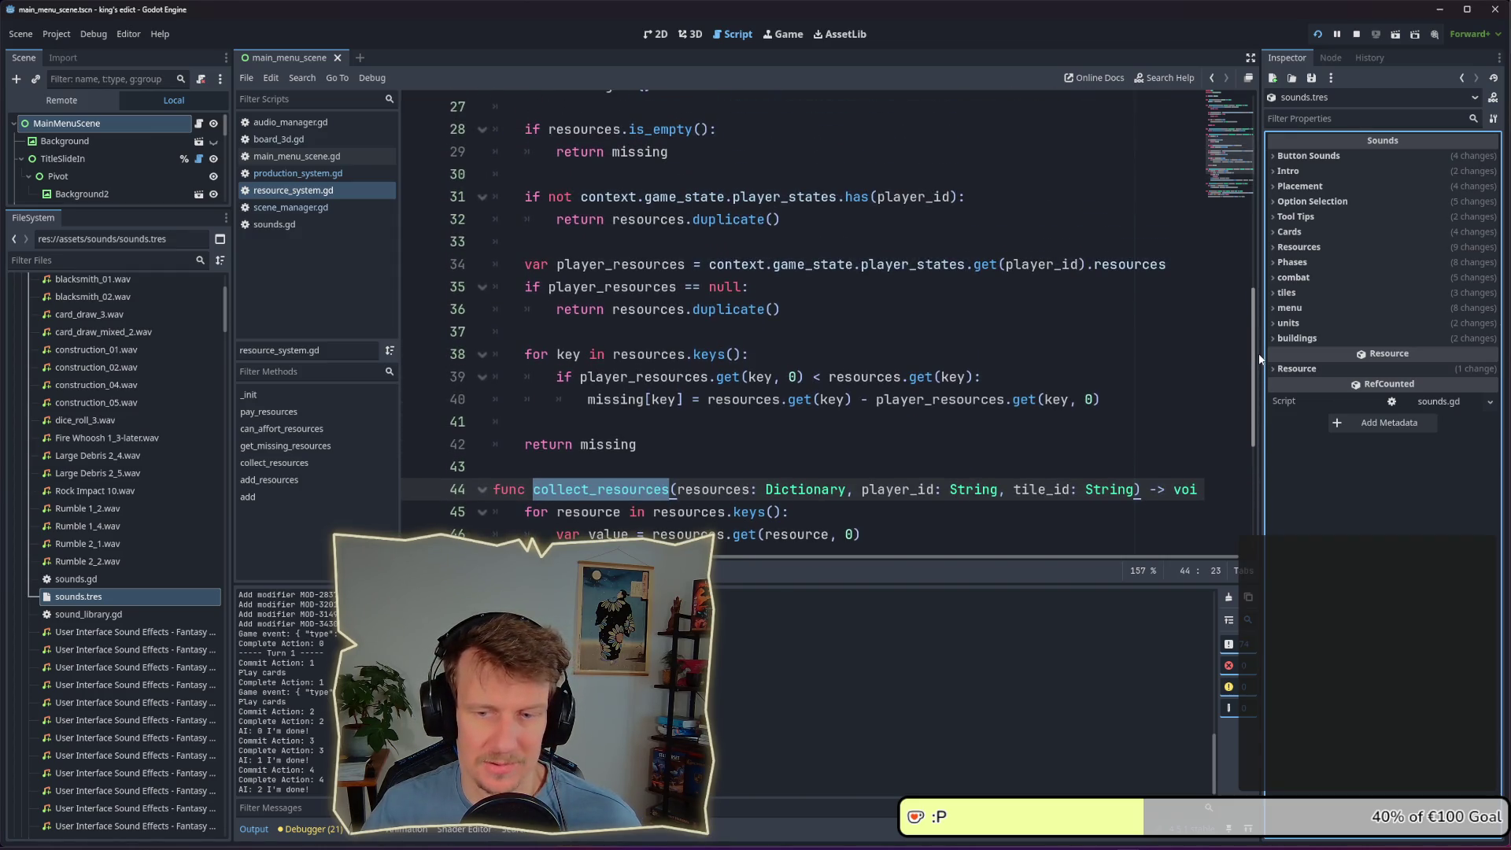
drag(1259, 352, 1258, 161)
Put the caret on the pay_resources lines 9–11 in resource_system.gd
click(990, 283)
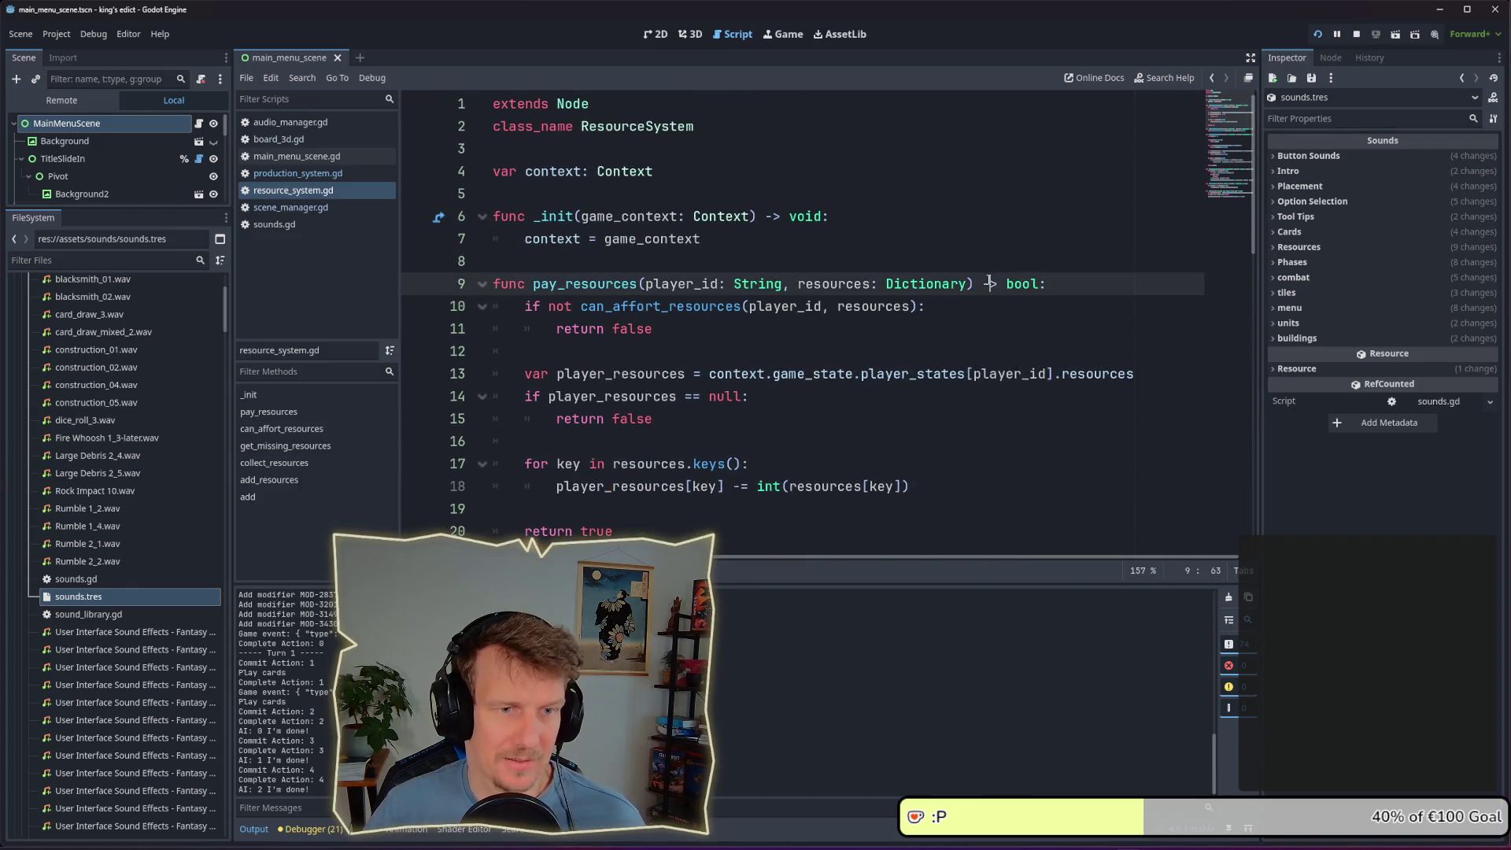
click(960, 310)
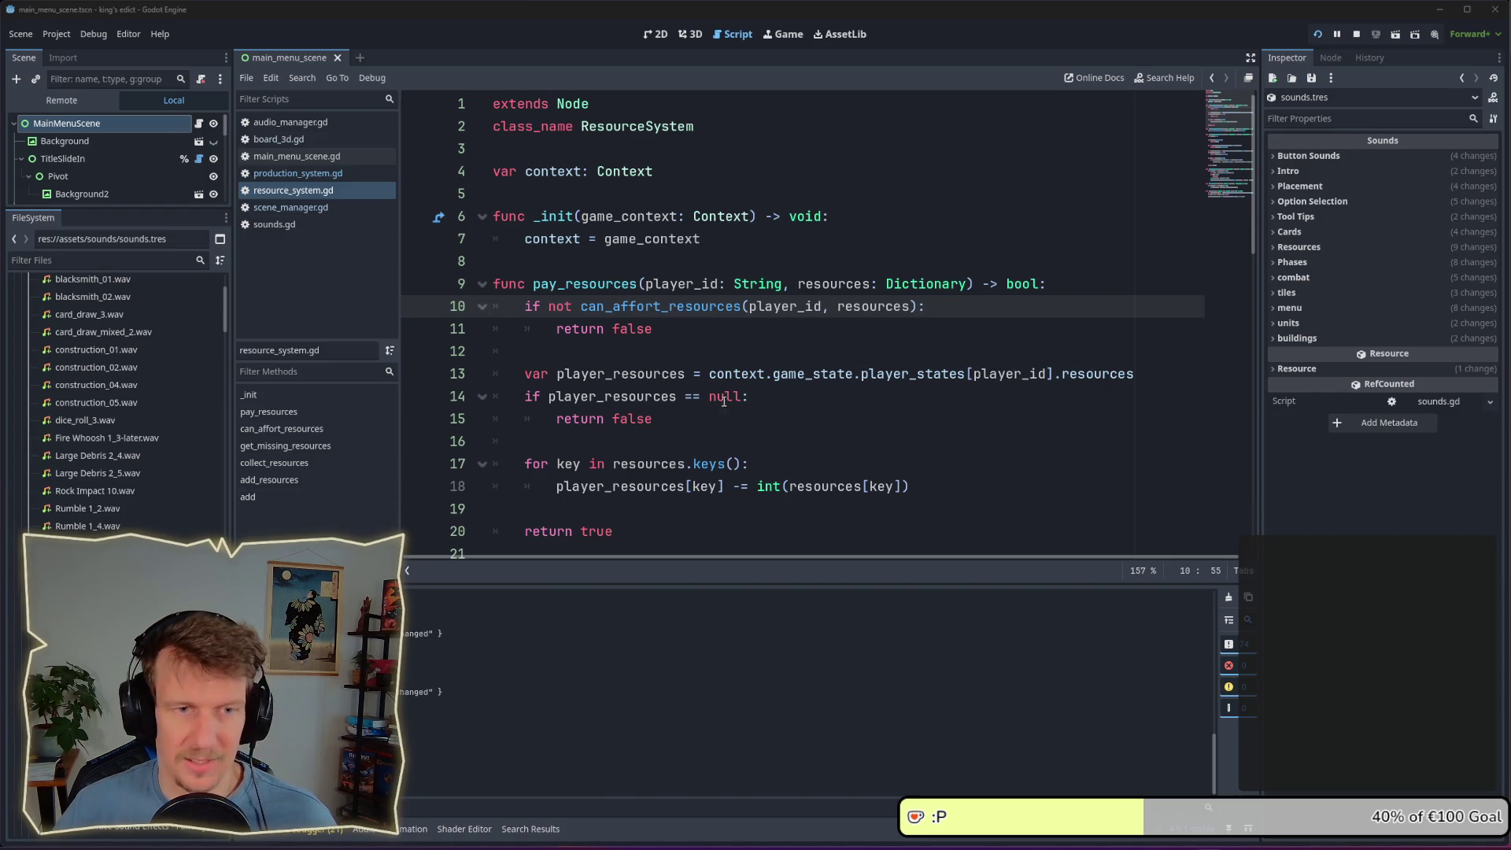
click(848, 332)
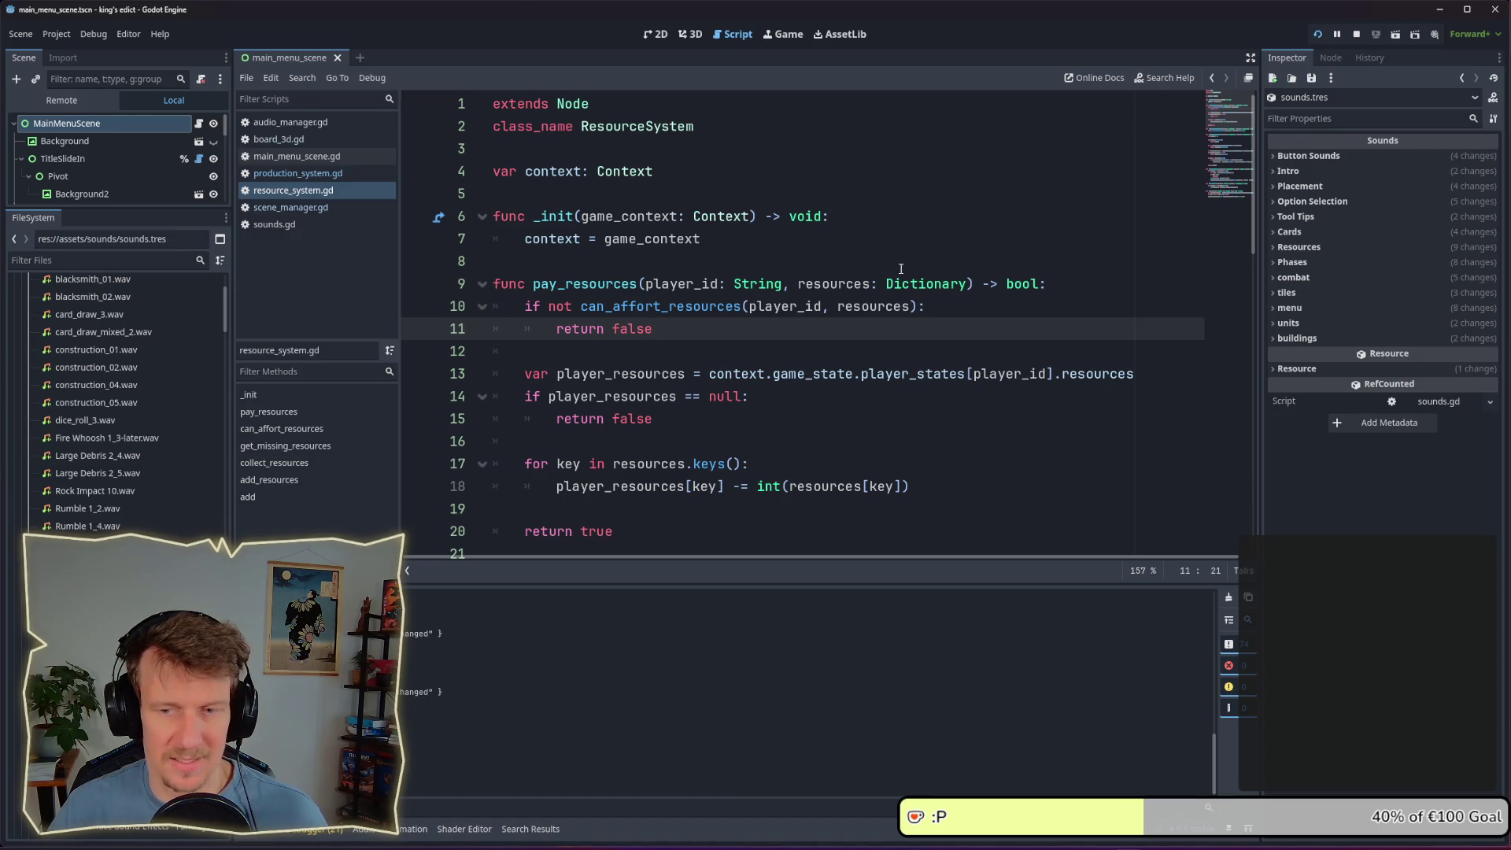
Switch to the running game, move its window up-left and zoom the map
key(alt+Tab)
key(alt+Tab)
key(alt+Tab)
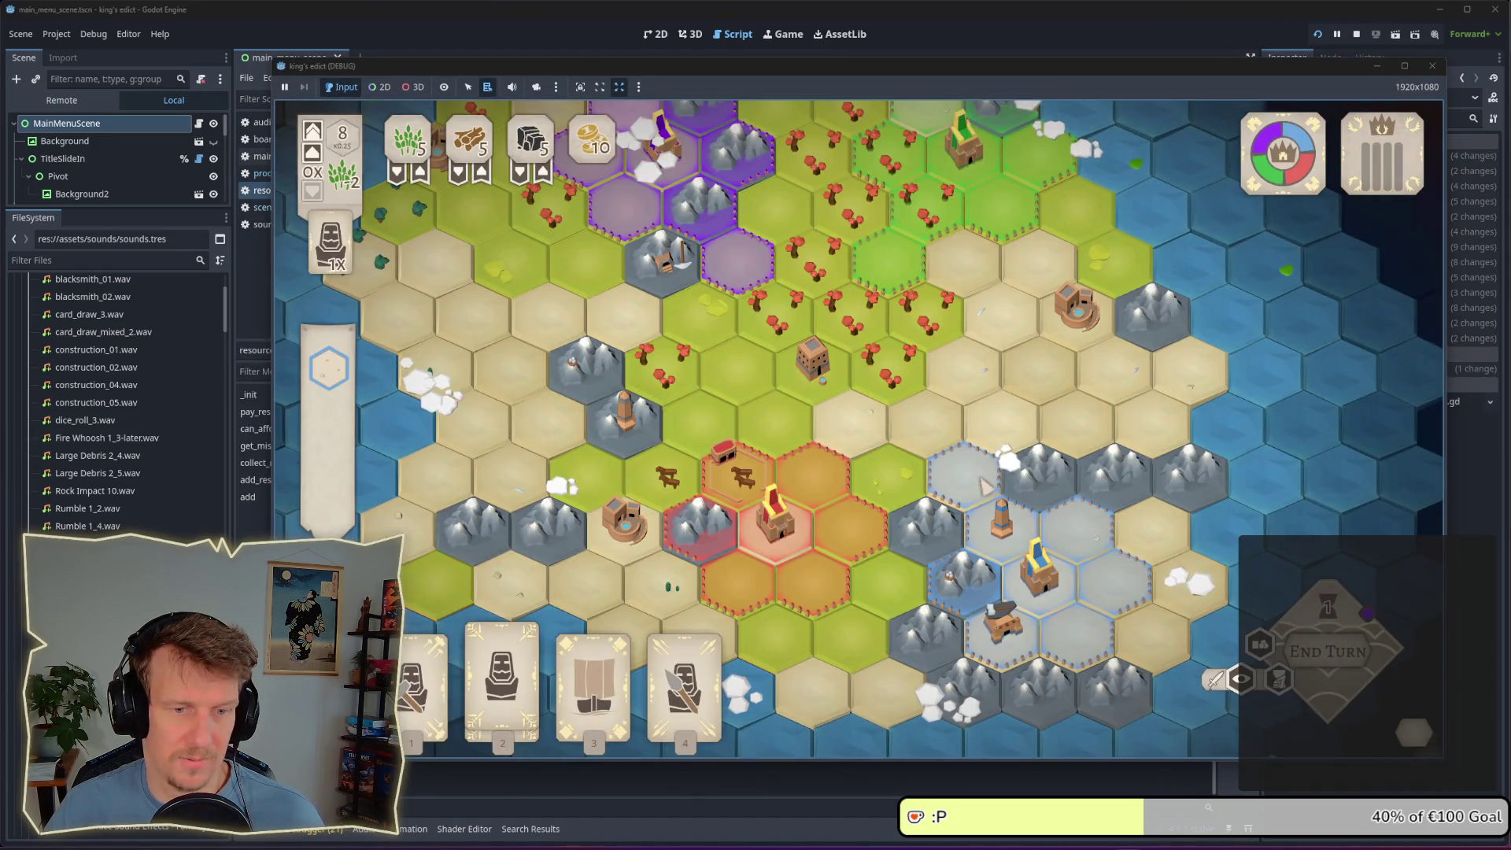
scroll(884, 457, down, 1)
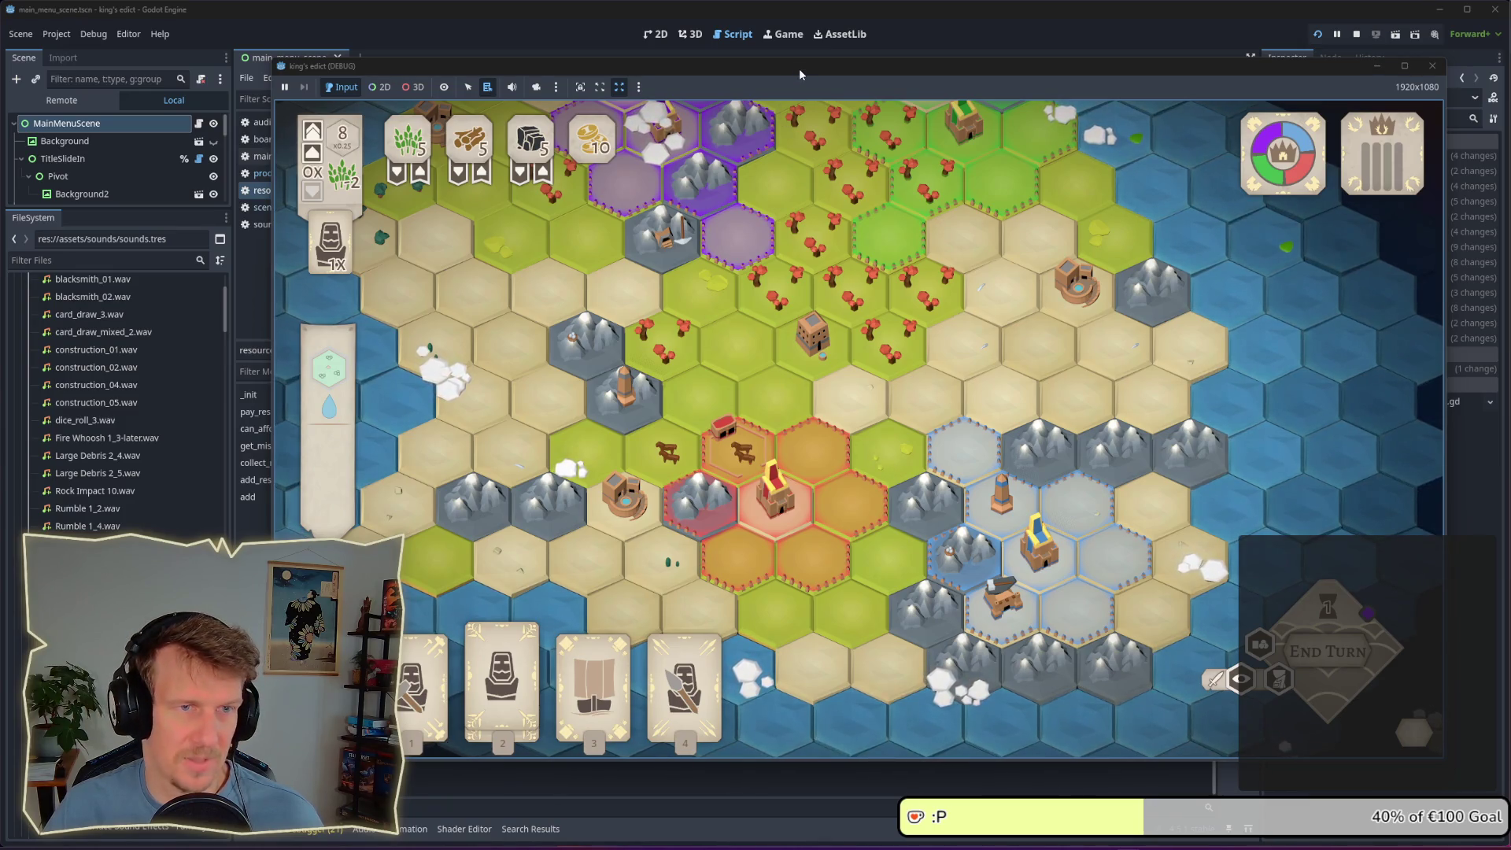
drag(800, 70, 704, 50)
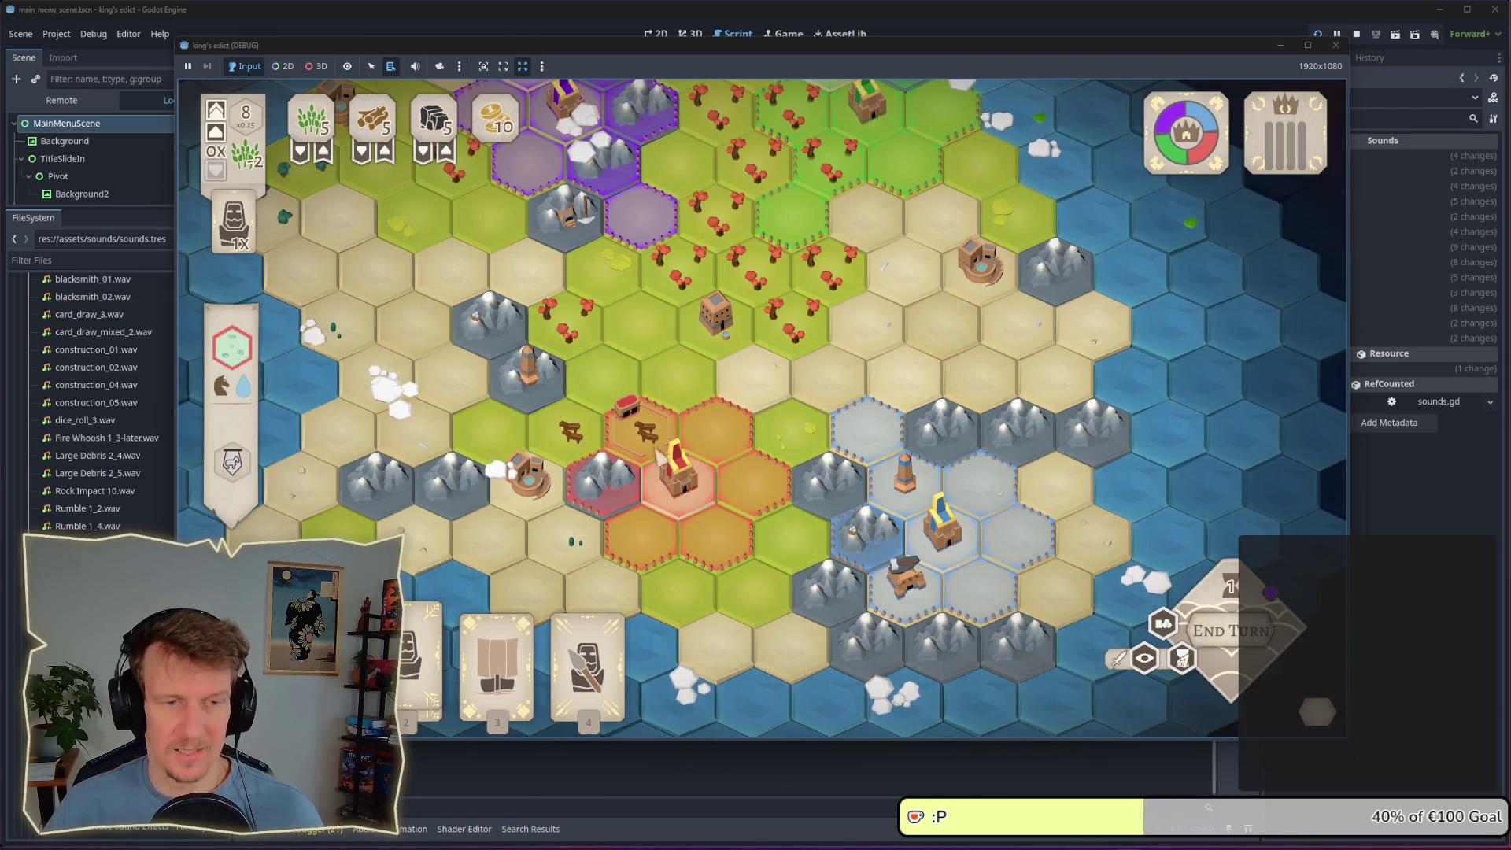
scroll(696, 352, down, 3)
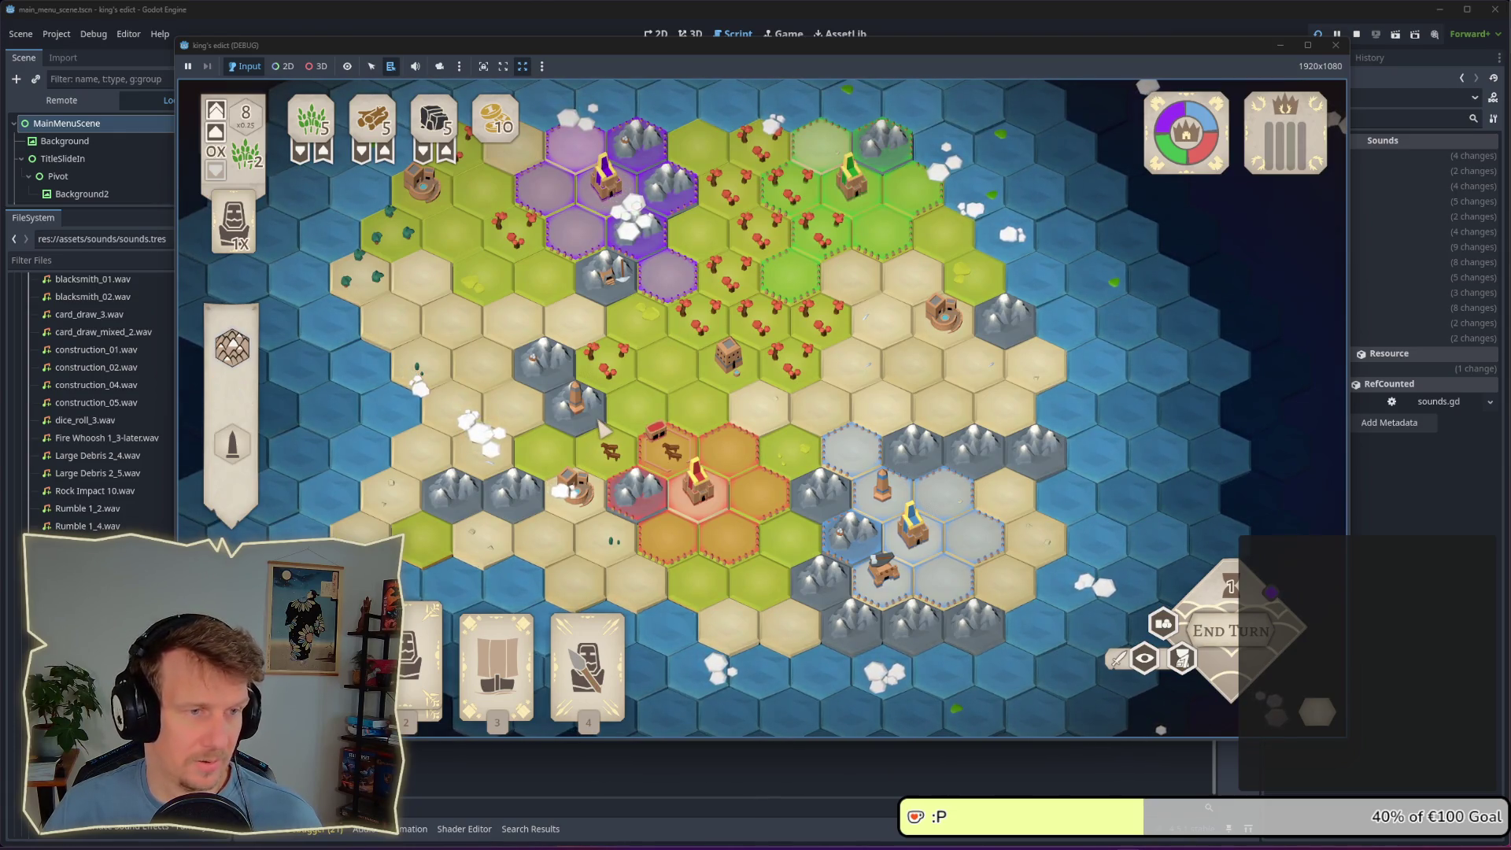
scroll(602, 427, up, 1)
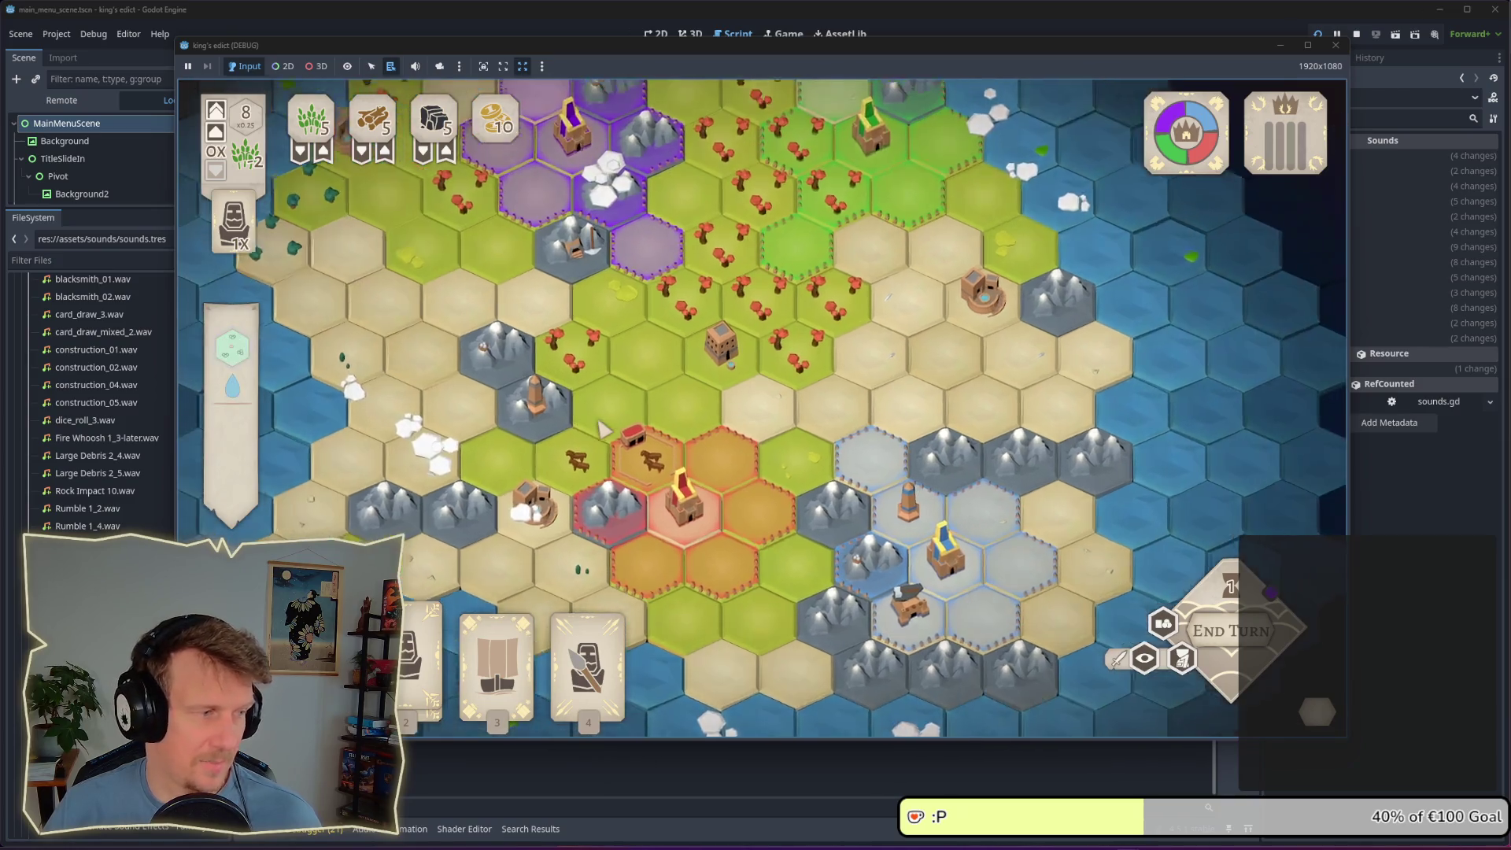
Play card 1 onto the mountain tile, try card 3, then pause the game
key(1)
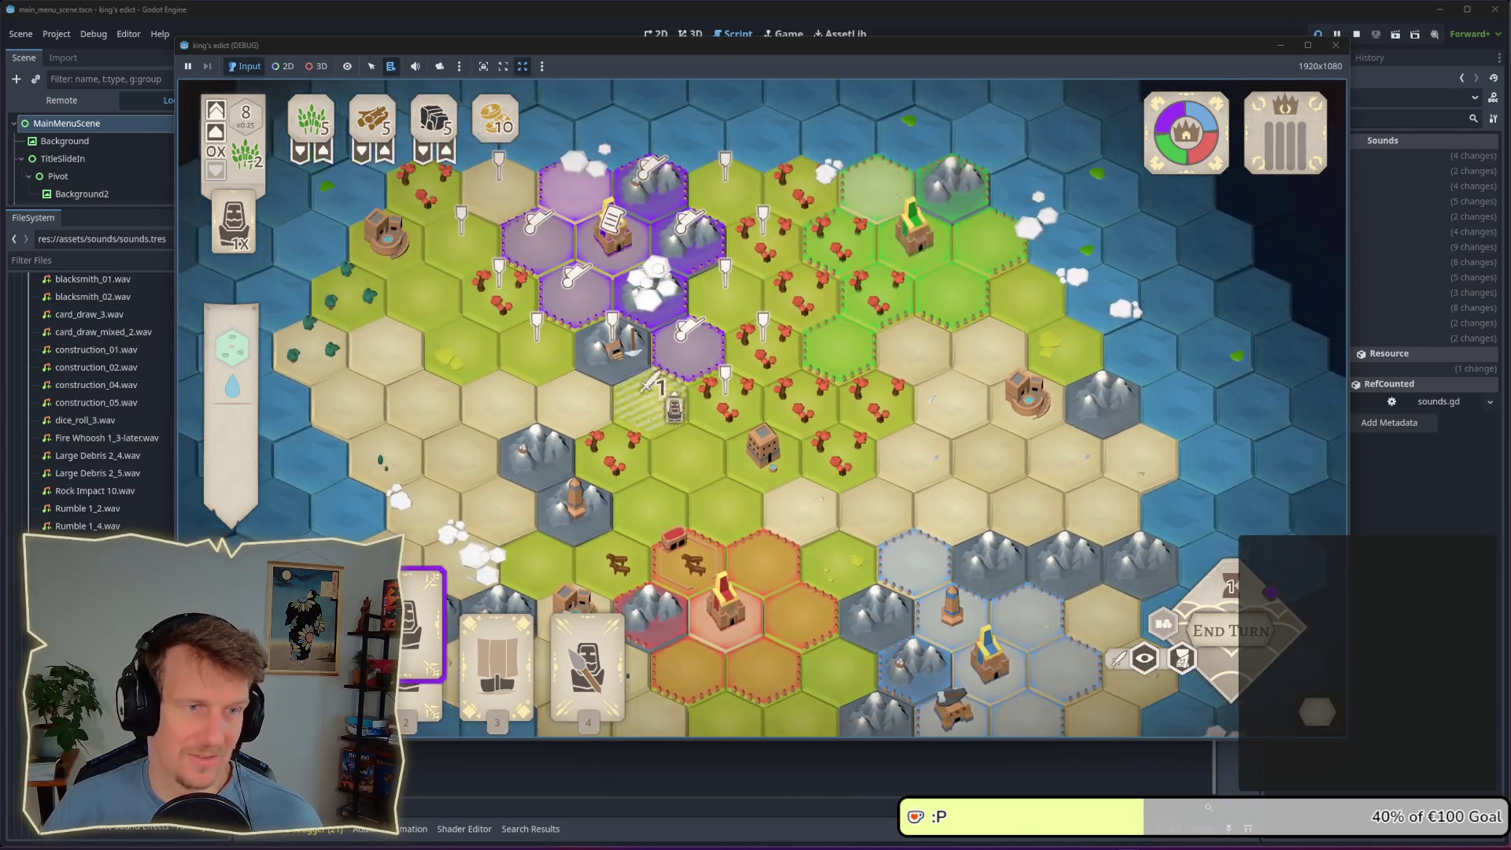
click(613, 363)
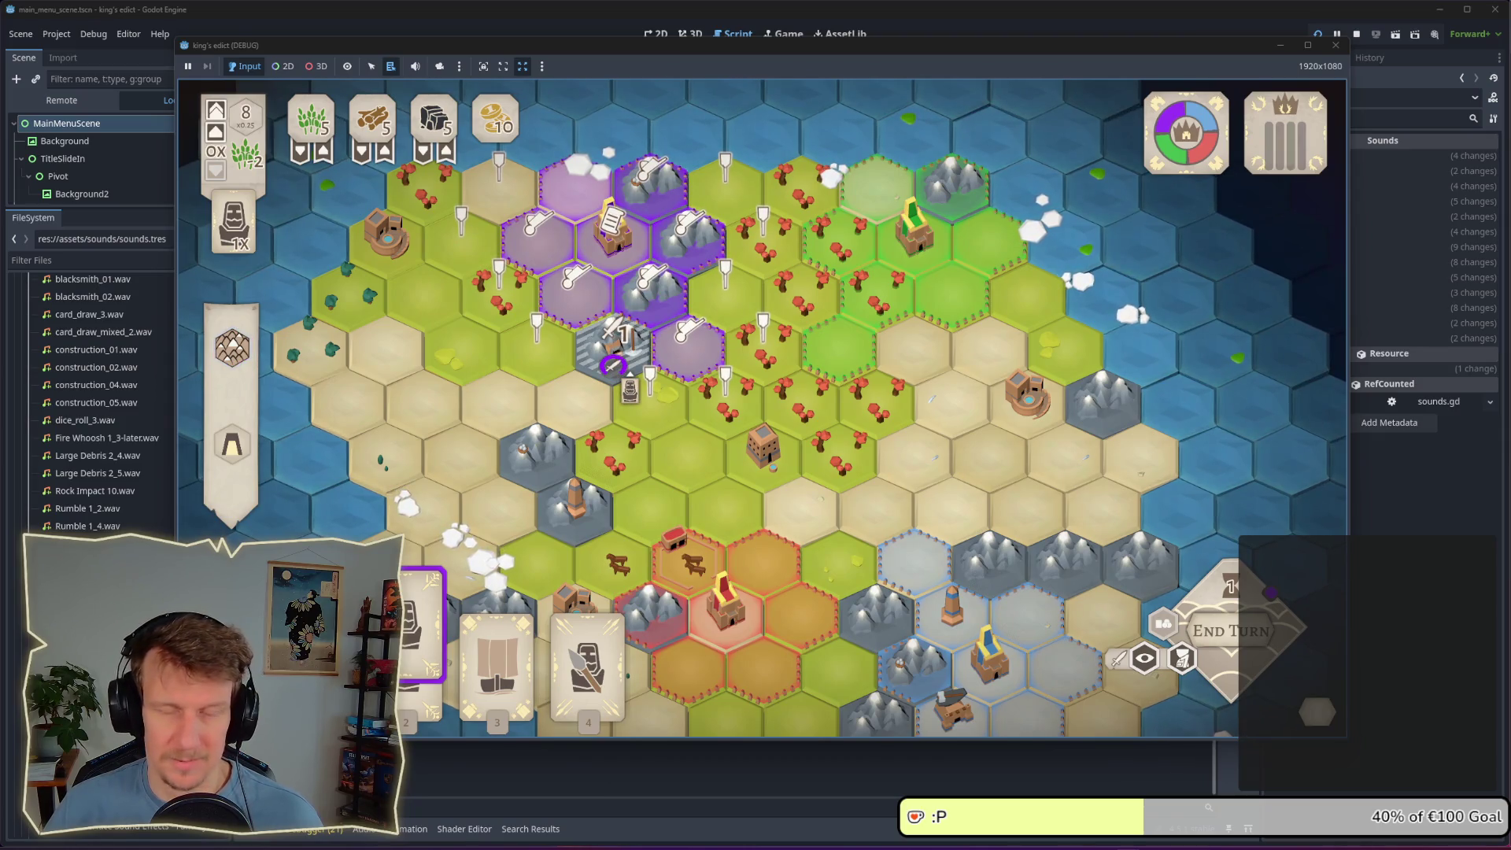
key(3)
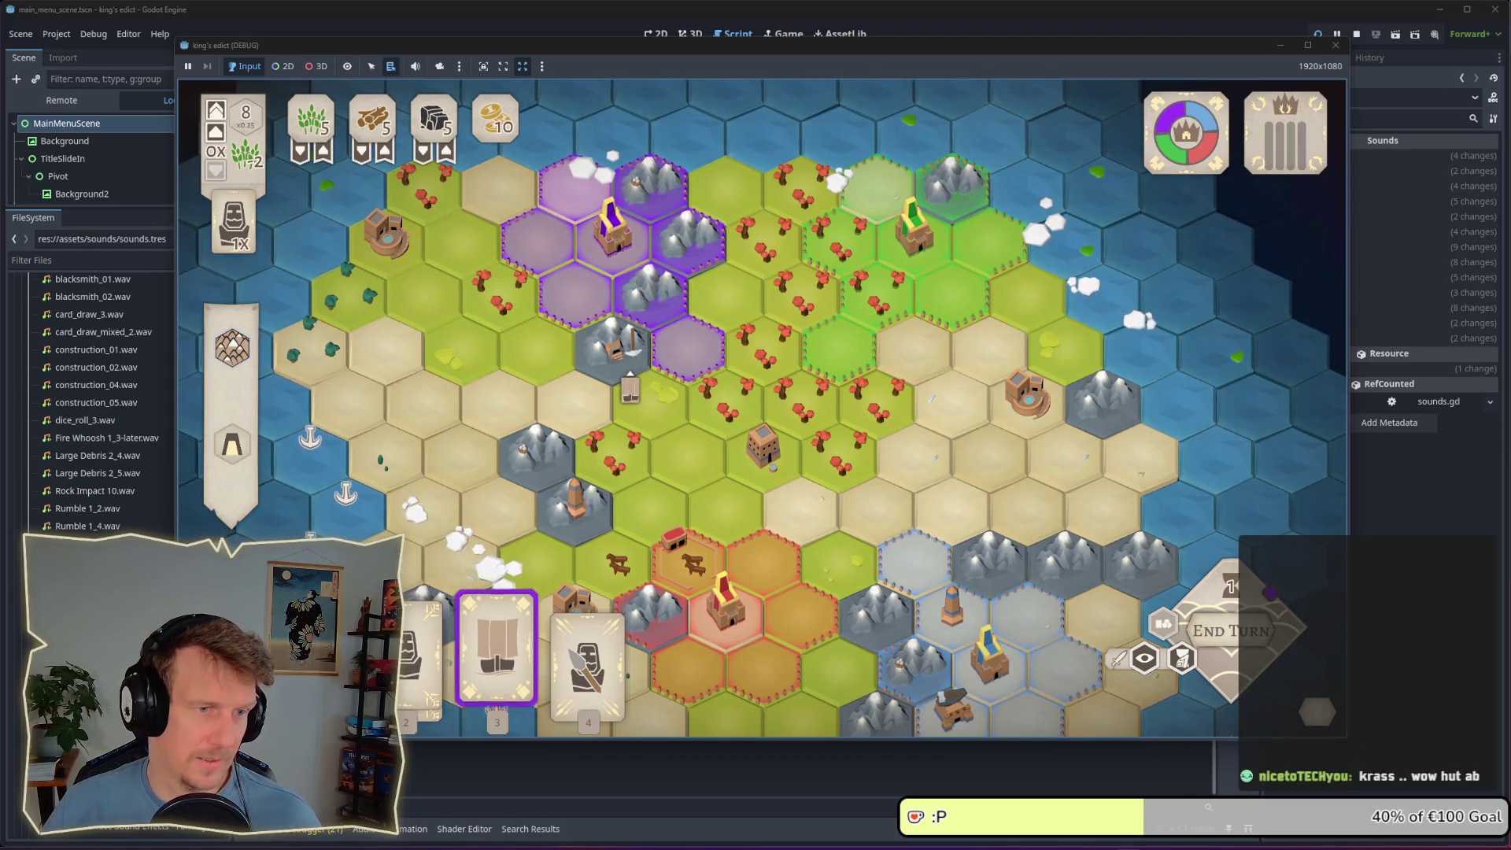
key(Escape)
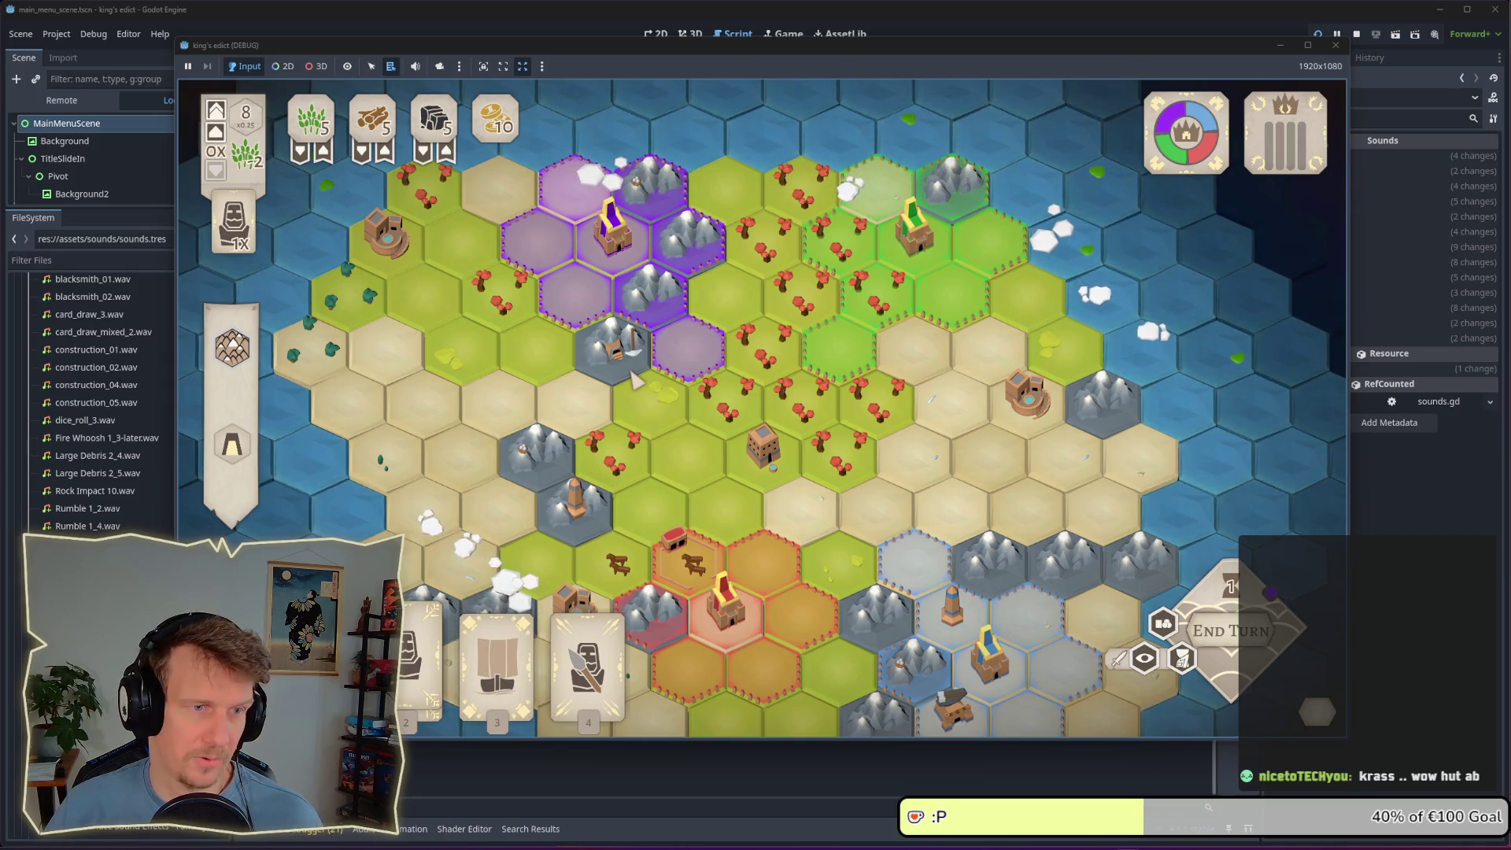
key(Escape)
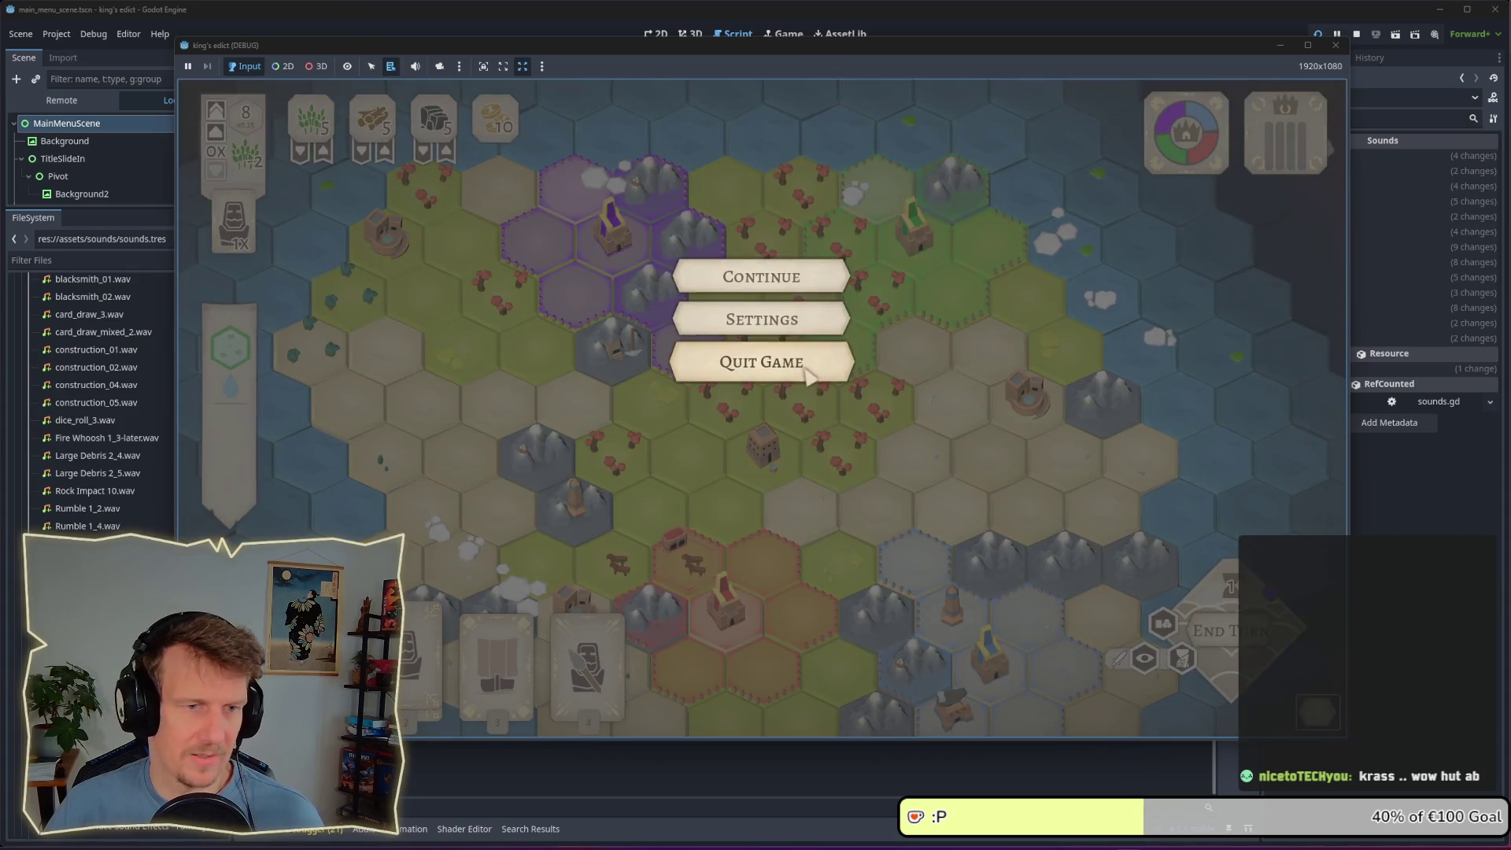
Quit the game, relaunch with F5, and start a match on the Crafting map
click(806, 373)
key(F5)
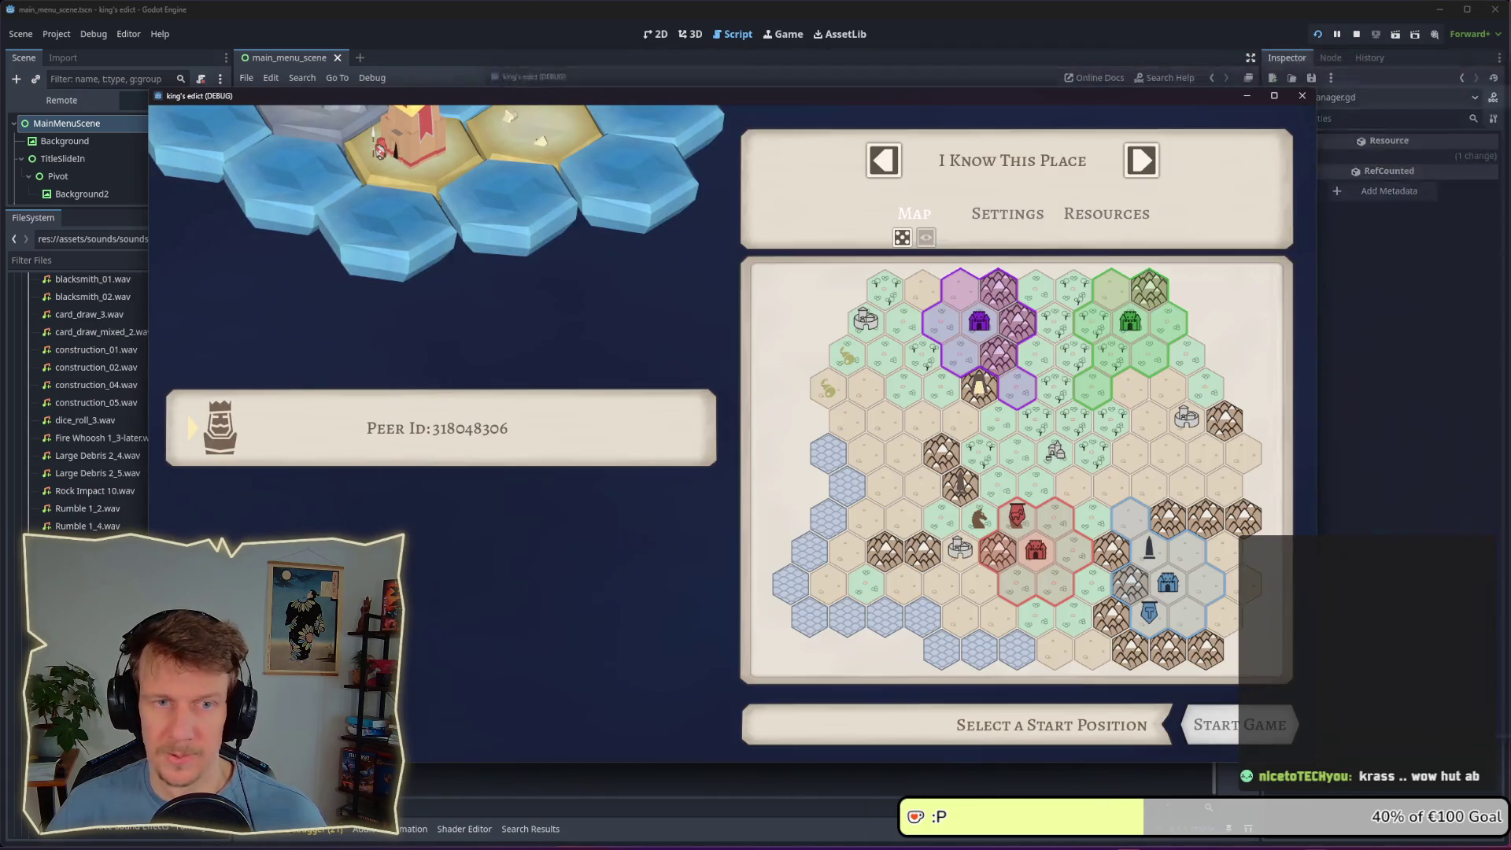
click(1047, 162)
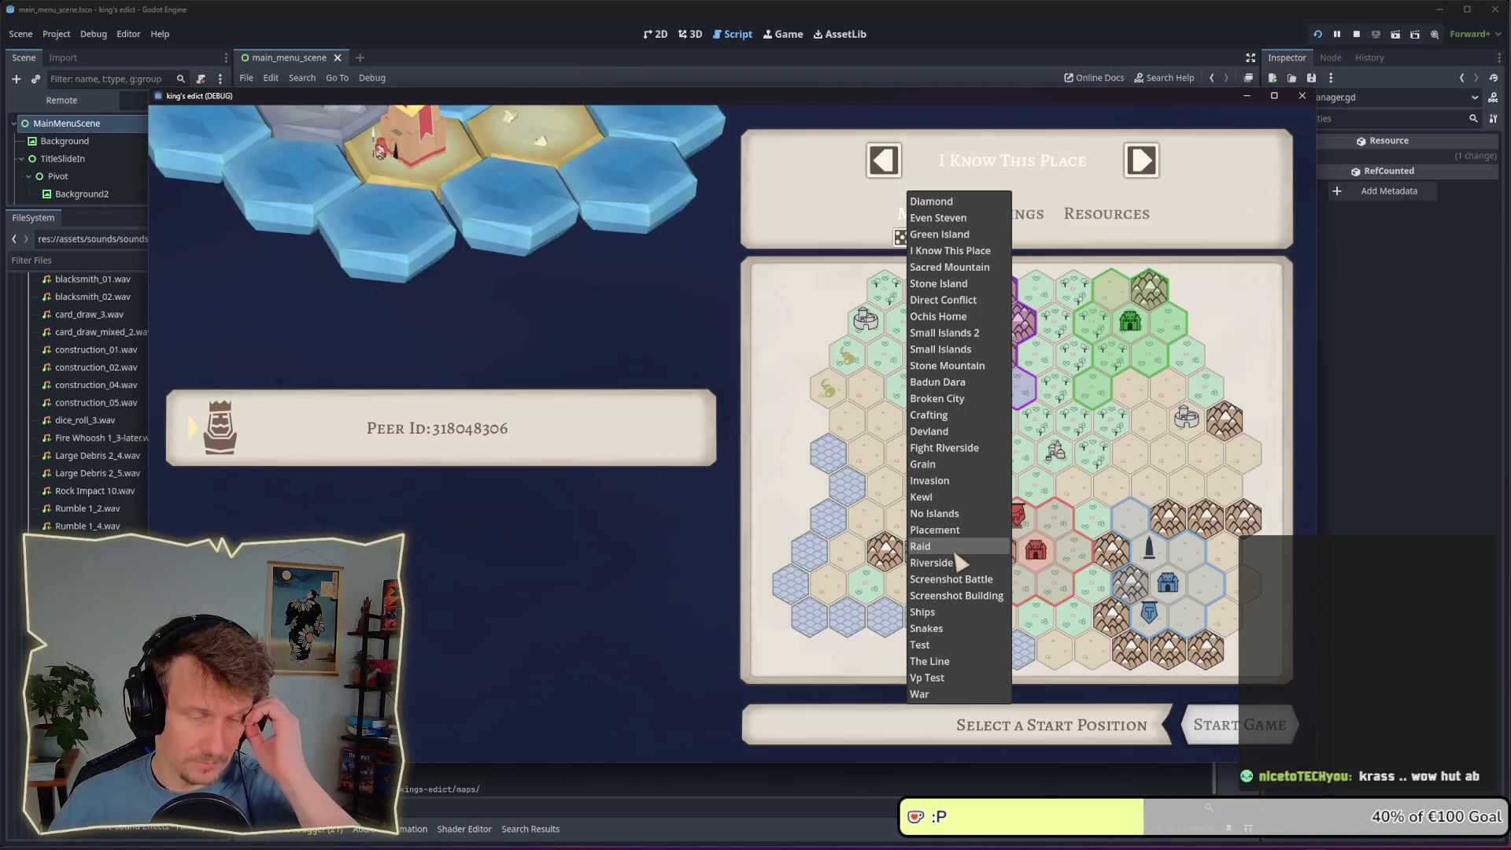
click(933, 415)
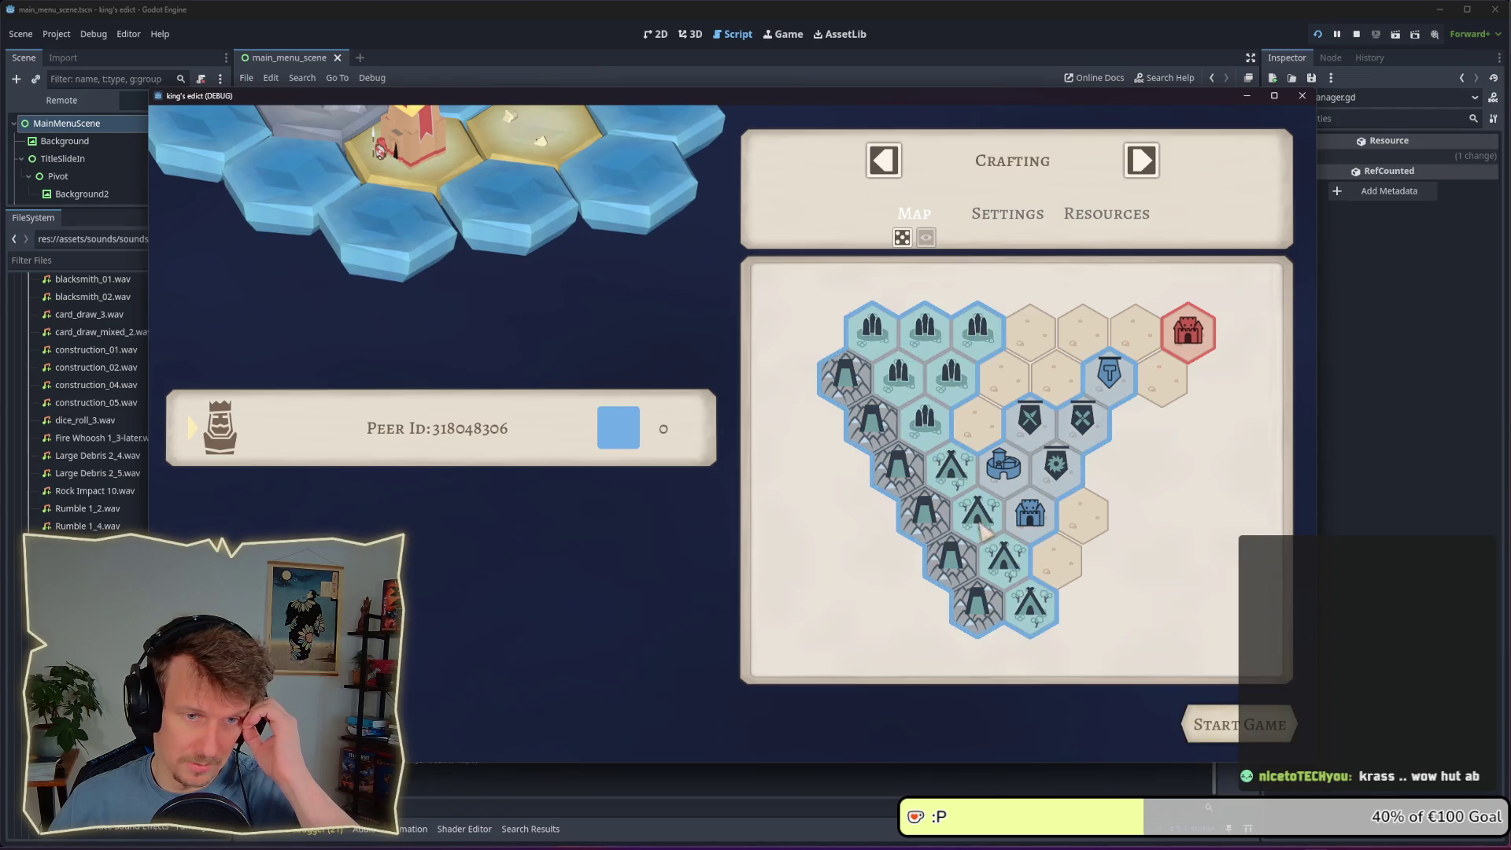
click(1240, 724)
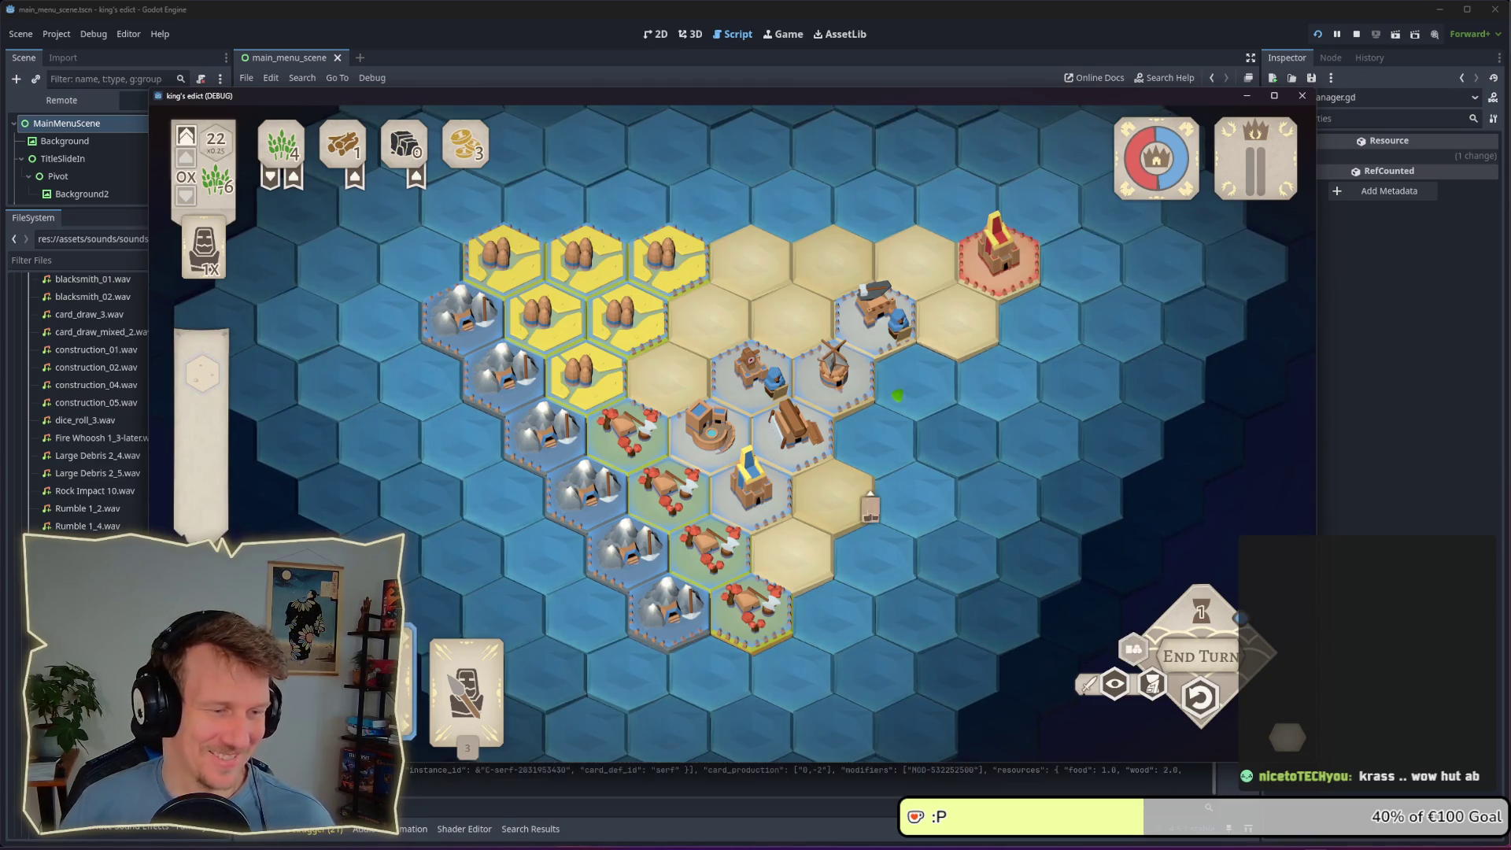
Stop the running King's Edict game from the editor toolbar
mouse_move(1294, 157)
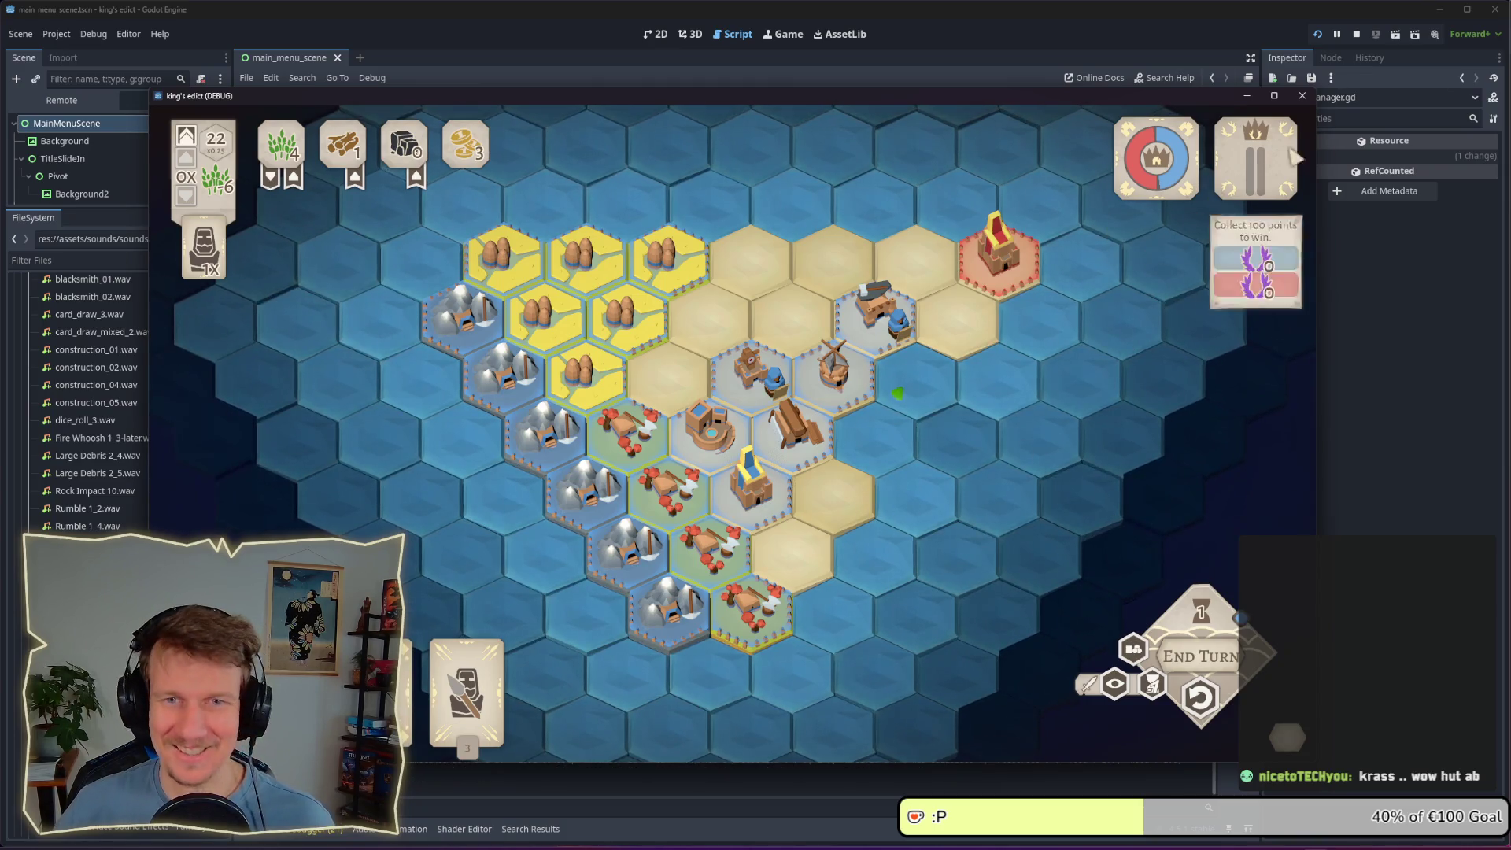
click(1354, 35)
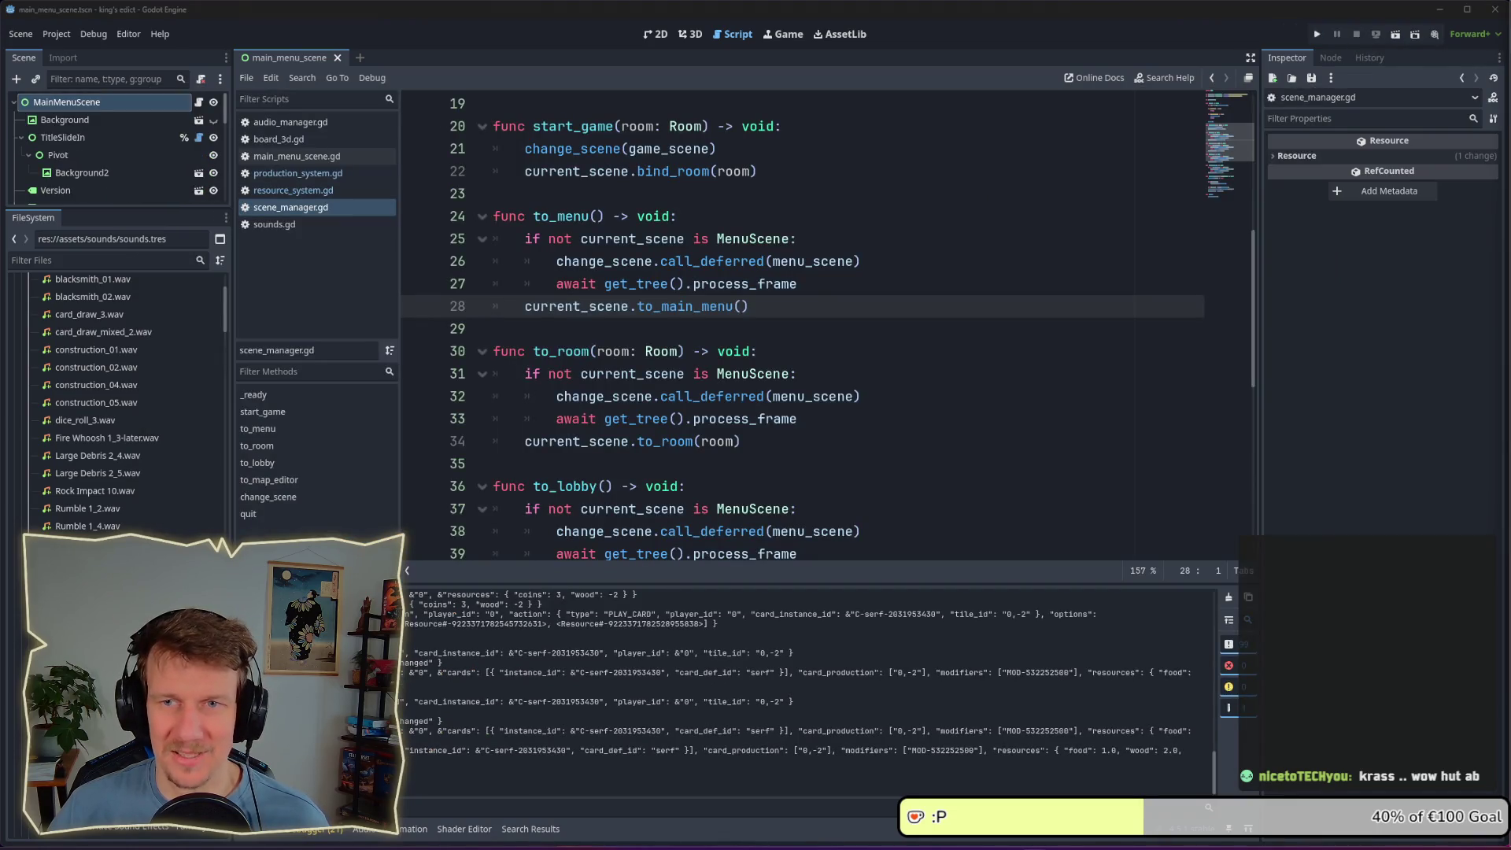
Review scene_manager.gd lines 29–33, collapse the sounds folder, and focus the file filter
click(748, 329)
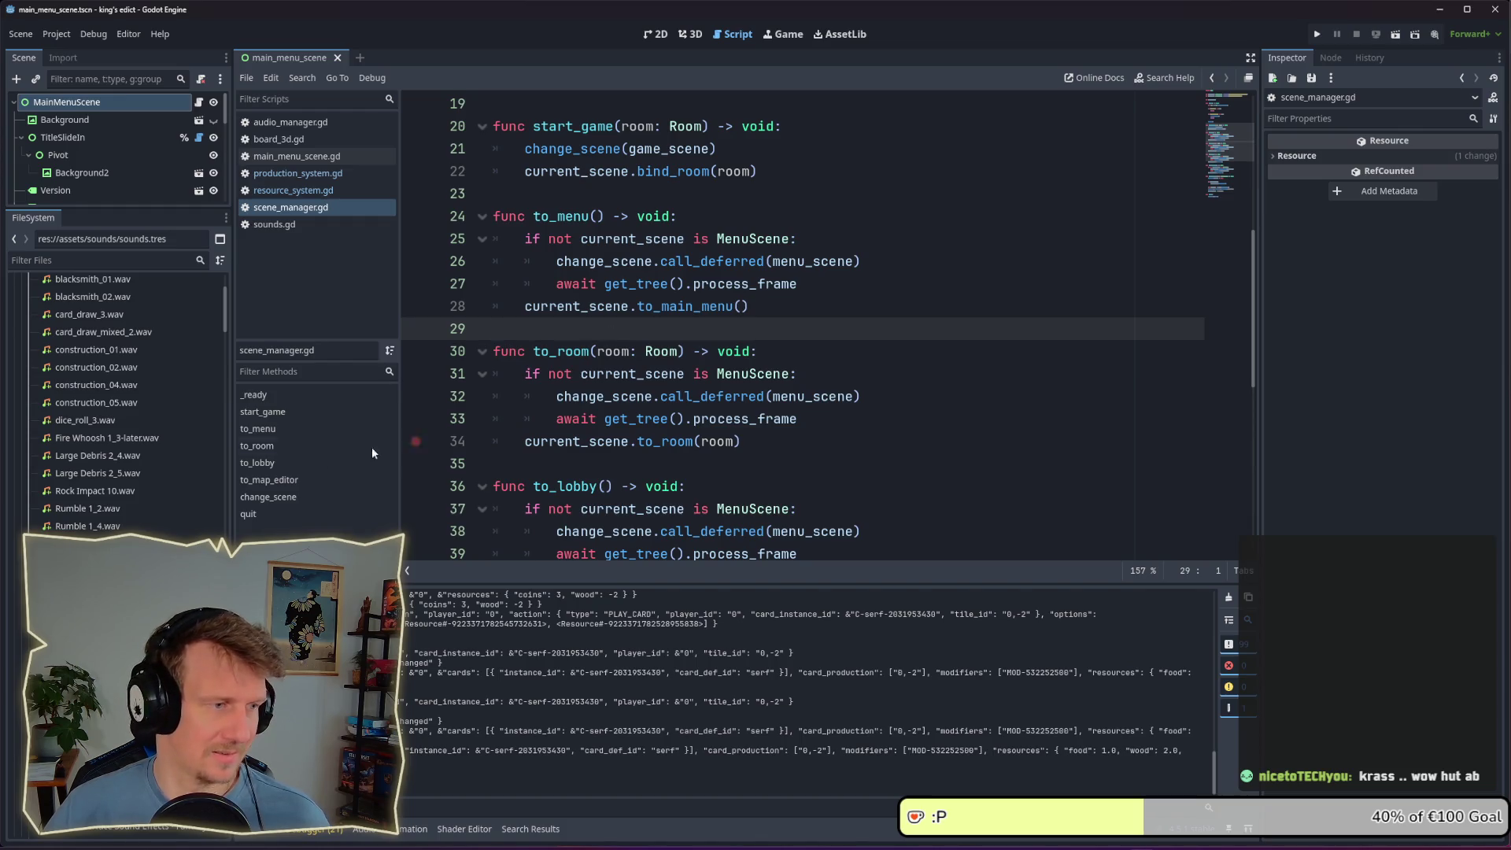
scroll(124, 472, up, 5)
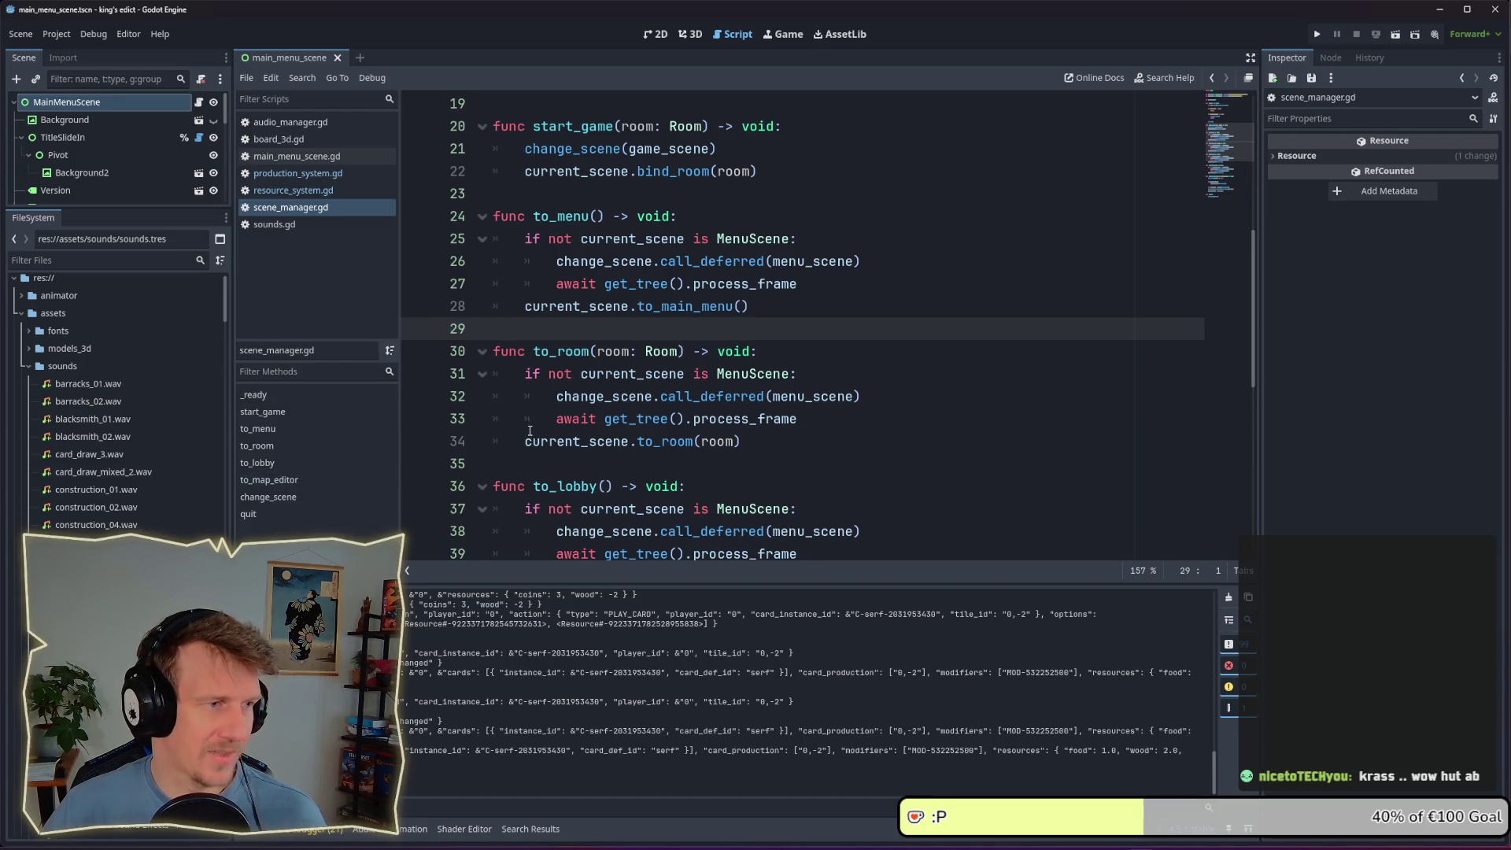
click(27, 367)
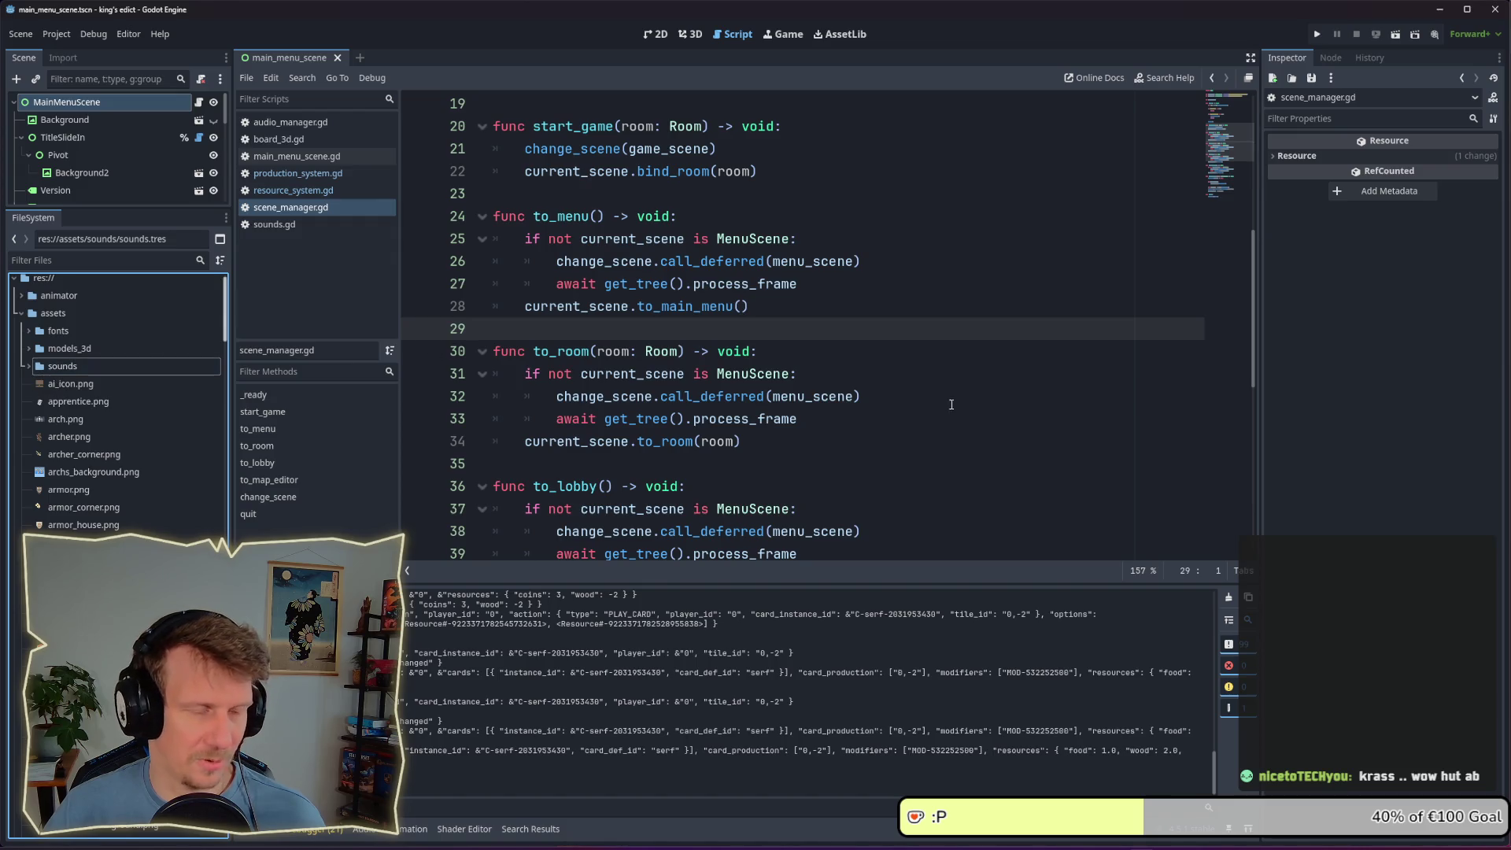
click(887, 401)
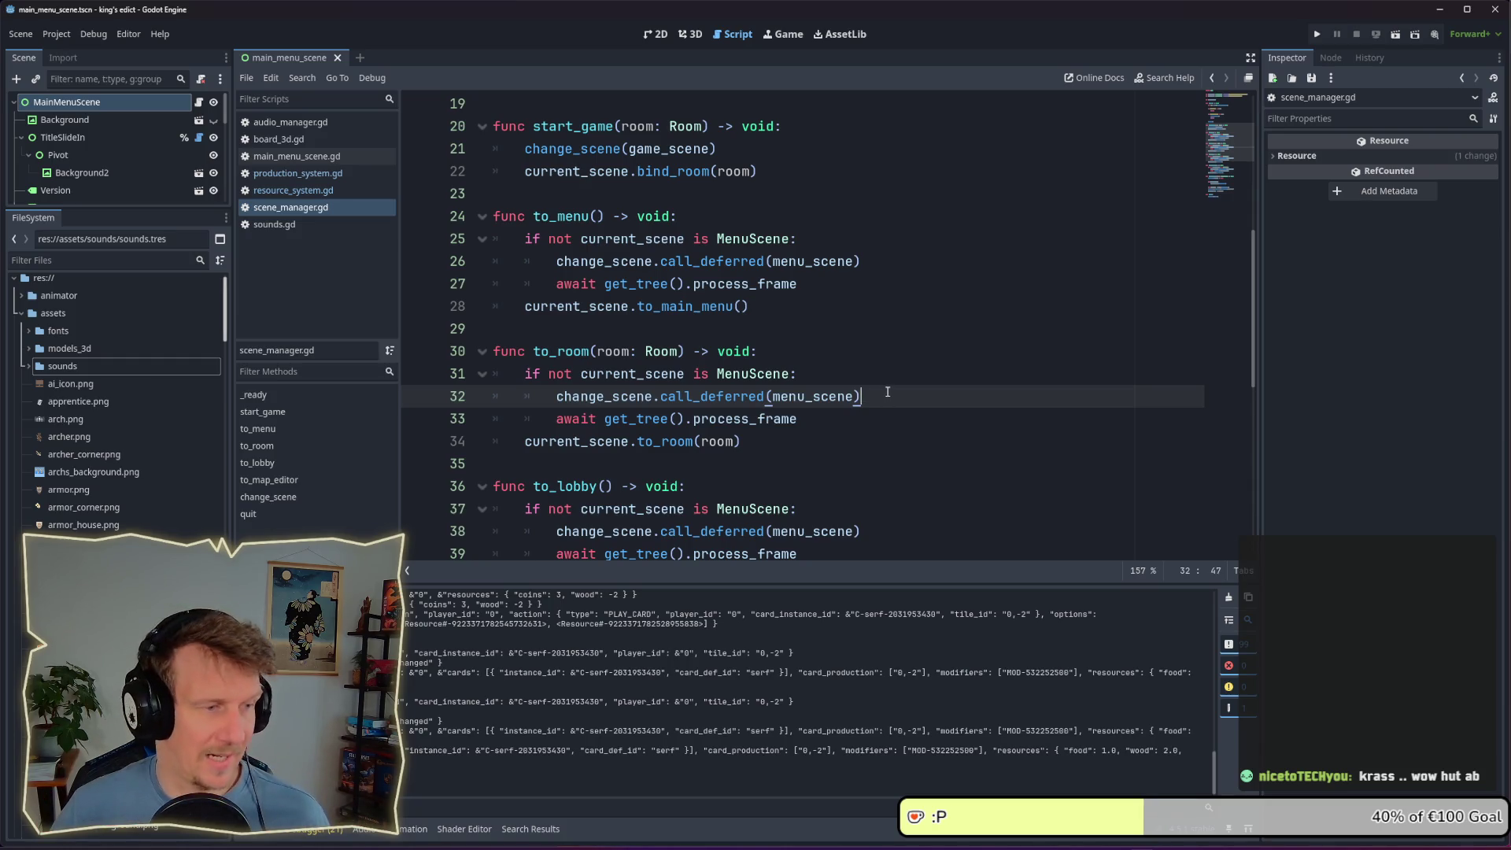
click(870, 415)
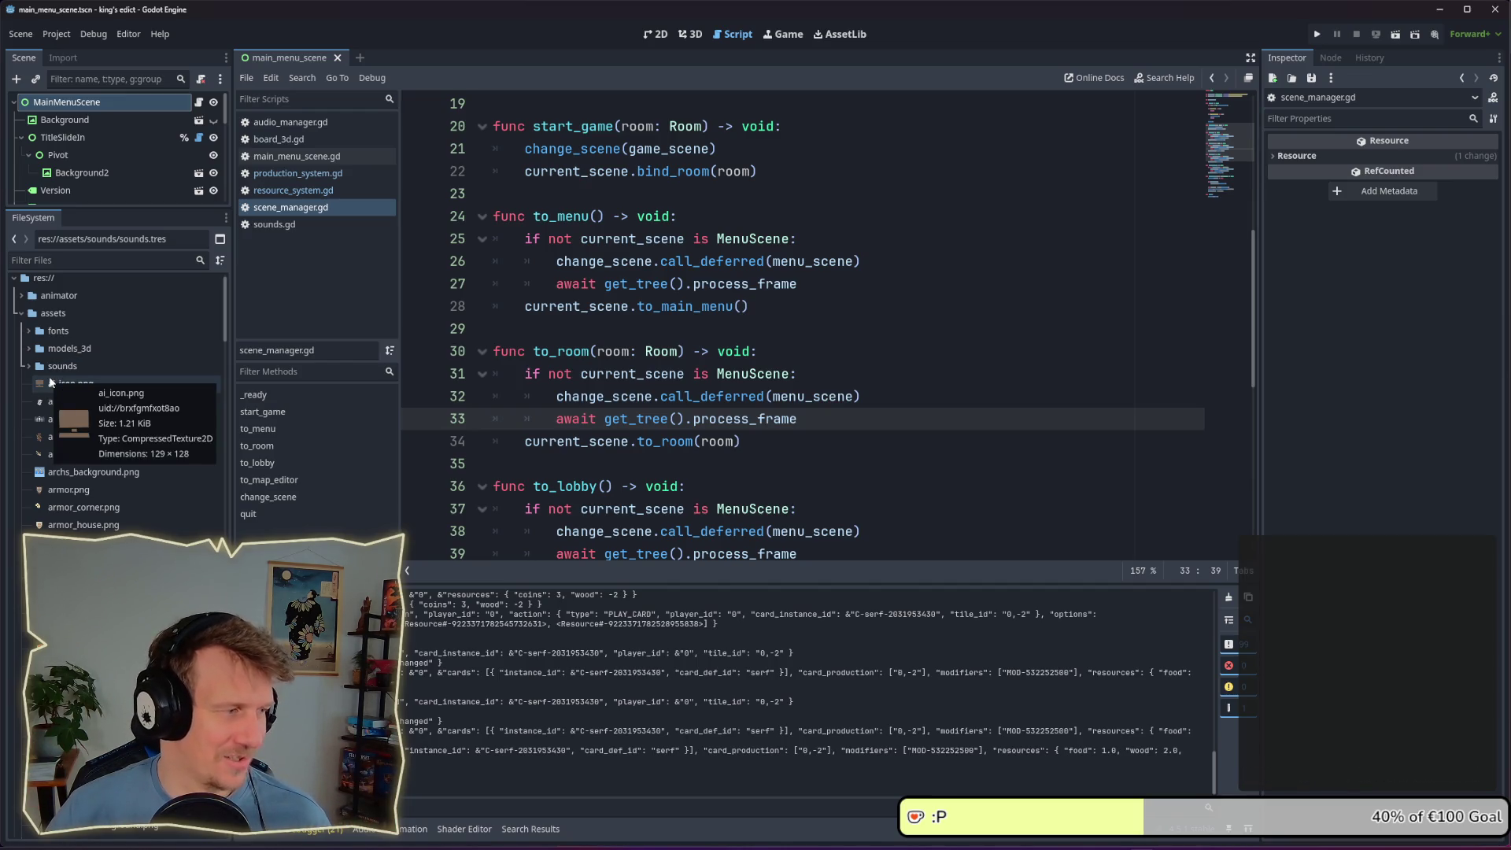
scroll(45, 409, down, 5)
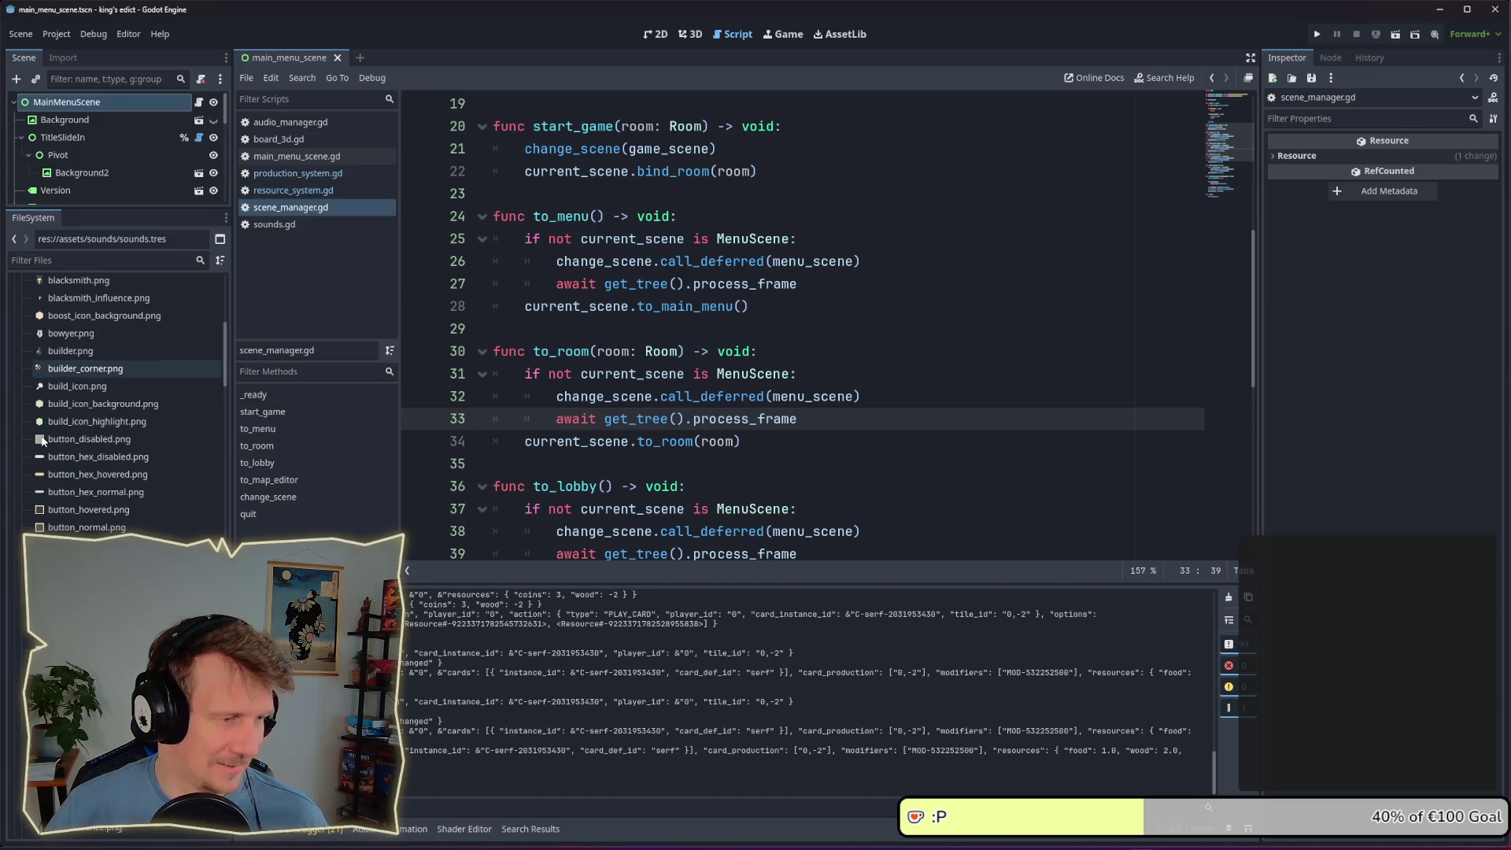
scroll(43, 443, up, 6)
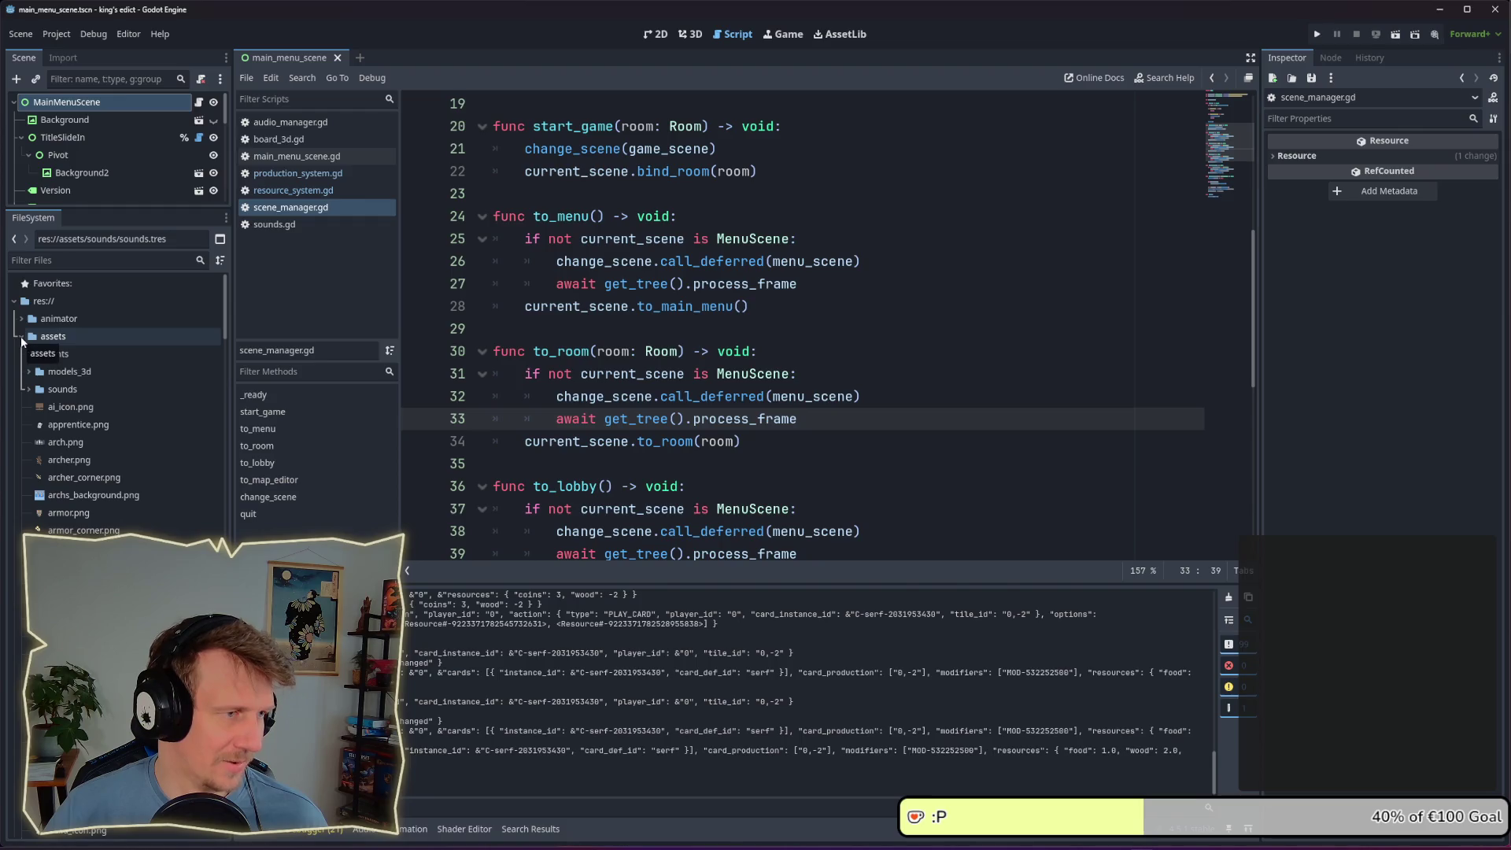
click(21, 336)
Filter the FileSystem for 'sounds' and select sounds.tres
click(27, 260)
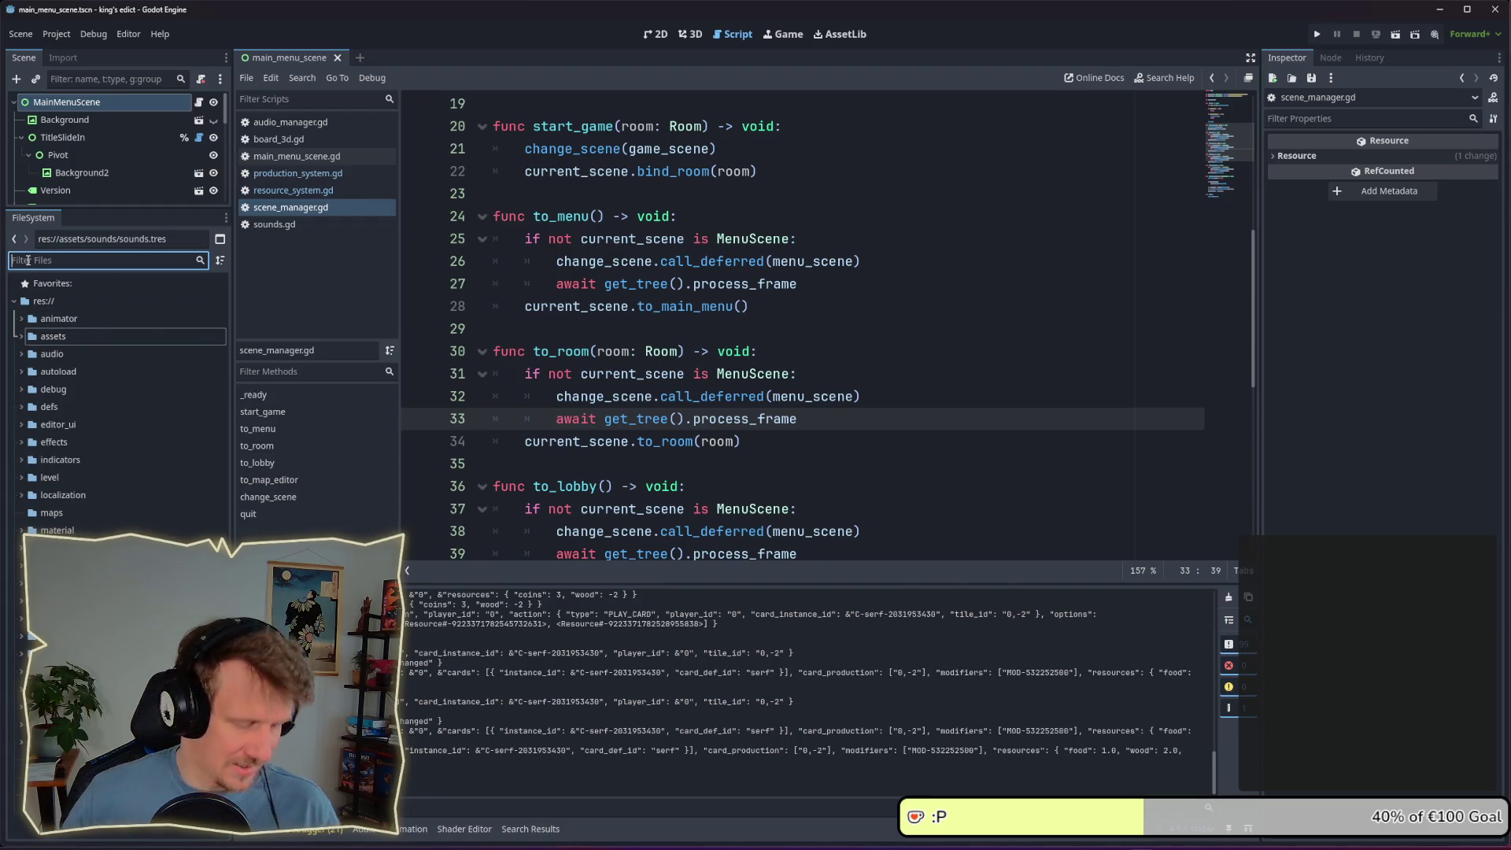
text(sounds)
click(107, 370)
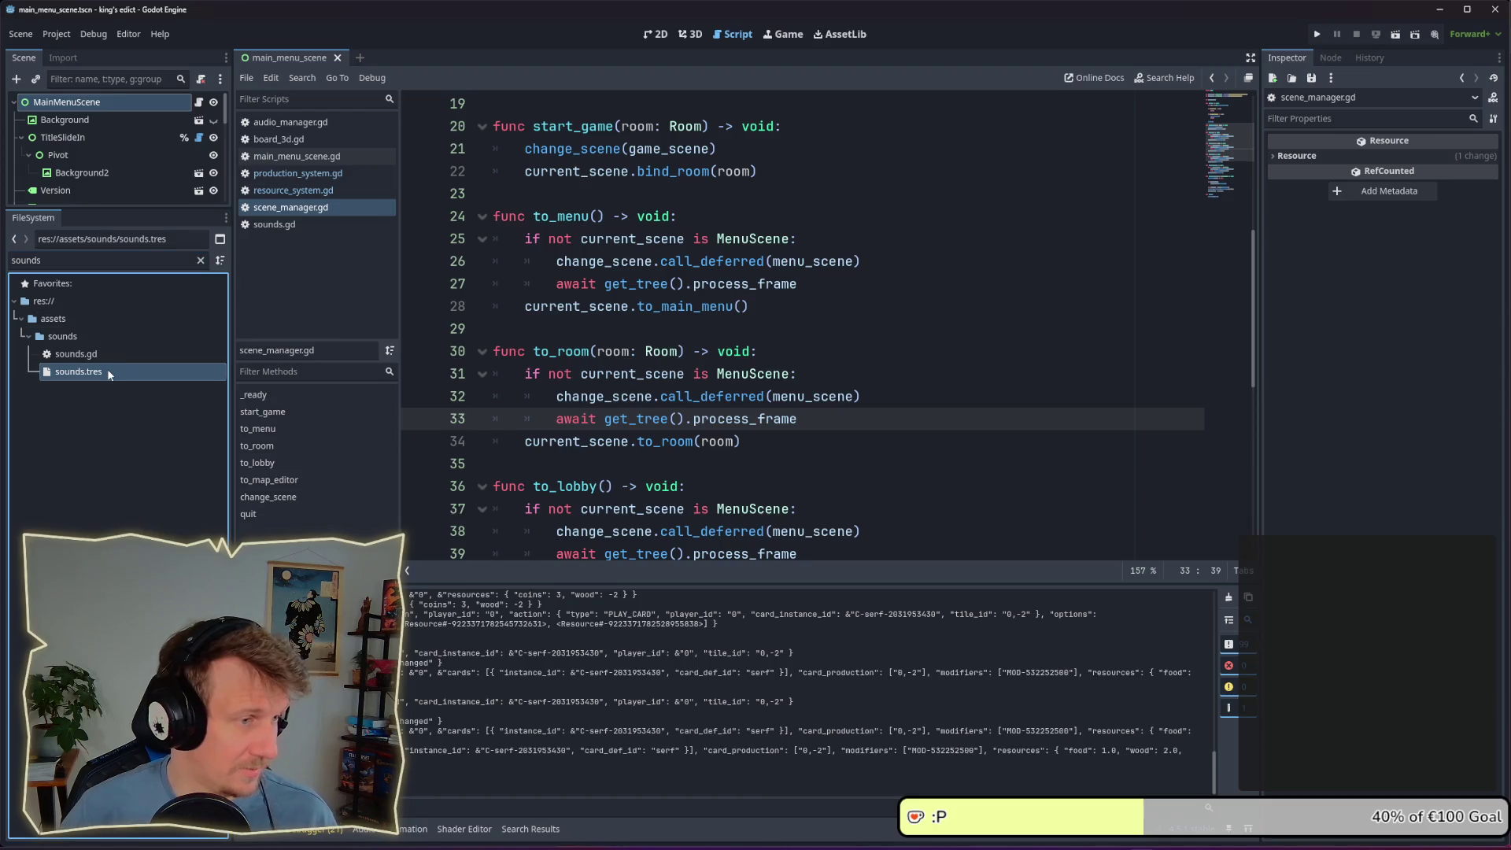
In sounds.gd, duplicate the building_barracks line without its AudioStream type and save
double_click(100, 359)
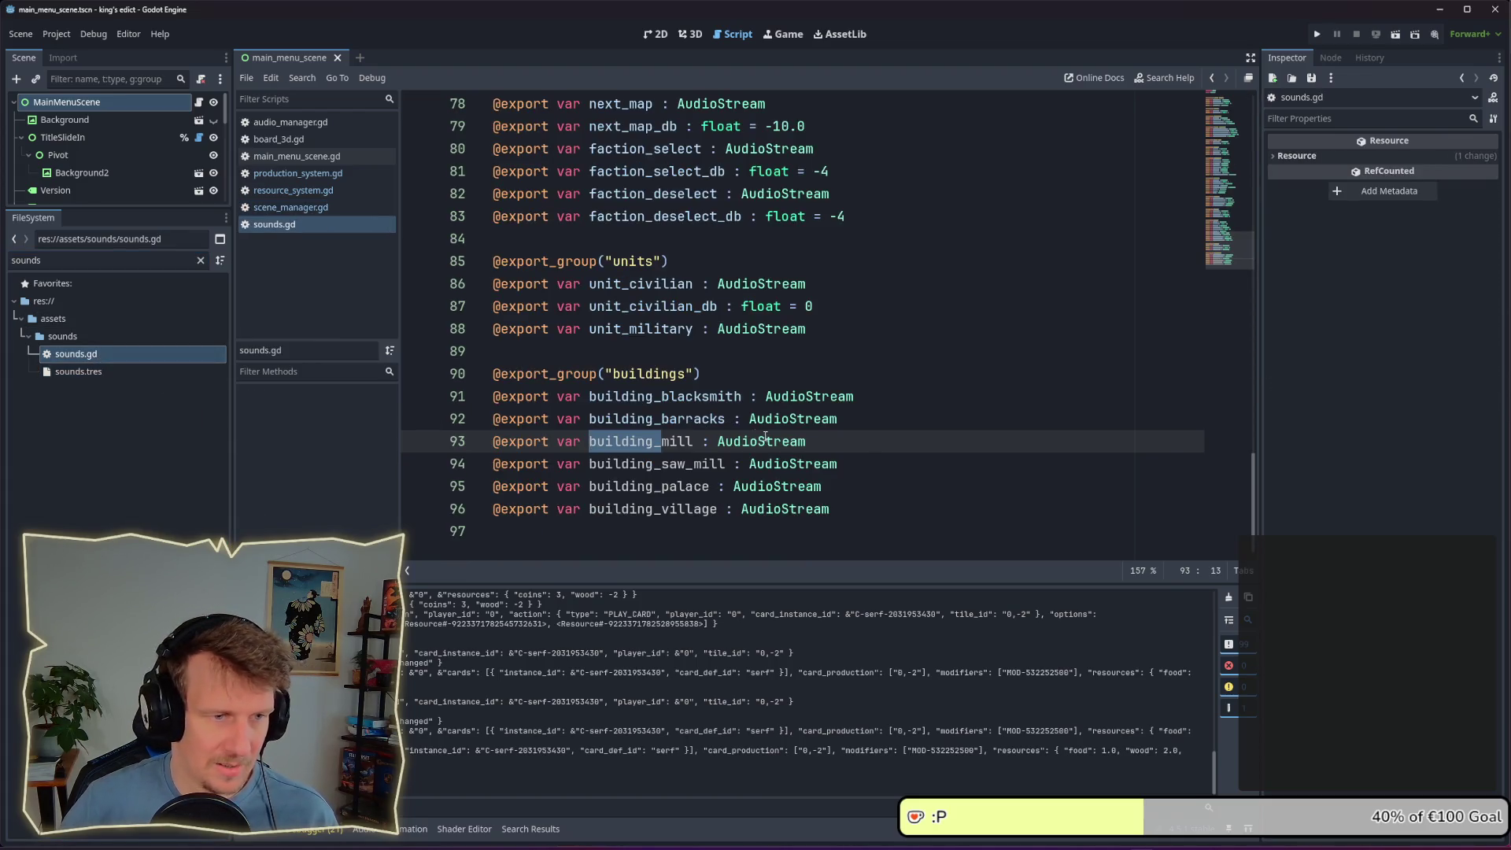
click(870, 425)
key(ctrl+shift+d)
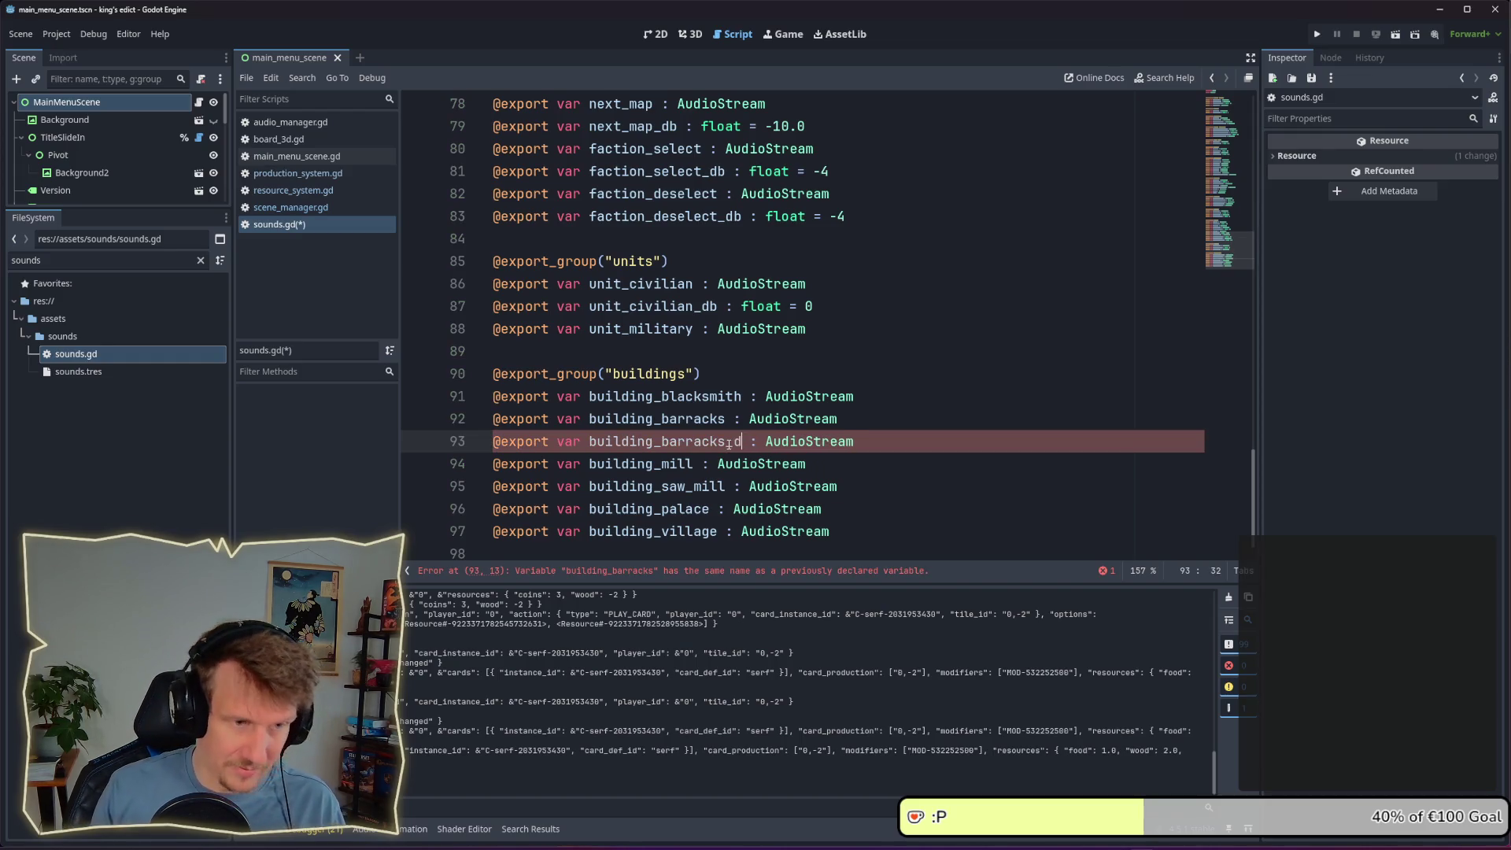
key(End)
key(ctrl+BackSpace)
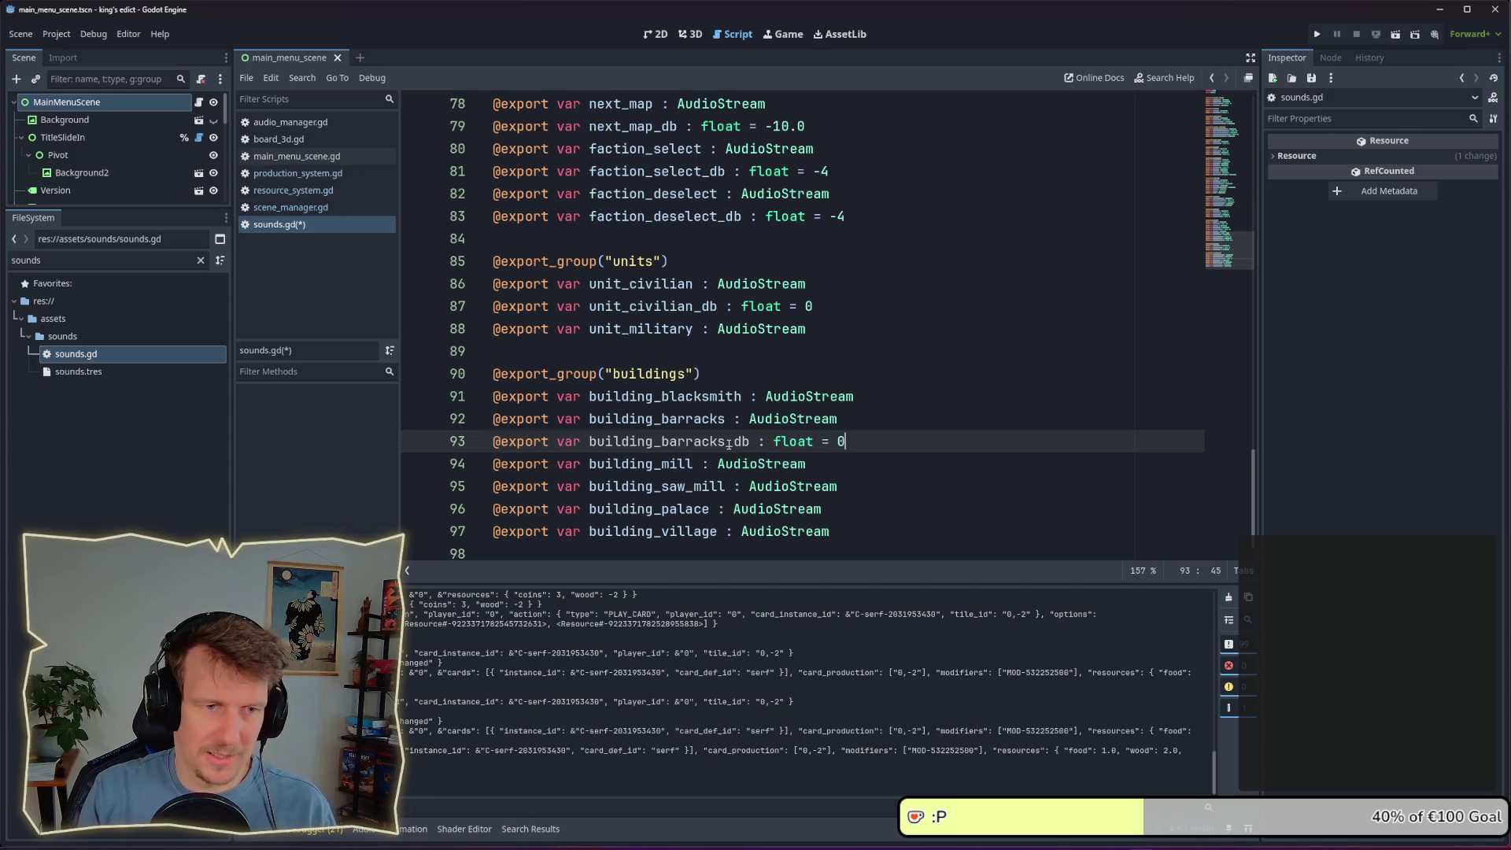
key(ctrl+s)
Set Building Barracks dB to -4.0 in sounds.tres and run the game
click(859, 468)
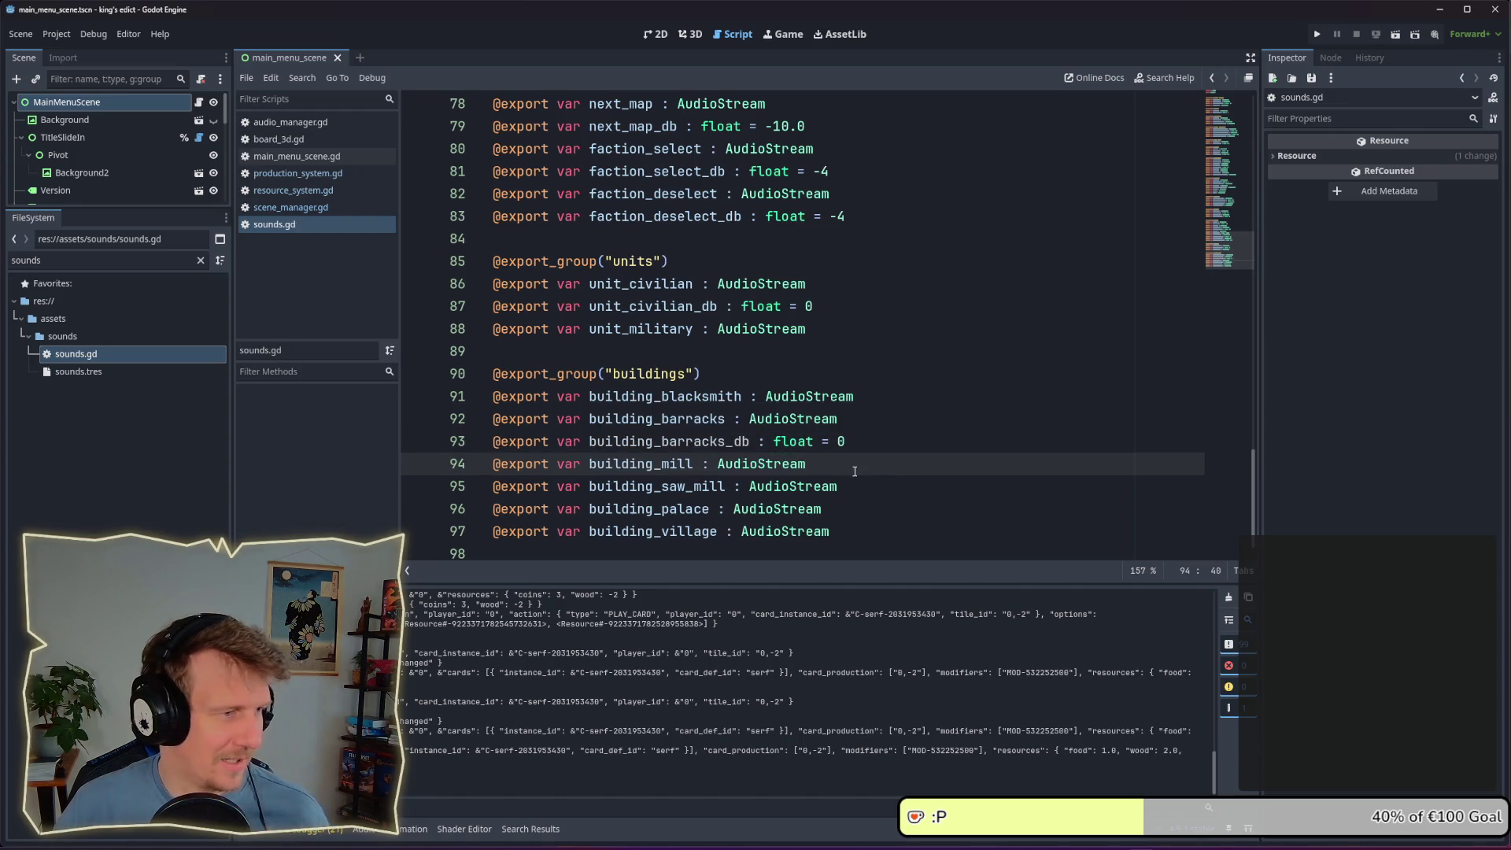
click(135, 377)
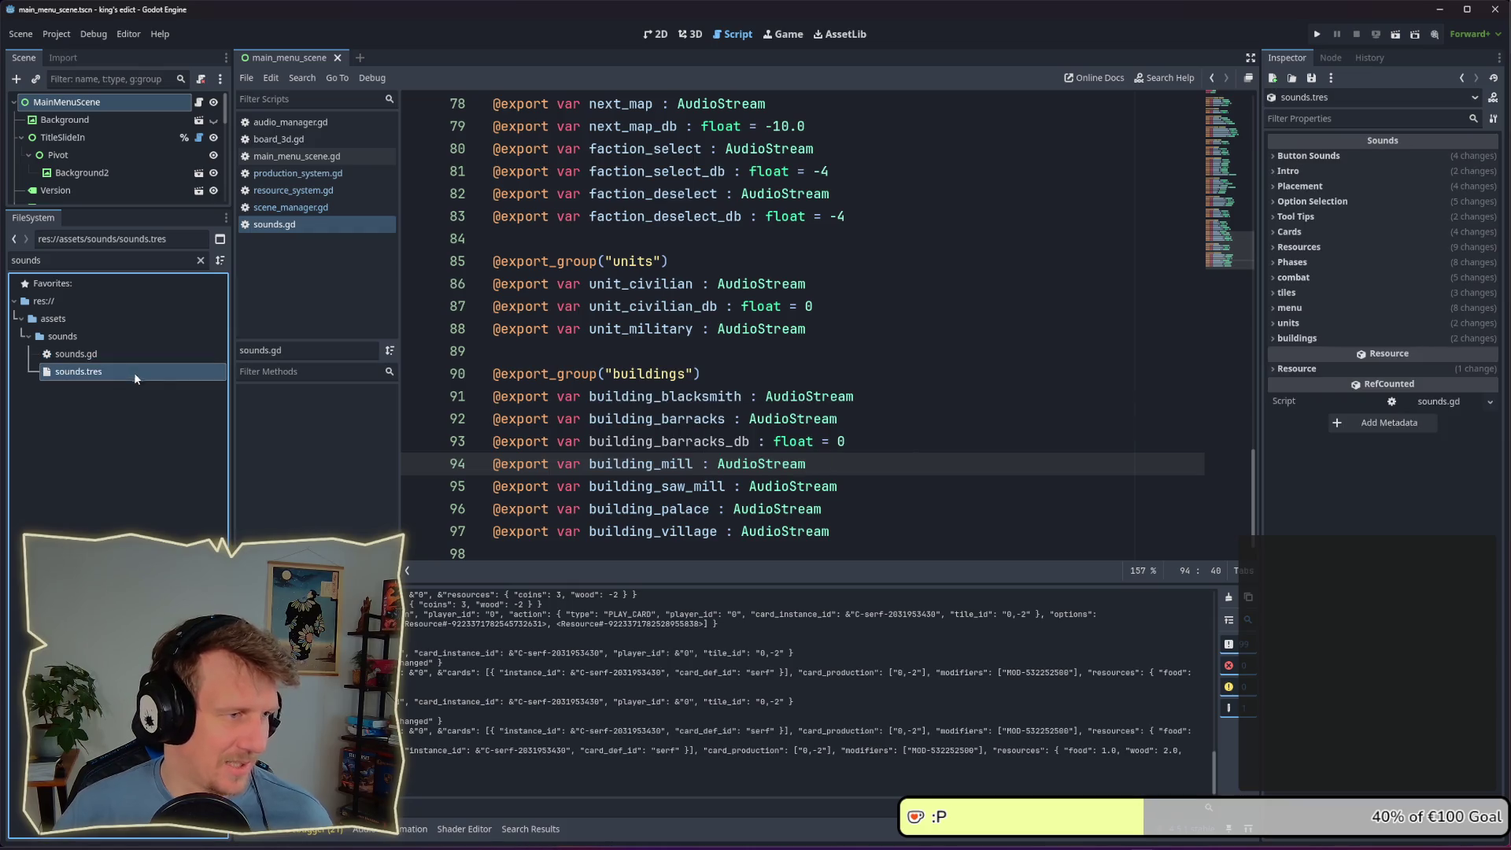
click(1337, 338)
text(-4)
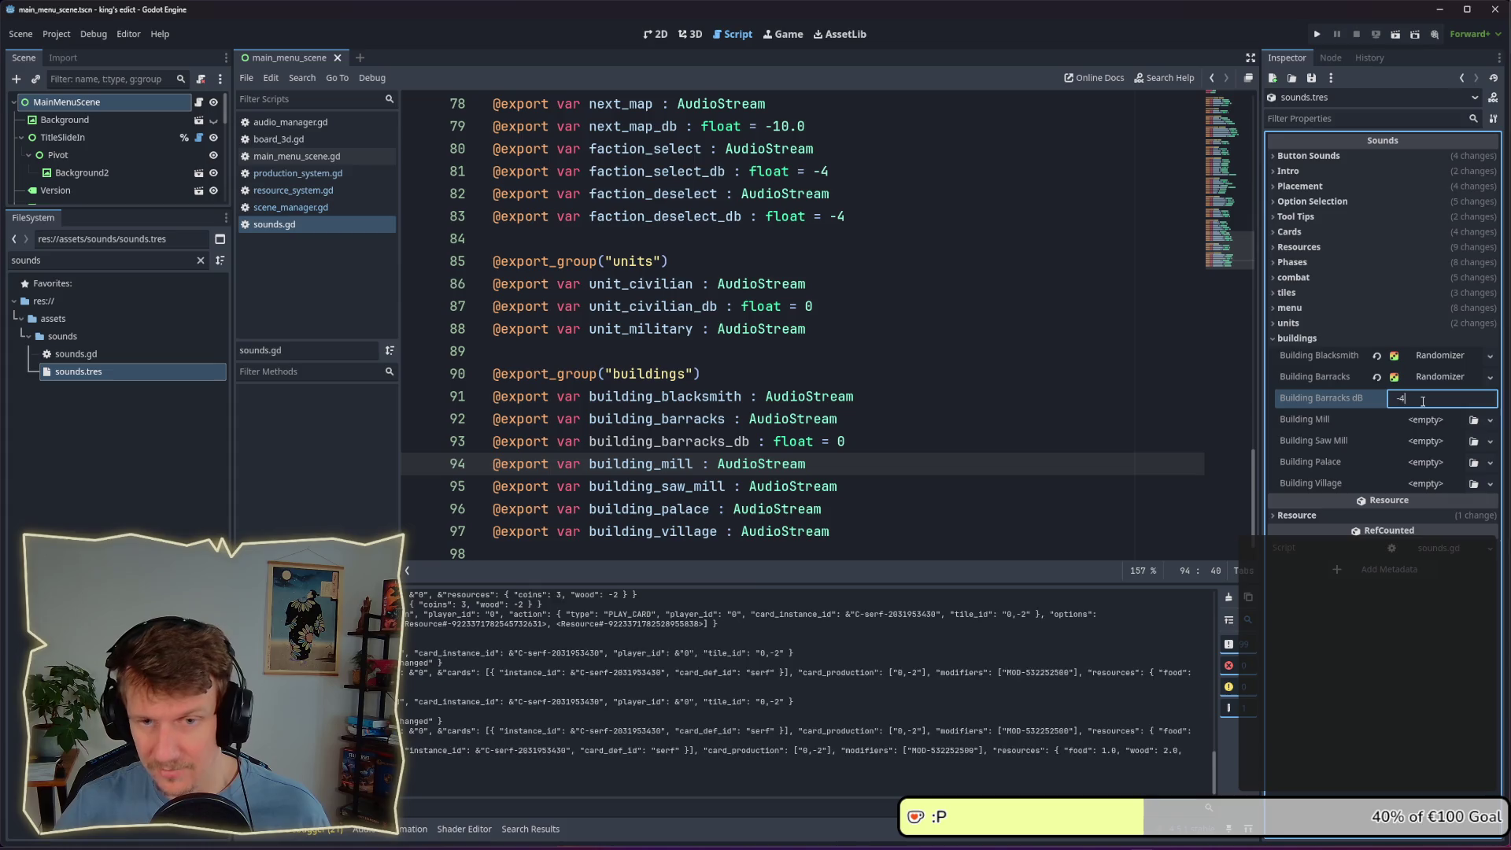
key(Return)
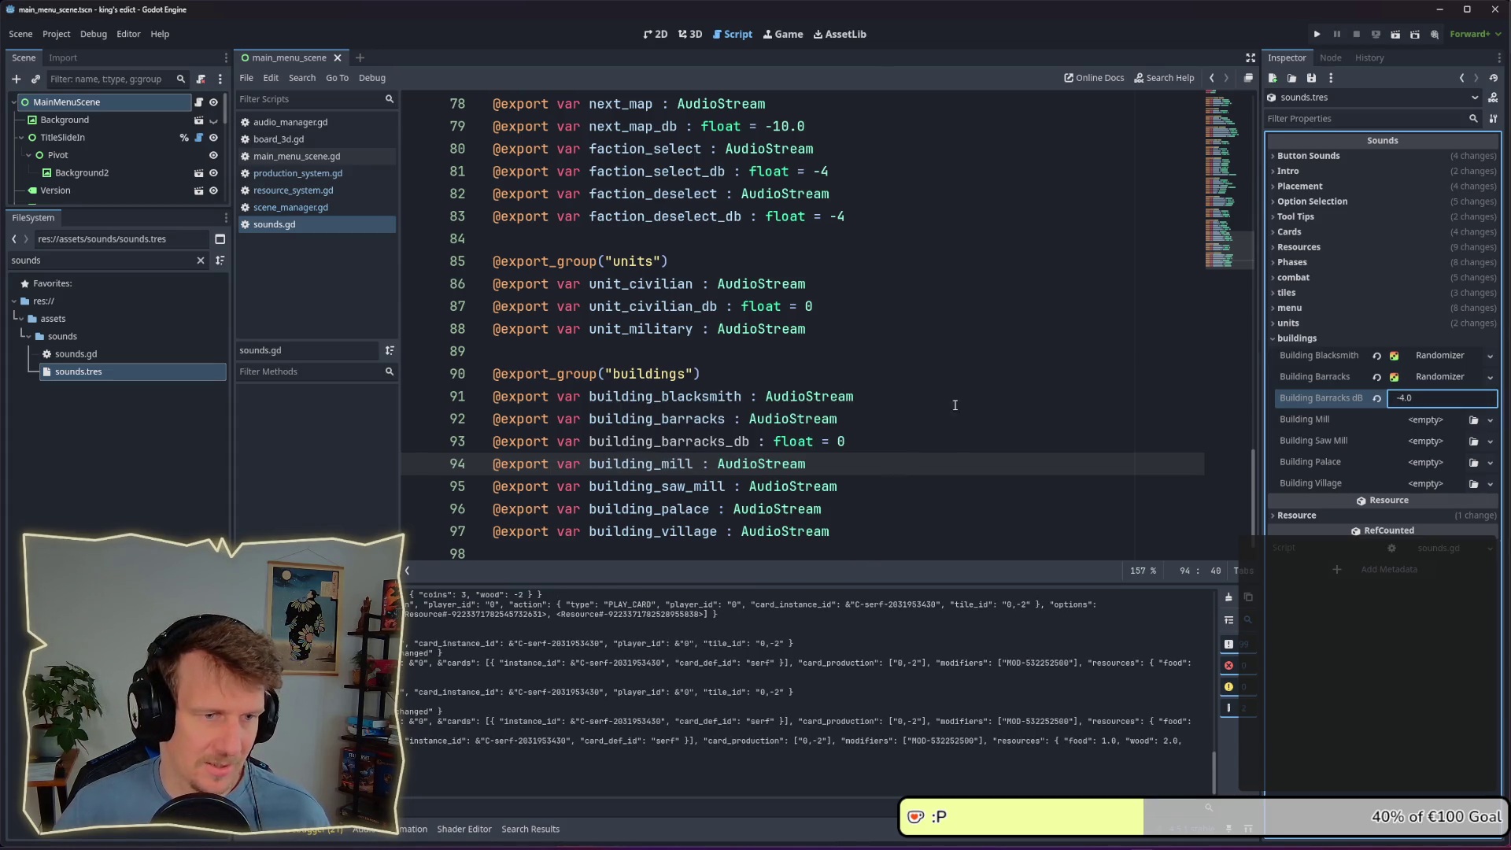
click(898, 447)
click(1319, 35)
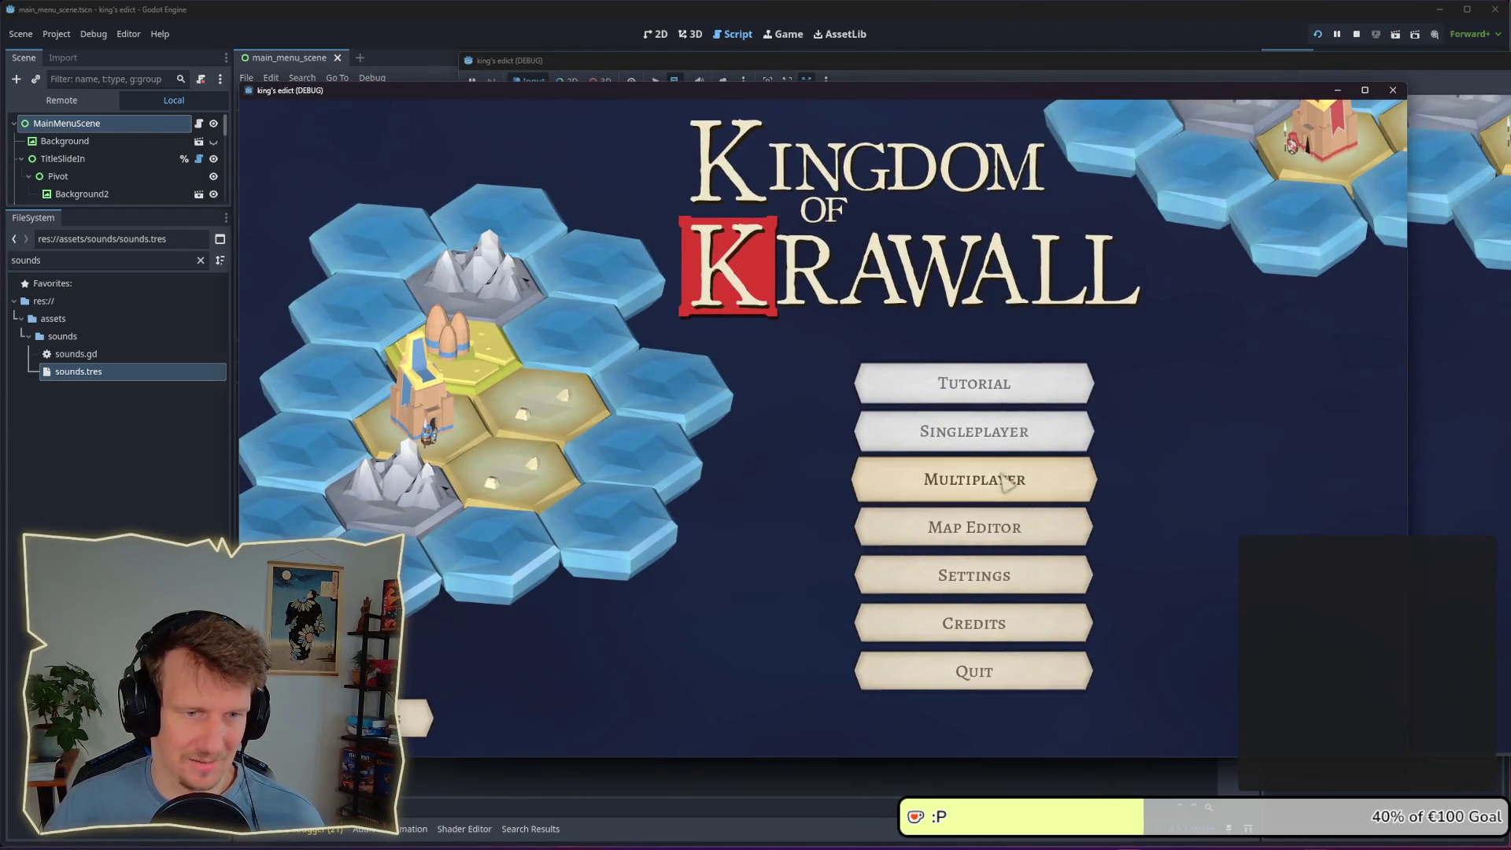
Start a multiplayer match on the Crafting map
click(1005, 481)
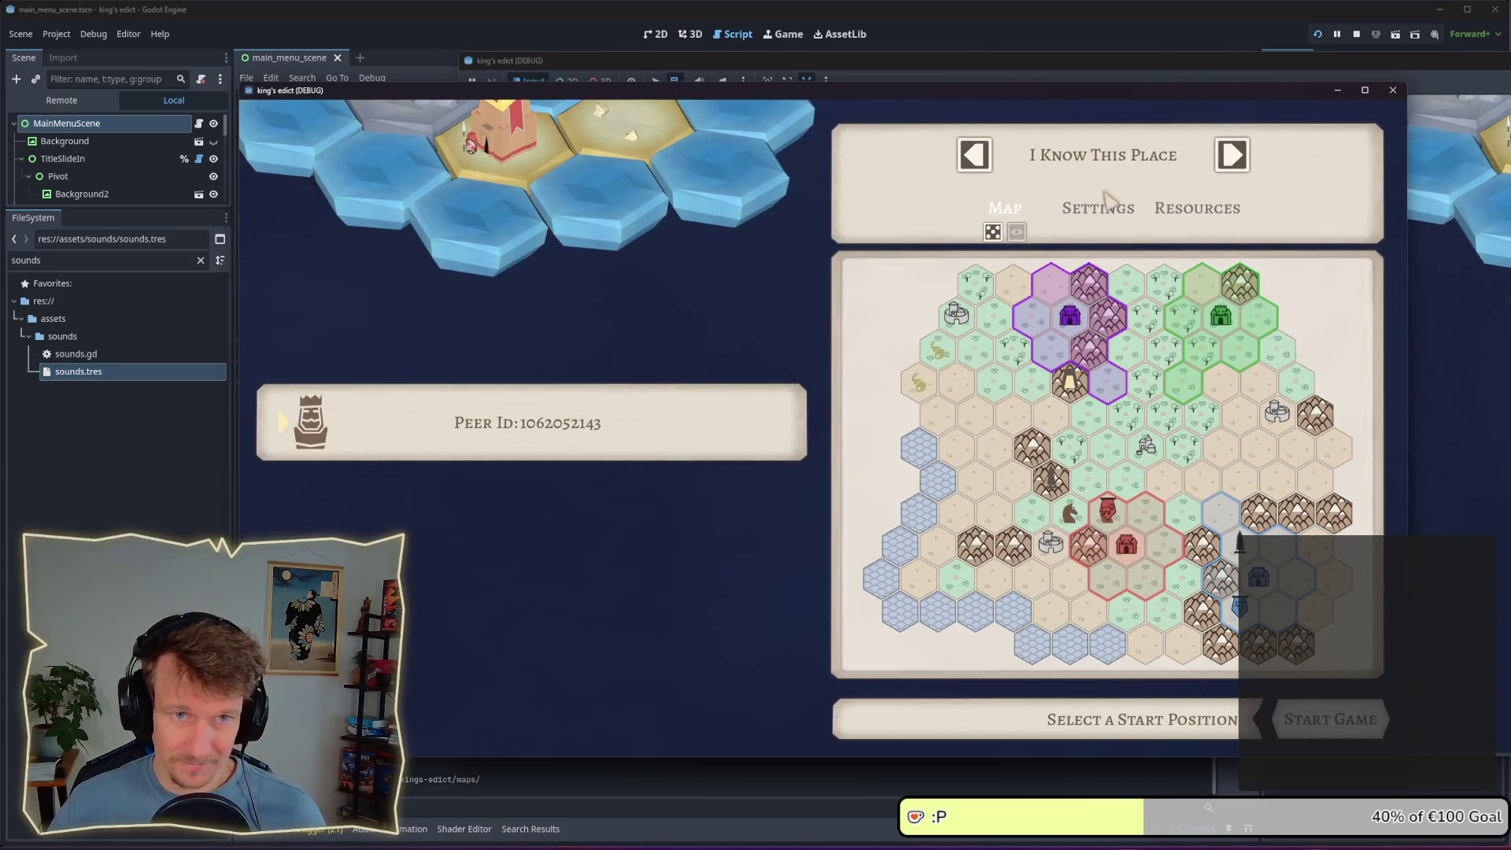
click(1107, 167)
click(1023, 410)
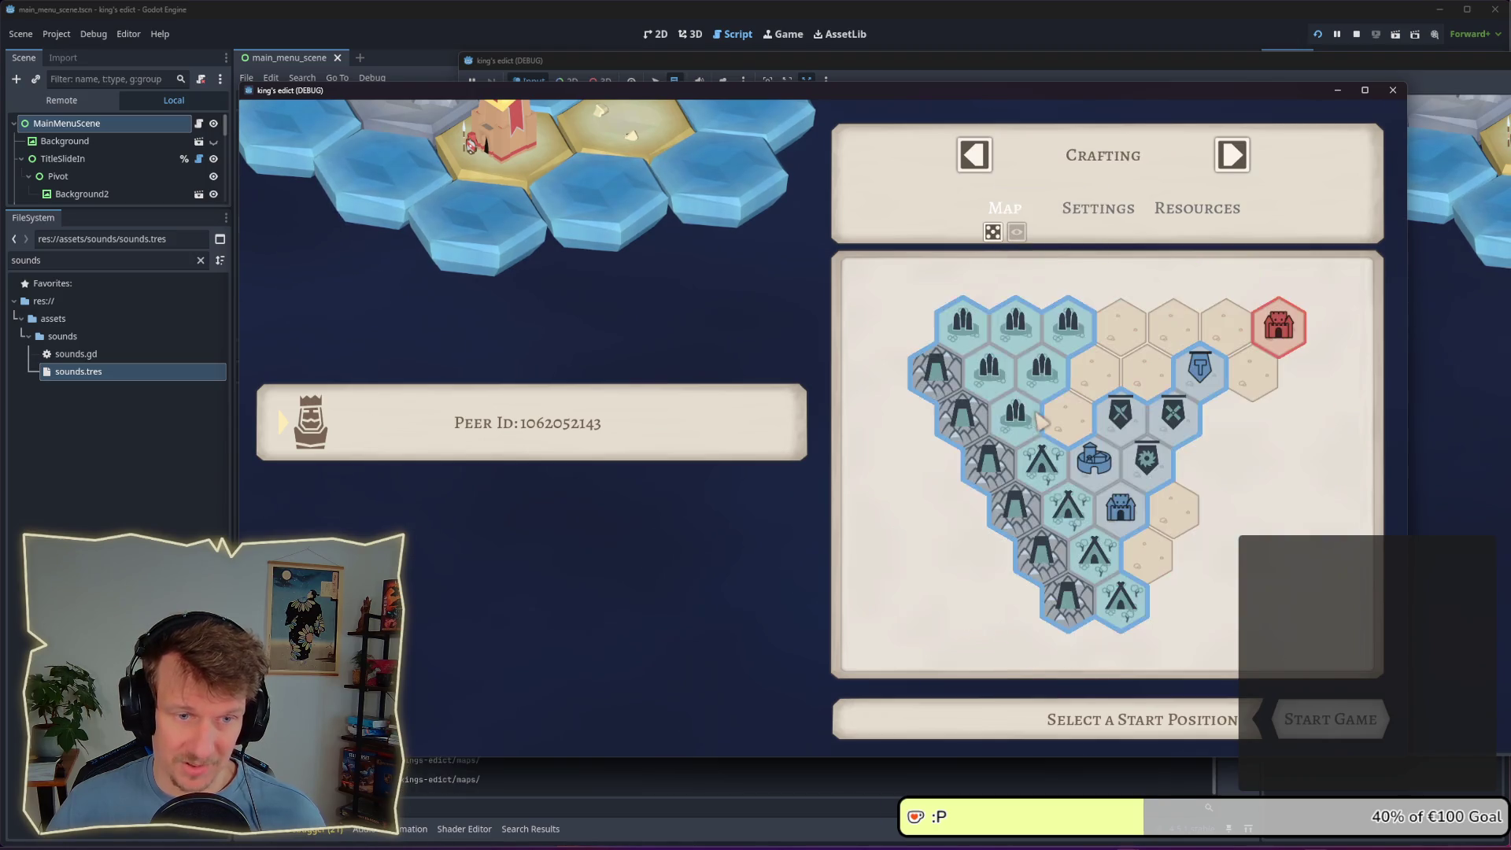
click(1102, 630)
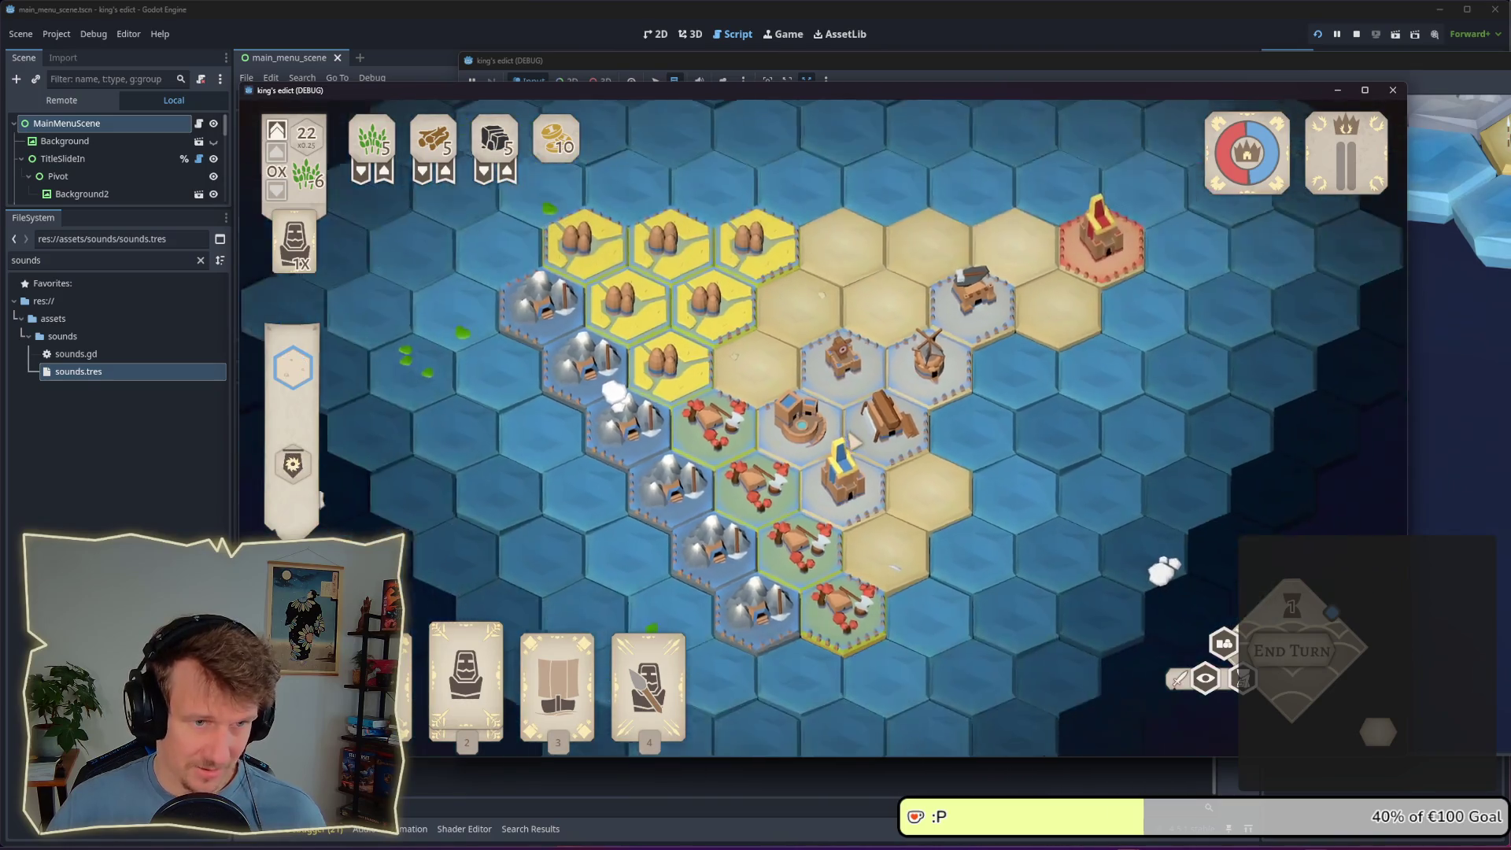
Play the Spearmen card, place and undo a Tools building, then return to the editor
click(466, 661)
click(842, 311)
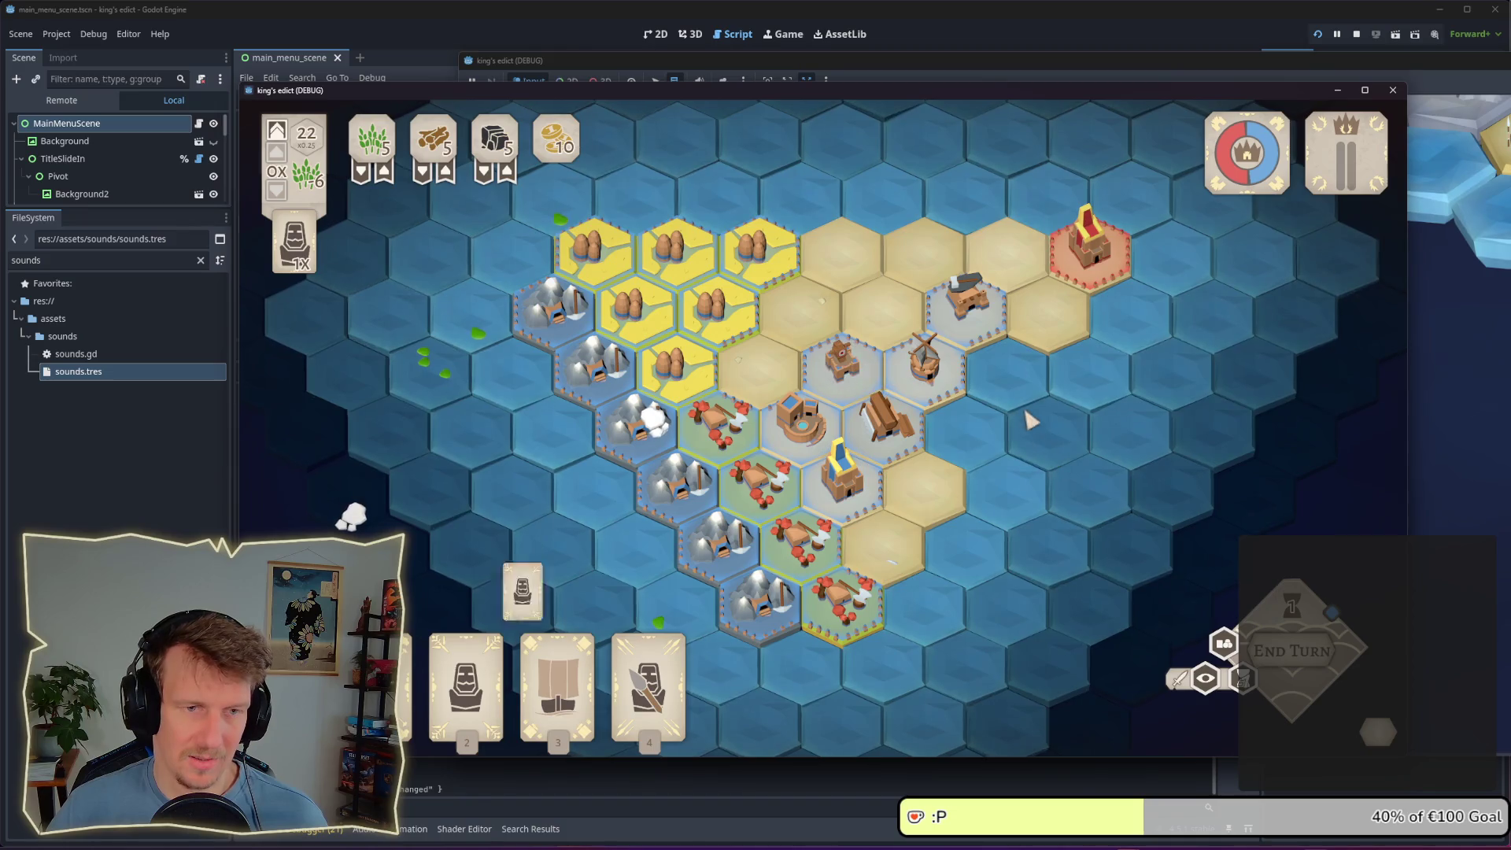
key(3)
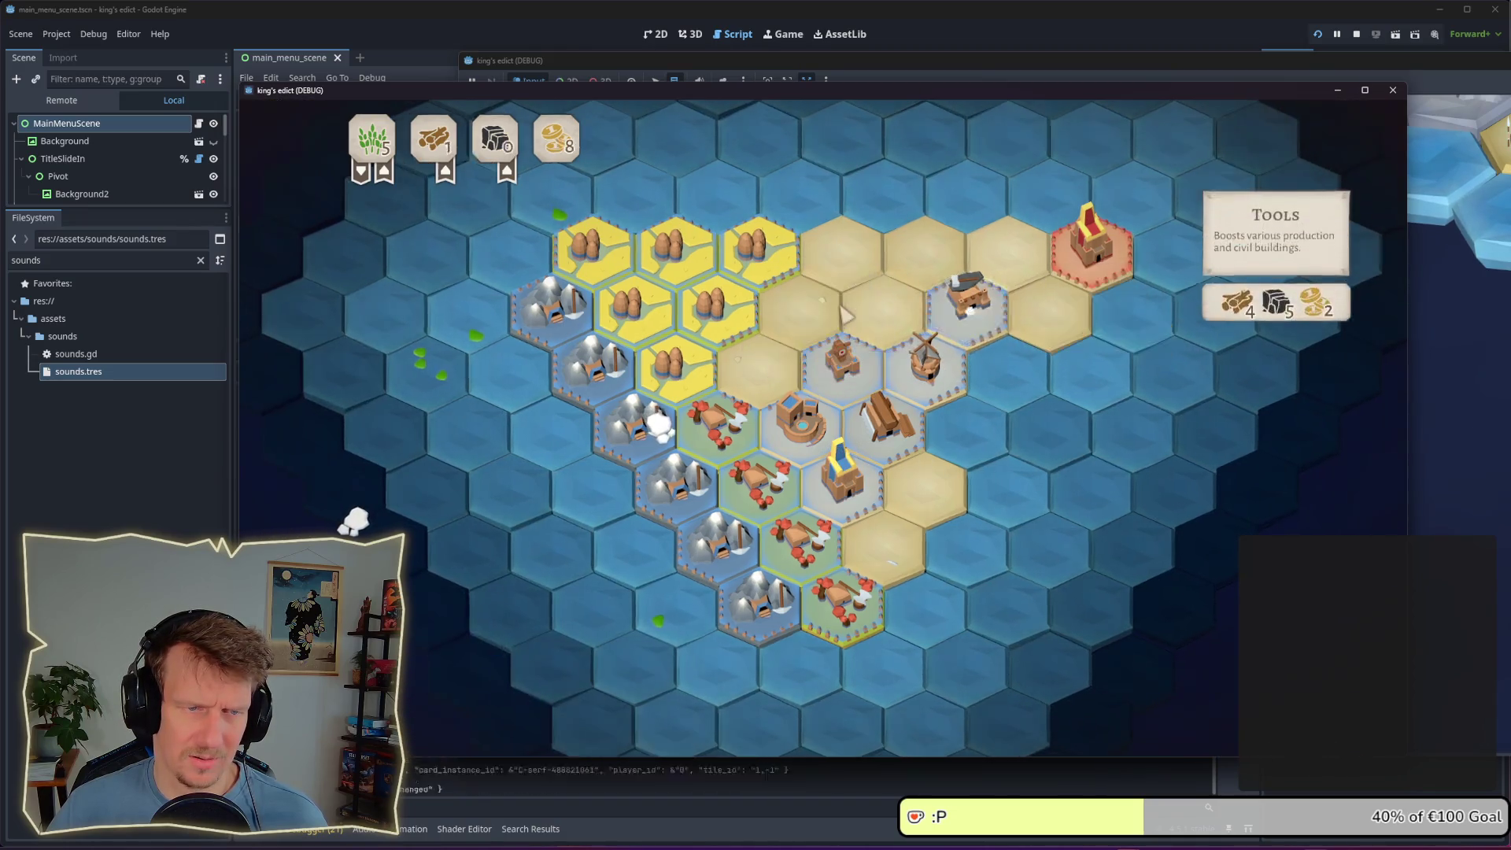
click(968, 311)
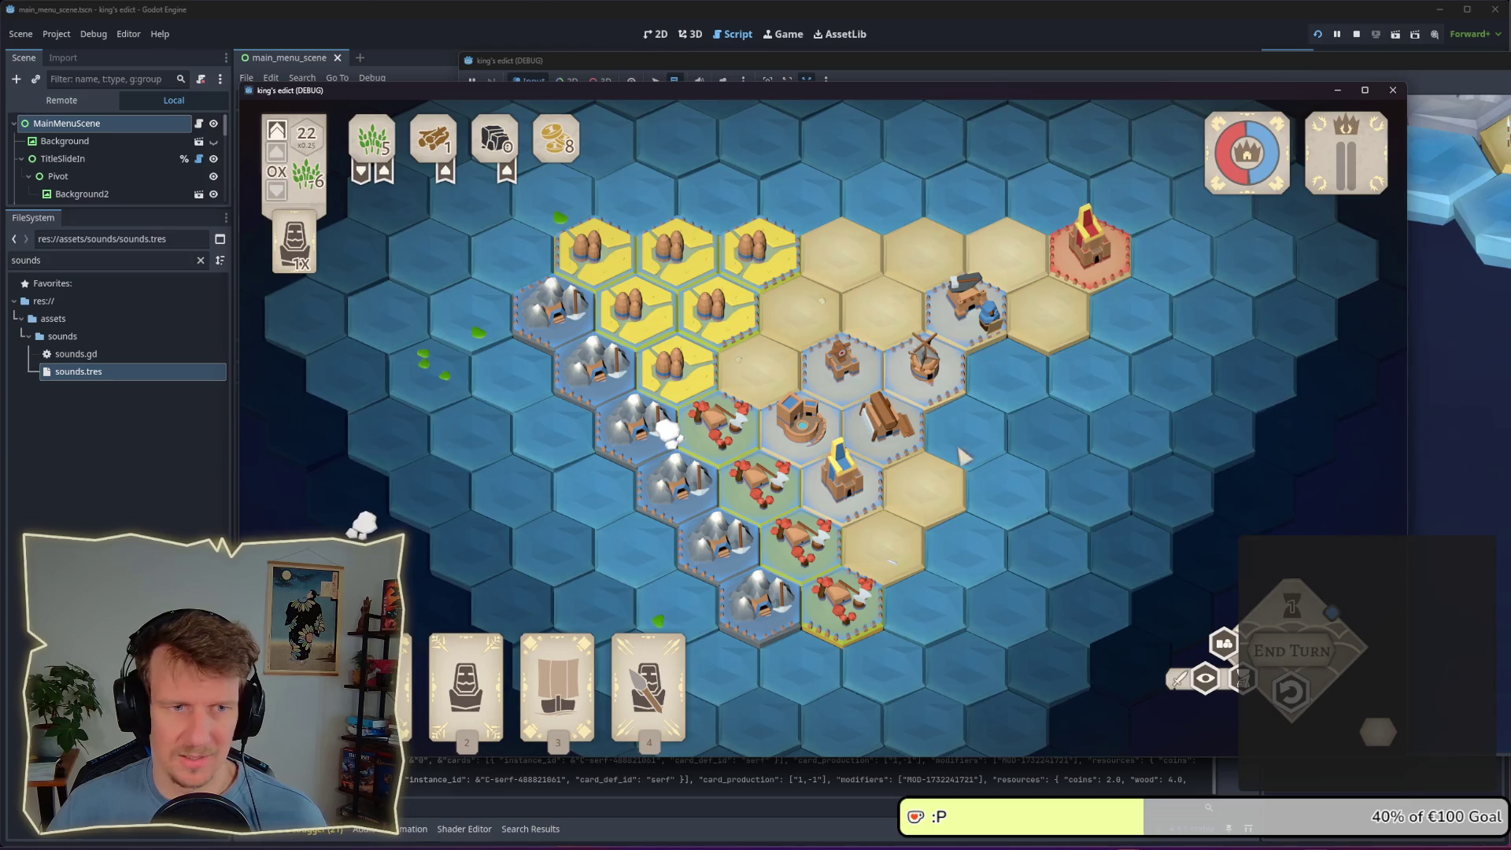
key(ctrl+z)
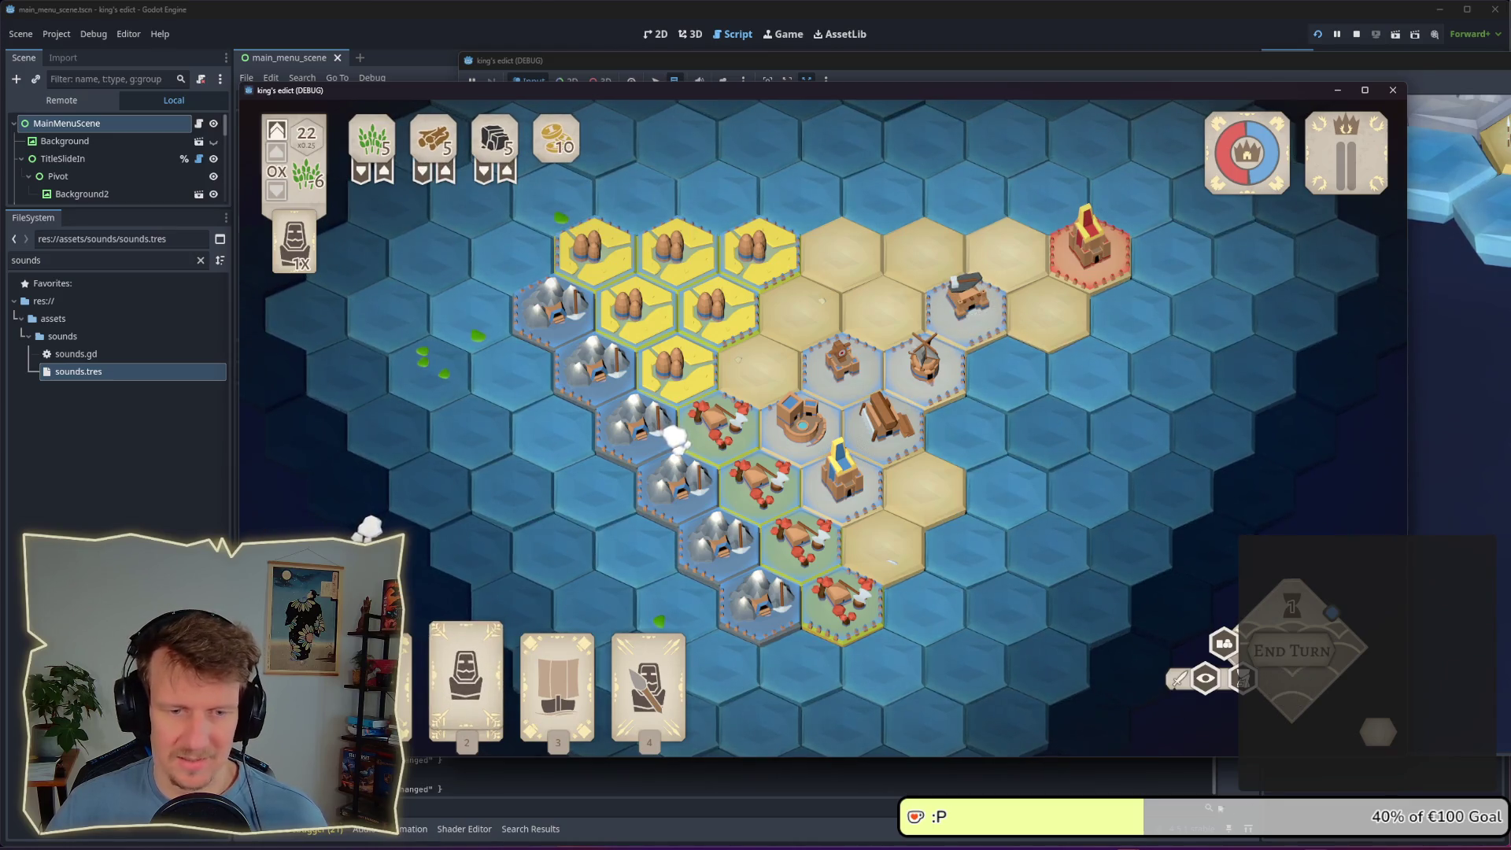
key(alt+Tab)
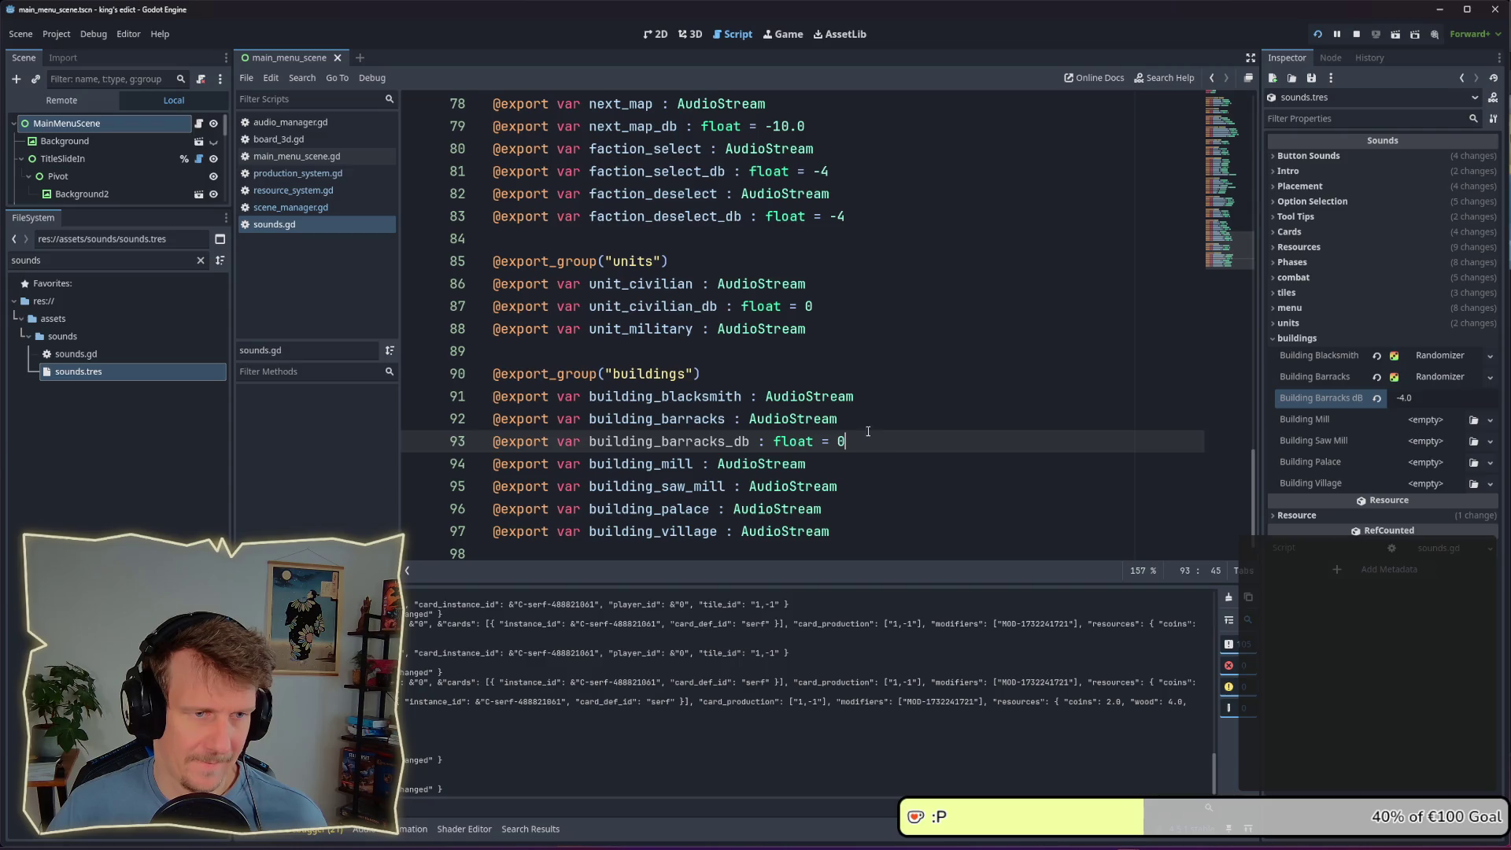
Add a building_blacksmith_db line under building_blacksmith in sounds.gd and save
click(872, 405)
key(Return)
text(@export var building_barracks_db : float = 0)
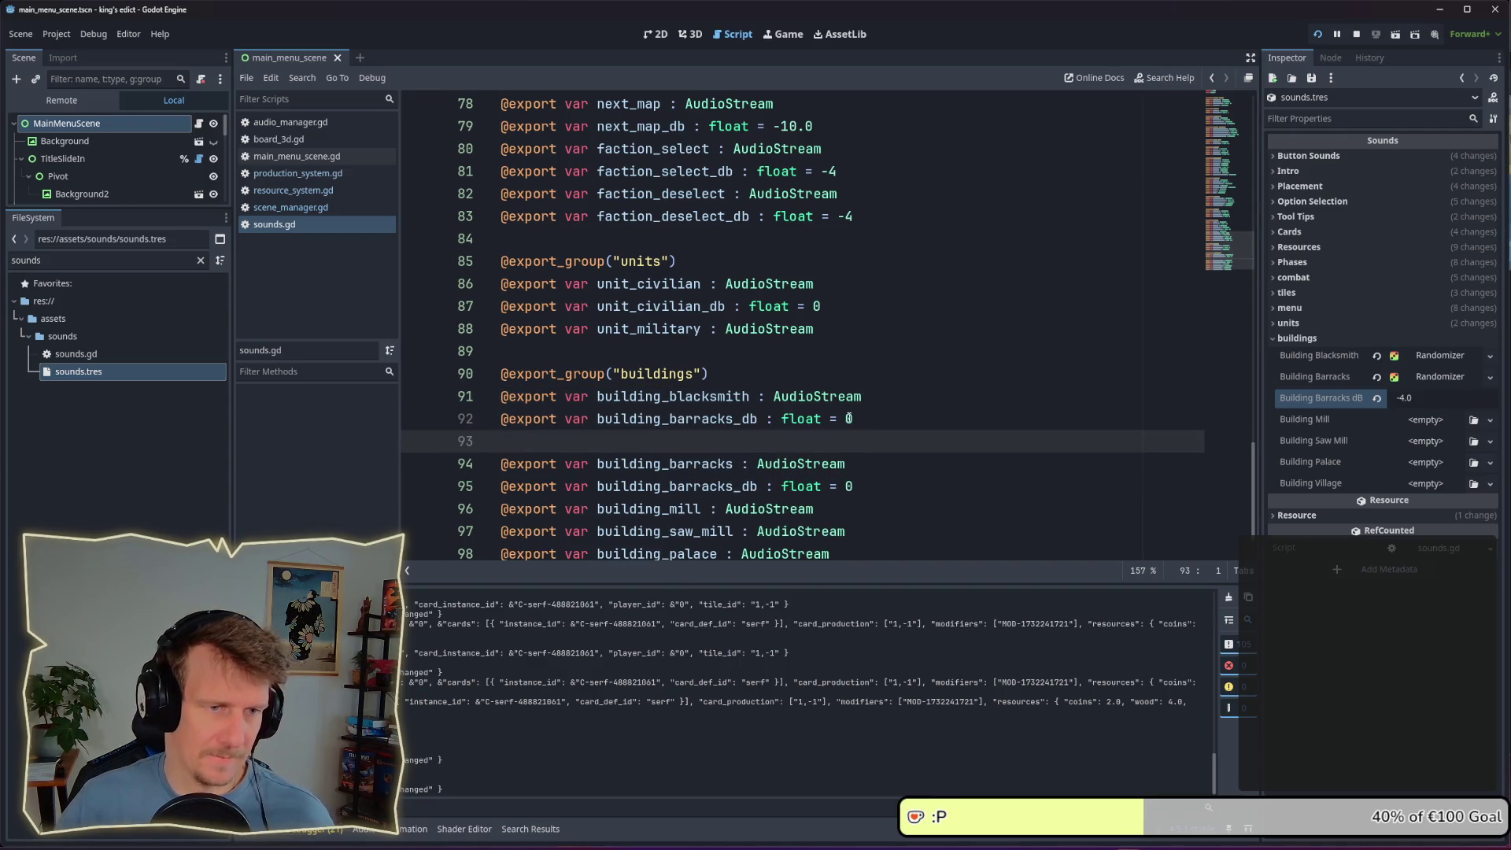
key(BackSpace)
double_click(662, 396)
click(662, 396)
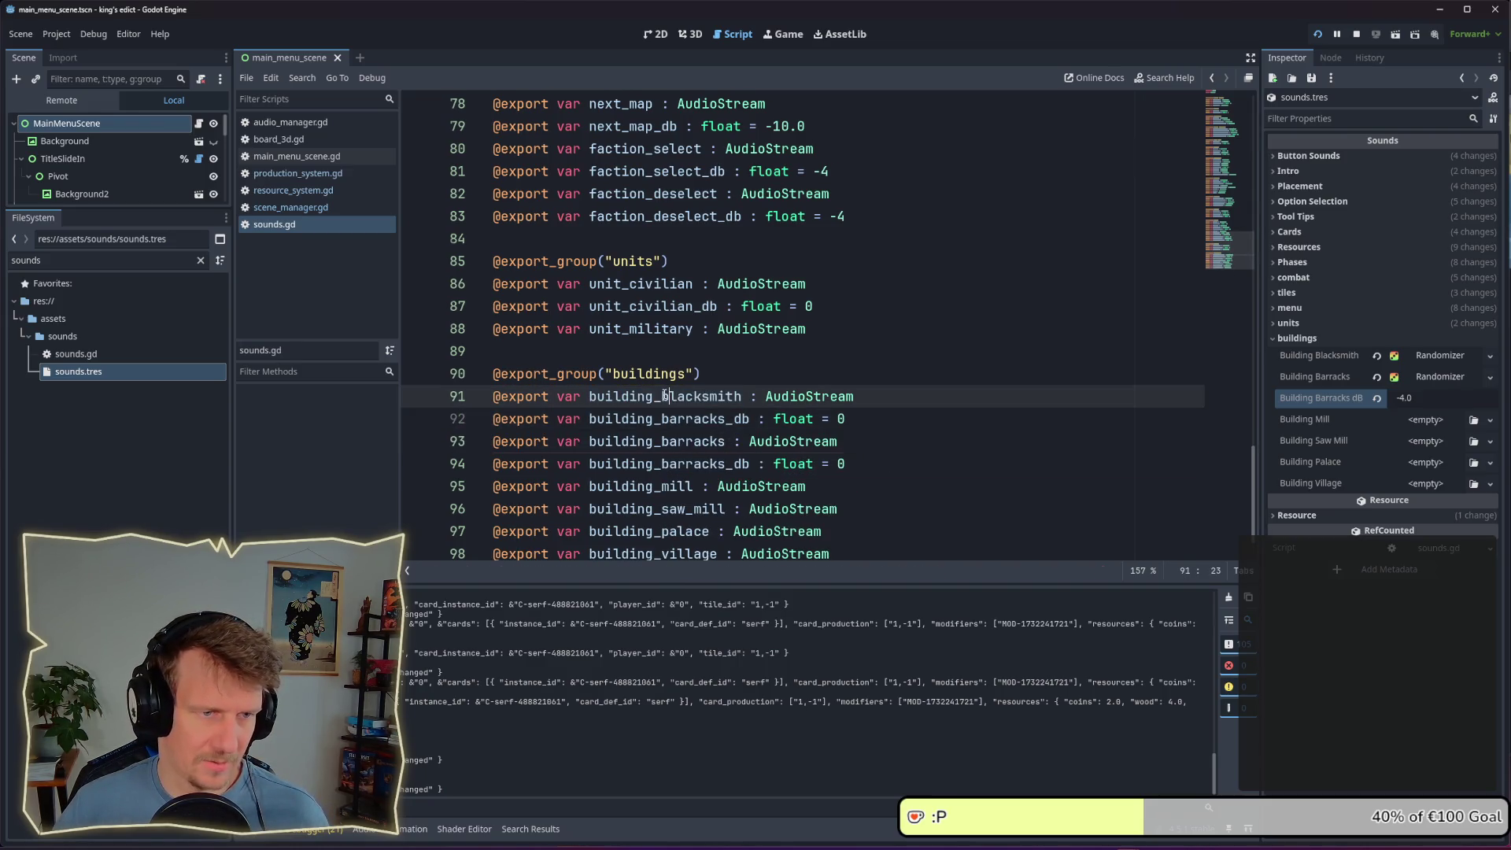
mouse_move(614, 397)
mouse_down()
mouse_move(590, 397)
mouse_move(725, 419)
mouse_up()
key(ctrl+c)
key(ctrl+v)
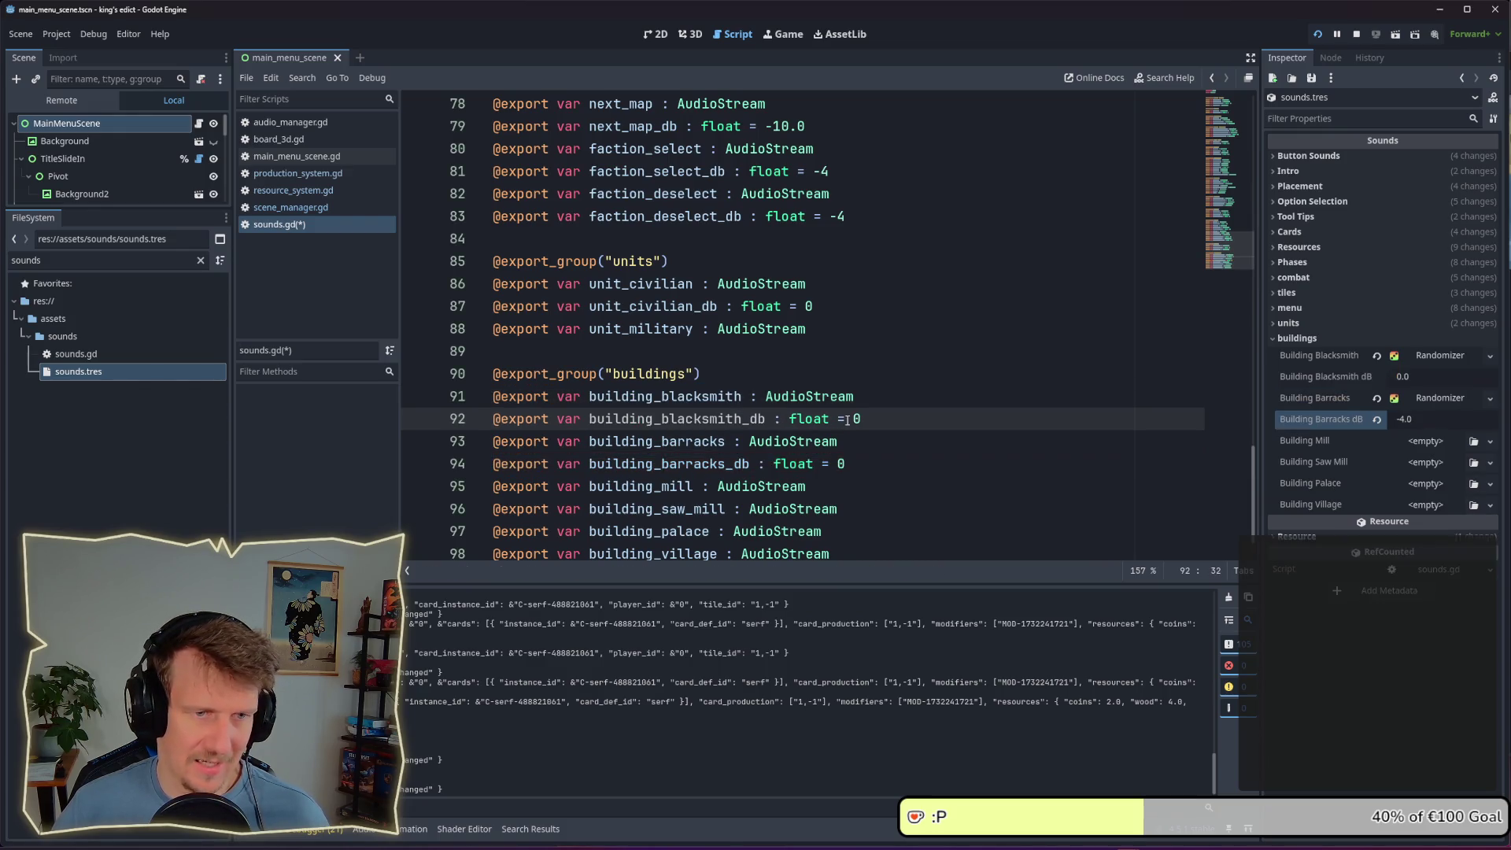
key(ctrl+s)
Set Building Blacksmith dB to -4.0 and restart the project
click(1401, 378)
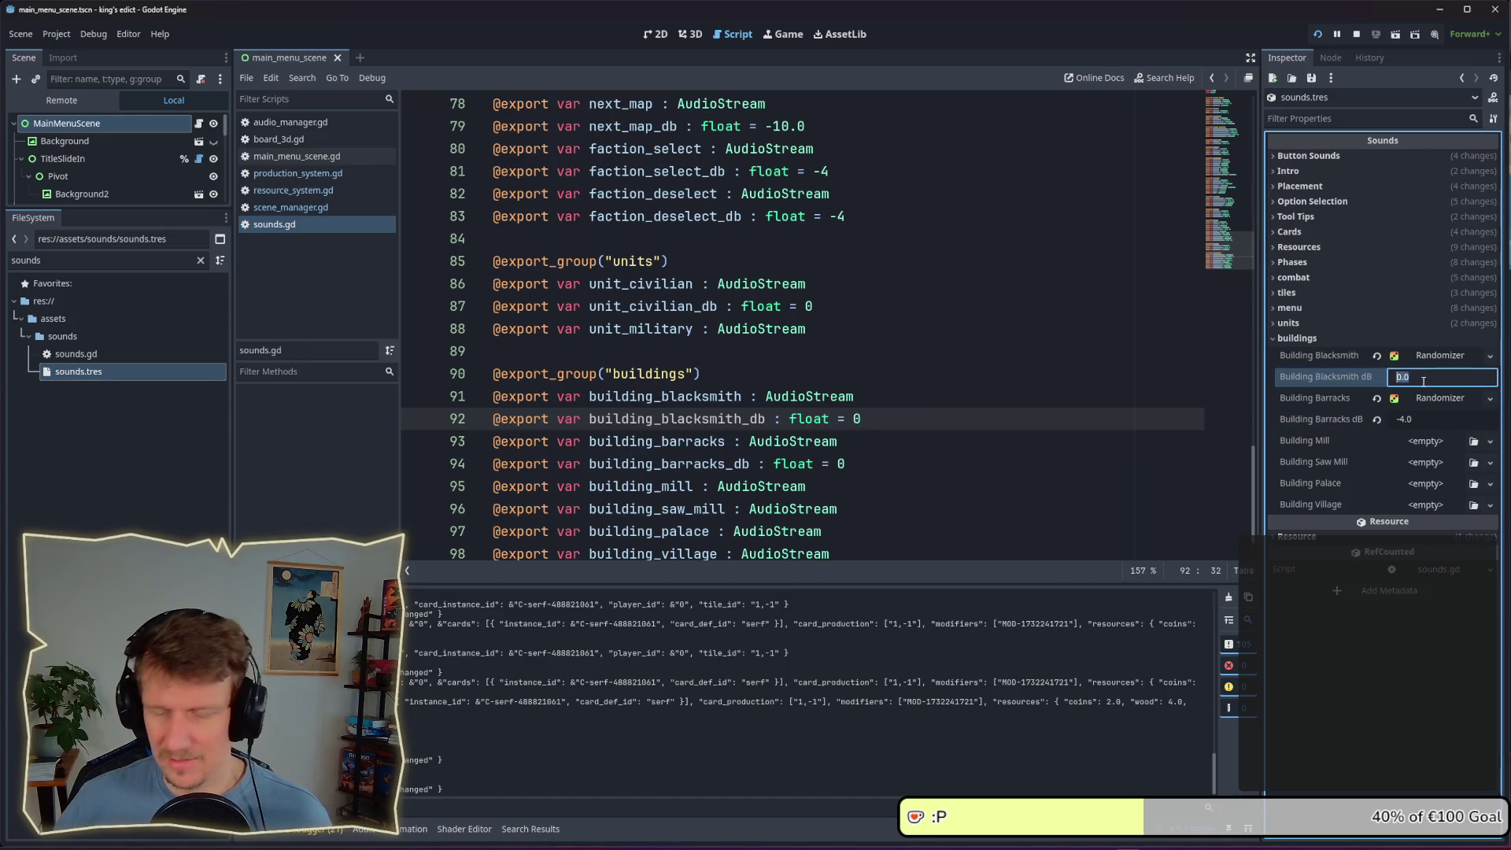
text(-4)
key(Return)
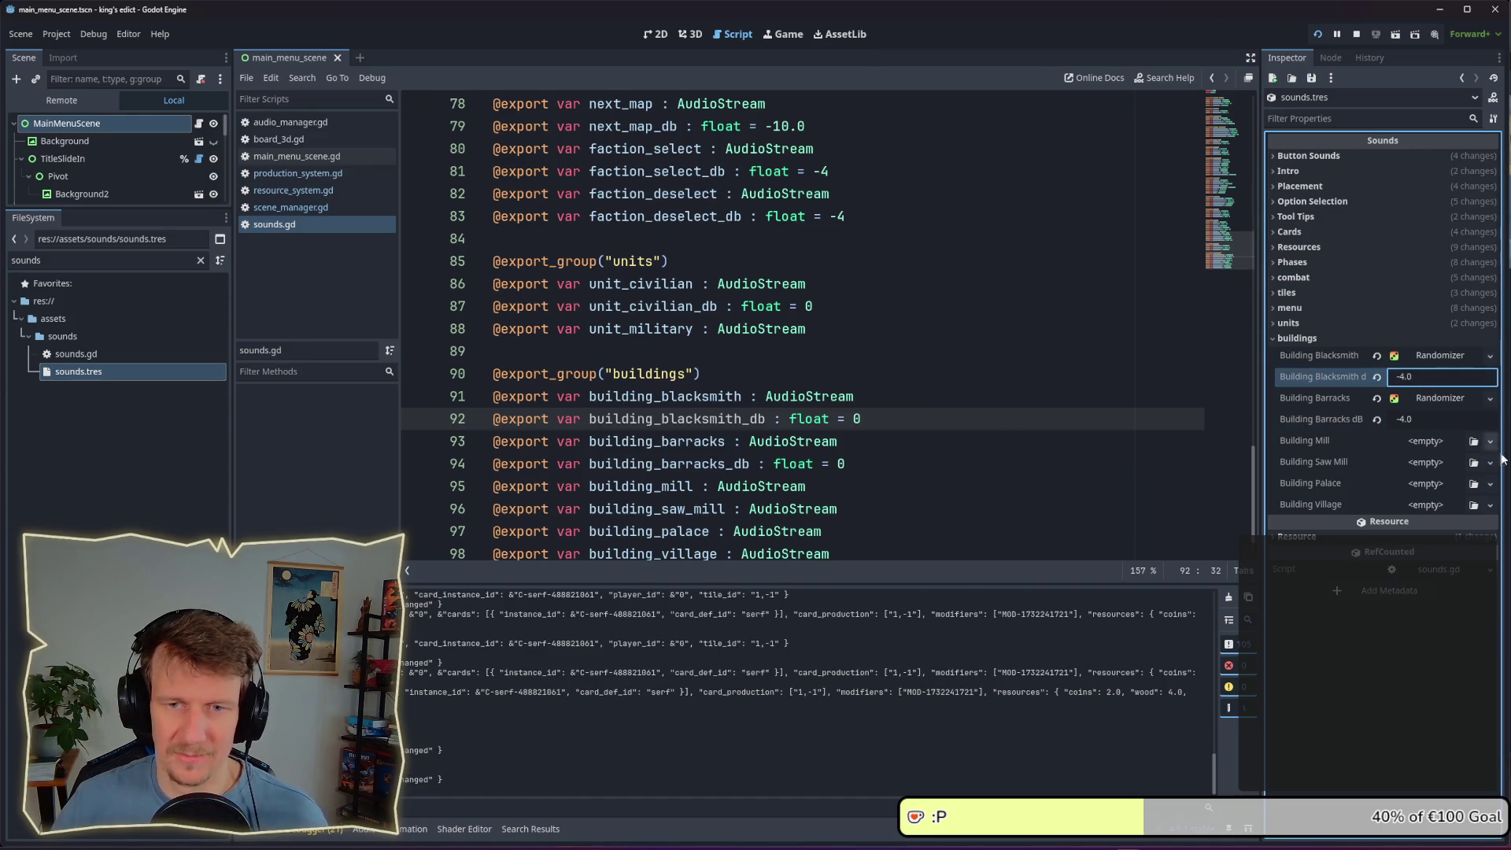
key(alt+Tab)
click(1354, 34)
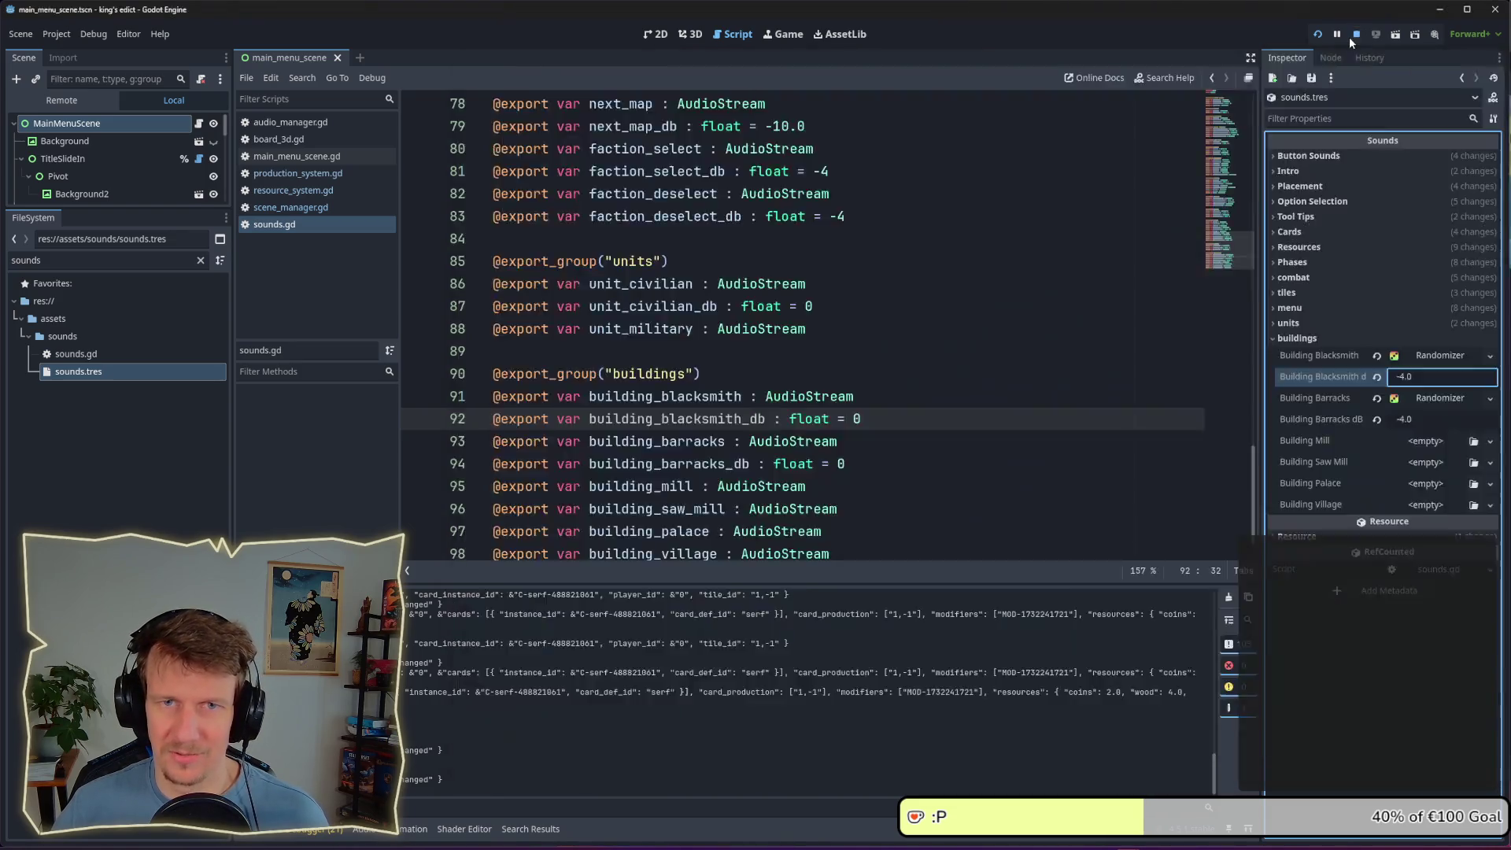
key(F5)
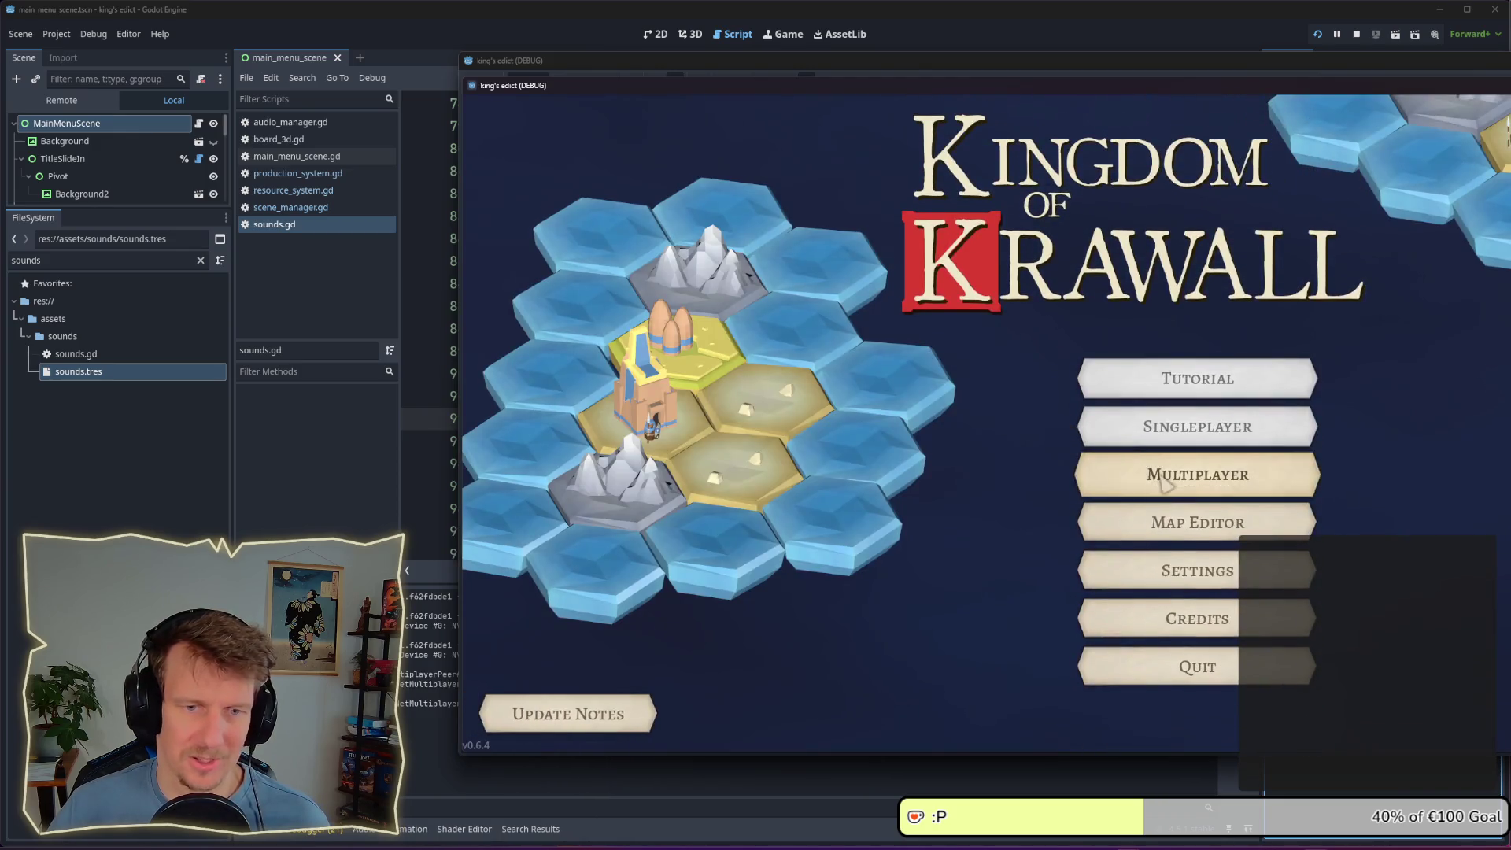
Create a new multiplayer game from the Multiplayer menu
click(1165, 482)
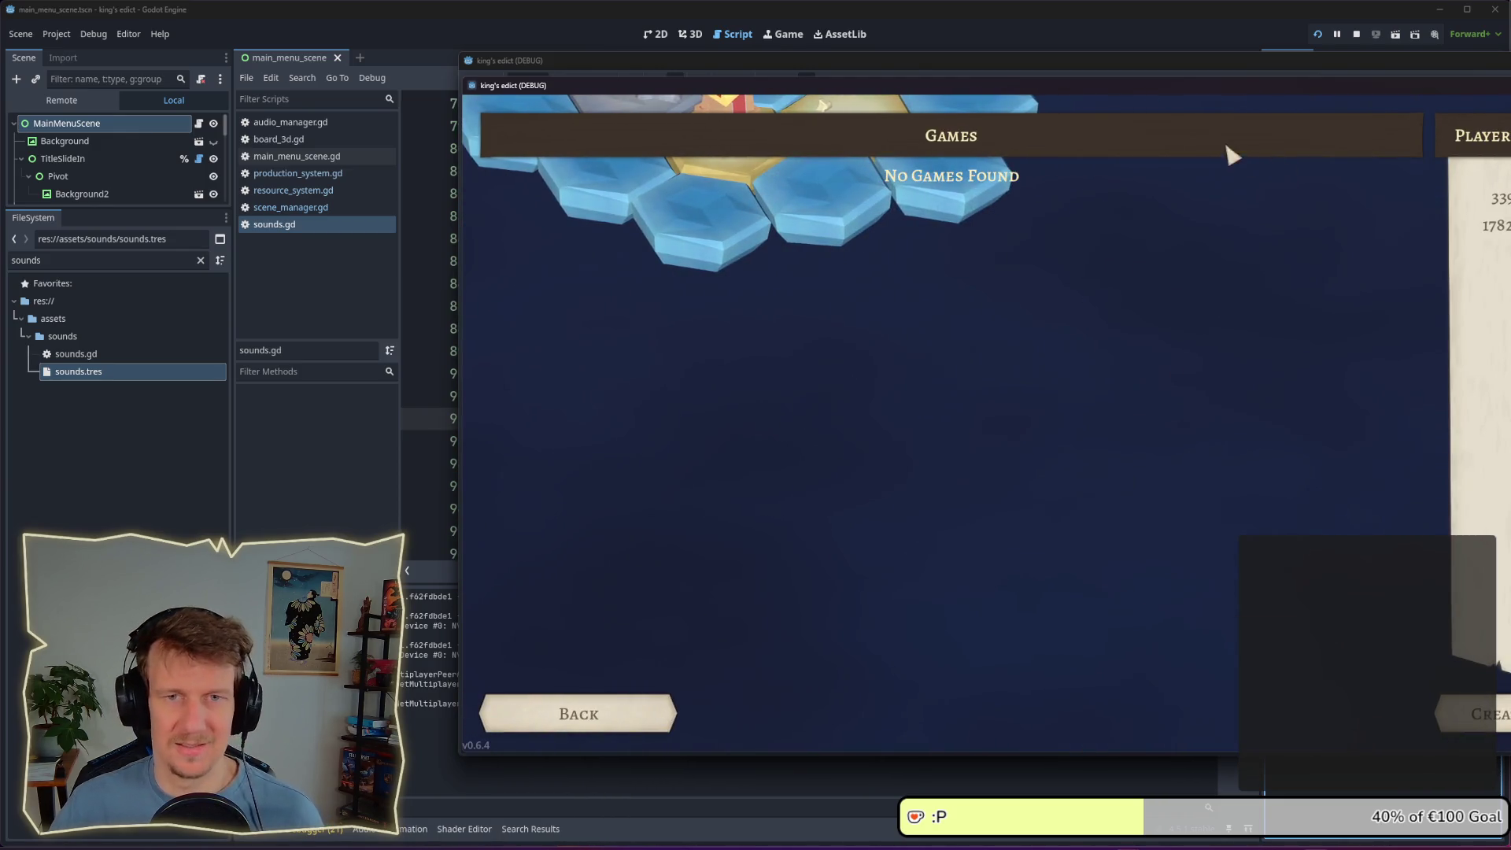
drag(1177, 92, 809, 89)
click(1164, 689)
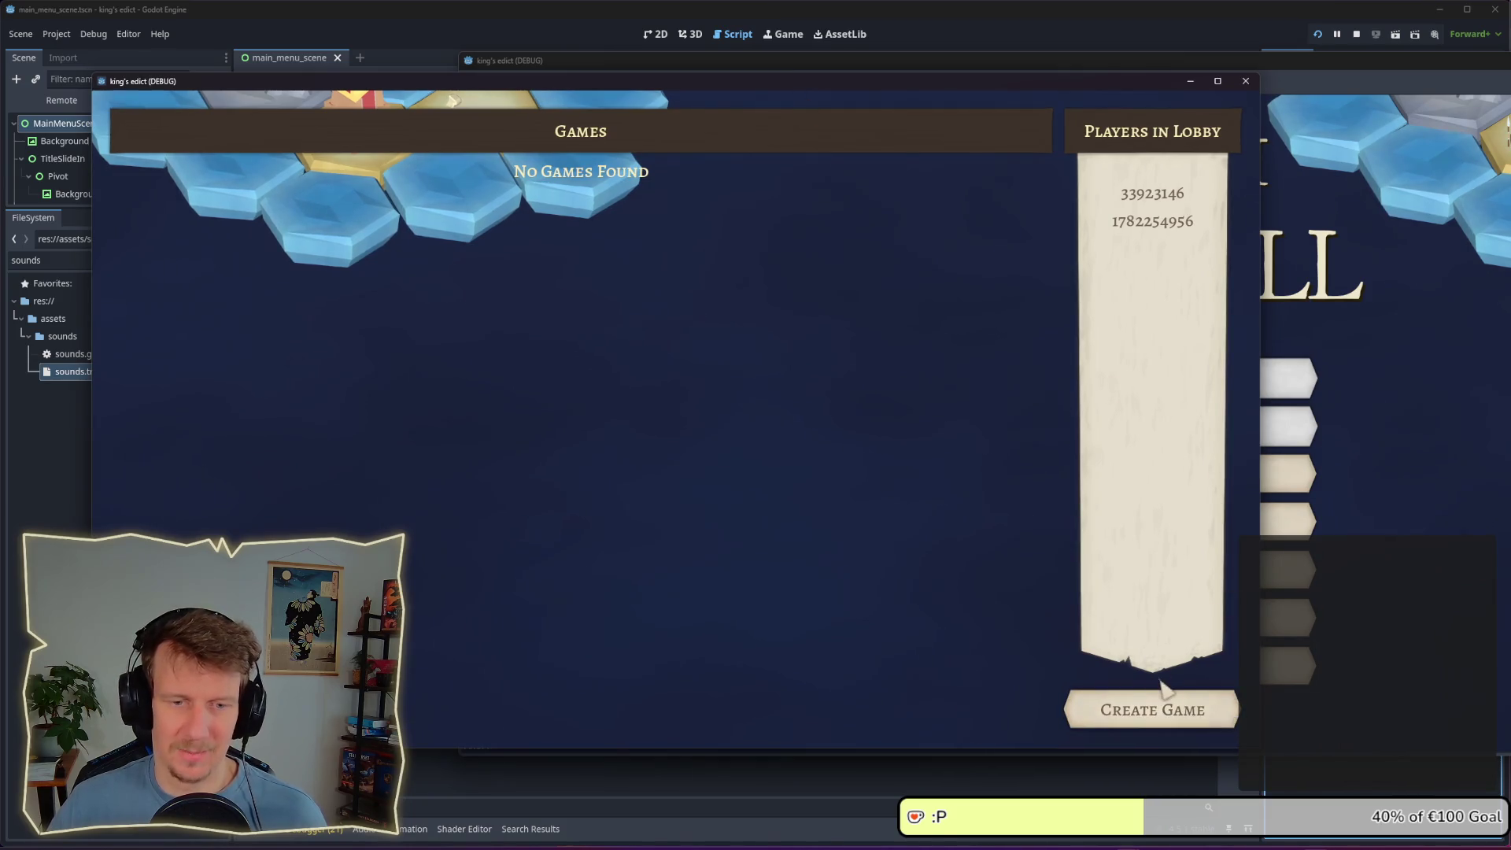
Try Building Blacksmith dB at -6.0, then settle on -4.0 and build on the centre tile
click(1429, 379)
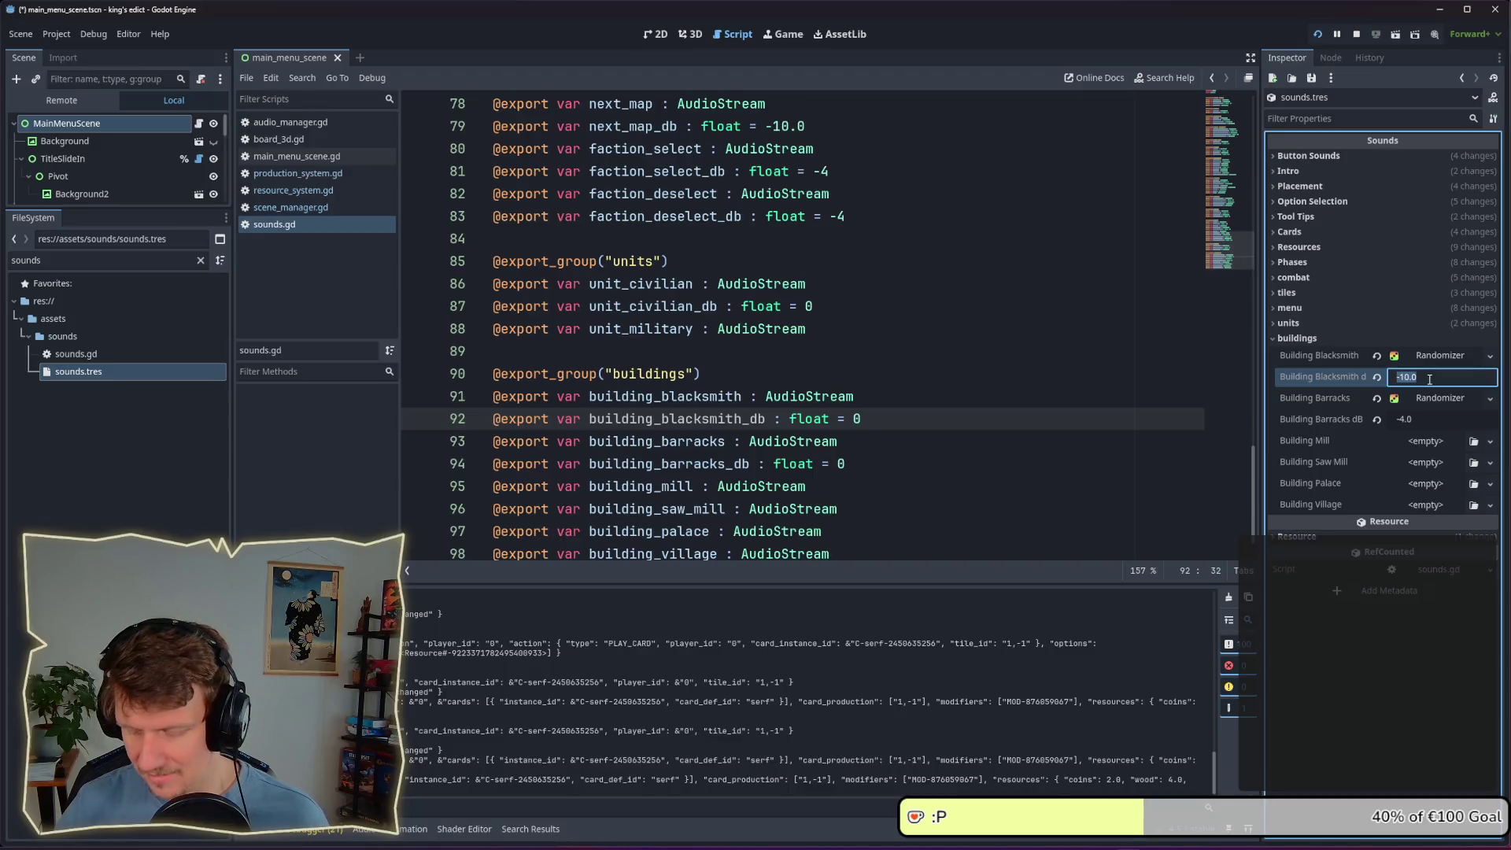
key(alt+Tab)
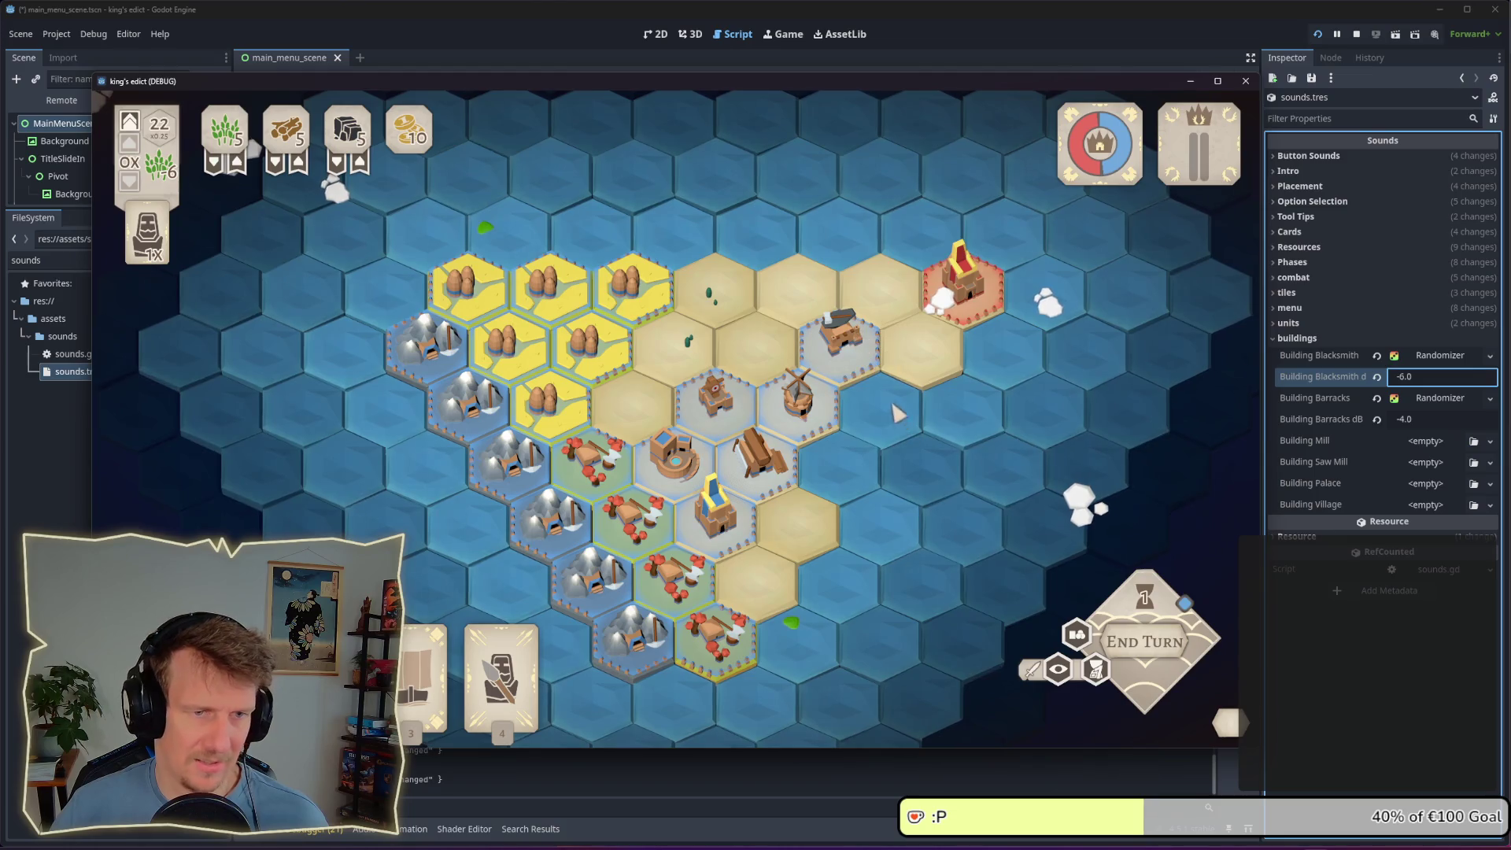
click(844, 354)
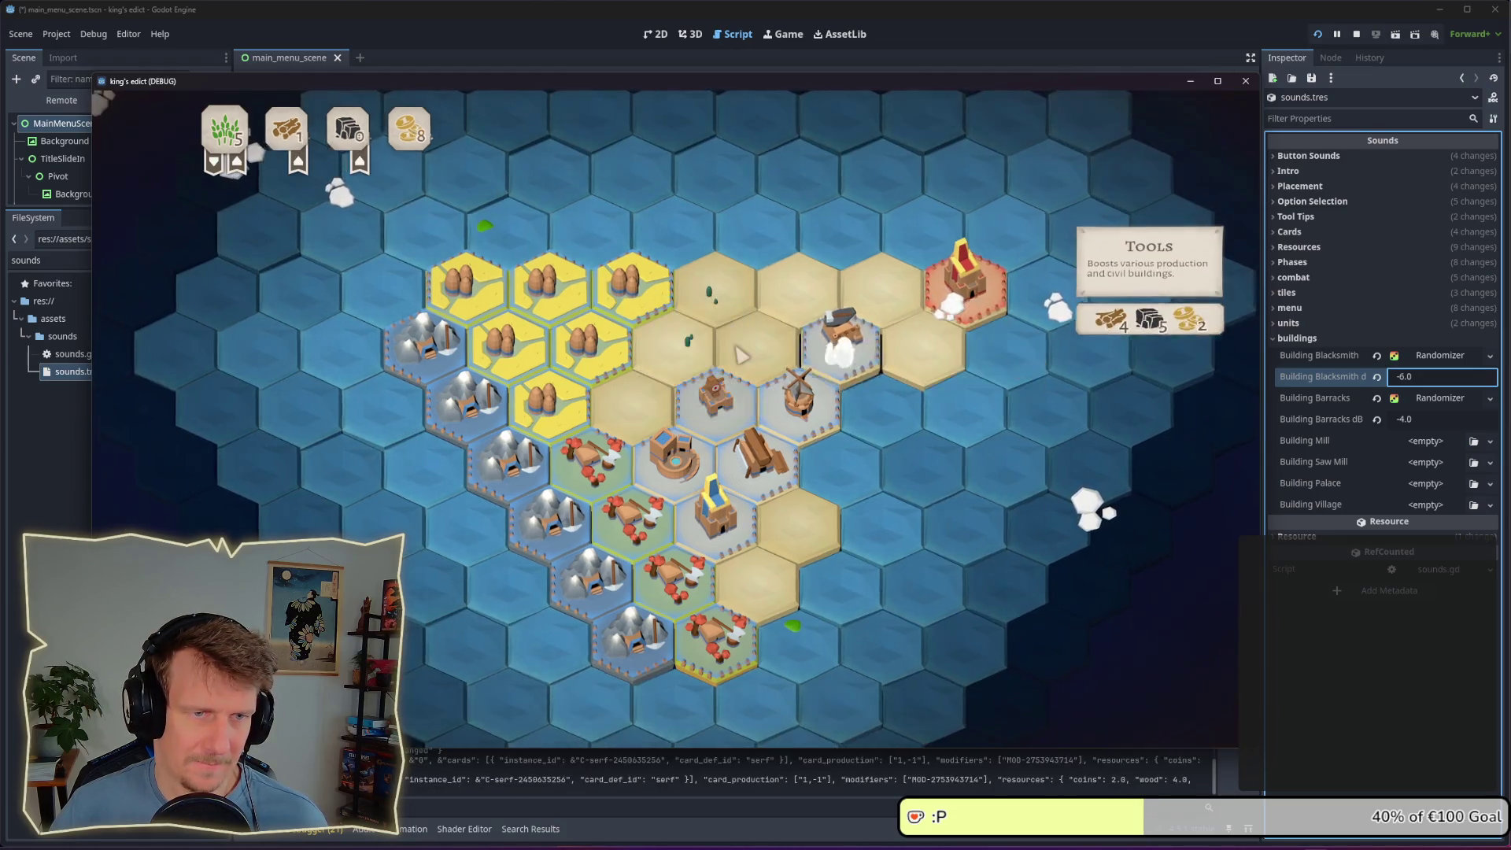
click(905, 346)
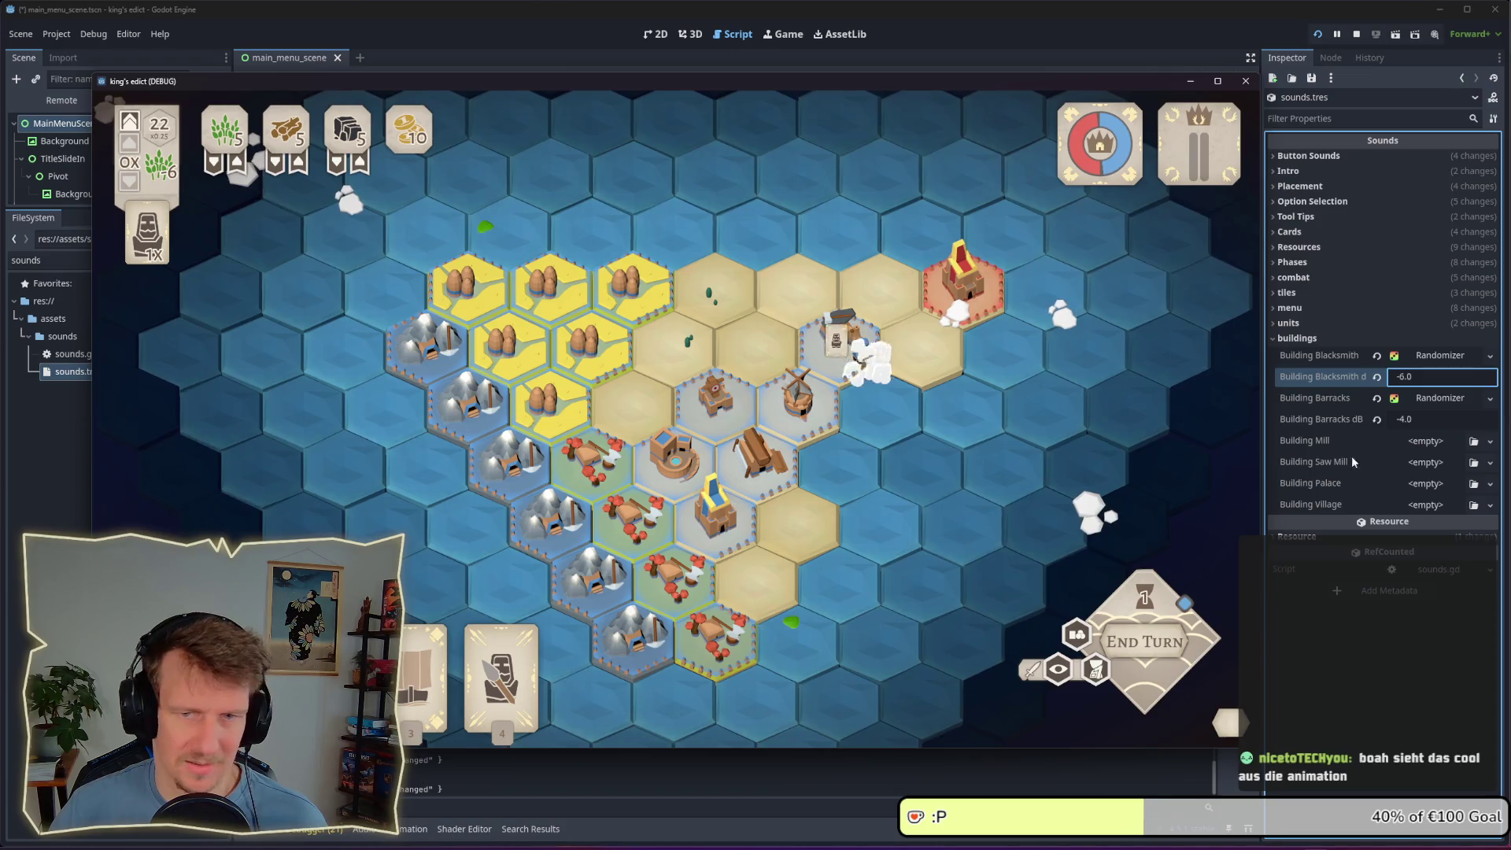
click(1445, 378)
text(-4)
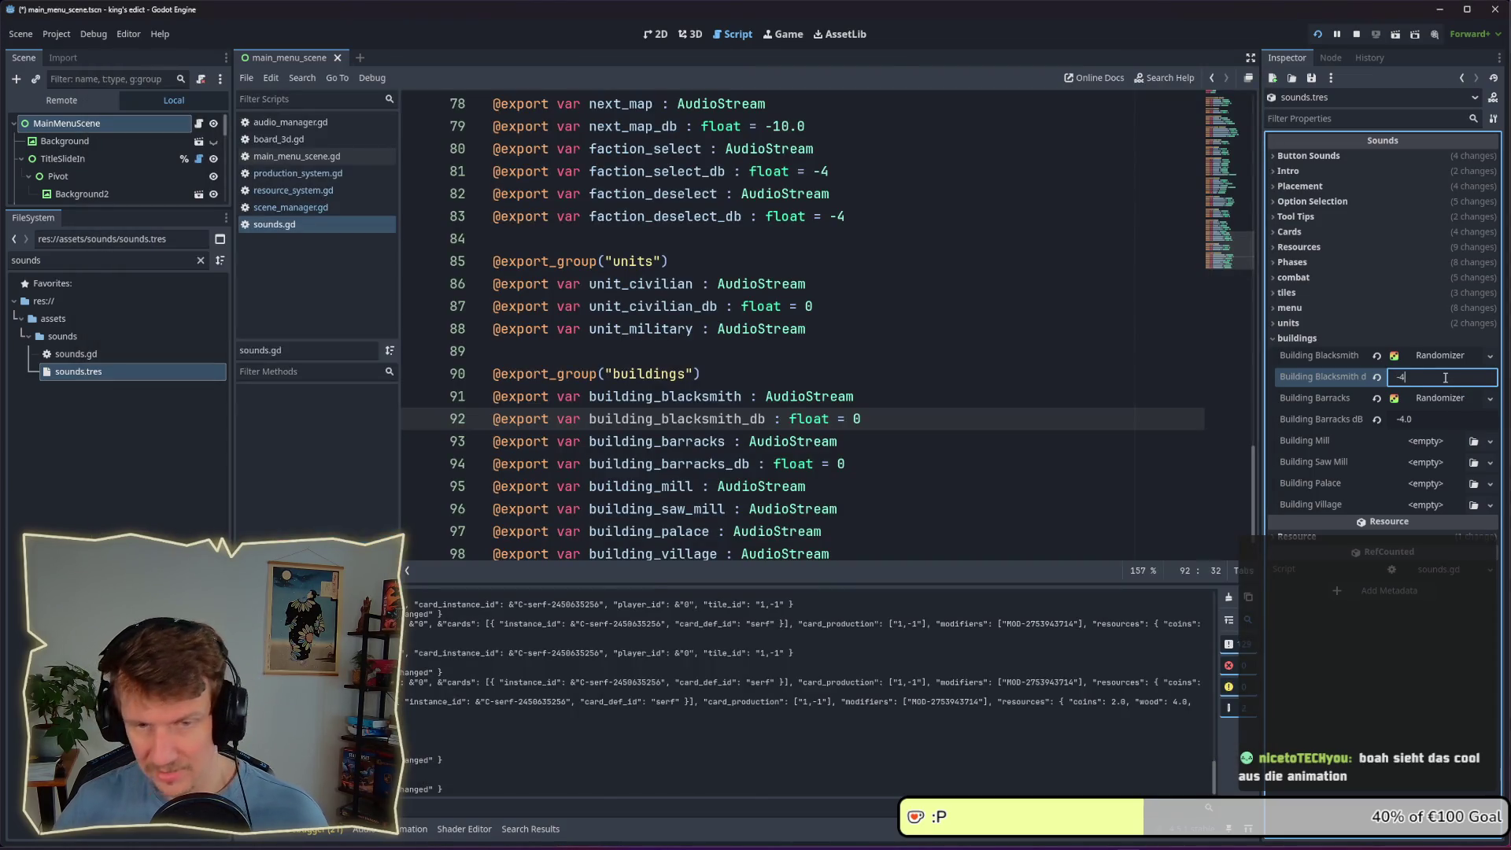
key(Return)
key(alt+Tab)
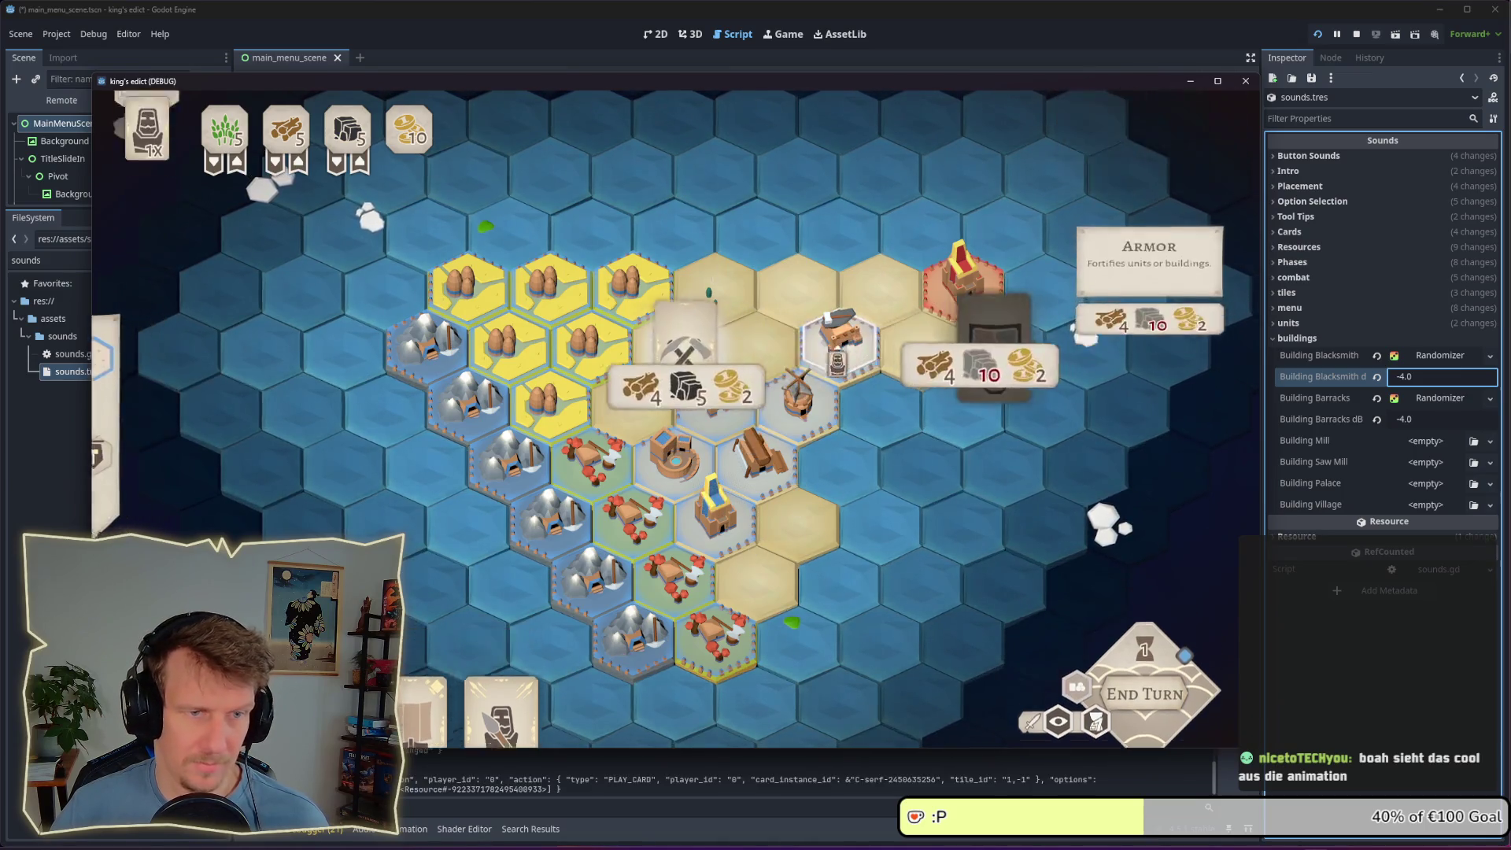
click(685, 388)
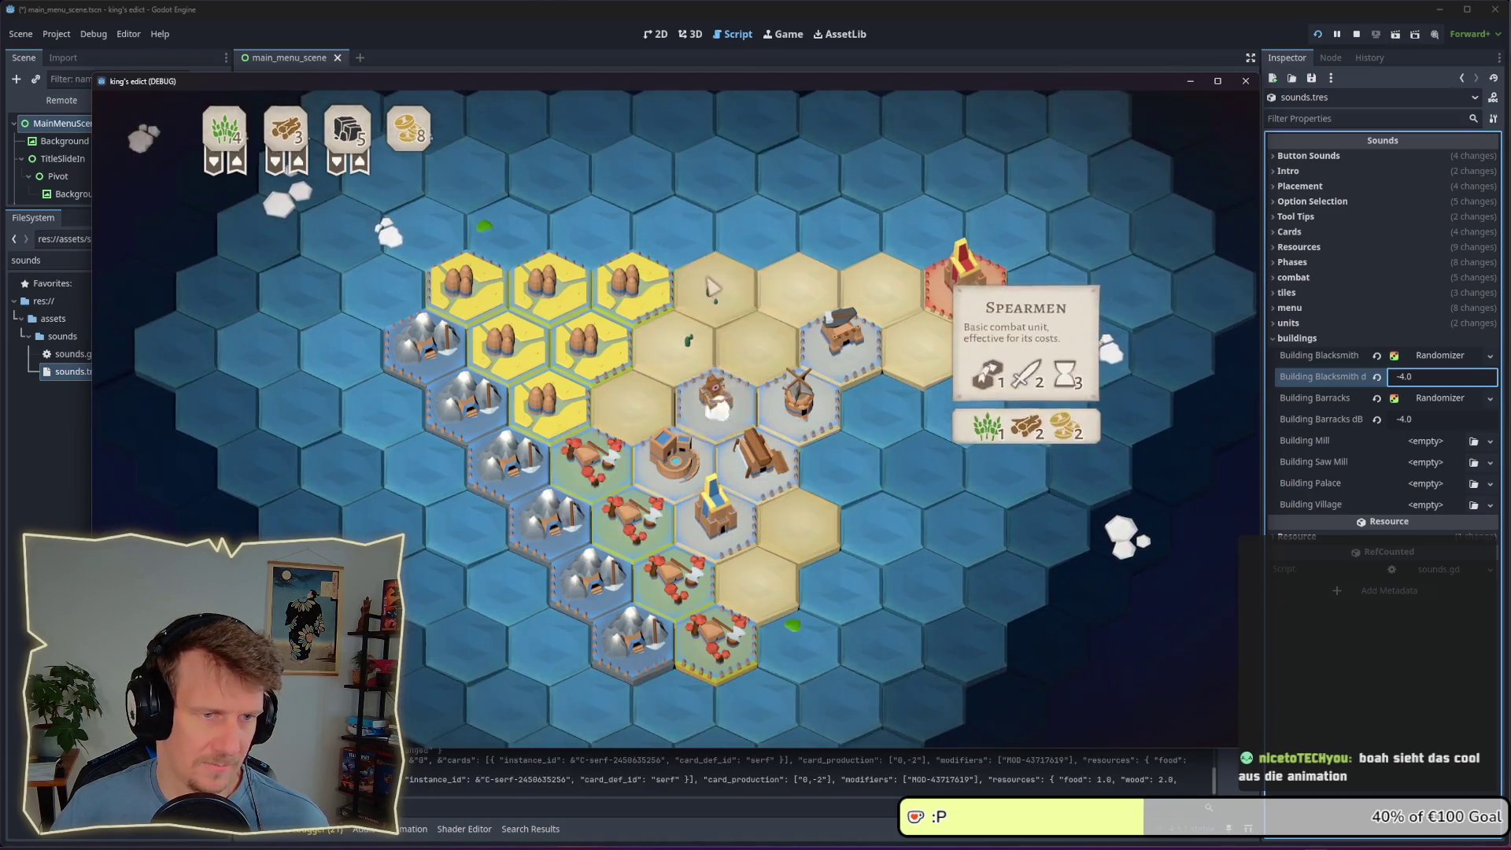
Set Building Barracks dB to -6.0 in sounds.tres
click(1434, 418)
text(6)
key(Return)
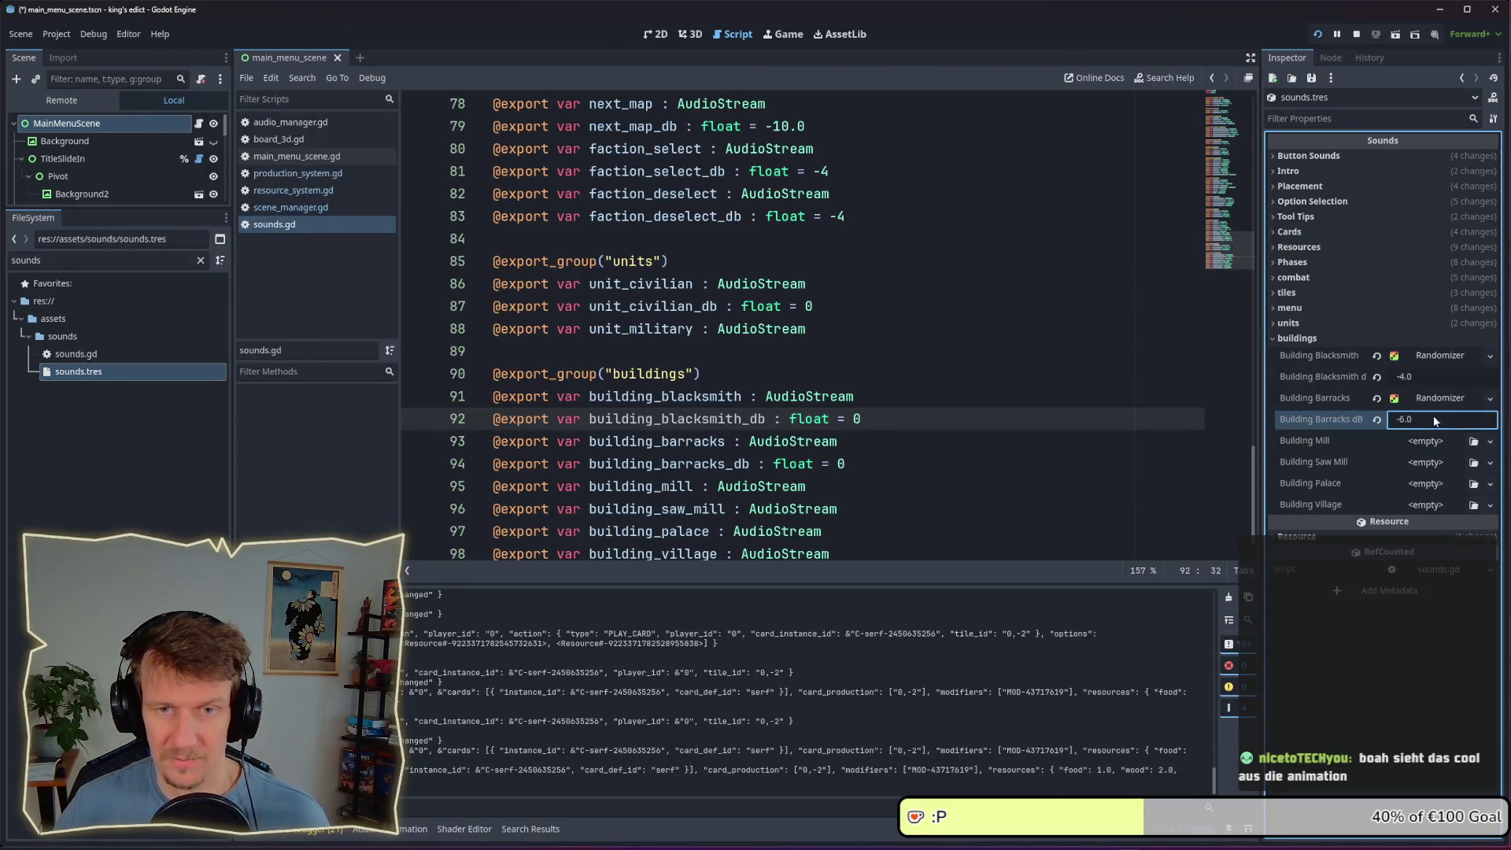
key(alt+Tab)
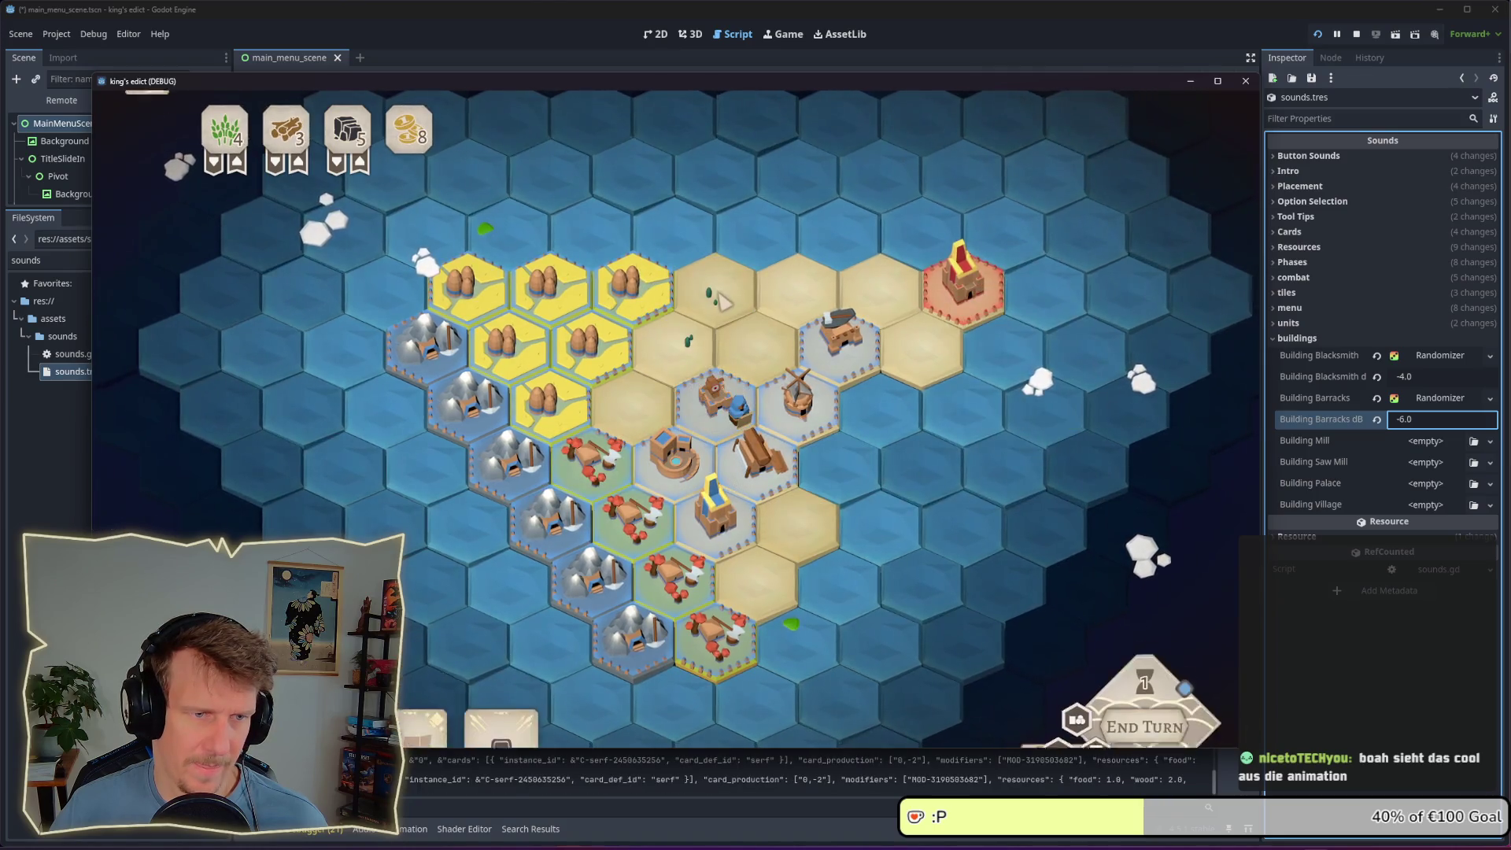
Place a building on the blacksmith tile and a unit at the barracks, then undo the placement
key(ctrl+z)
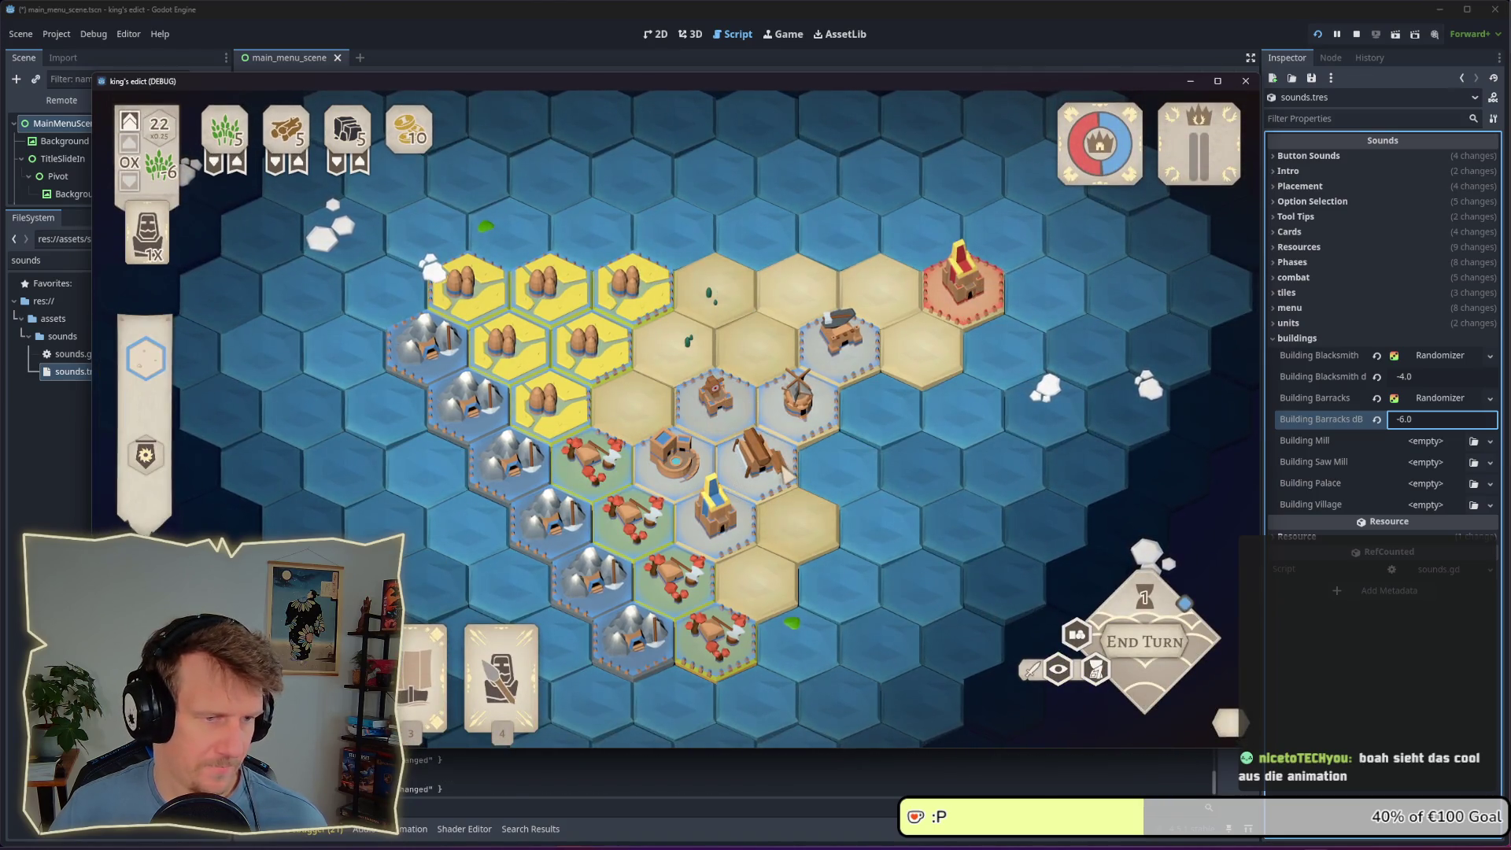
click(839, 339)
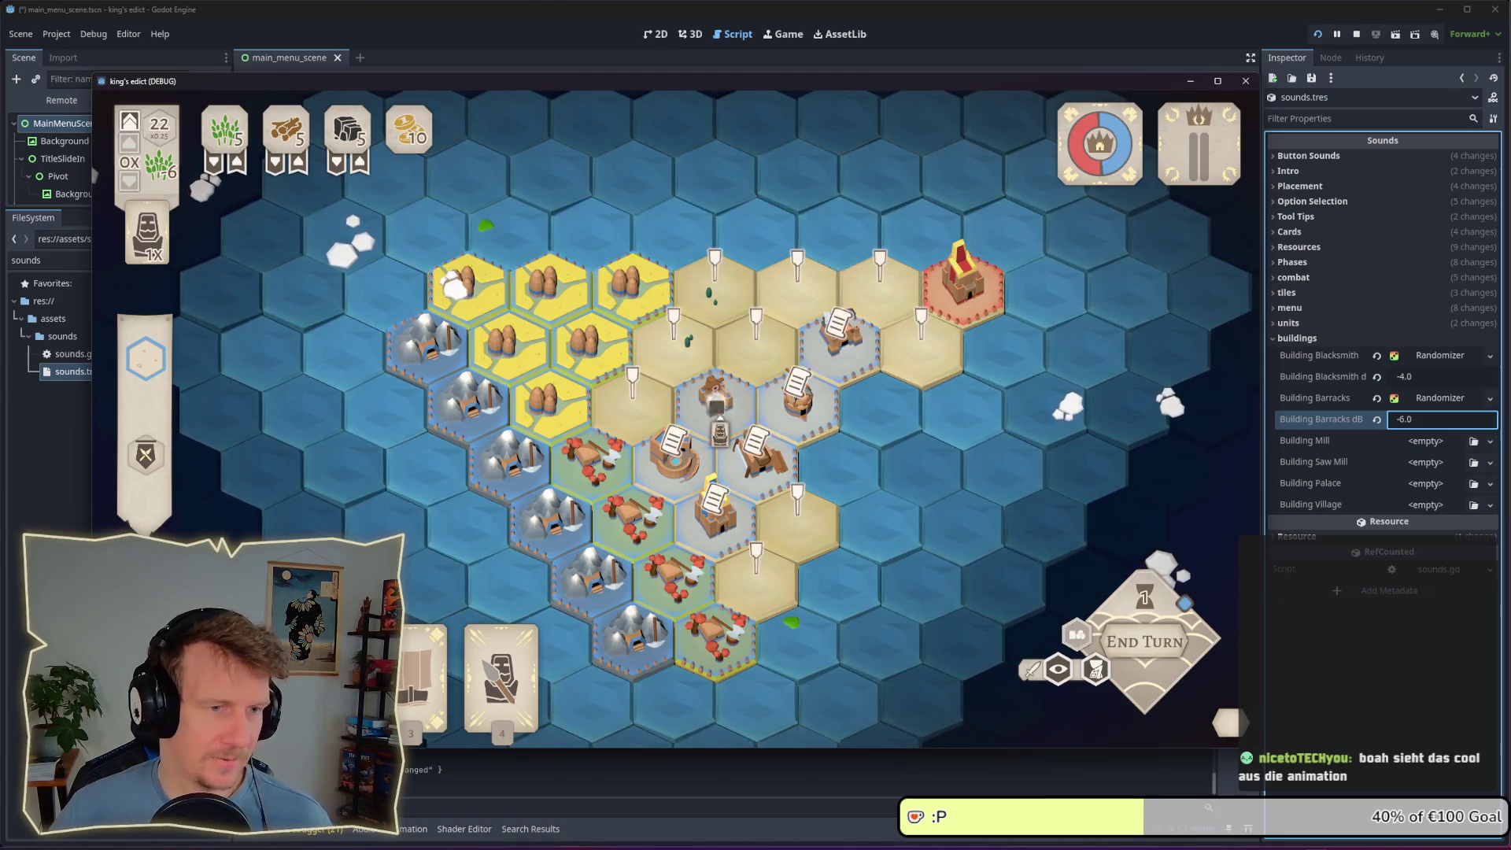
click(716, 401)
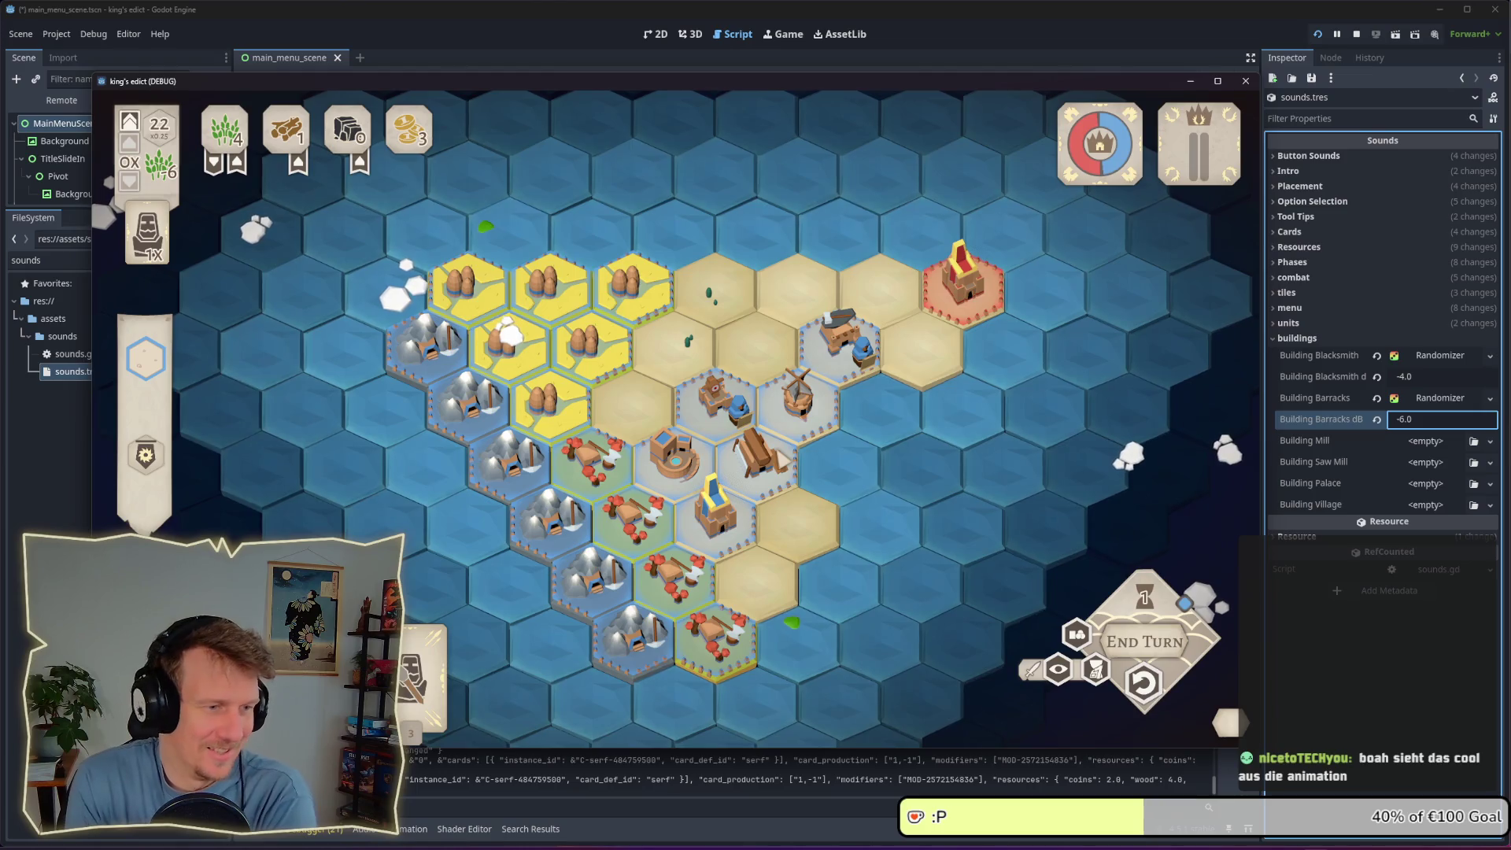
scroll(673, 473, up, 2)
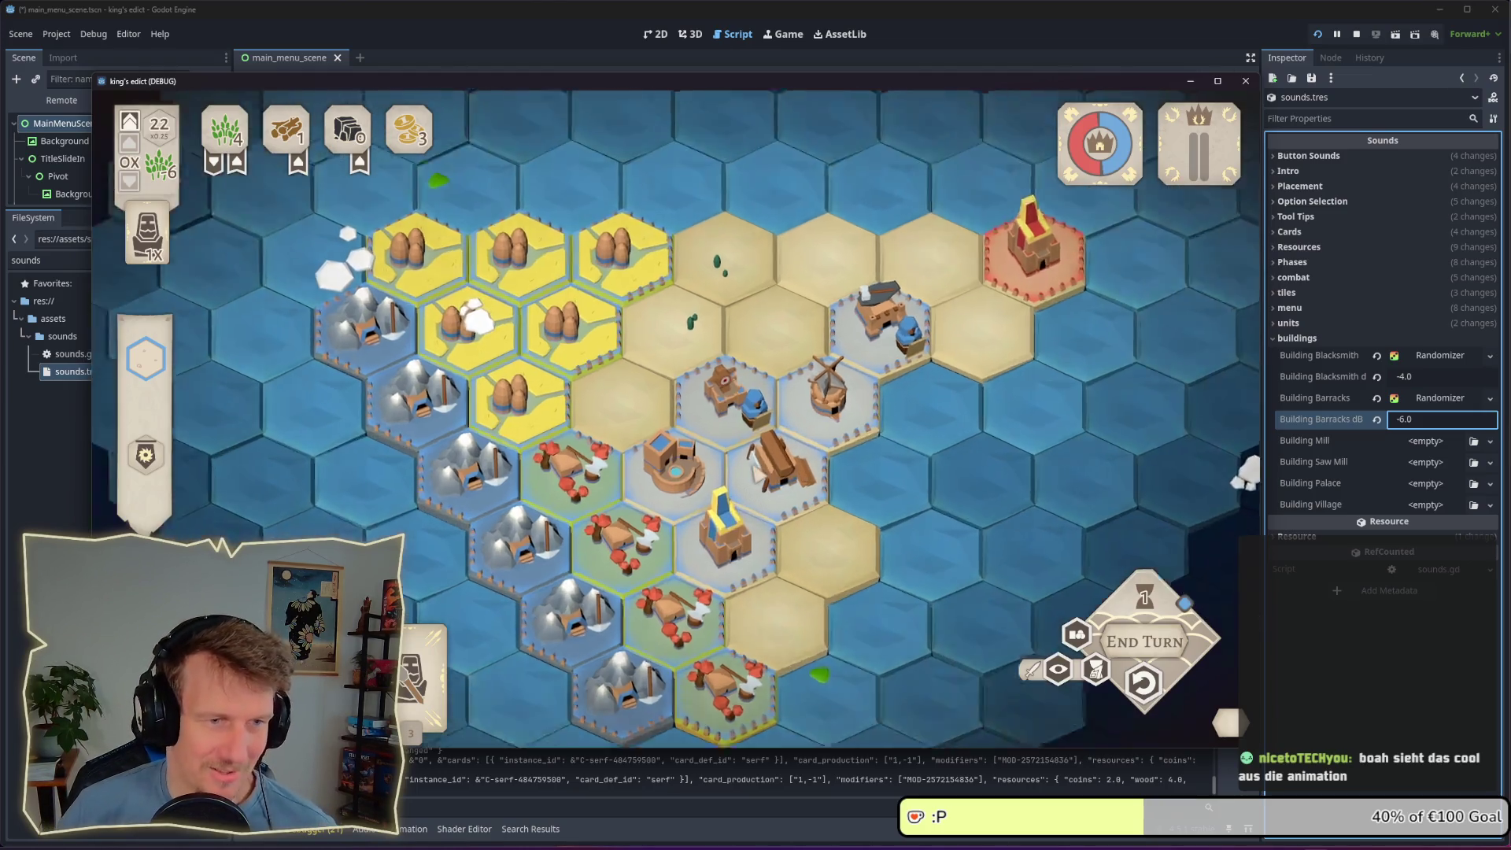
scroll(673, 472, up, 1)
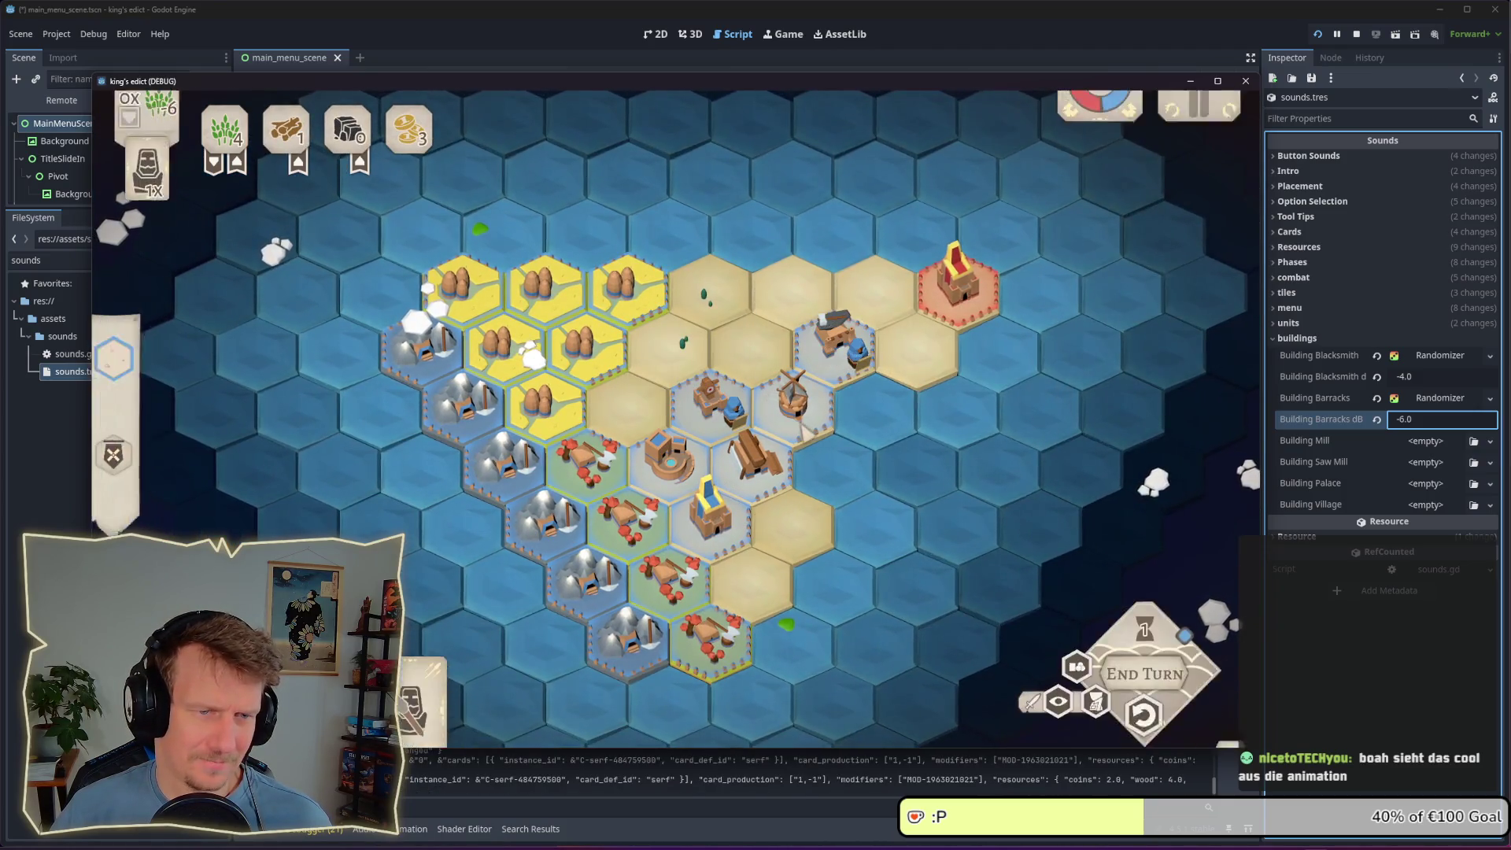
click(1139, 683)
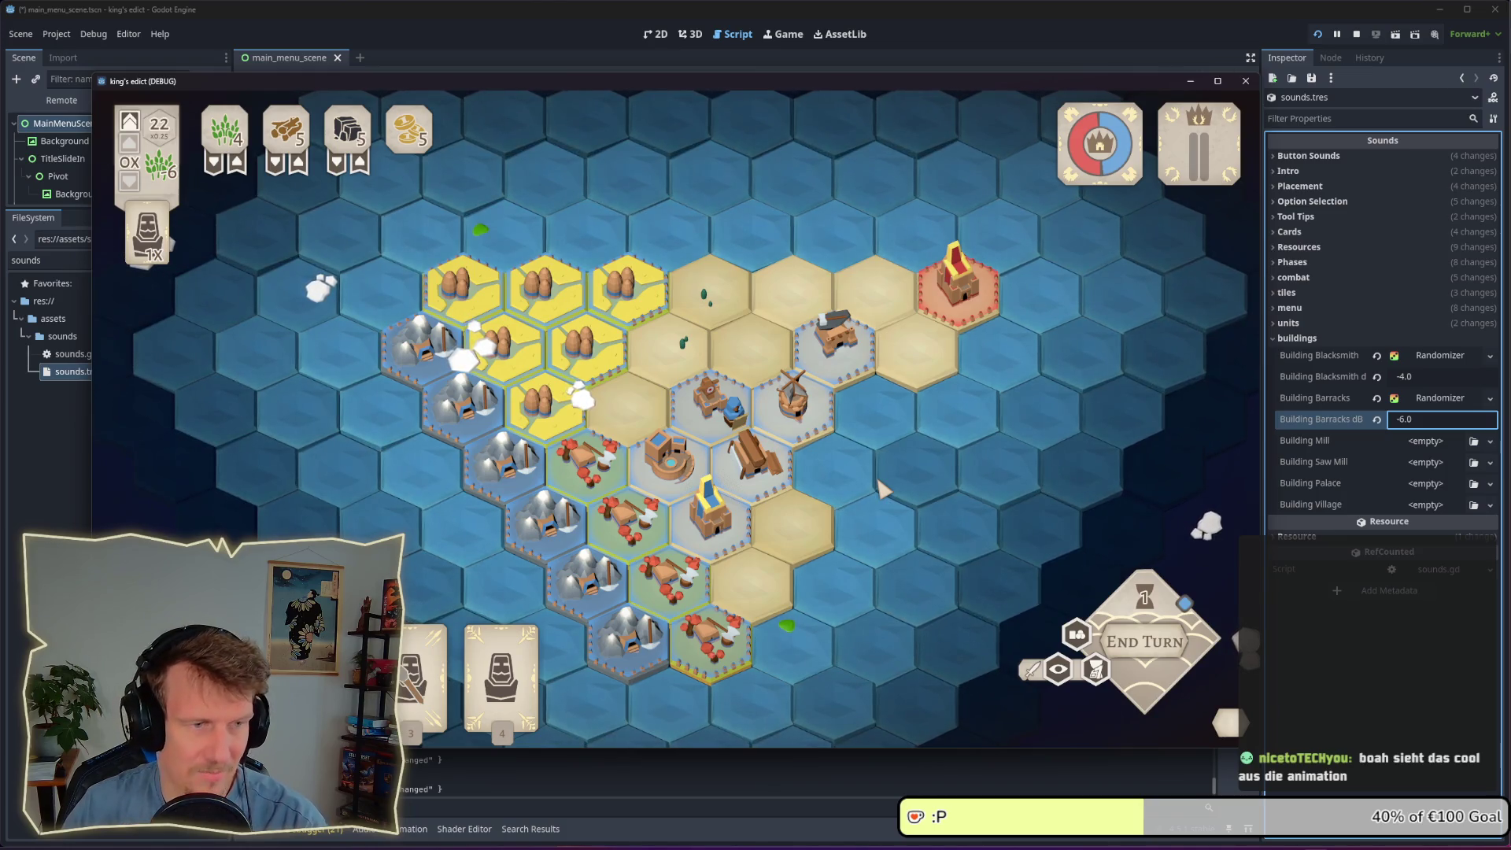
mouse_move(563, 415)
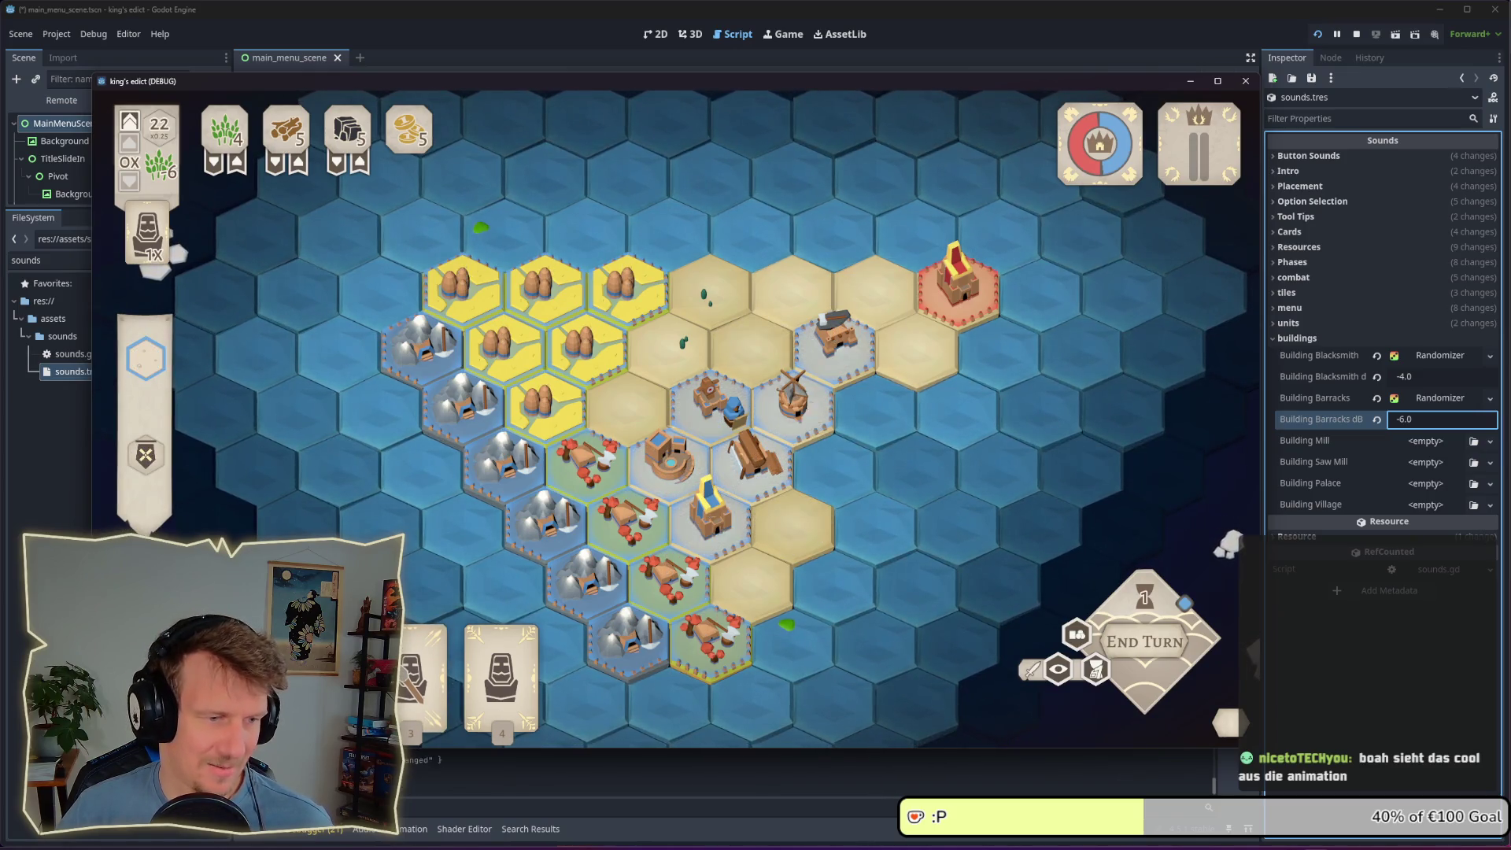
Build the Tools building with card 4, then undo it and cancel the reselected card
click(501, 658)
click(685, 346)
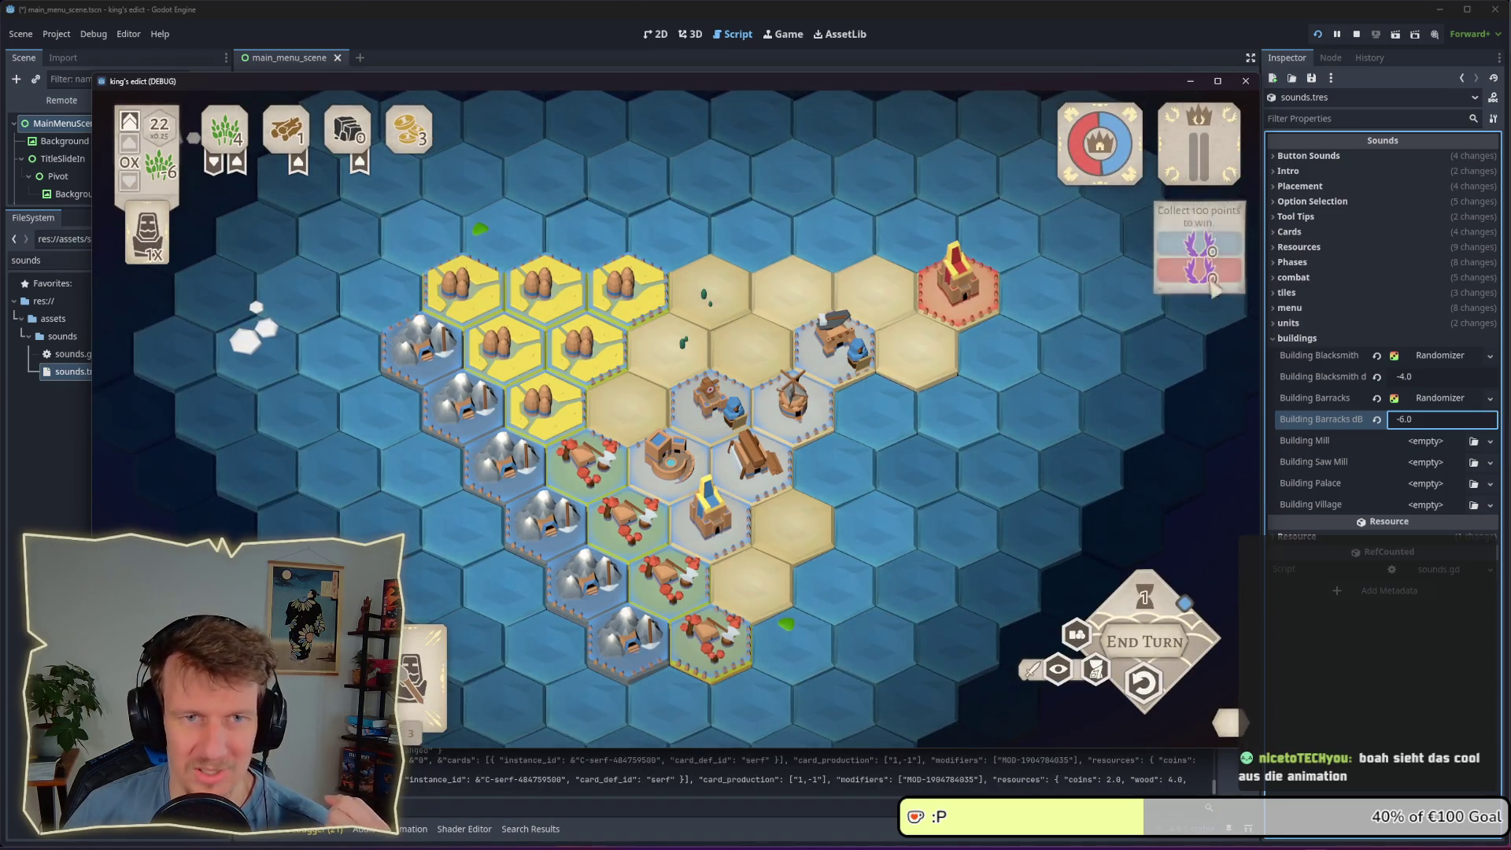
click(1144, 683)
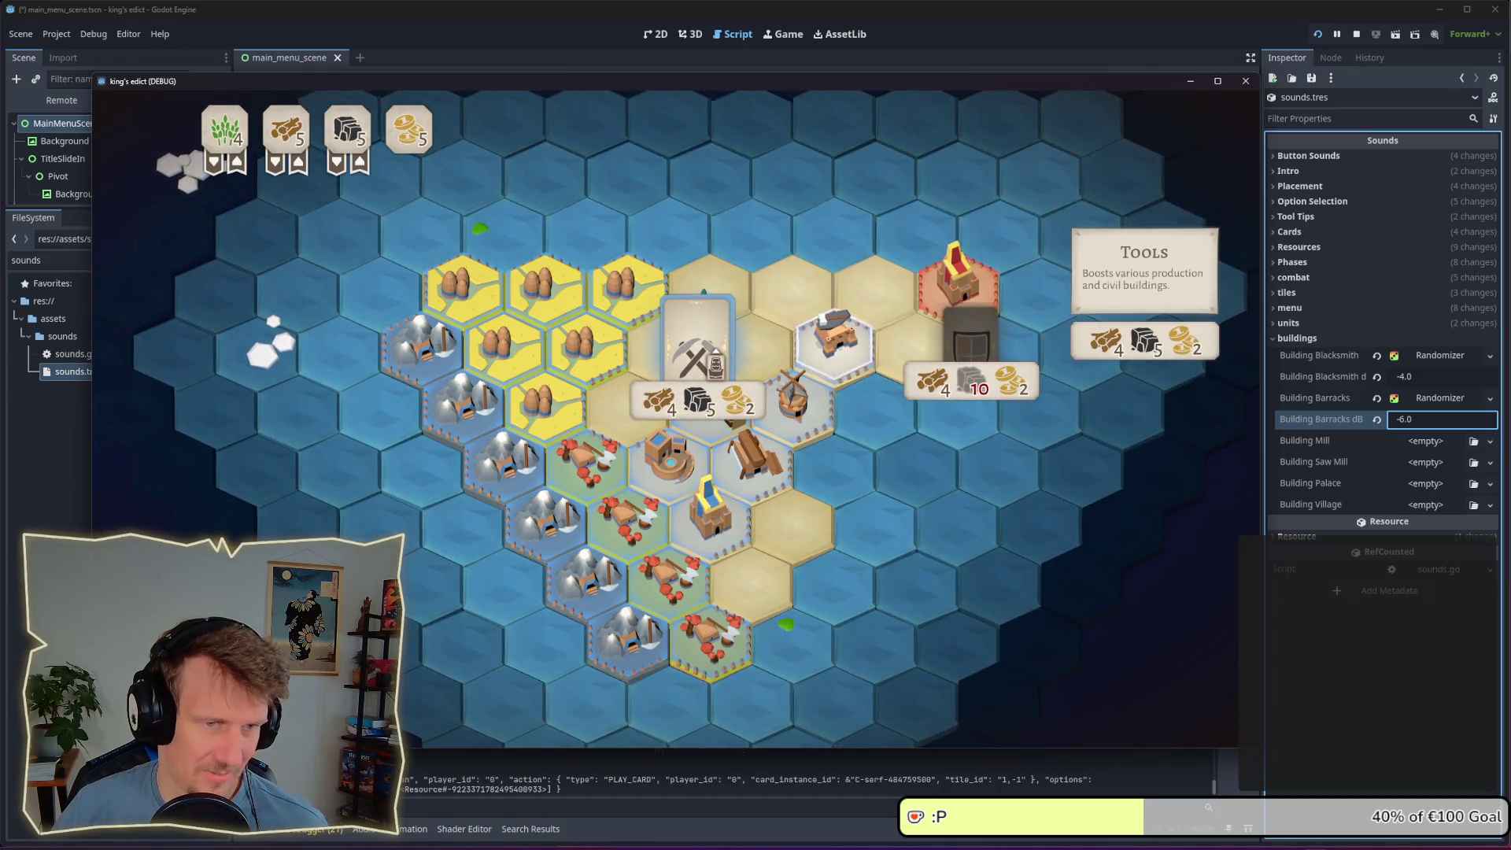
click(705, 346)
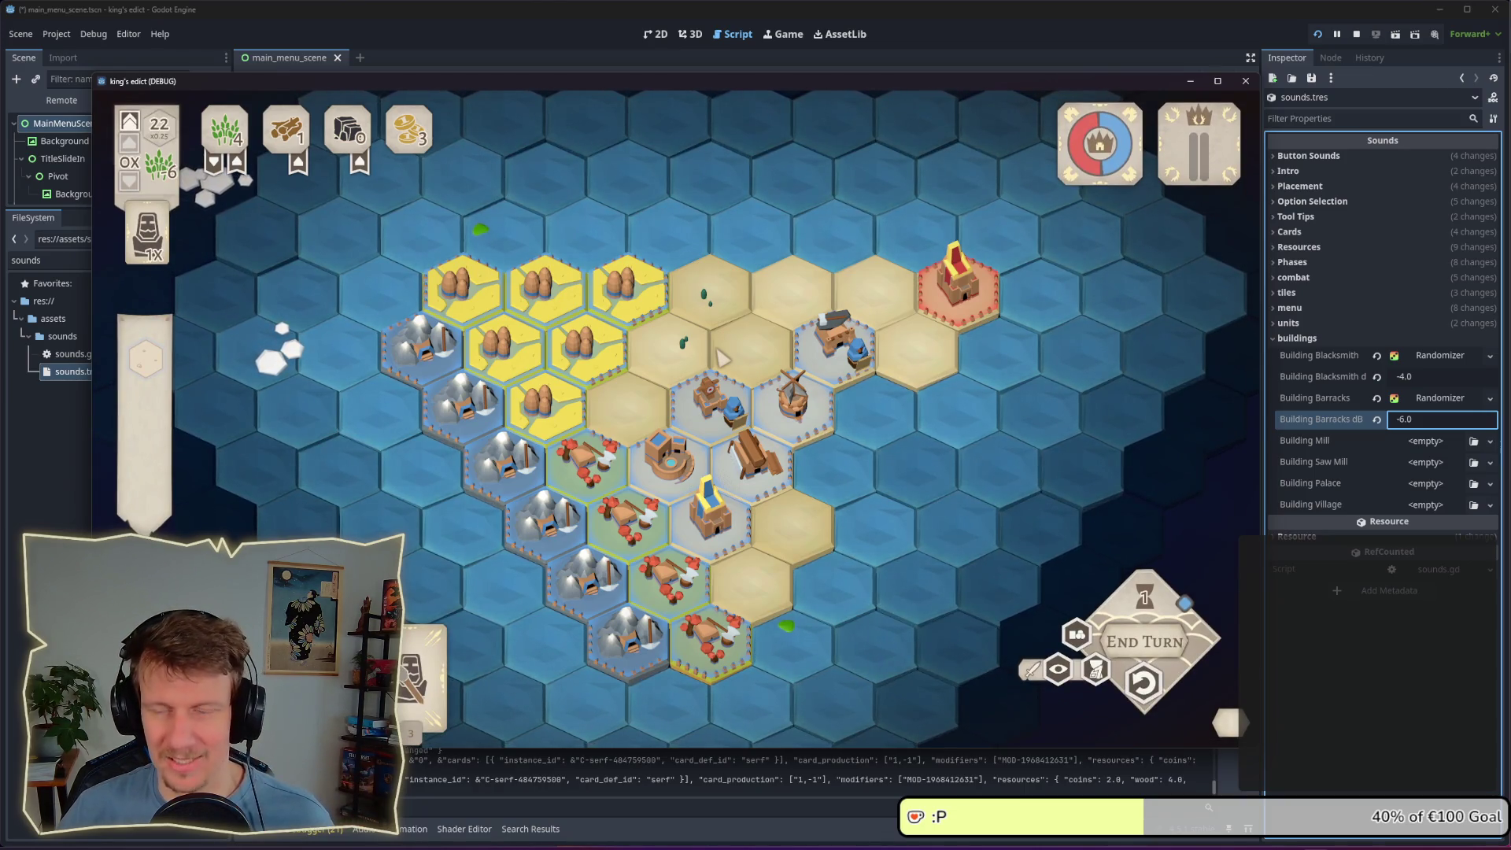
click(1143, 682)
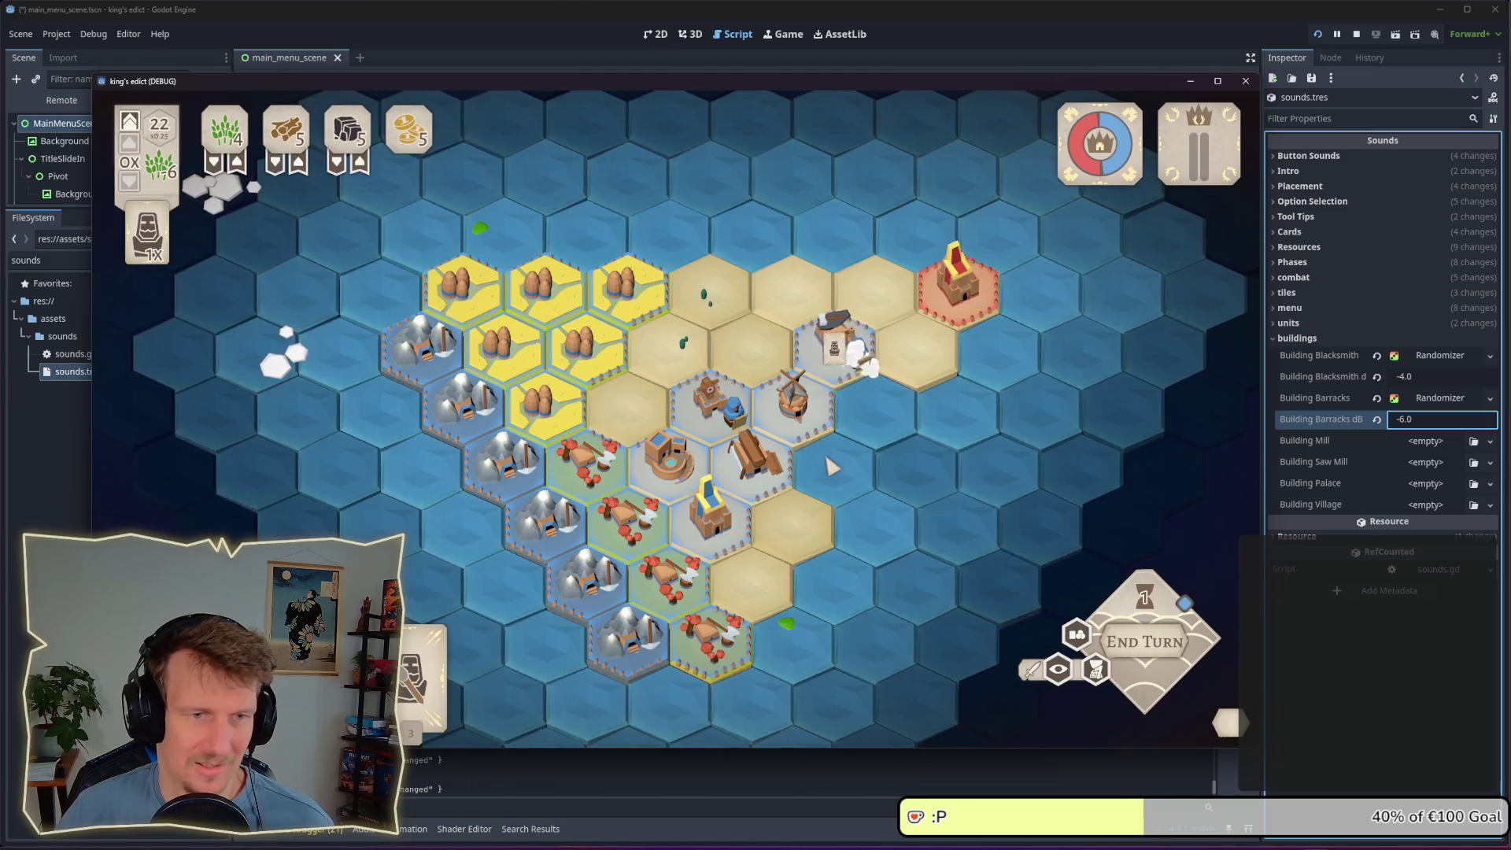
click(501, 662)
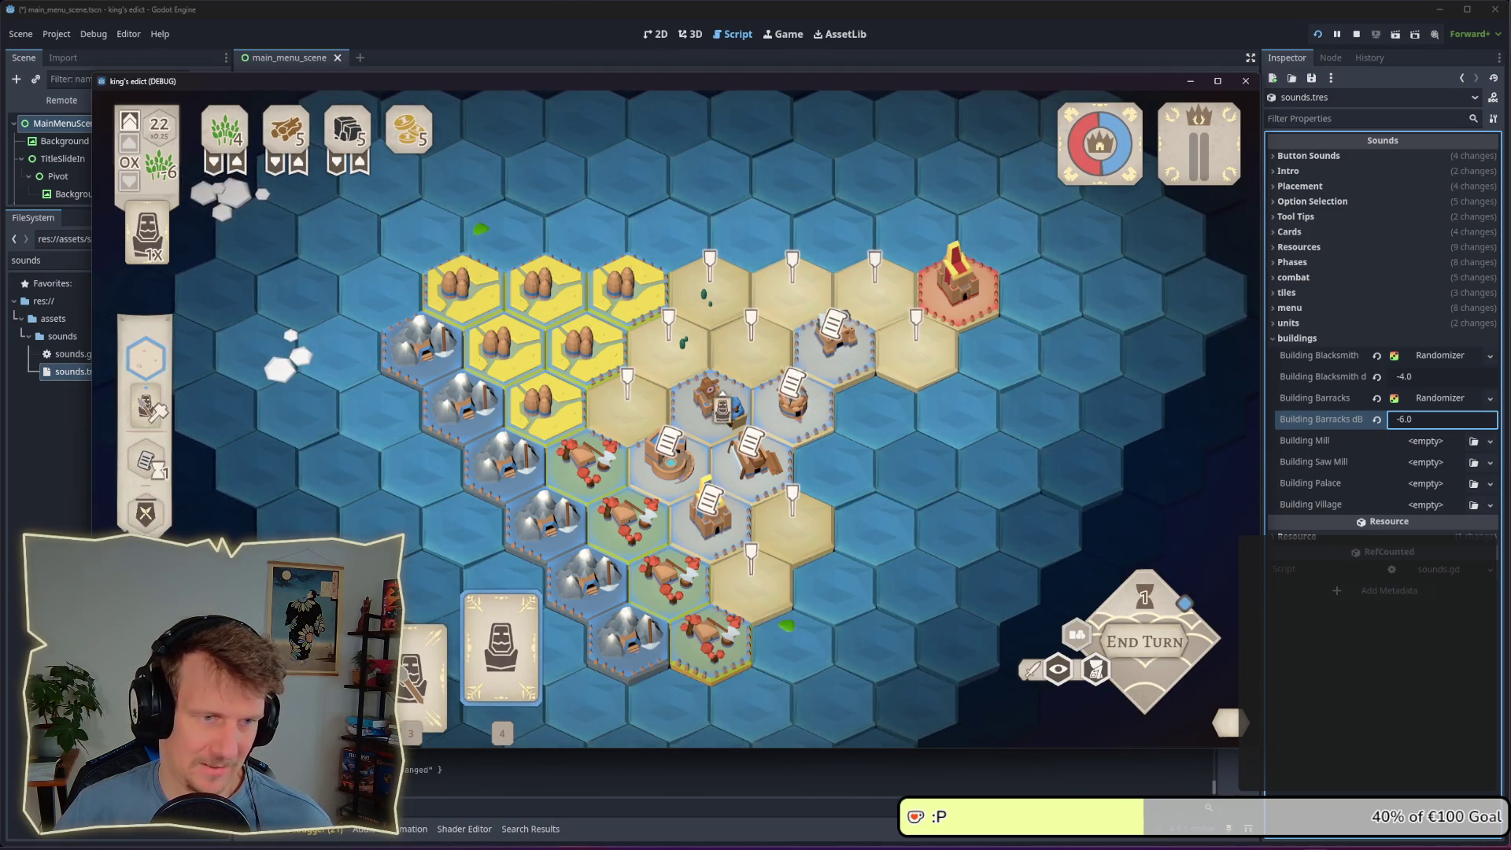
right_click(811, 423)
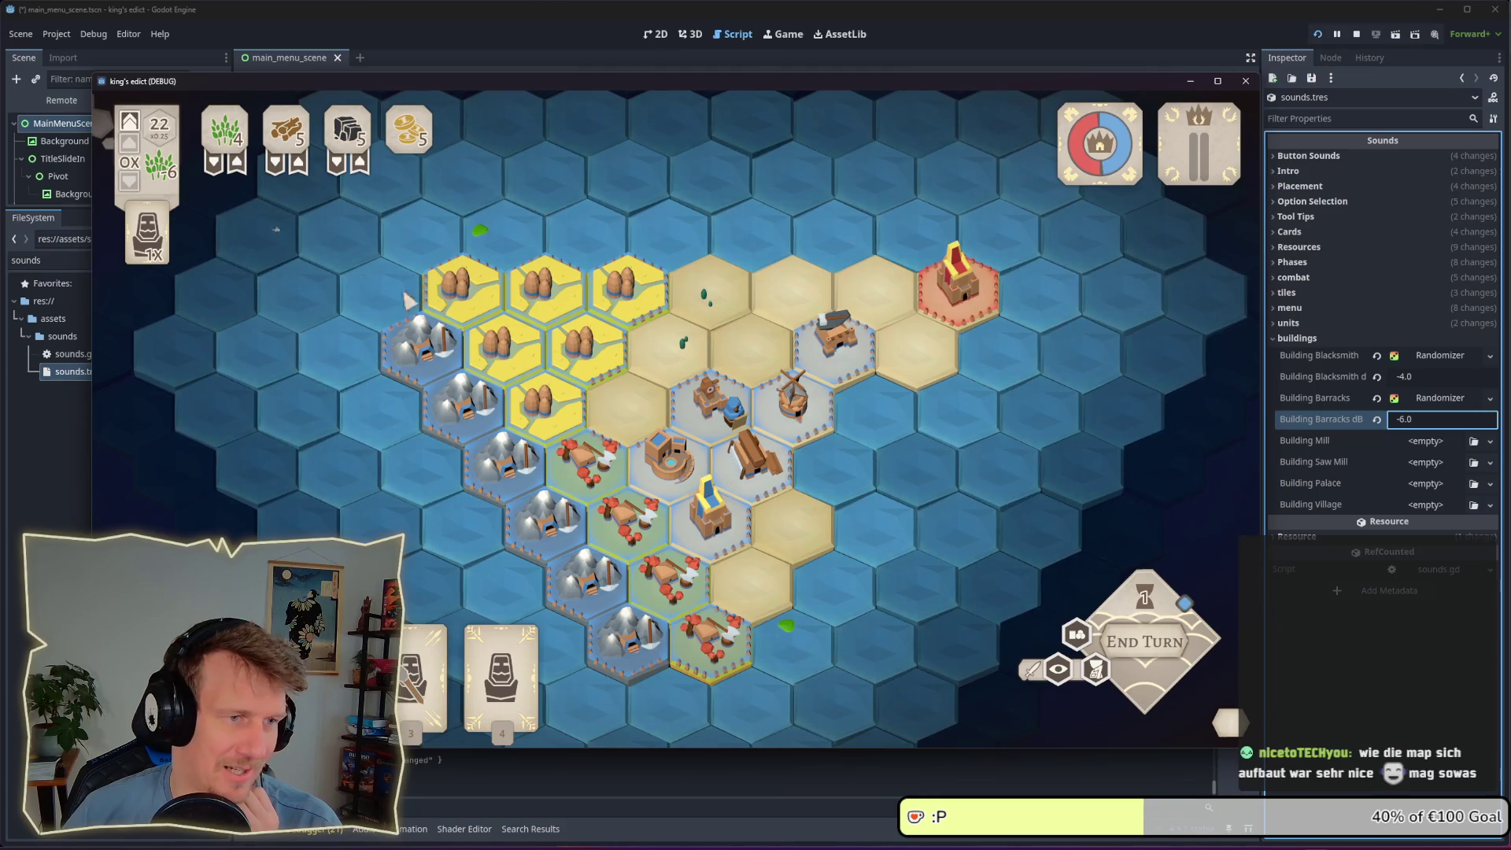
Station unit card 3 on the 3×2 hex, then inspect the tower and another tile's details
key(3)
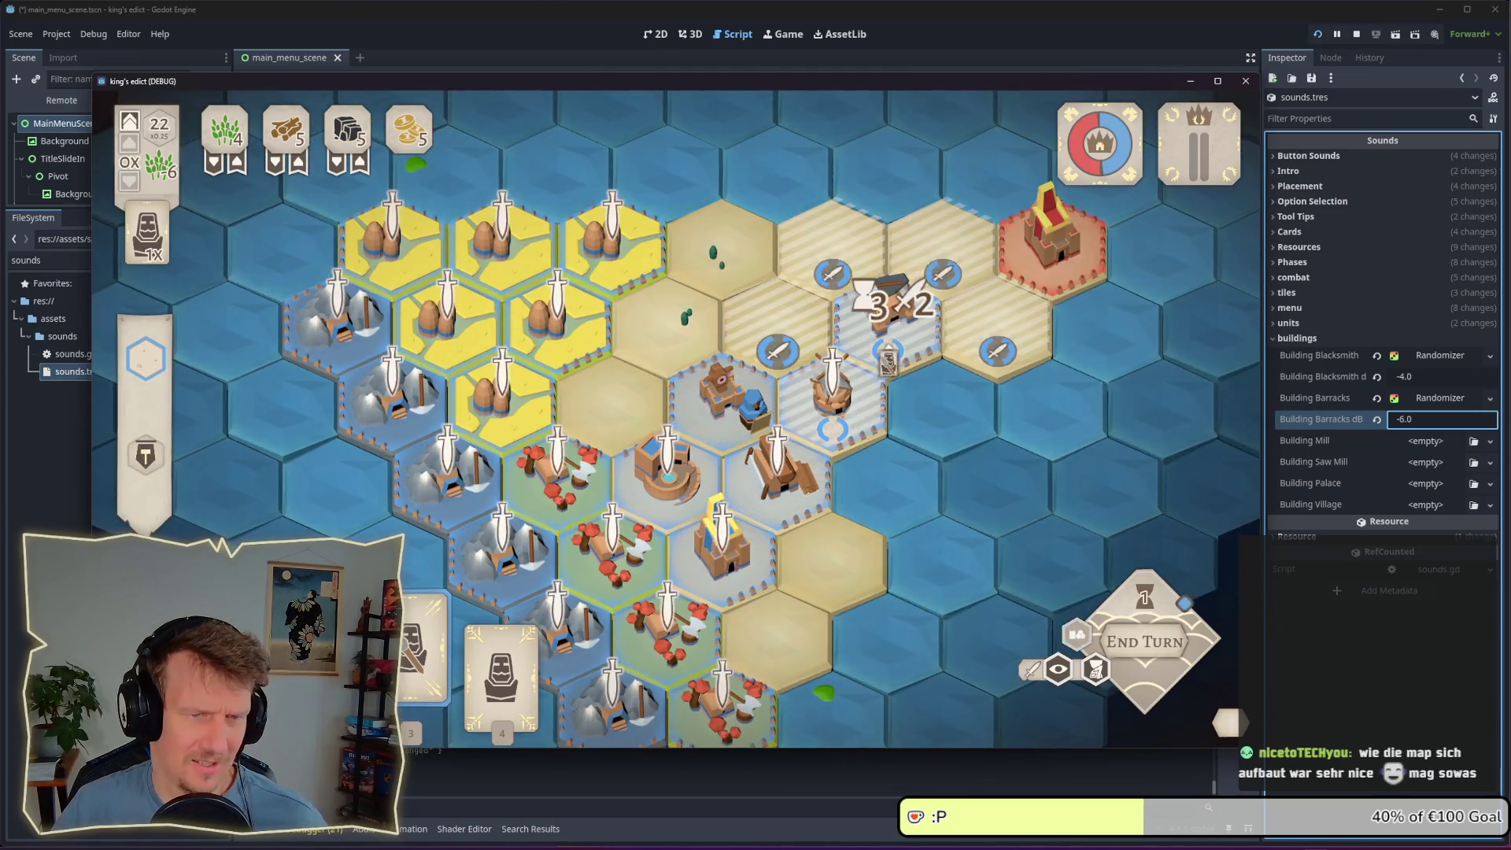
click(888, 356)
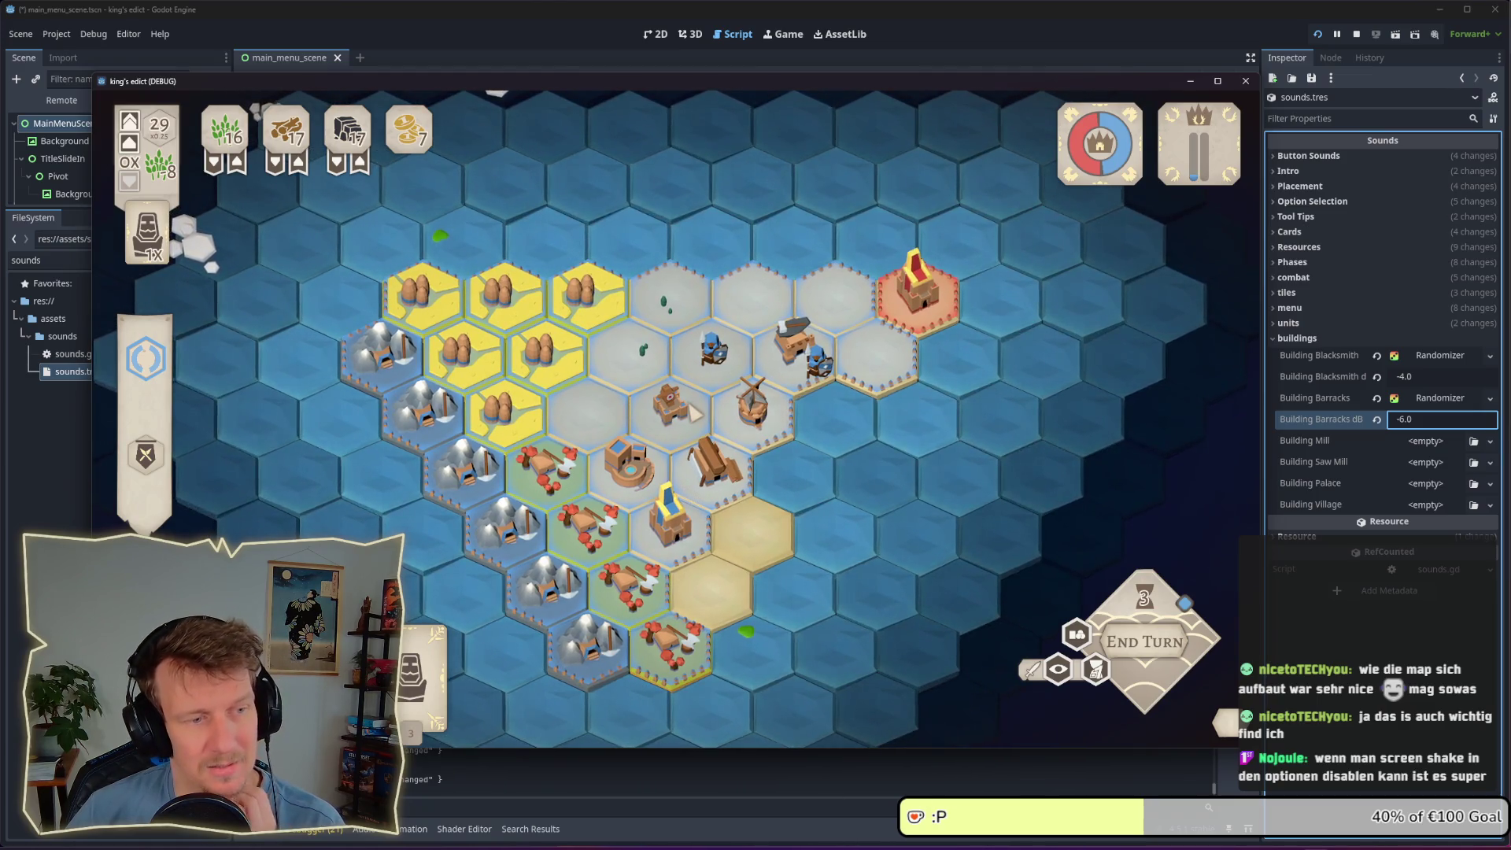
scroll(695, 413, up, 2)
click(695, 413)
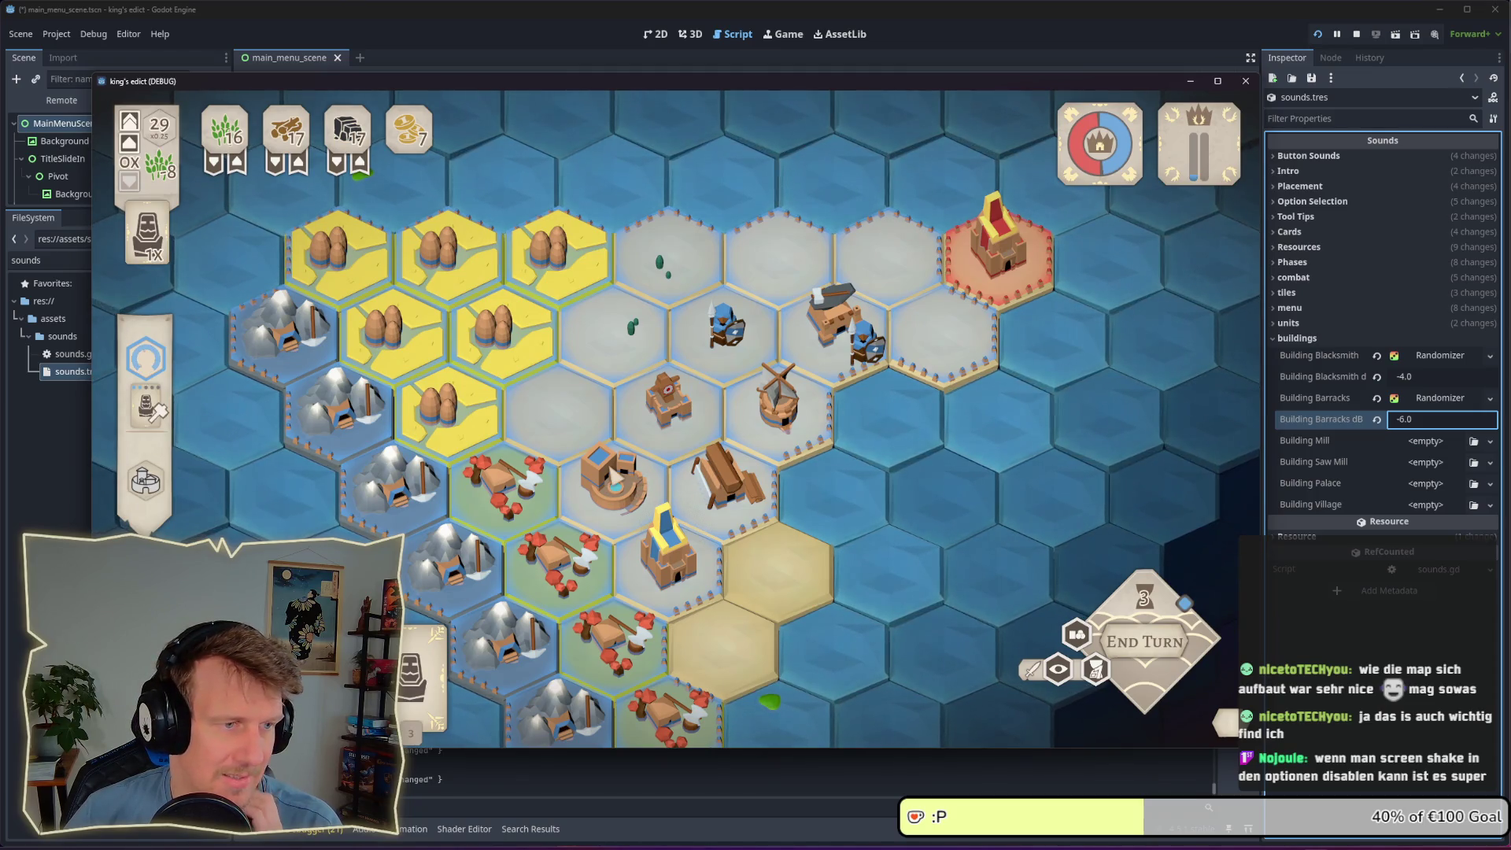
click(529, 378)
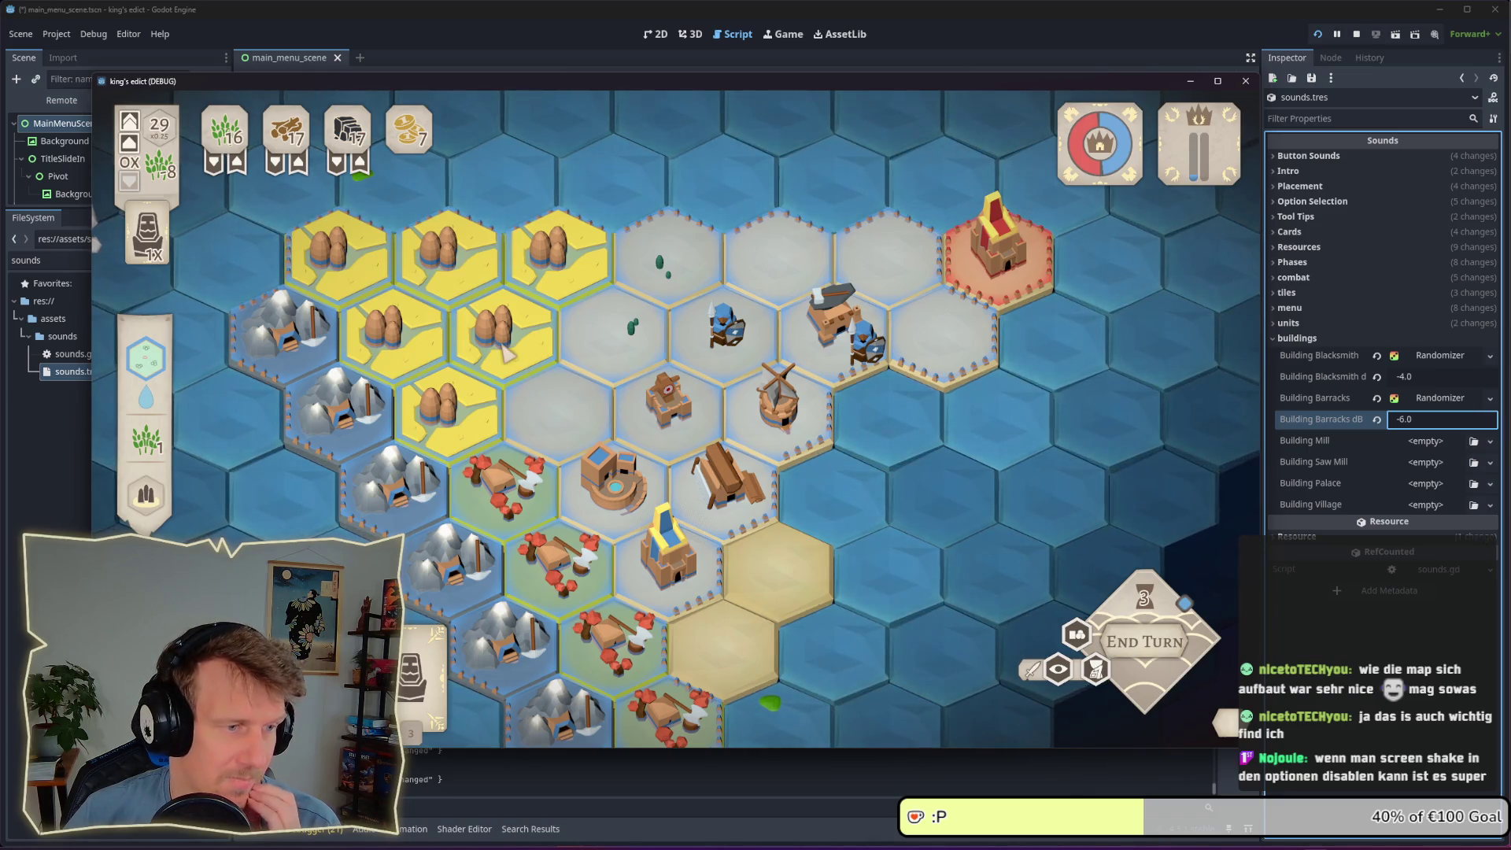
click(476, 432)
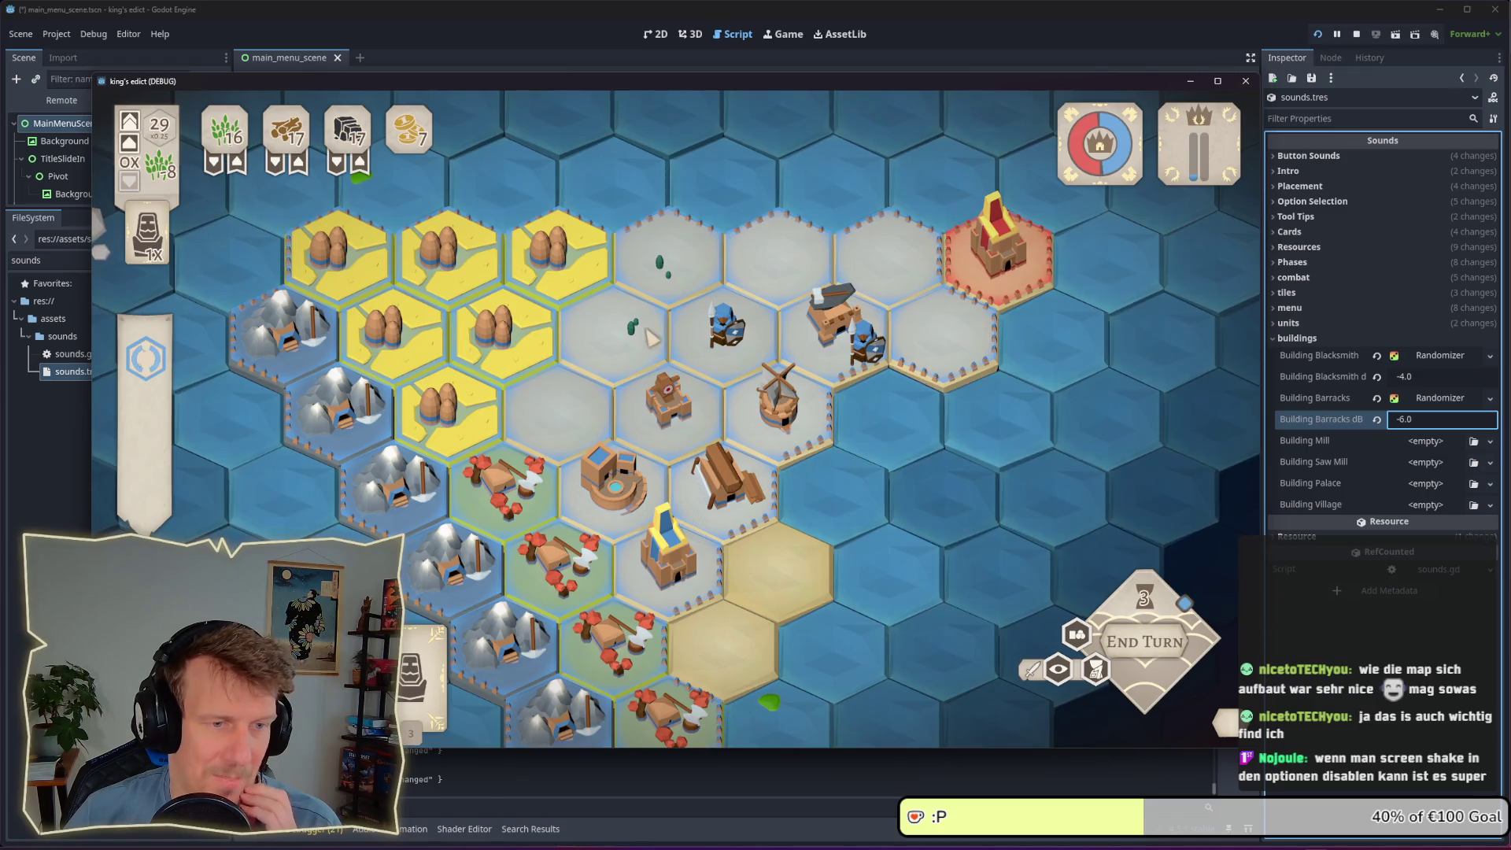
key(Escape)
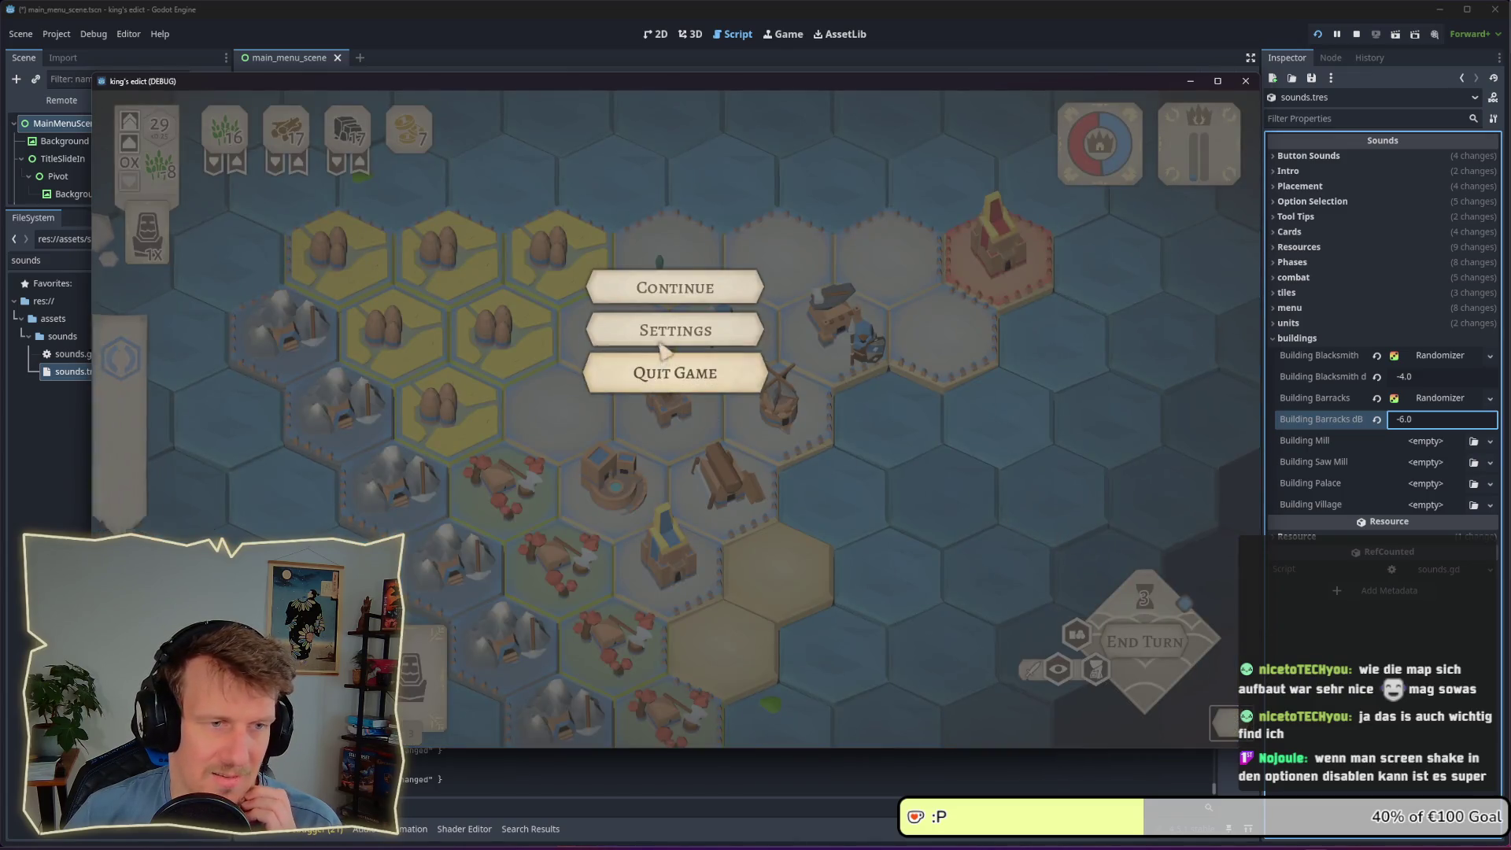
click(663, 350)
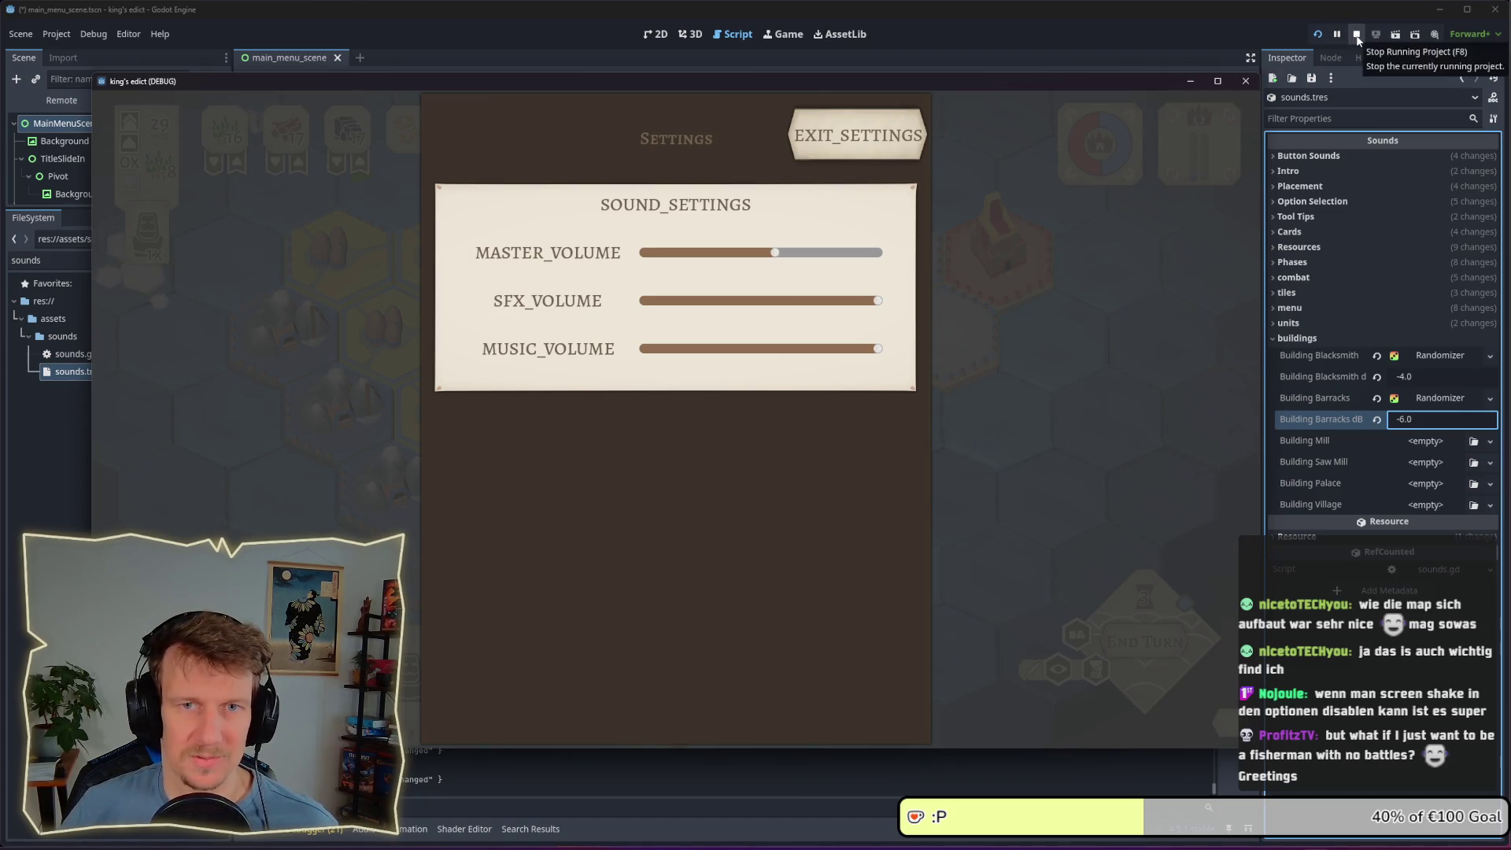
click(886, 140)
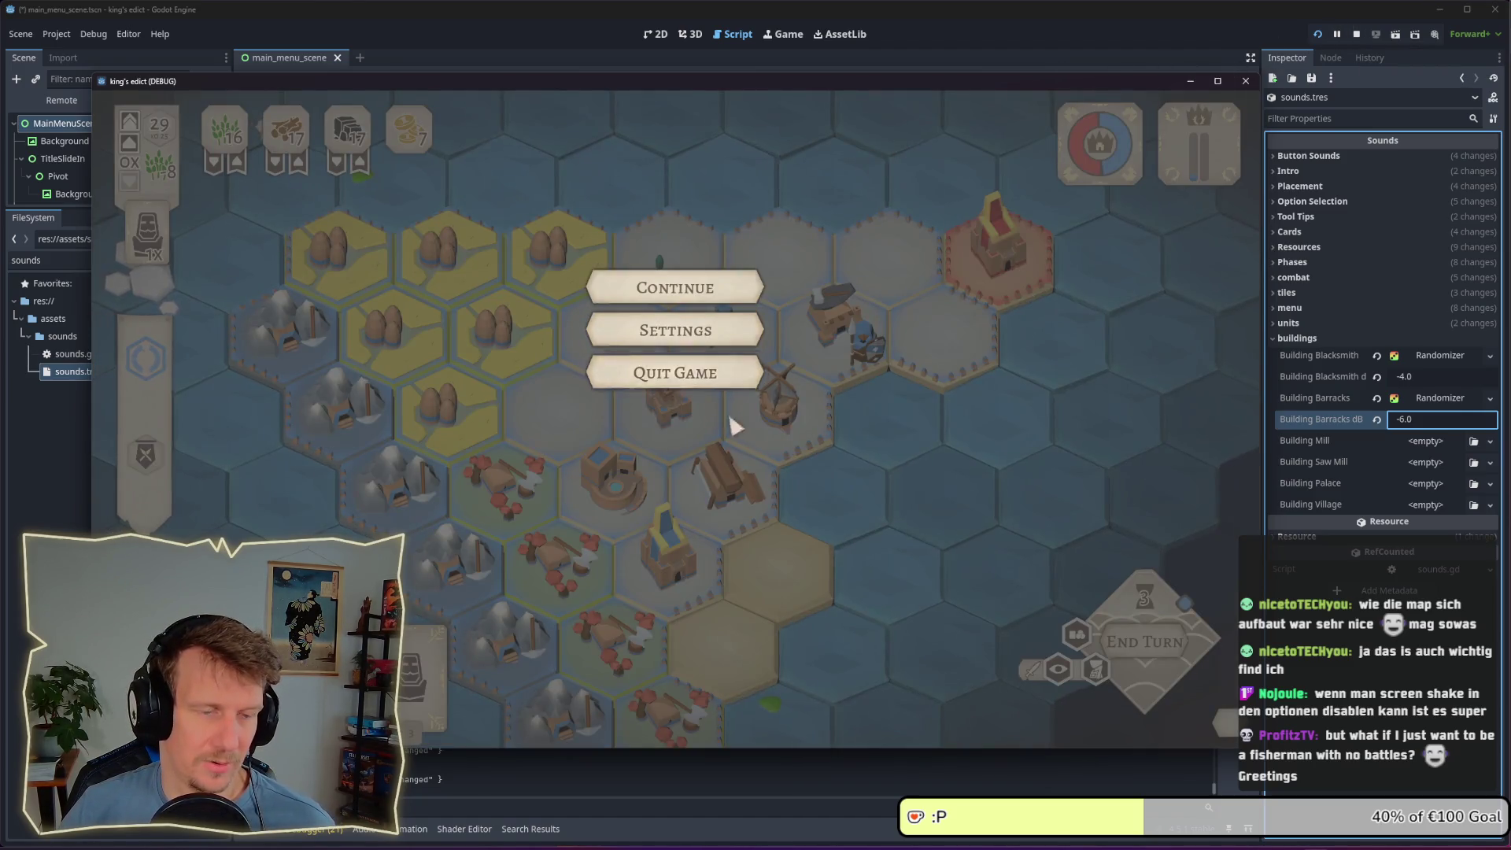
key(Escape)
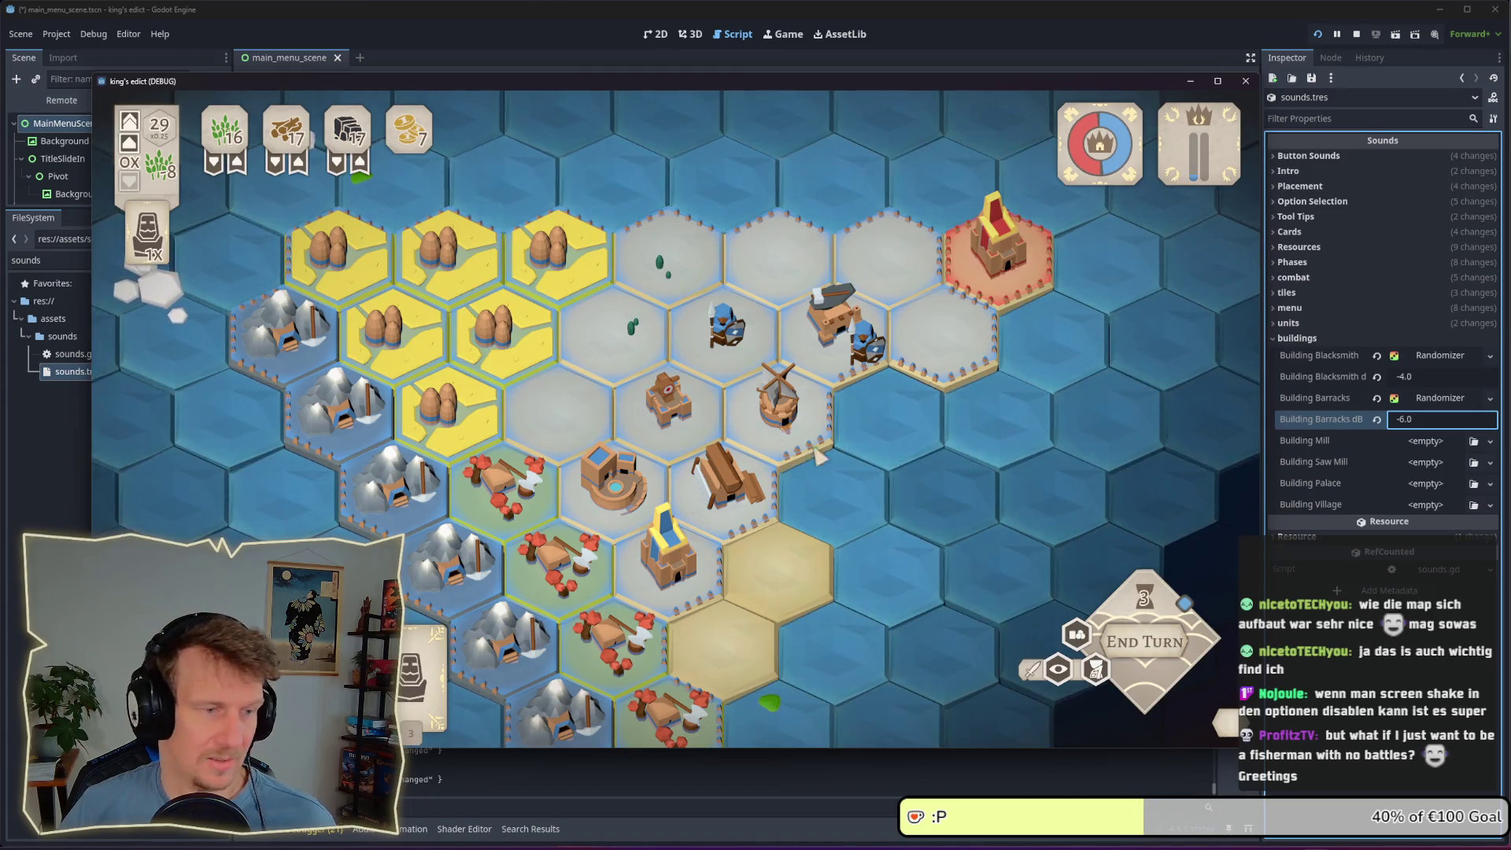
Select a unit on the board so it can act
mouse_move(350, 273)
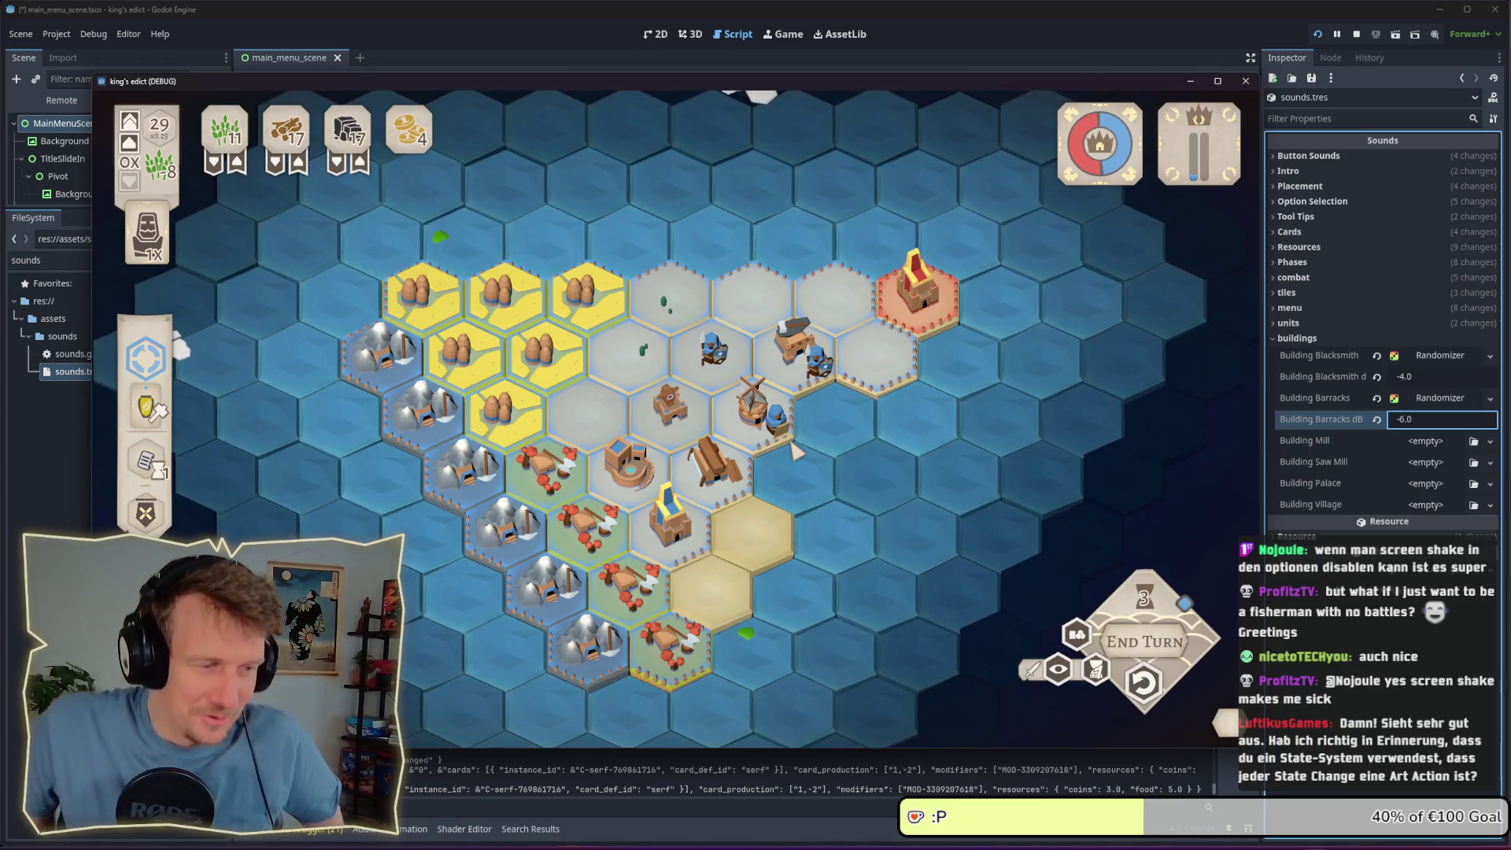
click(789, 366)
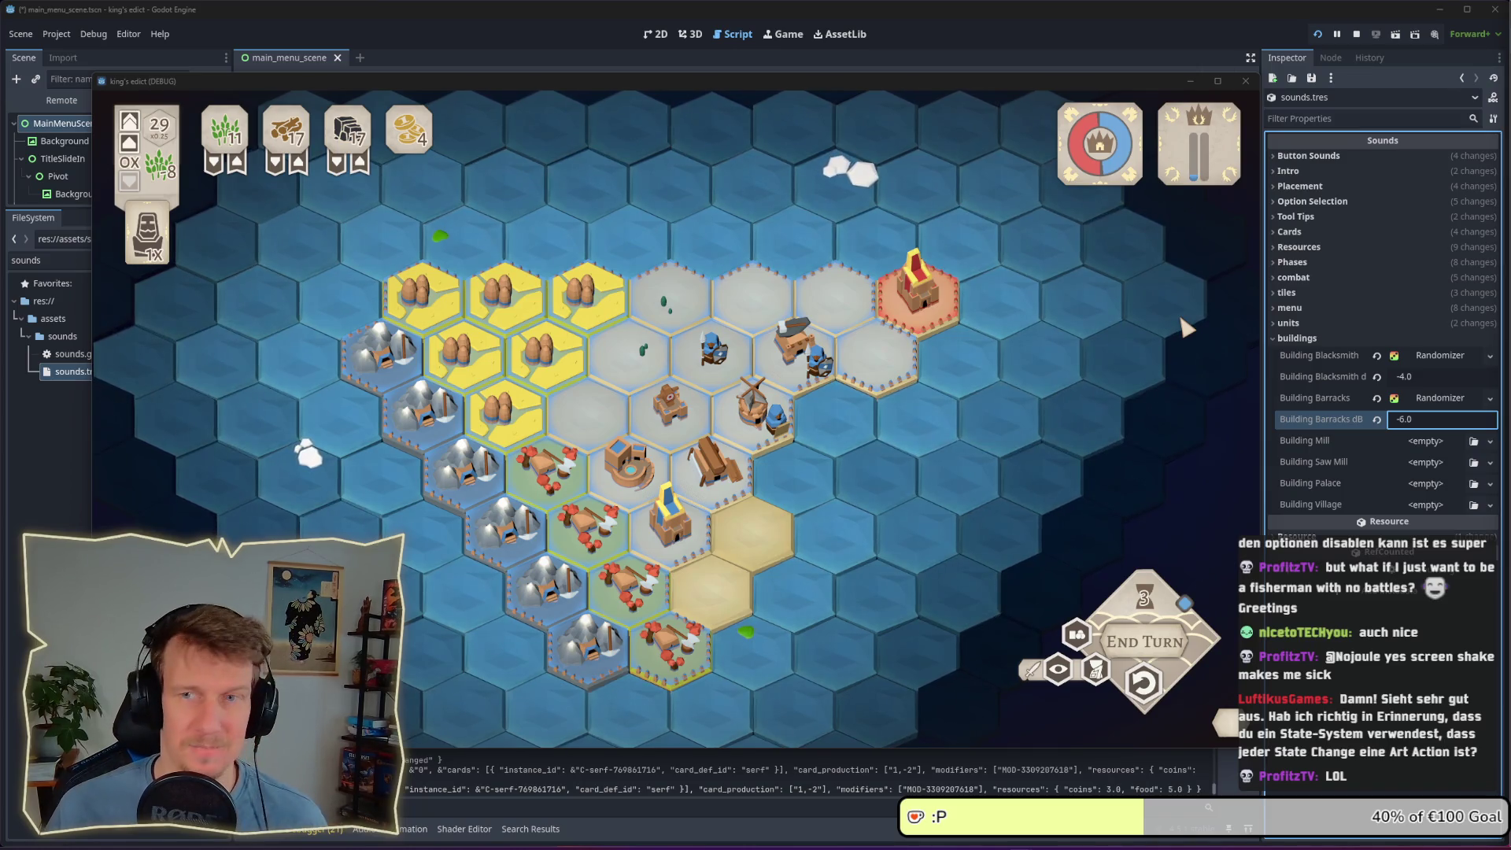
scroll(925, 396, up, 1)
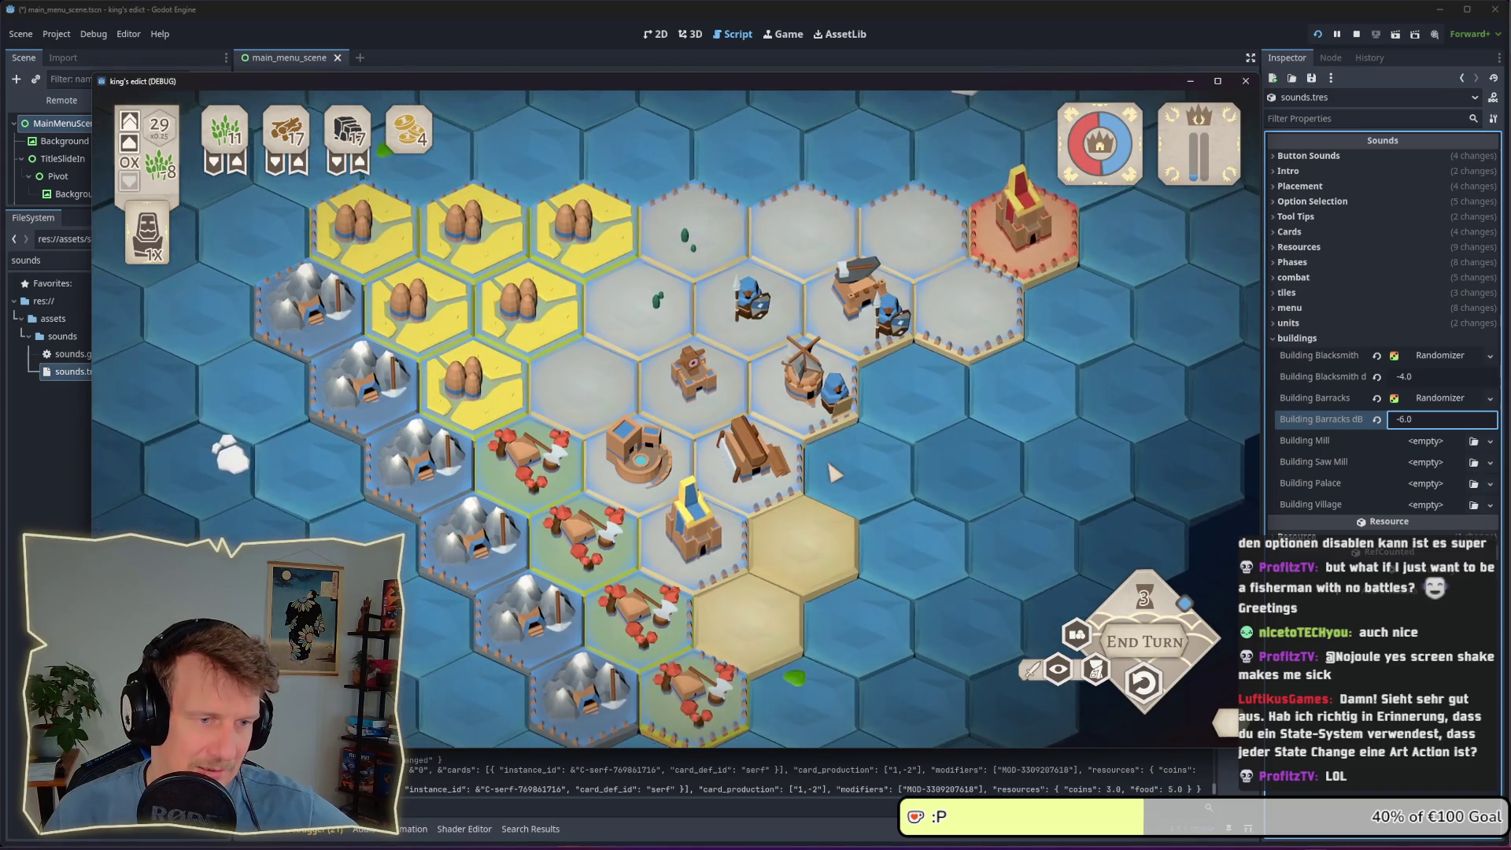
scroll(829, 464, down, 1)
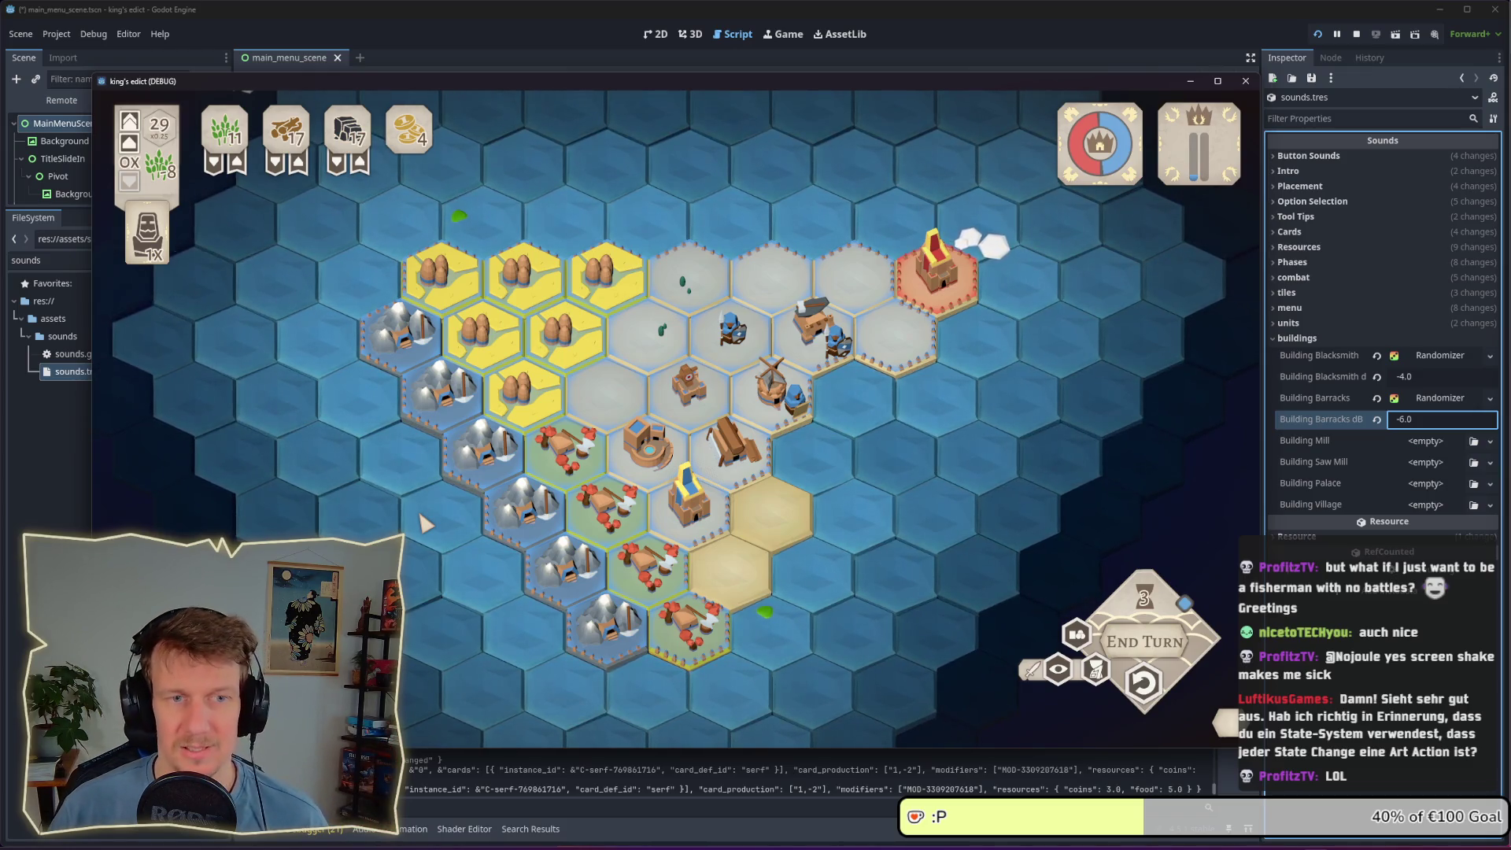
mouse_move(815, 394)
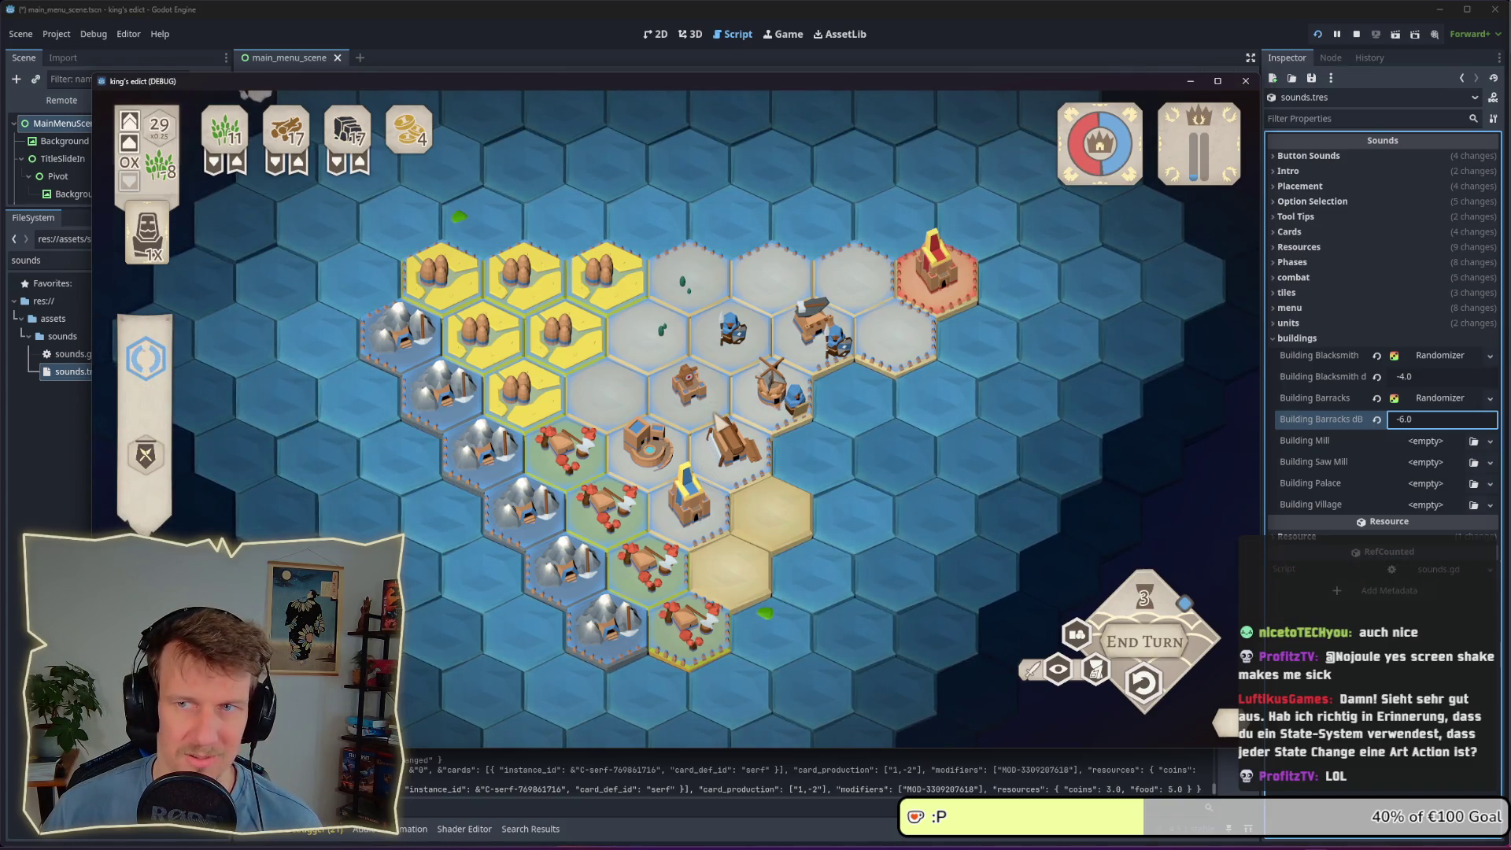
mouse_move(721, 503)
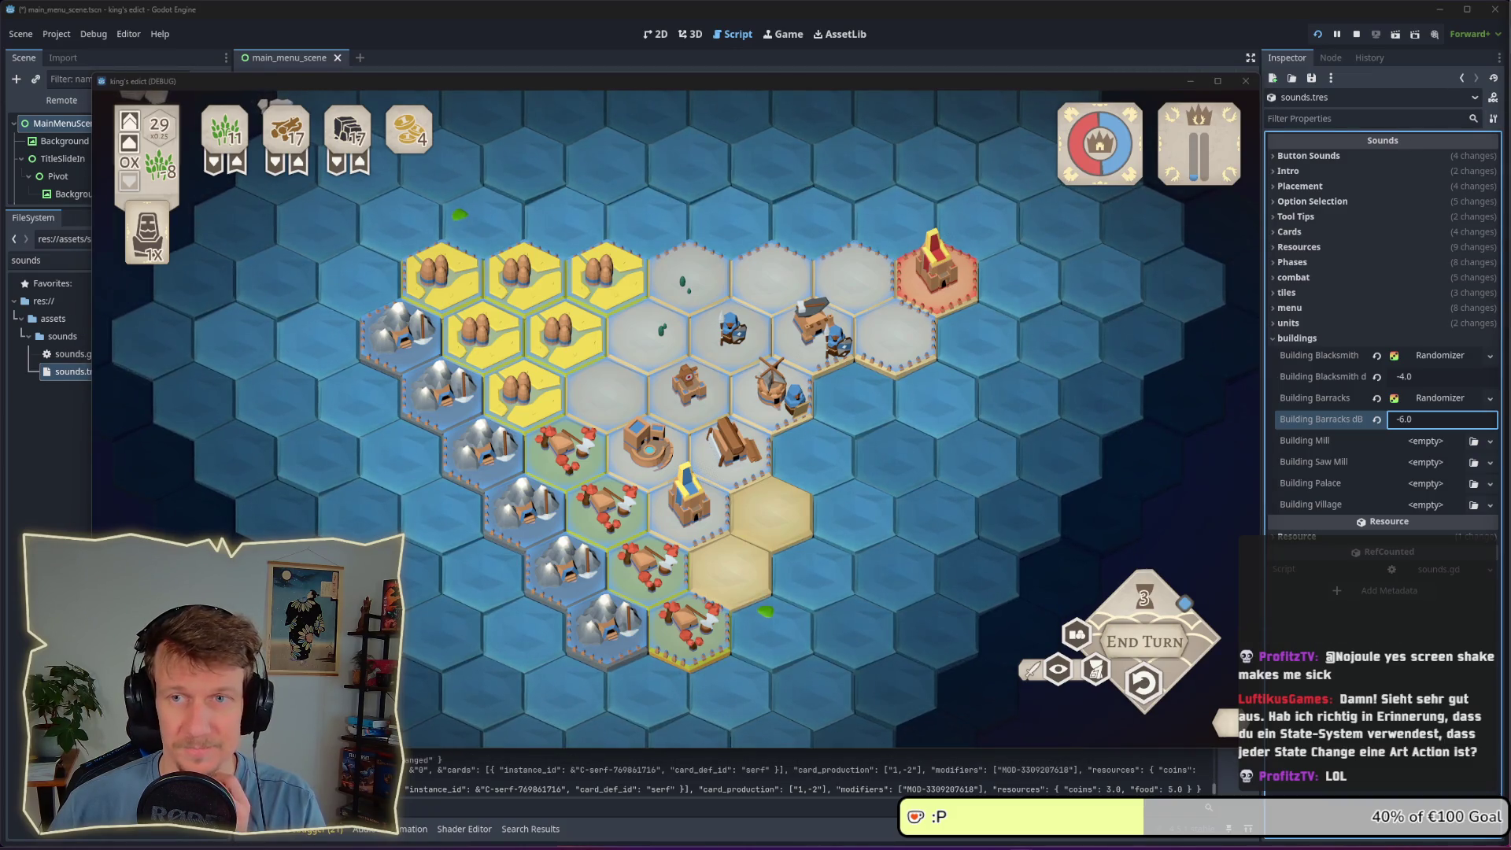
mouse_move(754, 486)
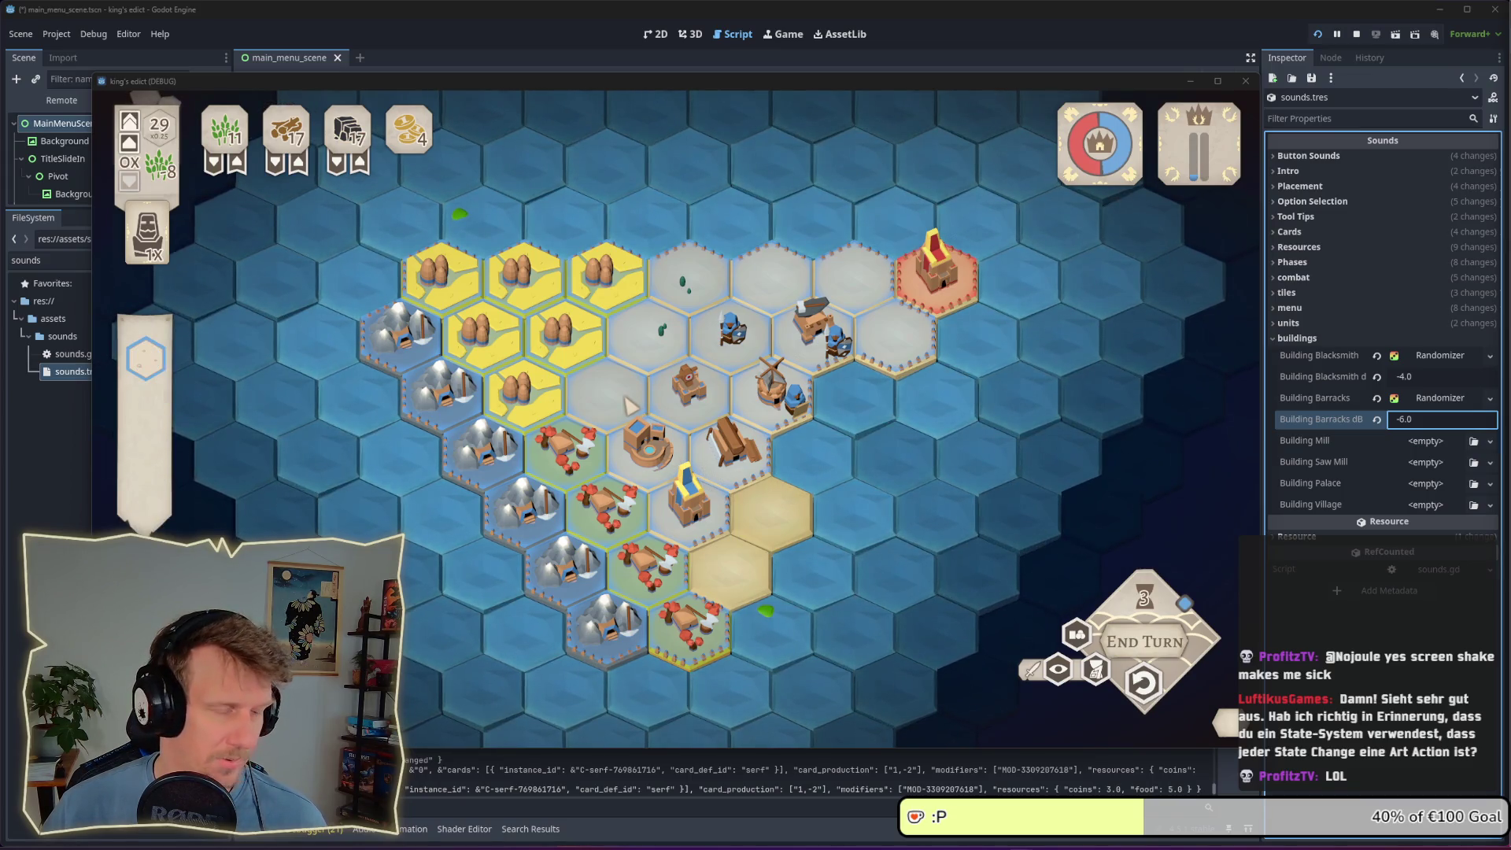
drag(631, 405, 702, 426)
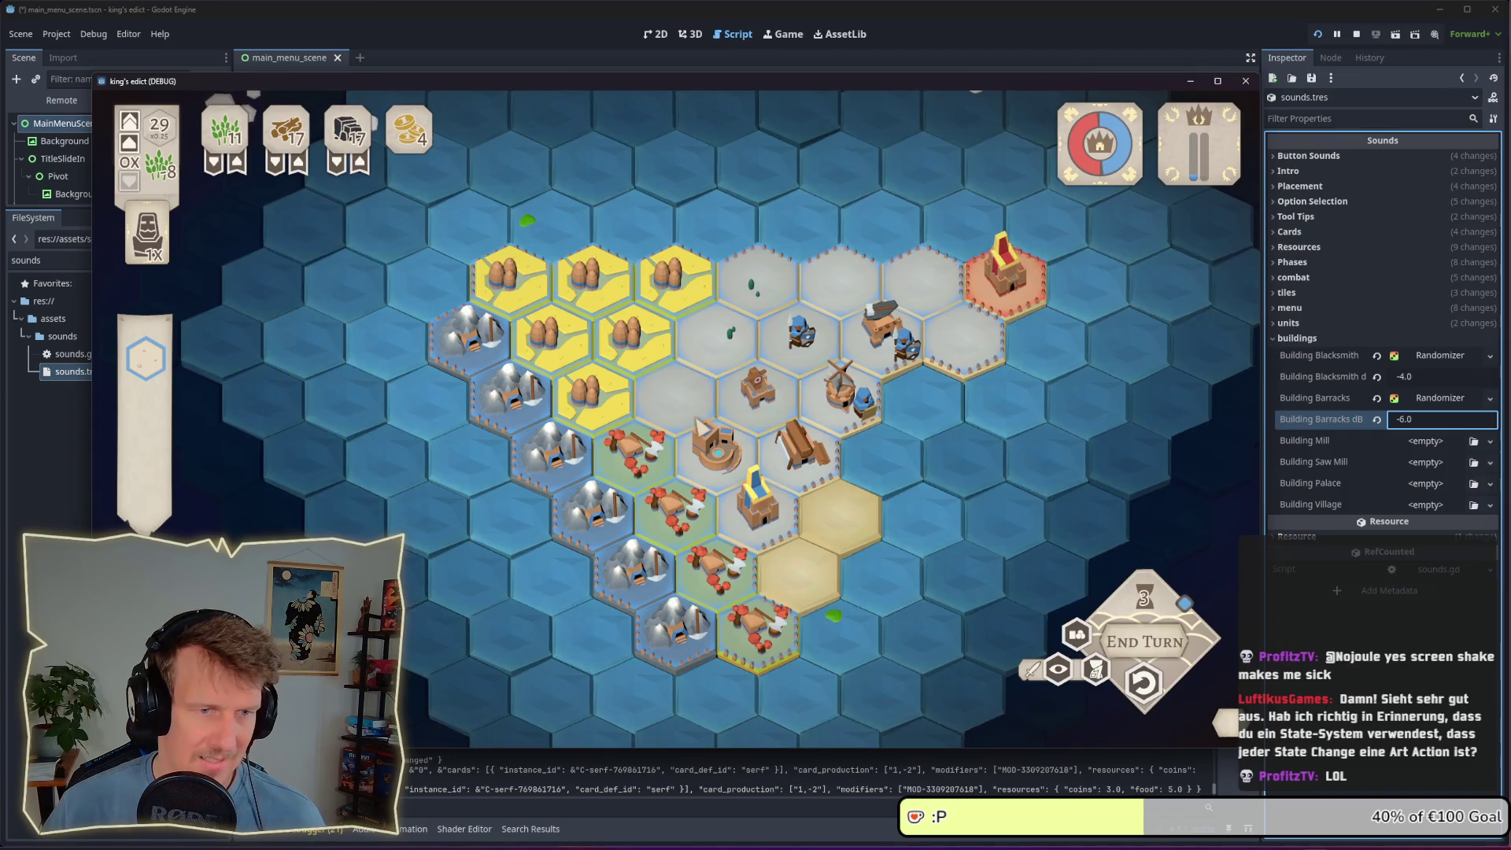
scroll(700, 424, up, 2)
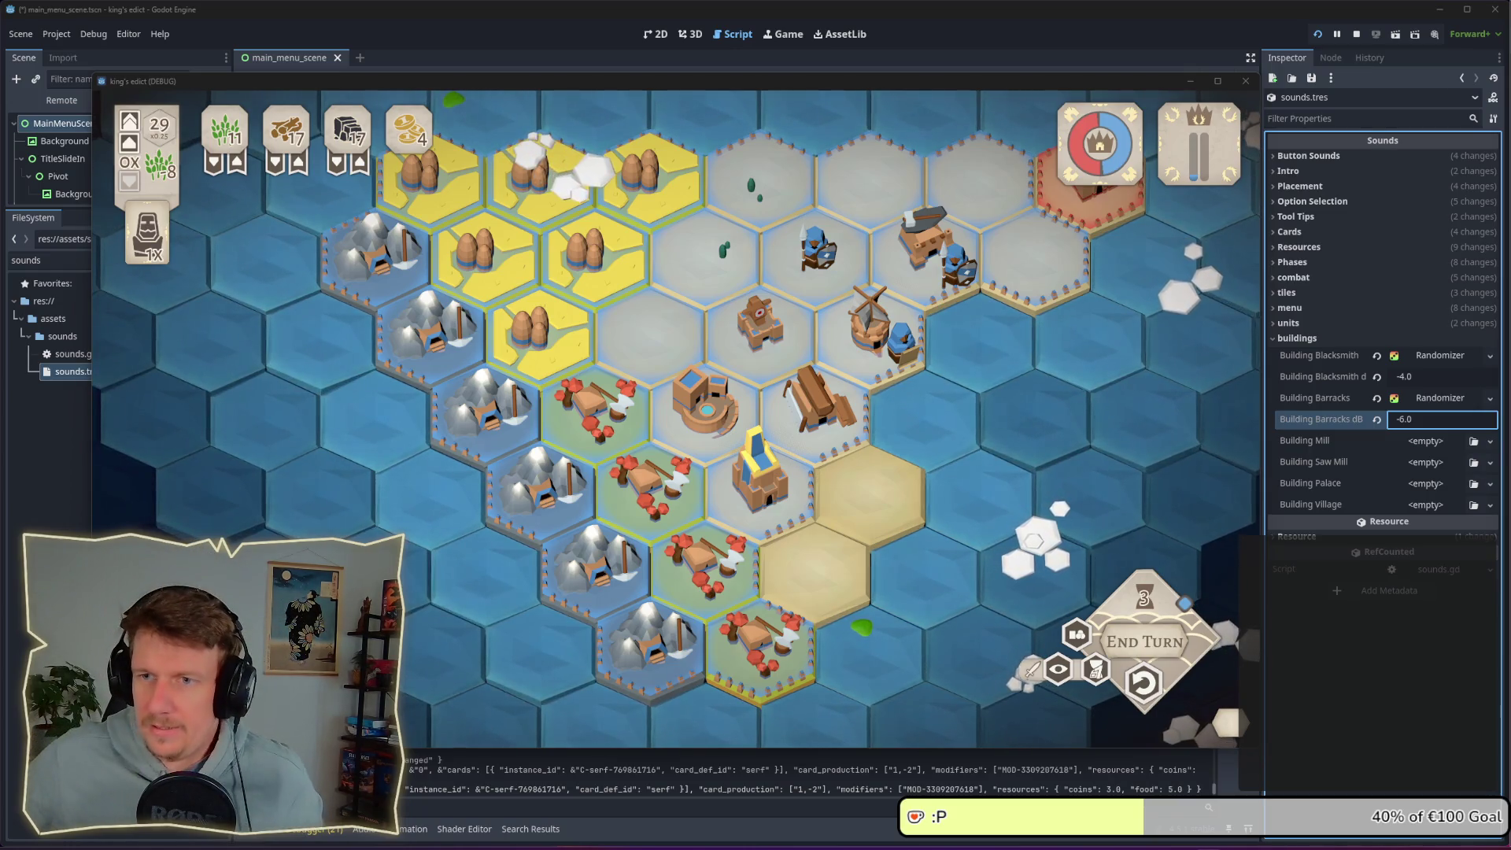
click(561, 236)
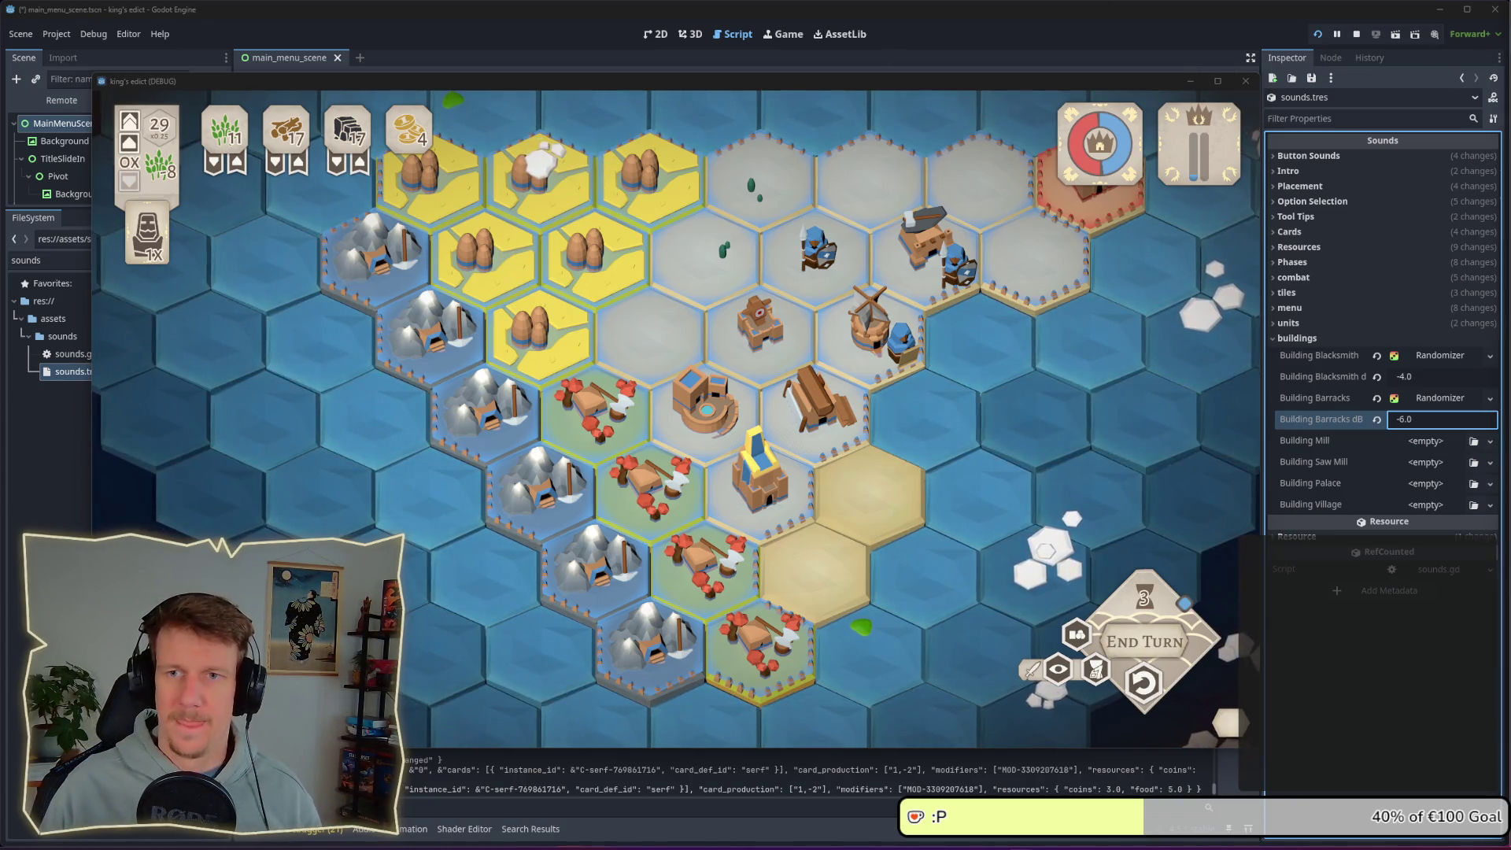
click(714, 456)
click(634, 502)
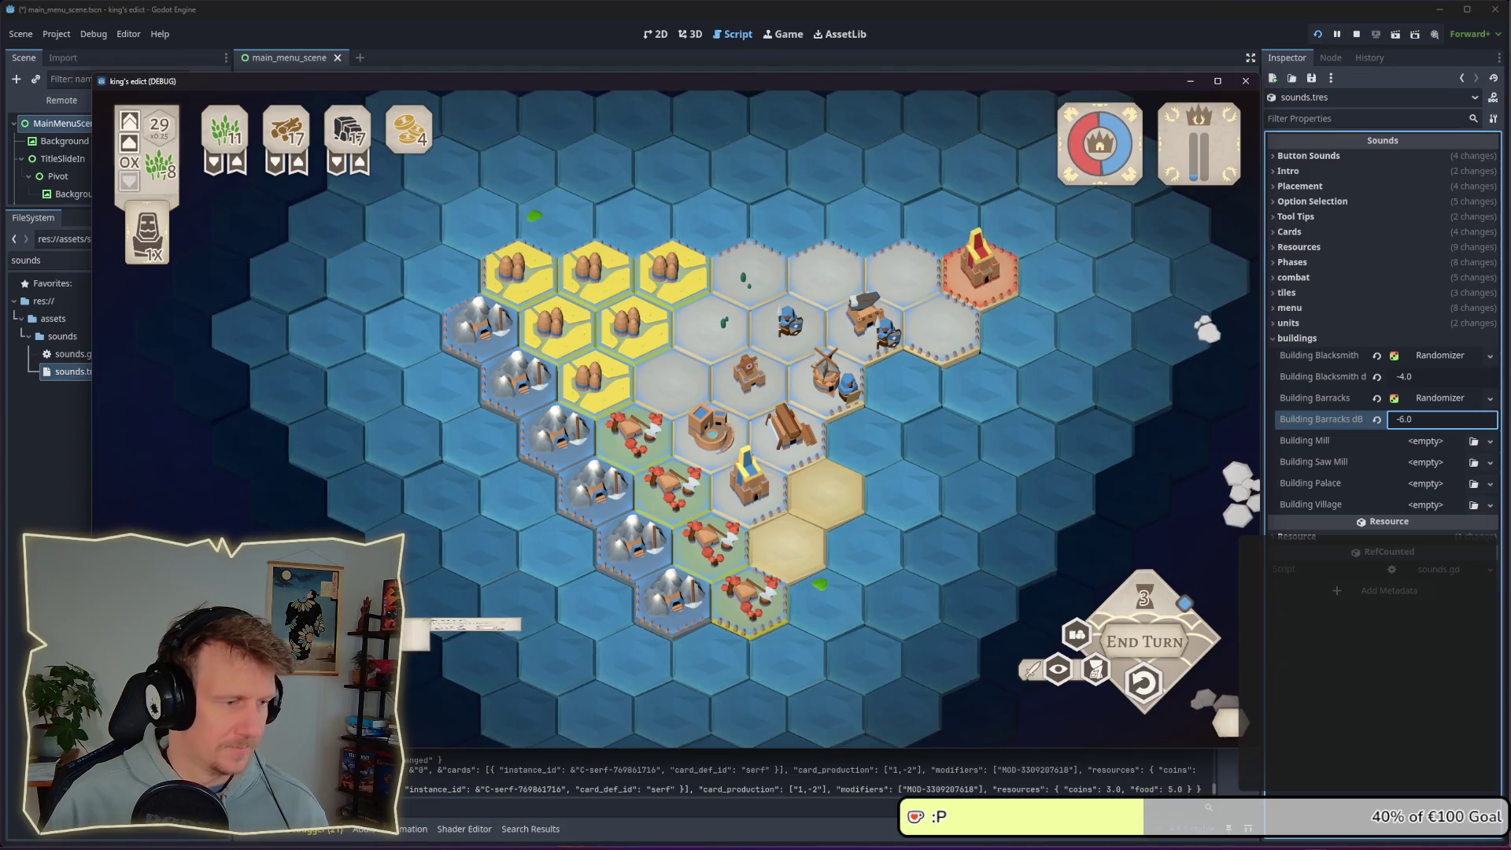
Return to sounds.gd and locate the building sound declarations
key(alt+Tab)
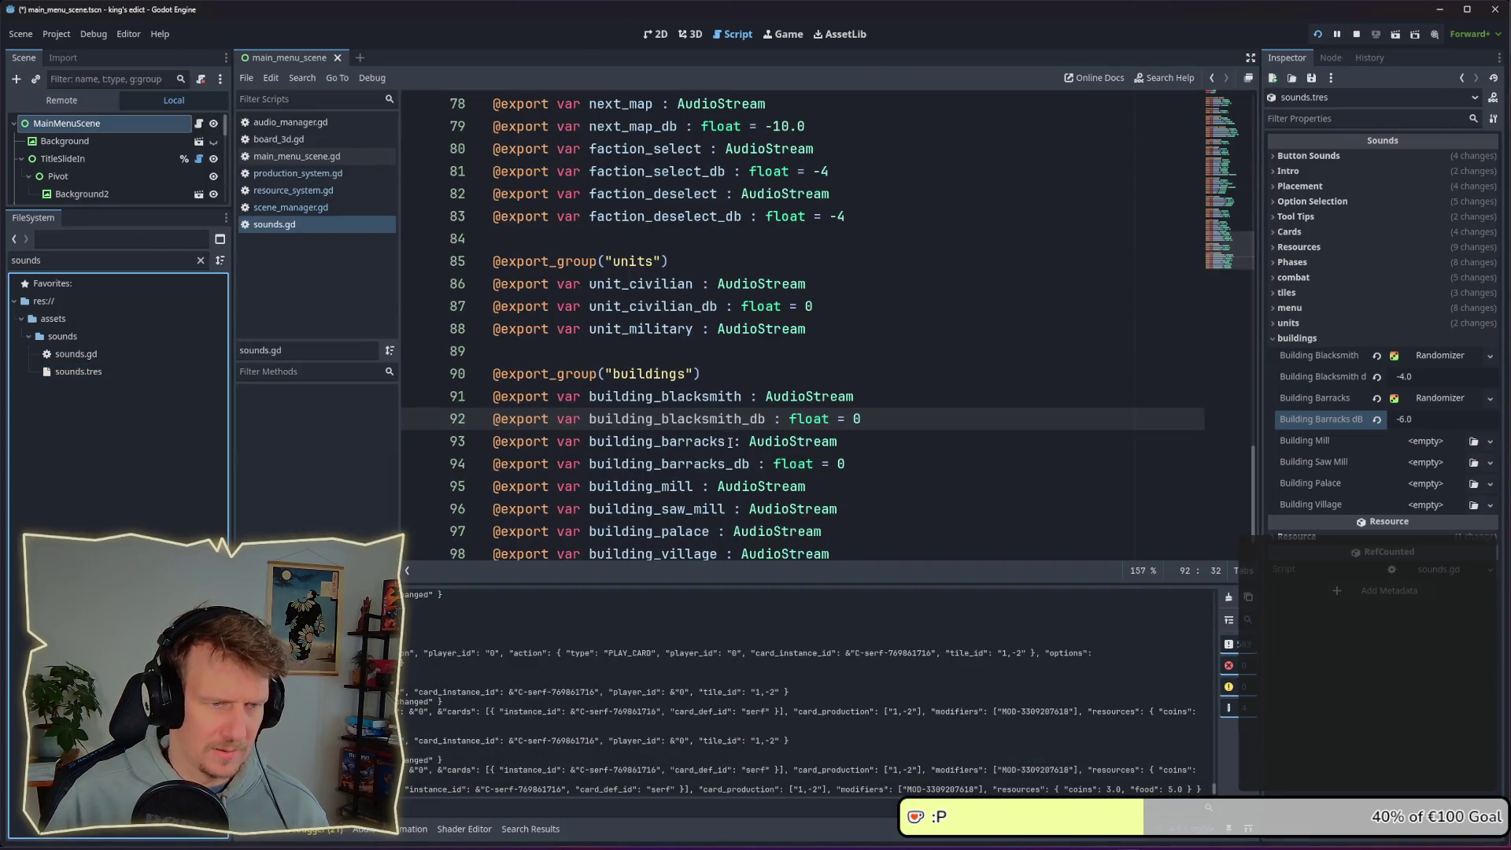
scroll(730, 443, down, 1)
click(687, 441)
key(Down)
key(Down)
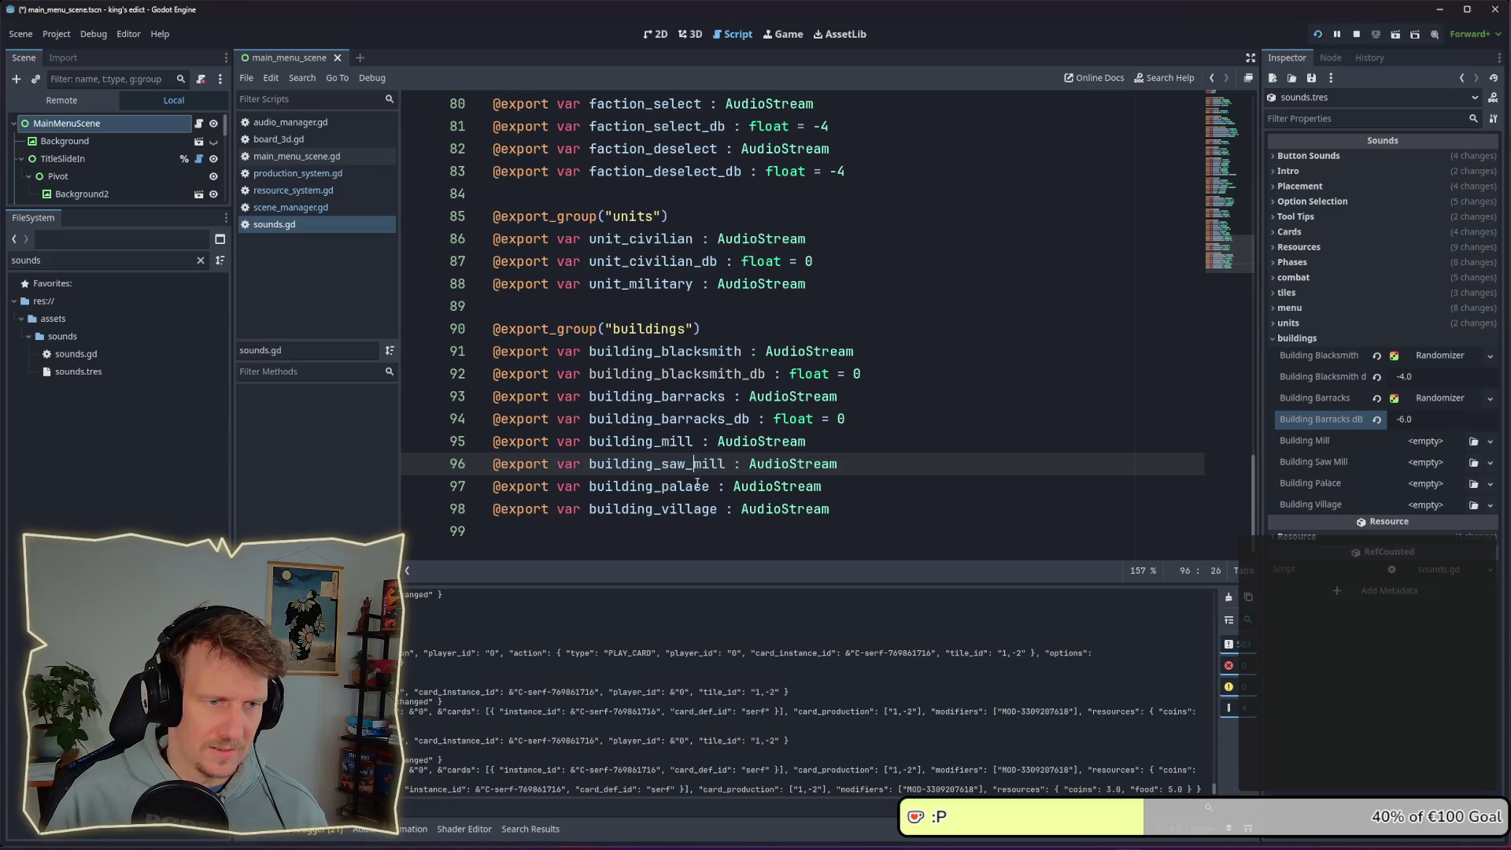
key(Down)
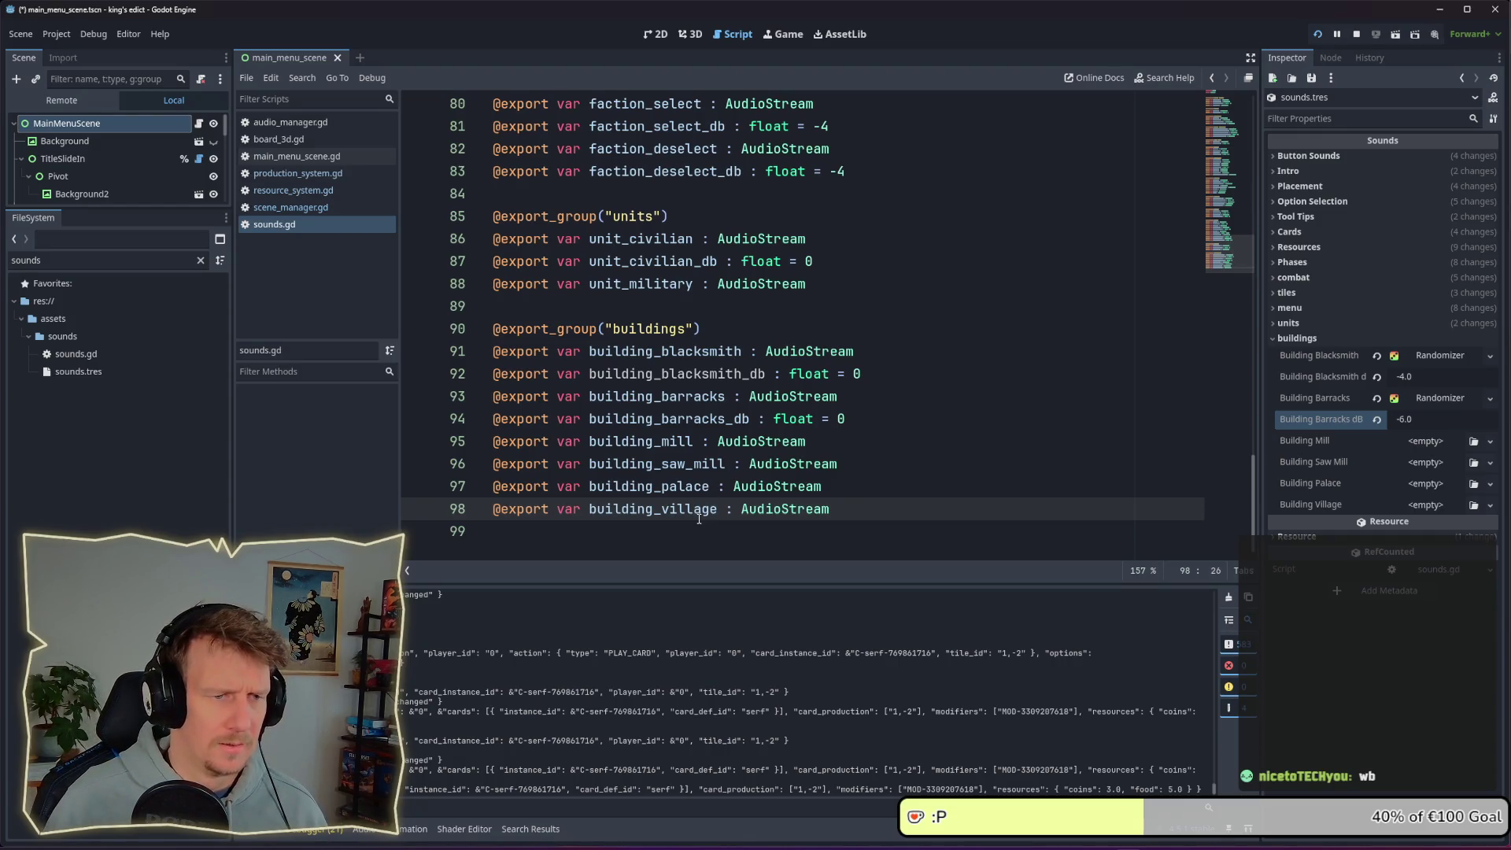
click(703, 466)
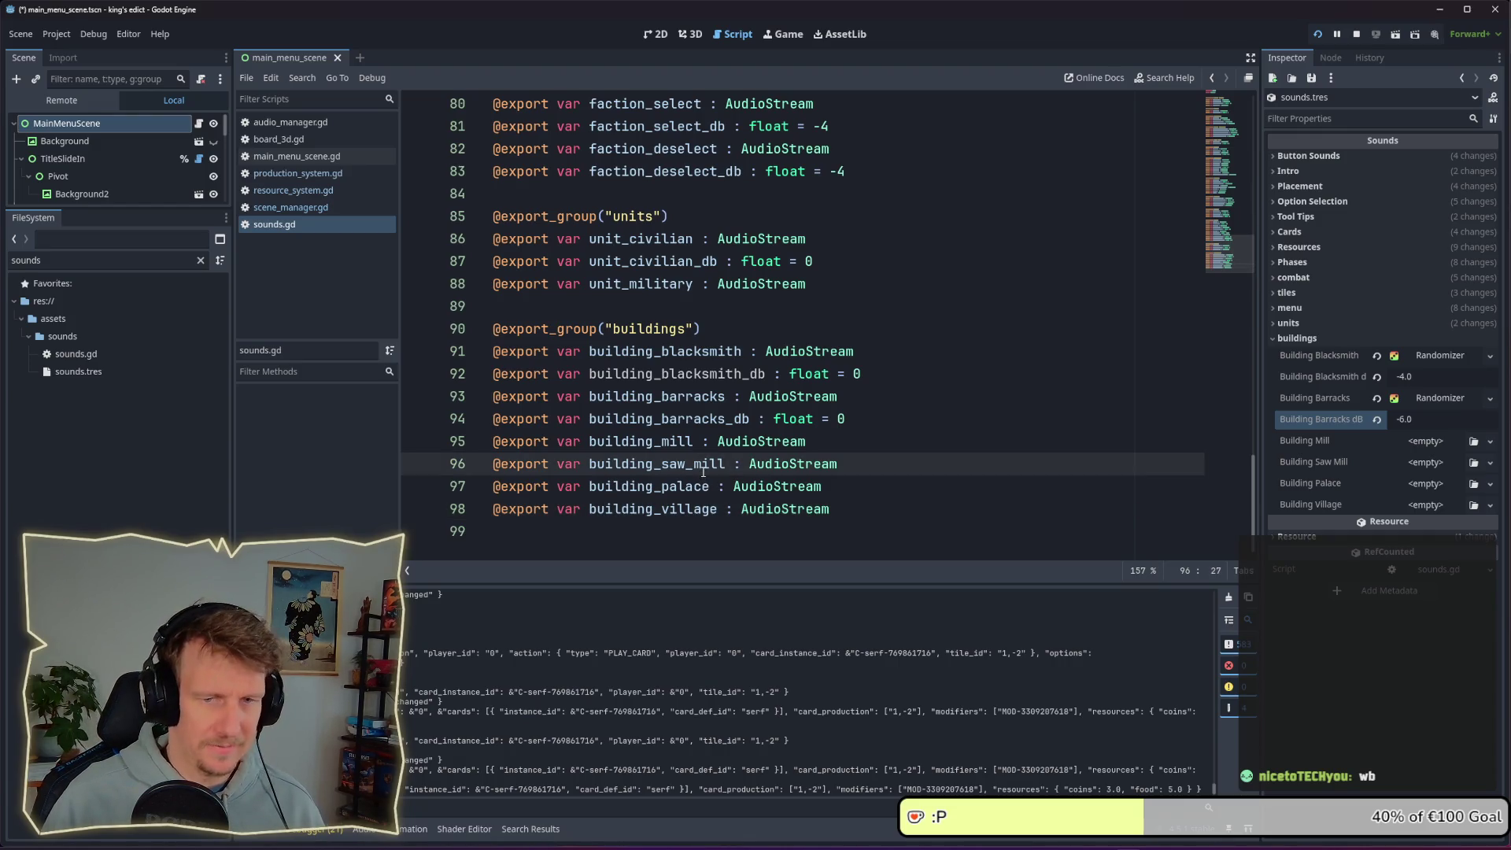
key(ctrl+s)
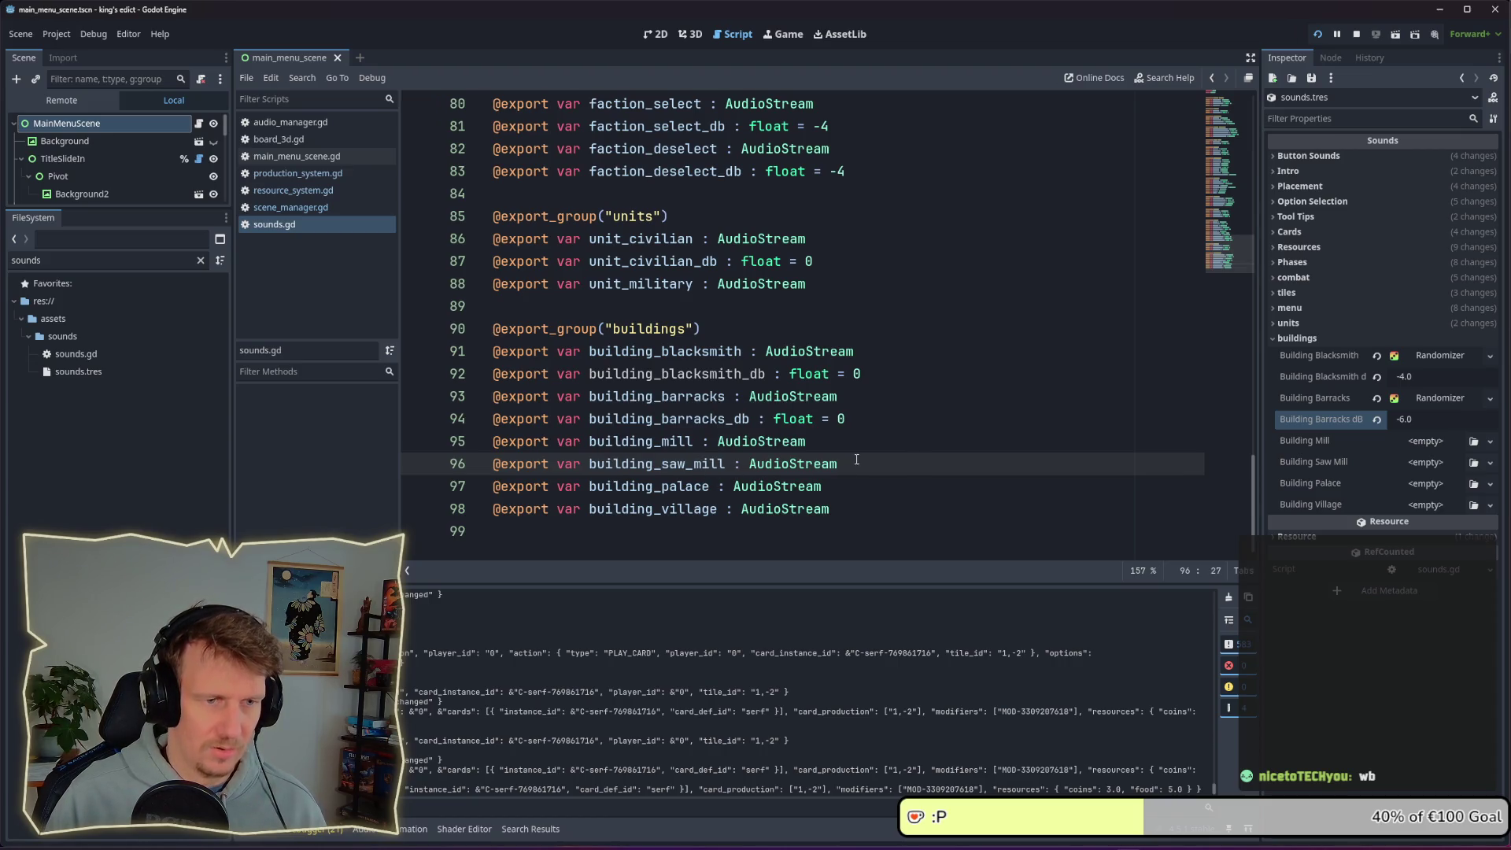
Add building_mill_db as a float defaulting to 0
click(813, 446)
key(ctrl+d)
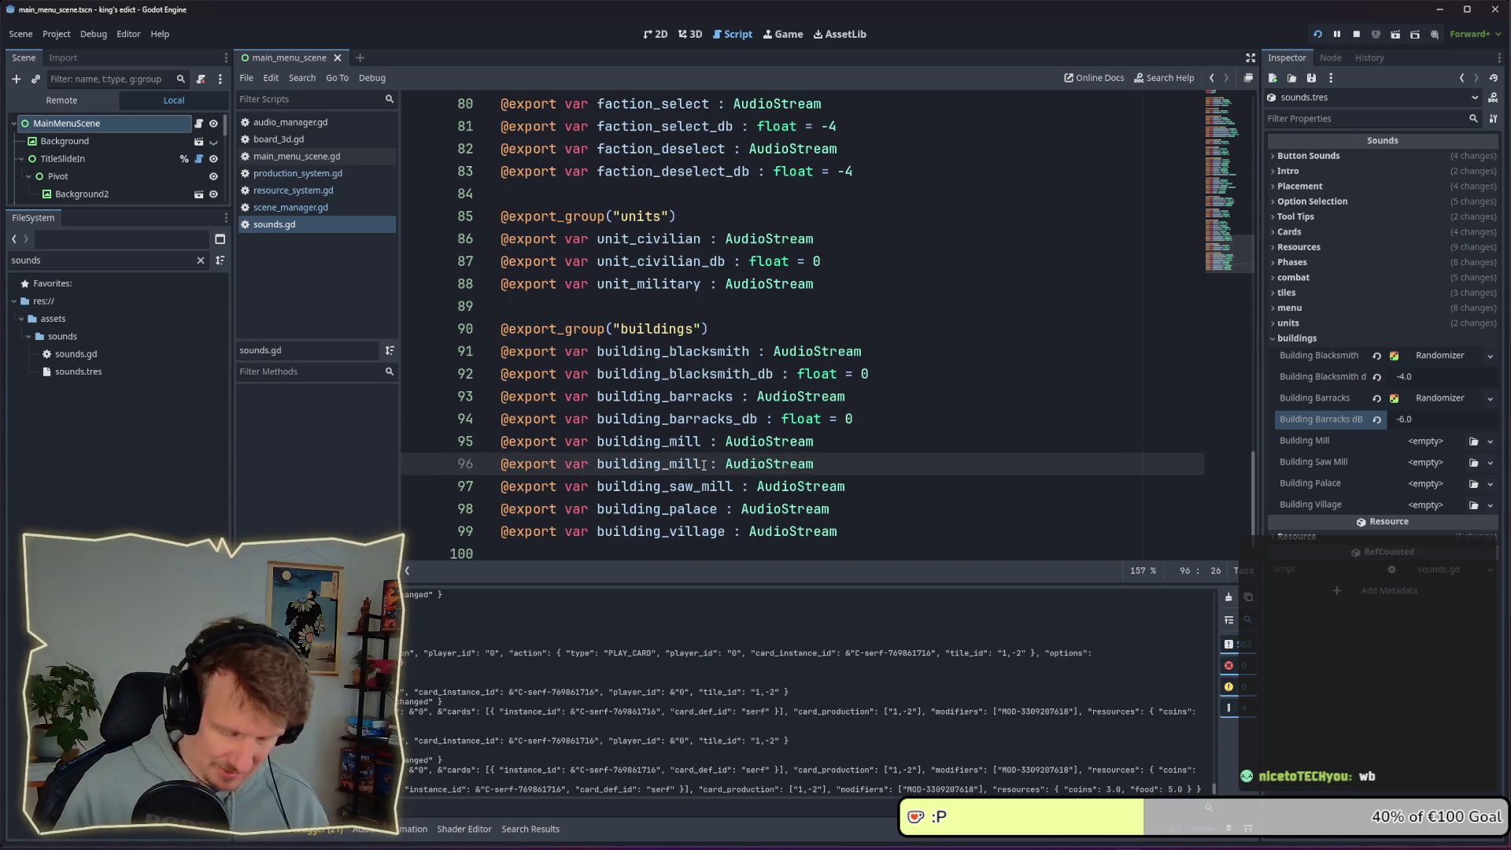
text(_db)
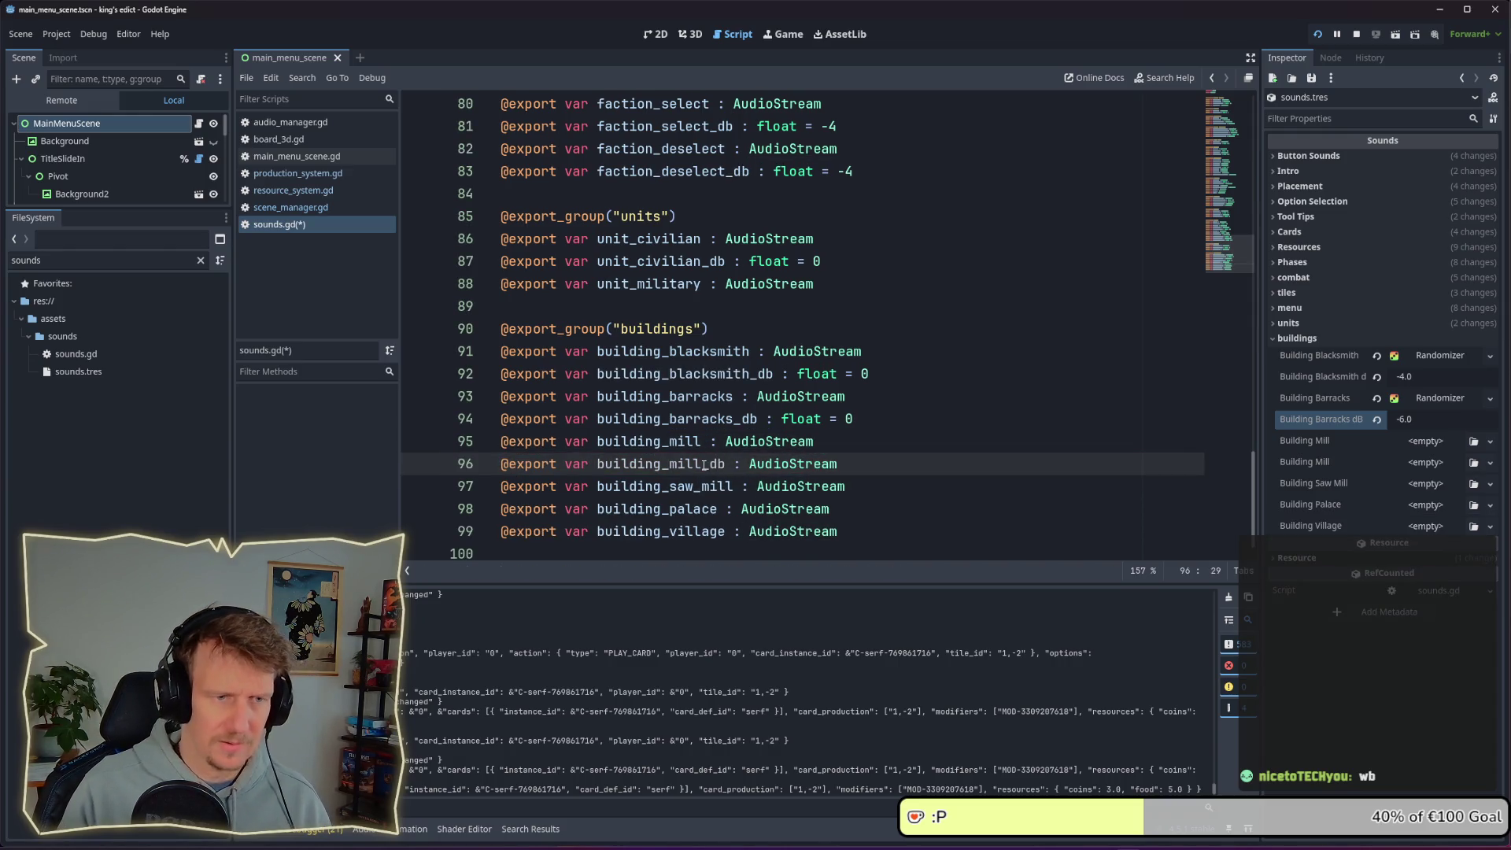
double_click(780, 463)
text(floa)
text(t = 0)
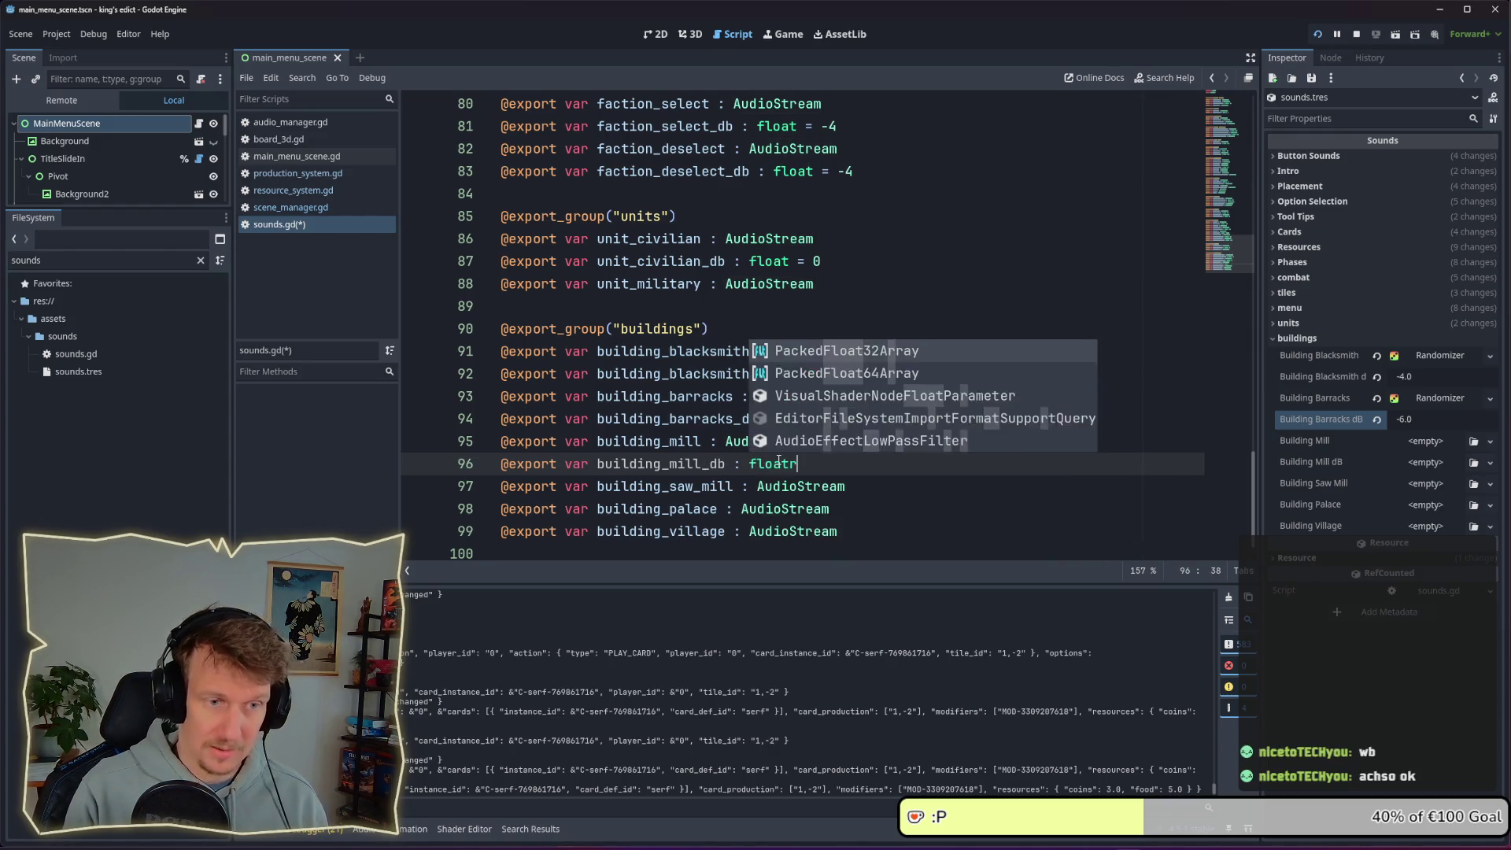
key(ctrl+s)
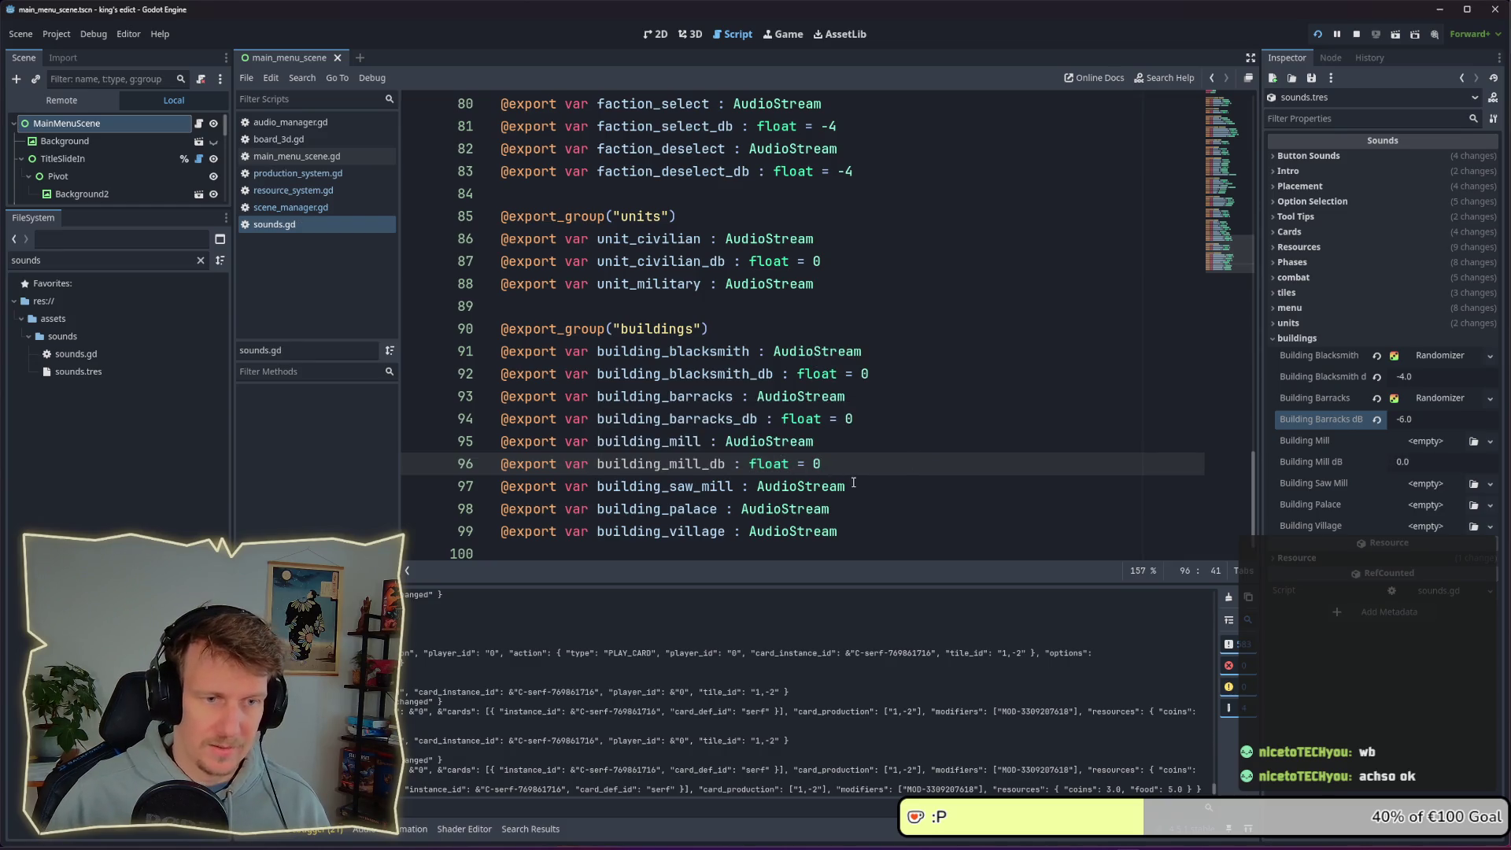
Add building_saw_mill_db alongside the saw mill sound and save
key(Down)
key(End)
key(ctrl+shift+d)
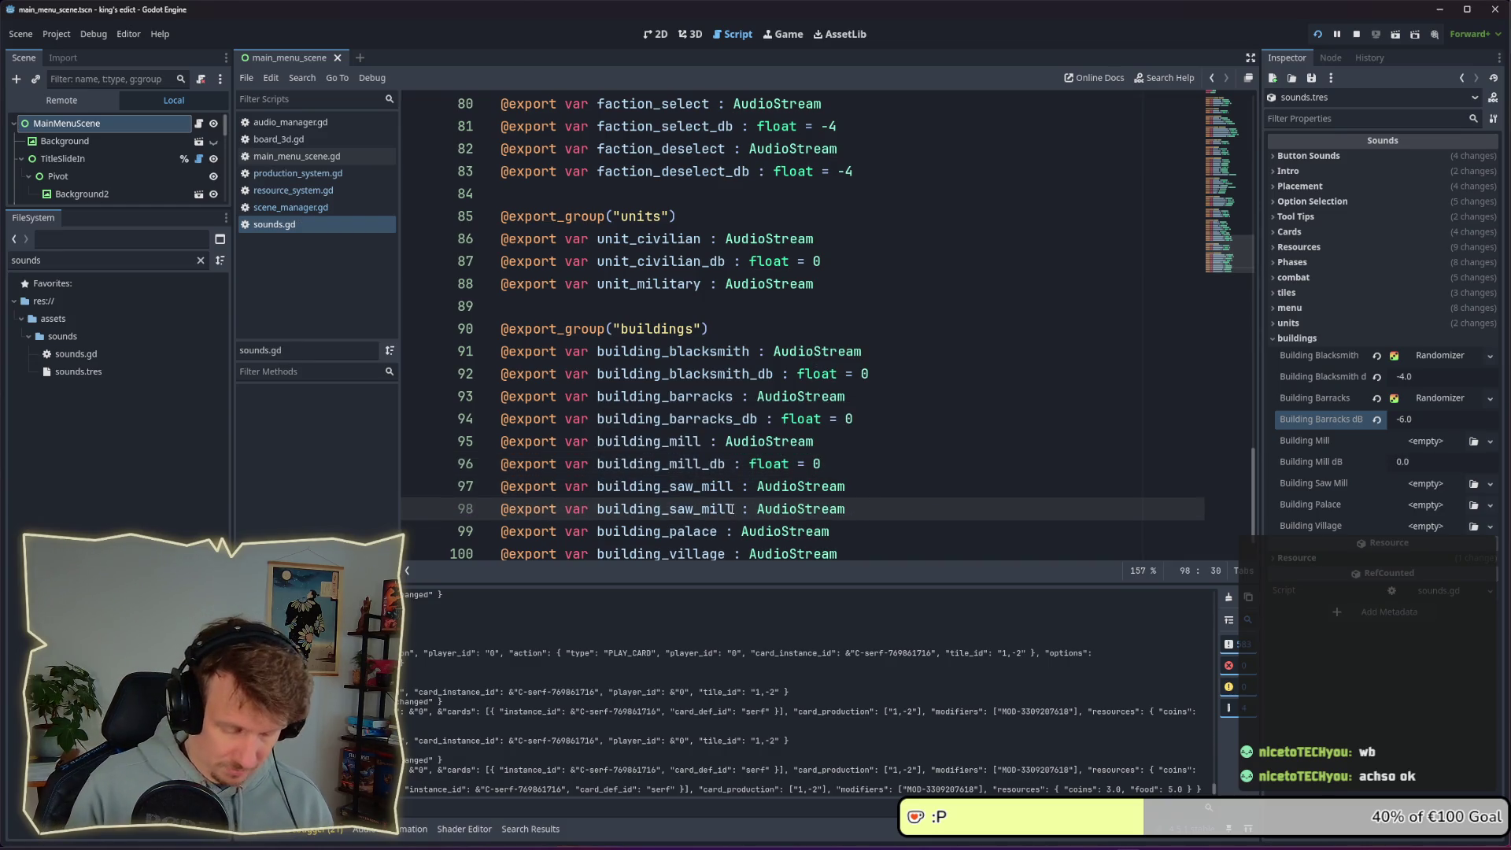
text(_db)
key(ctrl+BackSpace)
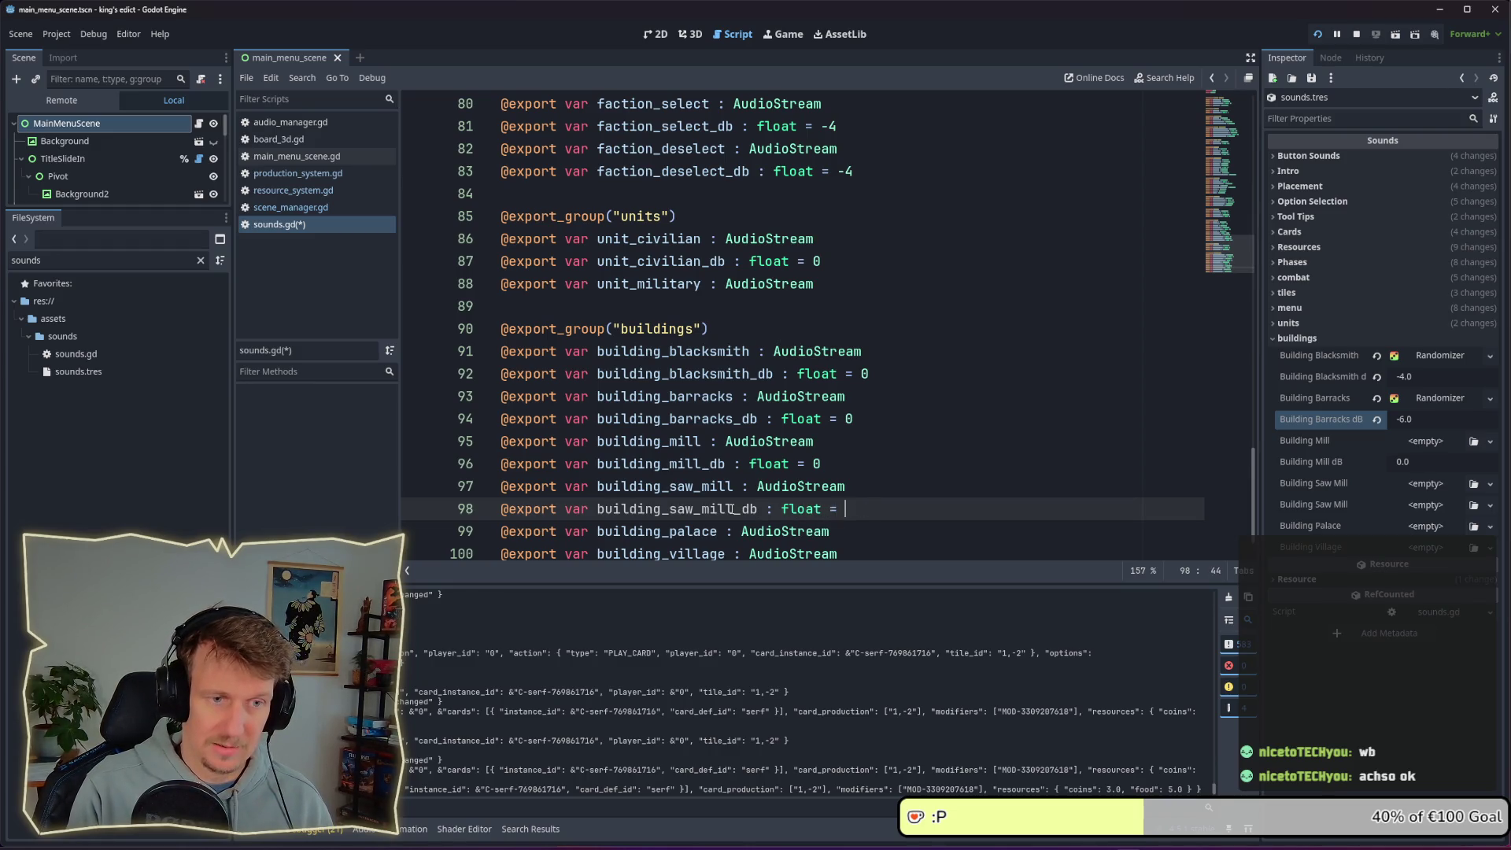
key(ctrl+s)
Add building_palace_db = 0 and save the script
key(Down)
key(ctrl+shift+d)
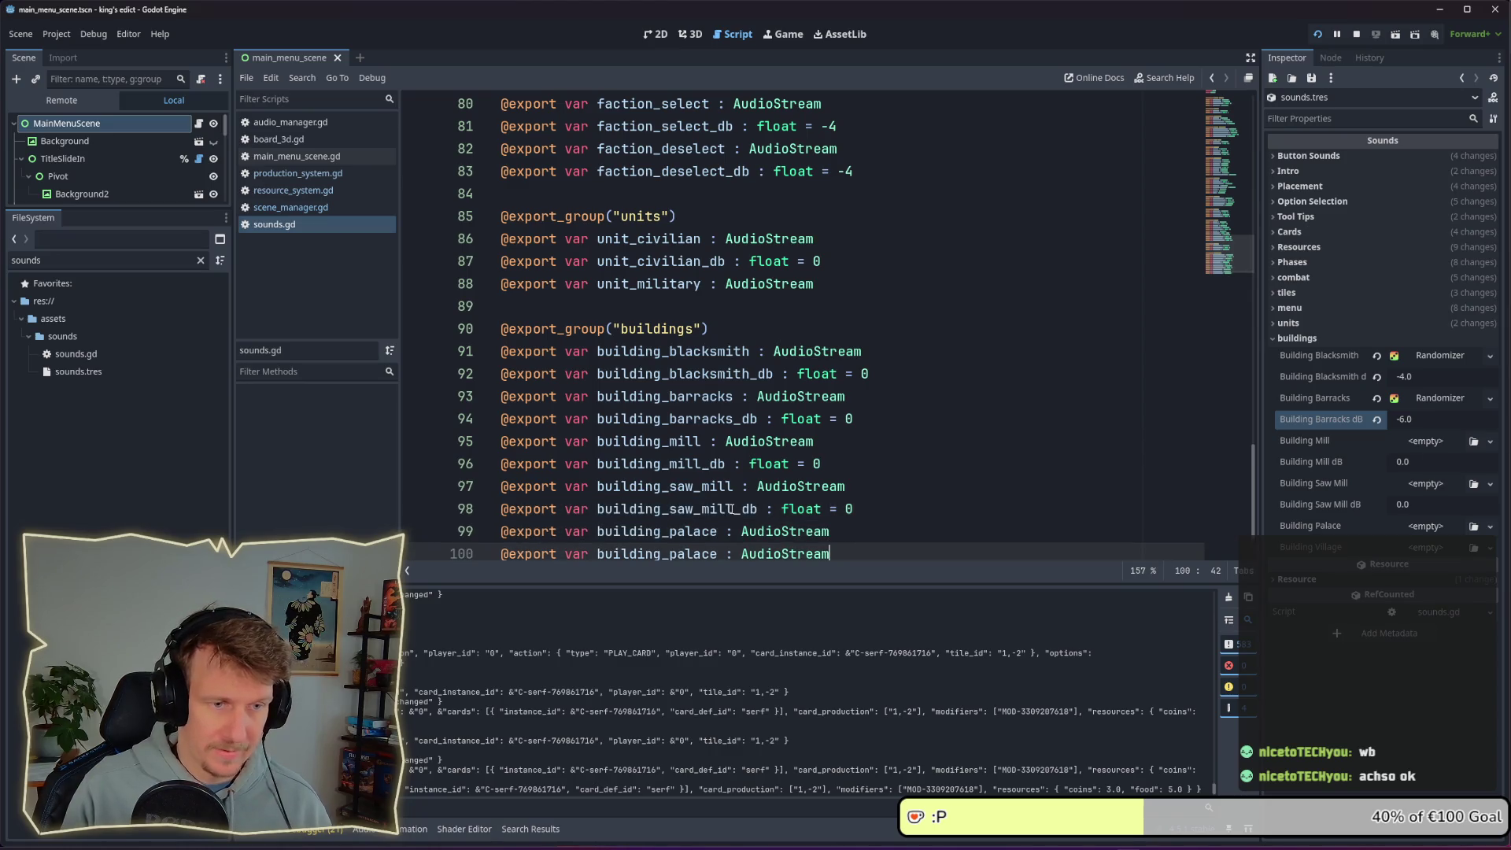
scroll(730, 510, down, 1)
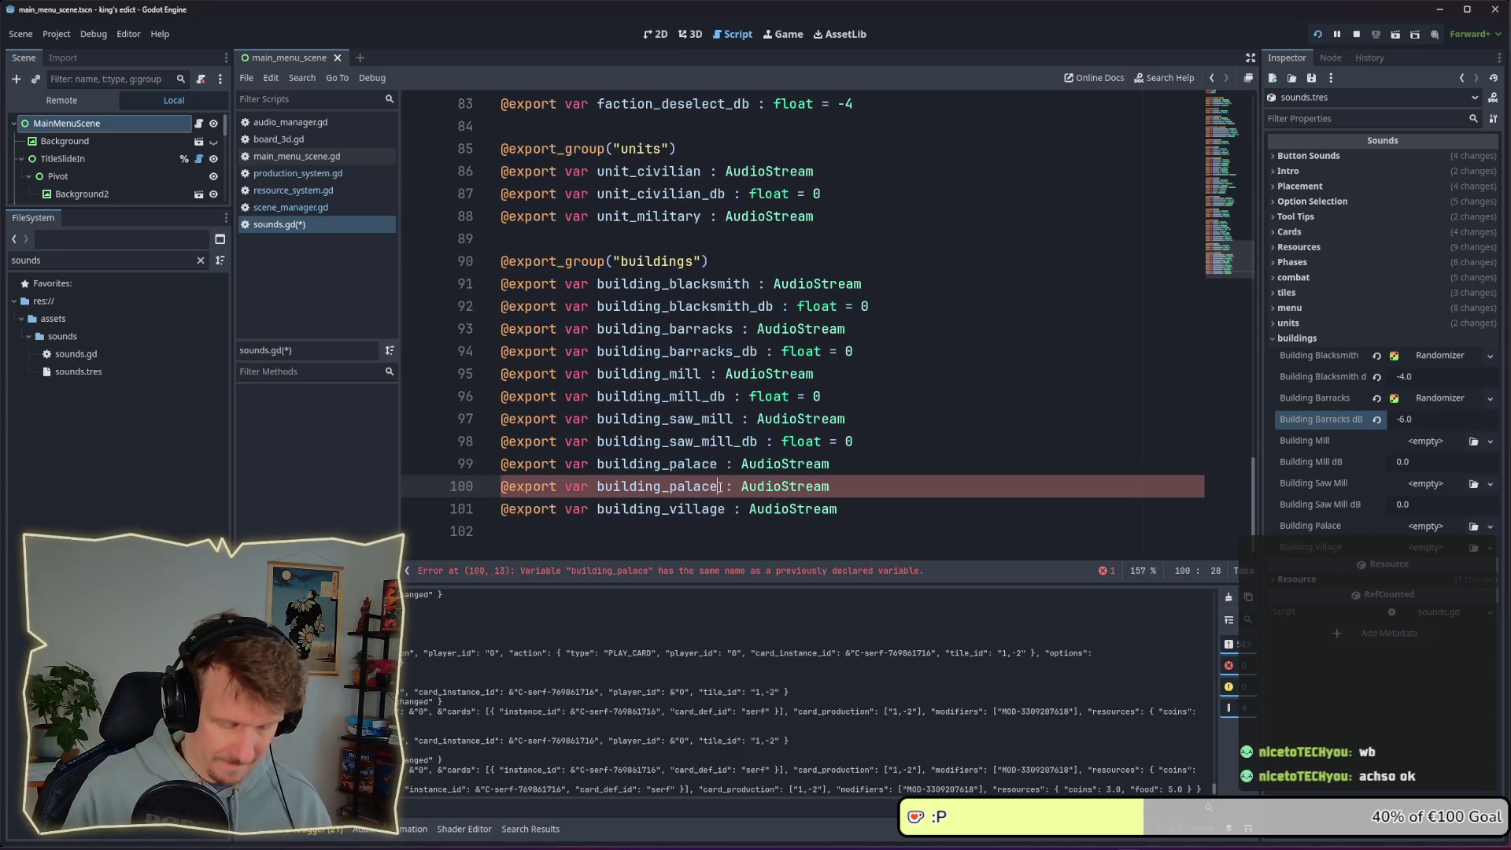
text(_db)
key(End)
key(ctrl+BackSpace)
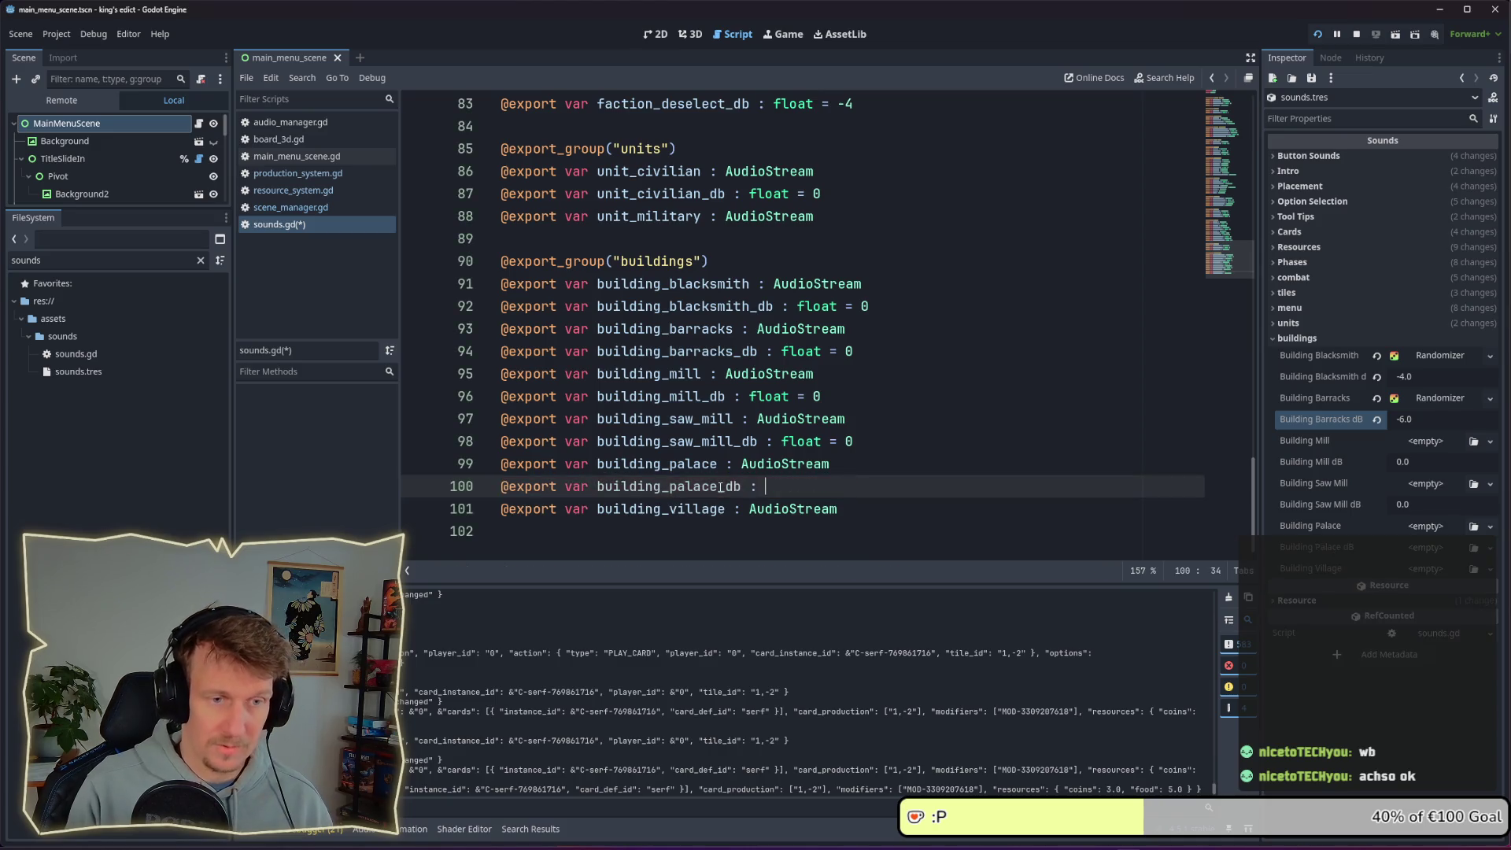
text(= 0)
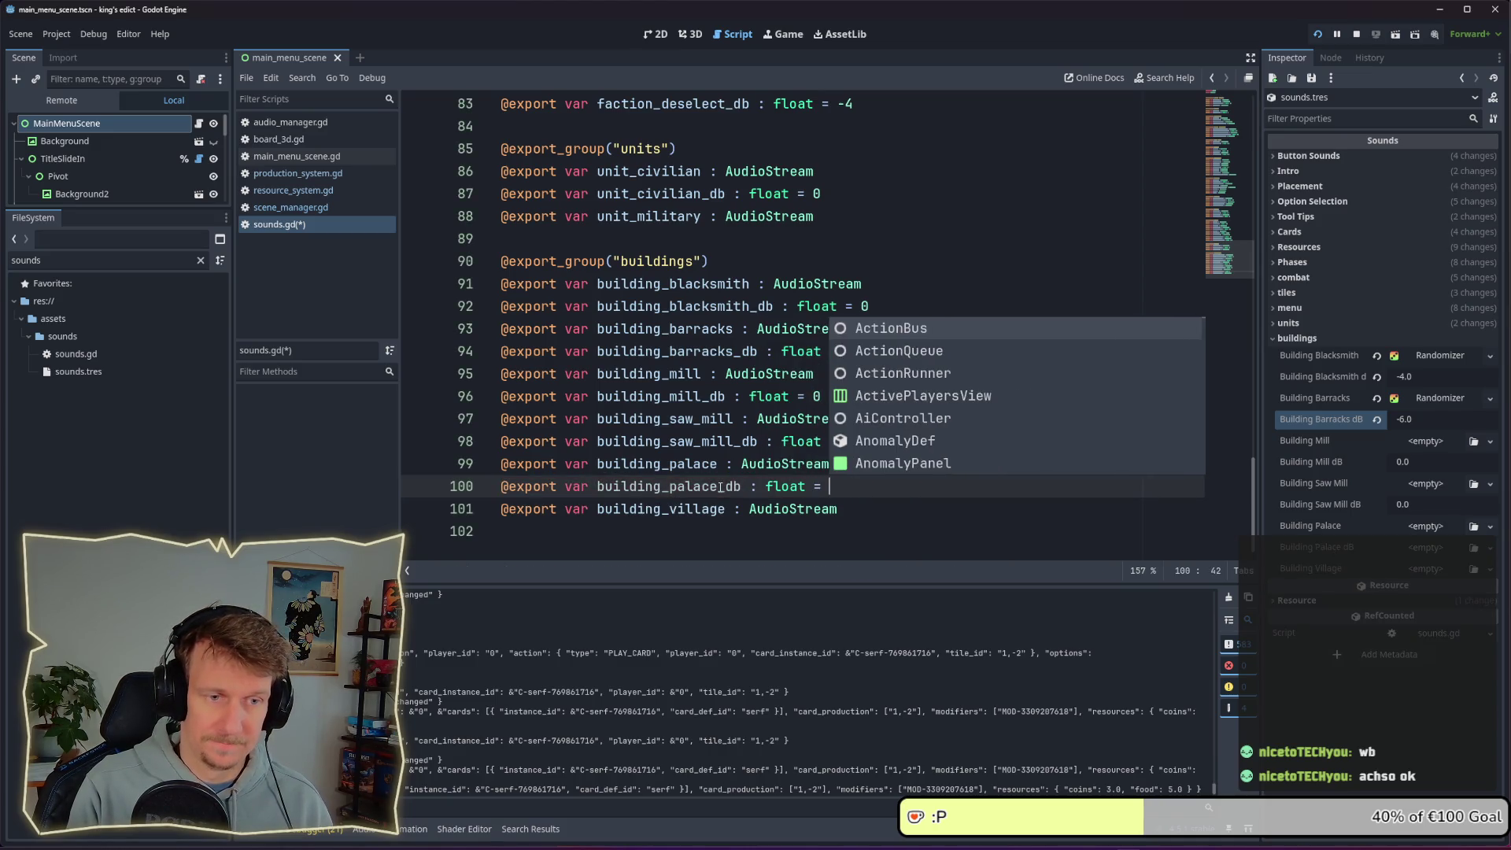
key(ctrl+s)
Add building_village_db as a float and save the script
key(Down)
key(Home)
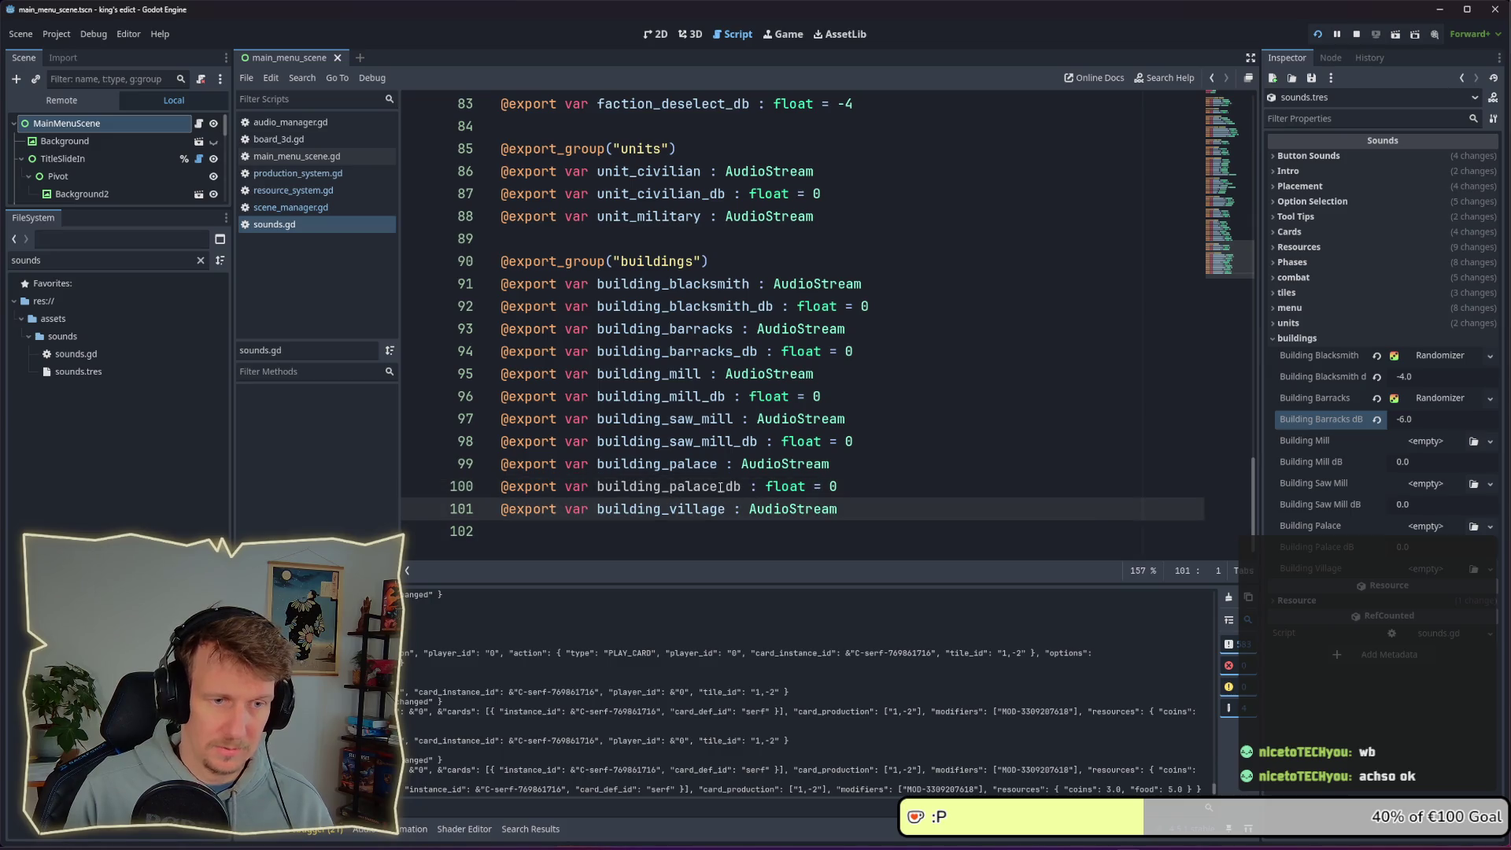
key(End)
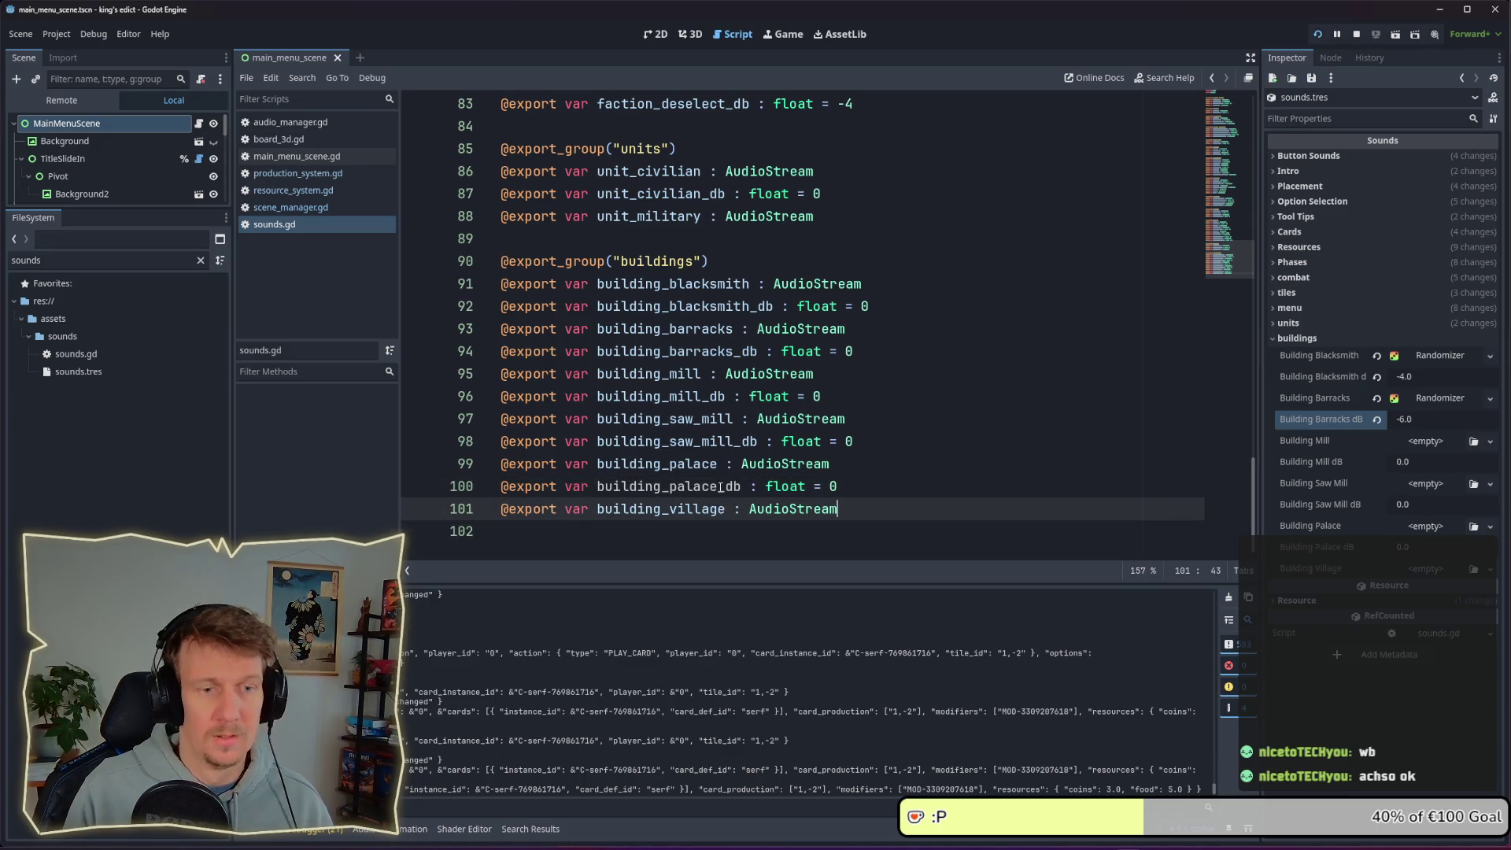
key(ctrl+shift+d)
key(ctrl+Left)
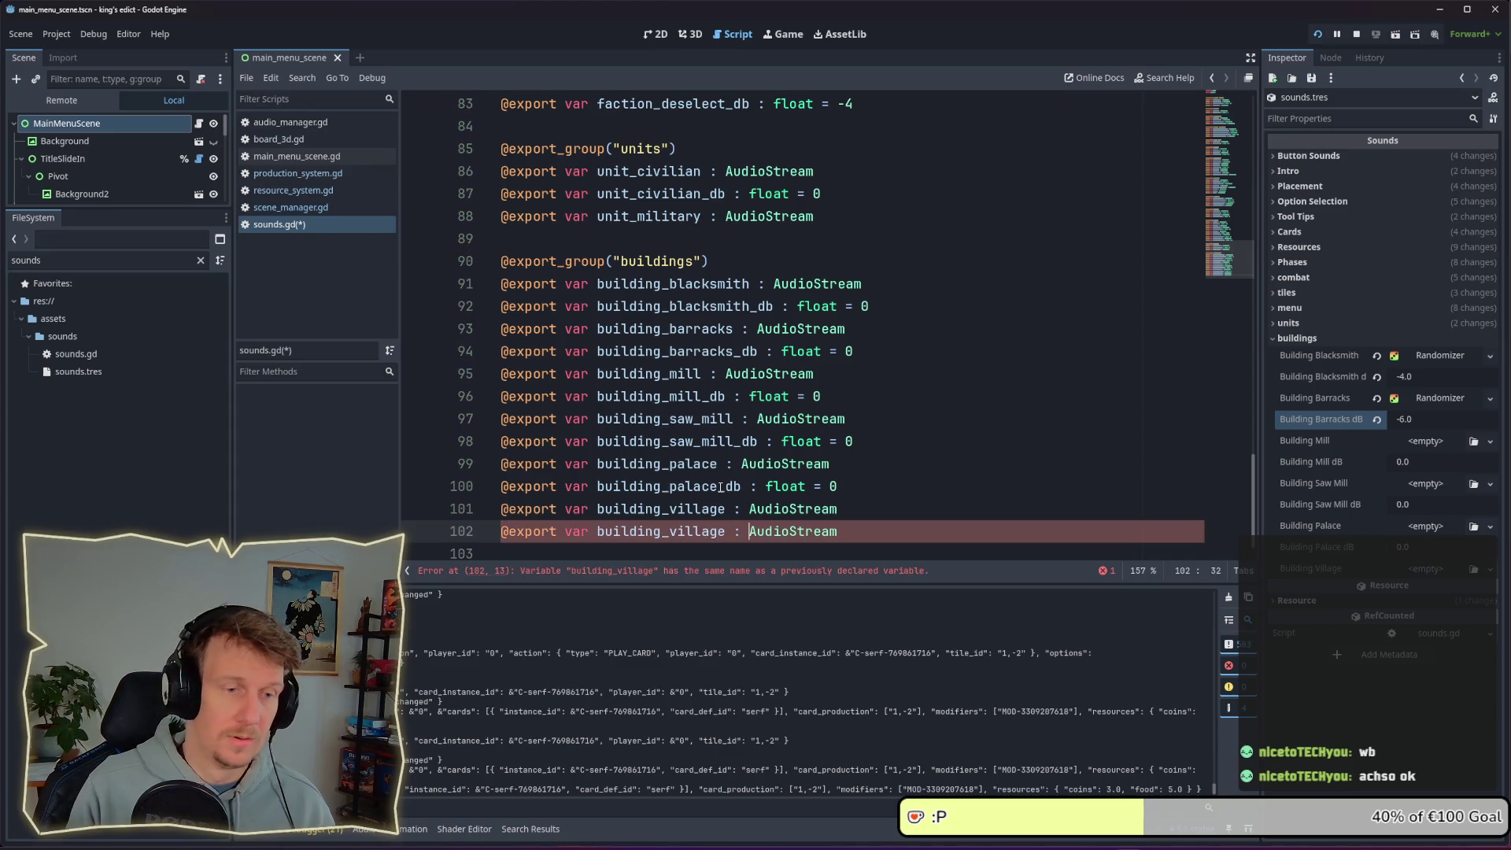
text(_db)
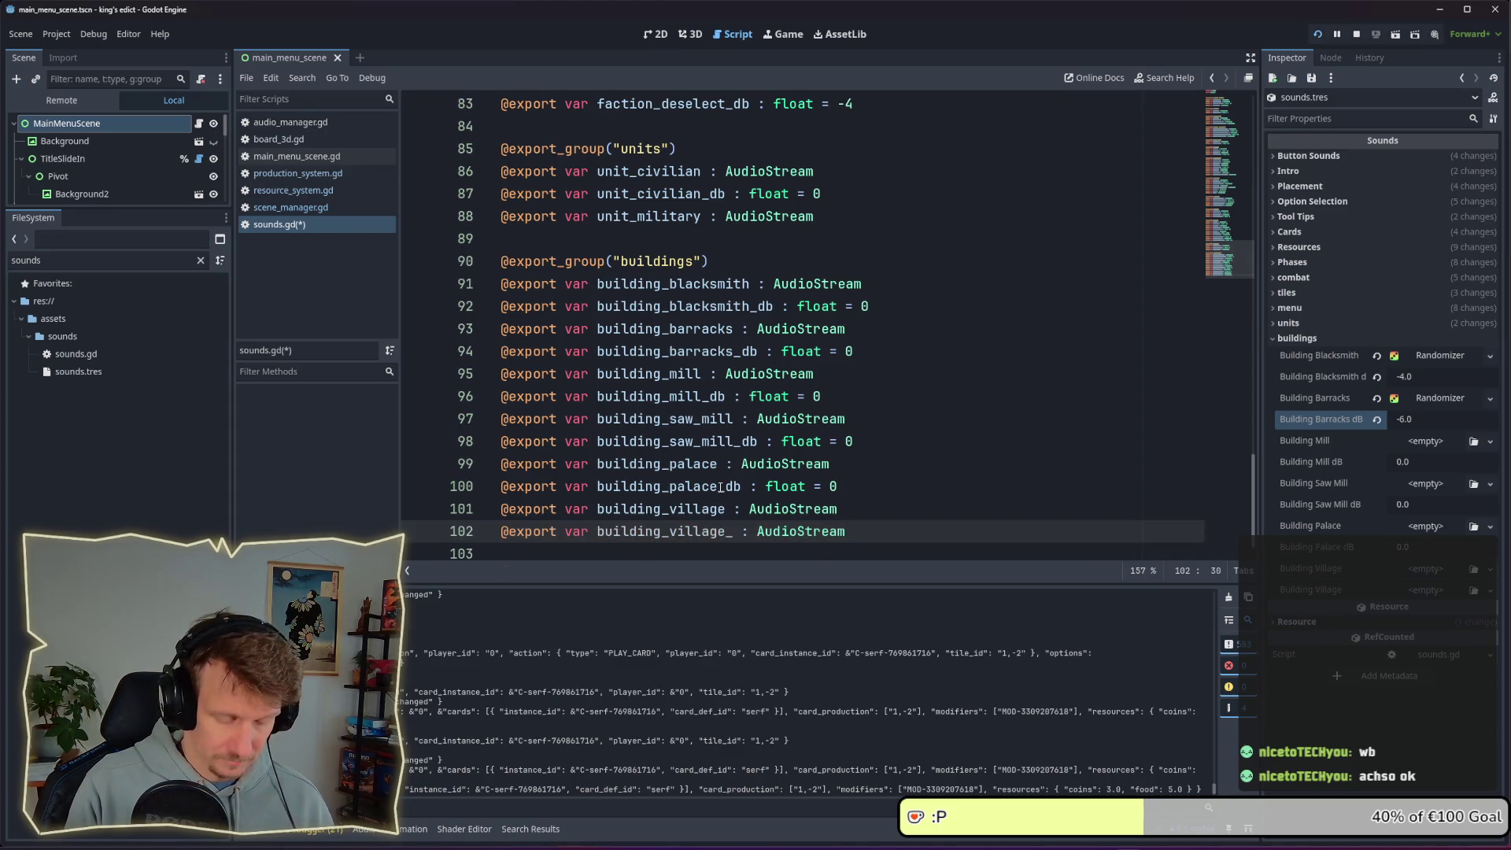
key(ctrl+BackSpace)
text(float = 0)
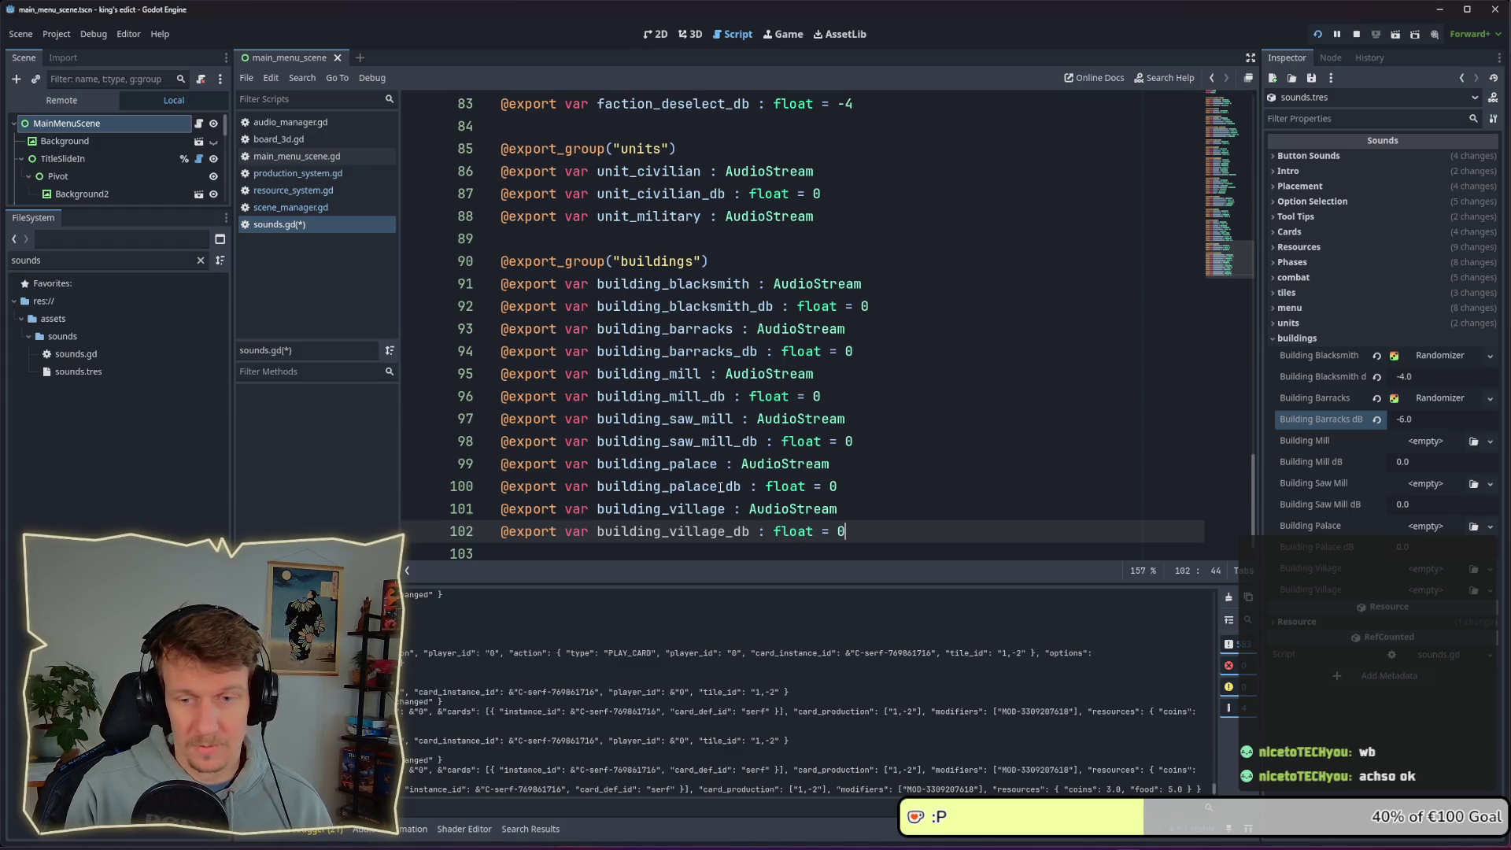
key(ctrl+s)
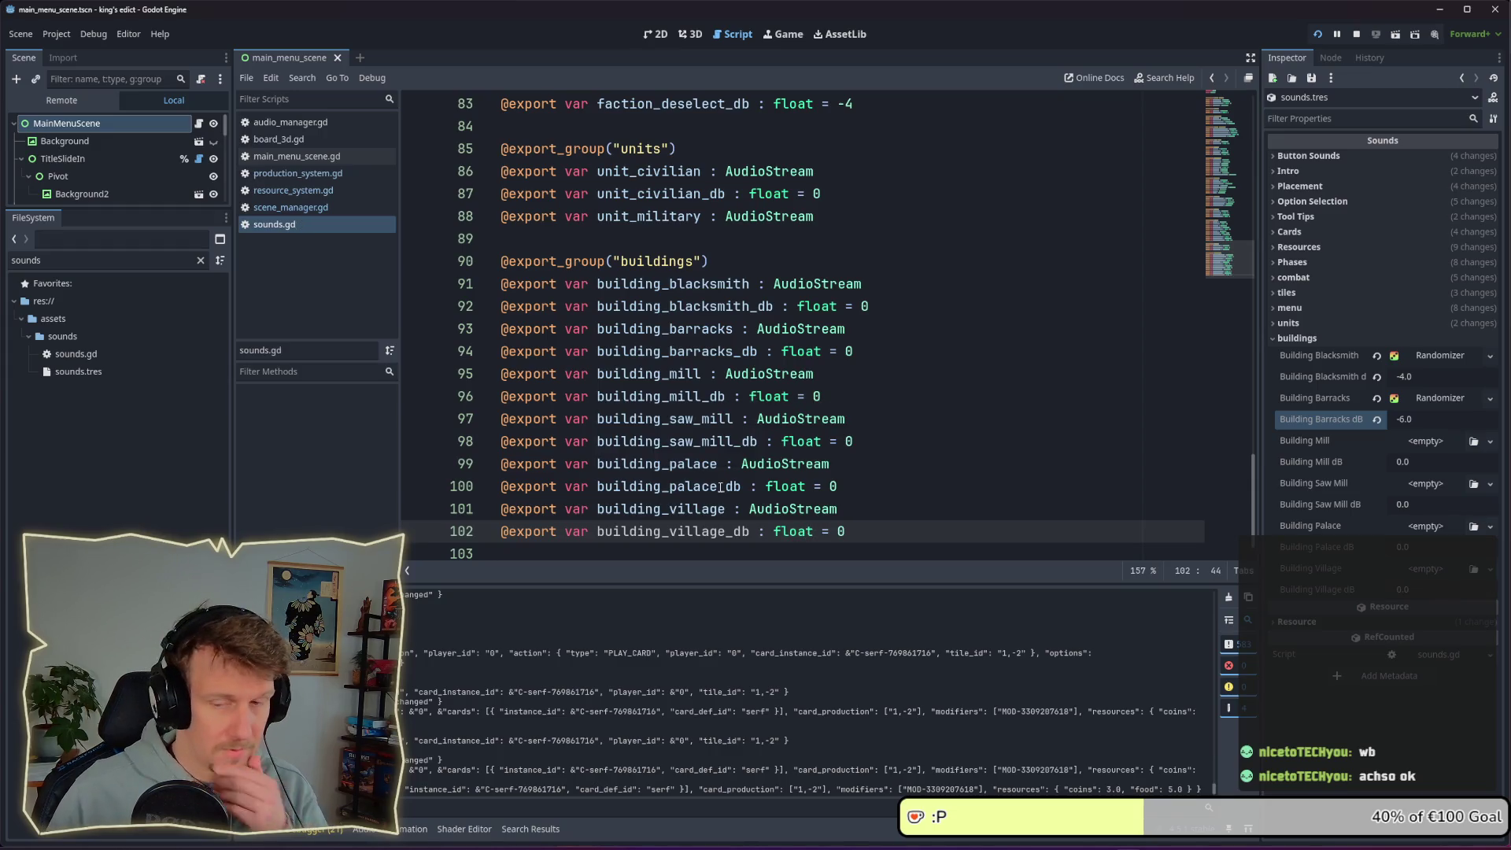
click(864, 460)
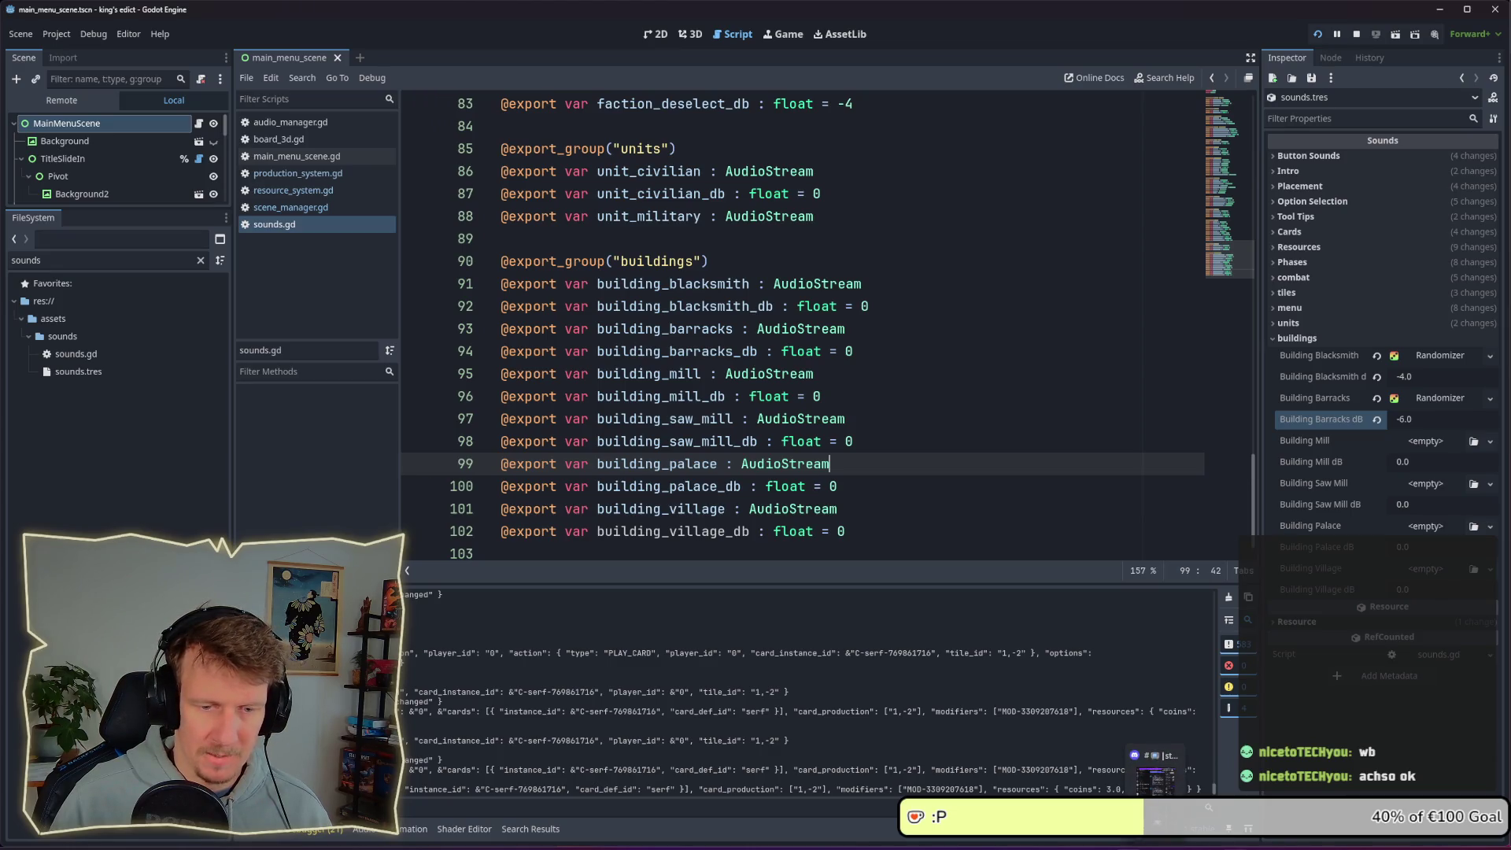
Save the Audacity project as 'barracks' and close its window
mouse_move(1234, 846)
click(1275, 783)
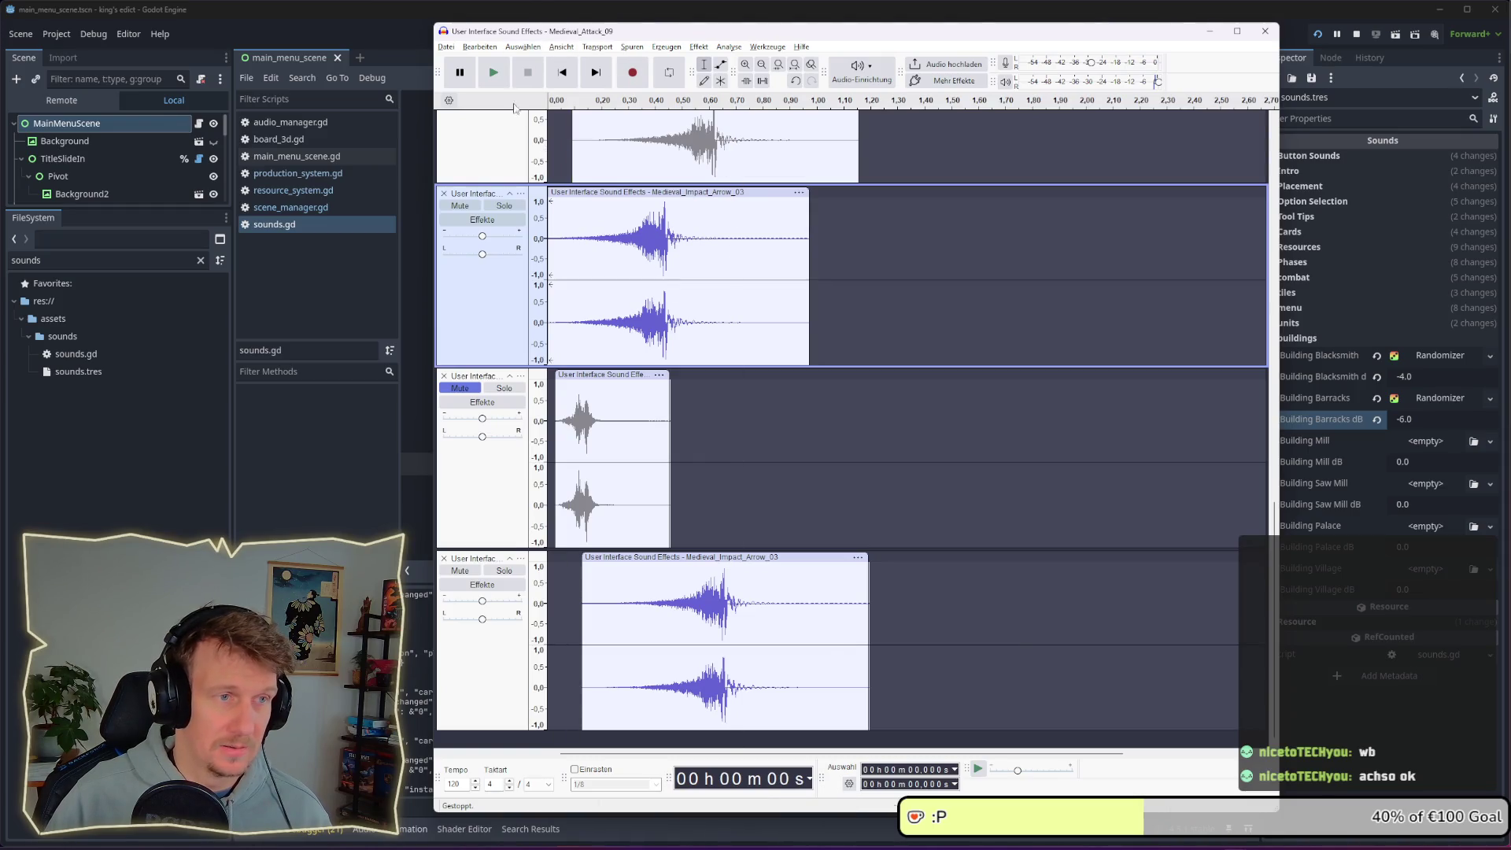
click(872, 327)
key(ctrl+s)
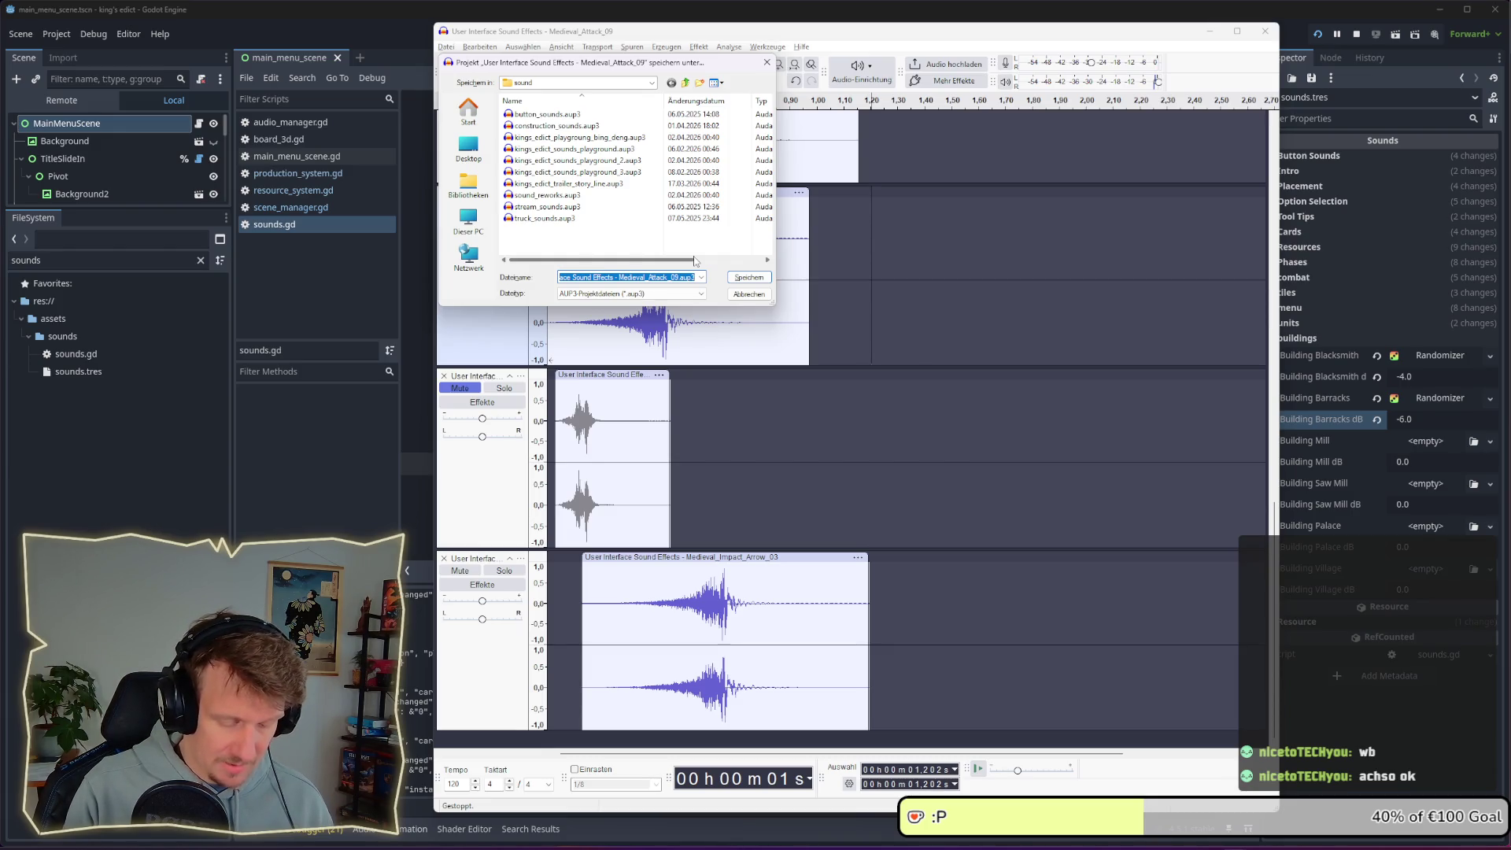
key(BackSpace)
text(b)
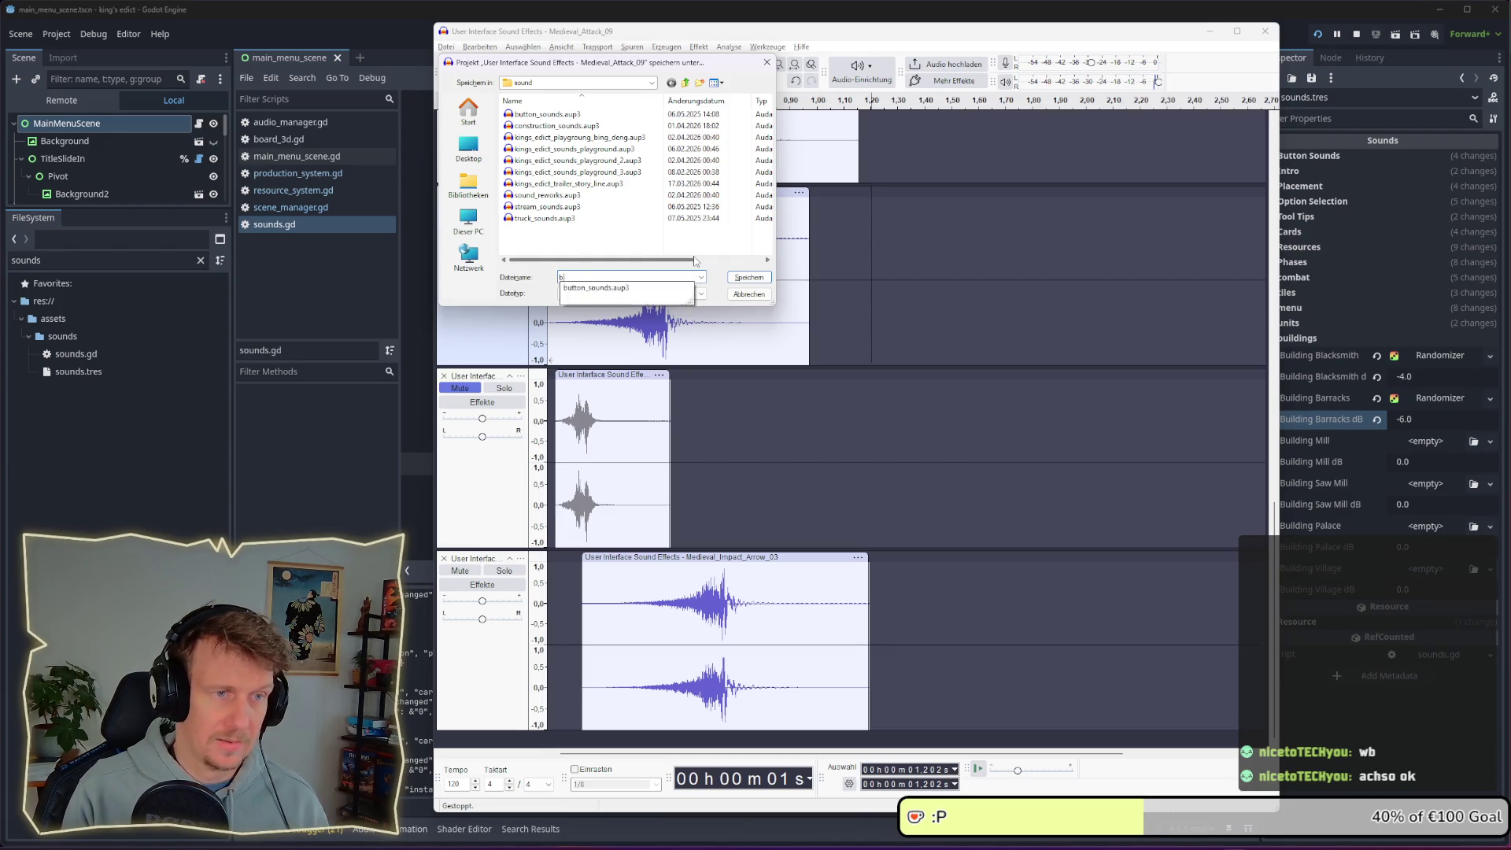
text(arracks)
key(Return)
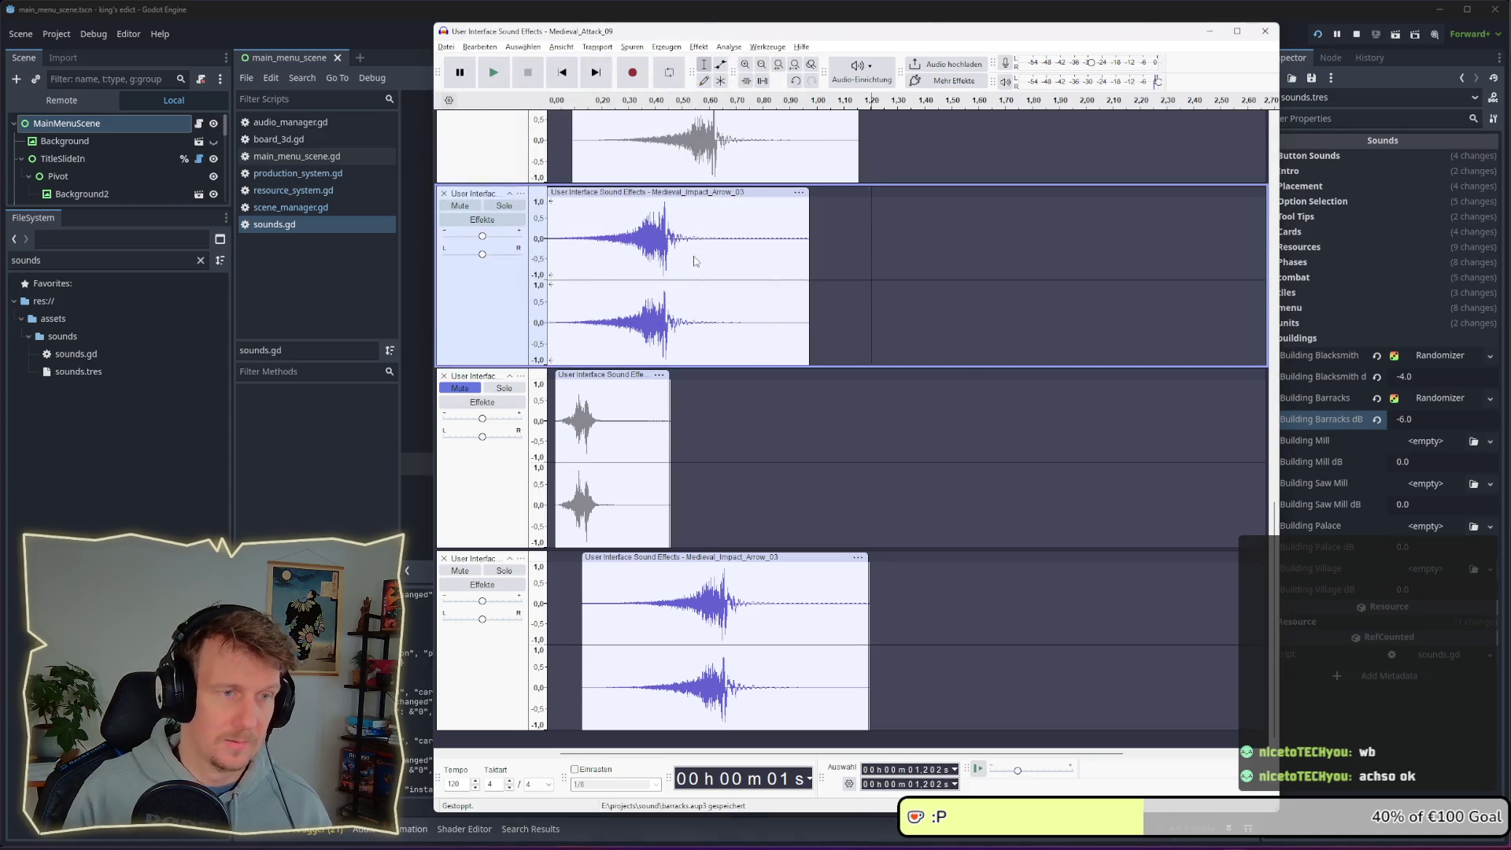
click(1265, 33)
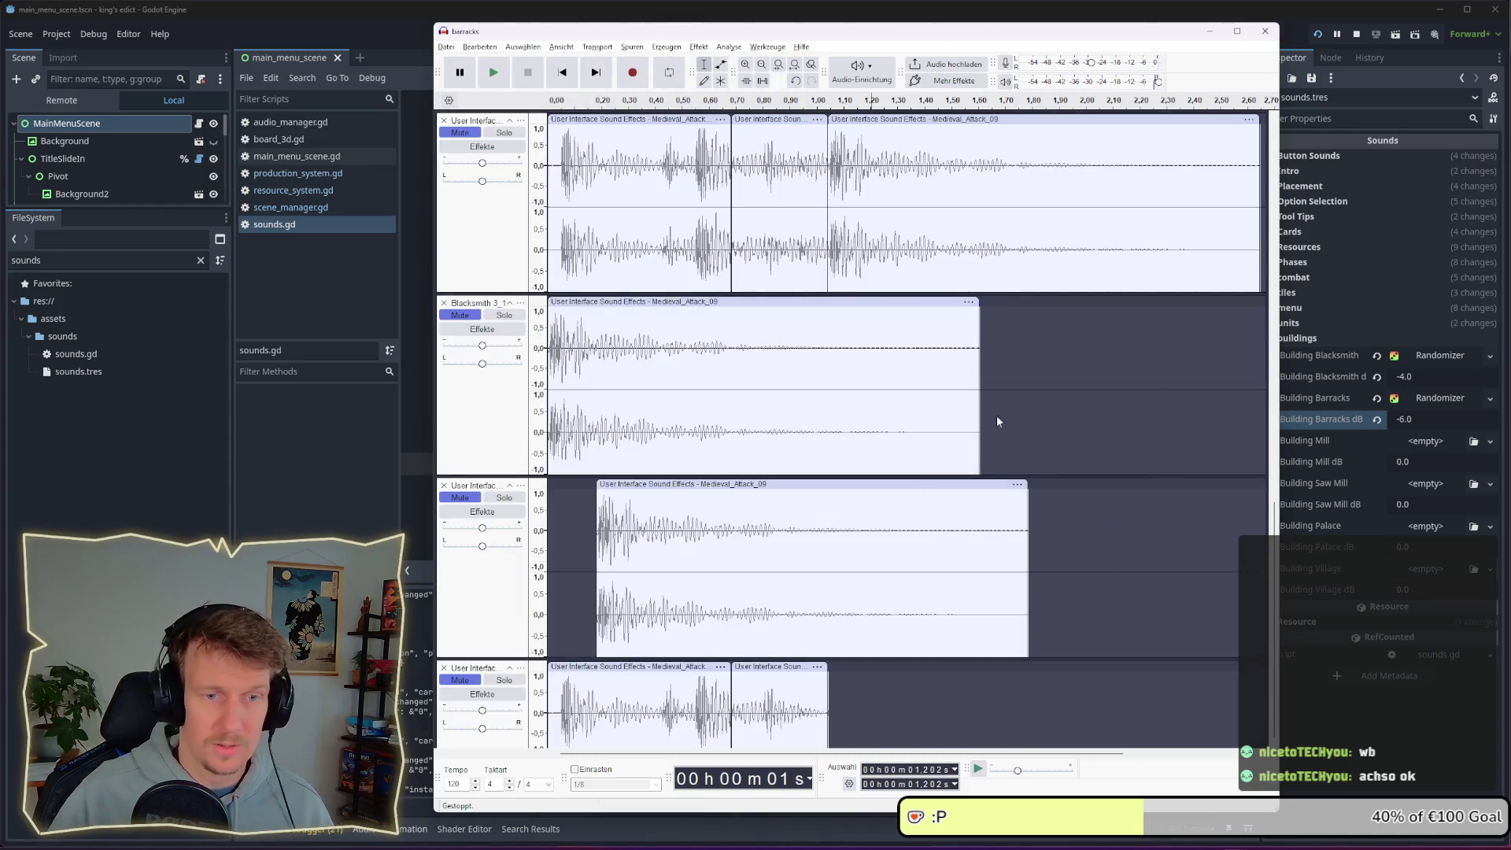
click(930, 470)
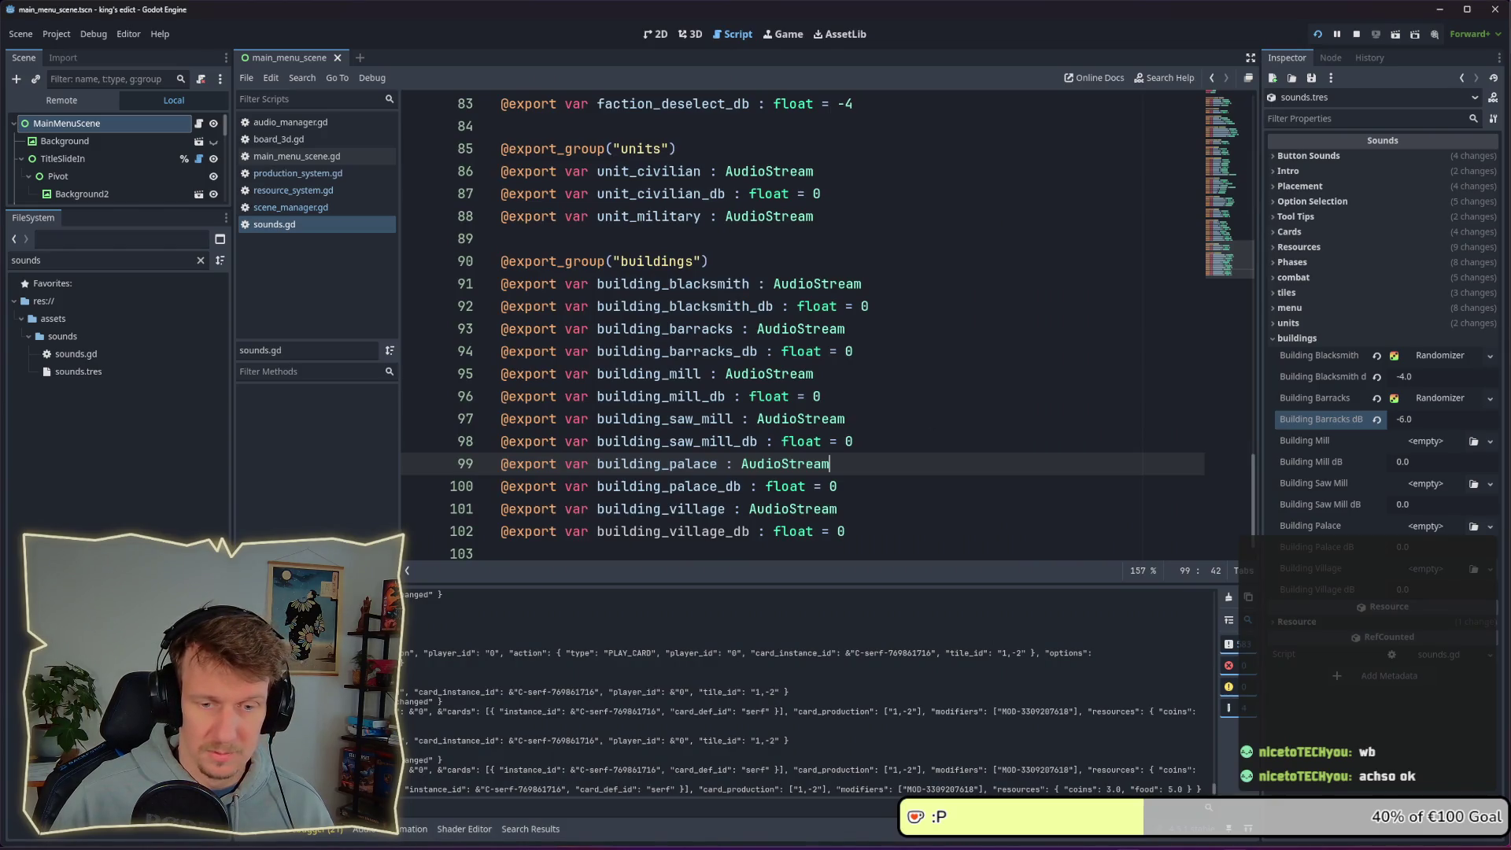
Save the Blacksmith 3_1 project under a new name and dismiss the welcome screen
key(alt+Tab)
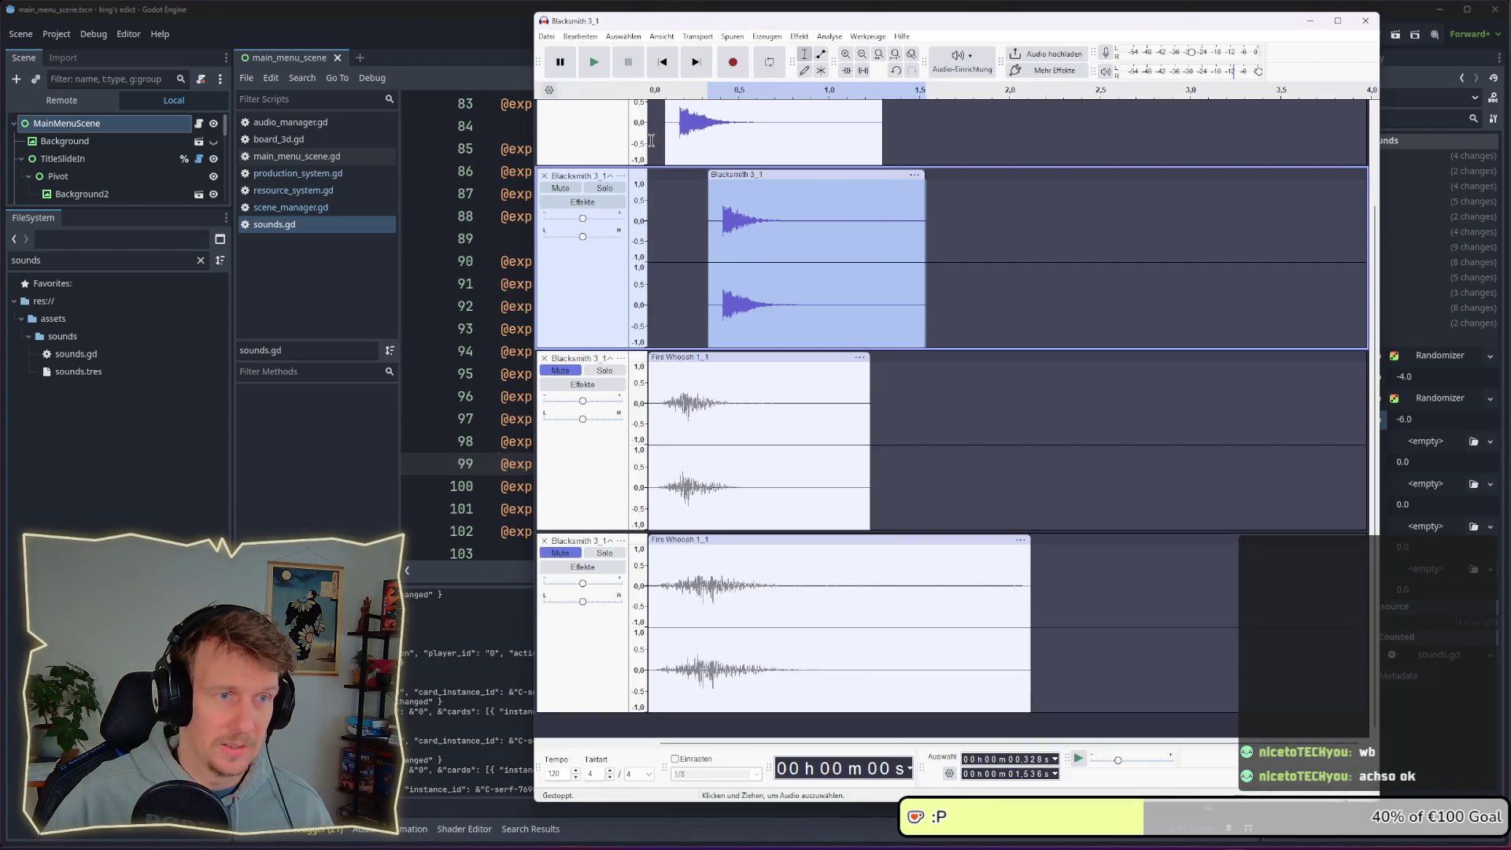
click(648, 188)
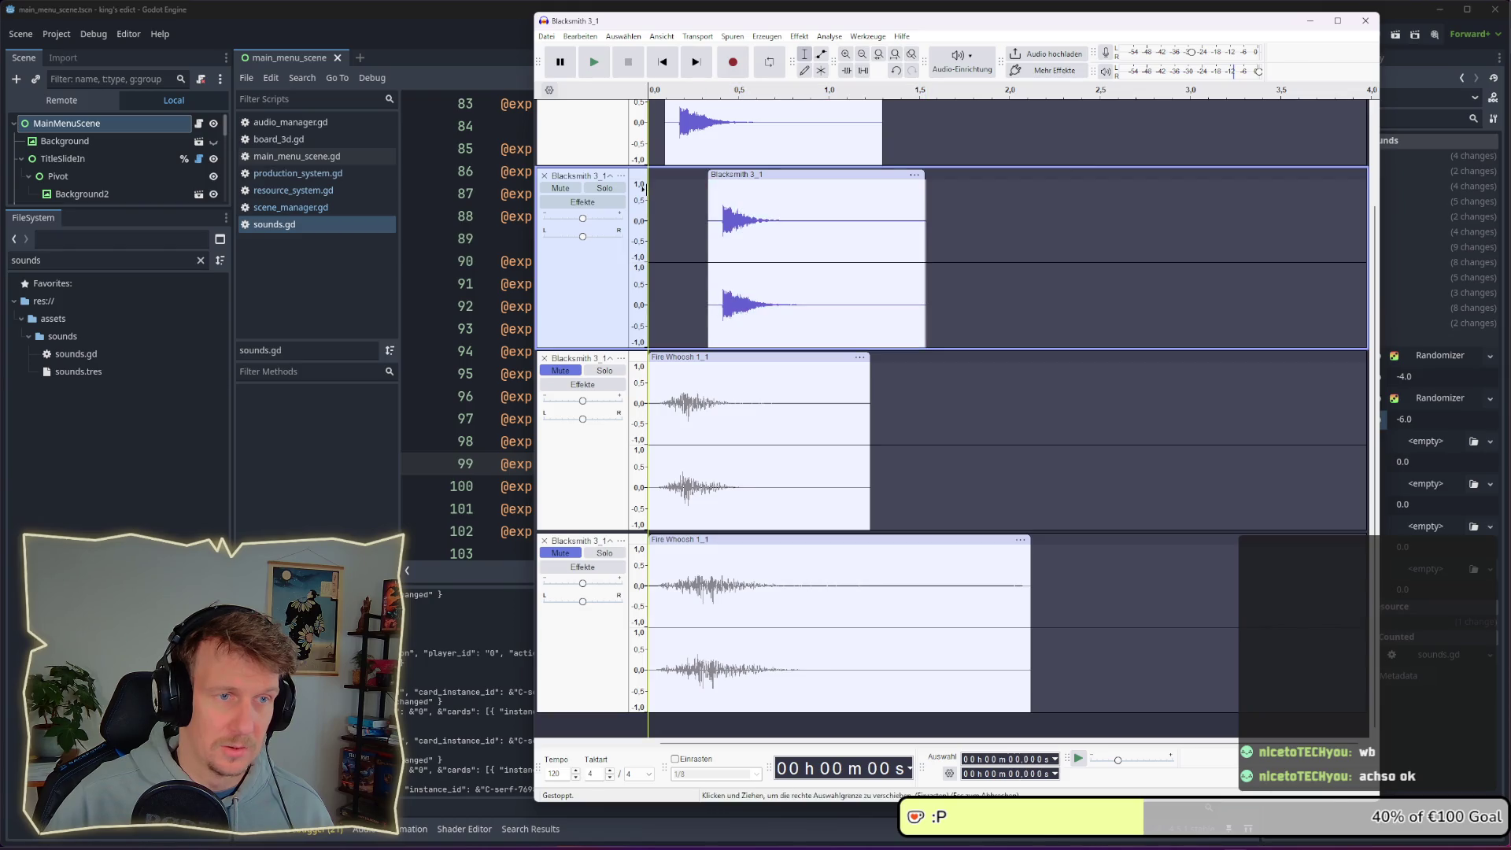
key(space)
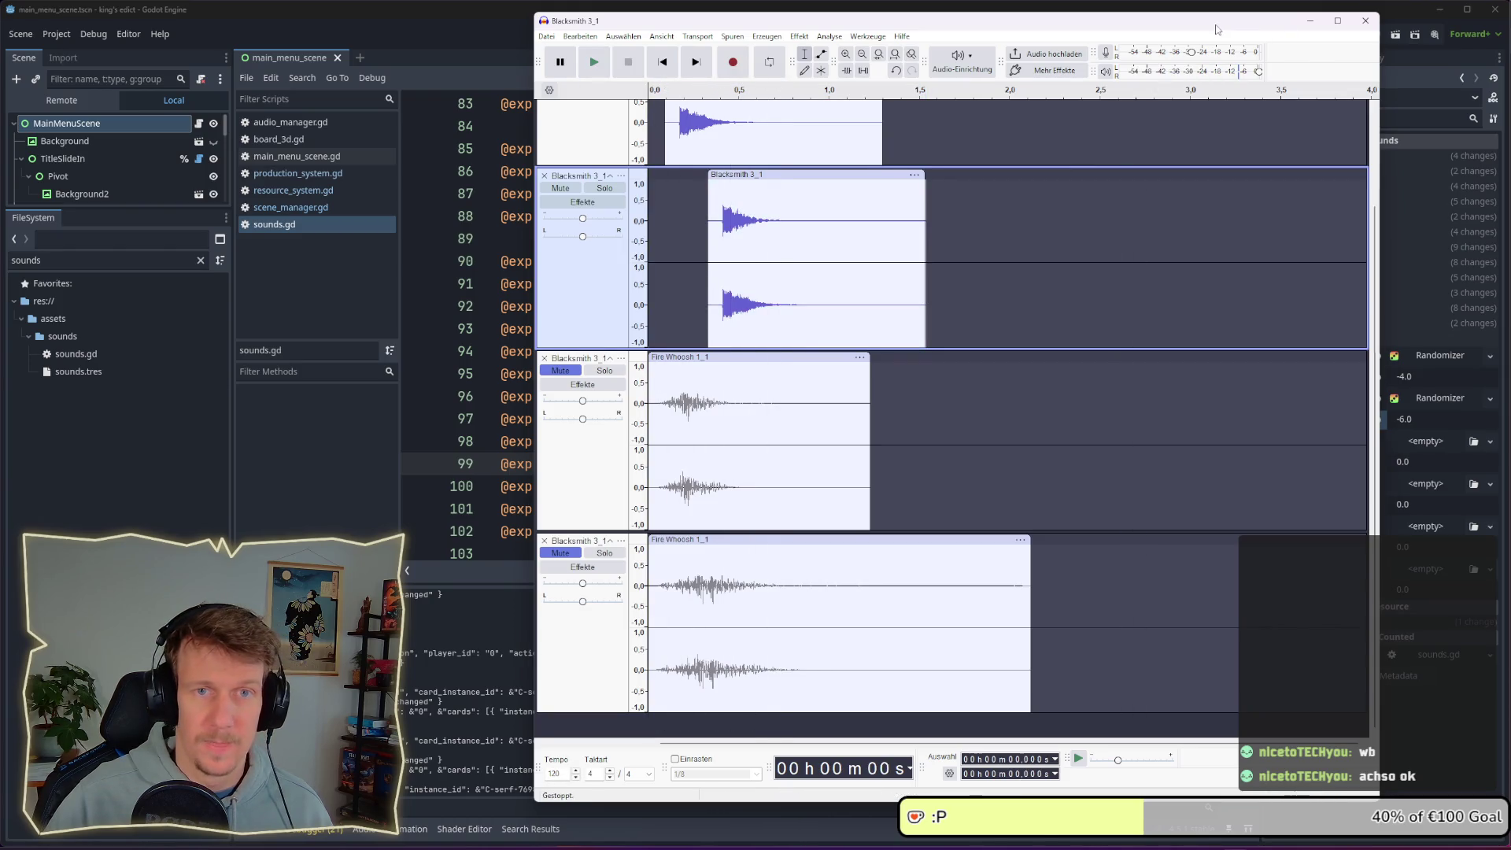
drag(1282, 32, 1114, 30)
key(ctrl+s)
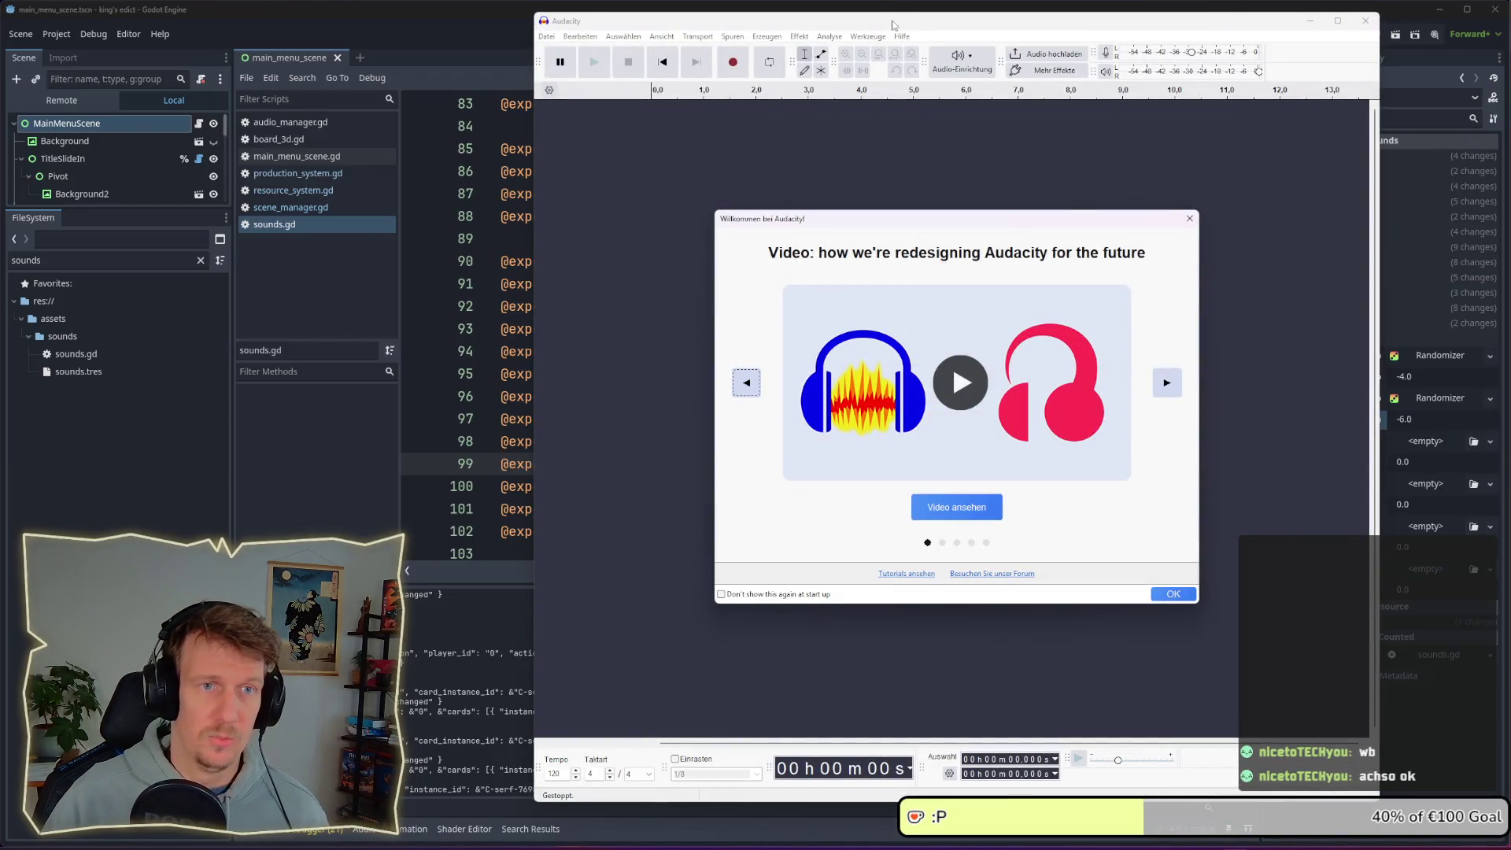
drag(894, 24, 798, 24)
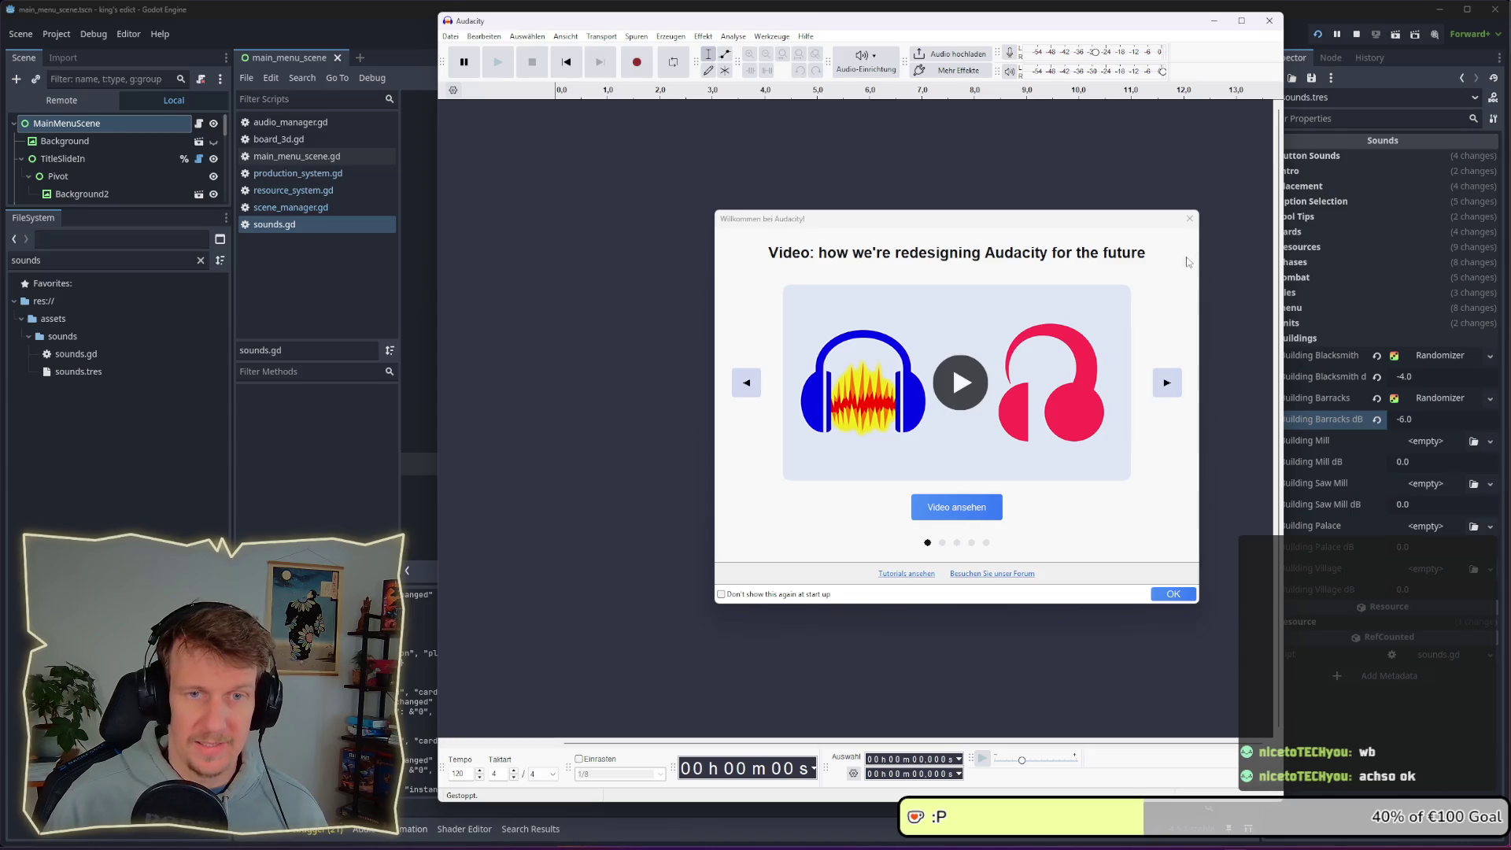
click(1190, 219)
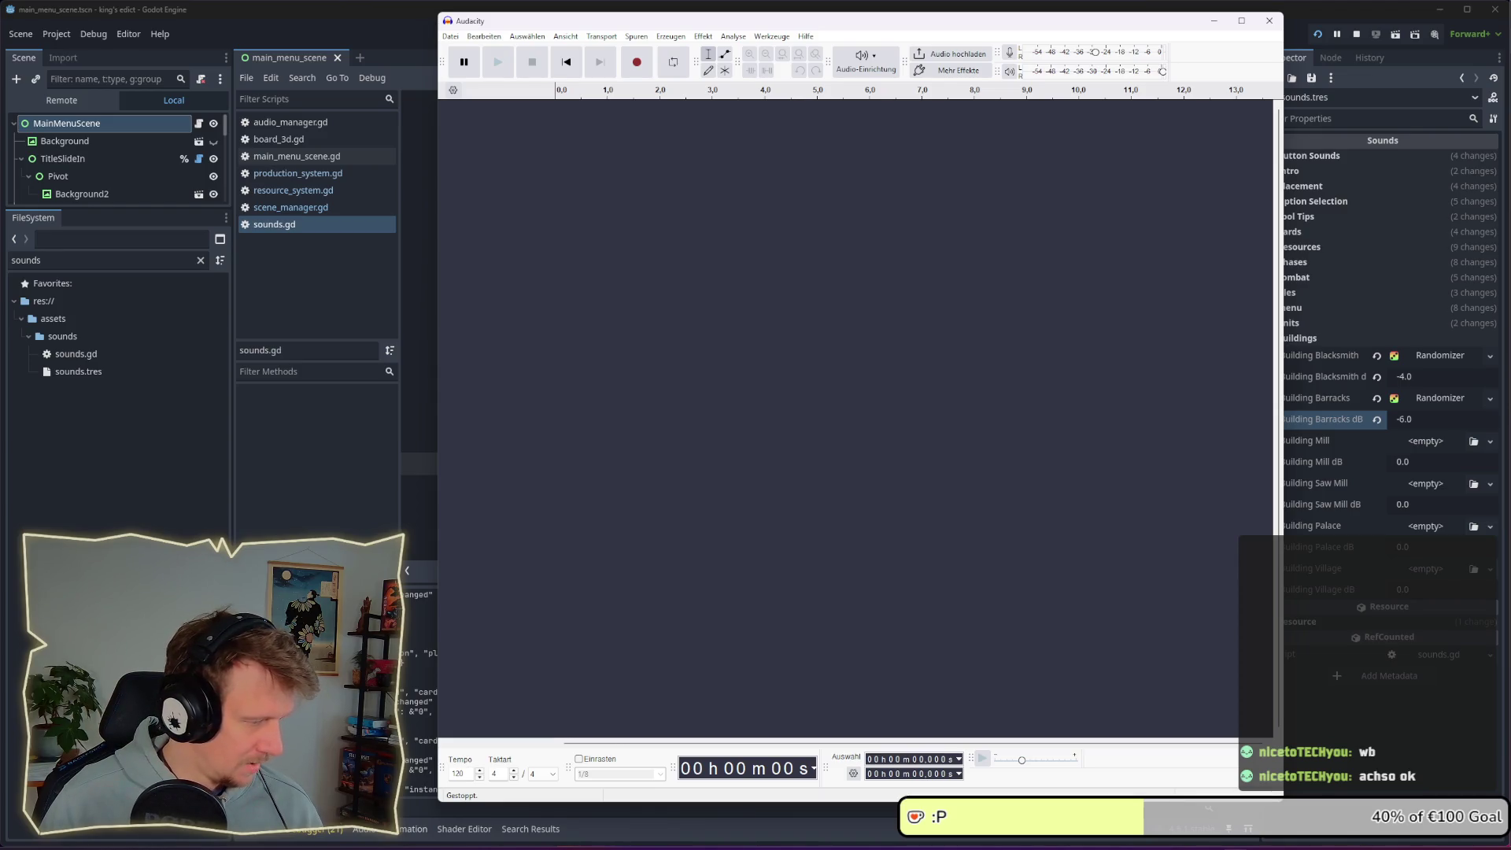
key(alt+Tab)
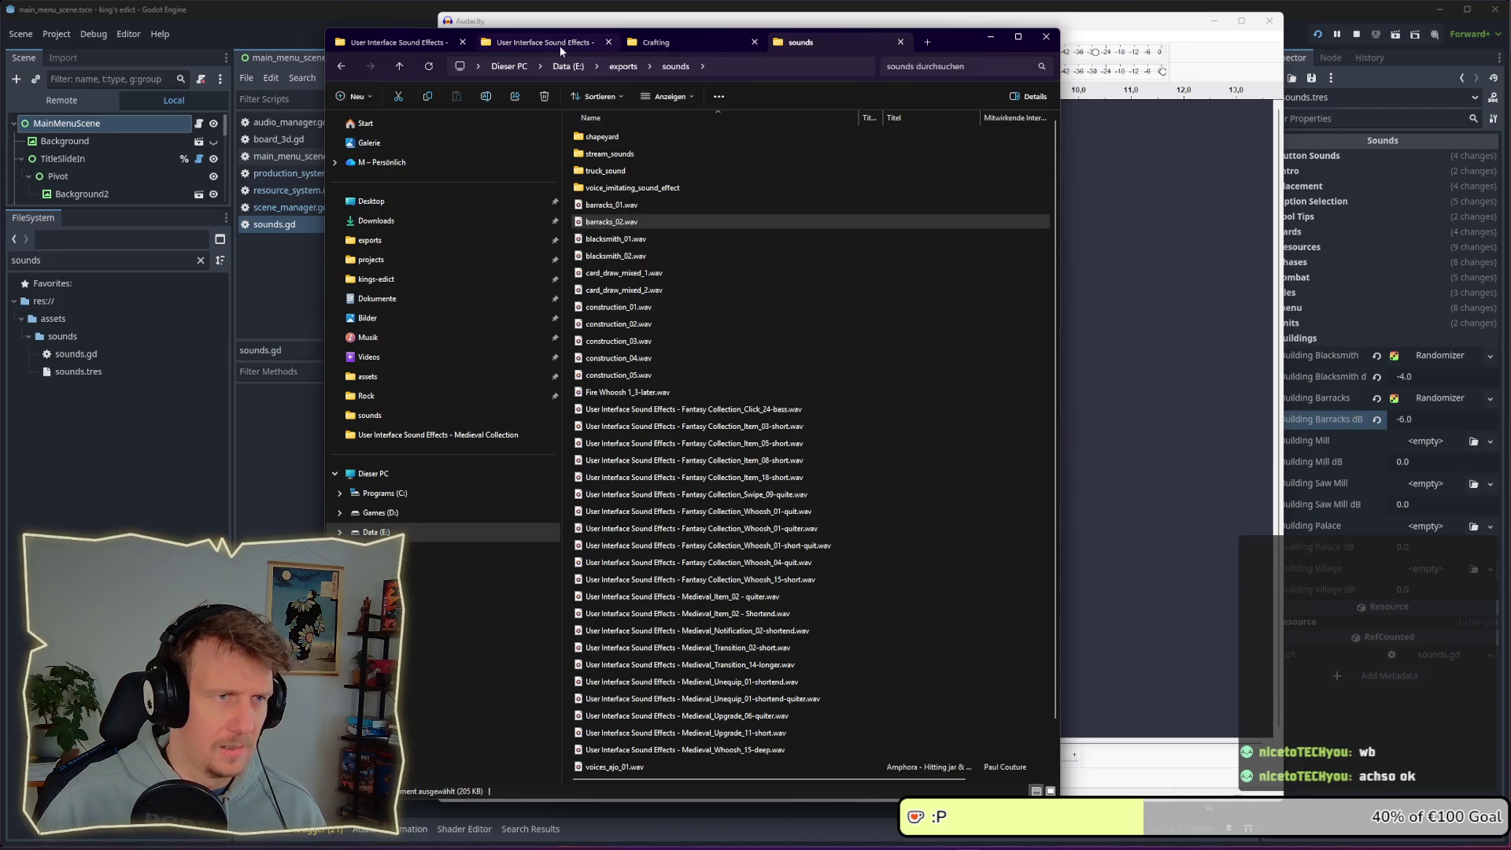
In the Crafting folder, select the Saw Wood recordings and open them for playback
click(663, 44)
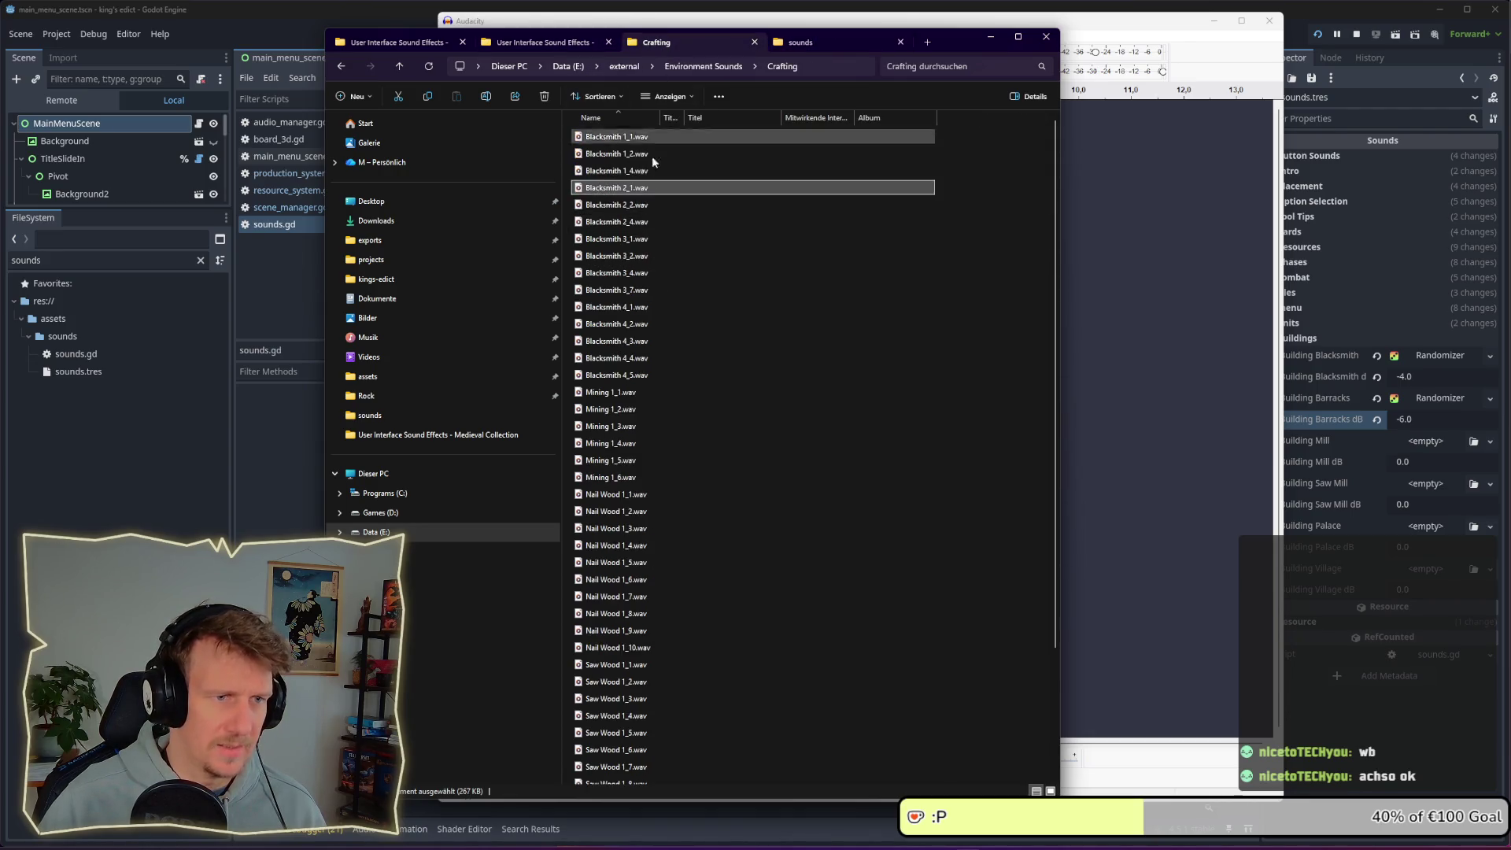
scroll(621, 438, down, 3)
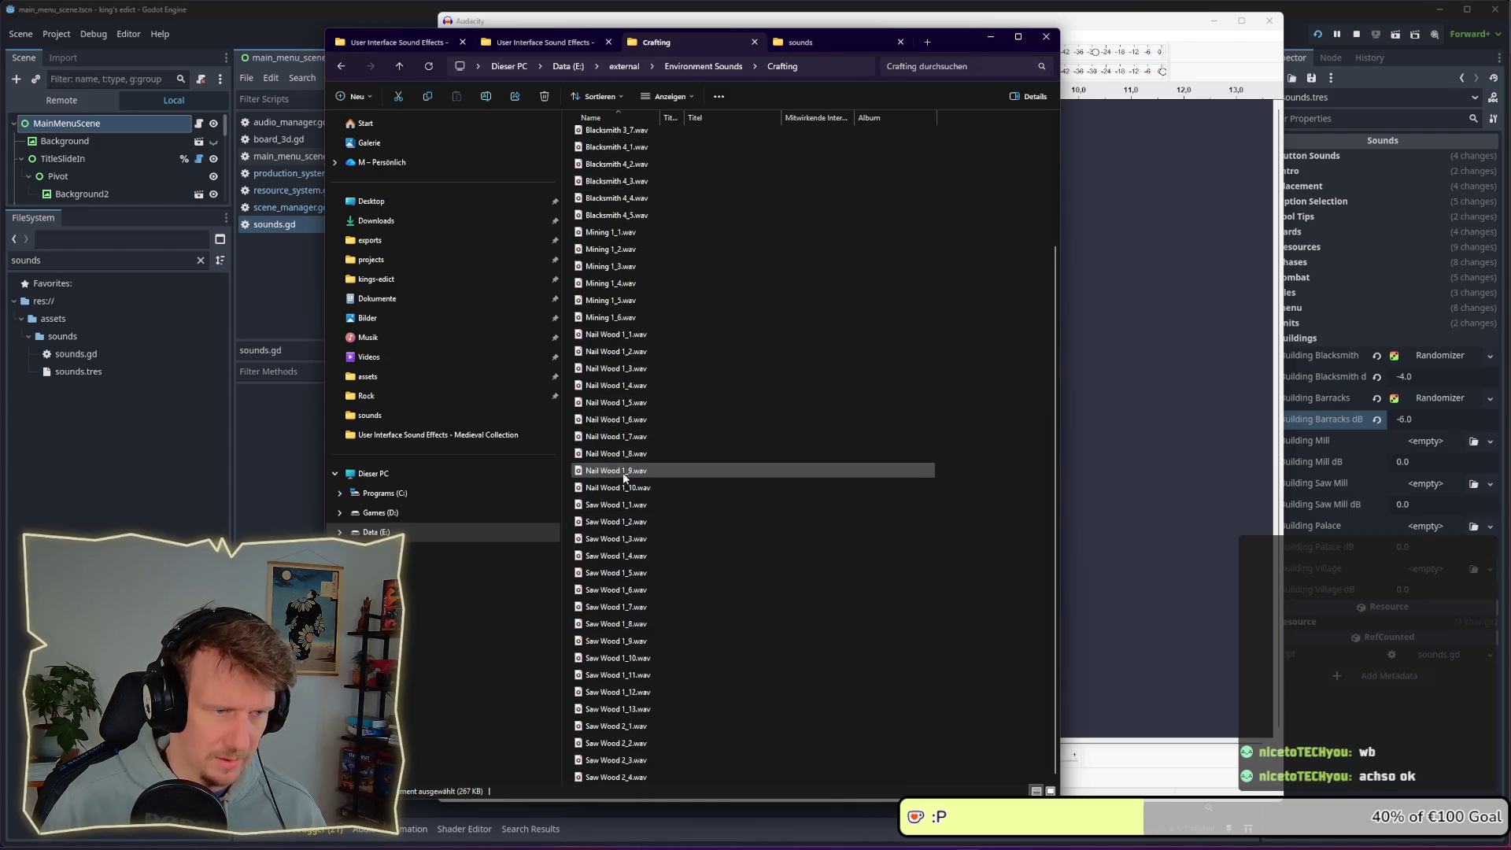
click(627, 507)
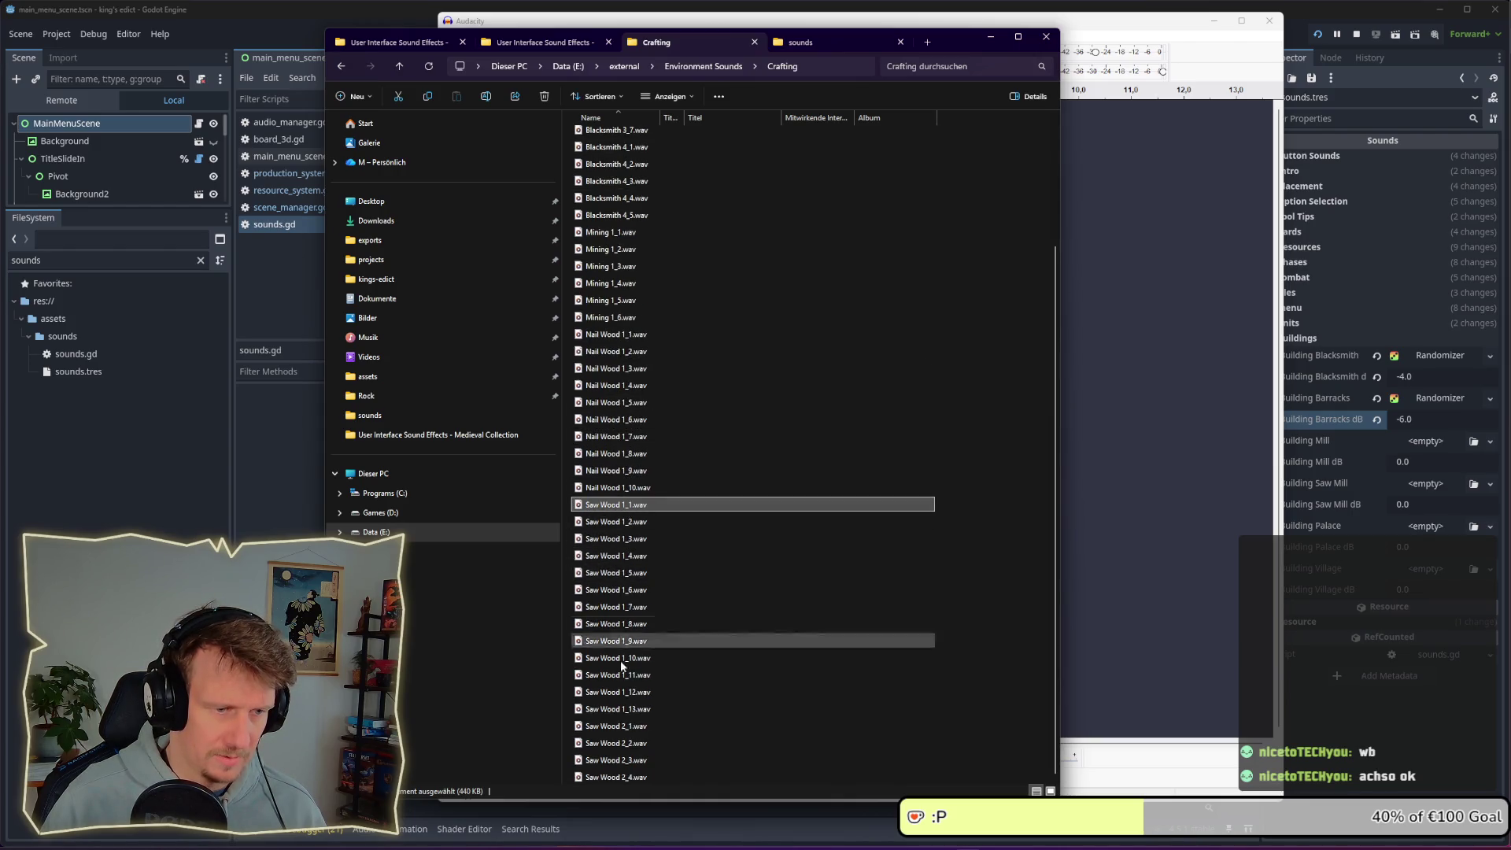
shift+click(618, 777)
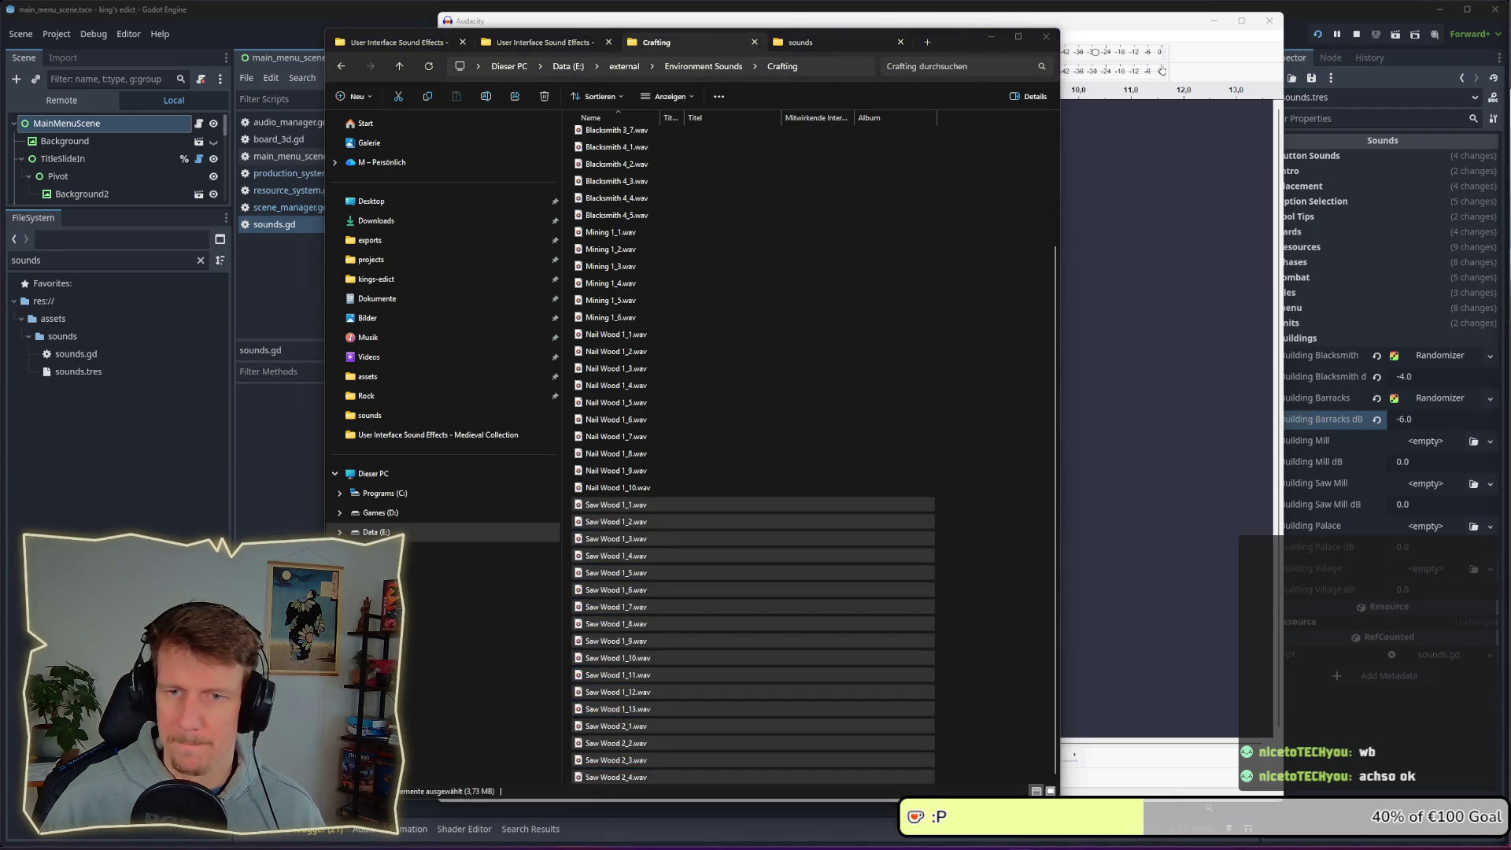
right_click(659, 512)
click(686, 562)
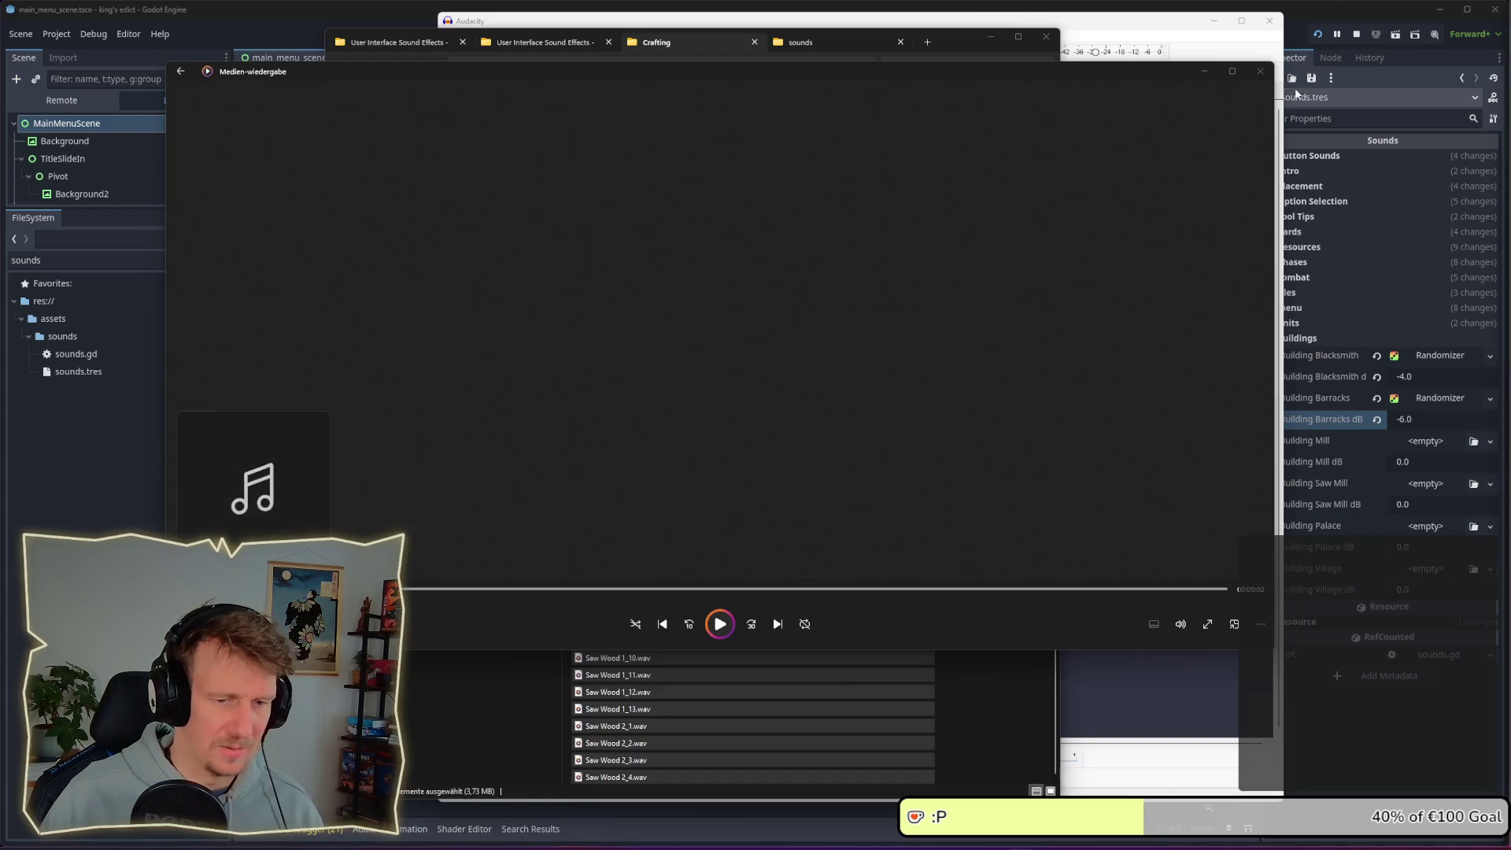
Select Saw Wood 1_1 through 1_13 and bring up their context menu
click(980, 721)
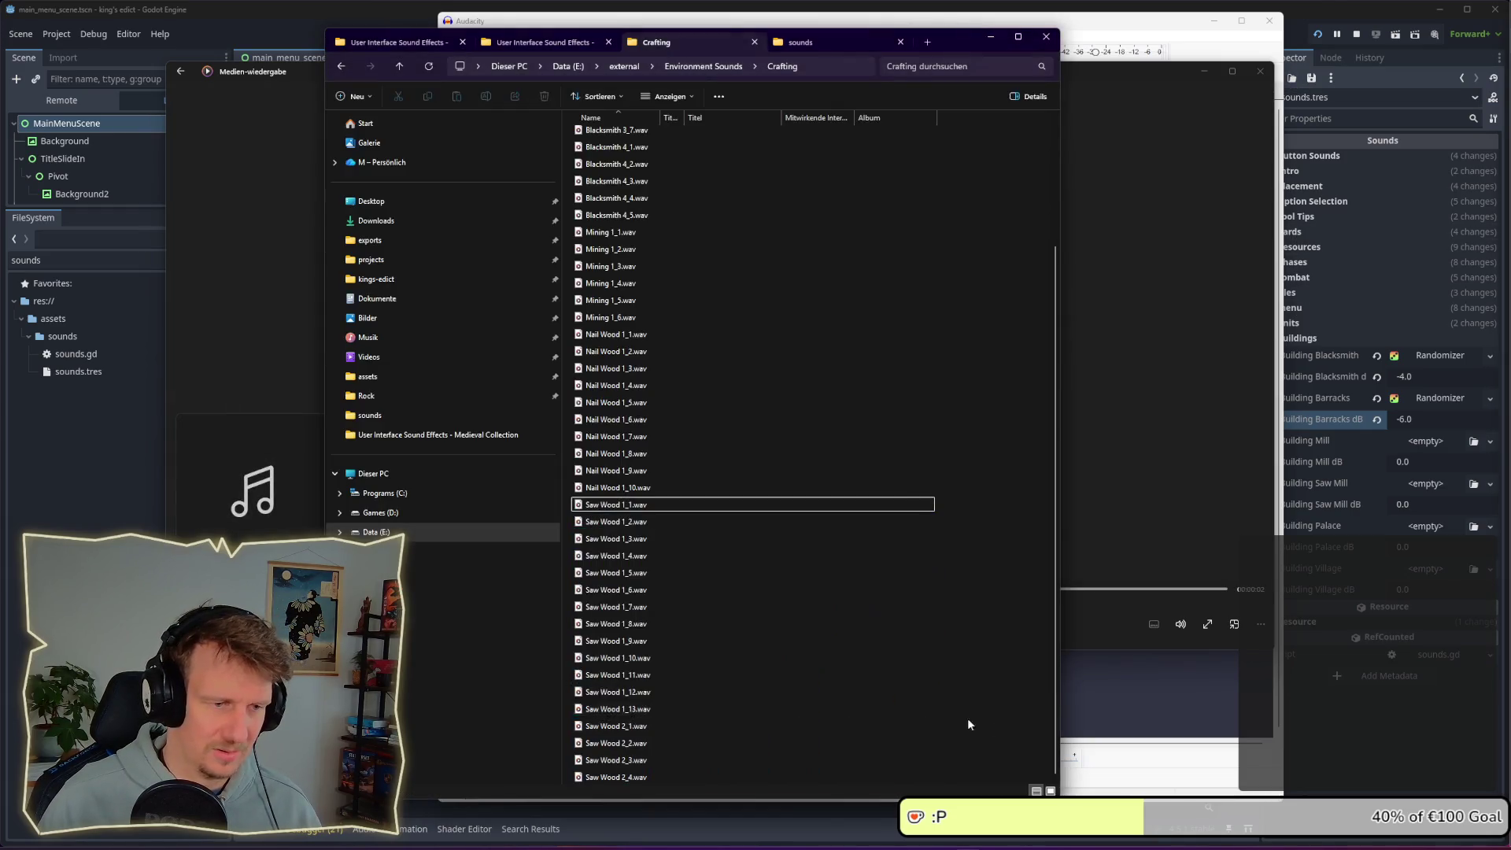
shift+click(635, 709)
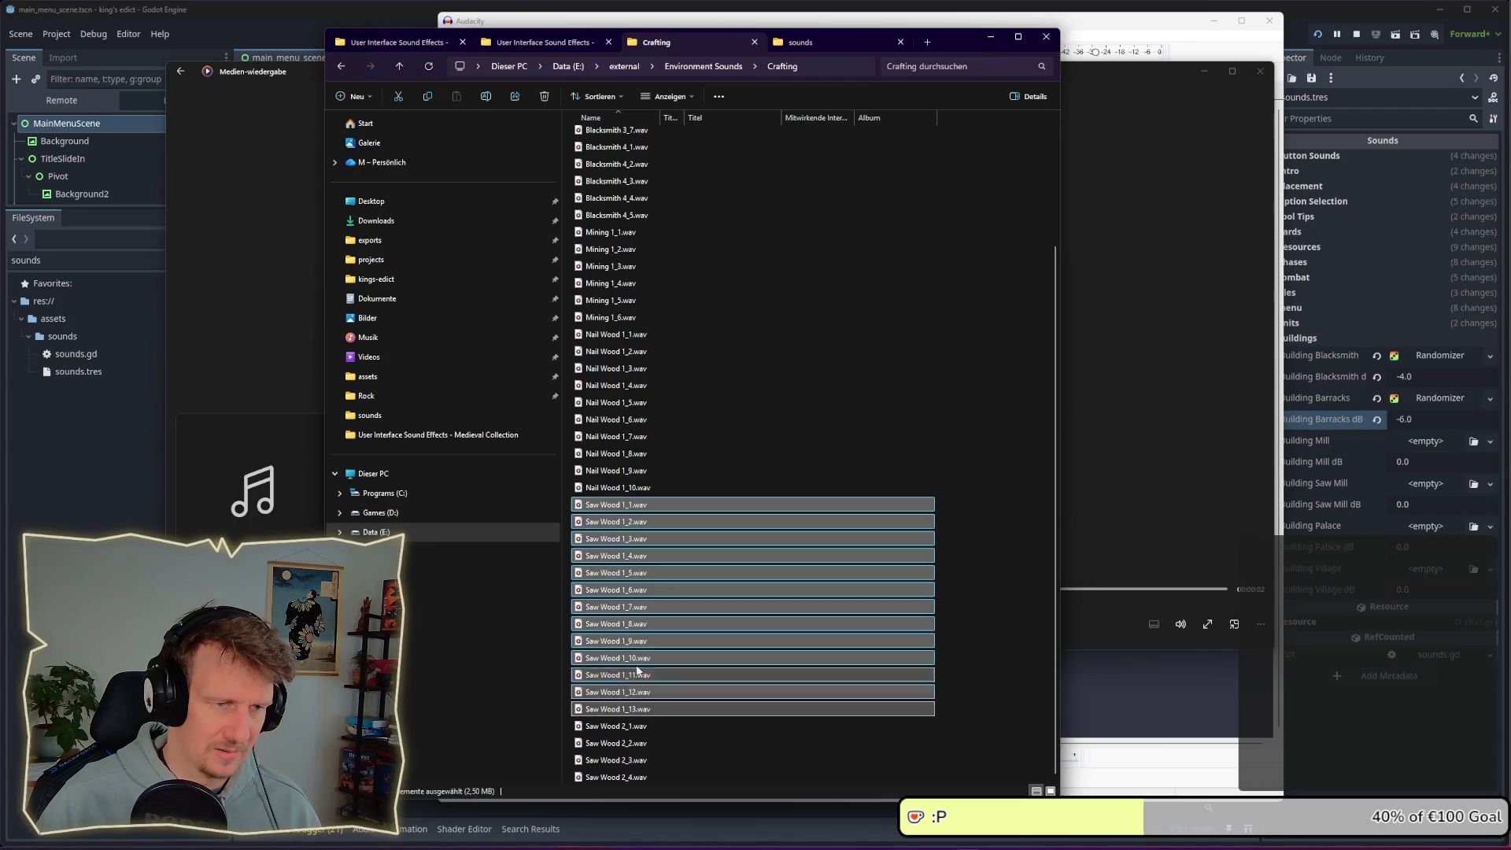
right_click(639, 513)
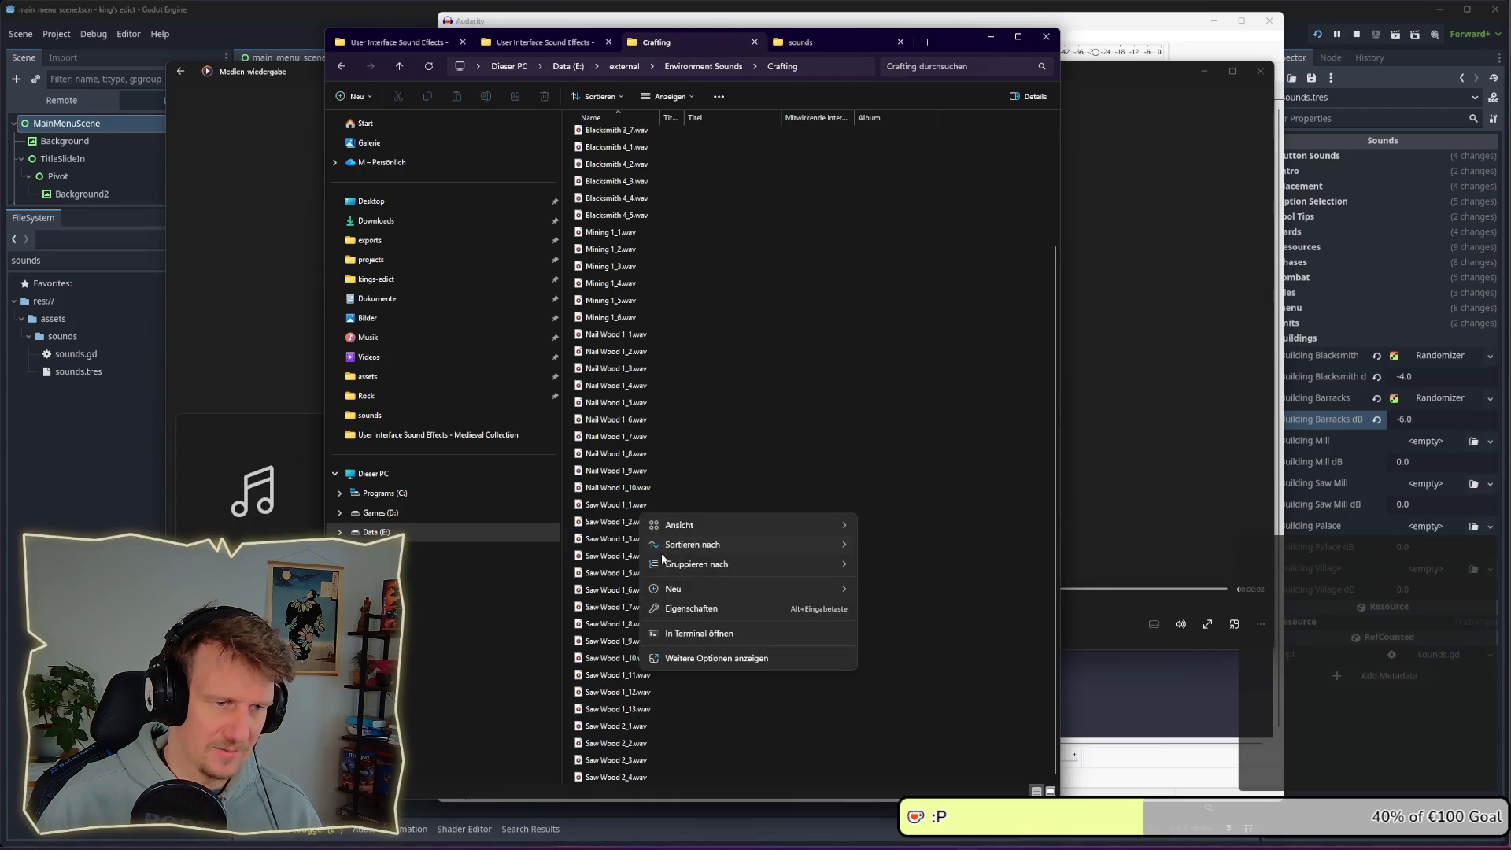
click(621, 505)
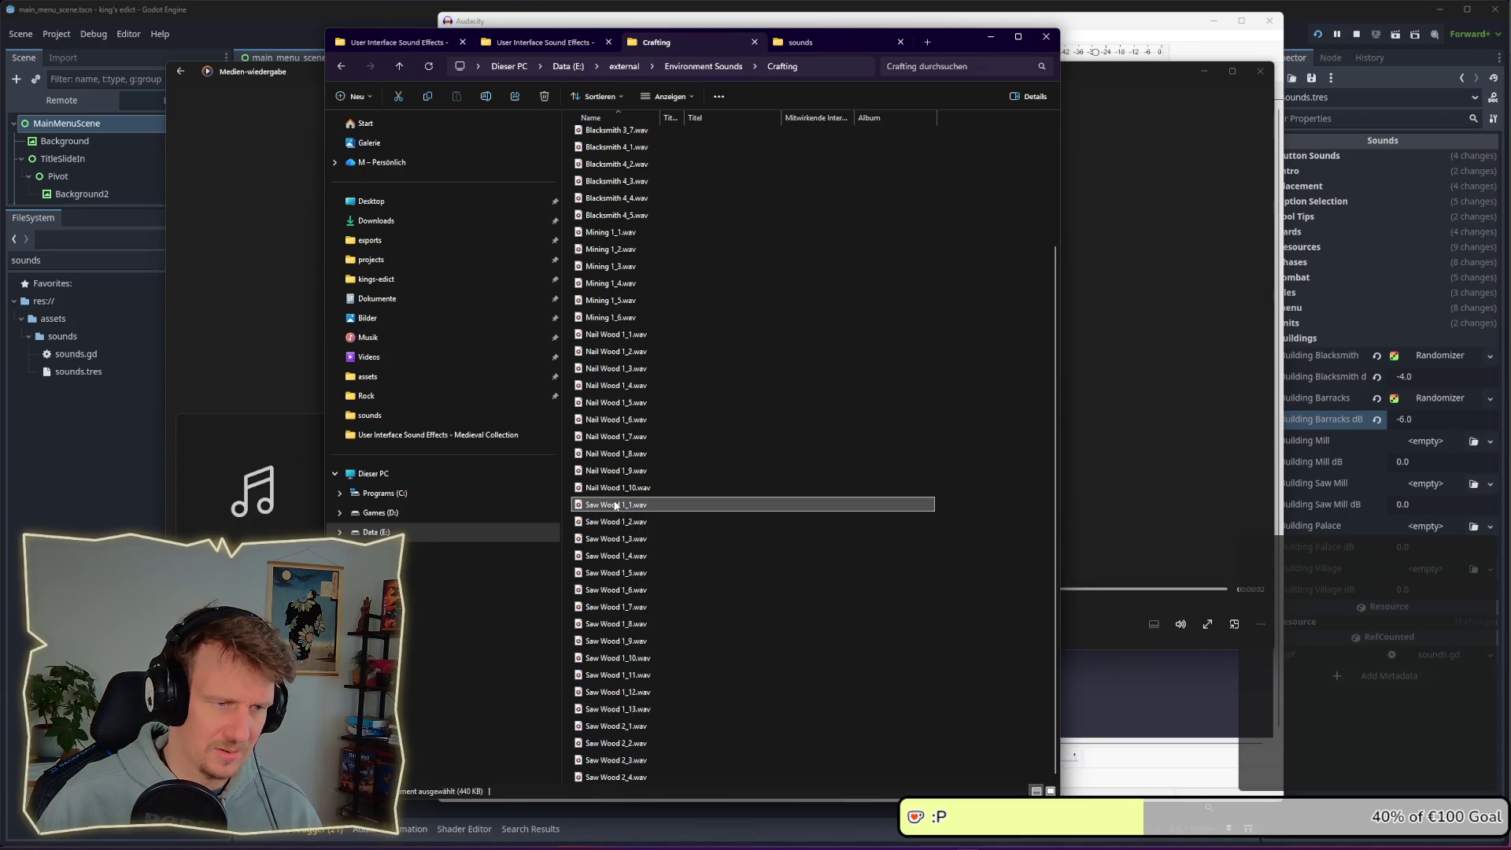
shift+click(618, 709)
right_click(644, 510)
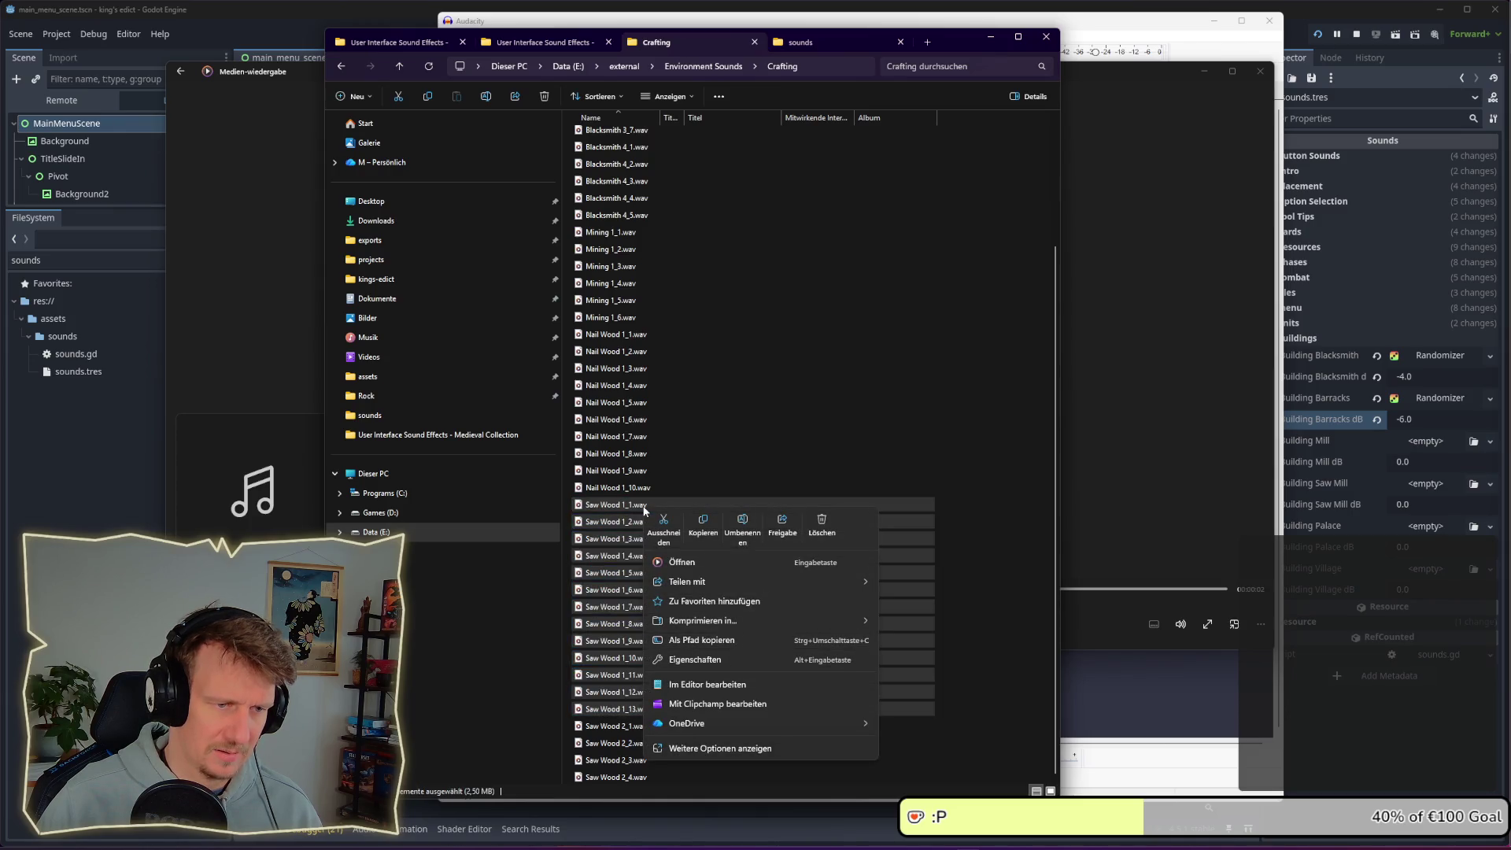
Play the selected Saw Wood recordings in Windows Media Player via Öffnen
click(676, 563)
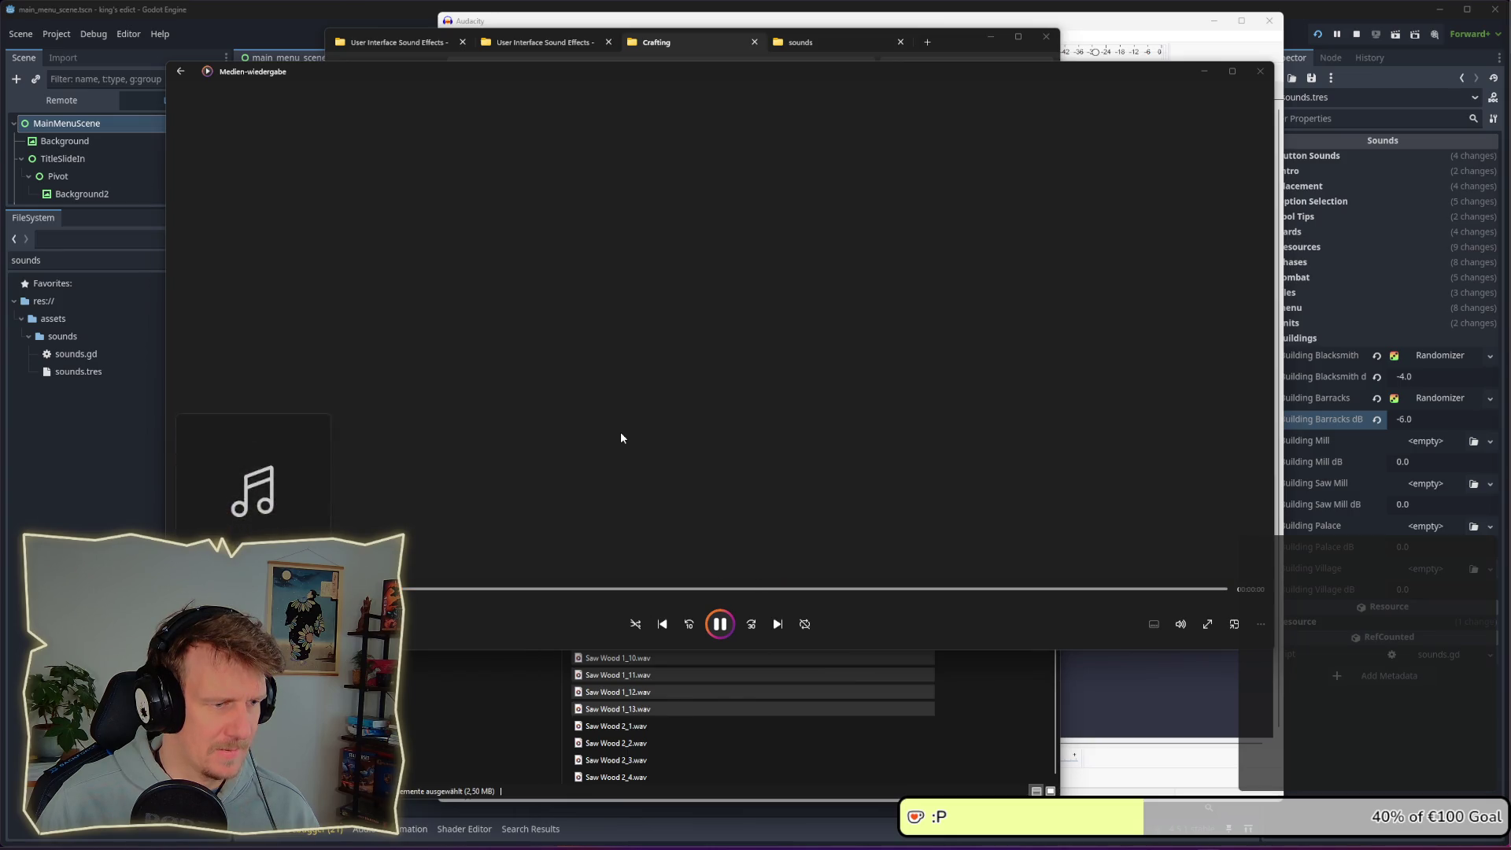
Close Media Player, browse the Crafting list, and bring up the Saw Wood selection's context menu
click(1260, 72)
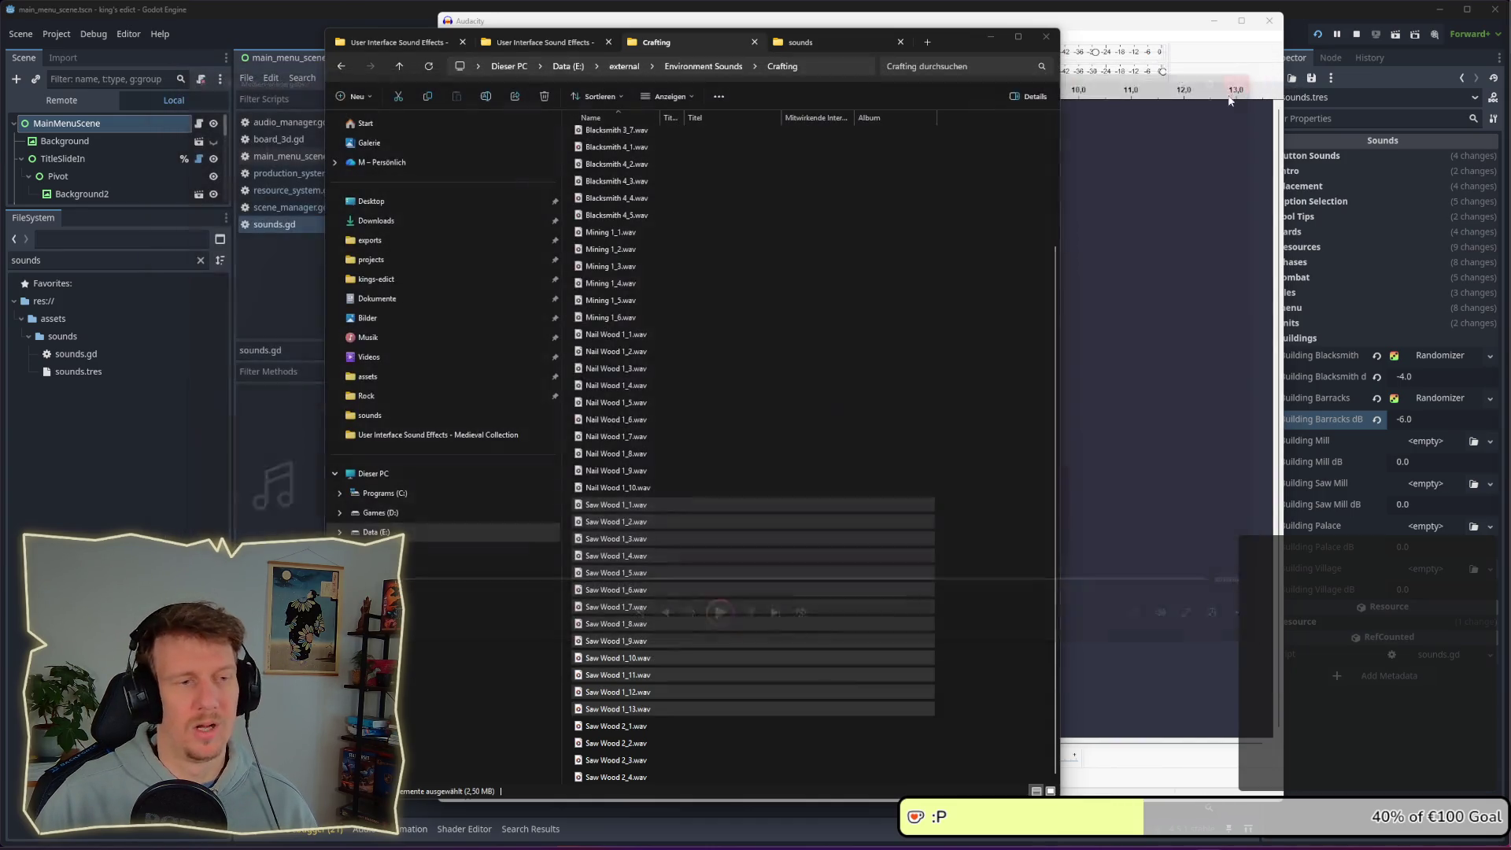
scroll(739, 381, up, 3)
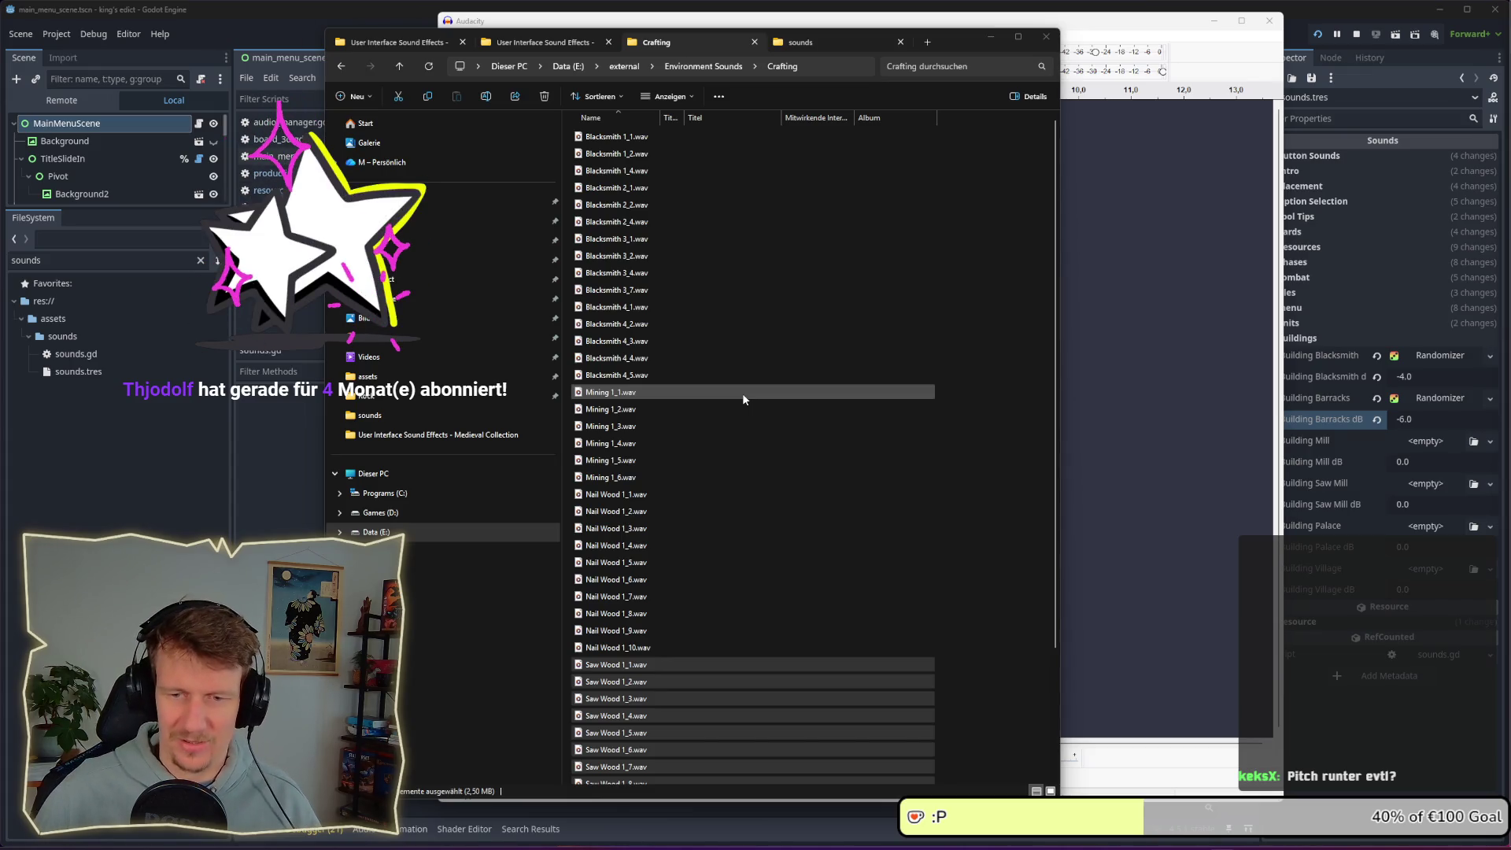
scroll(749, 492, down, 1)
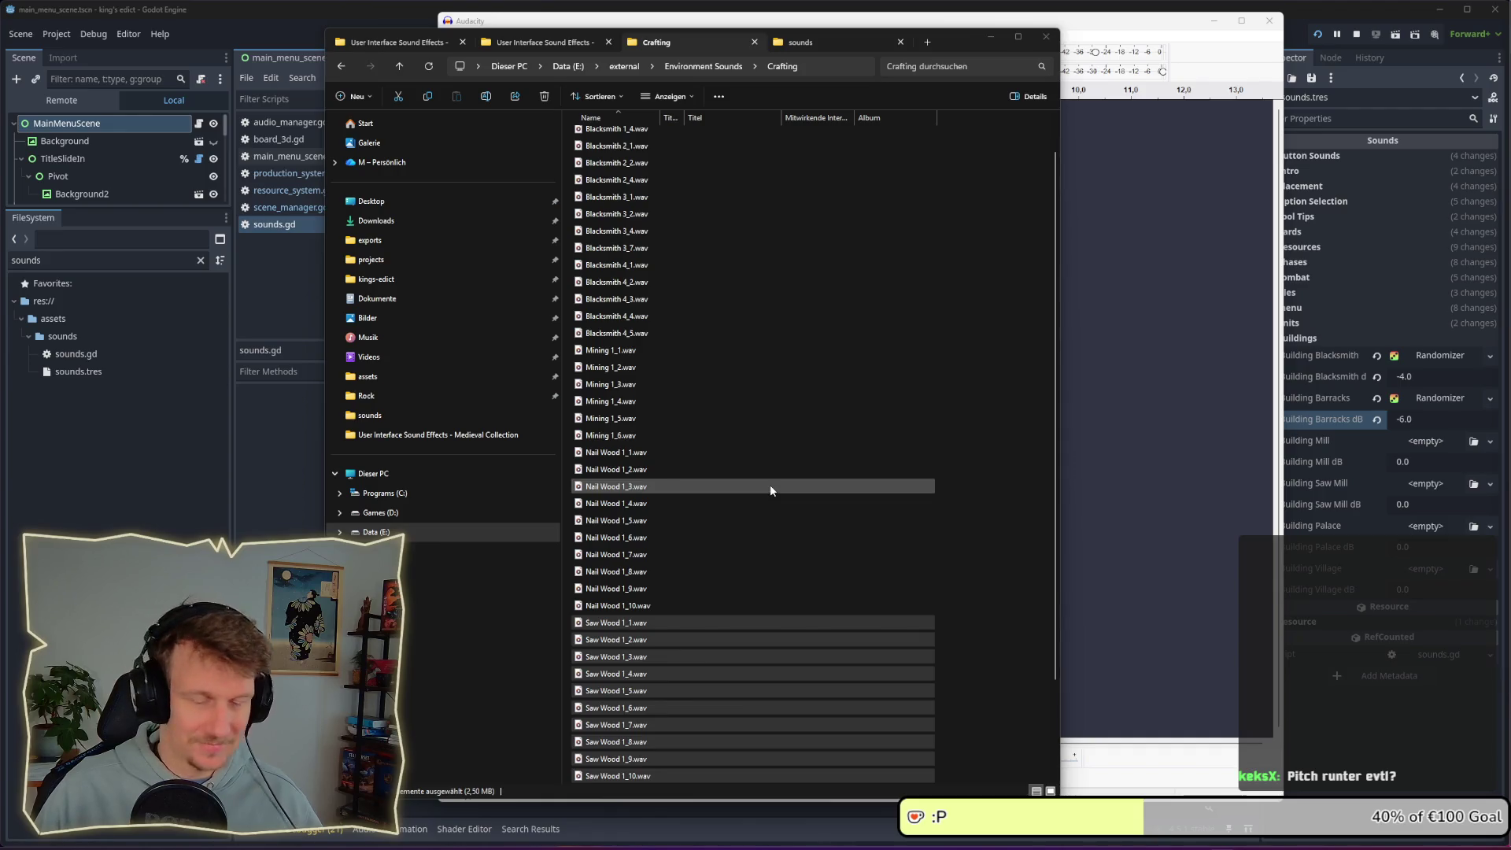
scroll(770, 491, down, 2)
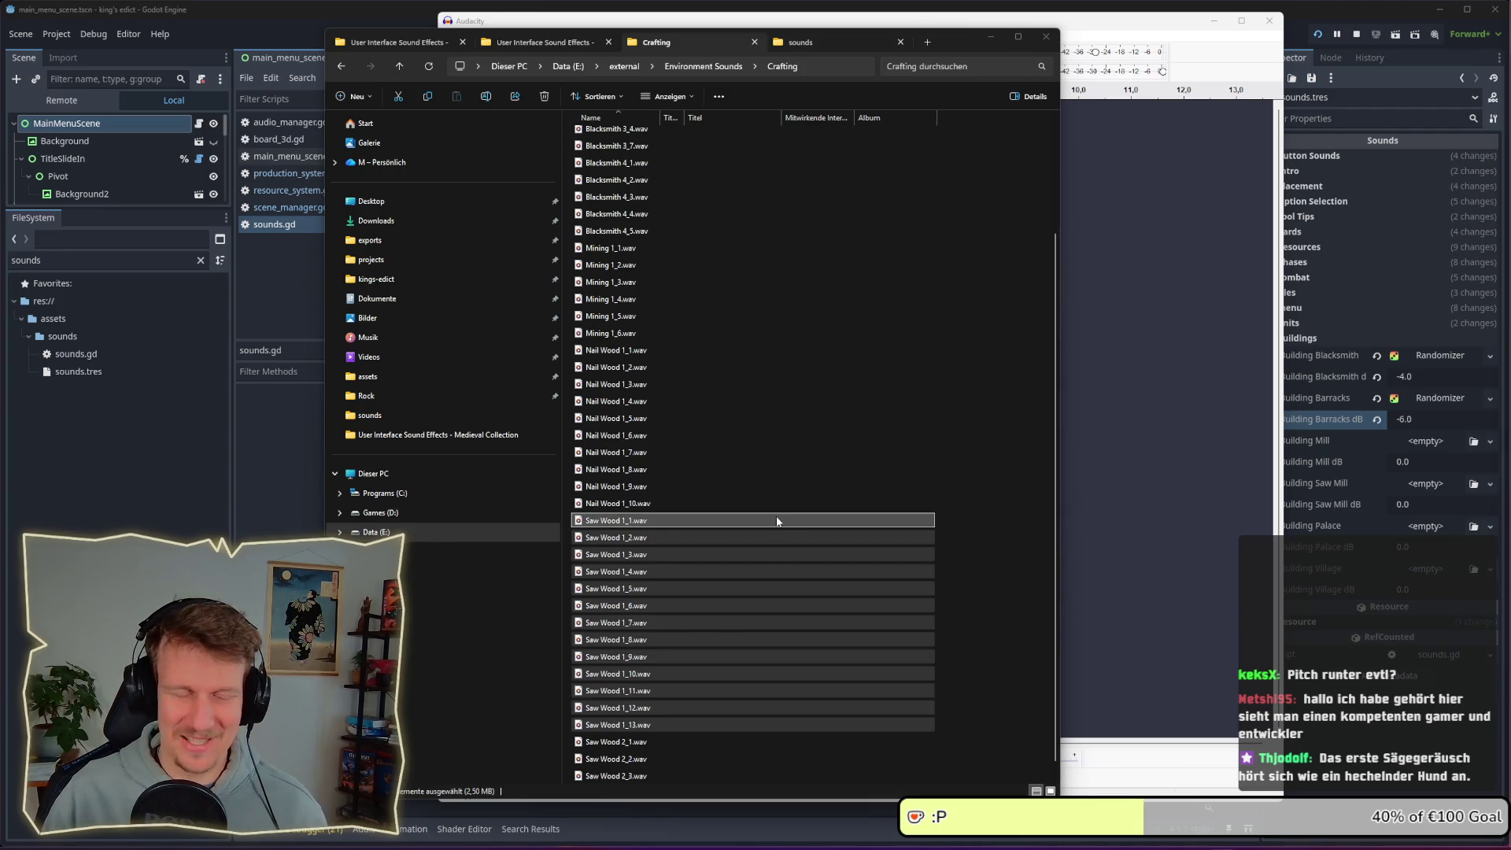
scroll(682, 521, up, 3)
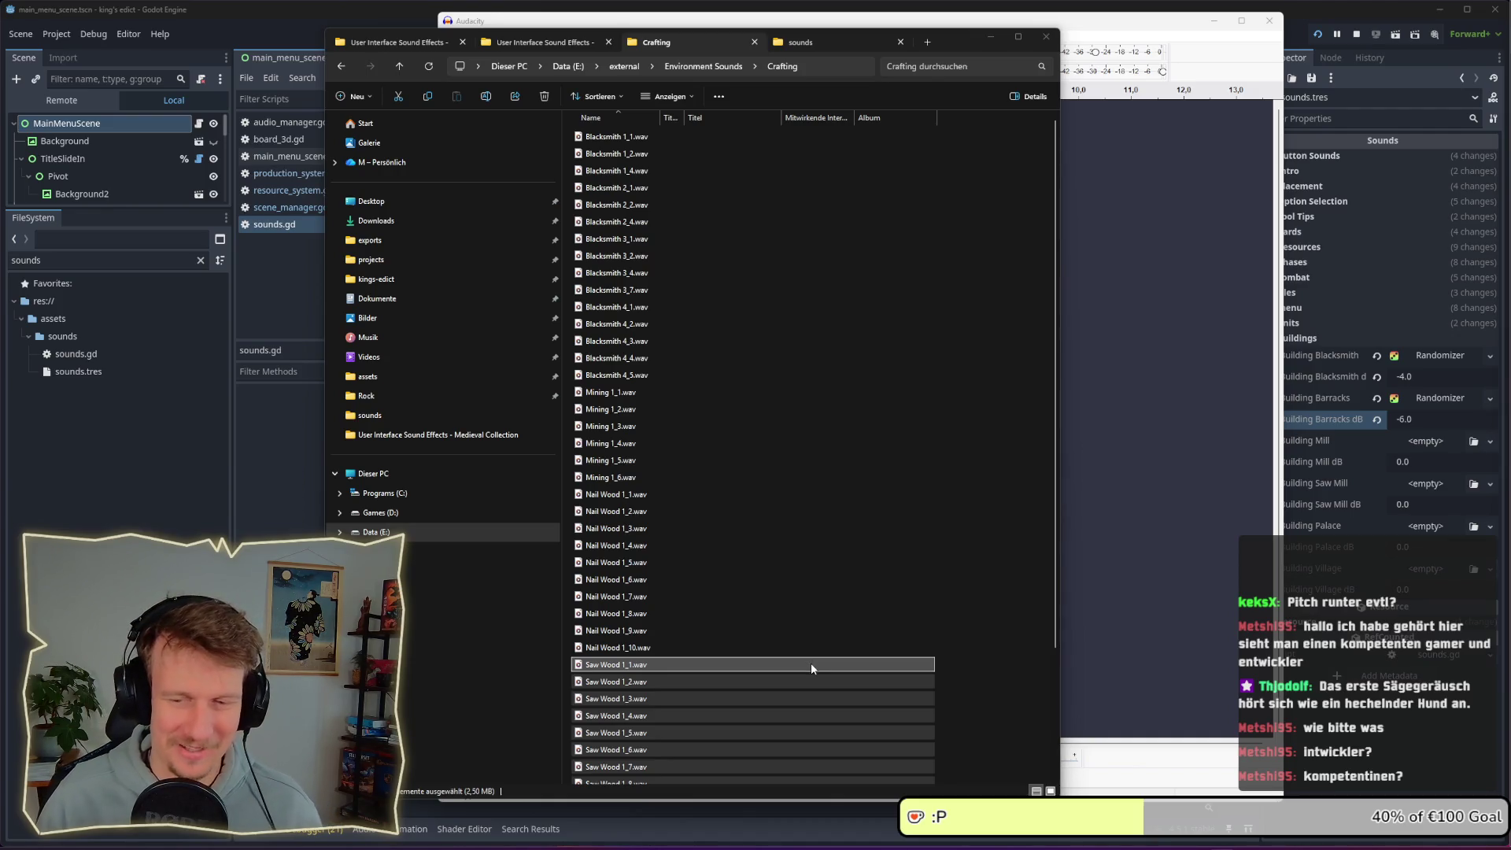
scroll(745, 508, down, 3)
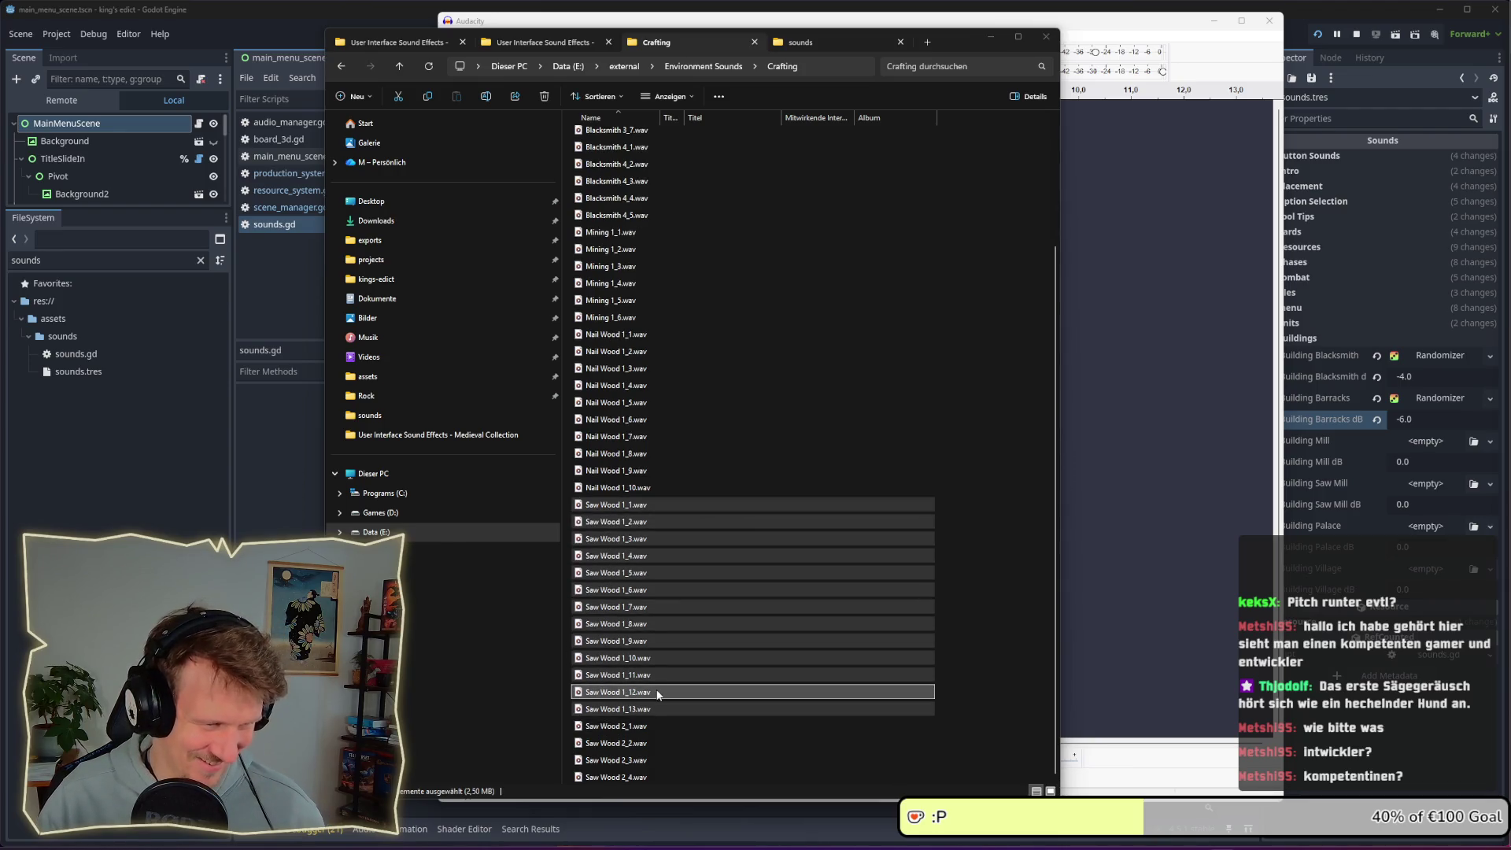
right_click(636, 517)
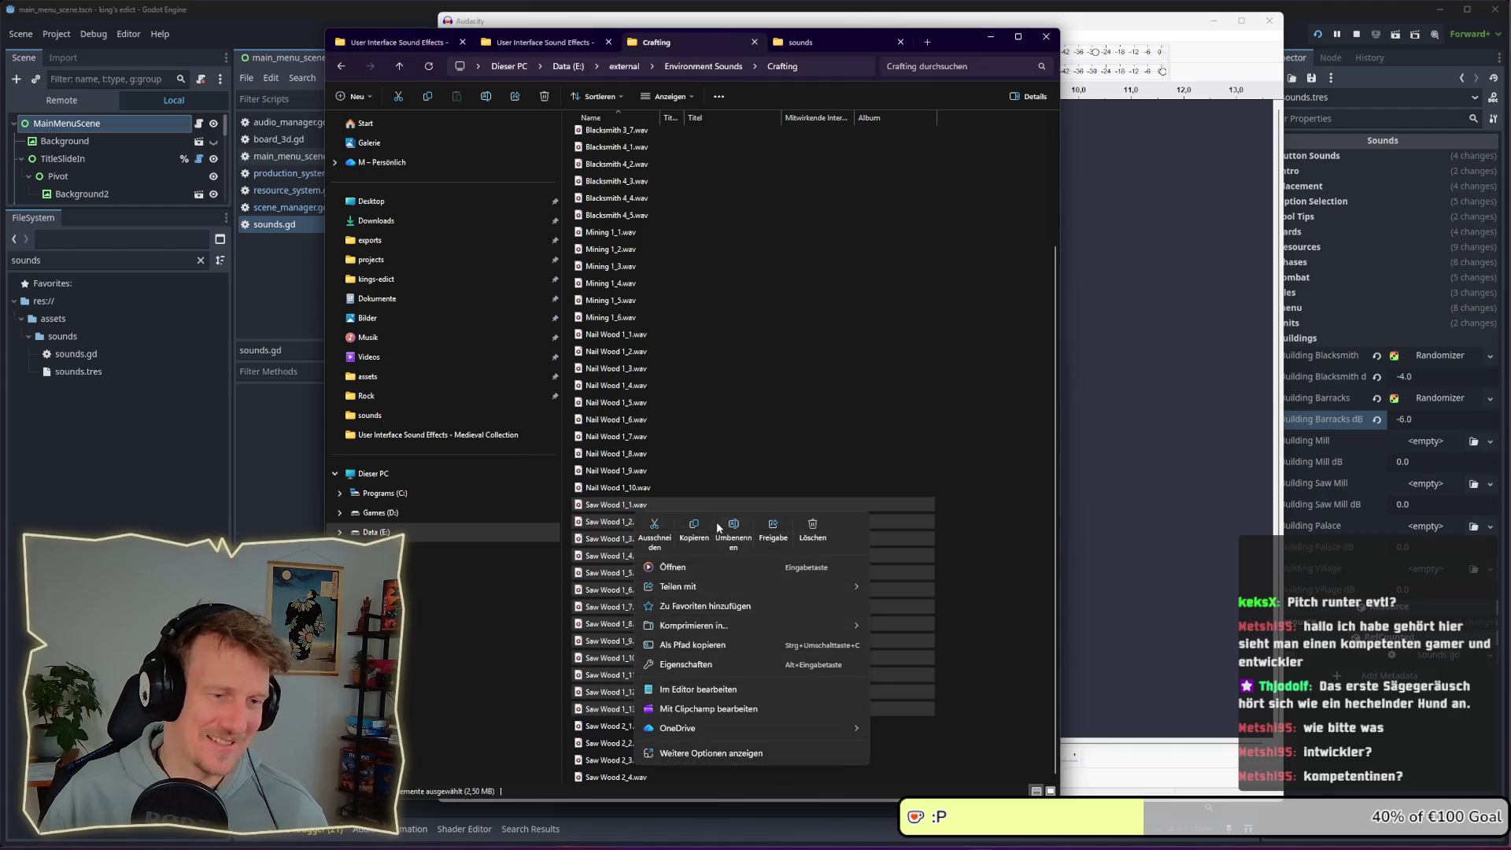
Open the Saw Wood recordings in Media Player, then play and pause the first saw clip
click(690, 568)
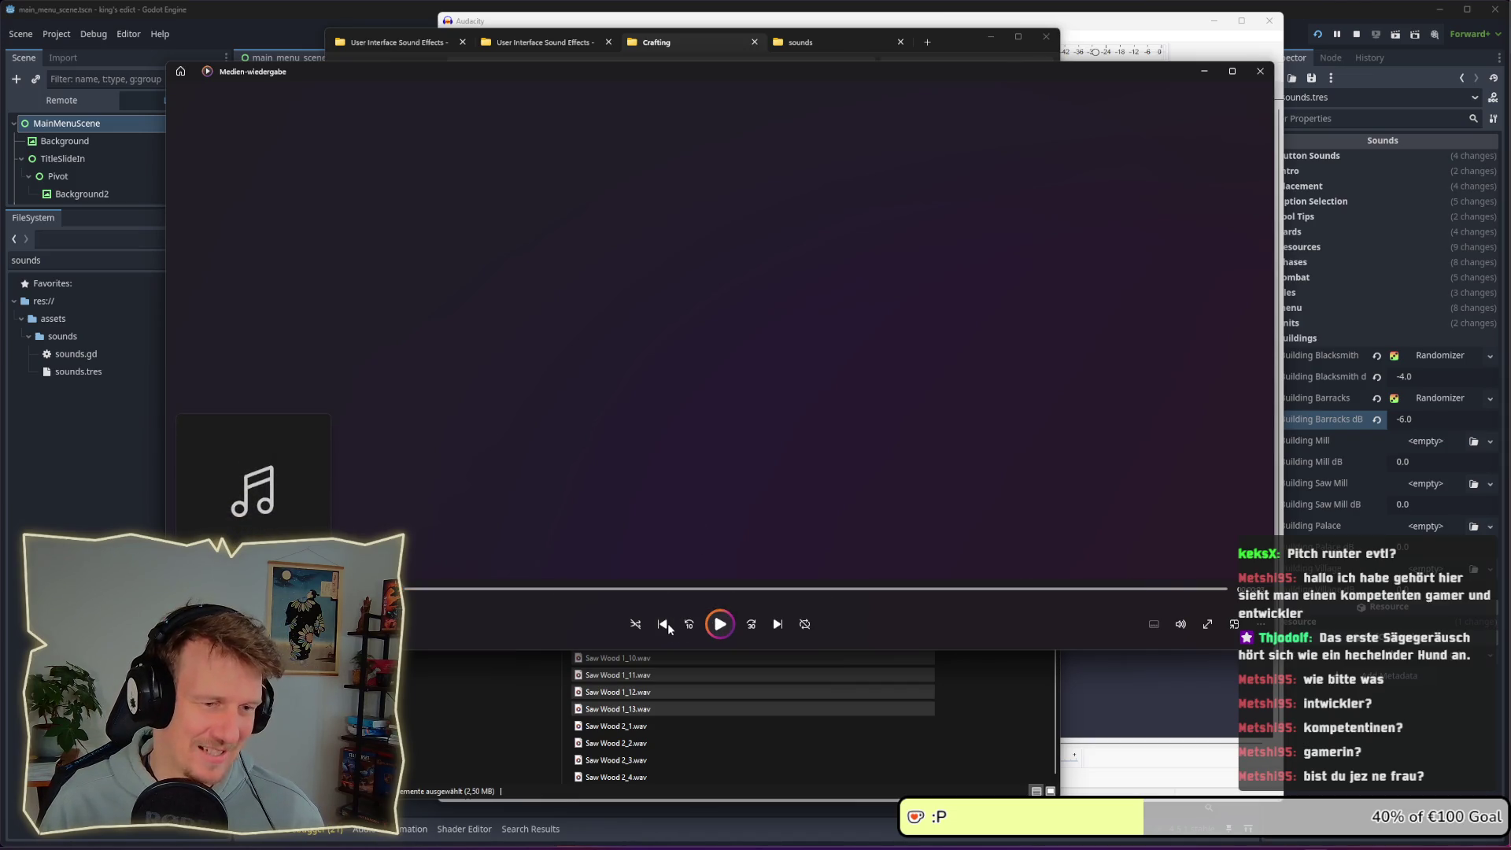
click(716, 625)
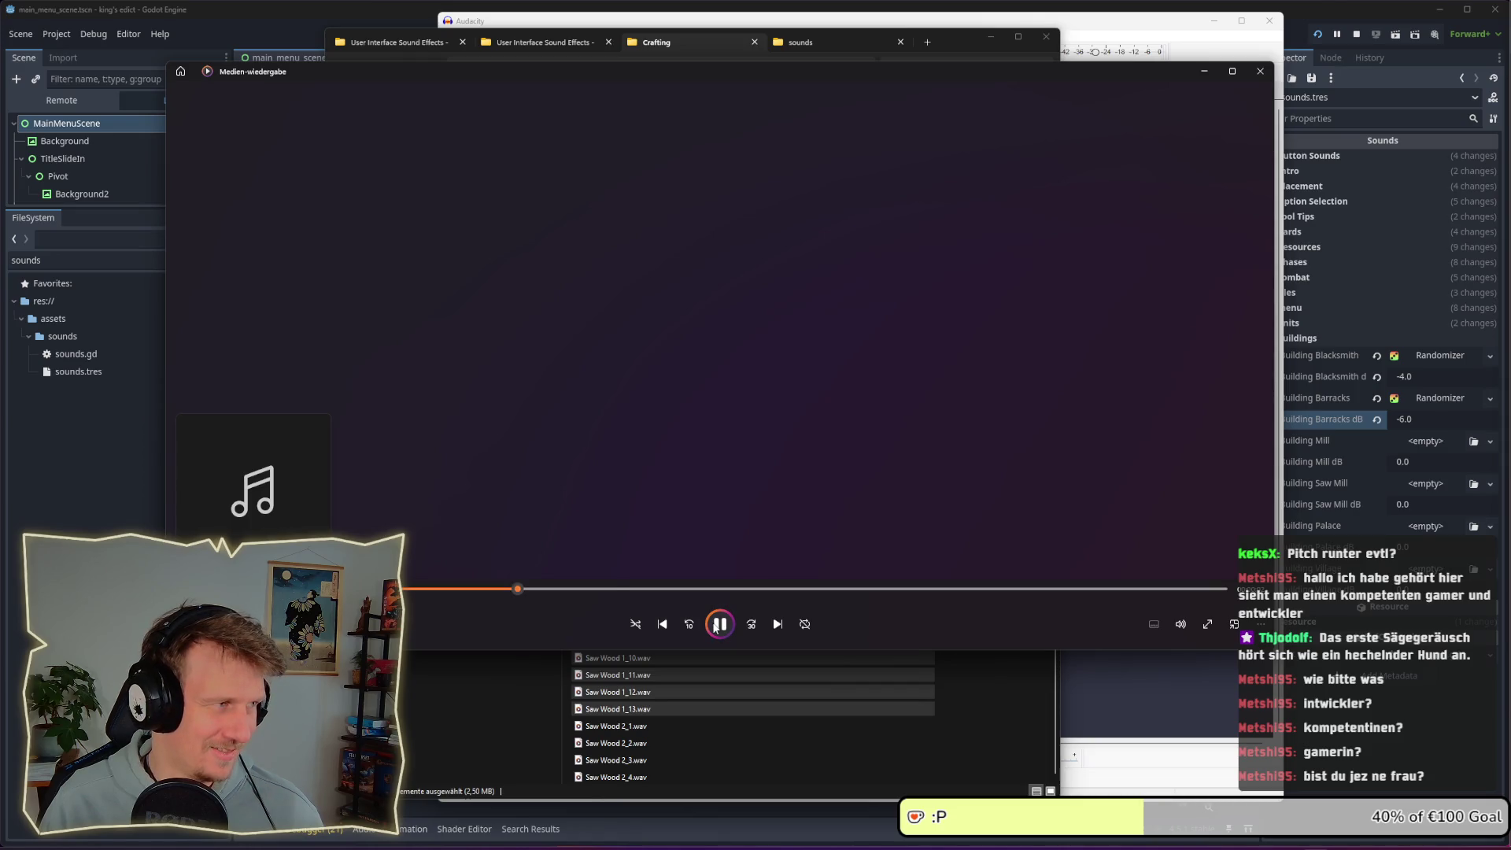
click(716, 626)
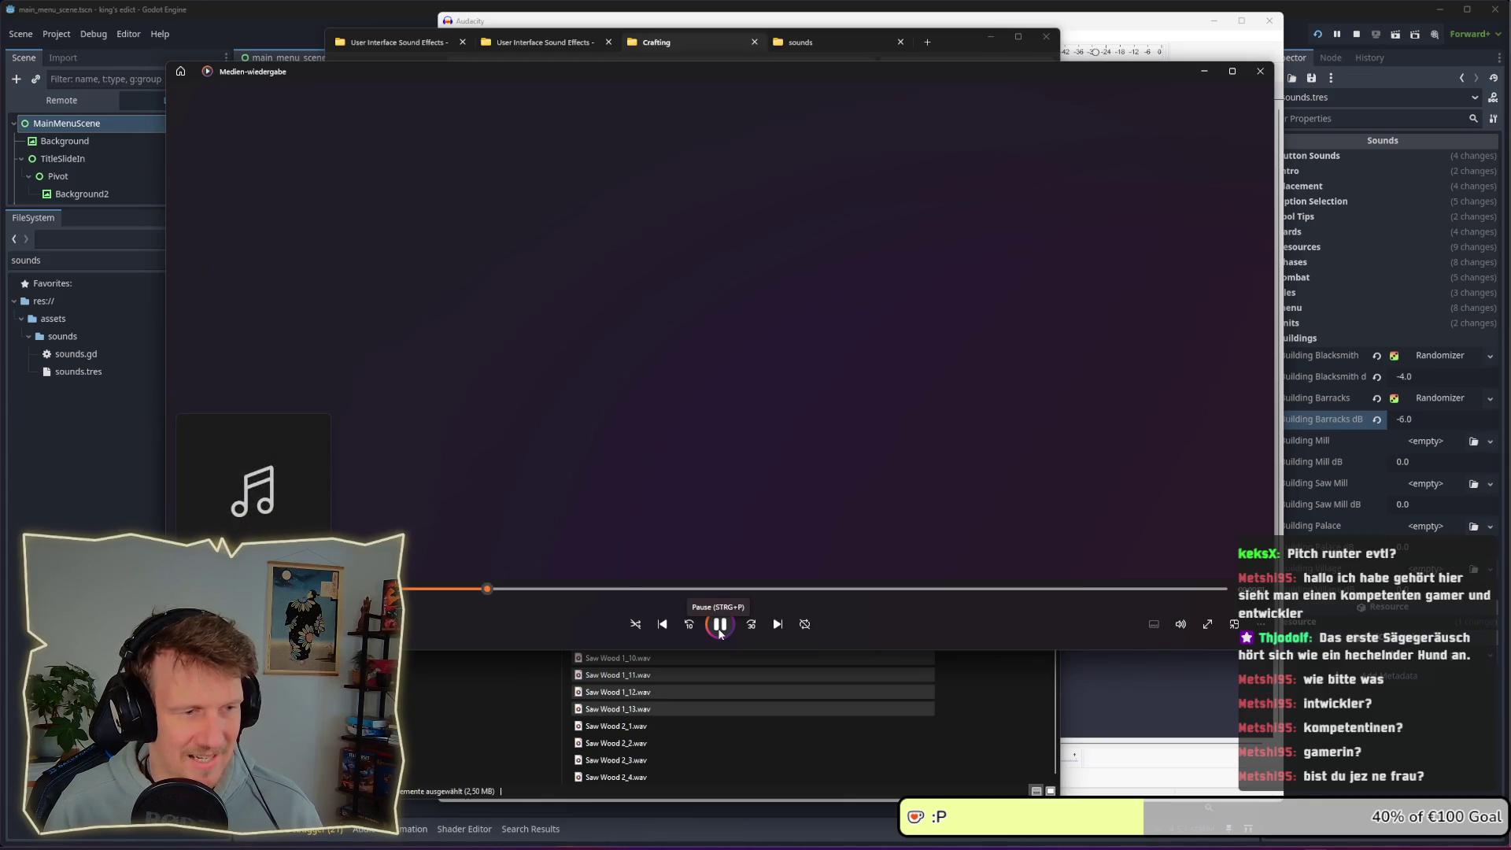
click(720, 625)
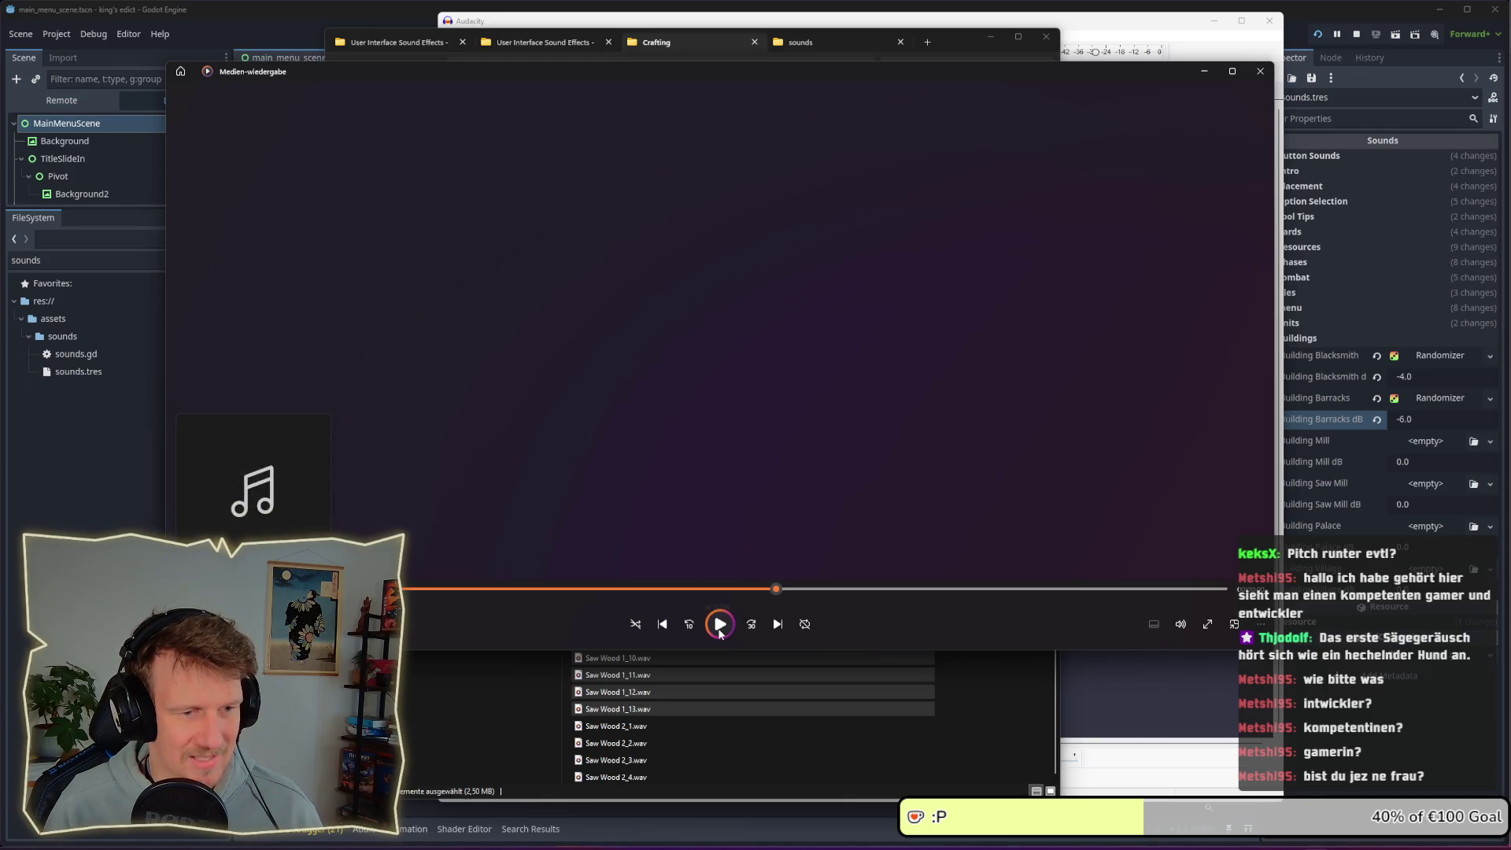
click(666, 626)
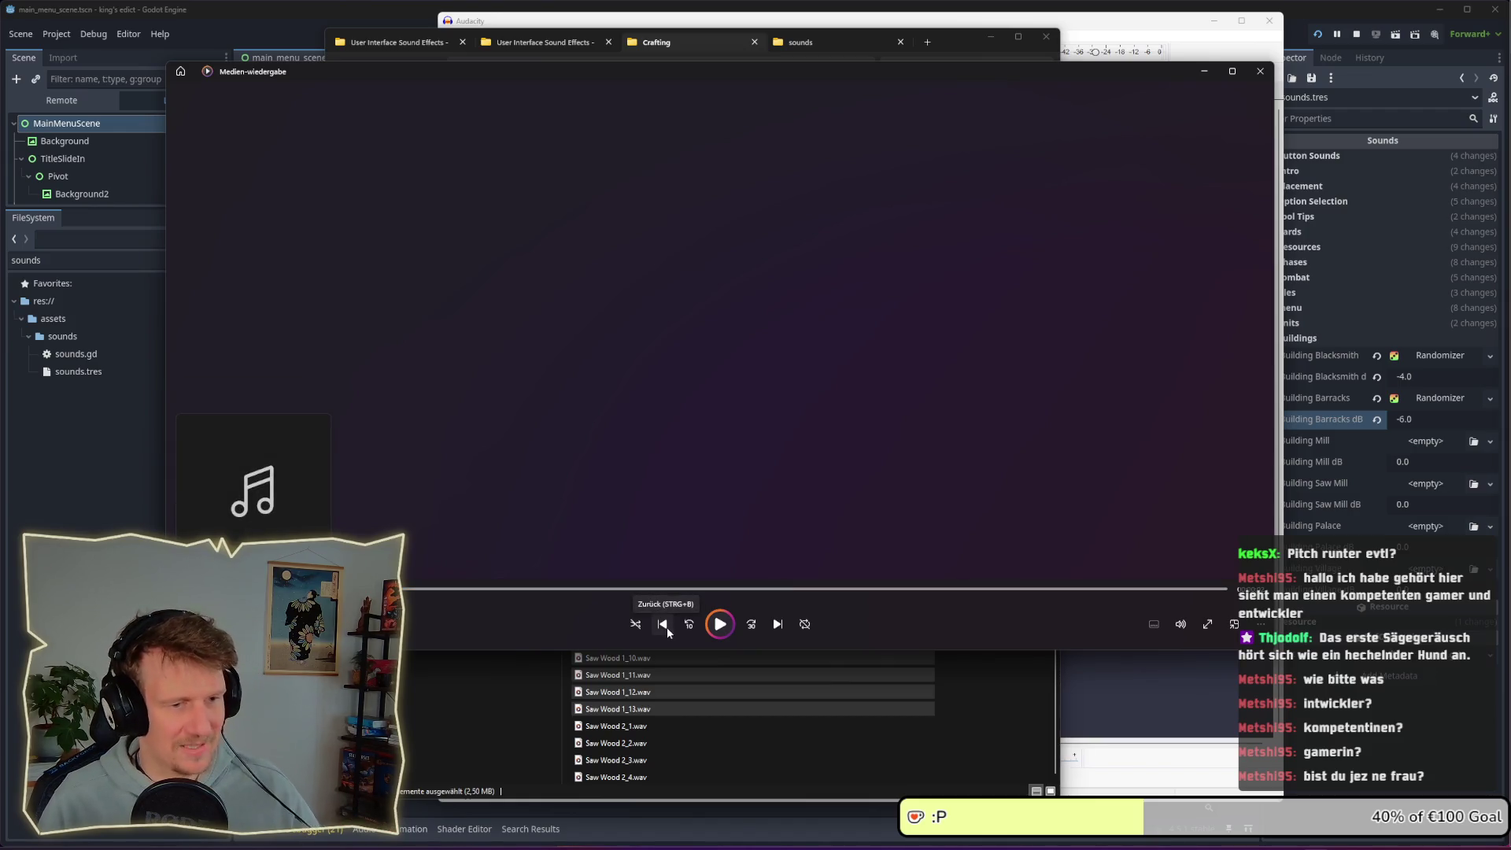
click(717, 628)
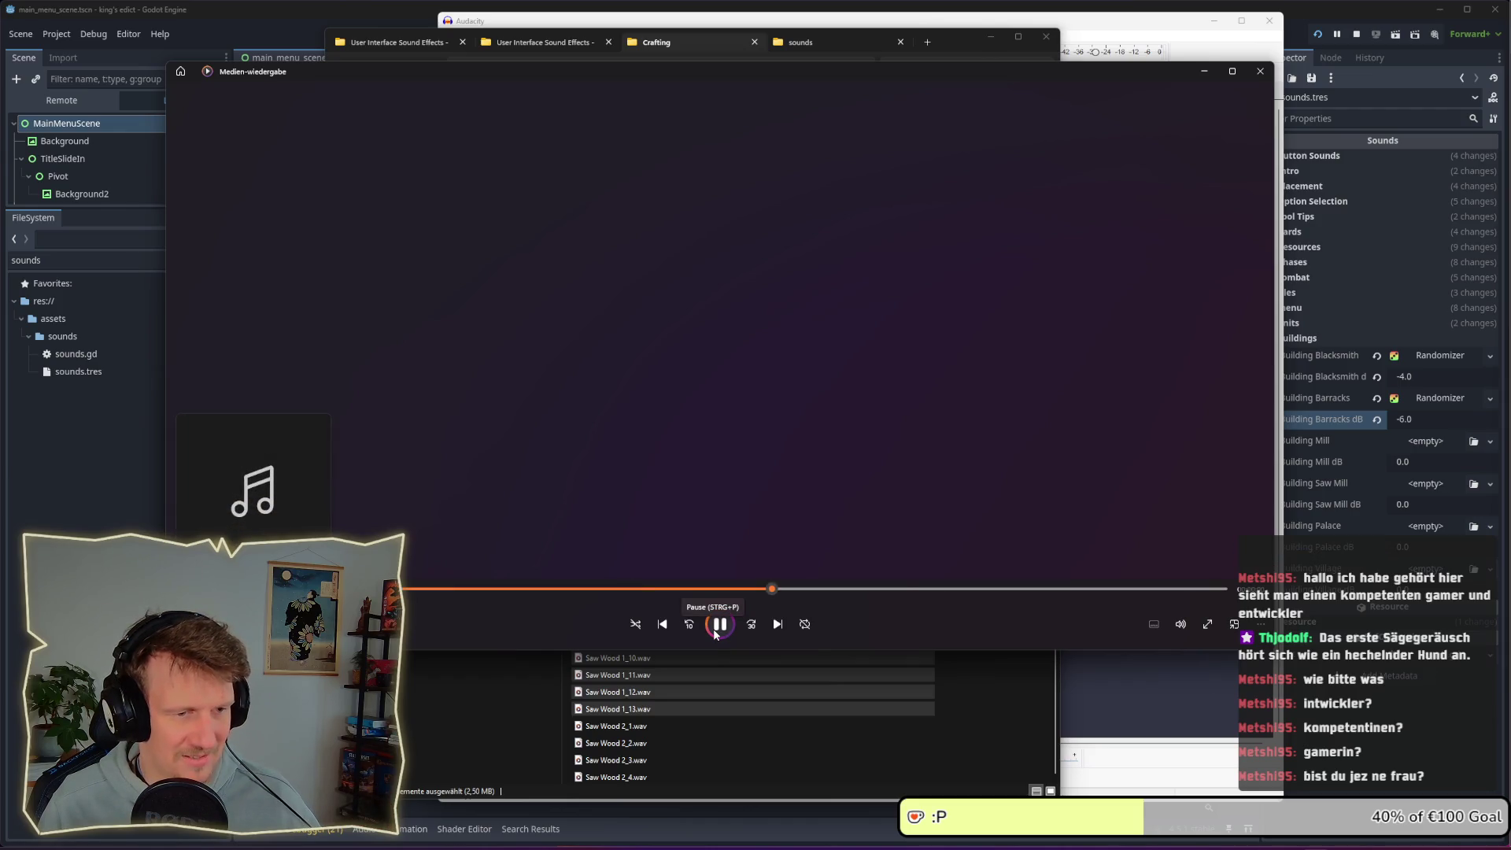
Replay saw clips from the start and skip through the Saw Wood 1_1–1_13 takes
click(662, 627)
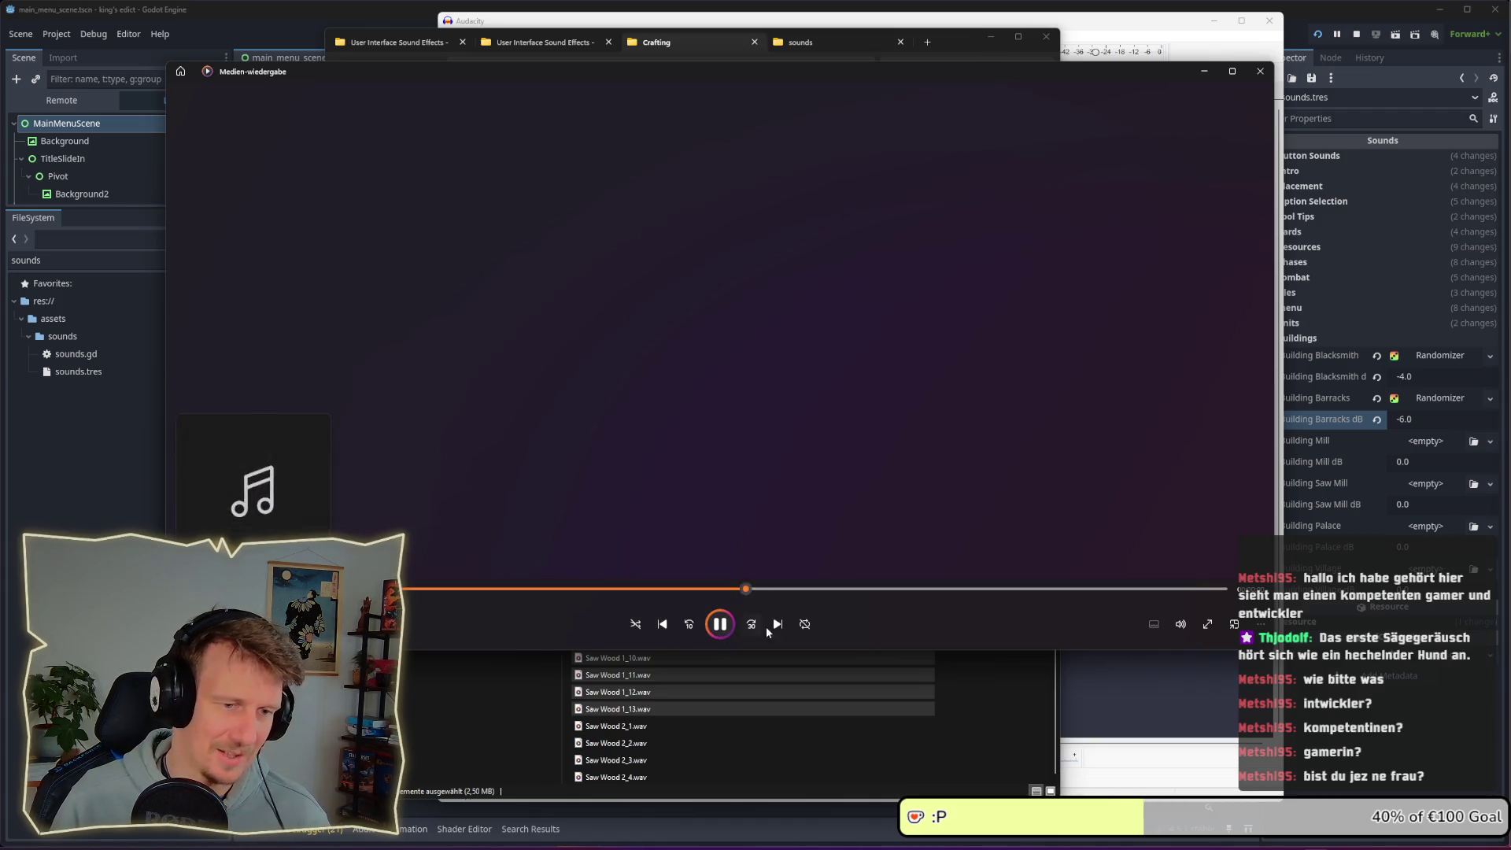
click(662, 628)
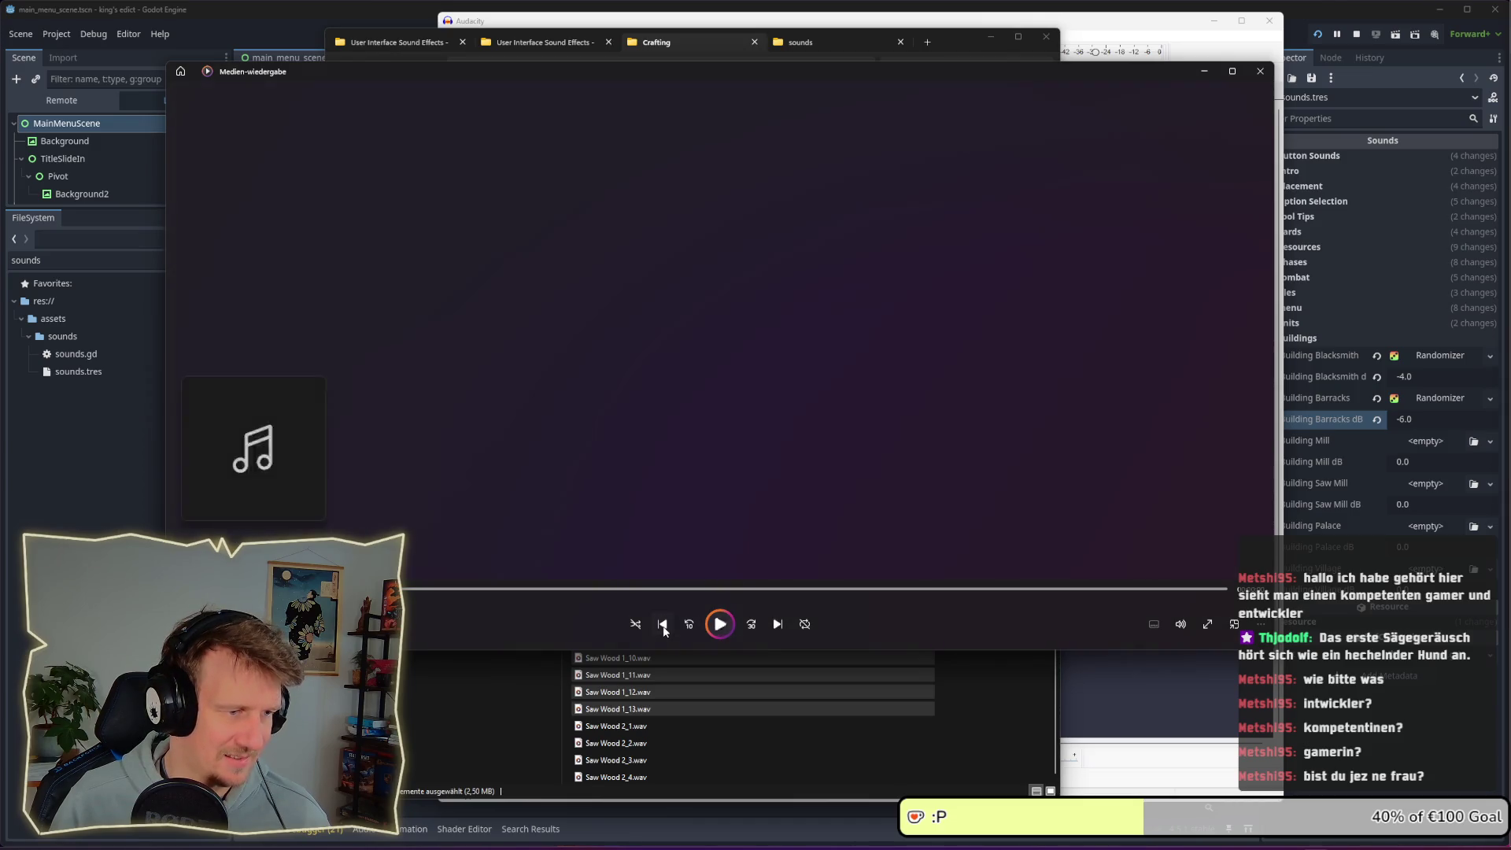
click(664, 627)
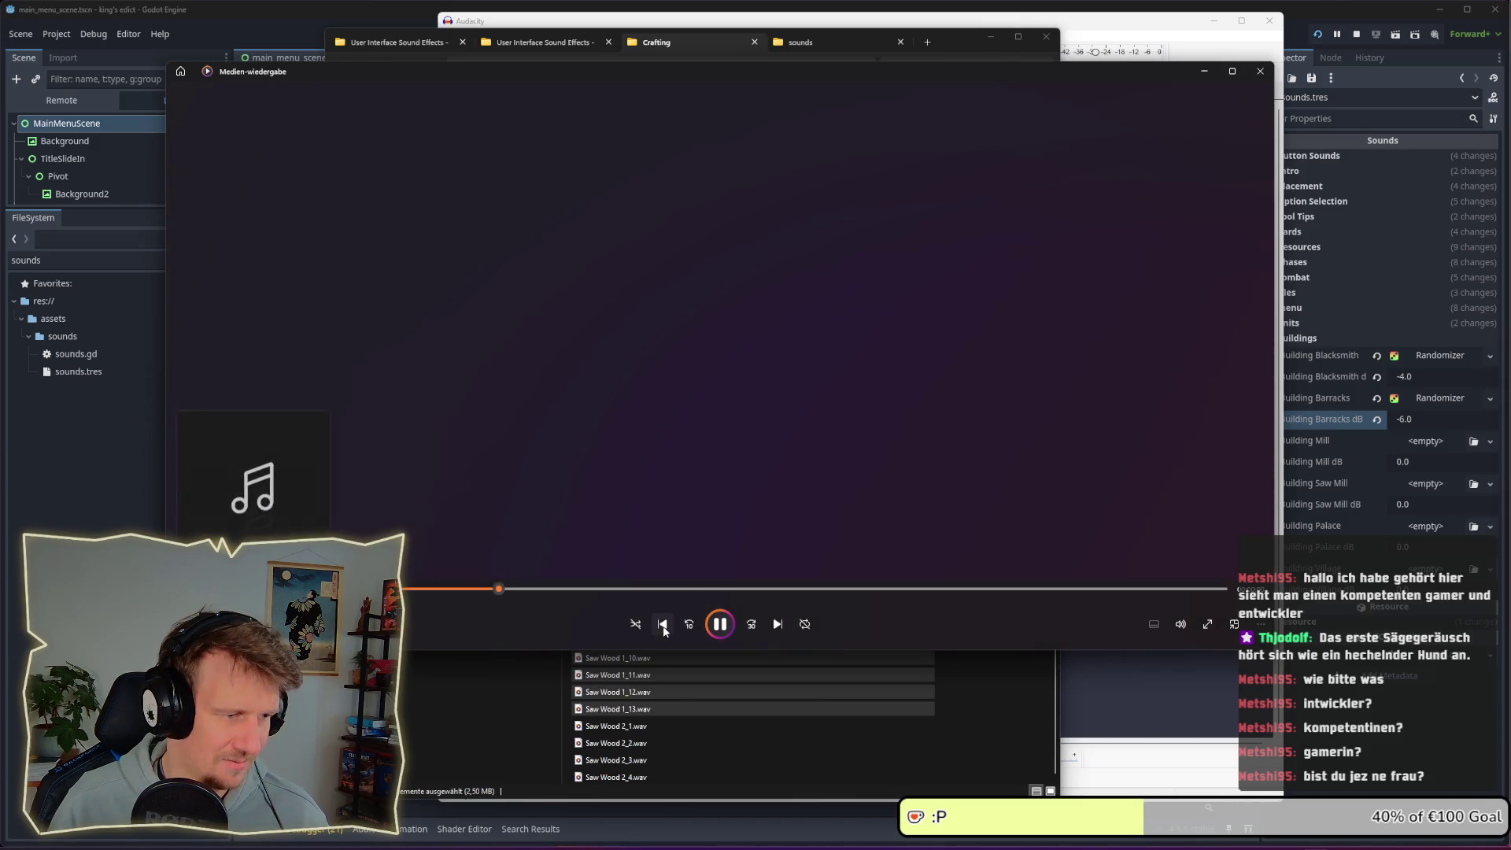
click(664, 627)
click(664, 628)
click(664, 627)
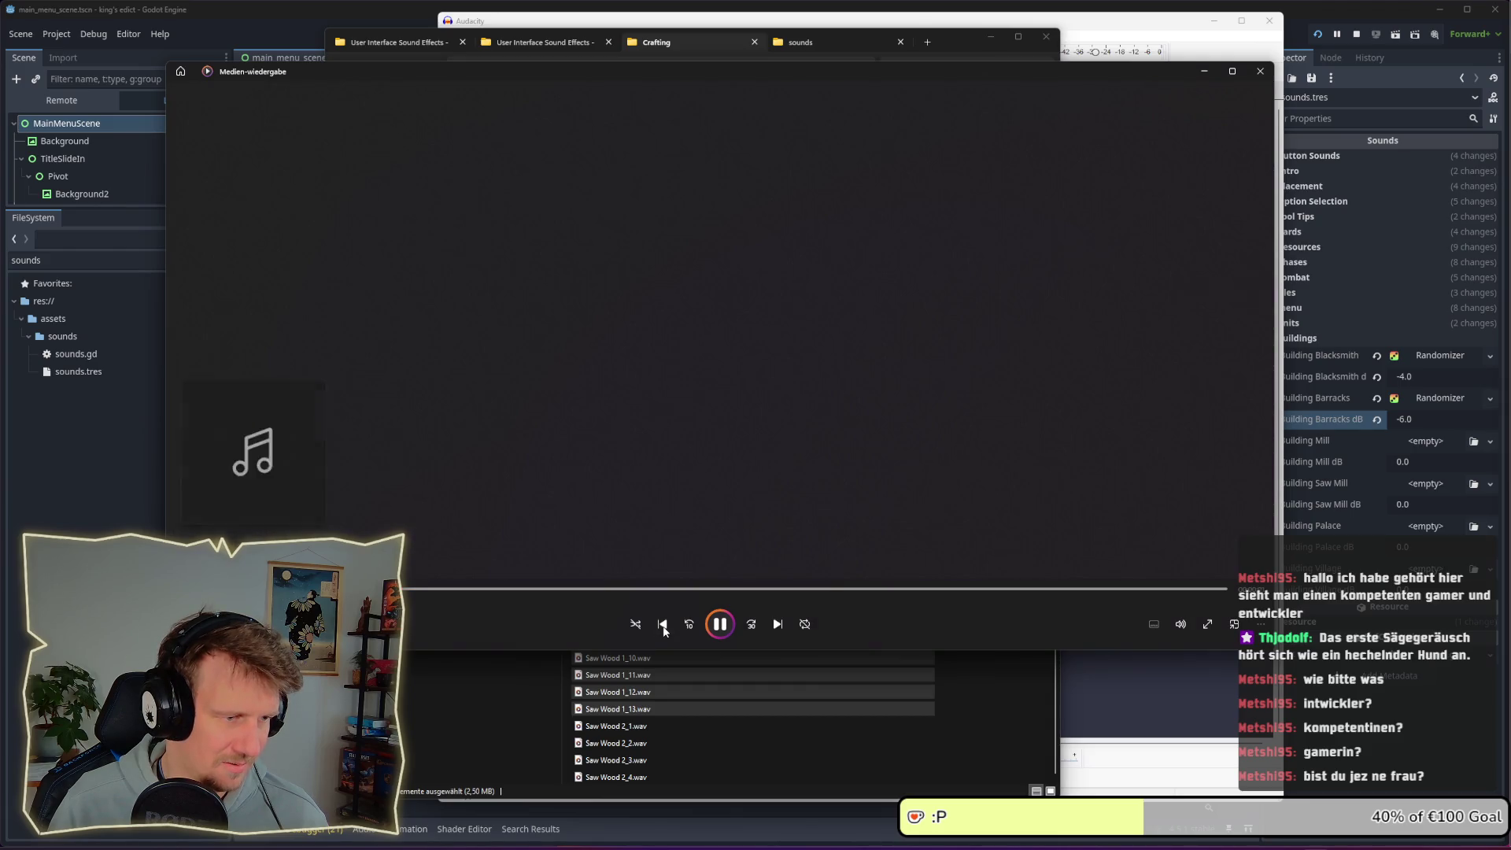
click(721, 626)
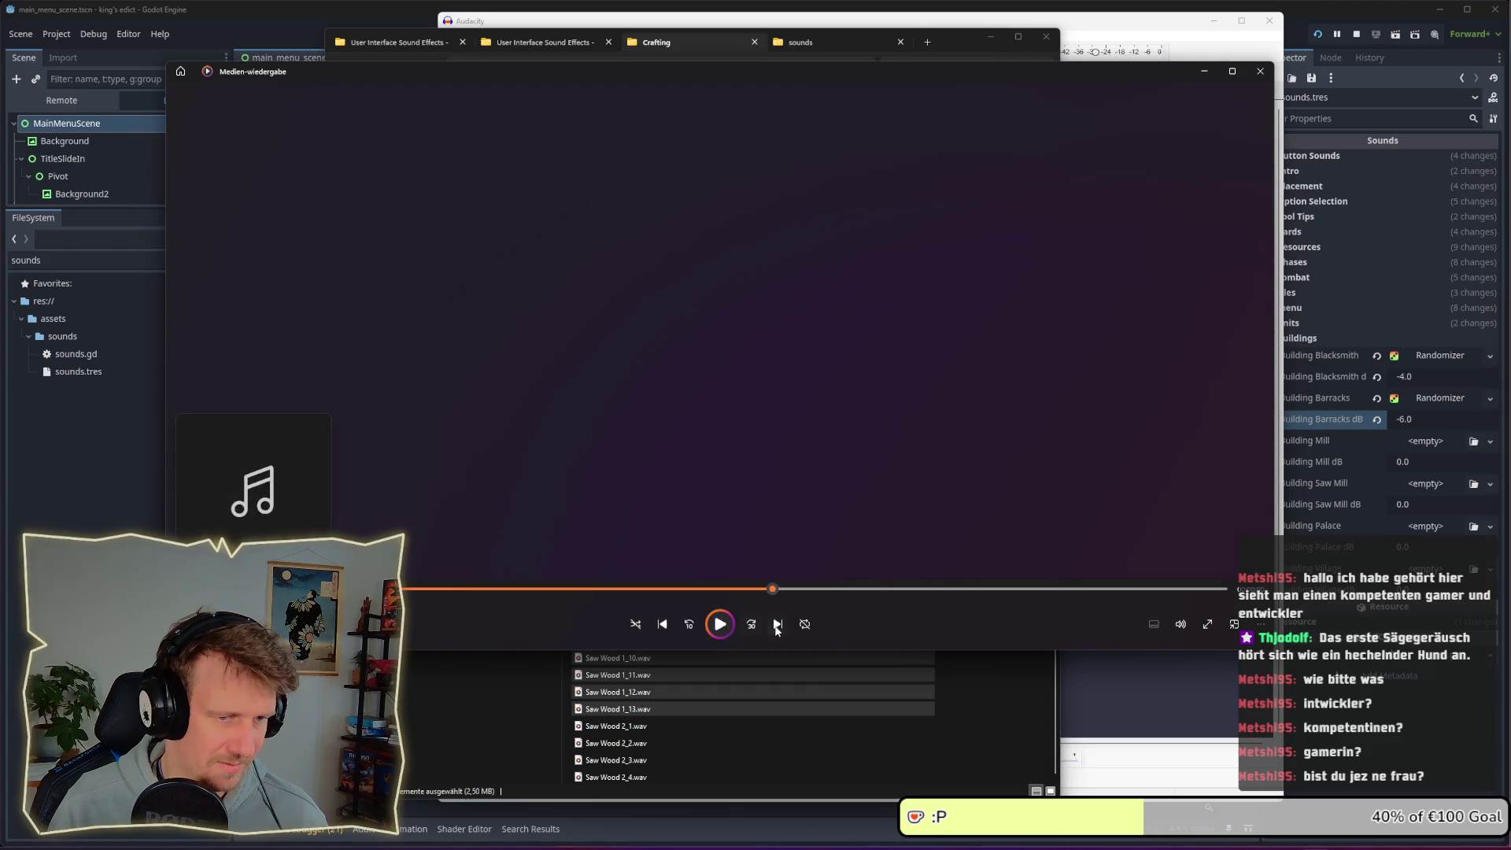
click(777, 626)
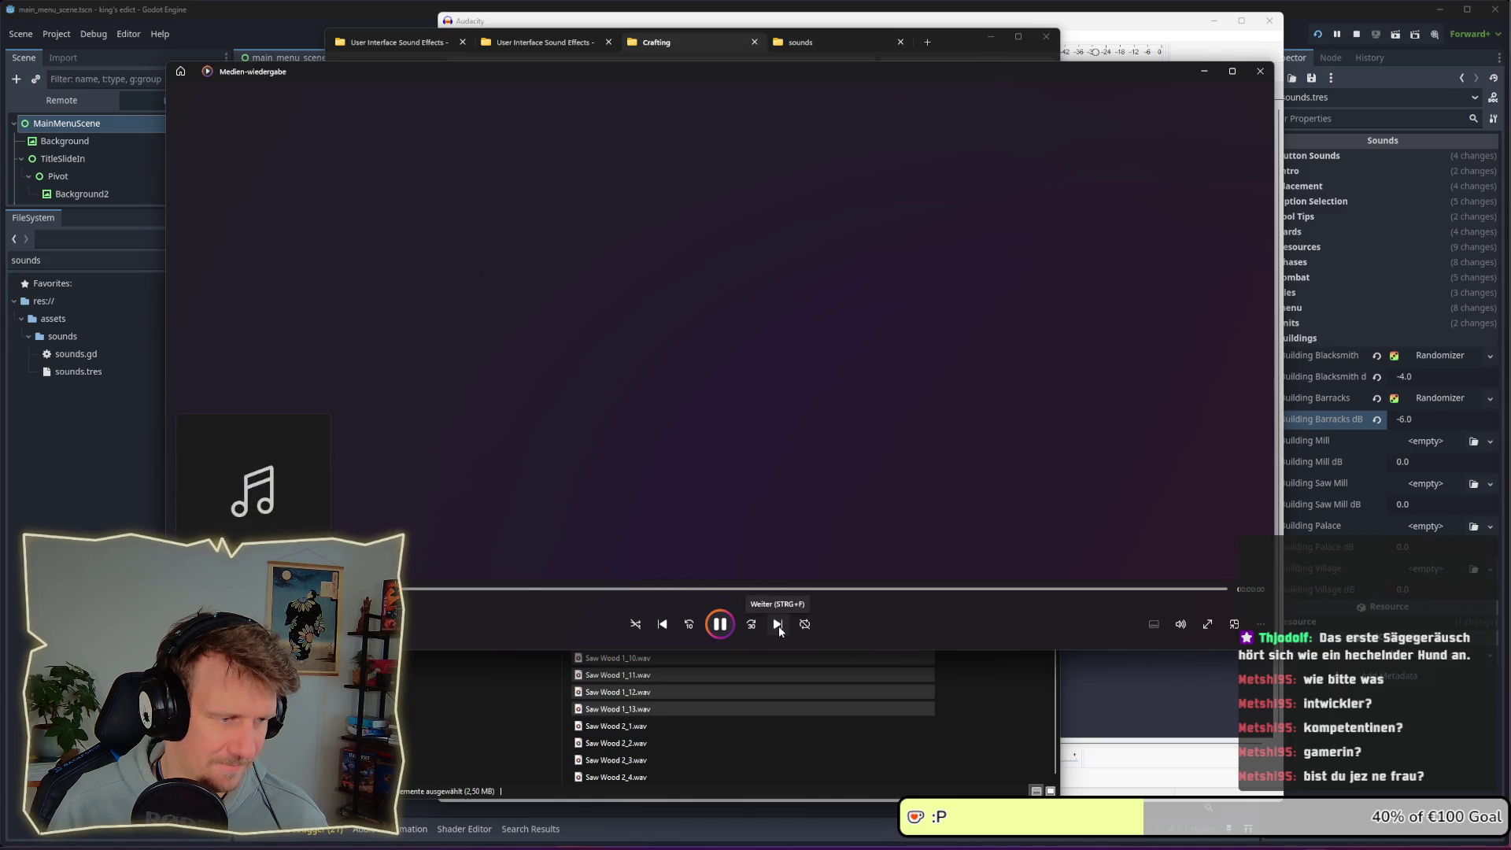
click(665, 628)
Close Media Player and import only Saw Wood 1_5.wav into Audacity
click(1260, 70)
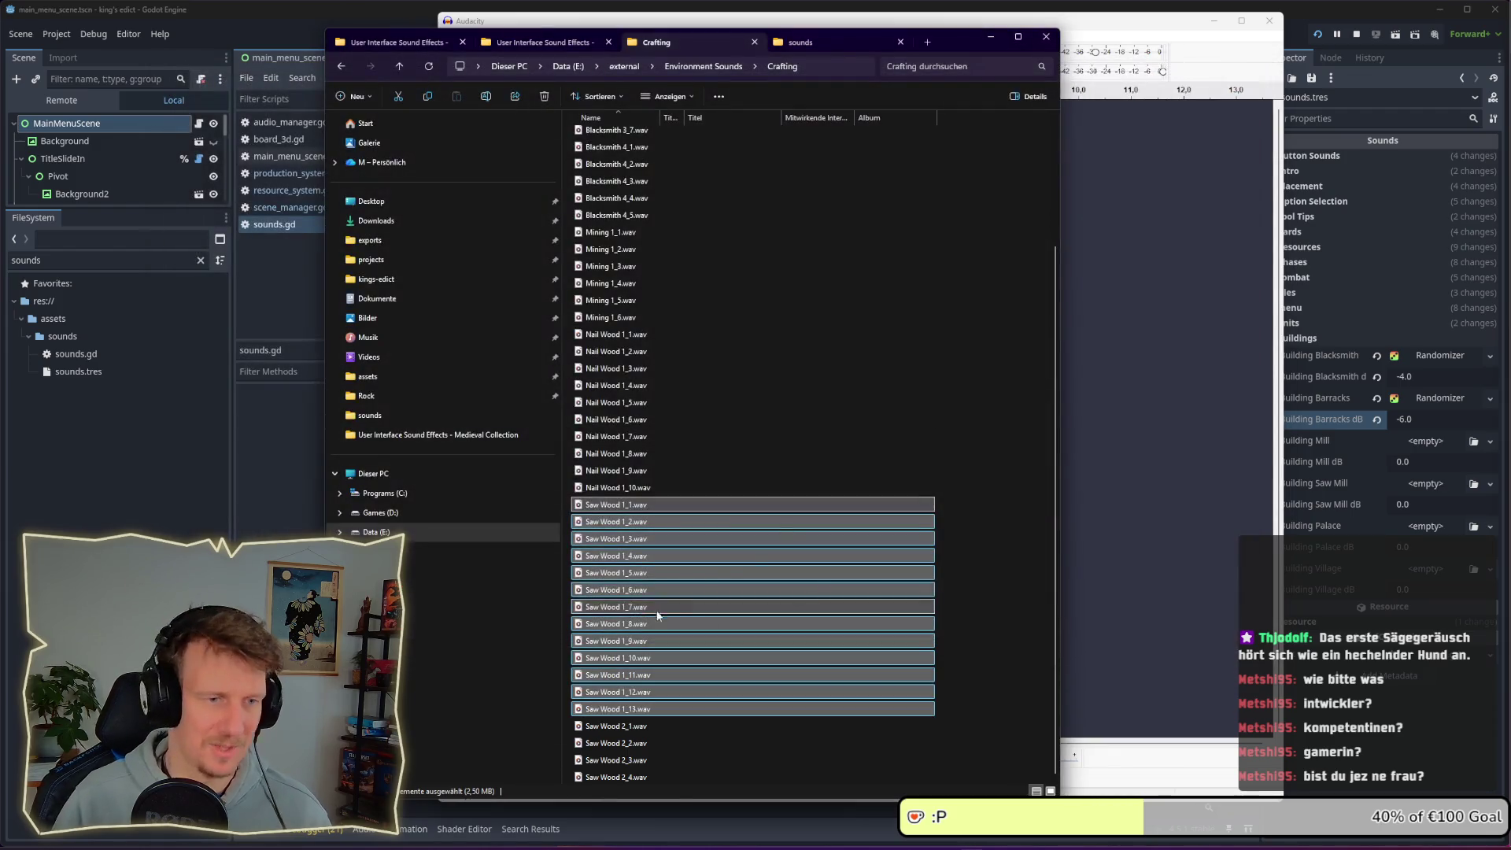
click(629, 573)
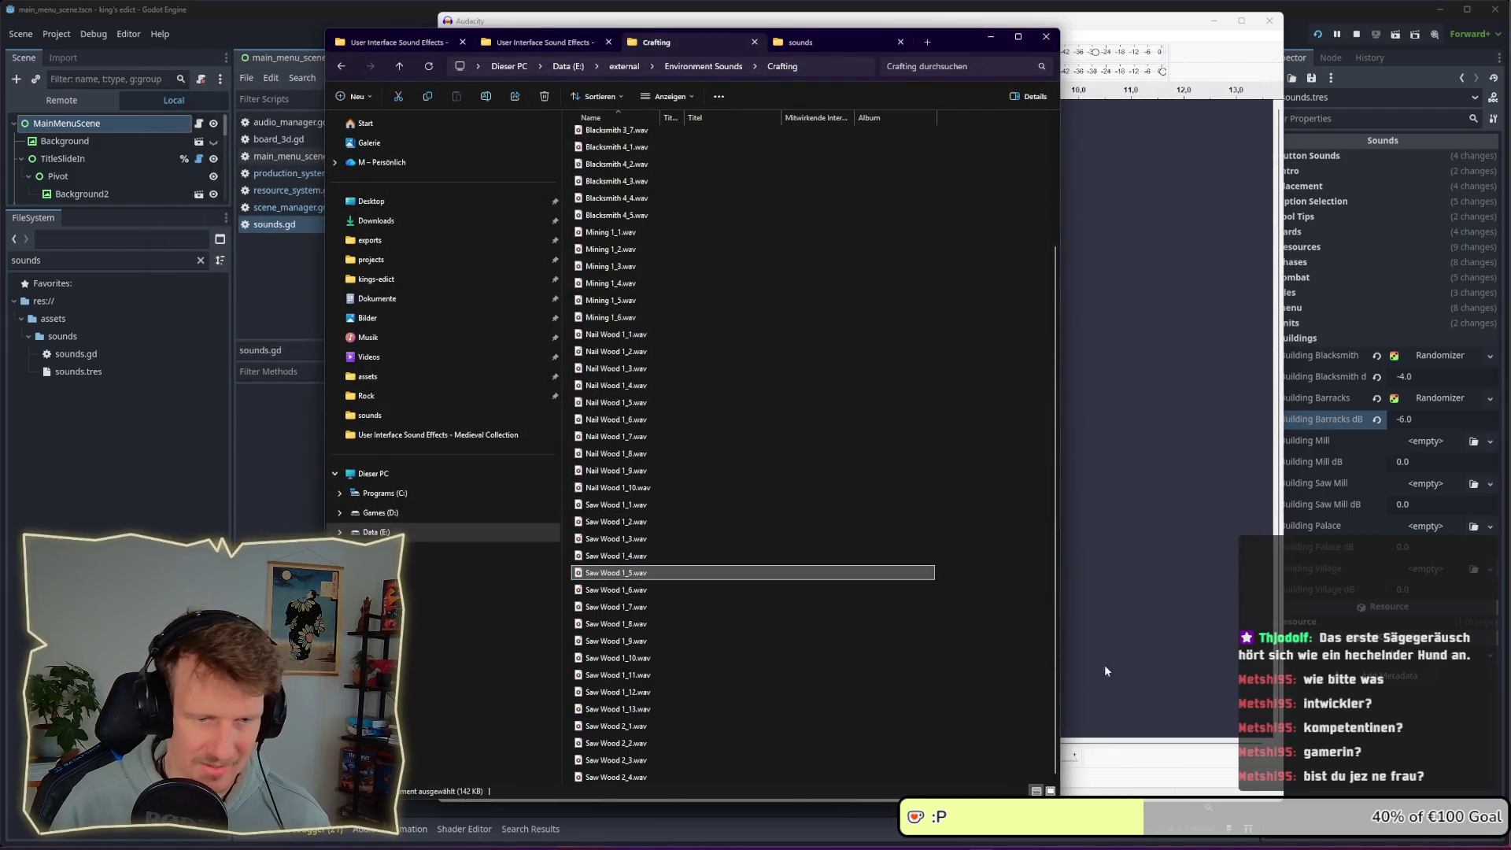
drag(634, 575, 1133, 561)
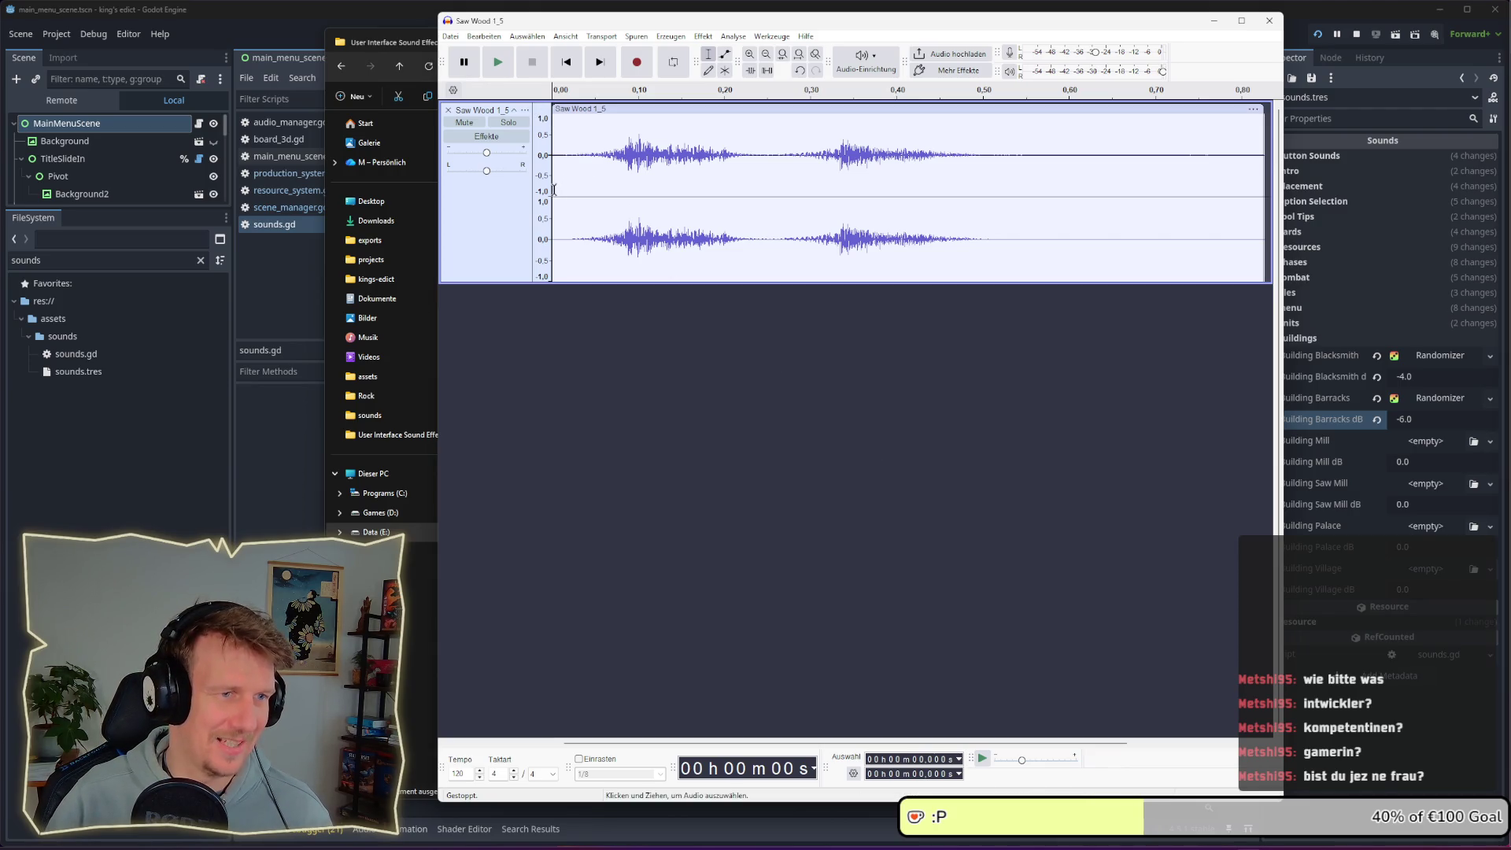
Play Saw Wood 1_5, select the whole clip and duplicate it onto a second track
key(space)
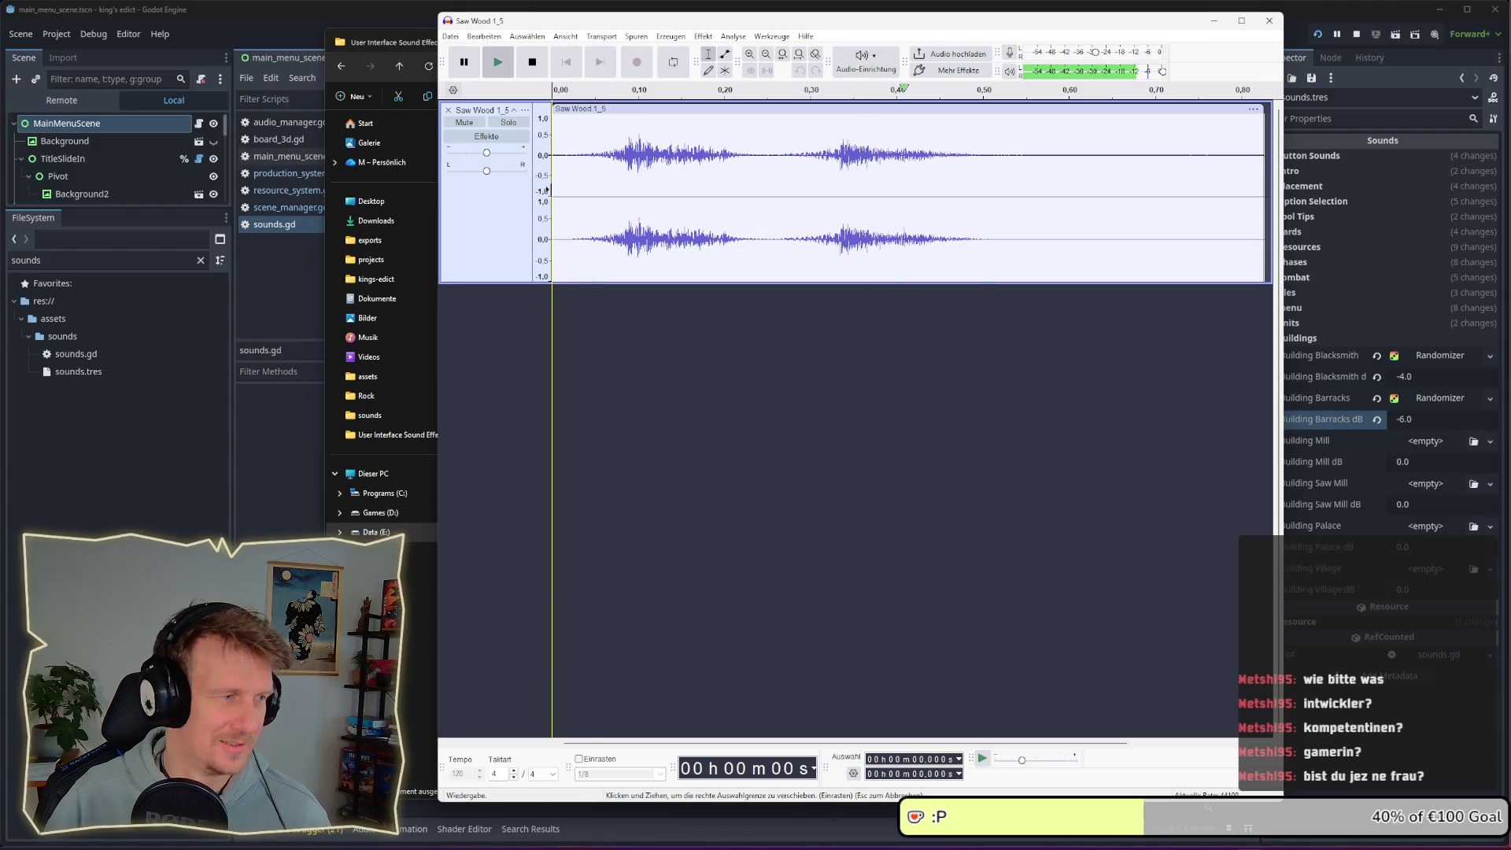
click(639, 111)
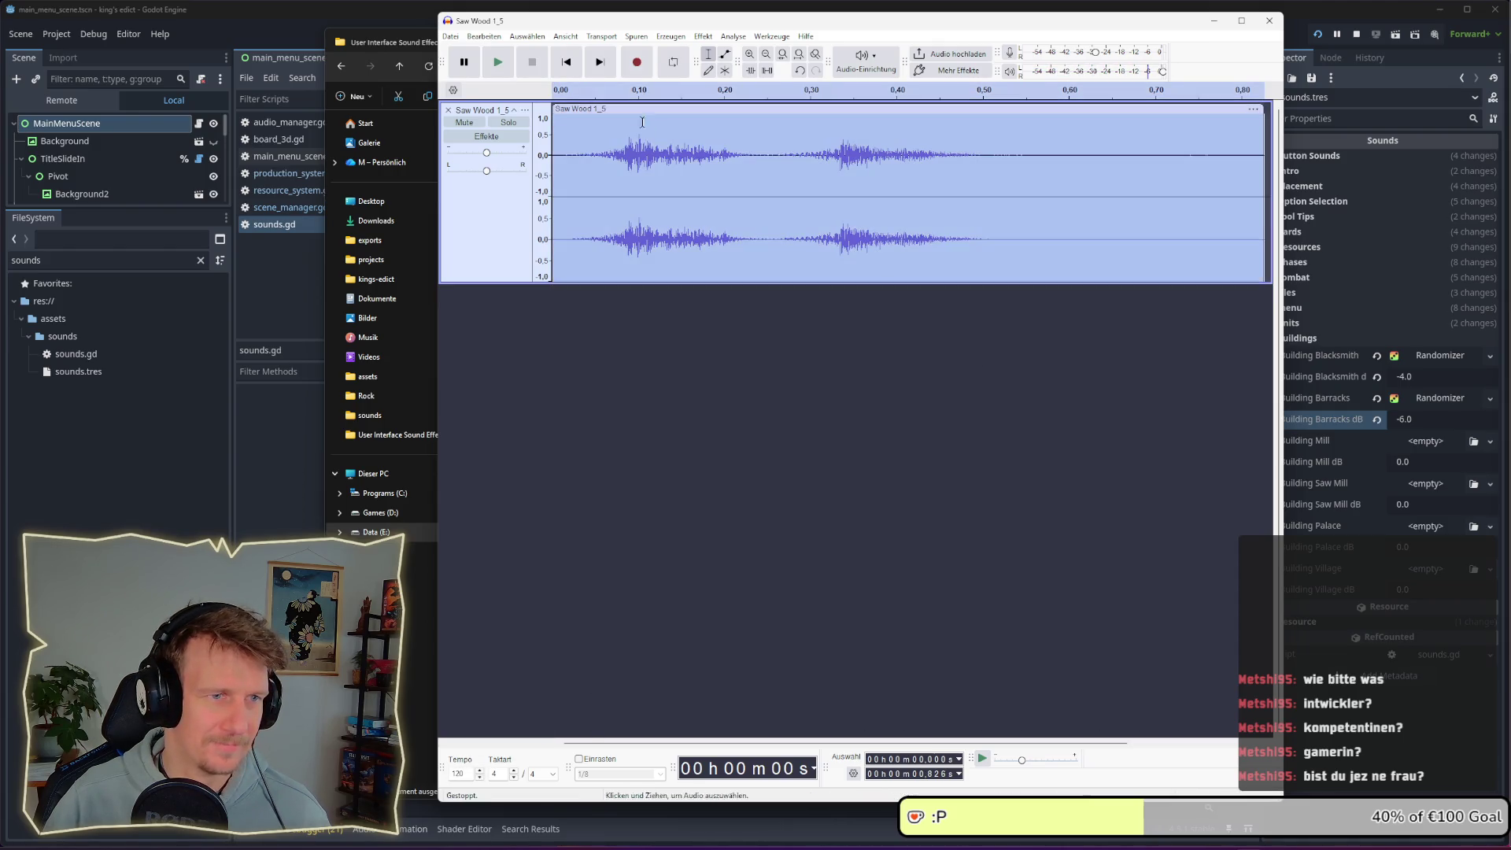
click(690, 429)
key(ctrl+v)
Drag the copied clip right to about 0.65 s, previewing both layered tracks after each move
drag(634, 295, 1015, 297)
key(space)
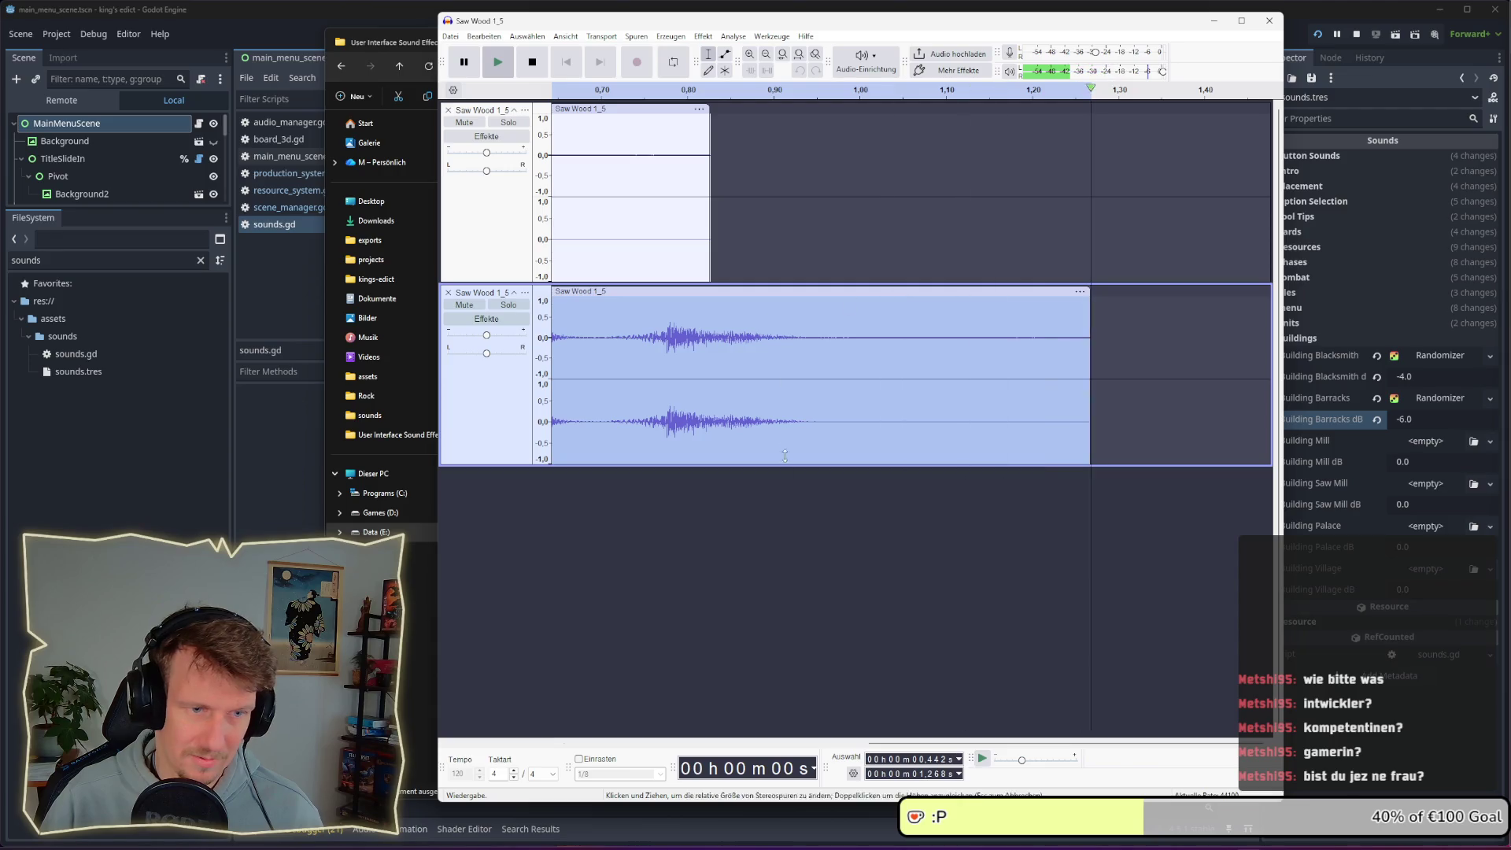
ctrl+scroll(833, 480, down, 2)
drag(744, 743, 683, 720)
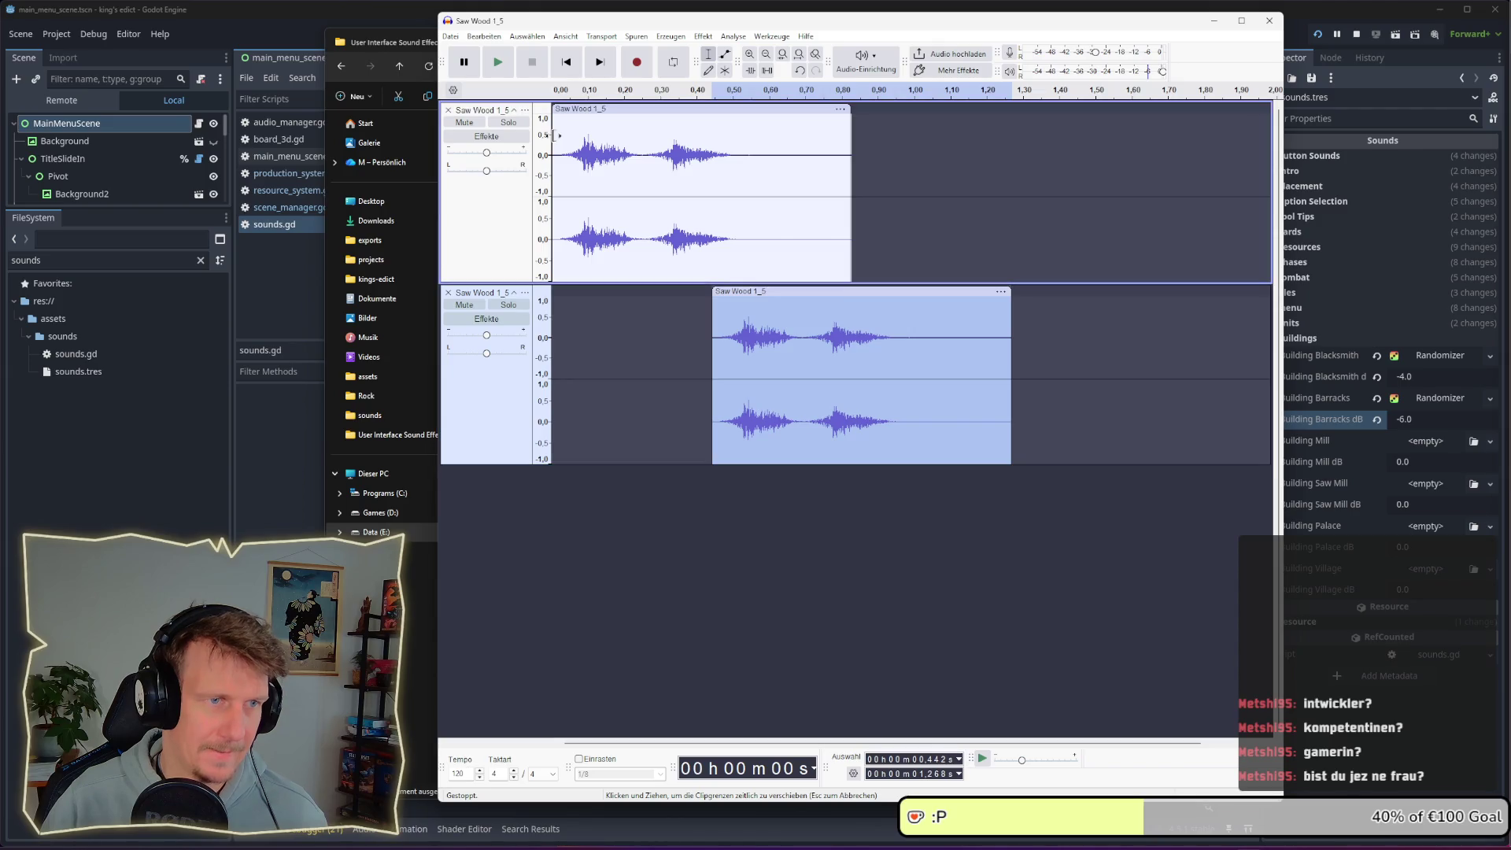
click(554, 332)
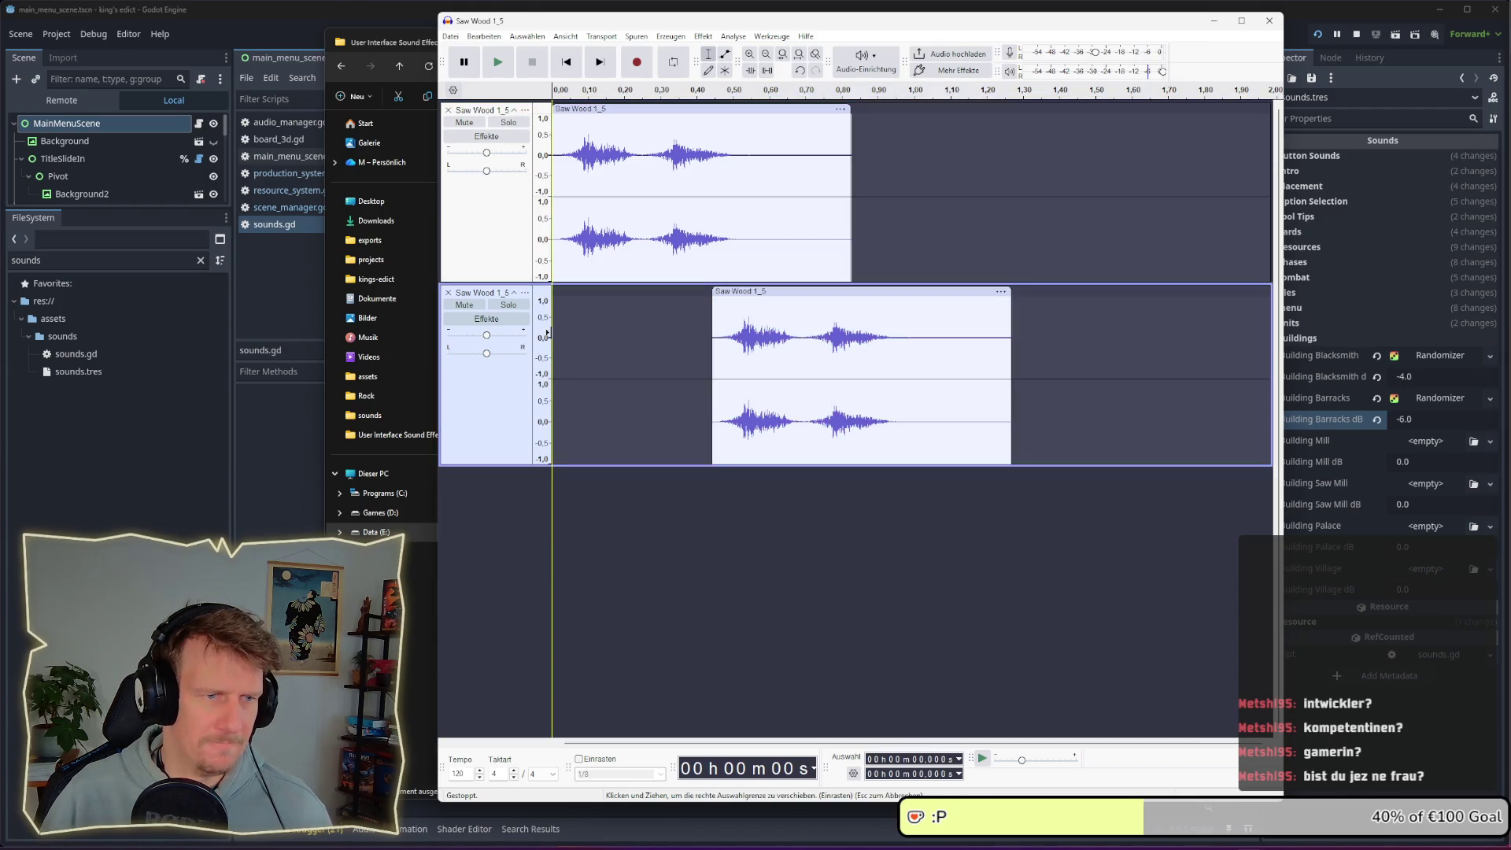
key(space)
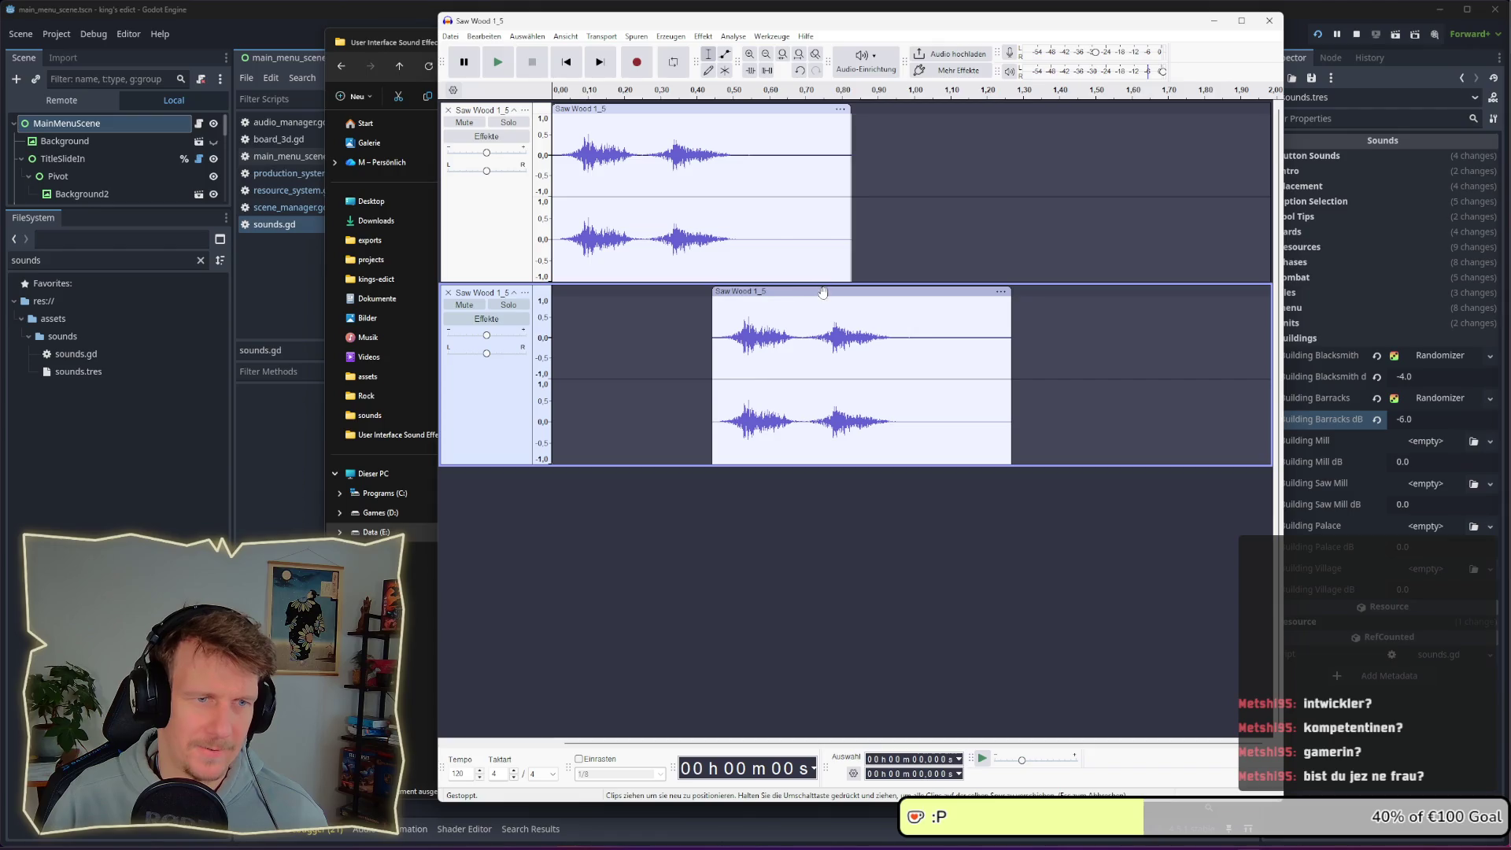
drag(823, 292, 842, 292)
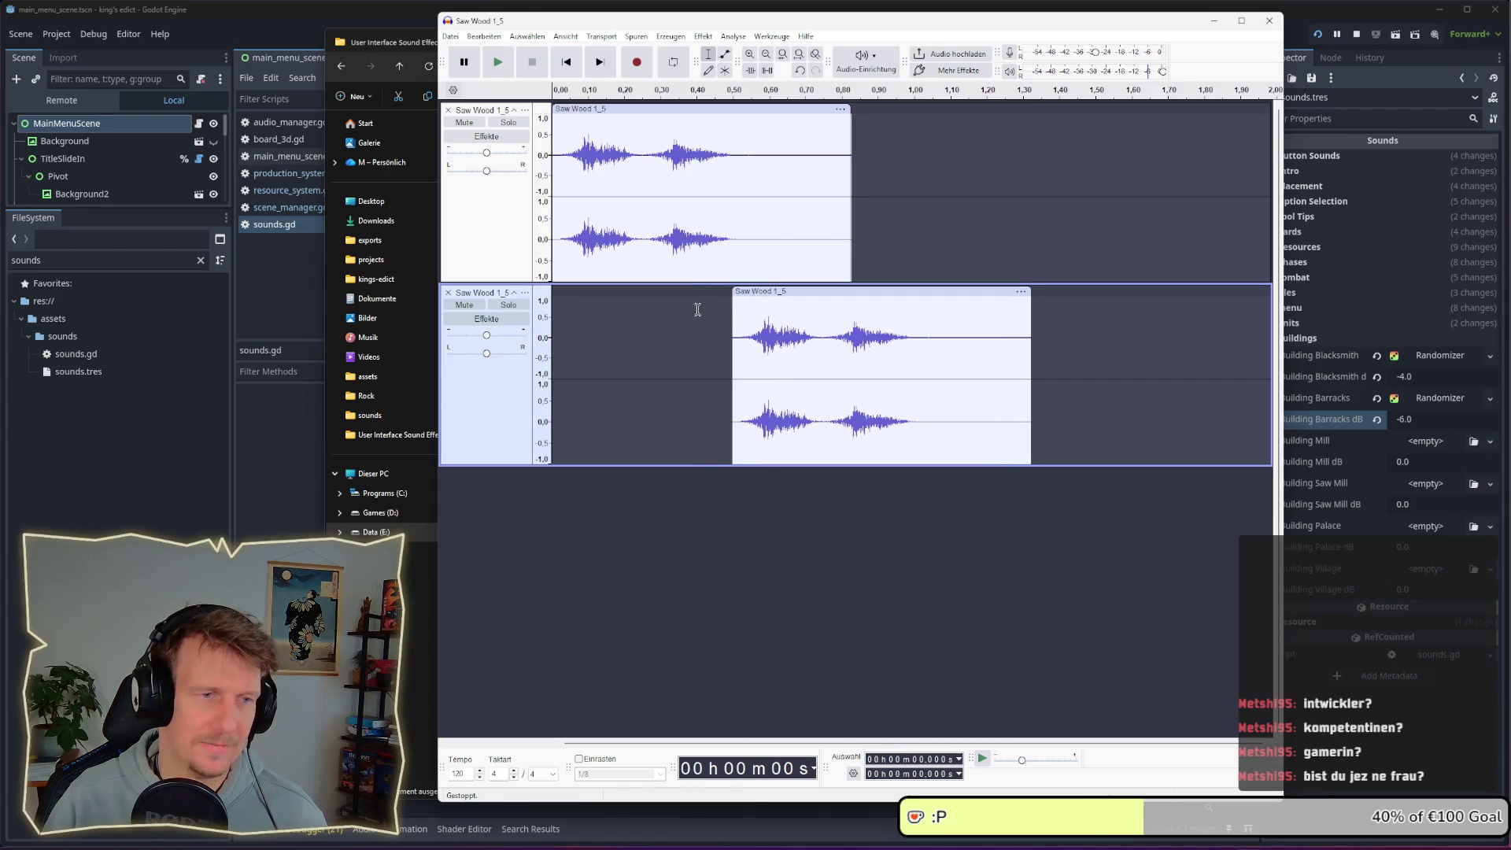
click(551, 323)
key(space)
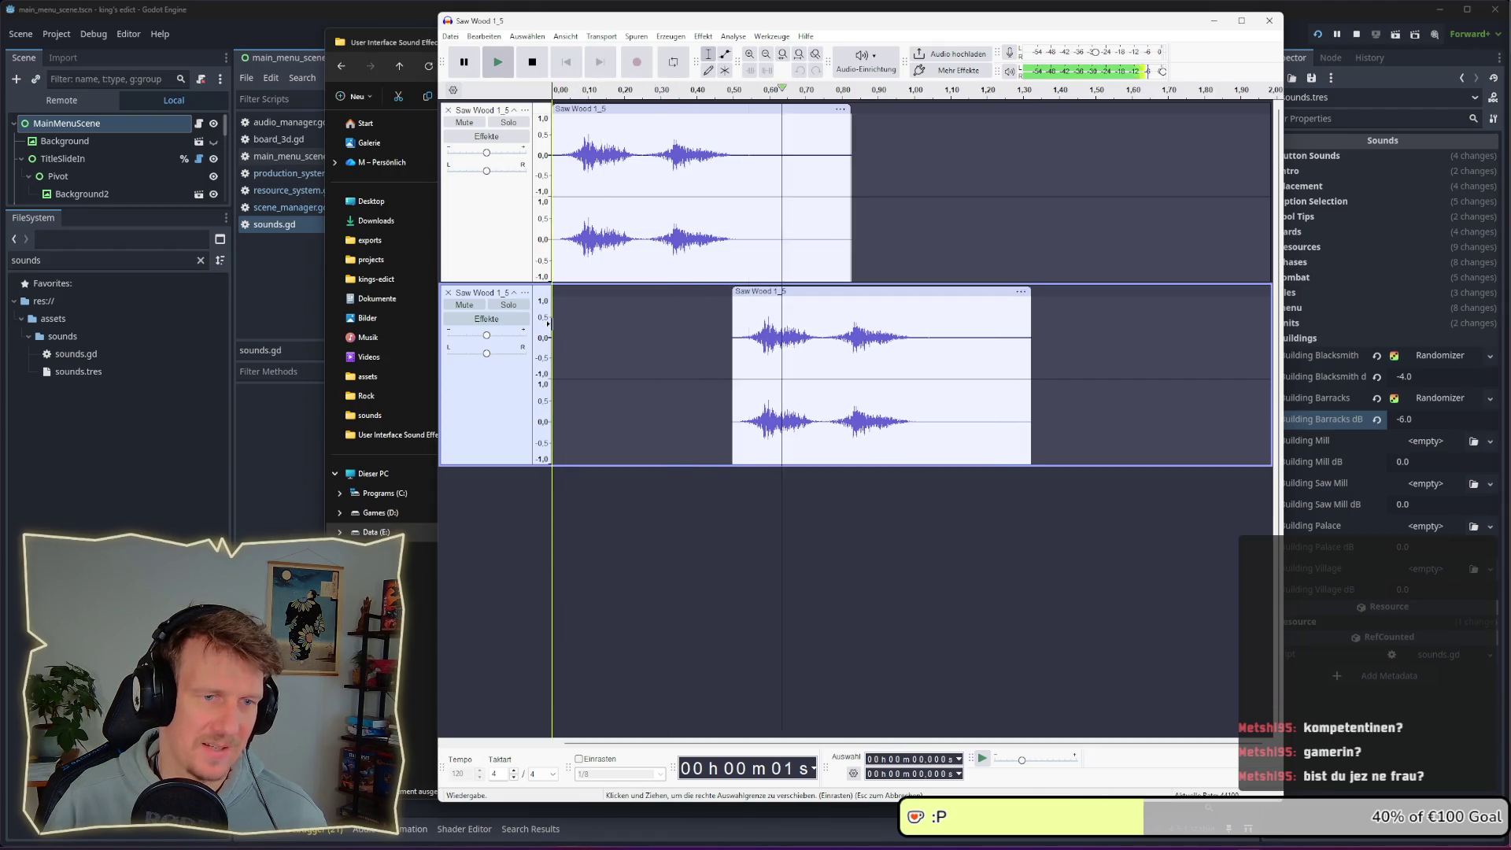
drag(777, 292, 788, 292)
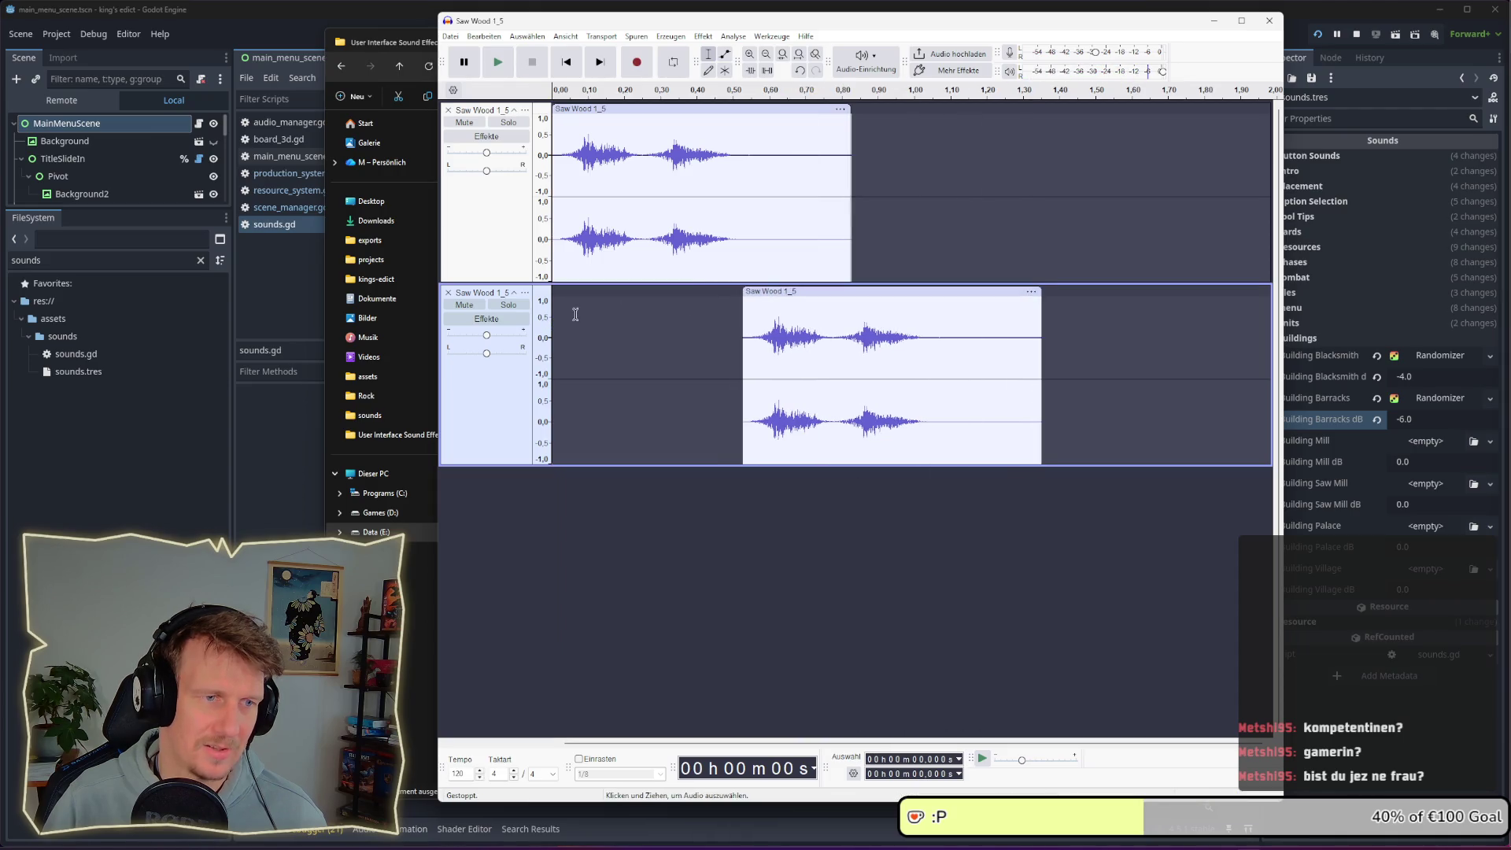
key(space)
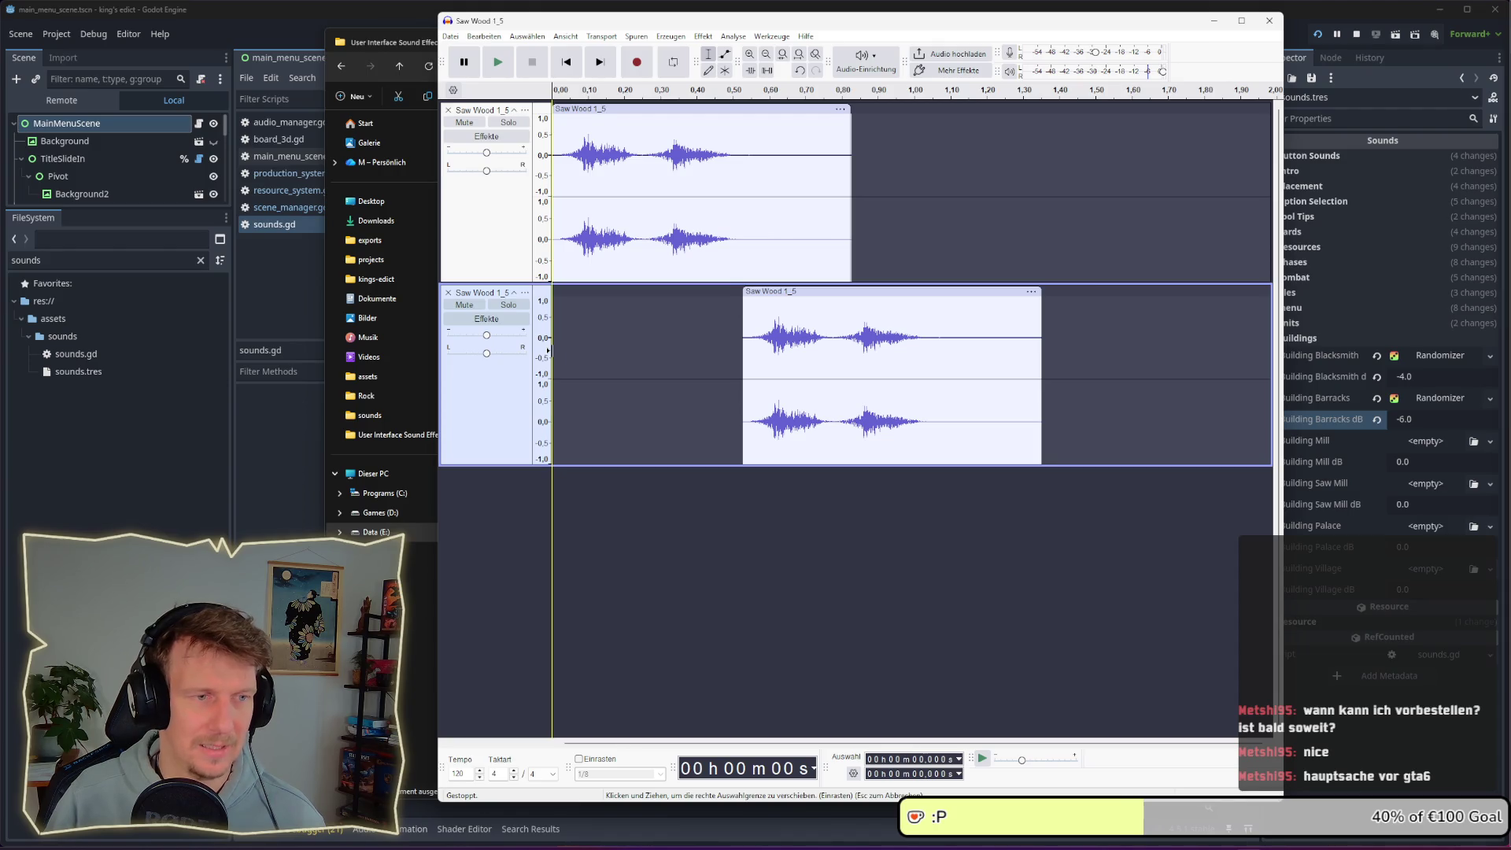
Play the two layered Saw Wood 1_5 tracks a few times, then select the top clip (0.000–0.826 s)
key(space)
key(space)
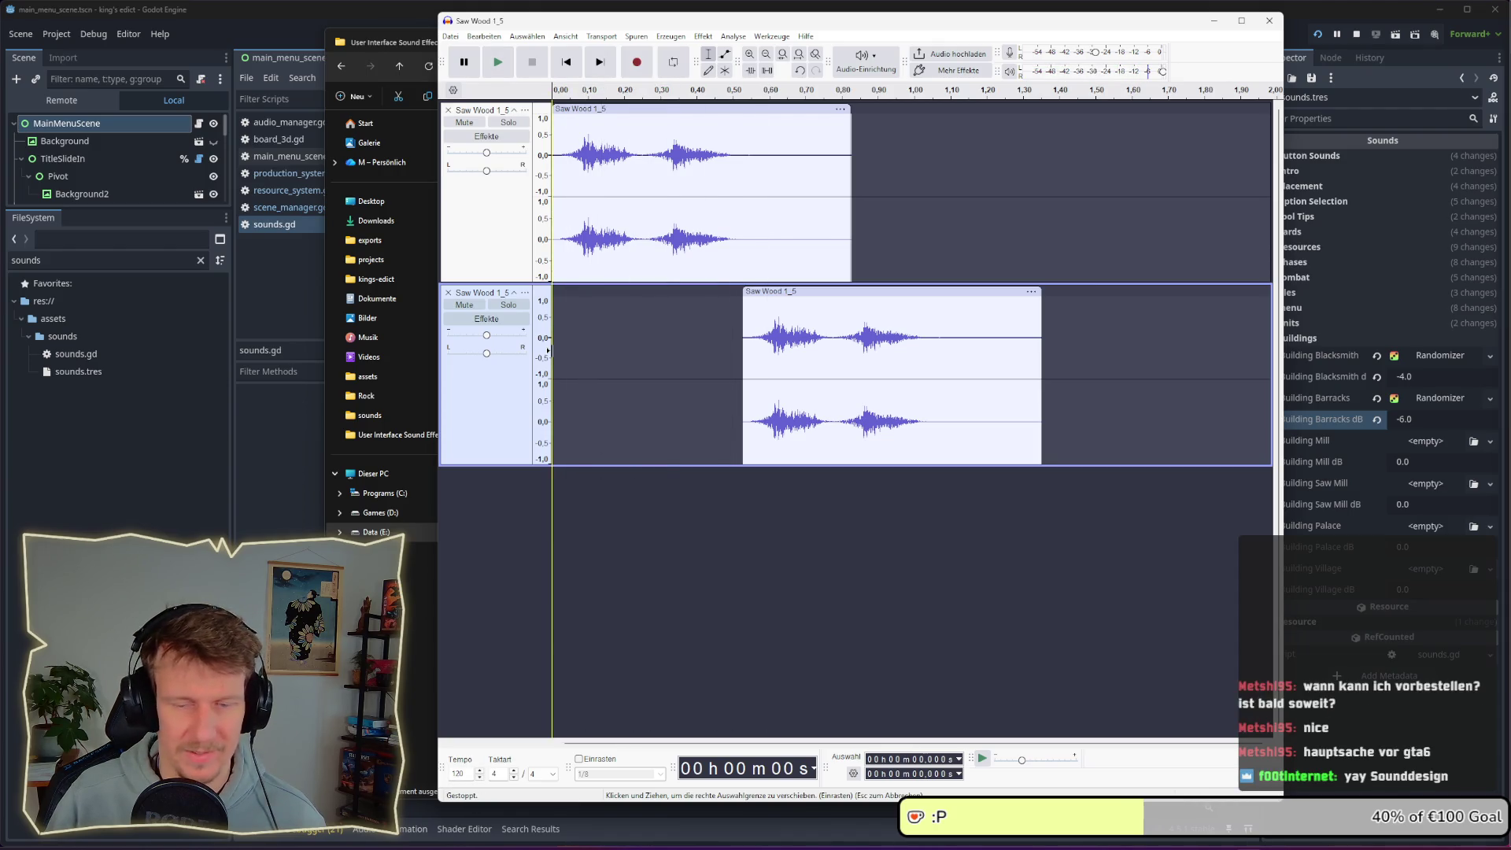
key(space)
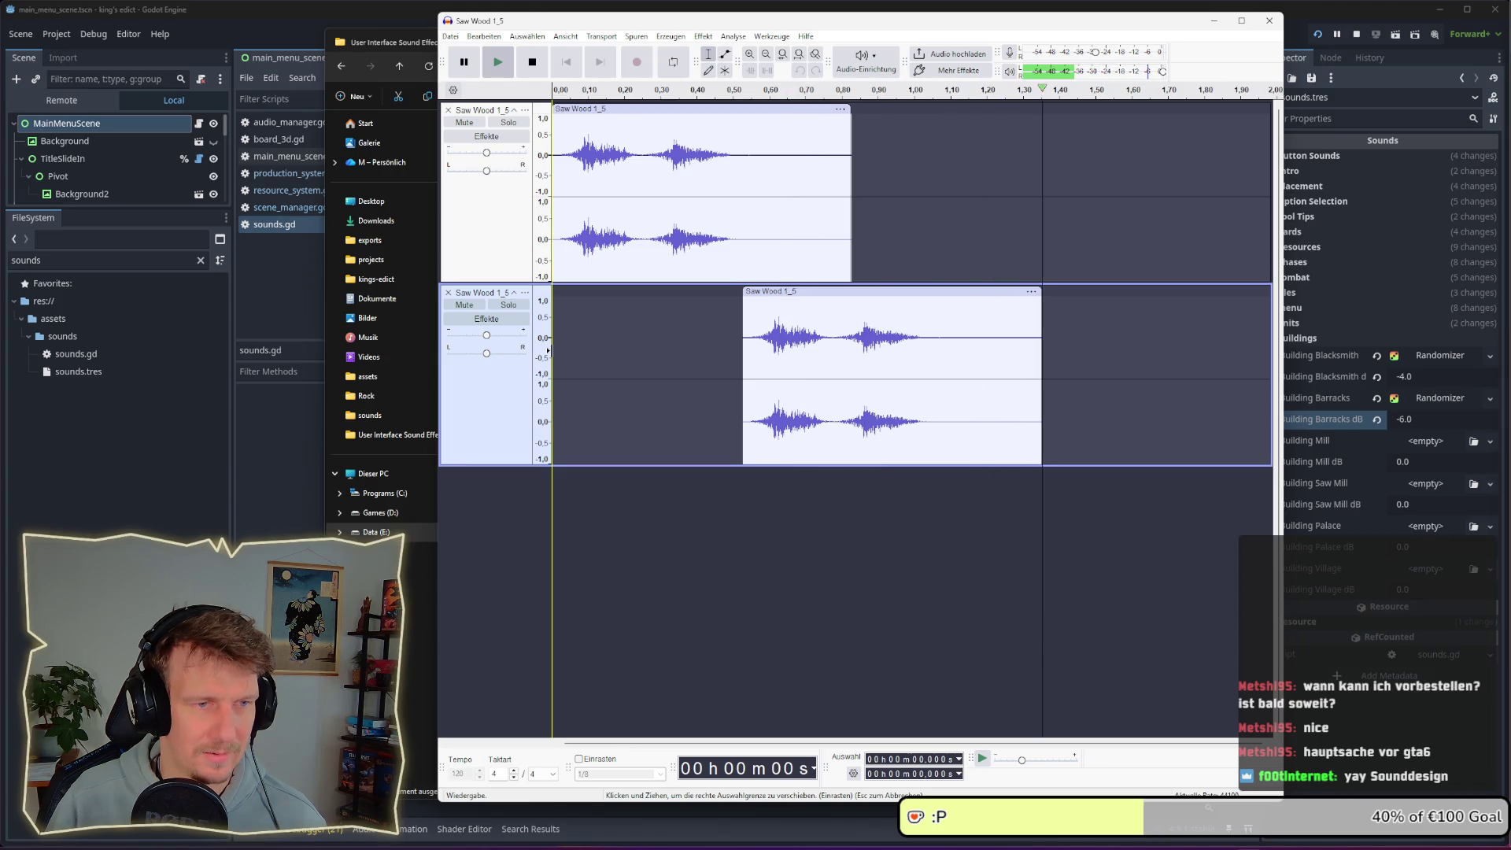
key(space)
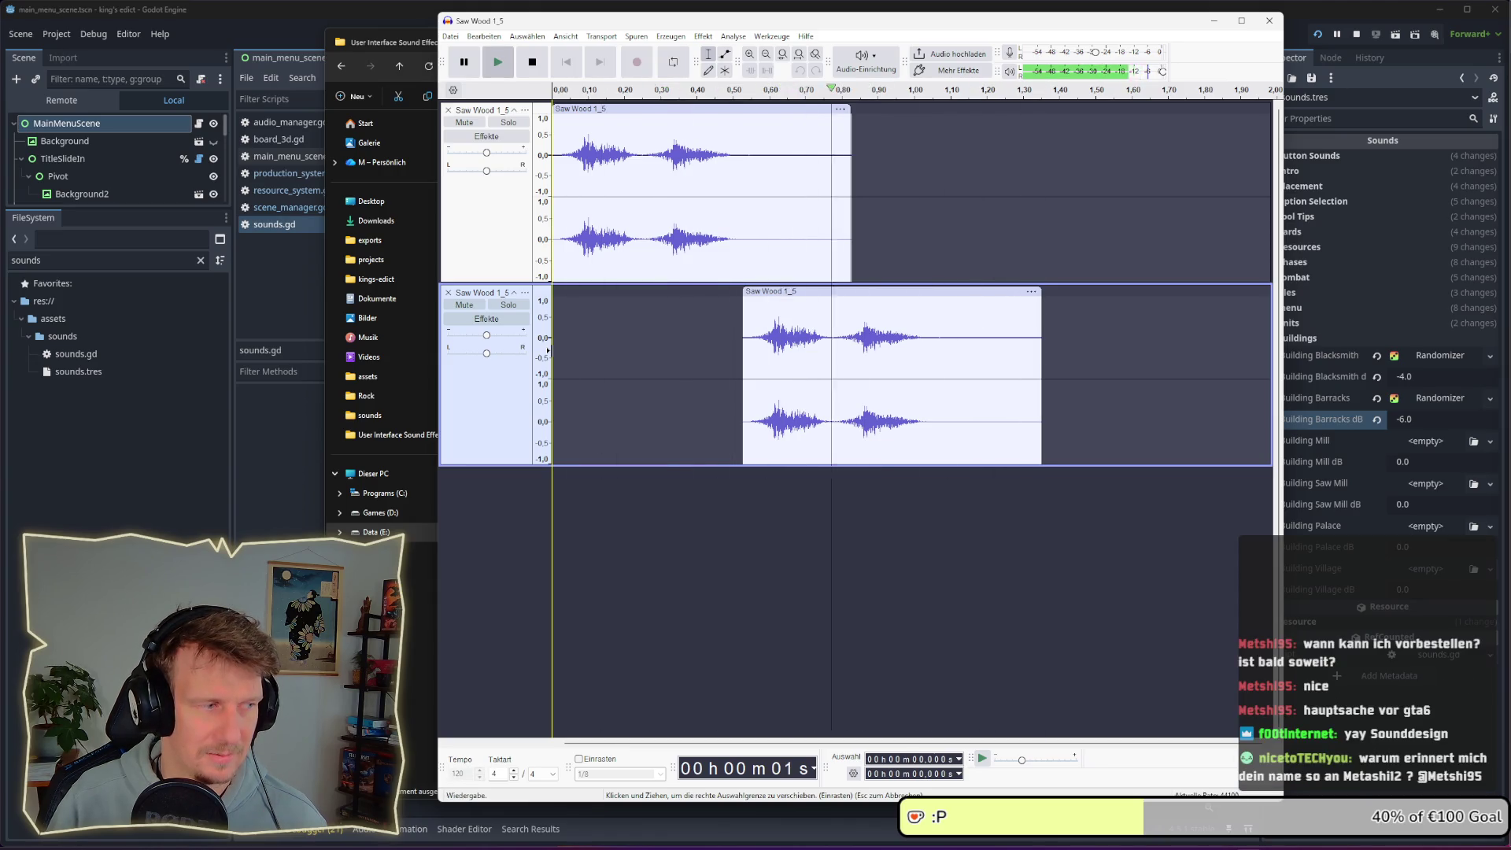
click(627, 109)
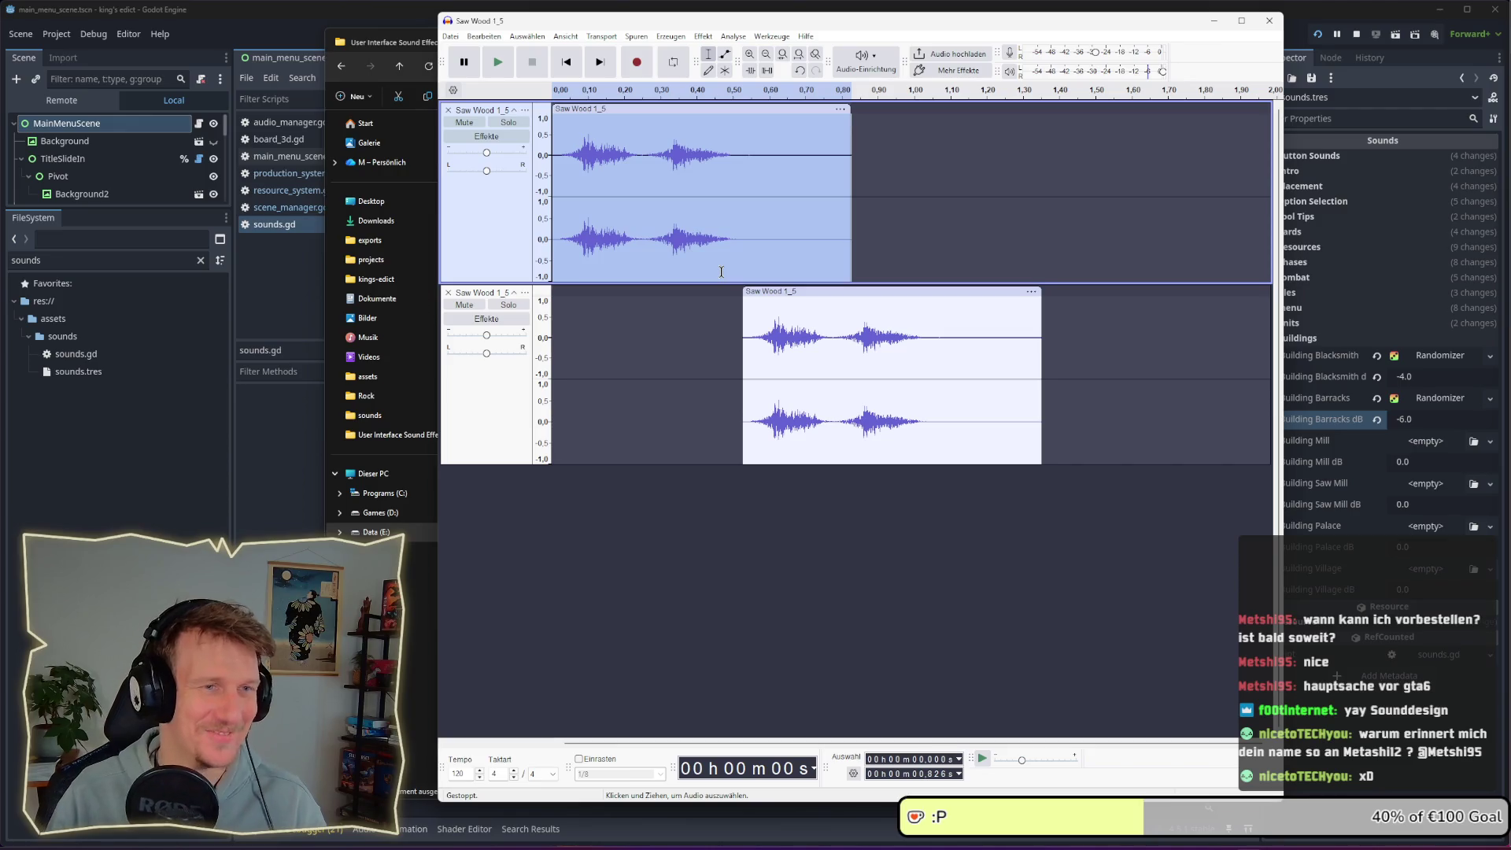
Choose Hall… under Effekt > Verzögerung und Hall to bring up the reverb dialog
click(703, 36)
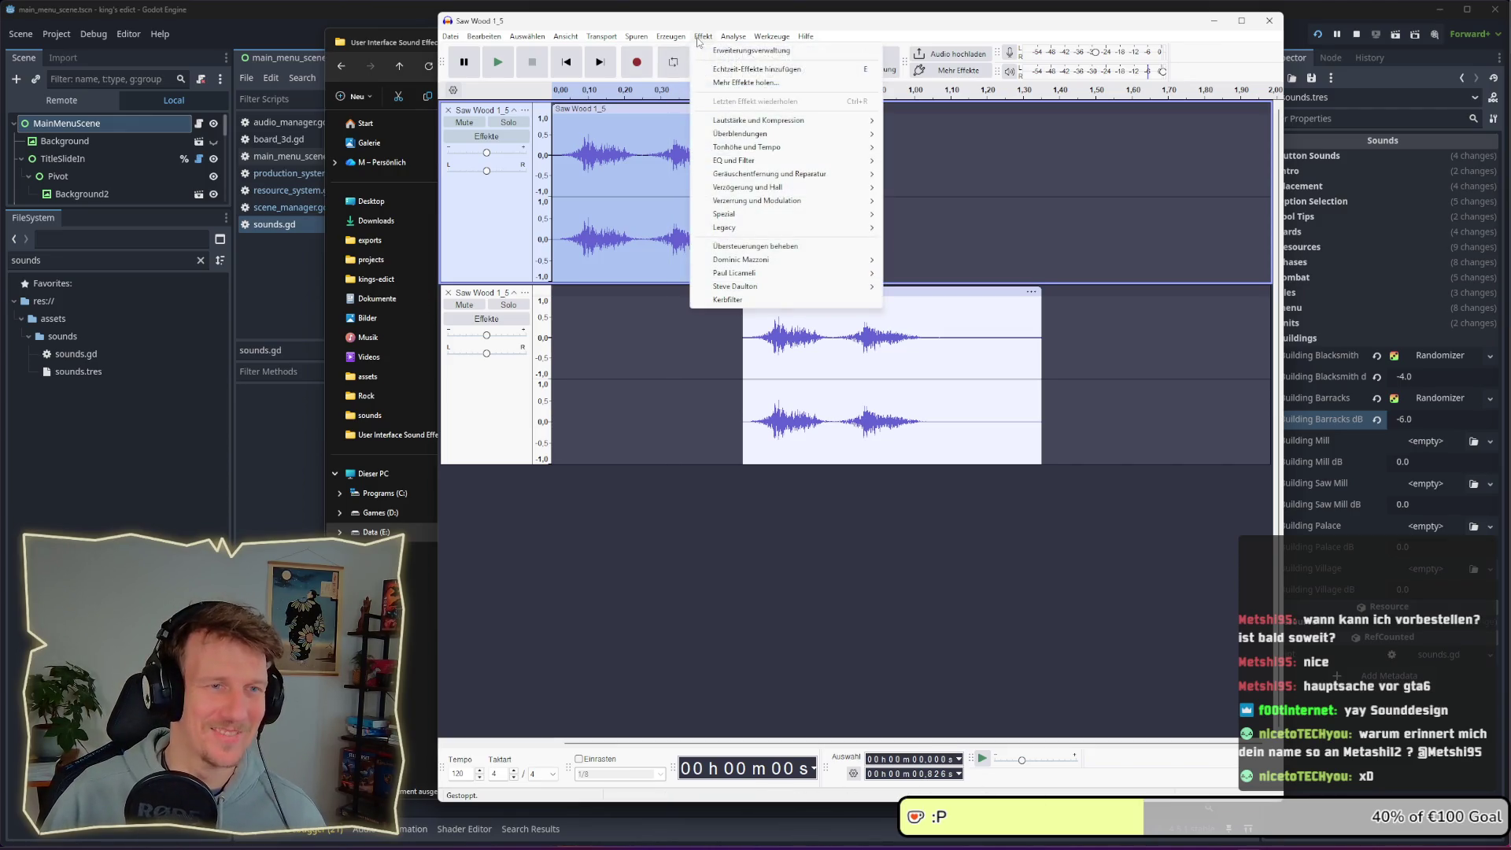
mouse_move(782, 160)
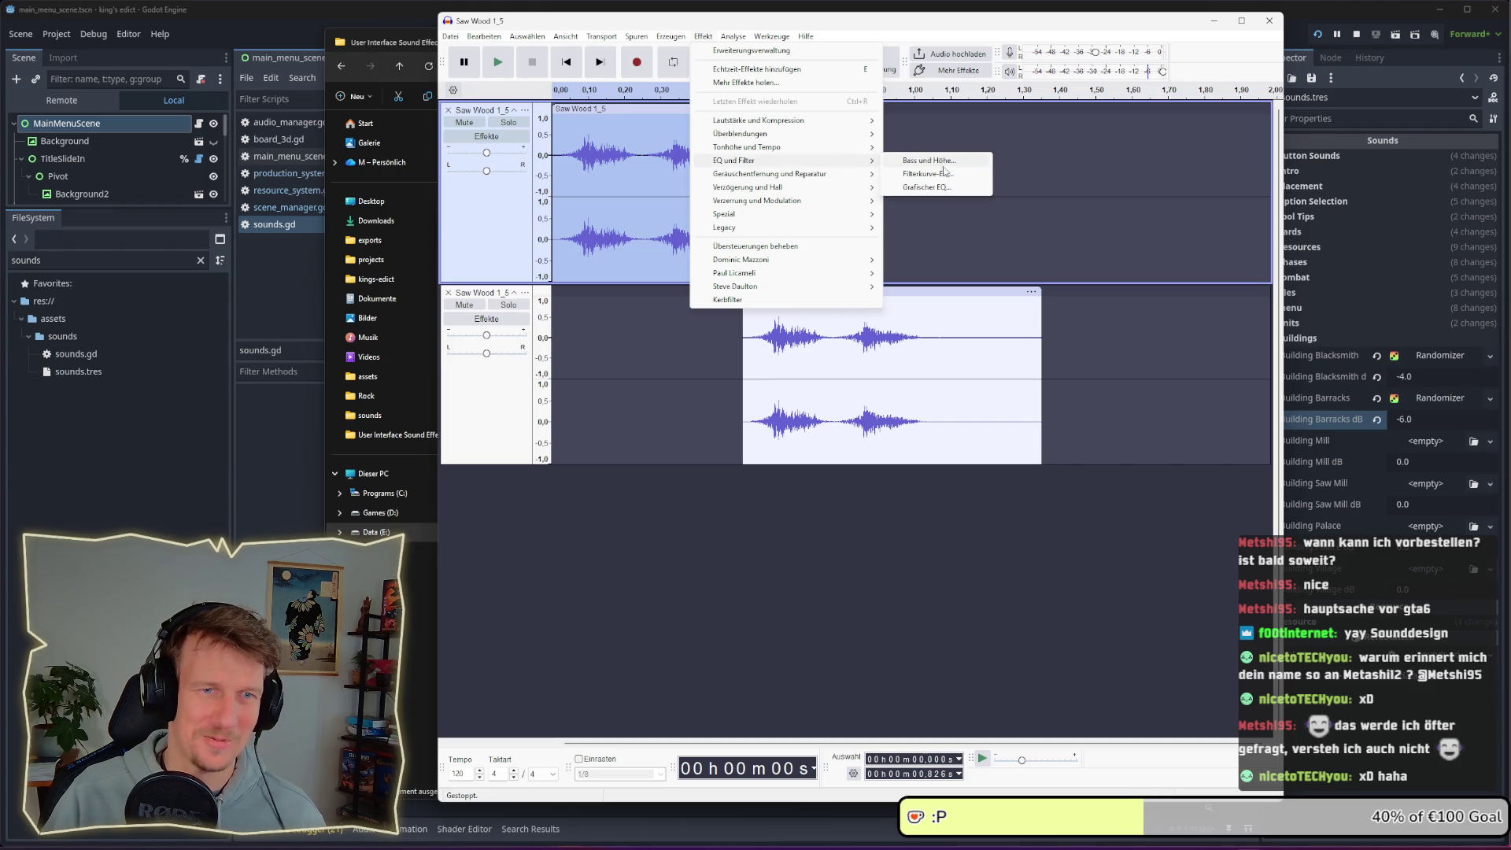
mouse_move(853, 191)
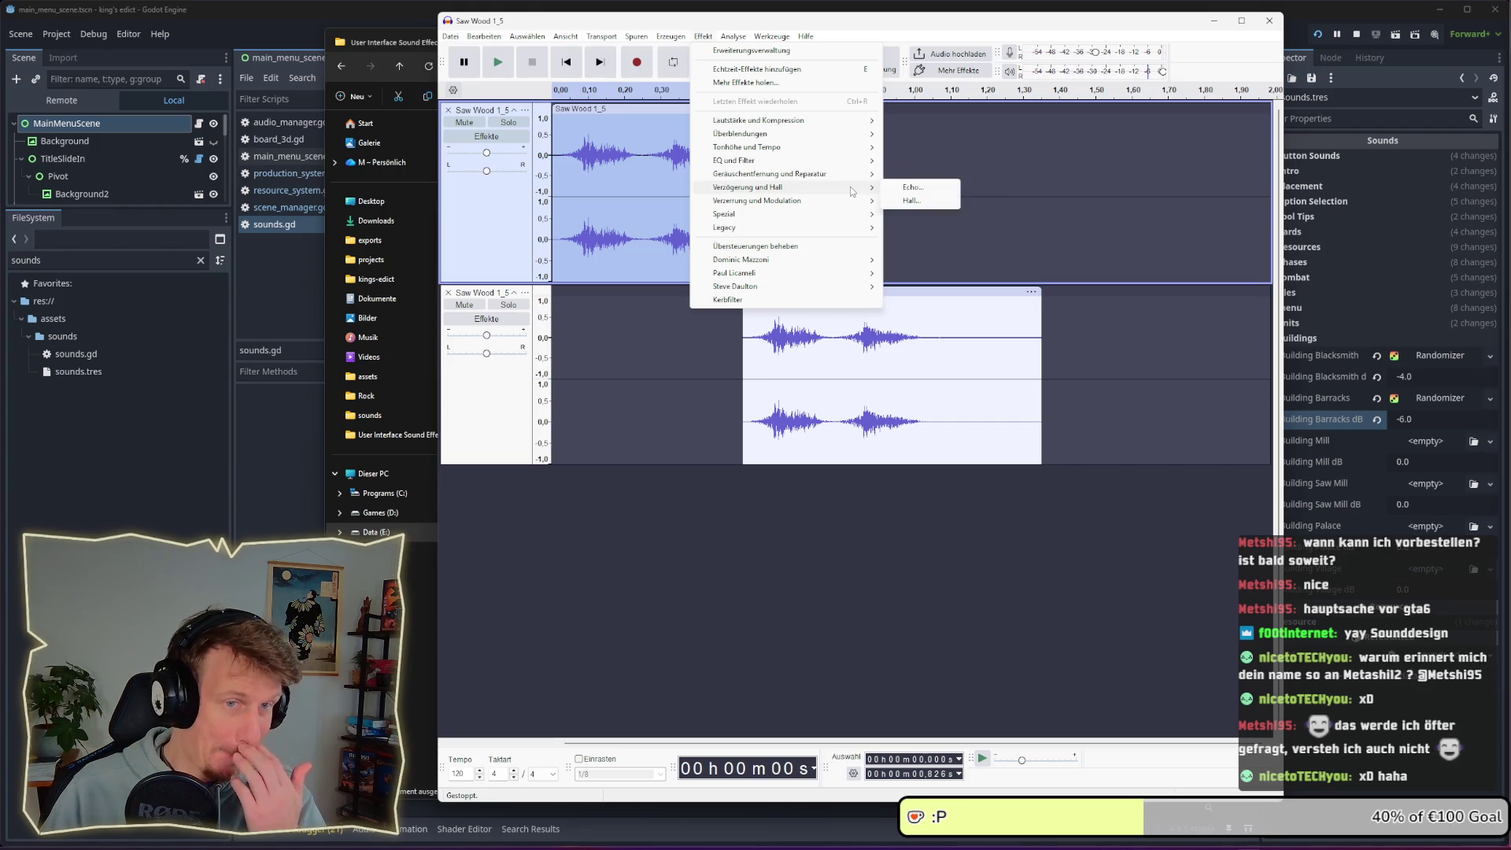
click(909, 201)
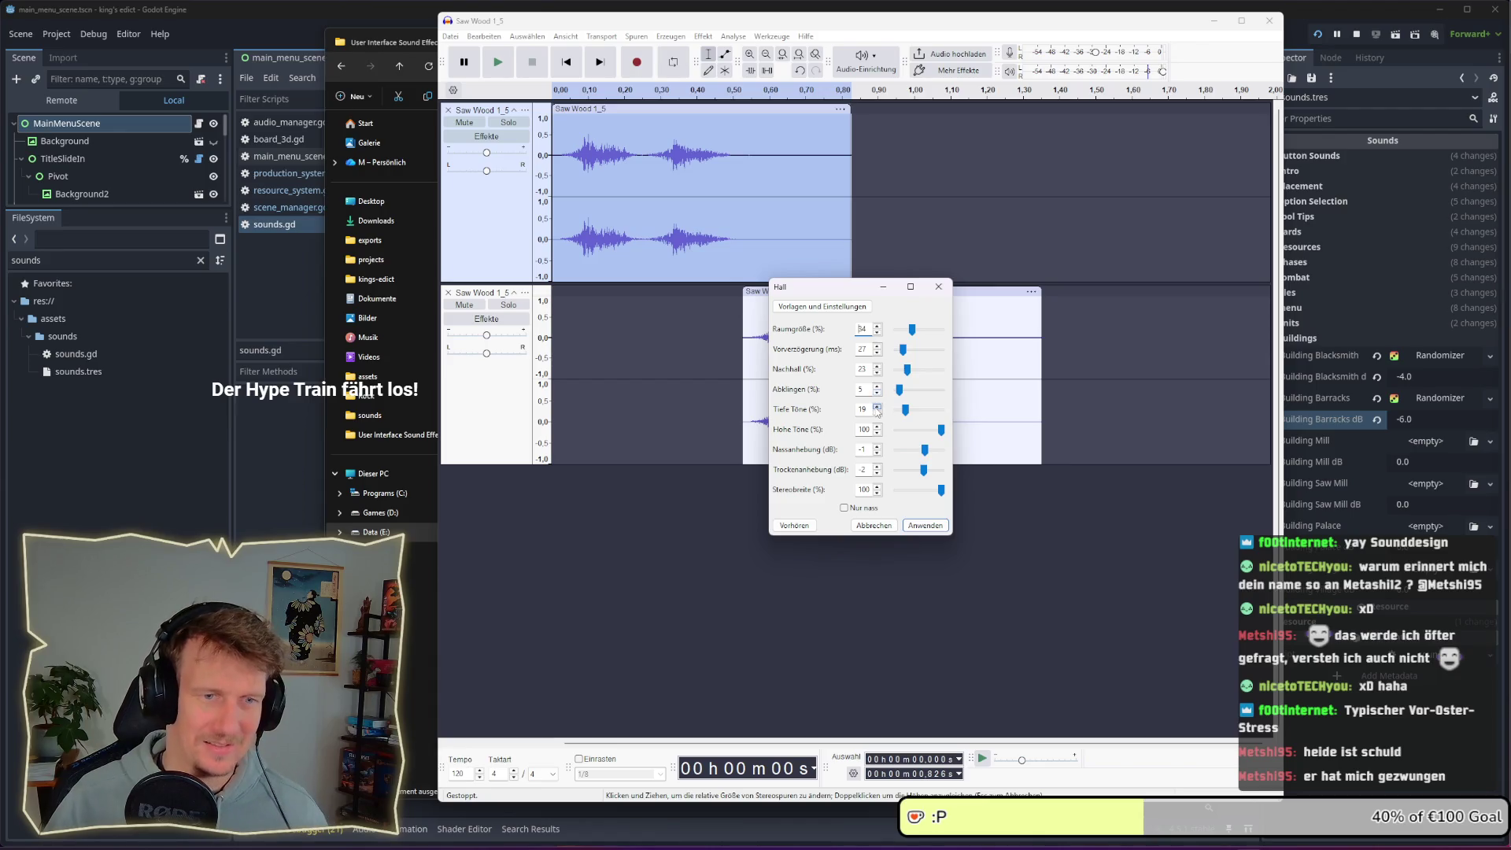
Preview the Hall reverb, then lower Nachhall reverberance from 23% to 11%
click(791, 526)
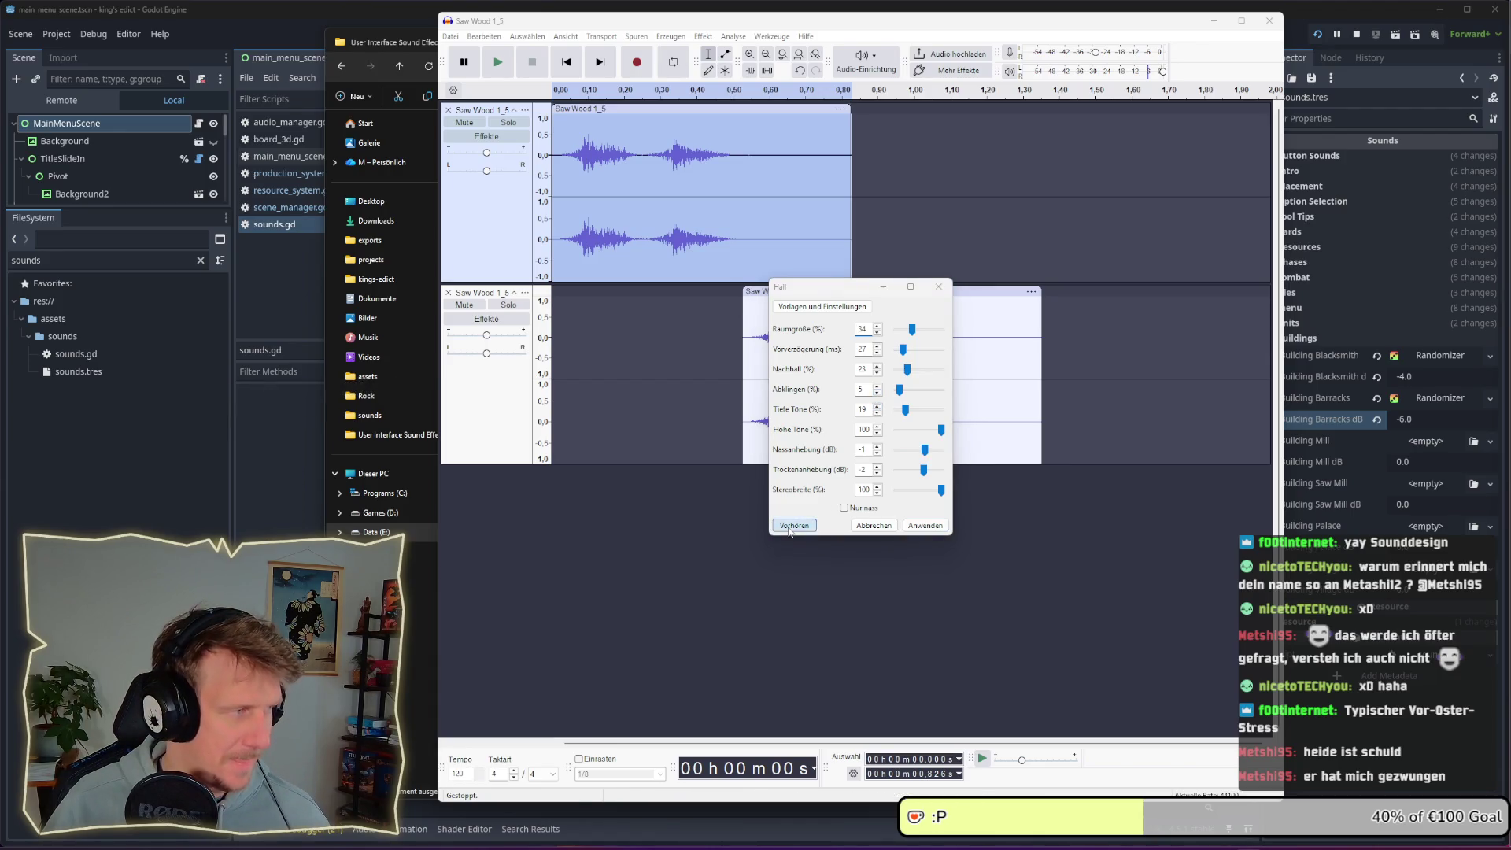
click(791, 527)
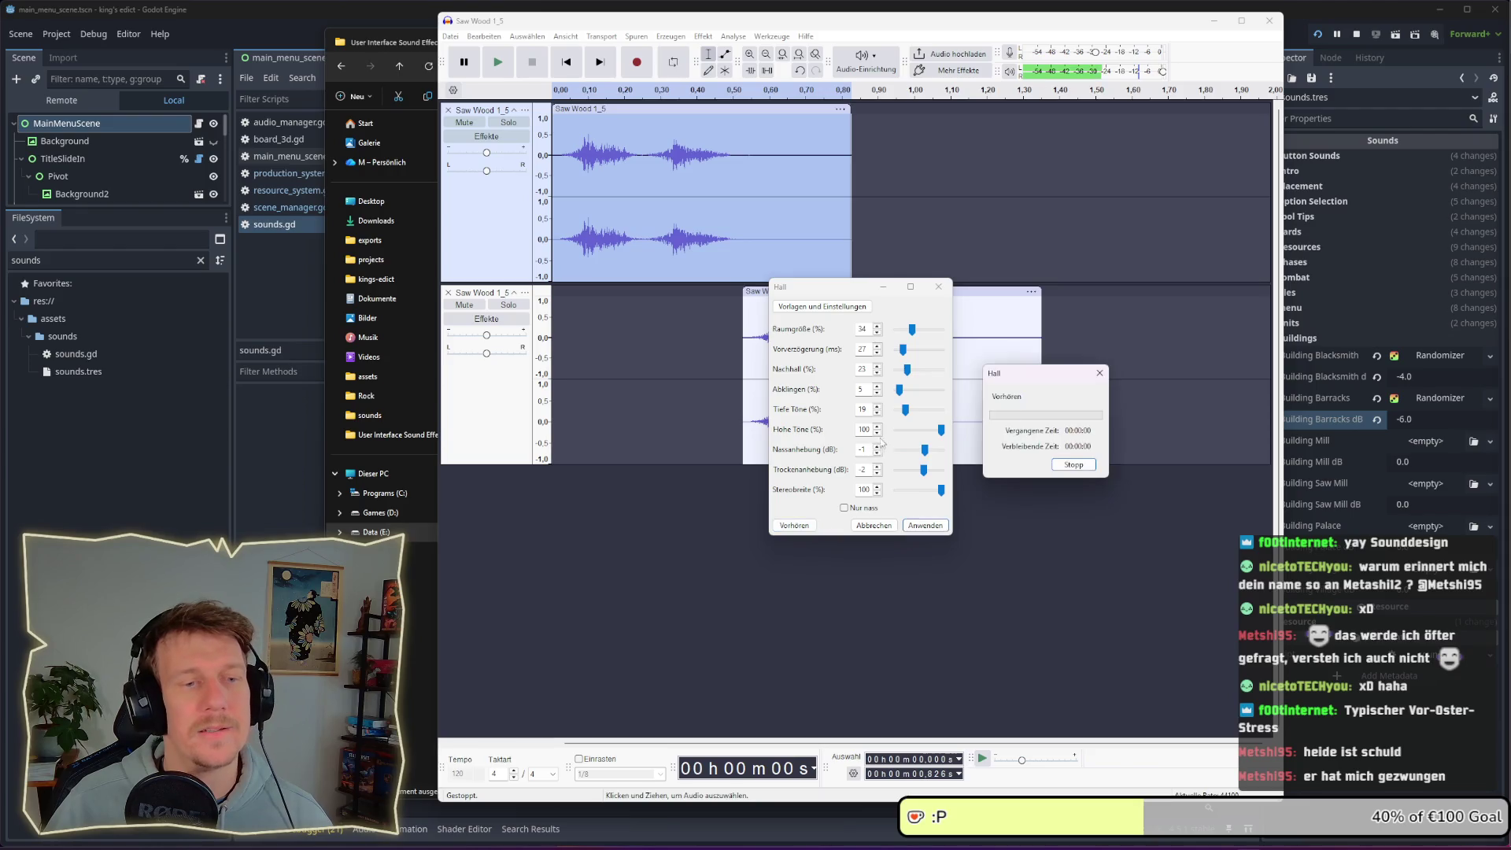
click(906, 371)
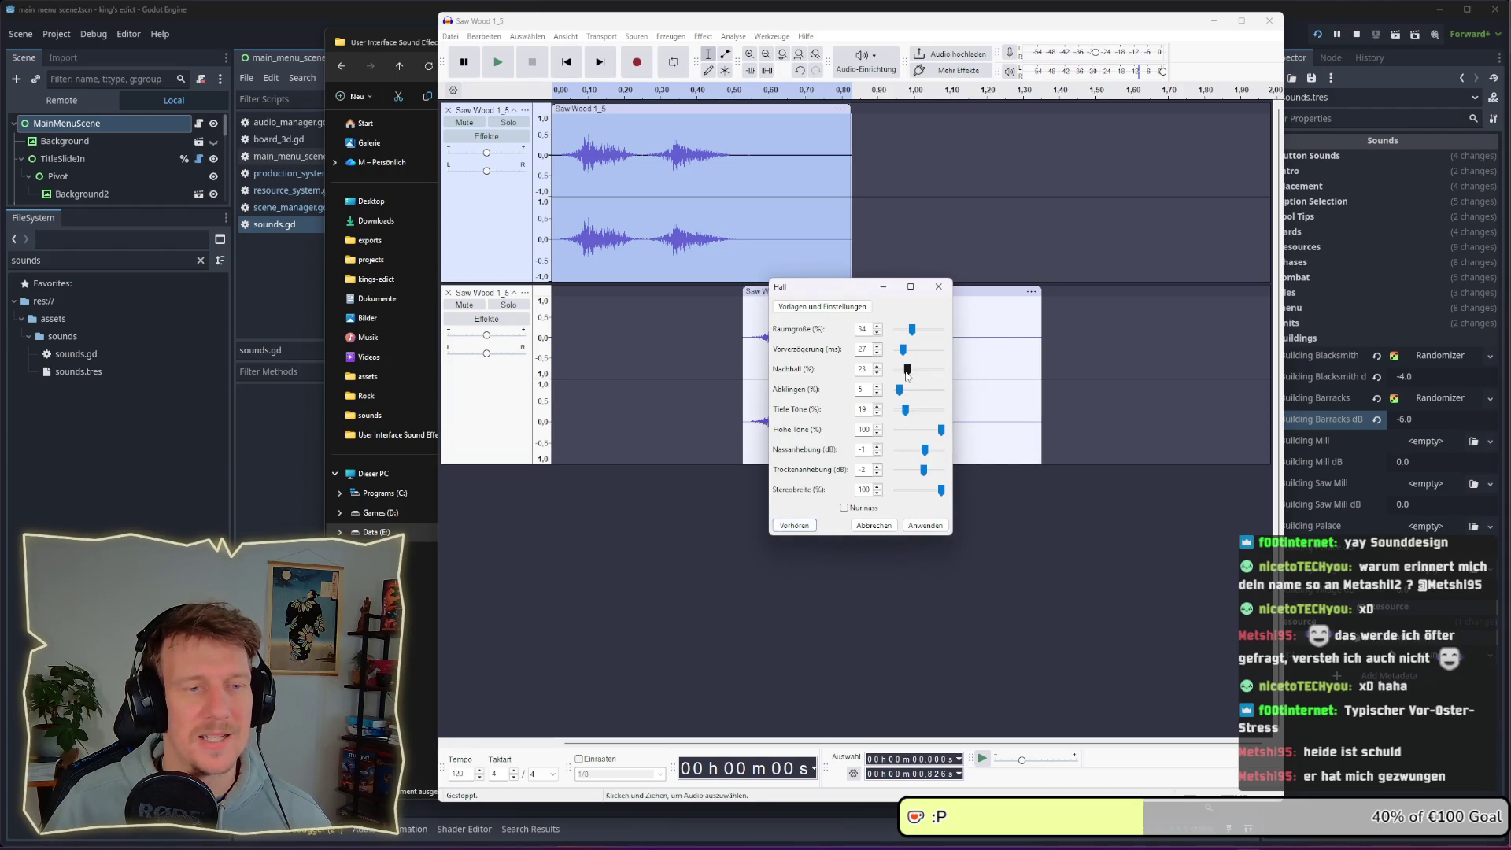
drag(907, 375, 902, 375)
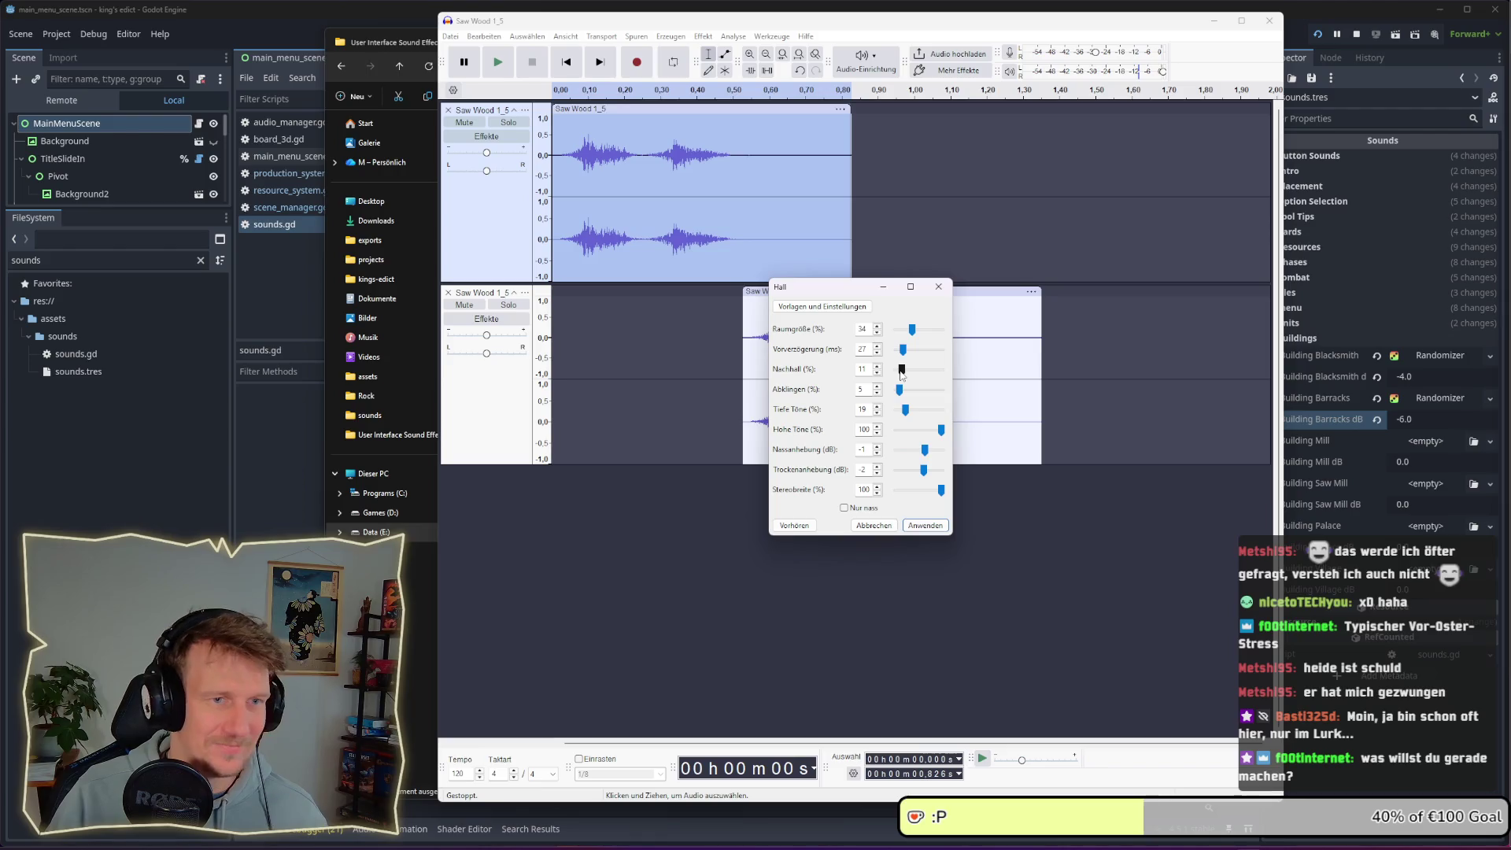
key(alt+Tab)
key(alt+Tab)
key(alt+Tab)
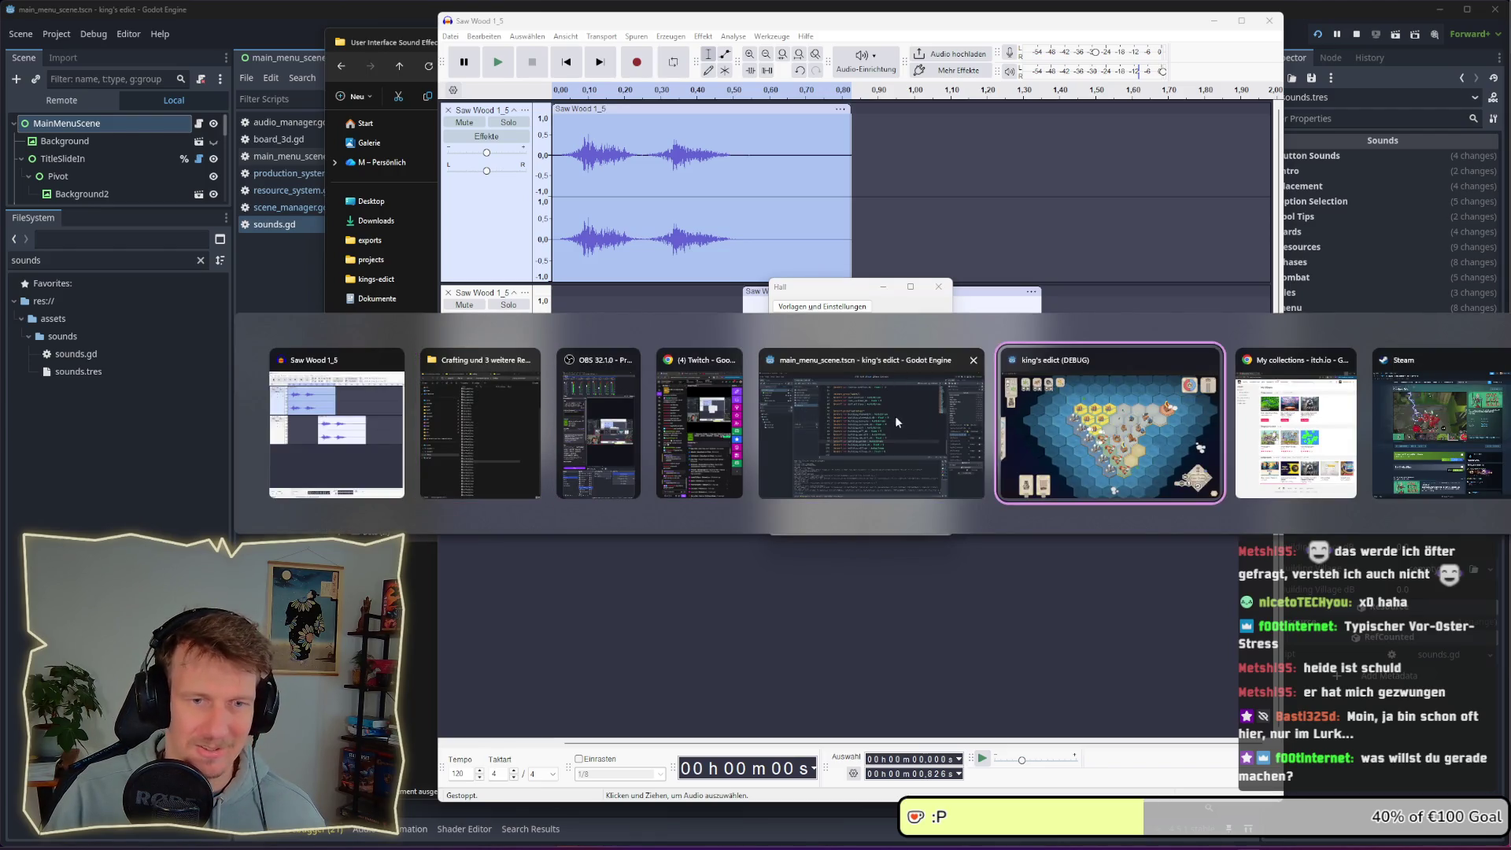
In King's Edict, undo the unit placement, advance to production, and test-place then undo a Tools building
key(alt+Tab)
key(alt+shift+Tab)
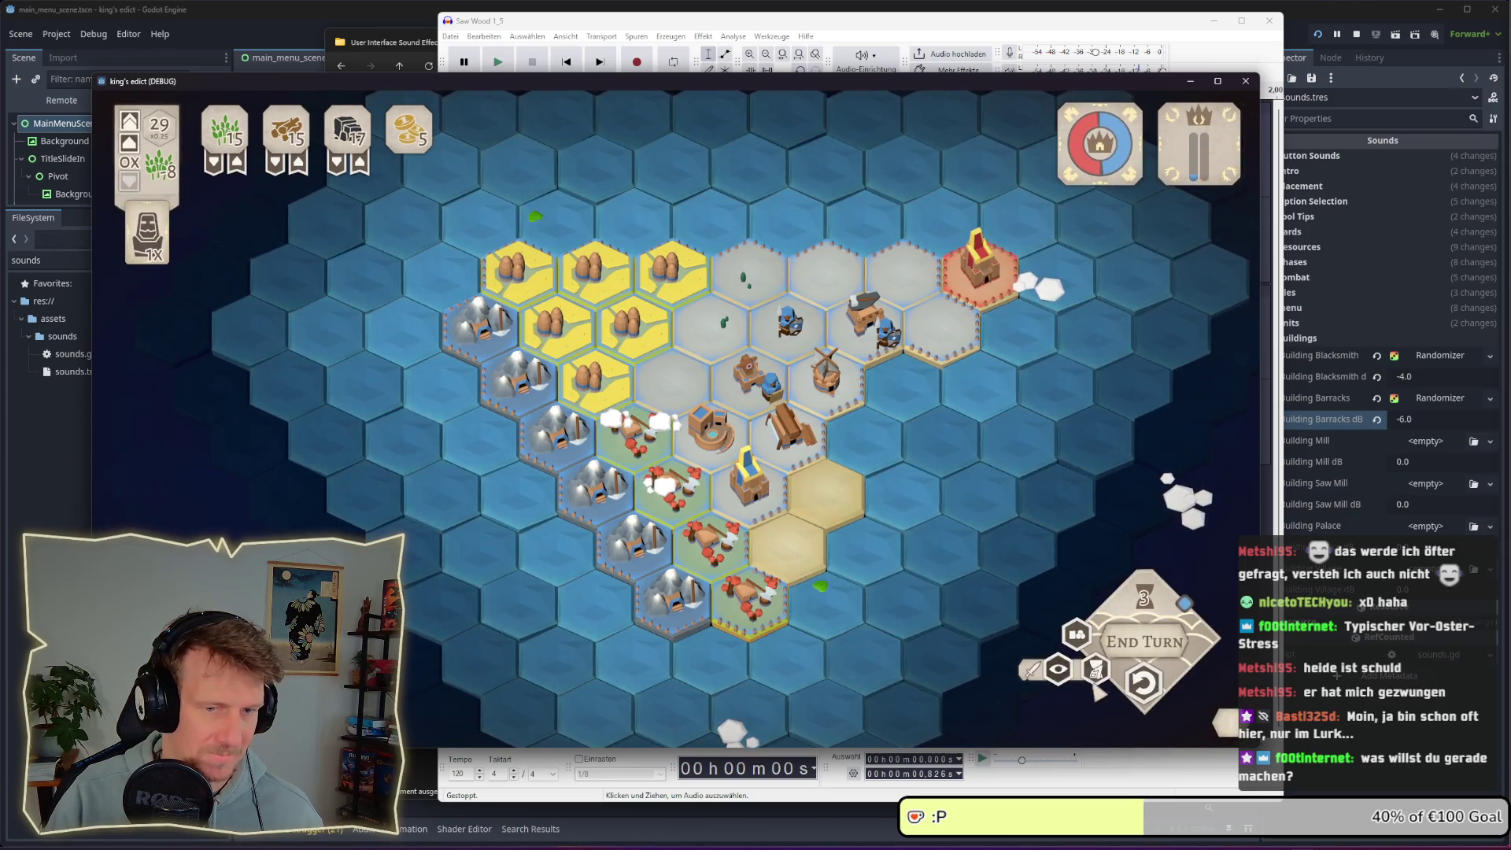
click(1146, 685)
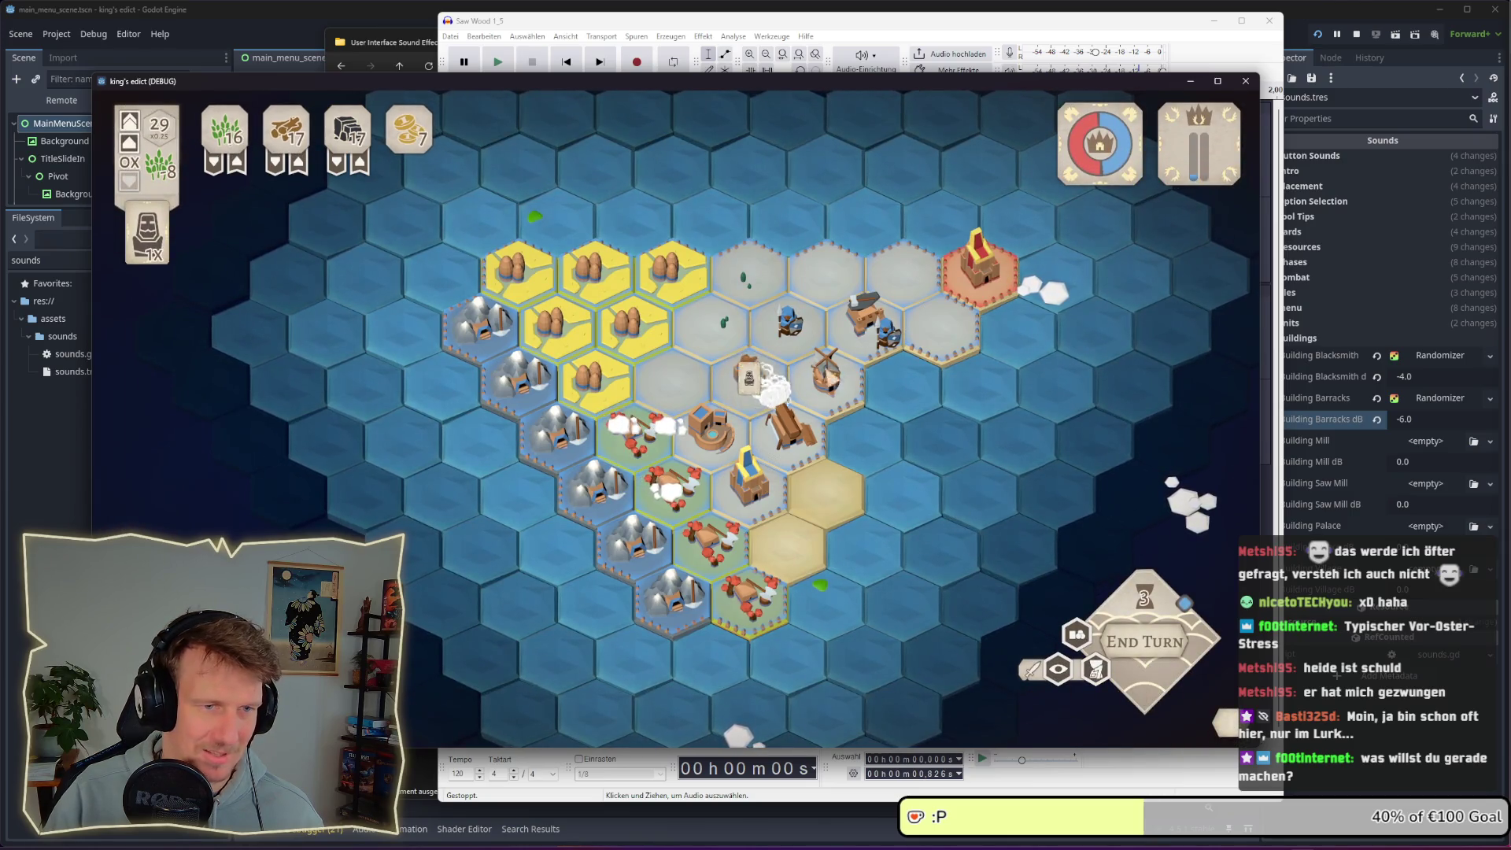
click(885, 340)
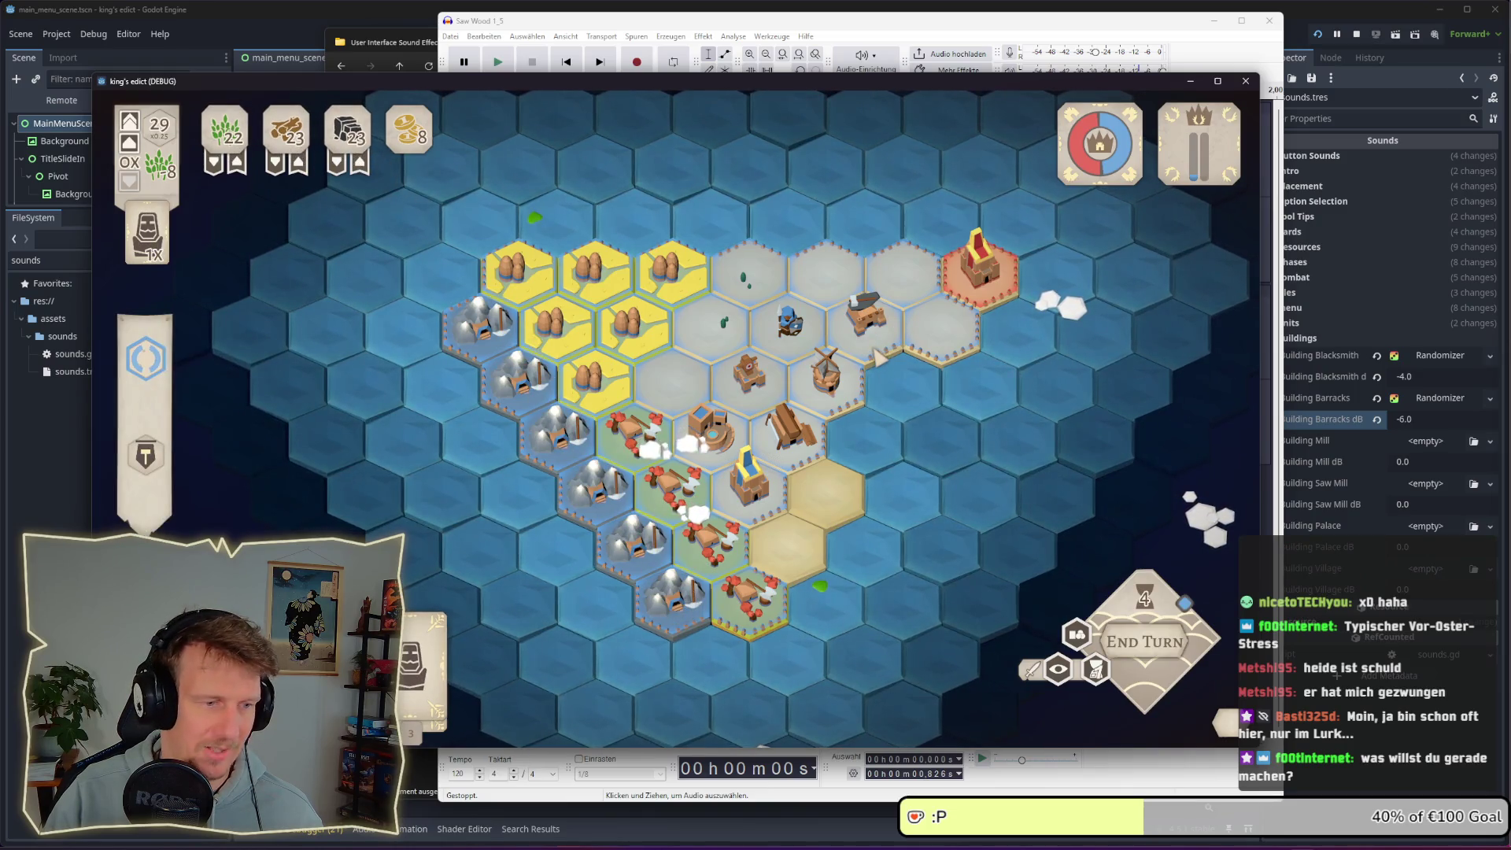
click(1077, 634)
click(724, 331)
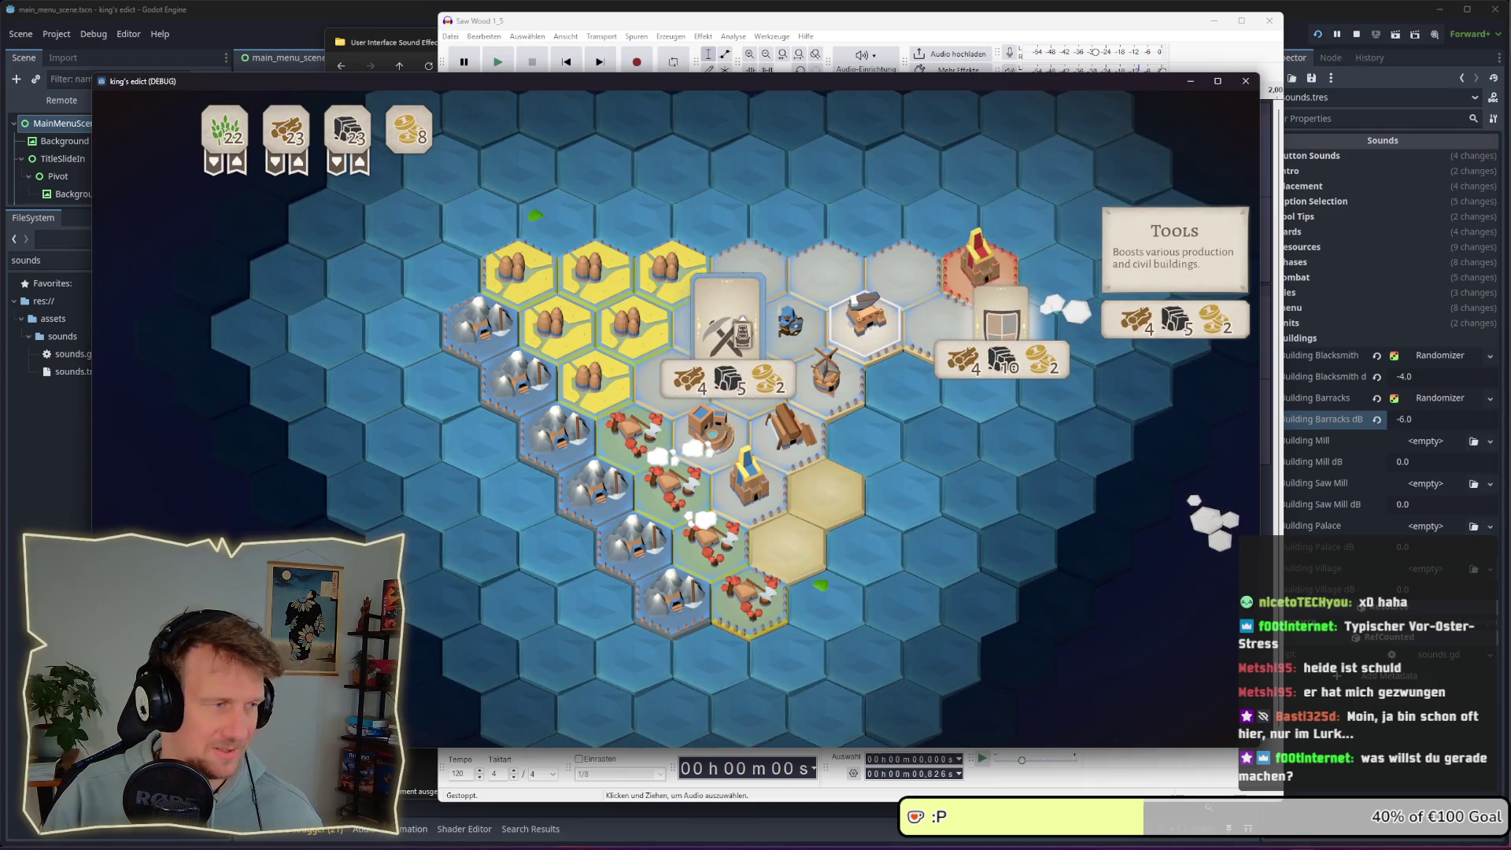
click(1143, 681)
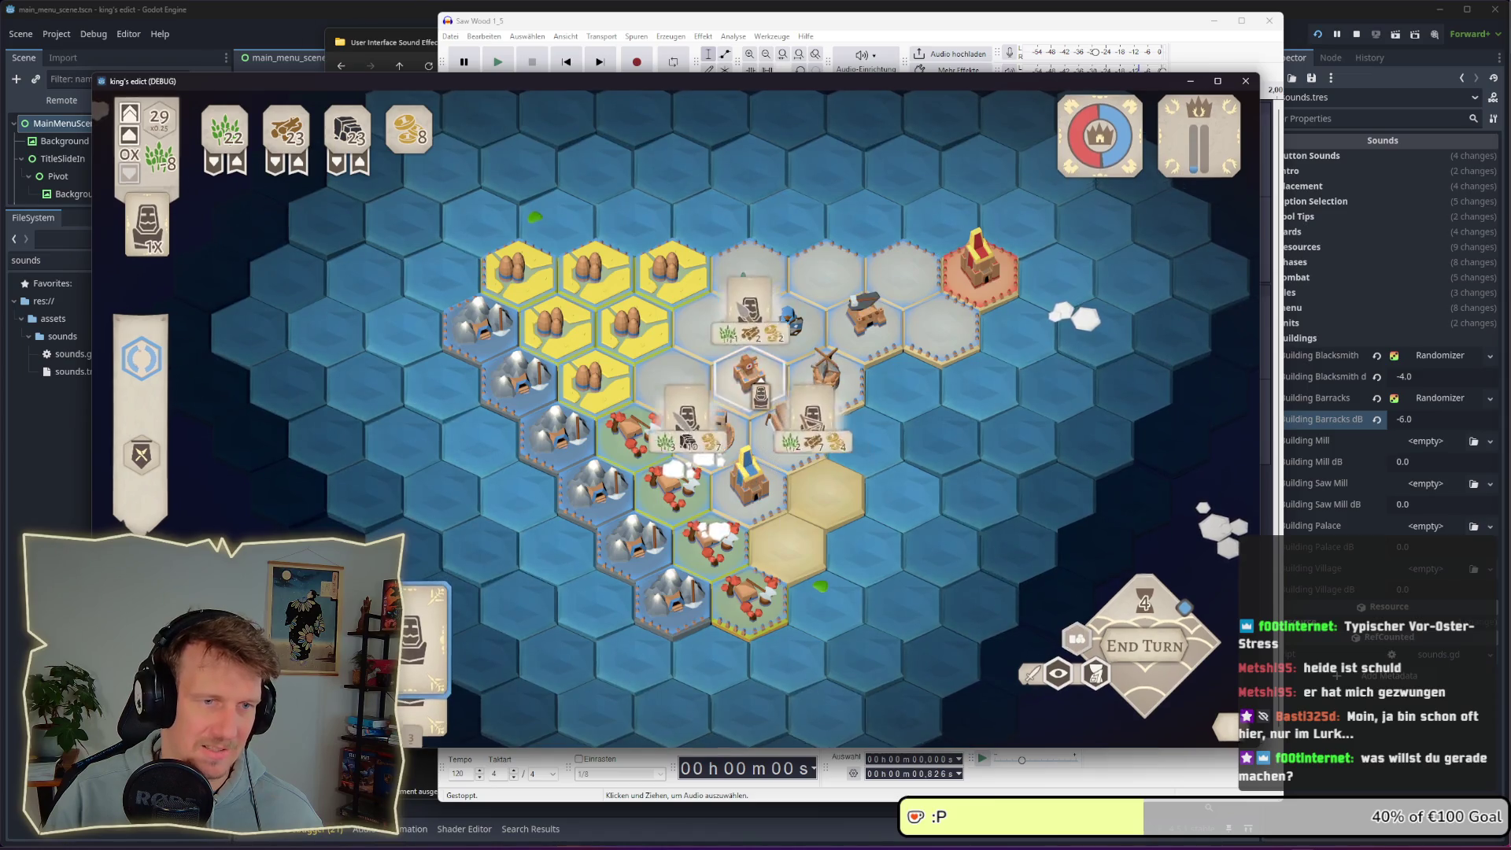
Place the Tools building and another building on grey hexes again, undoing each one
click(1077, 634)
click(748, 370)
click(1143, 730)
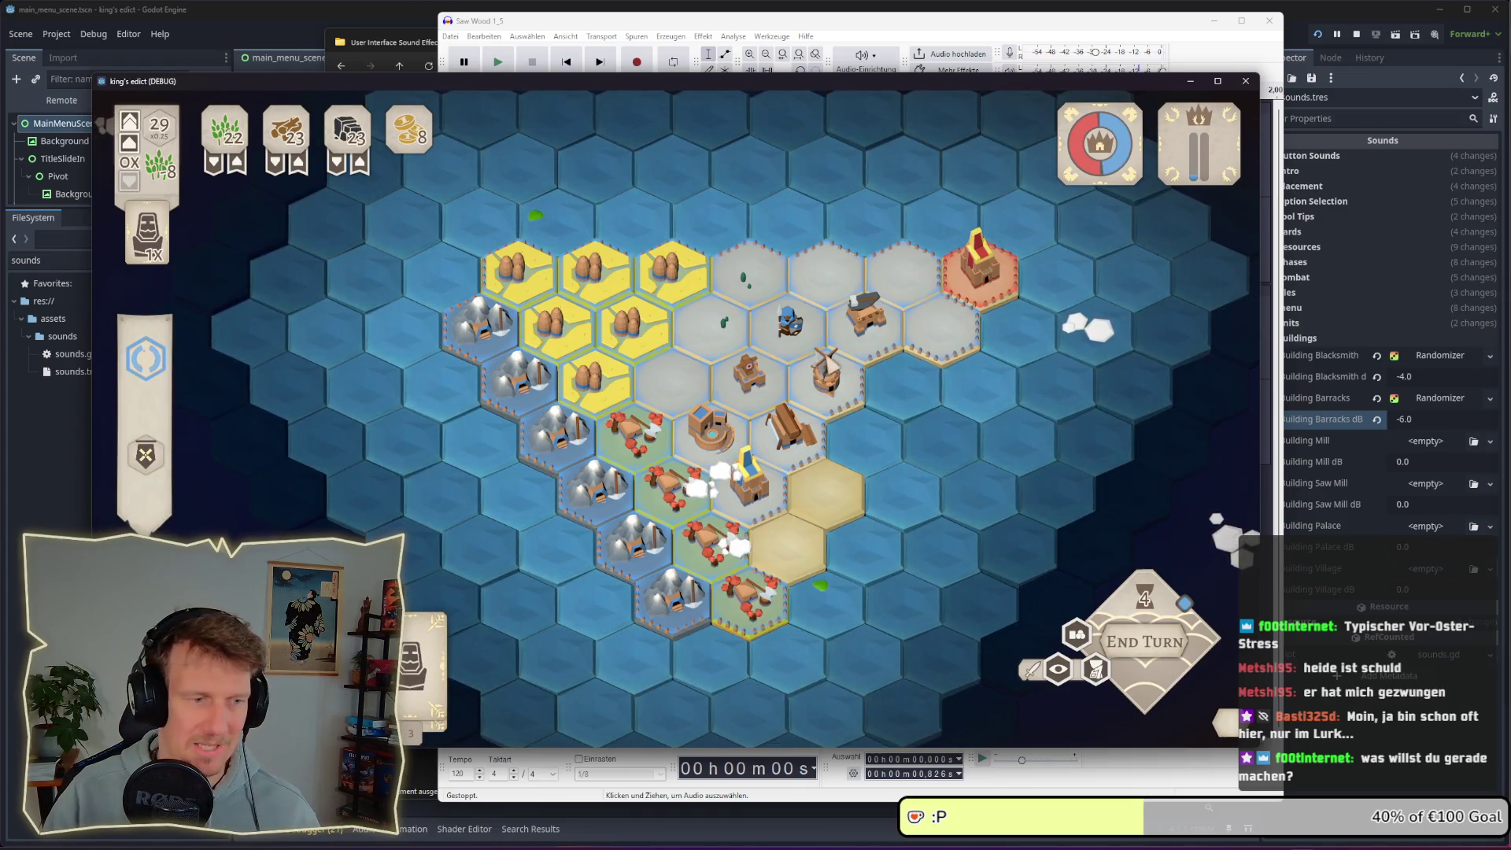
click(840, 335)
click(1165, 319)
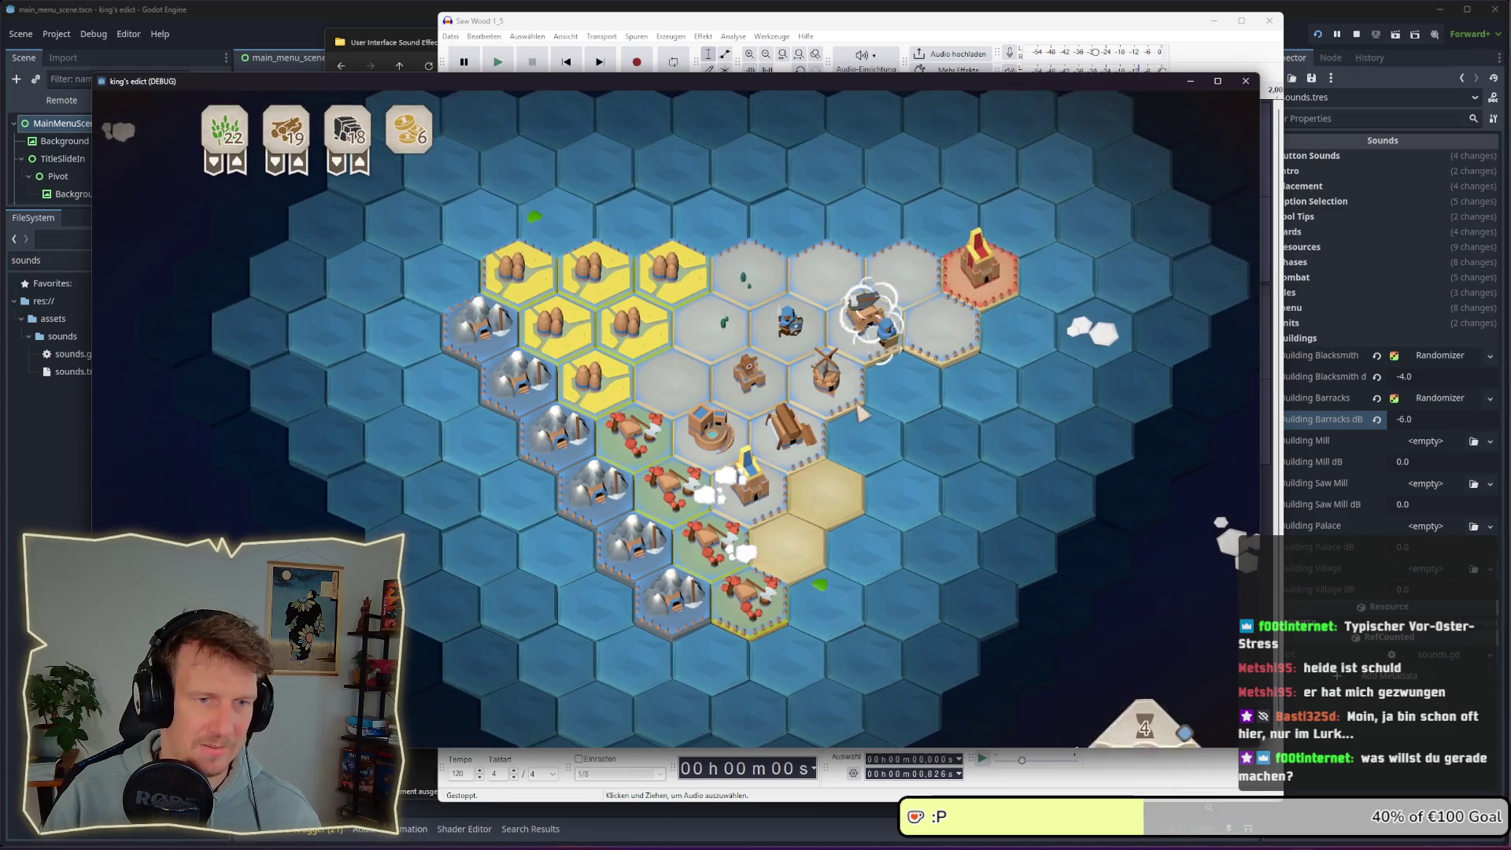
click(1143, 682)
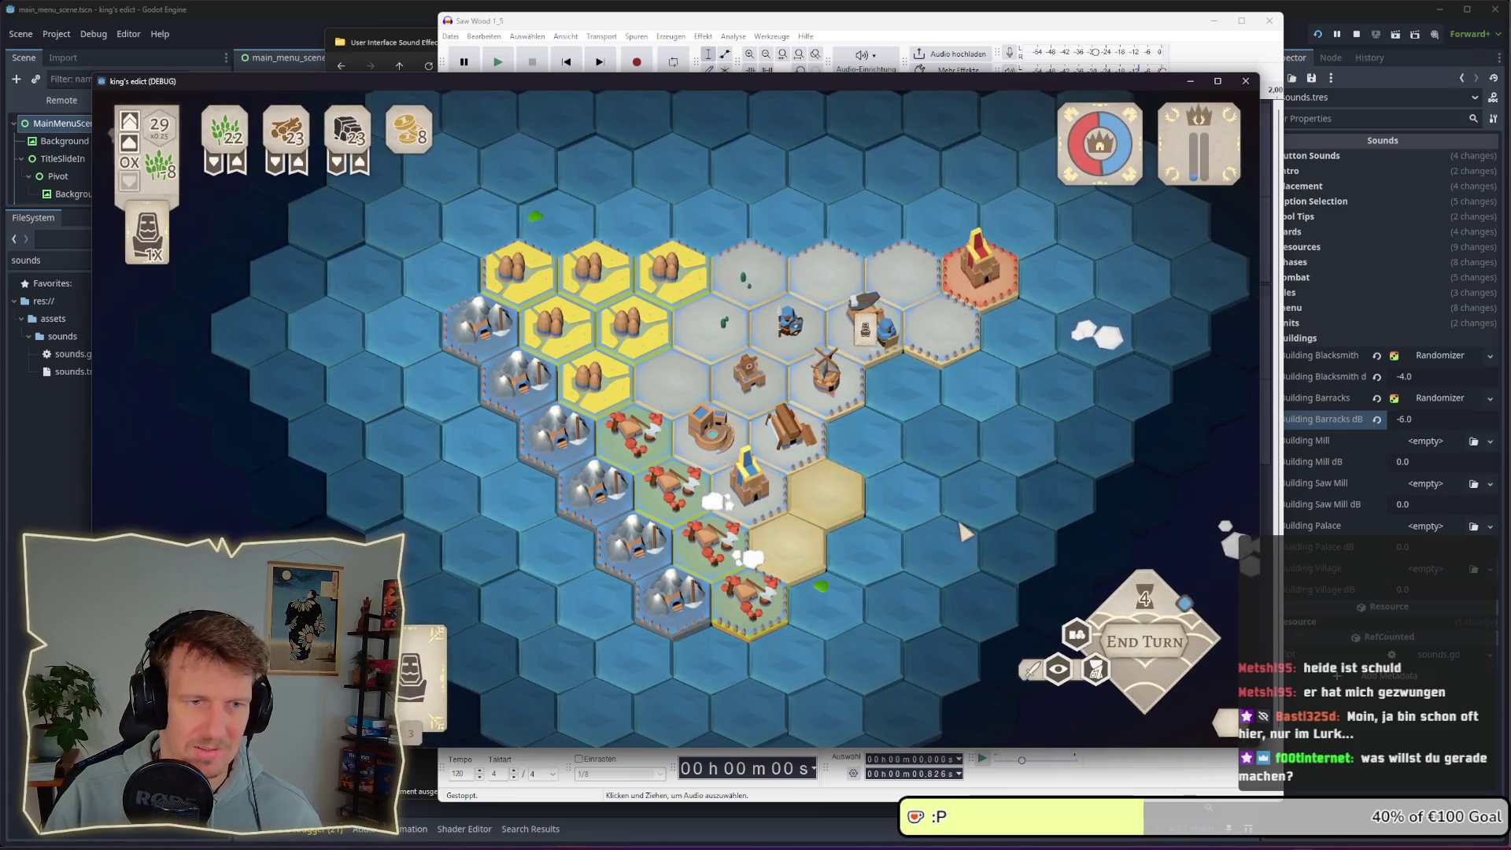
scroll(787, 460, up, 3)
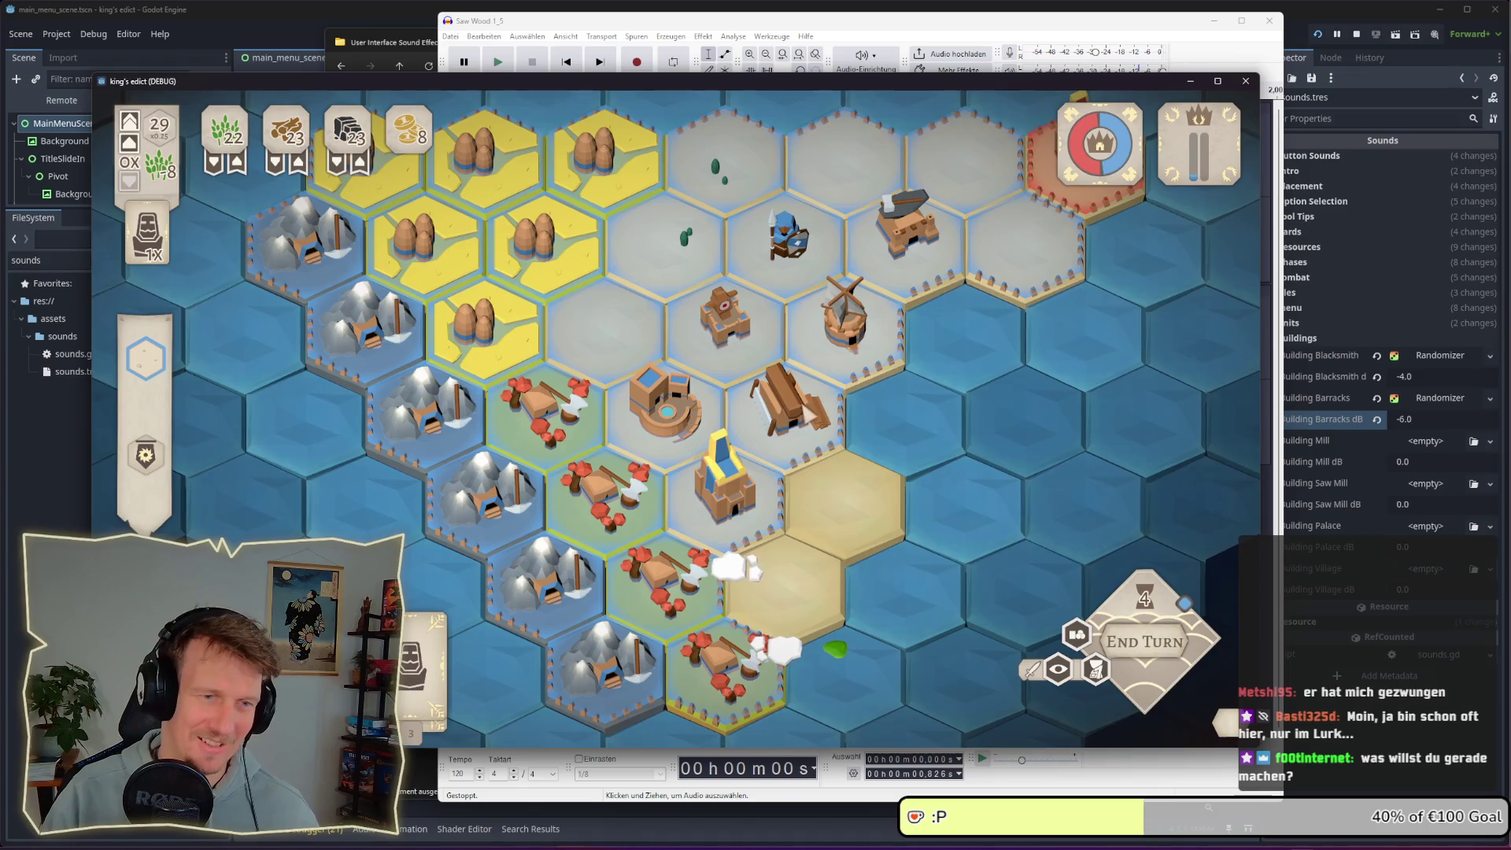
Buy the Ship card at the sawmill and end the turn
click(788, 401)
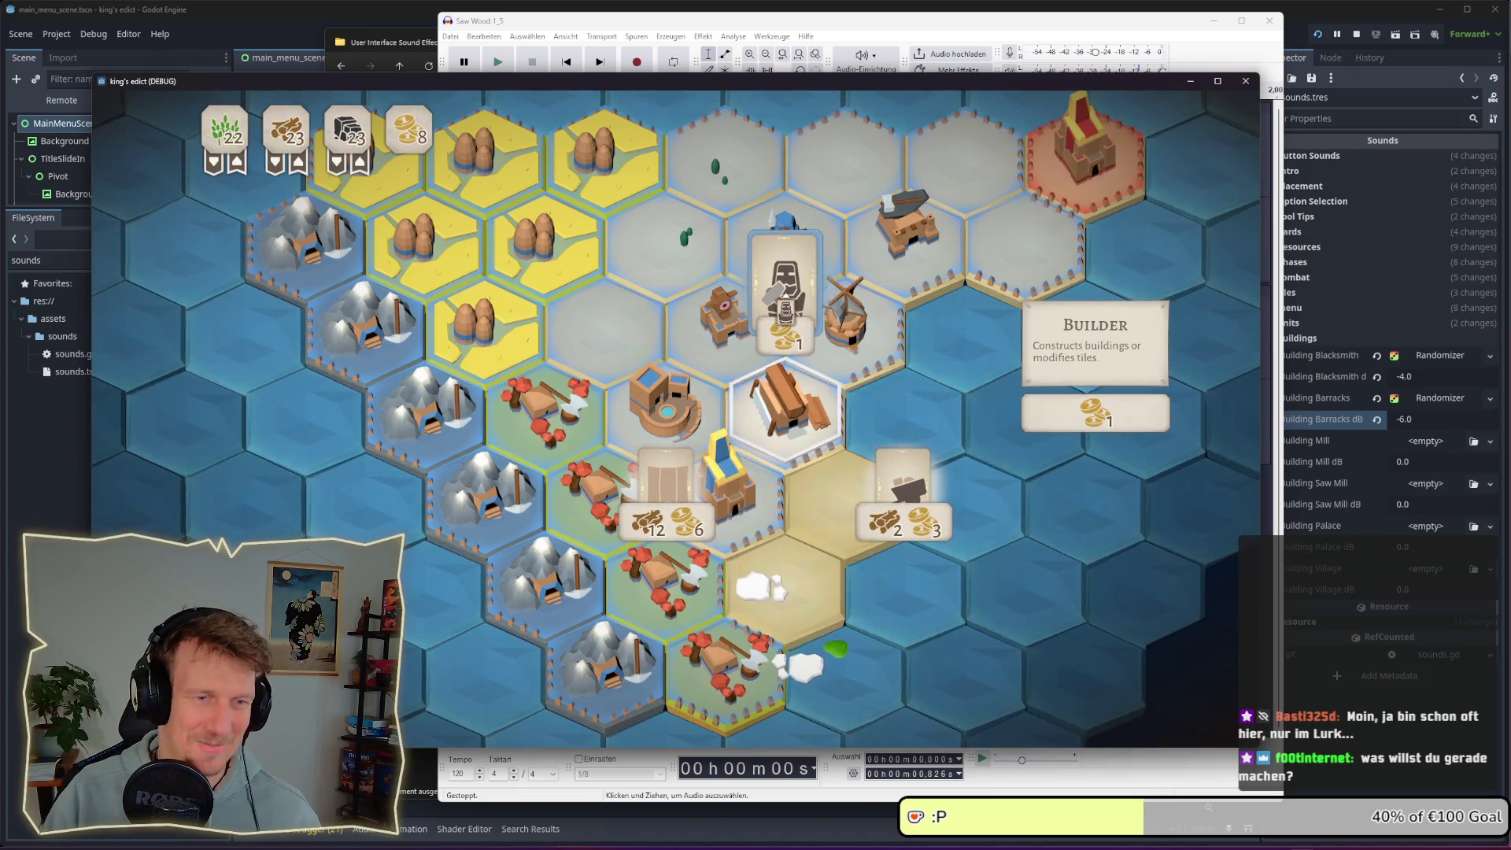
click(666, 484)
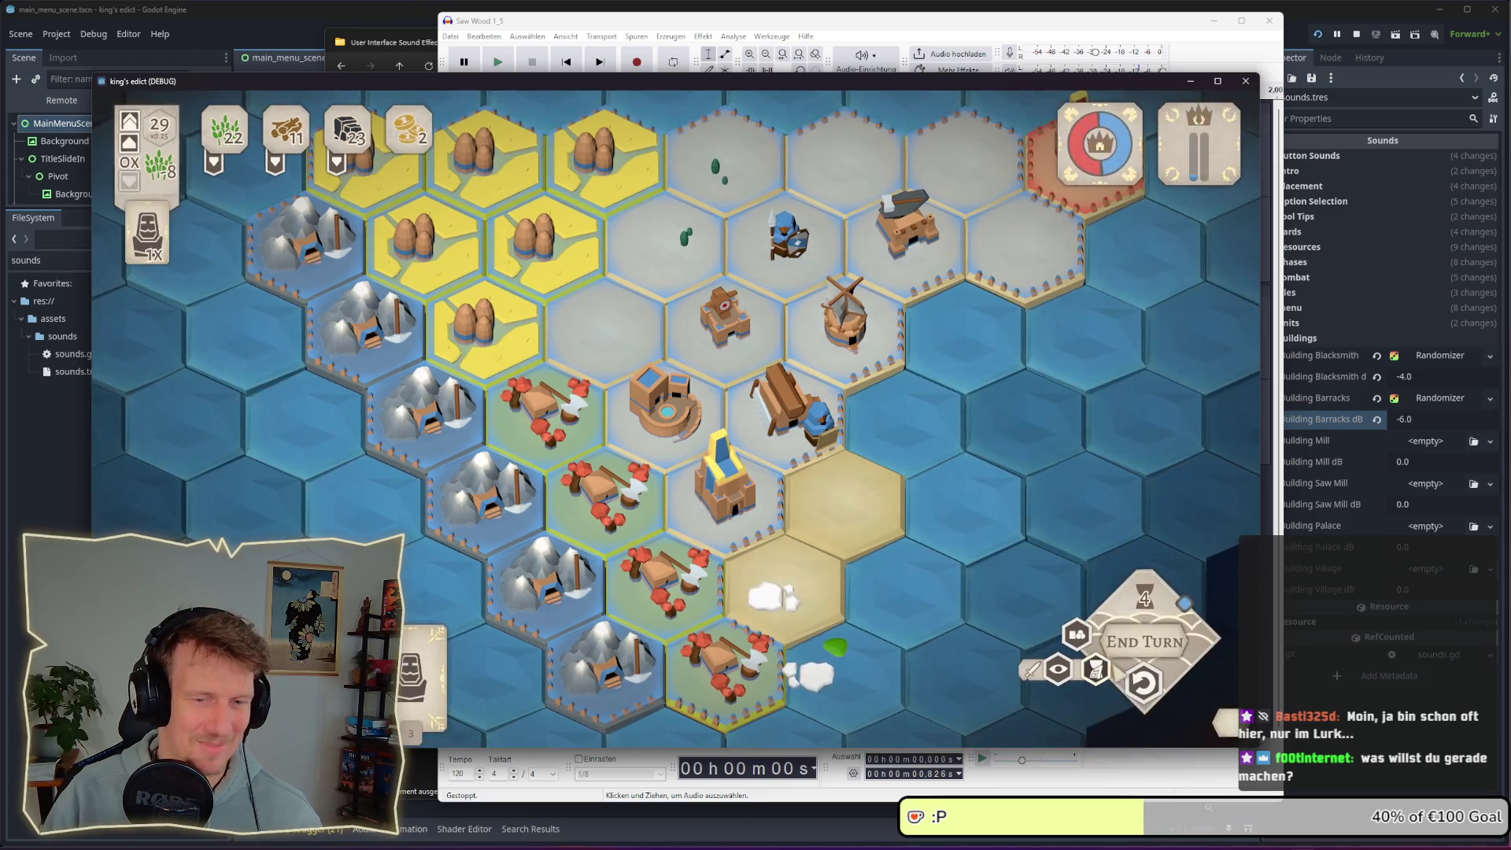
click(1139, 687)
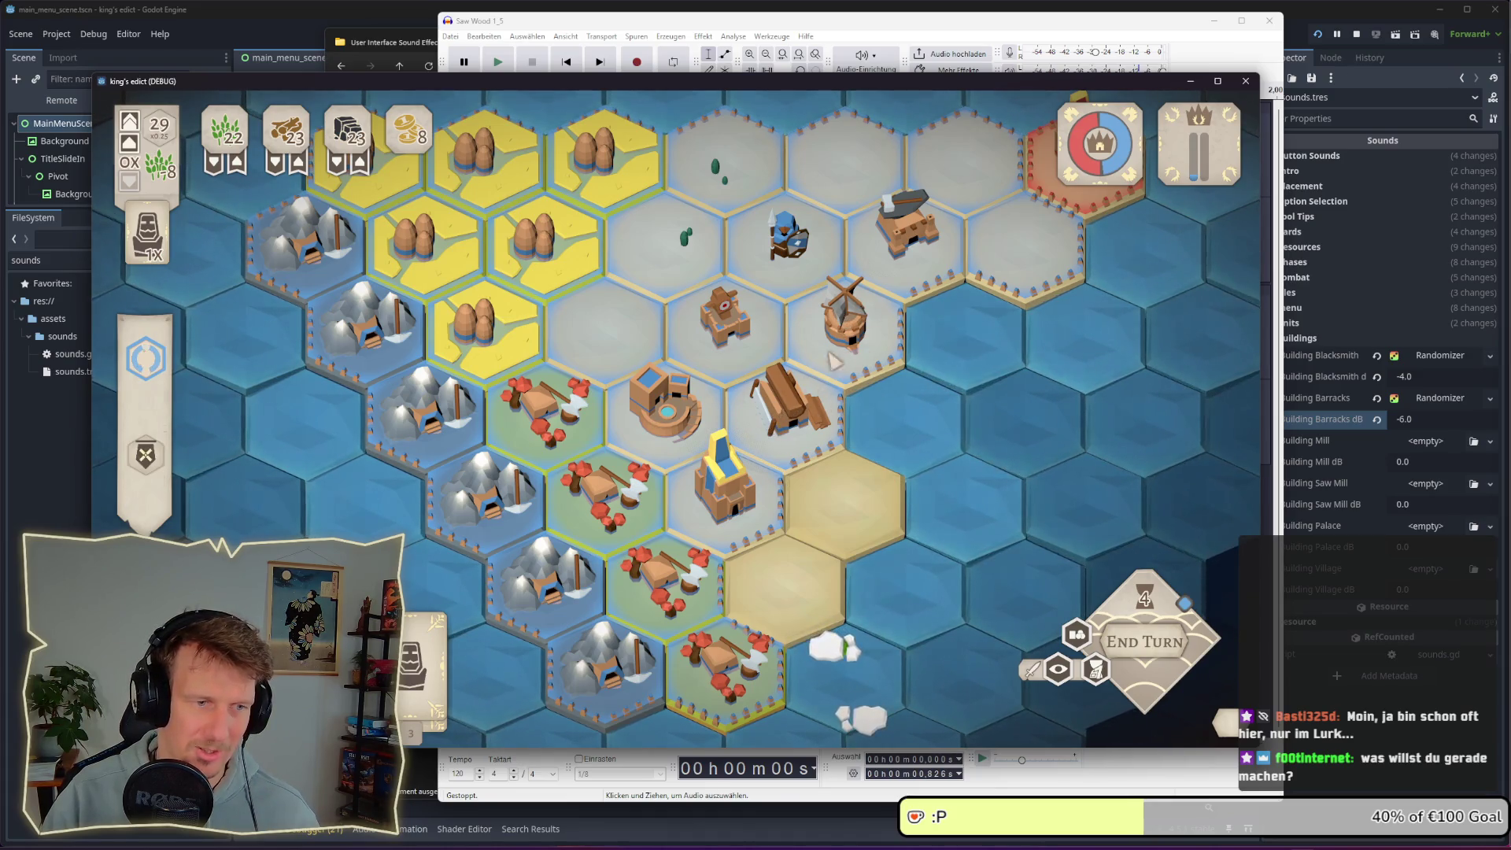
key(alt+Tab)
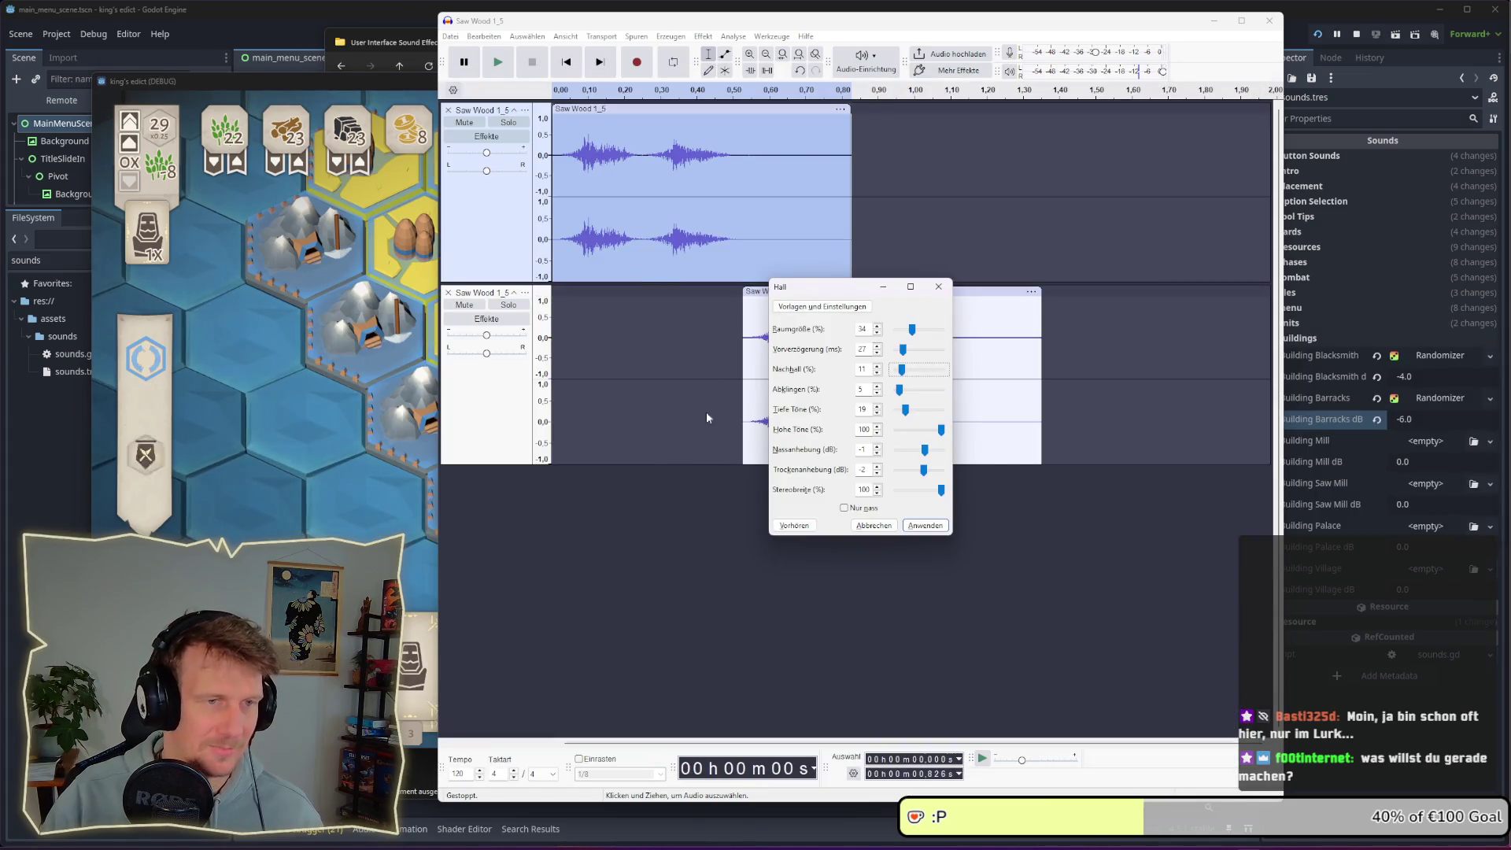
Lower the reverberance slightly and reduce the reverb's wet gain to about -16 dB, previewing each change
click(795, 525)
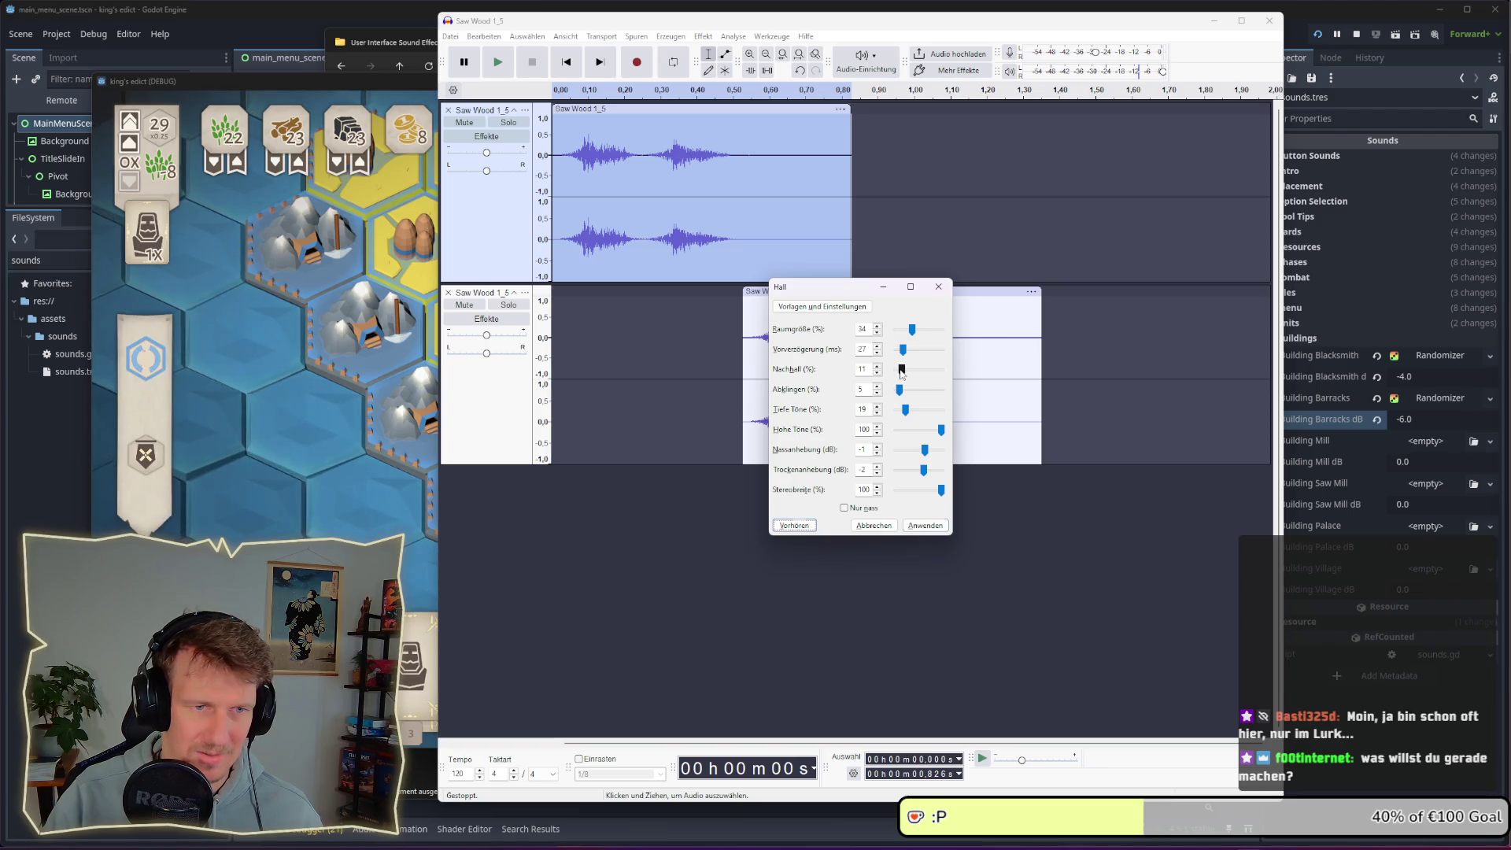
drag(902, 372, 900, 373)
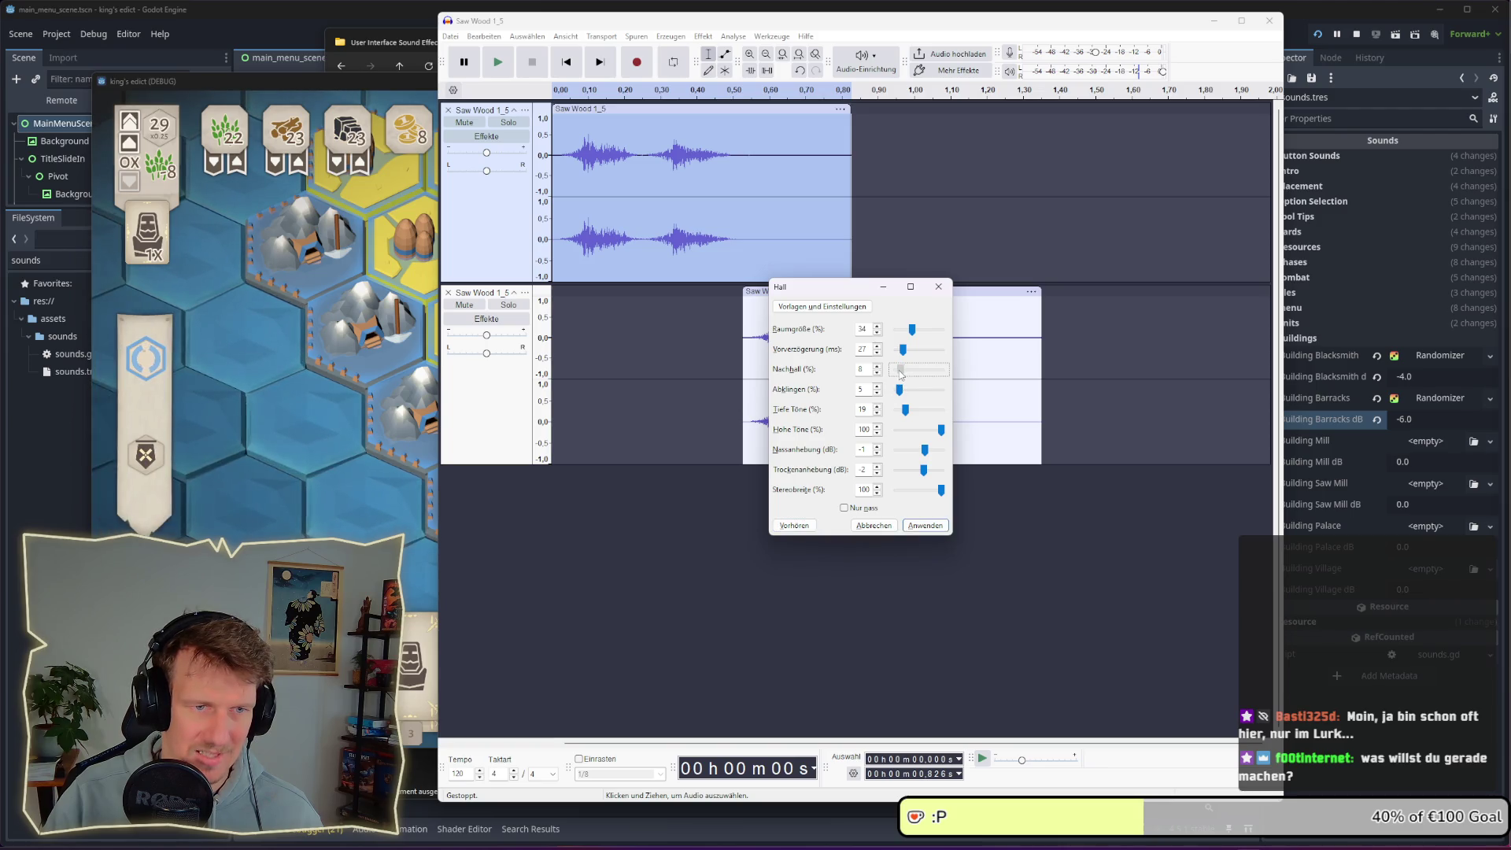
click(796, 526)
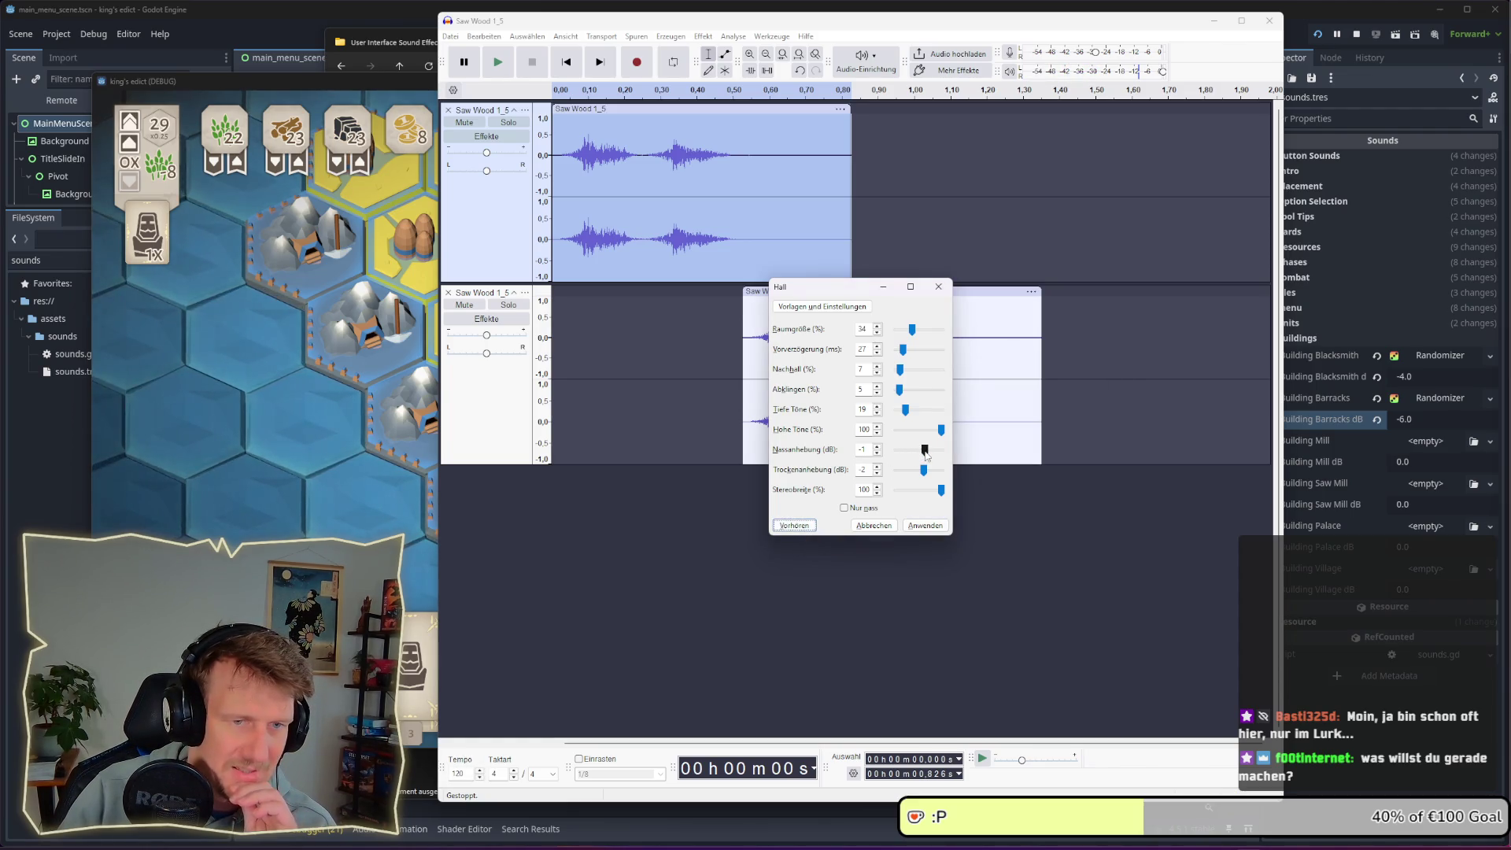
drag(927, 455, 923, 450)
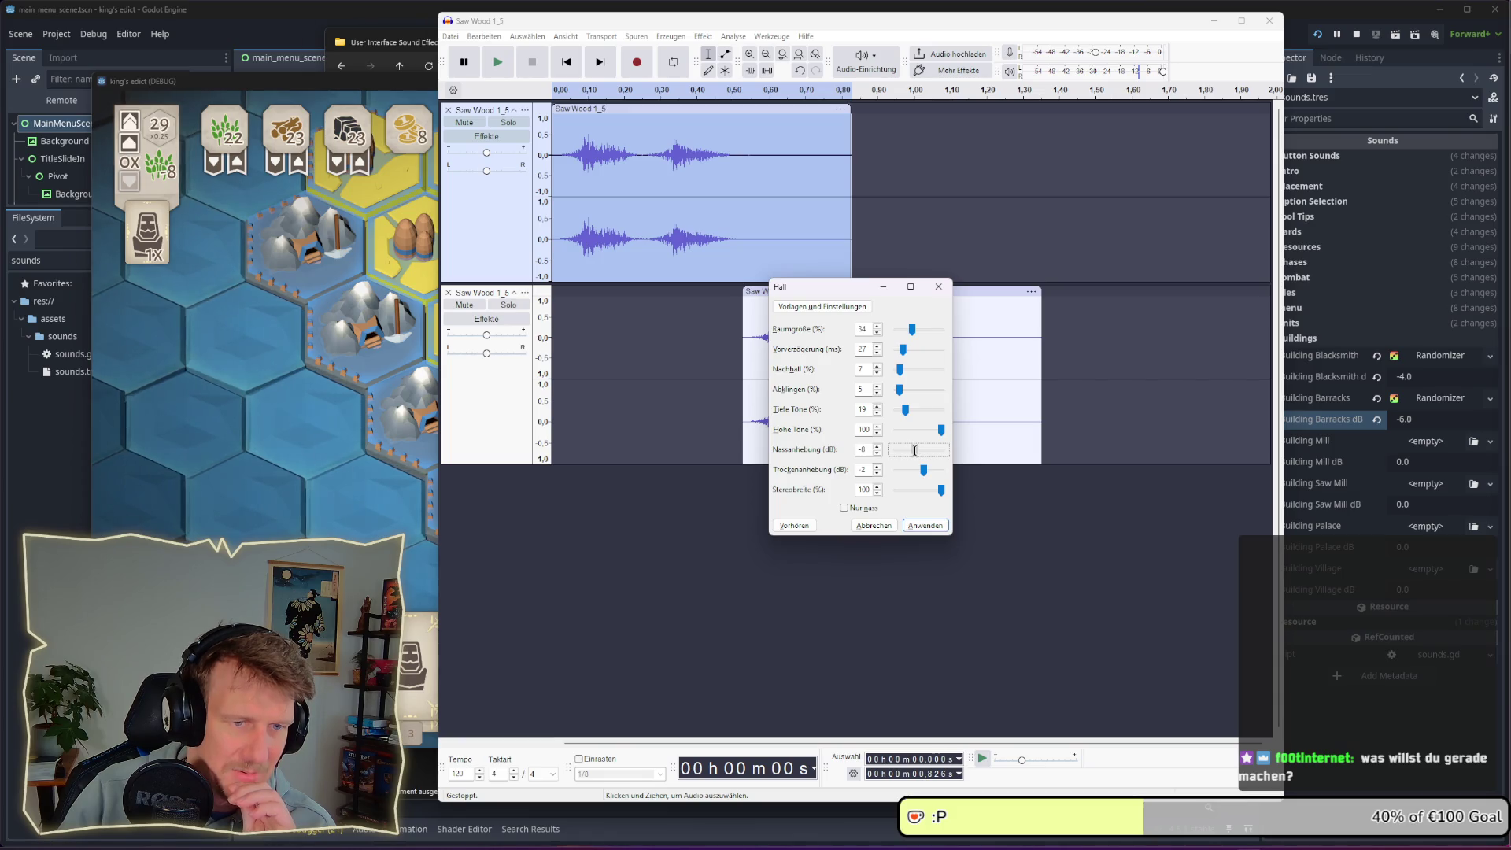
key(alt+v)
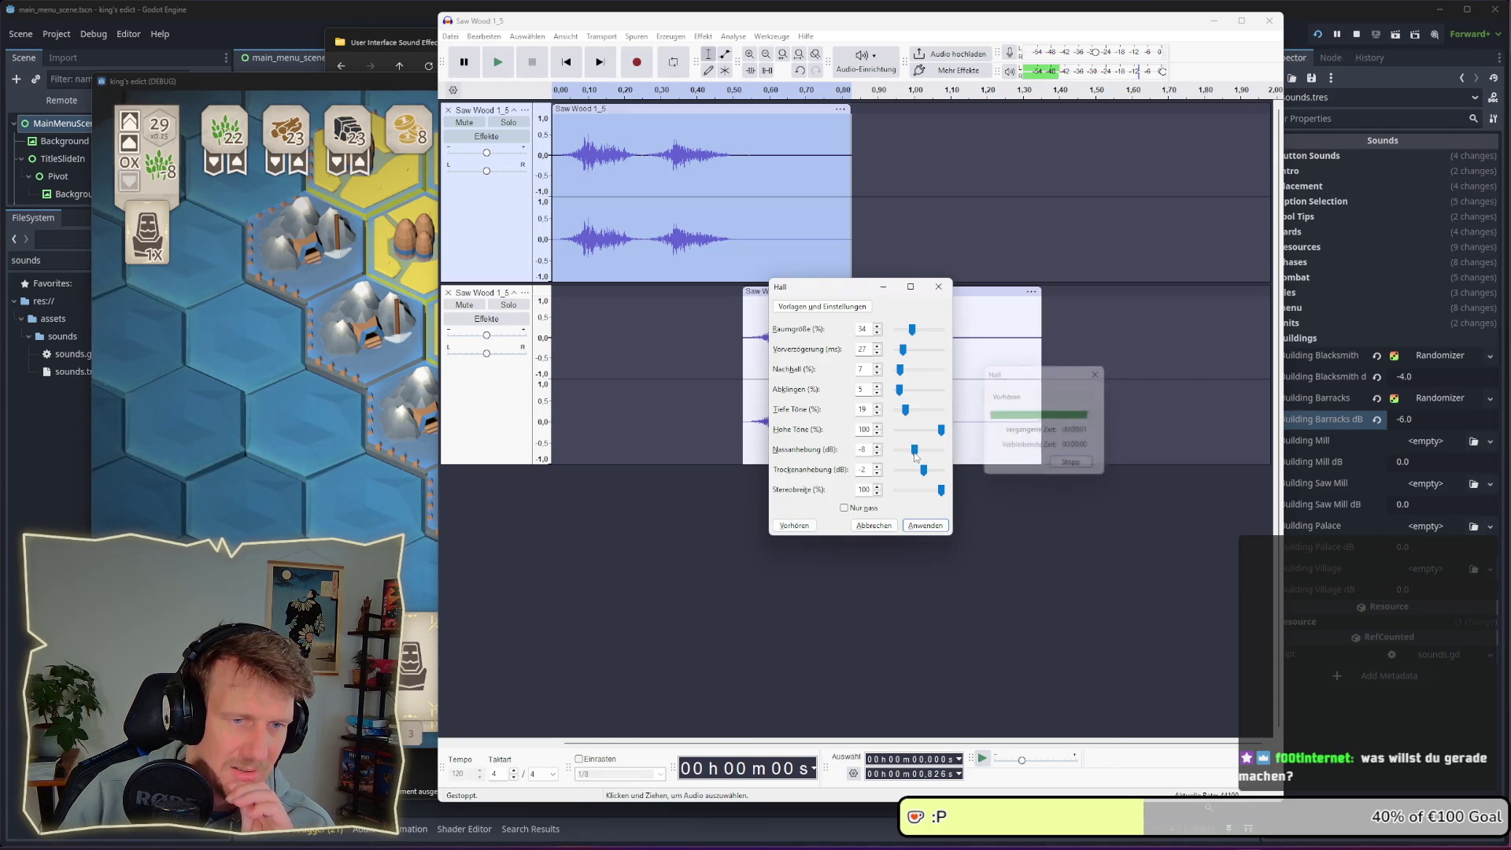
drag(915, 456, 913, 454)
key(alt+v)
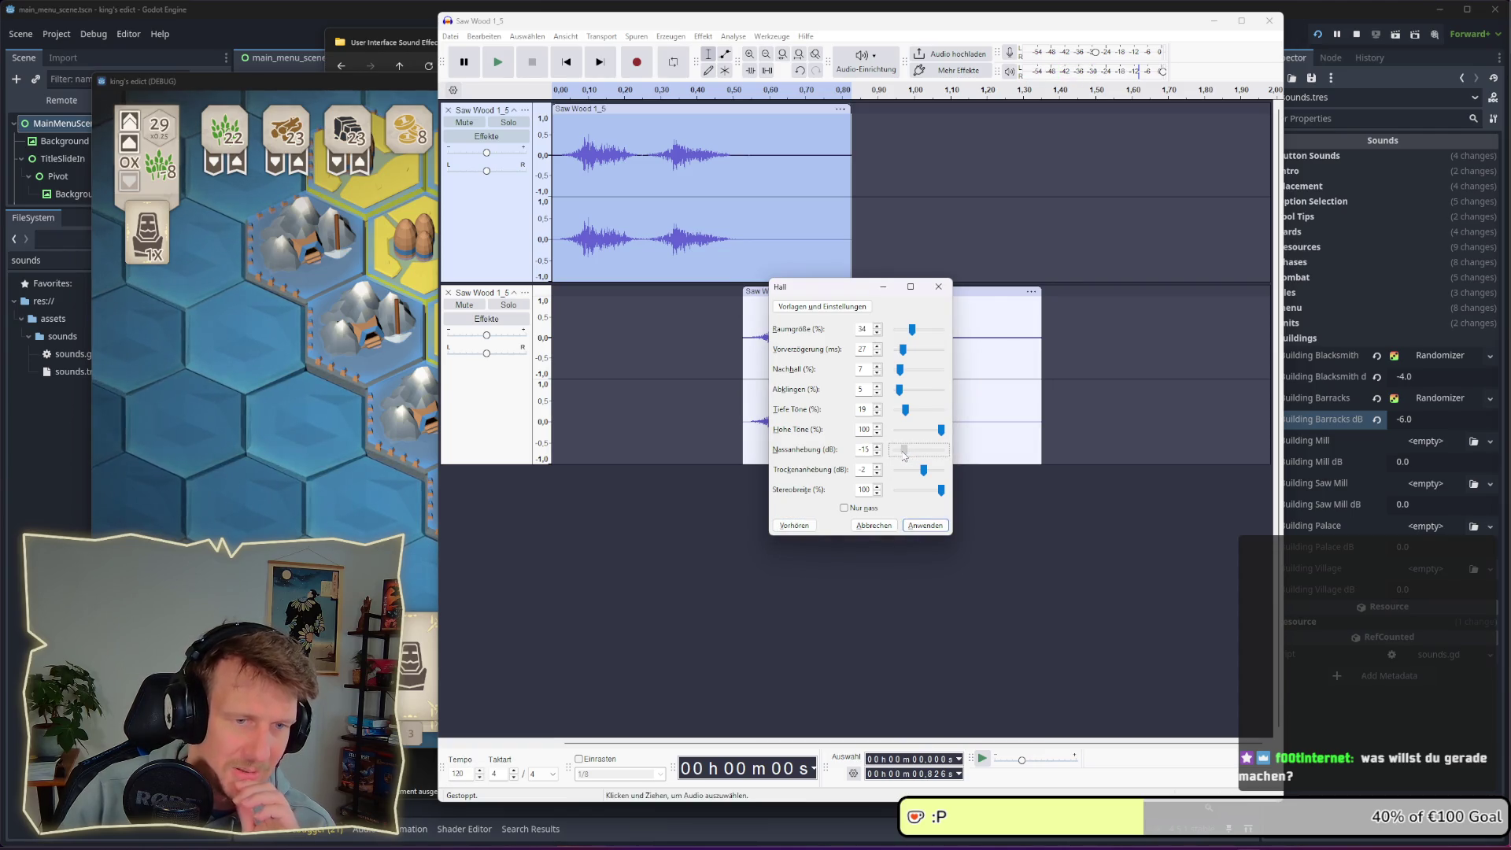
key(alt+v)
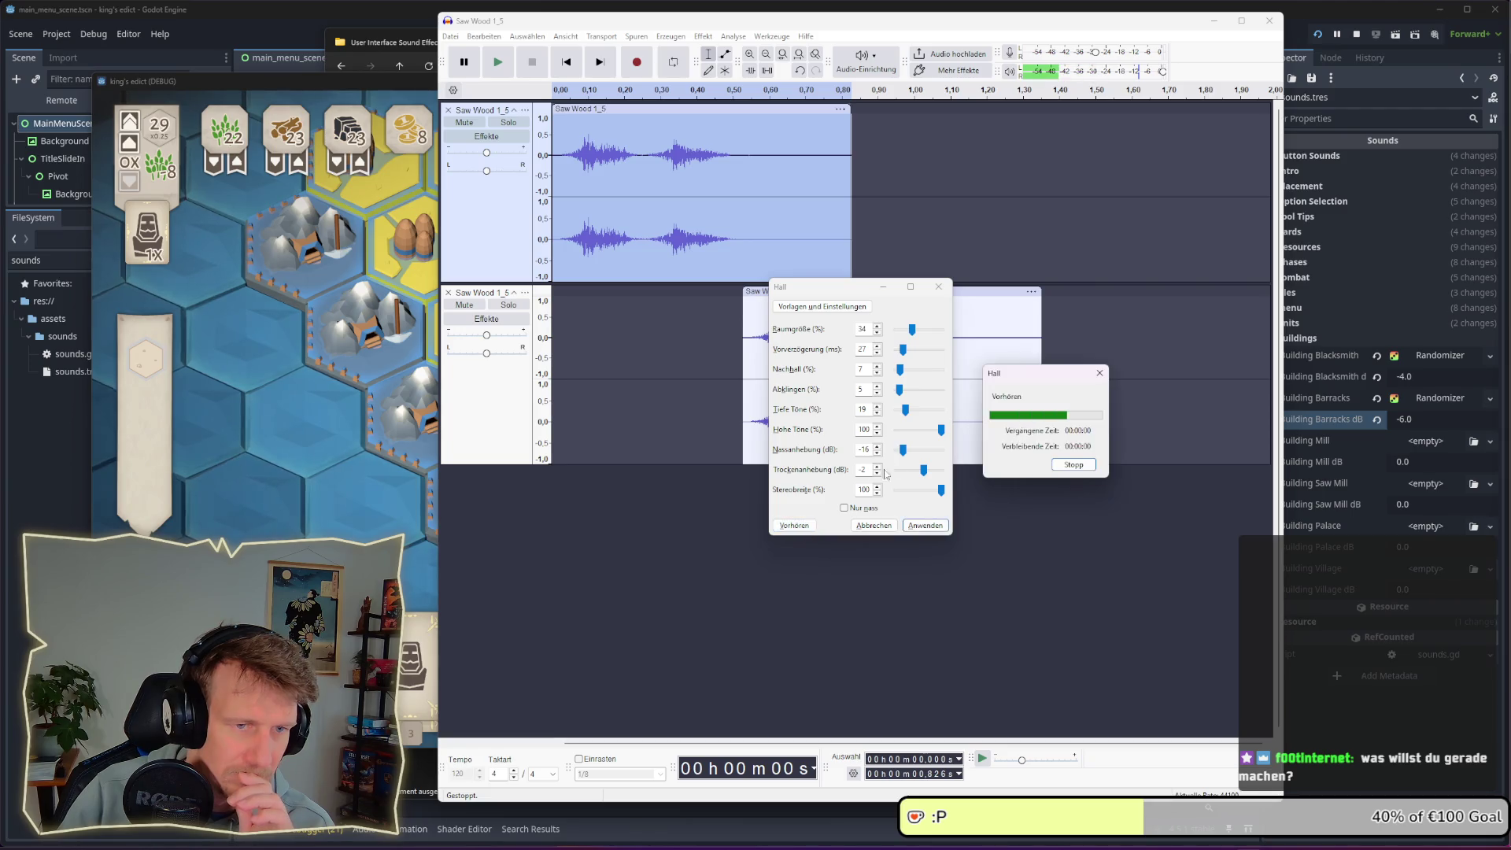
click(906, 454)
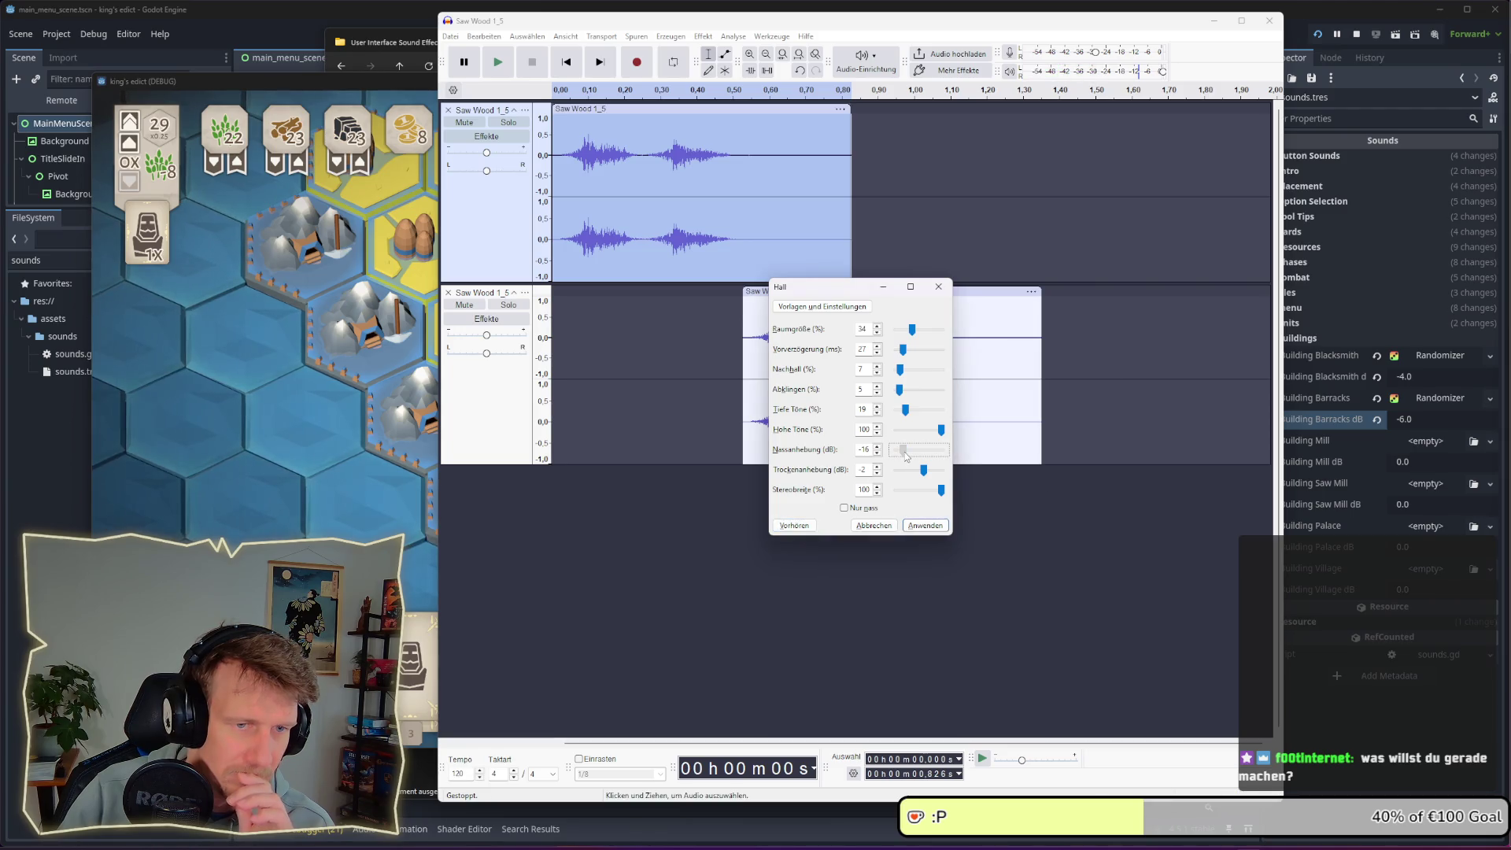
click(814, 527)
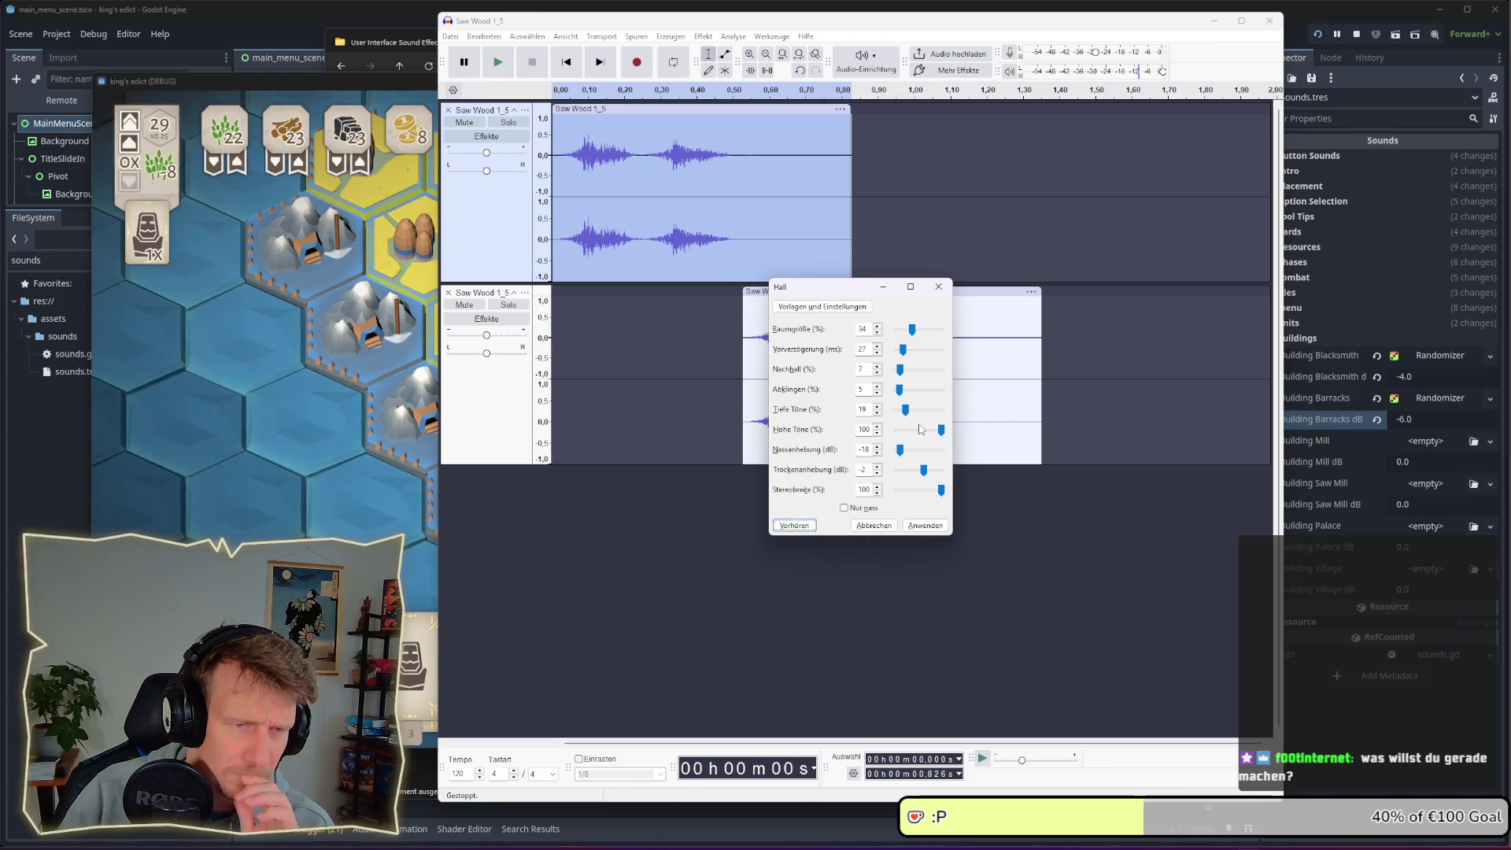
Adjust the treble and raise the bass tone to 100, previewing the reverb
drag(941, 431, 929, 430)
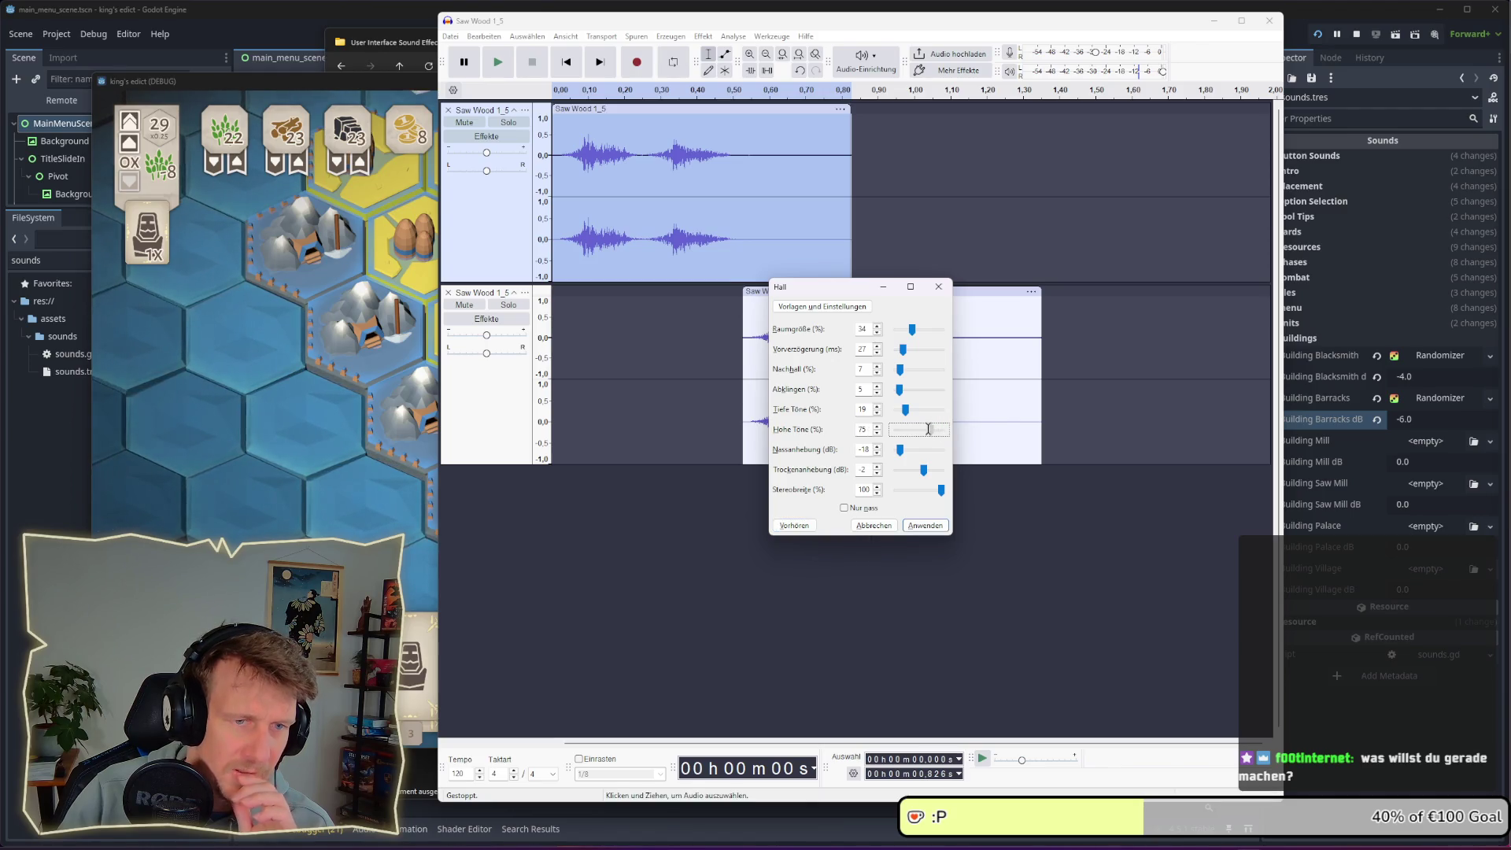
click(795, 525)
click(905, 411)
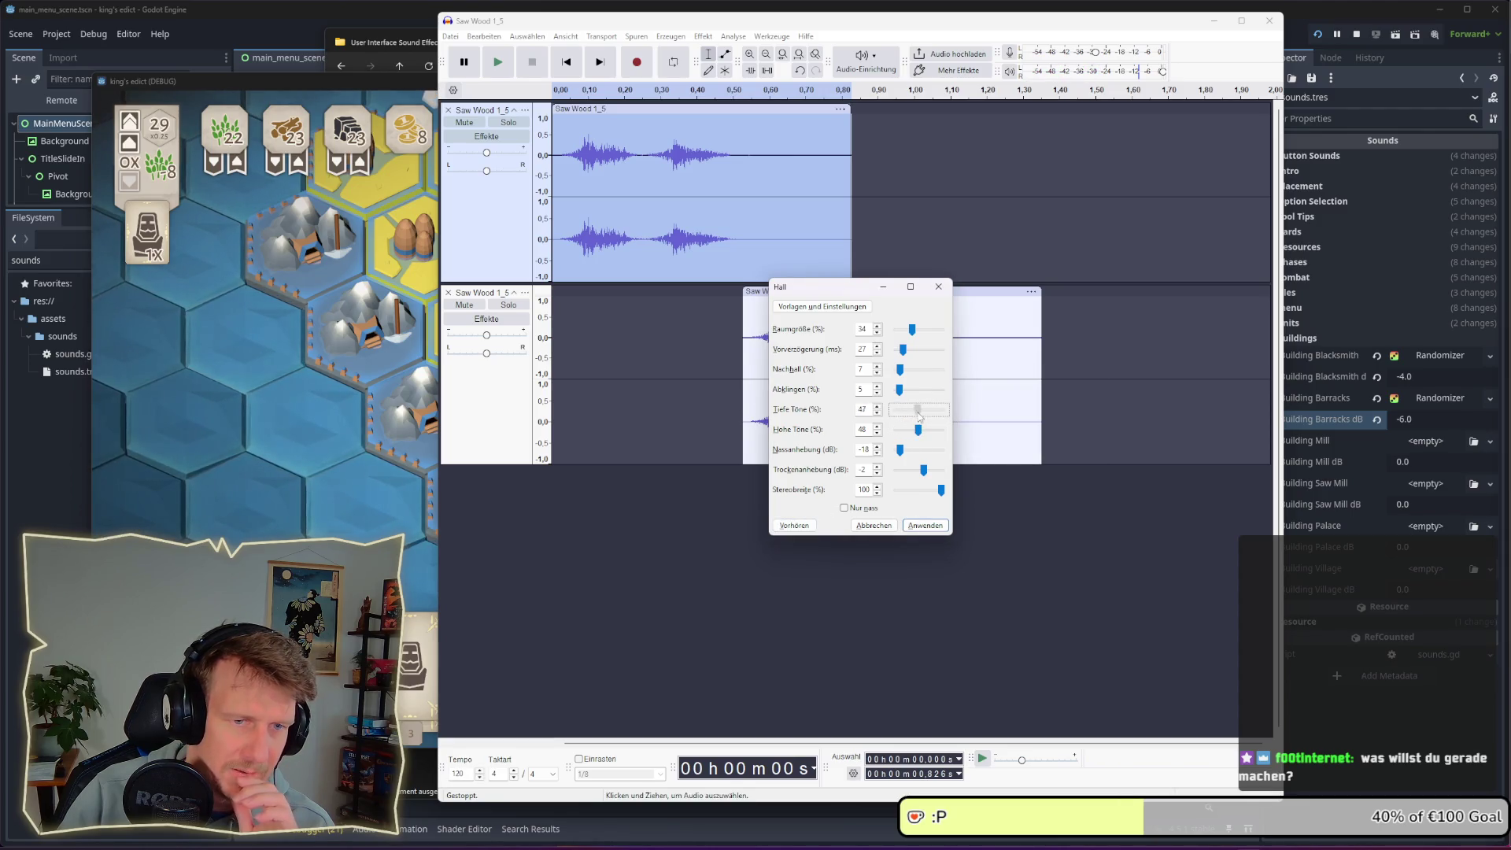
click(797, 527)
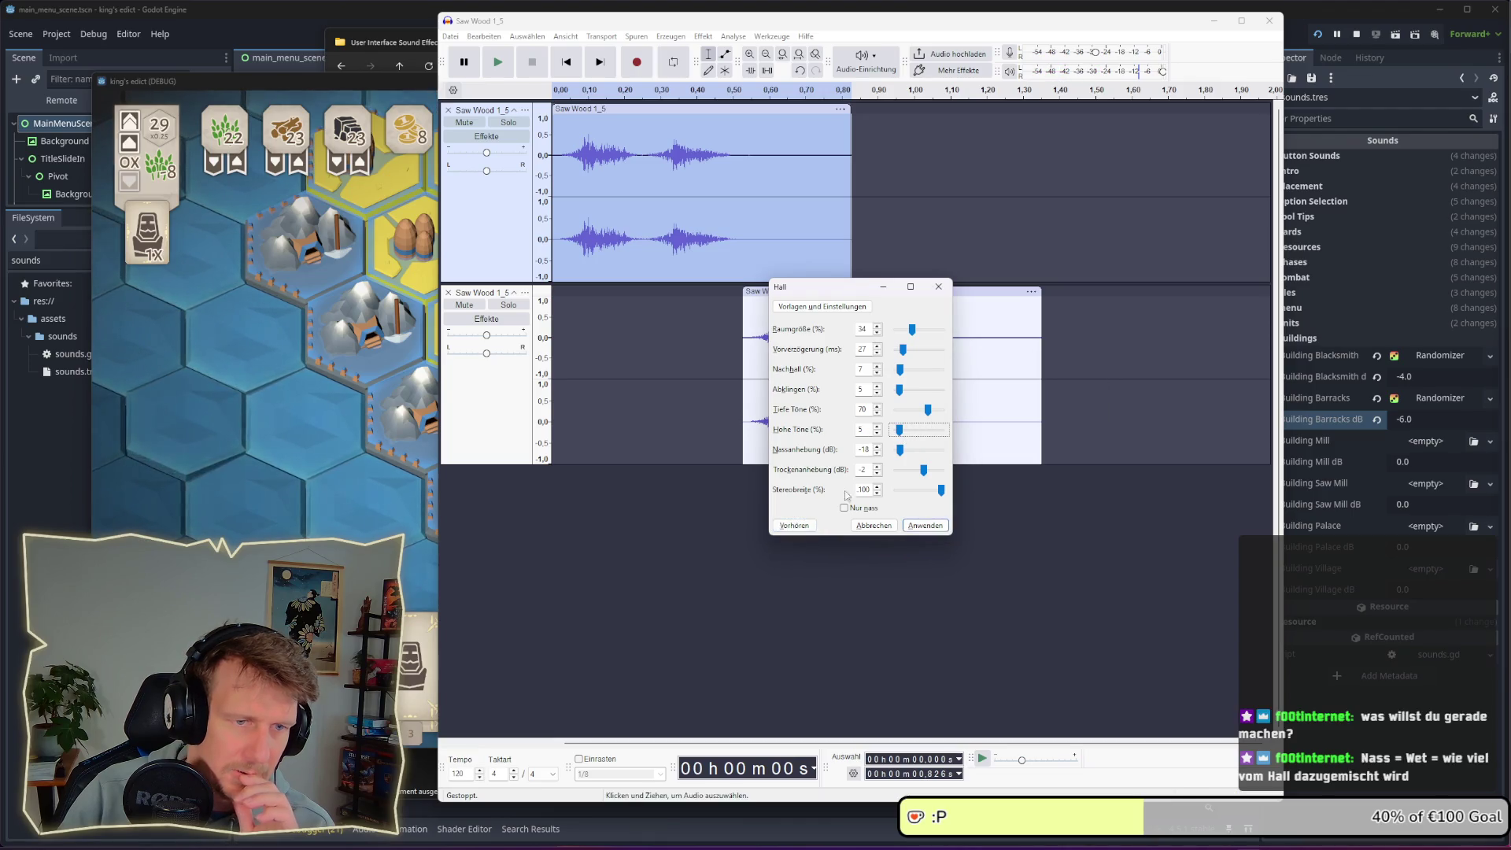
click(806, 529)
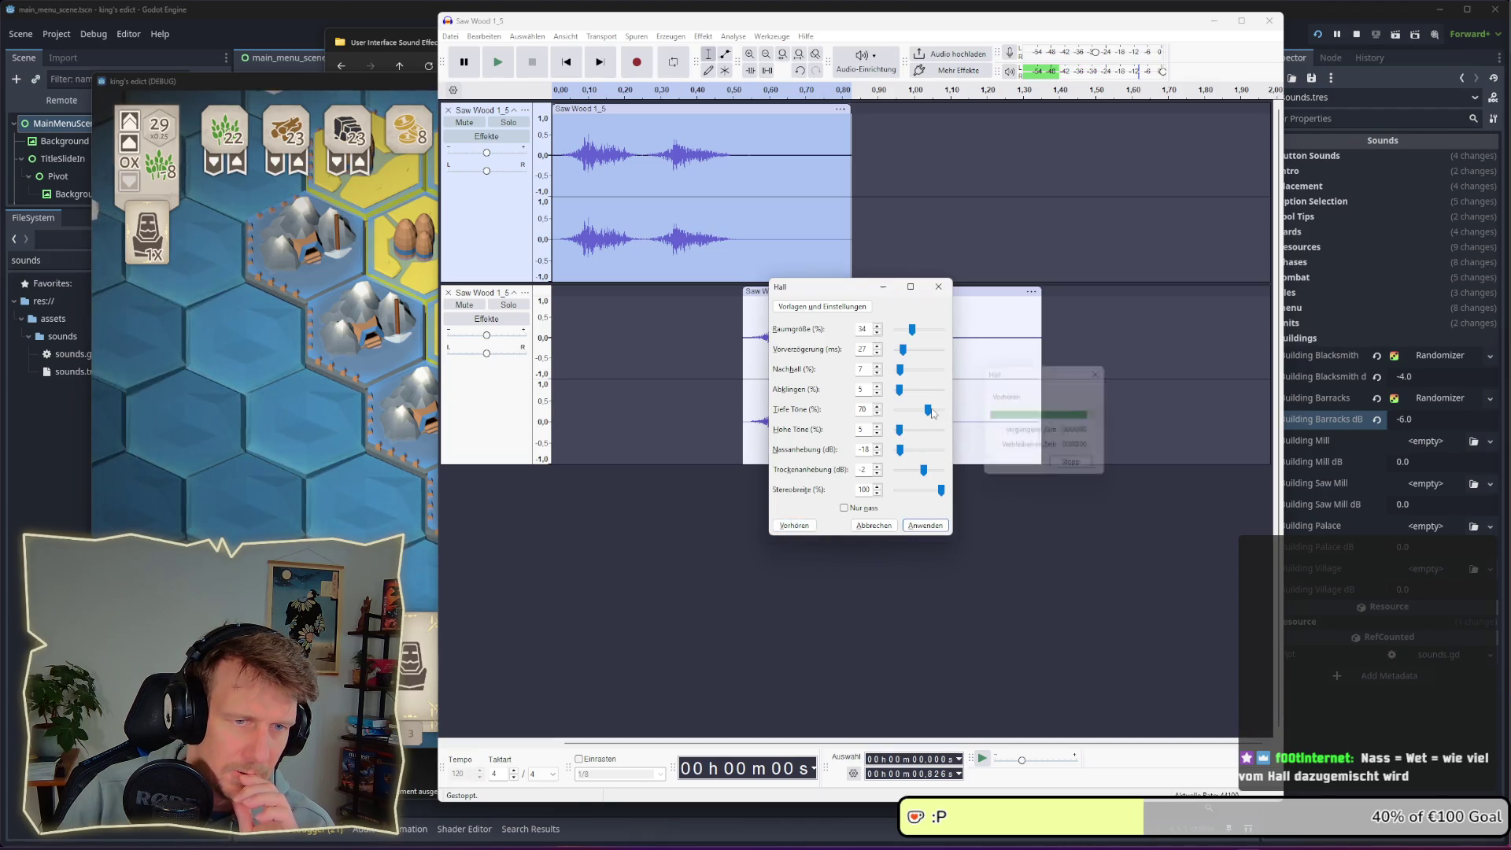
drag(928, 410, 938, 415)
click(811, 526)
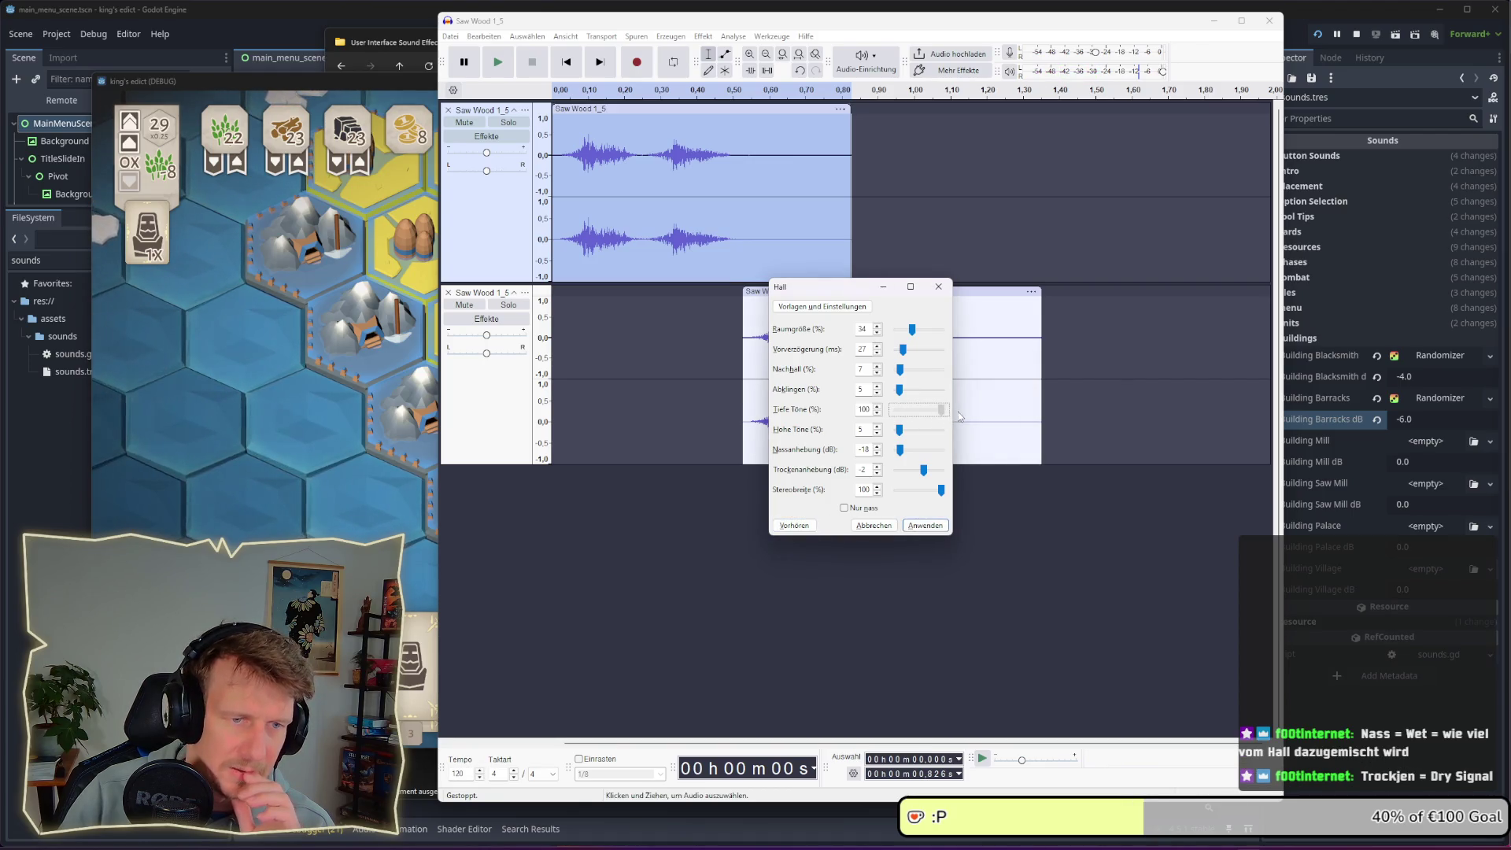
click(805, 526)
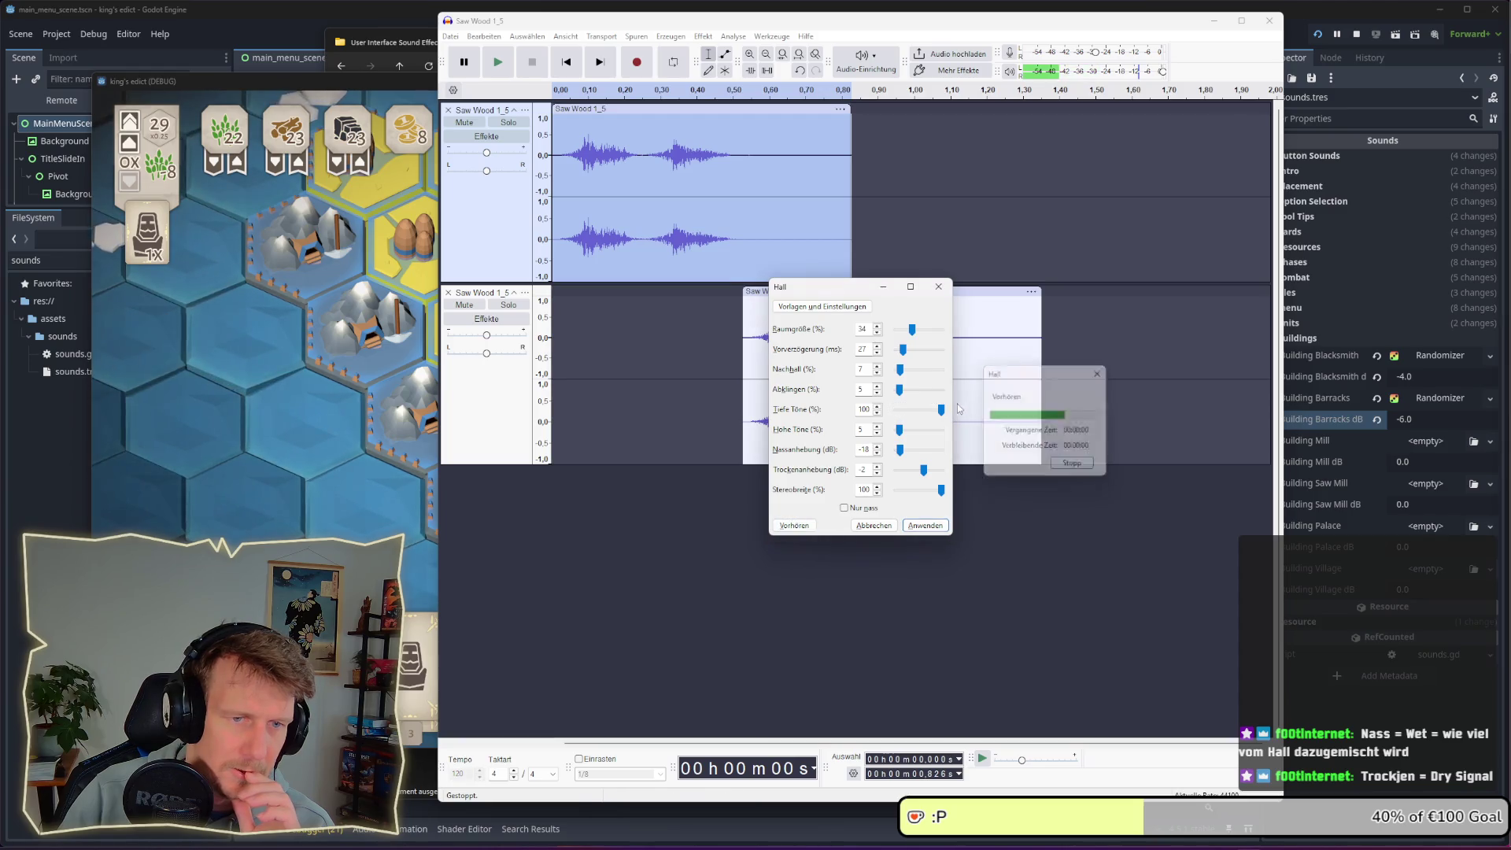
Try different Abklingen damping values, settling around 14, with previews
click(902, 393)
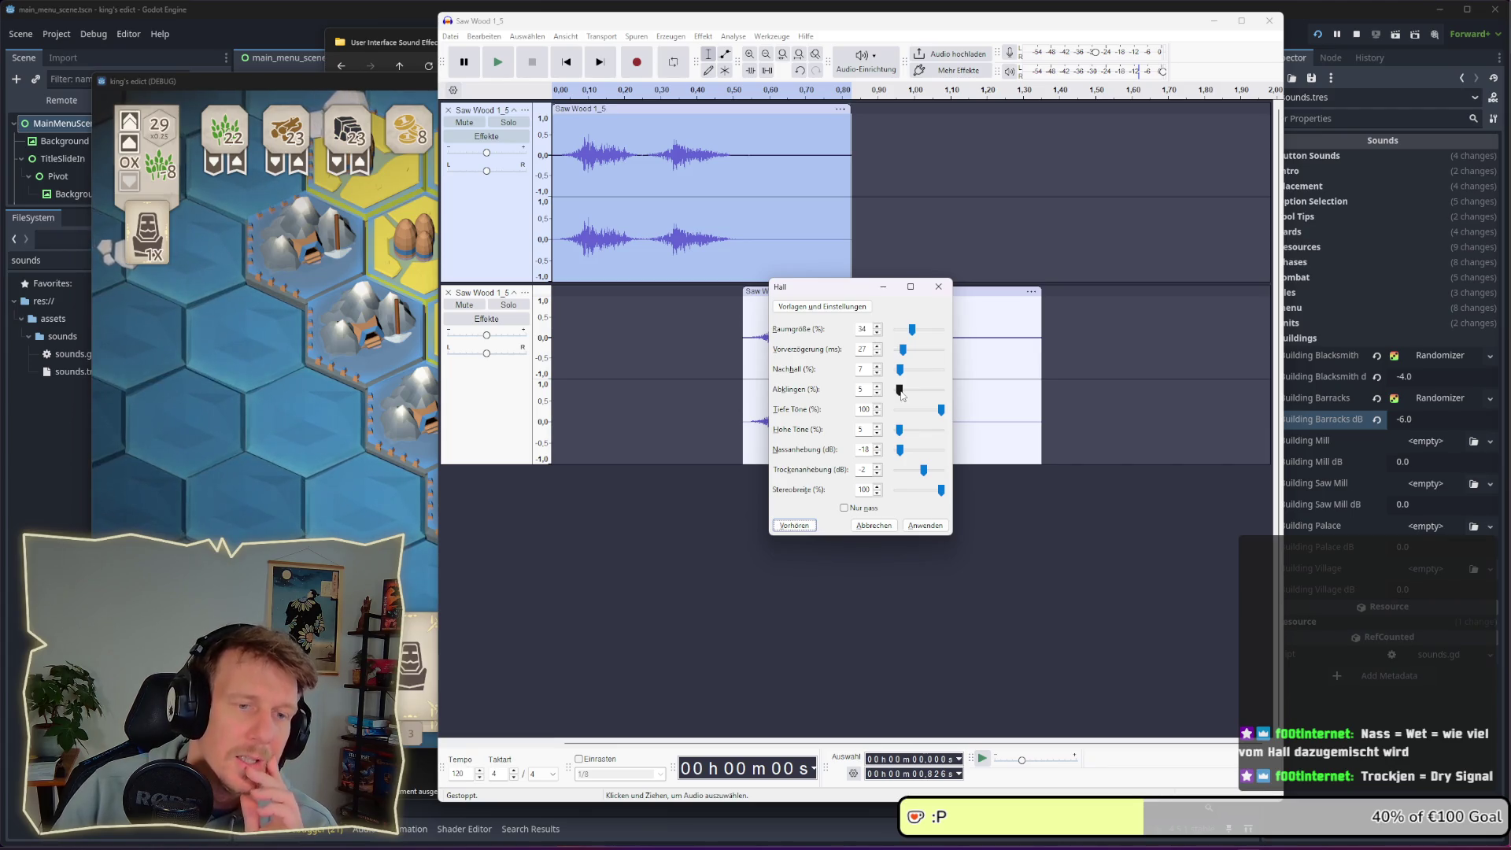
click(795, 526)
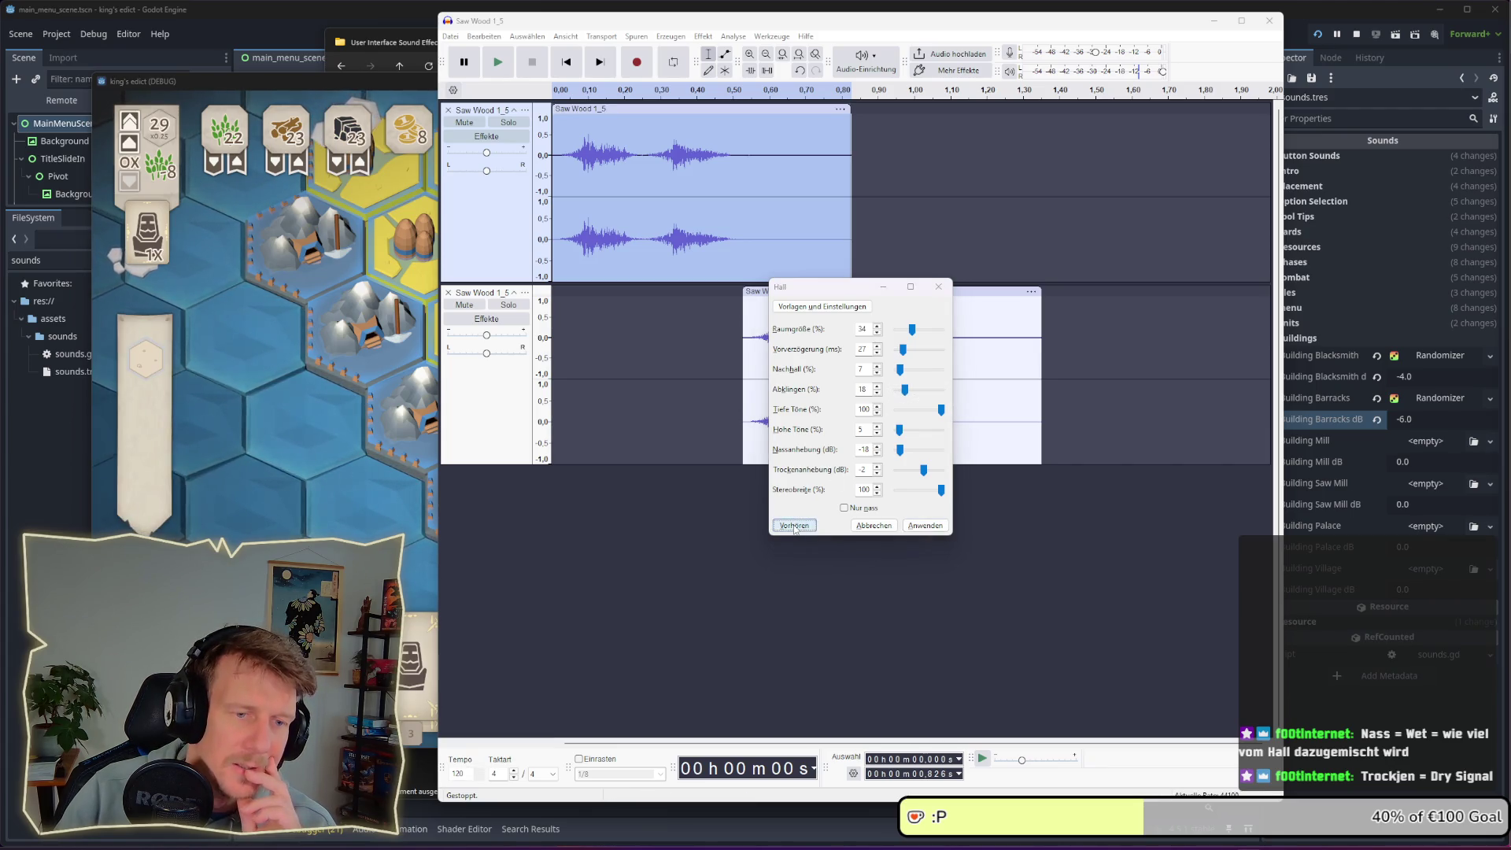
drag(909, 393, 930, 391)
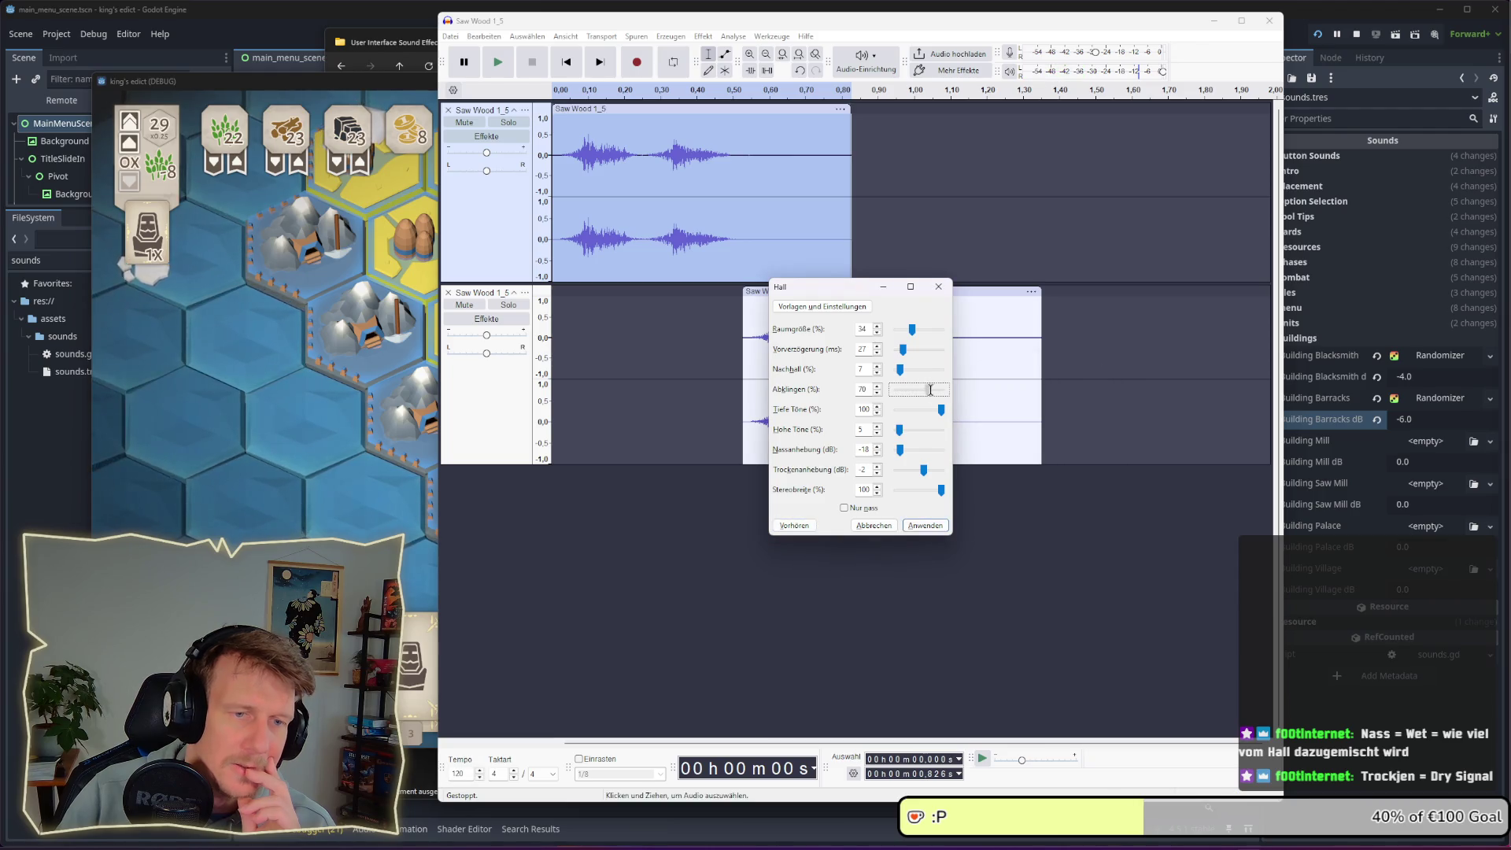
click(794, 525)
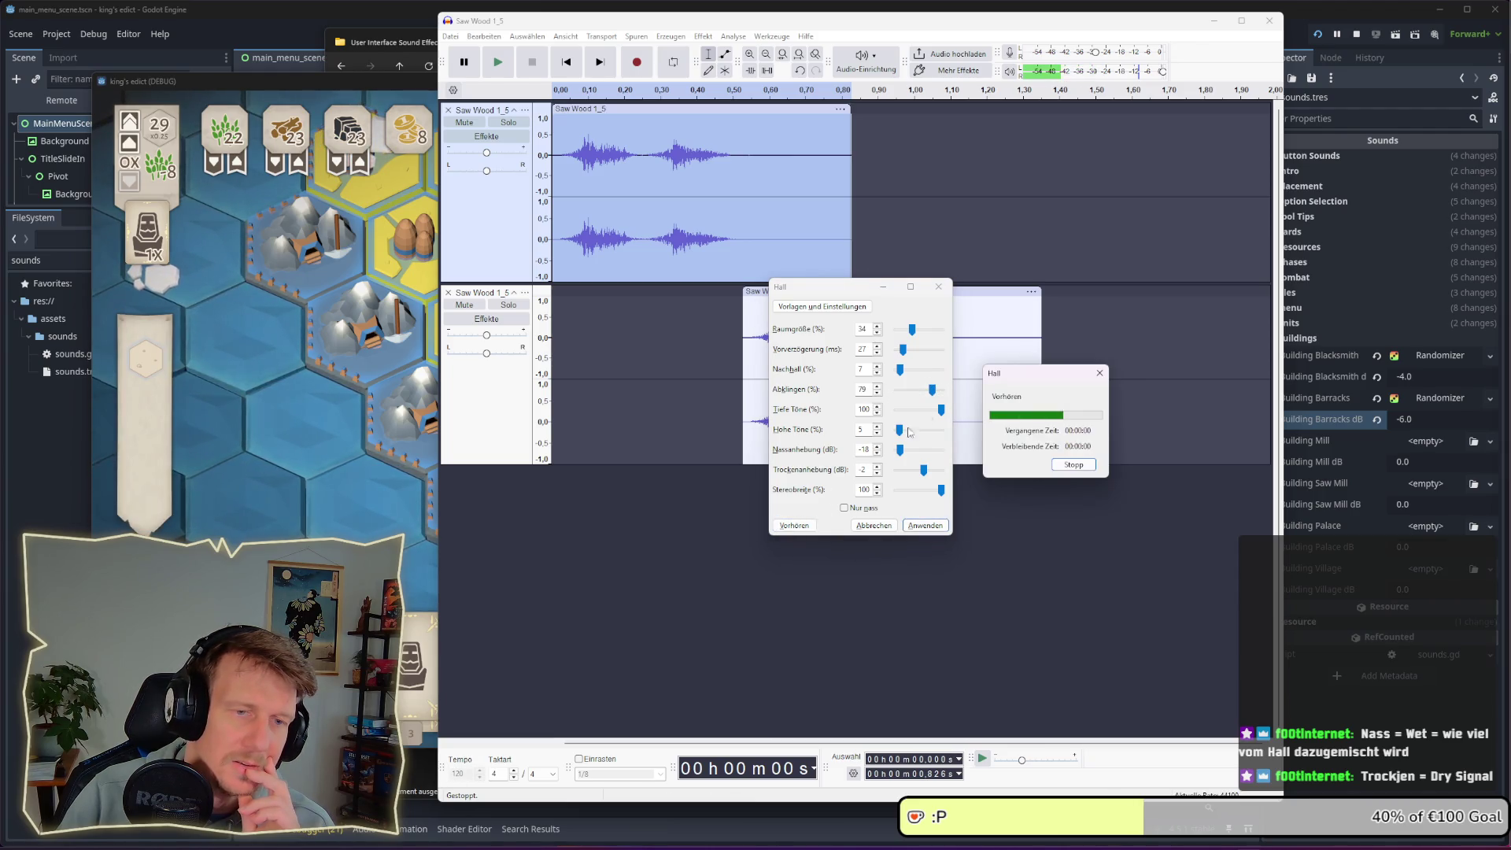
drag(932, 391, 916, 400)
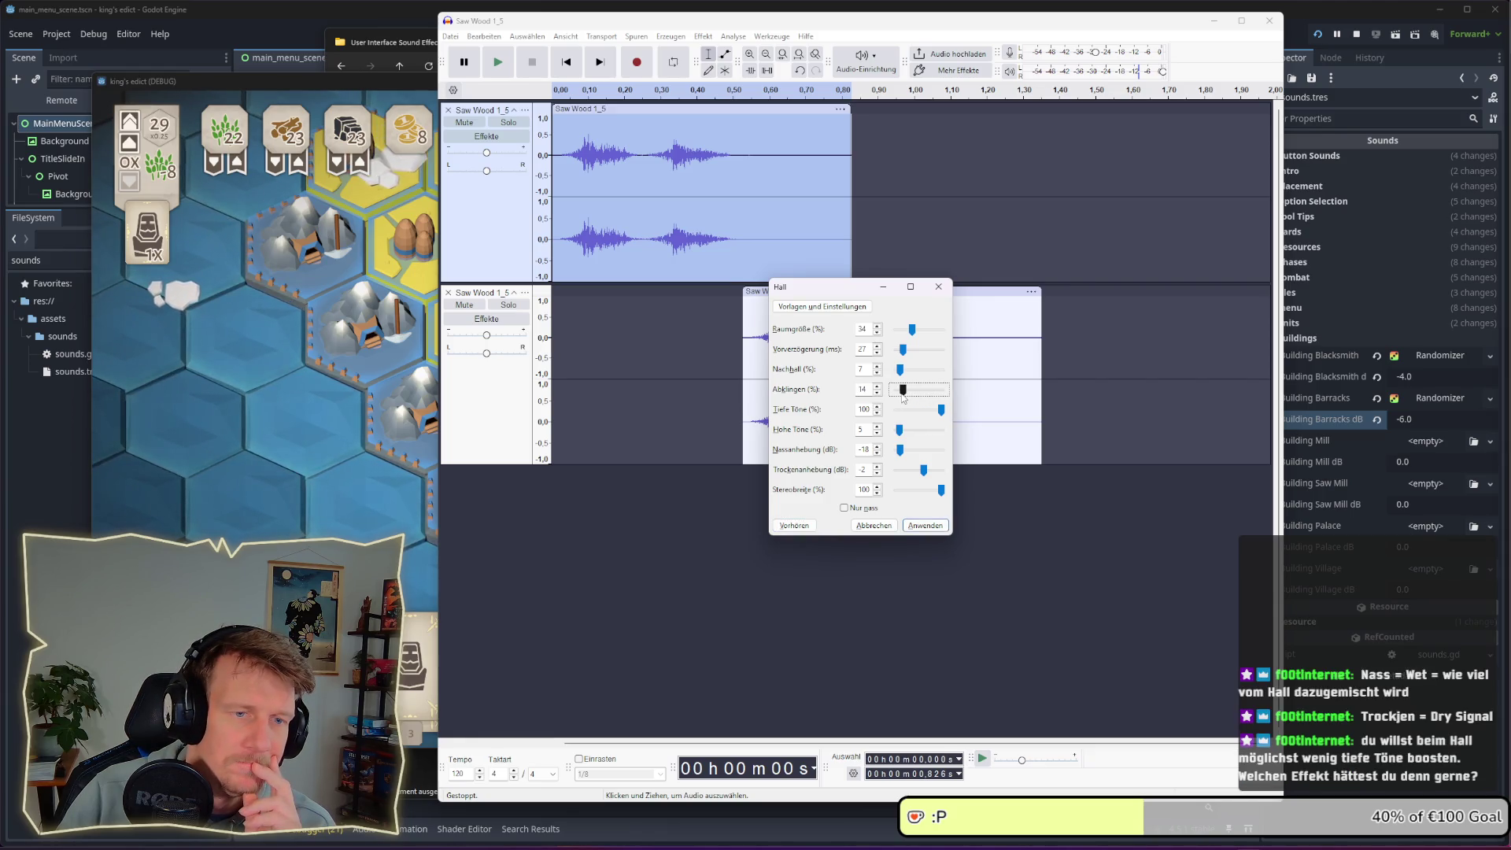
click(913, 336)
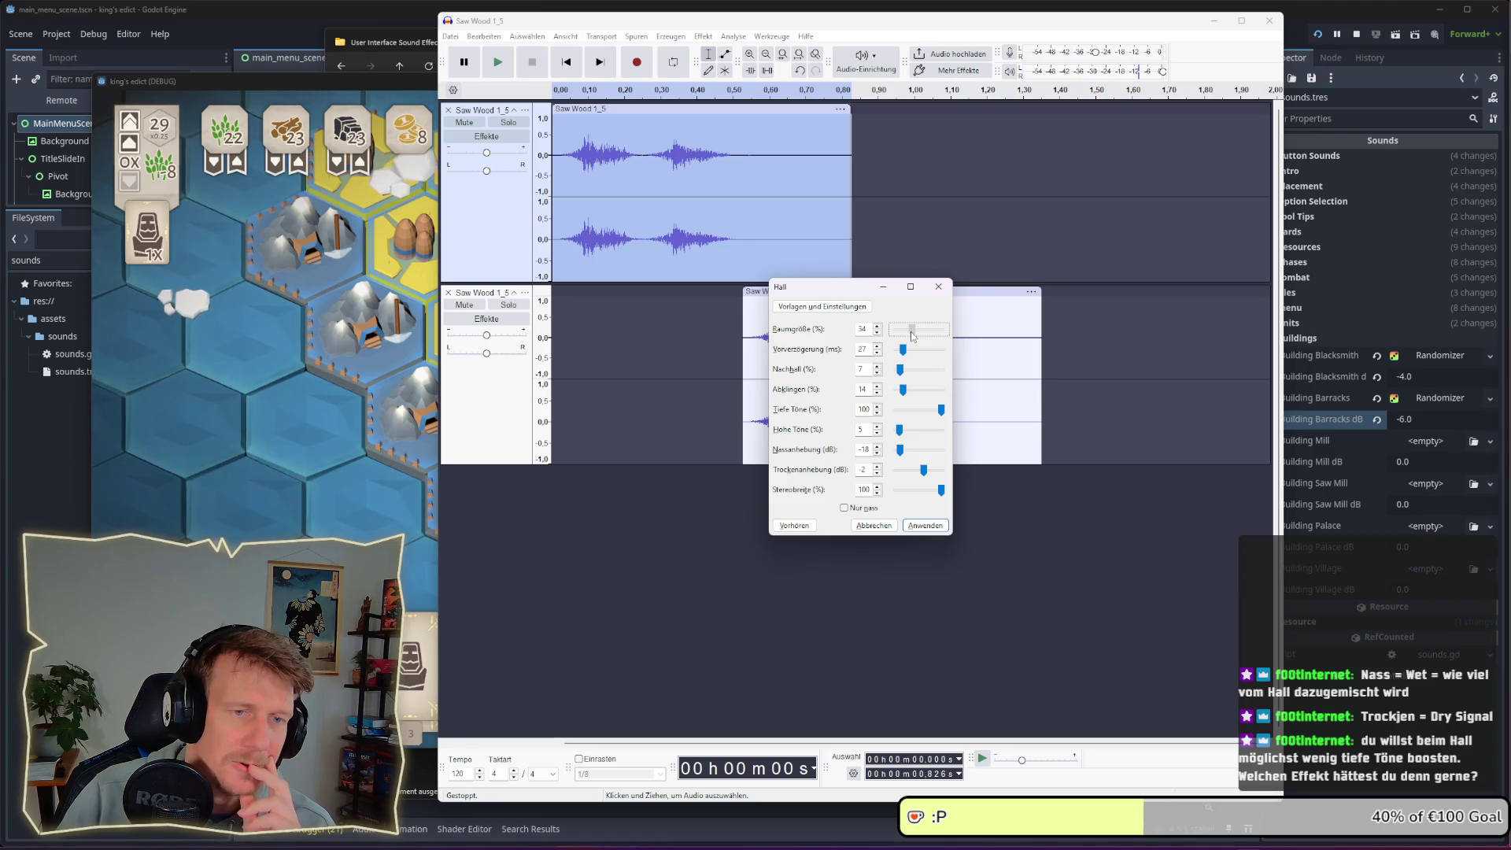
click(794, 525)
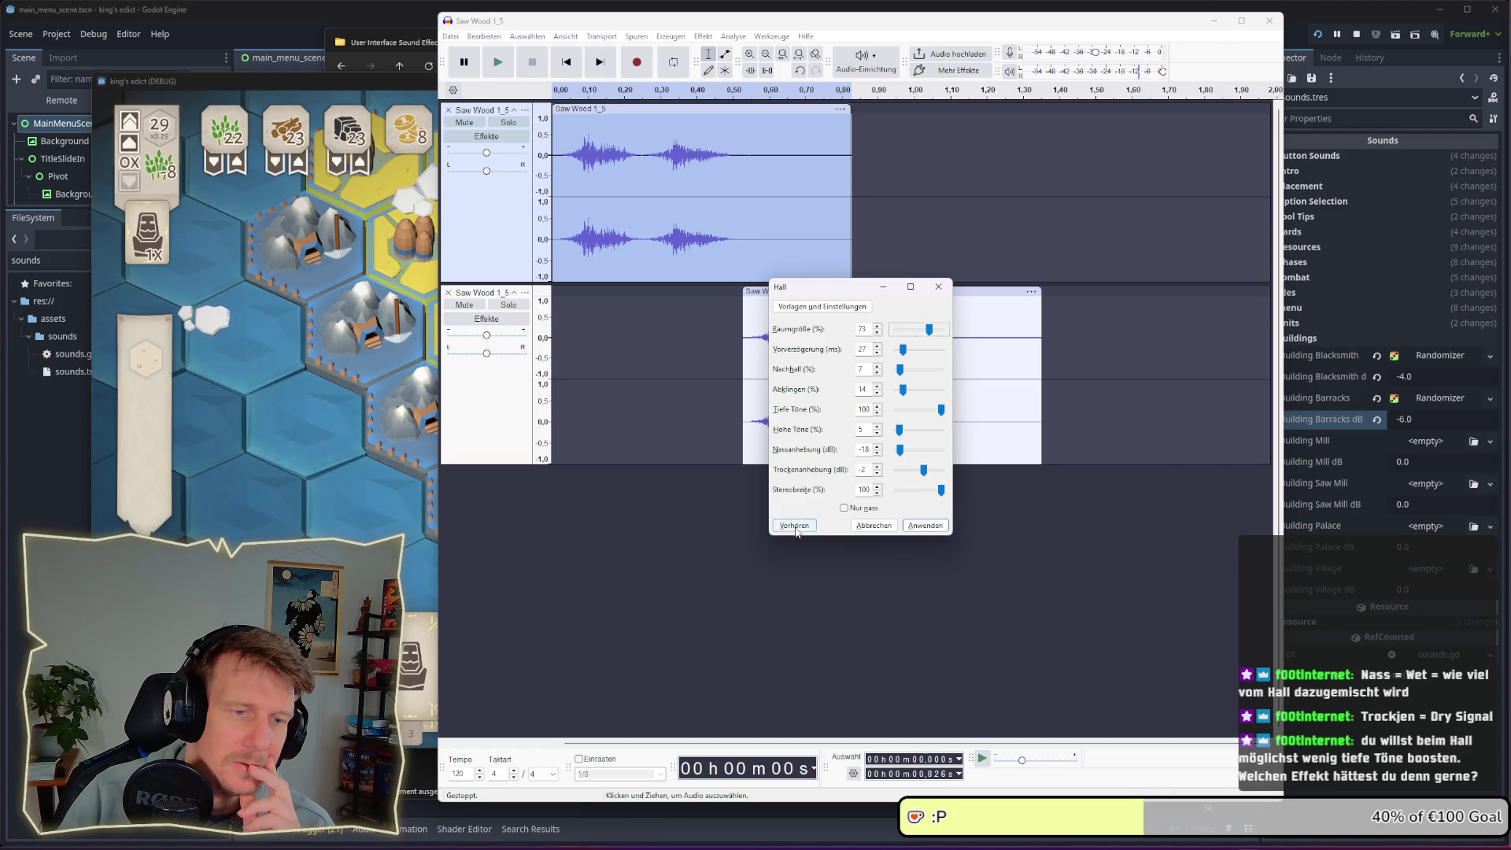
click(795, 526)
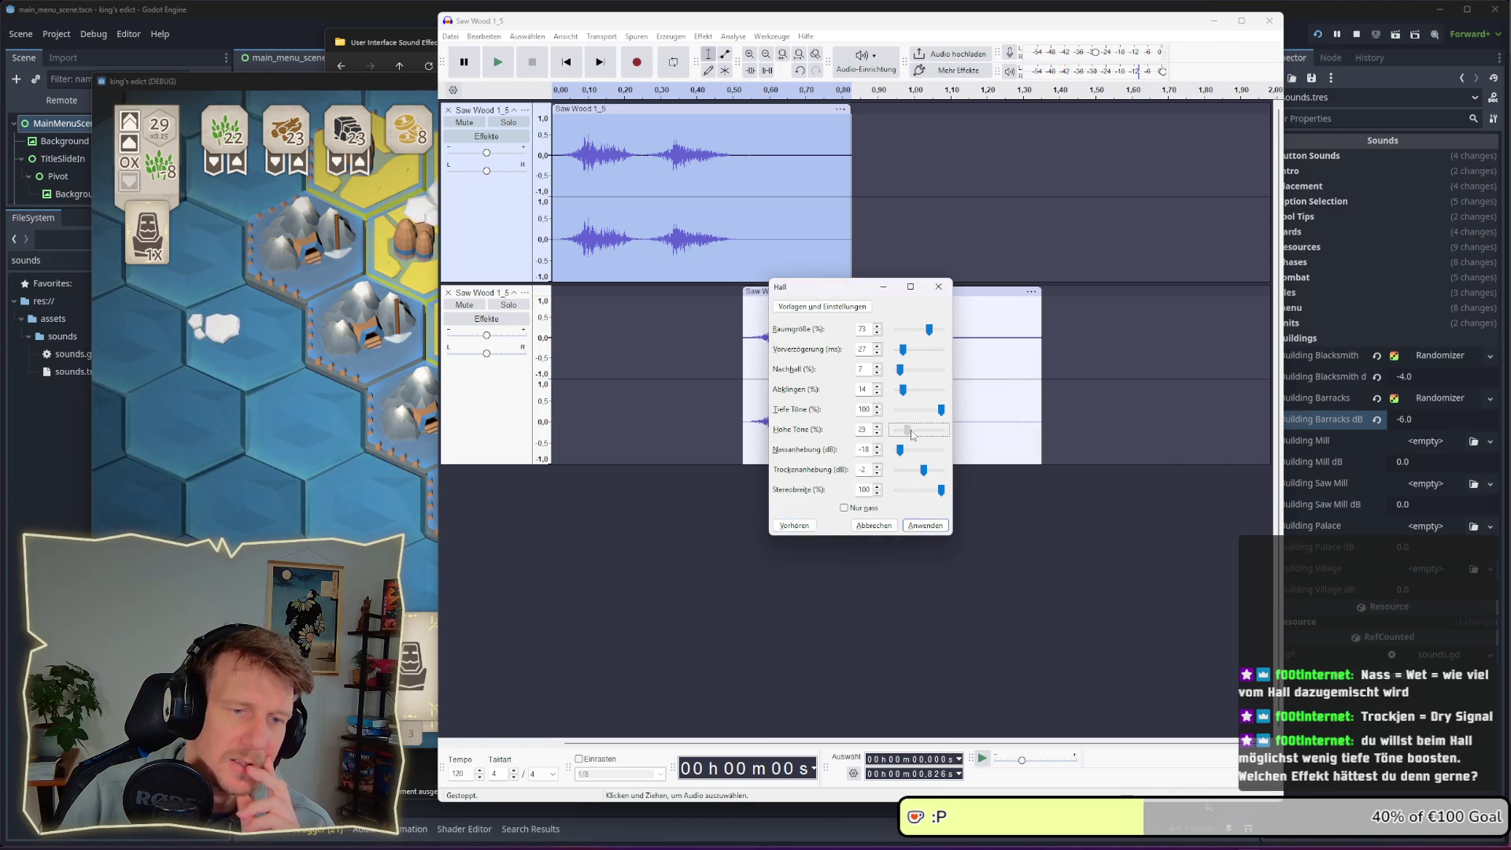
click(795, 525)
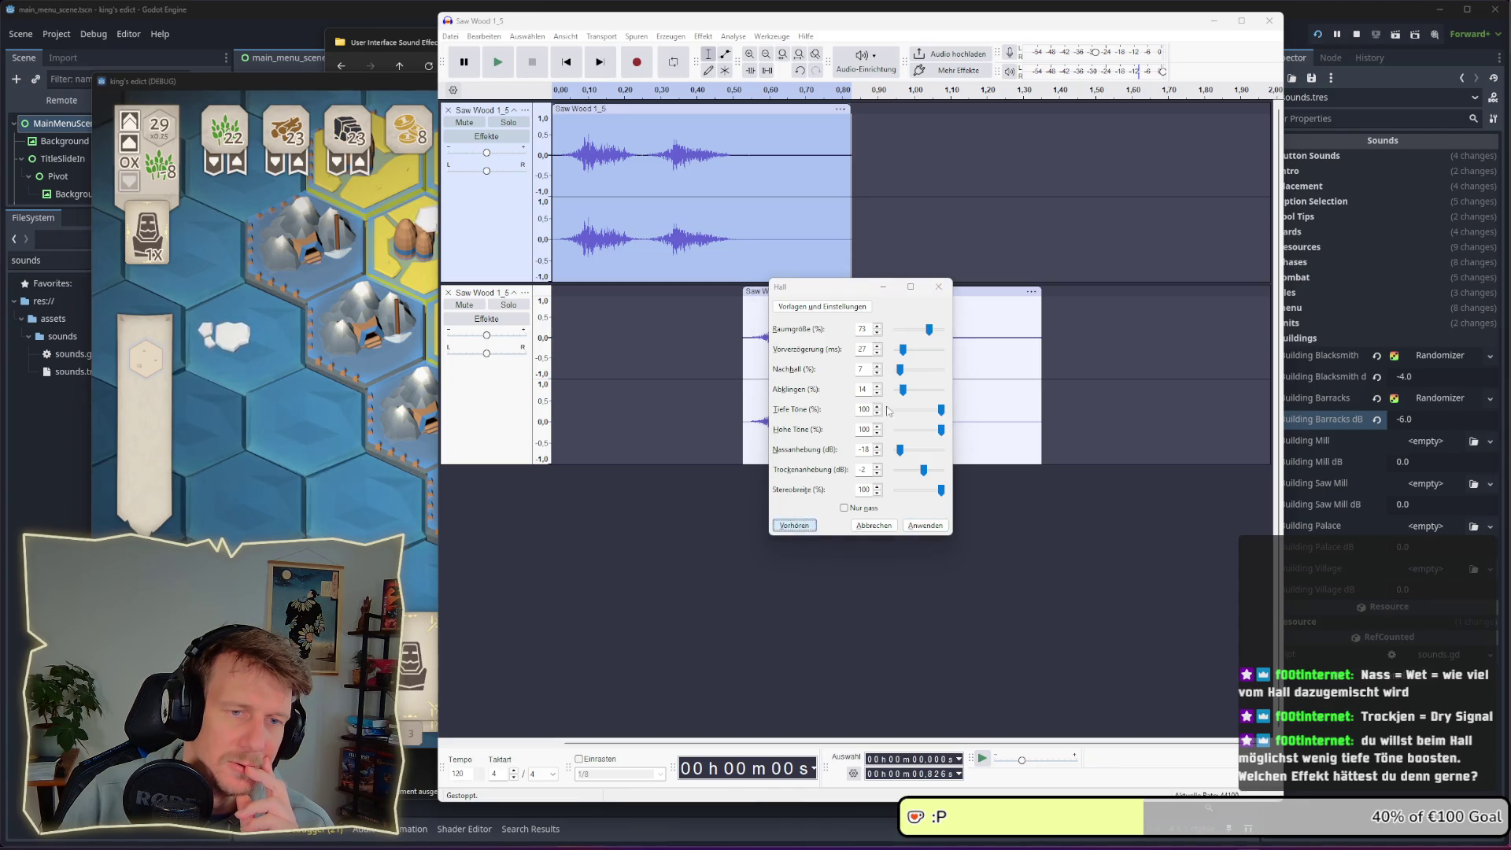
Shrink the room size to 26% and raise reverberance to 51%, previewing the longer tail
drag(929, 329, 917, 335)
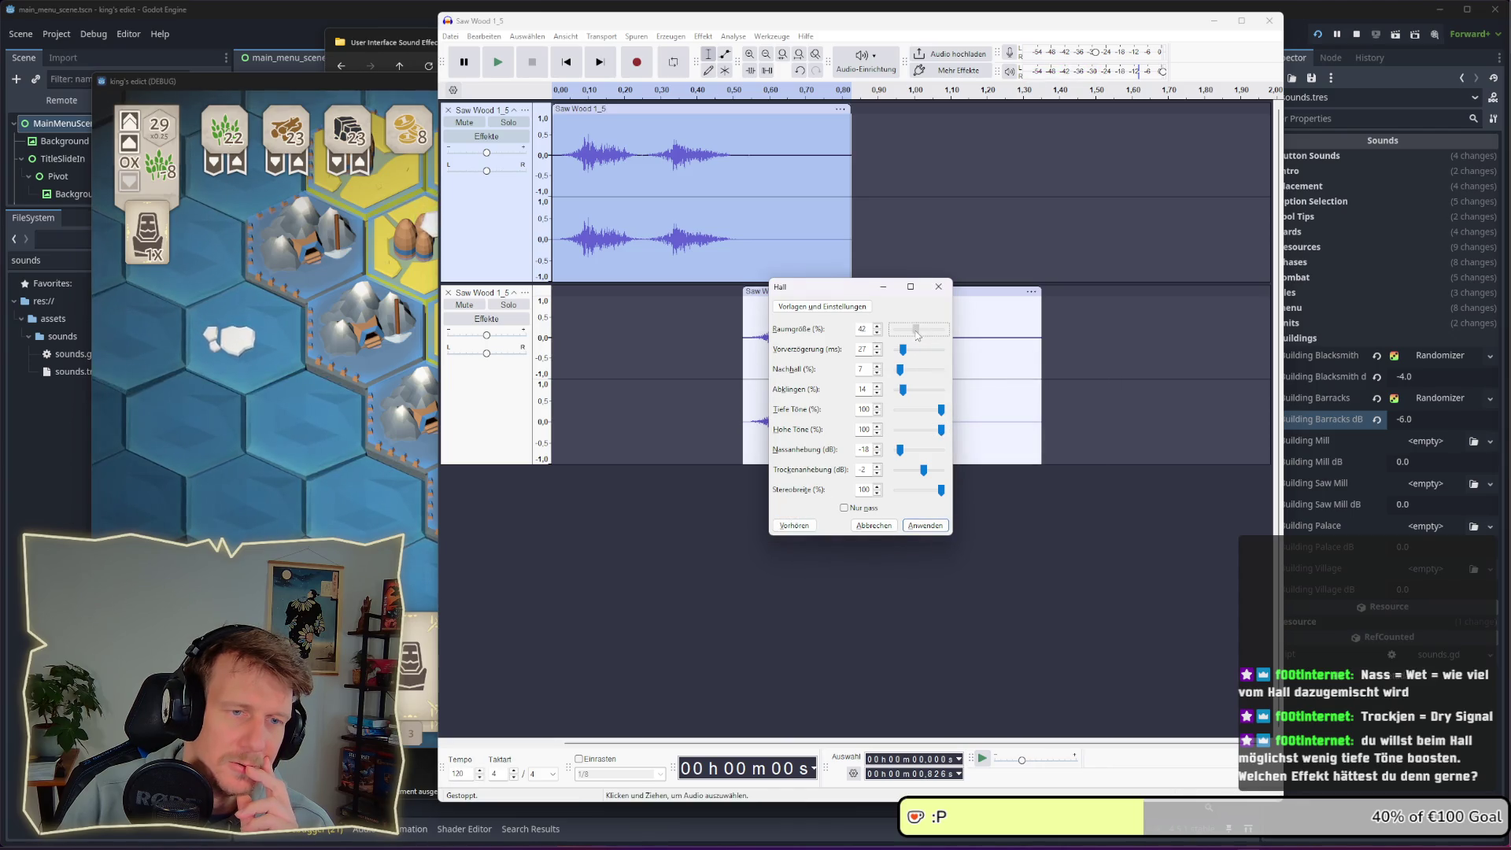
click(797, 527)
drag(900, 369, 903, 371)
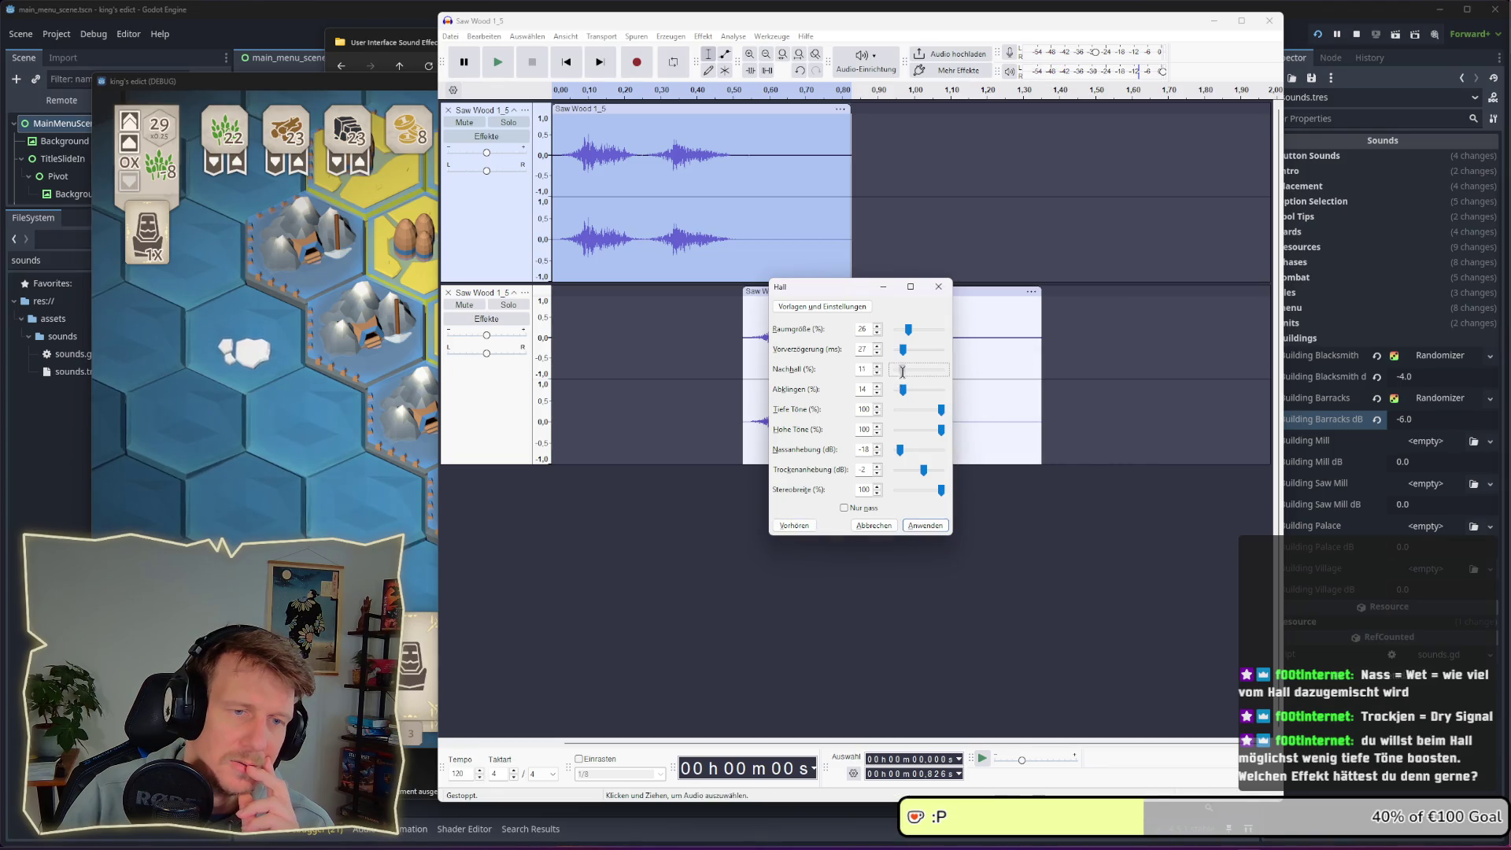
click(805, 531)
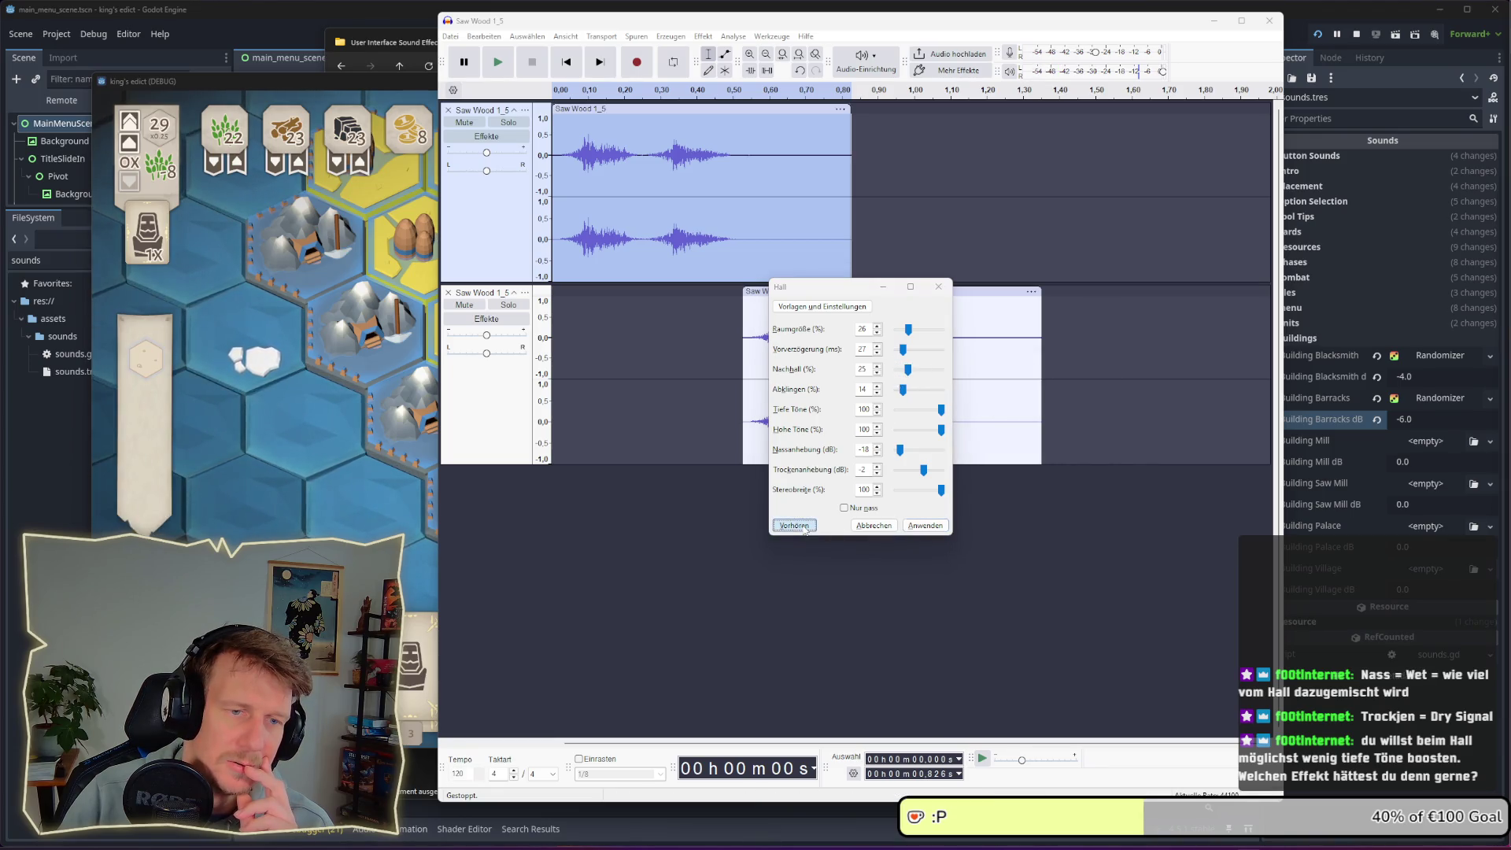
drag(909, 370, 912, 373)
click(800, 529)
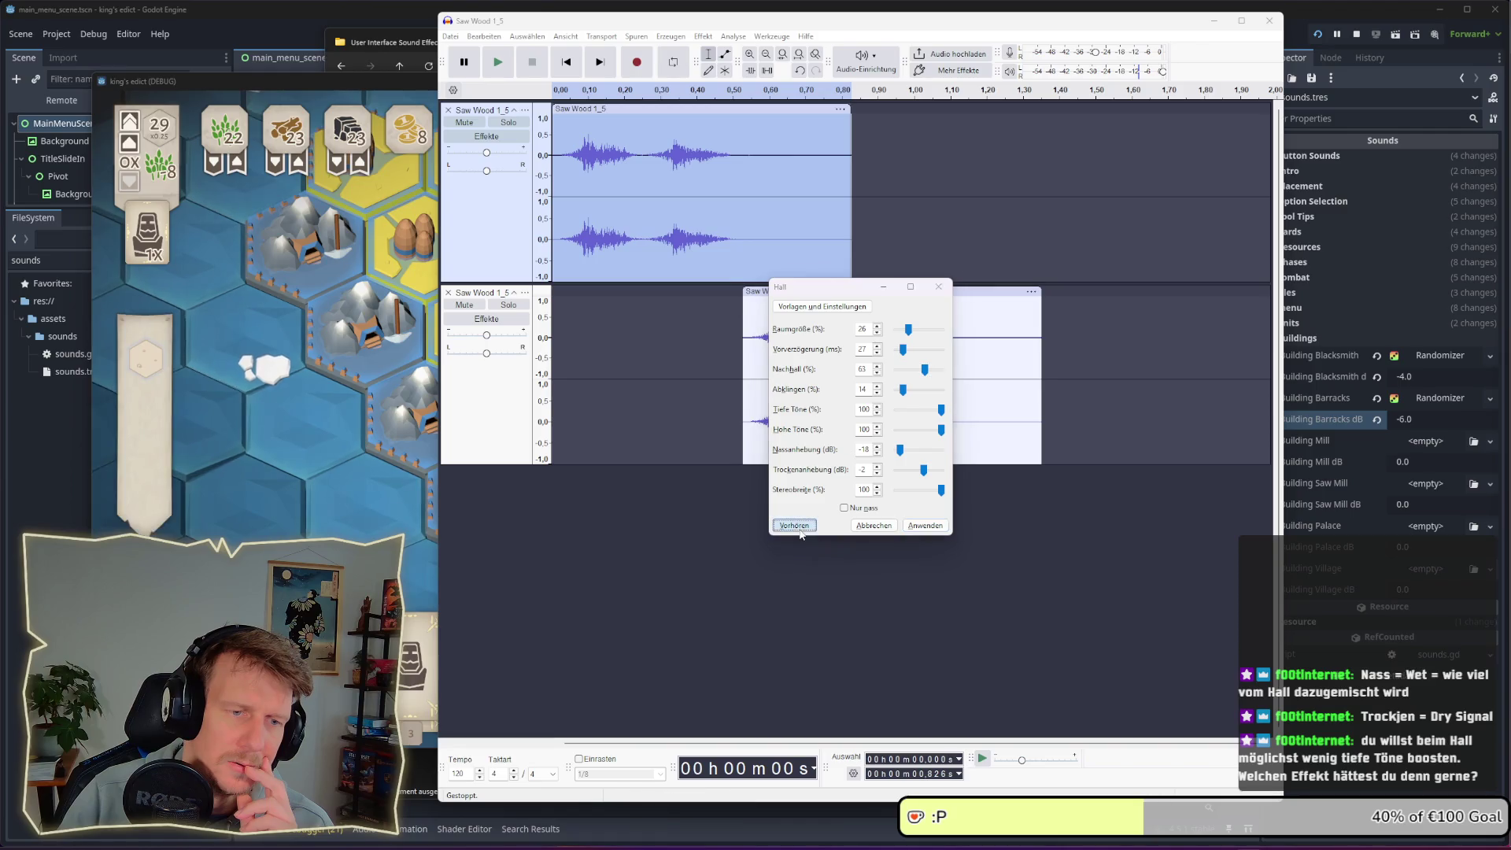
click(925, 369)
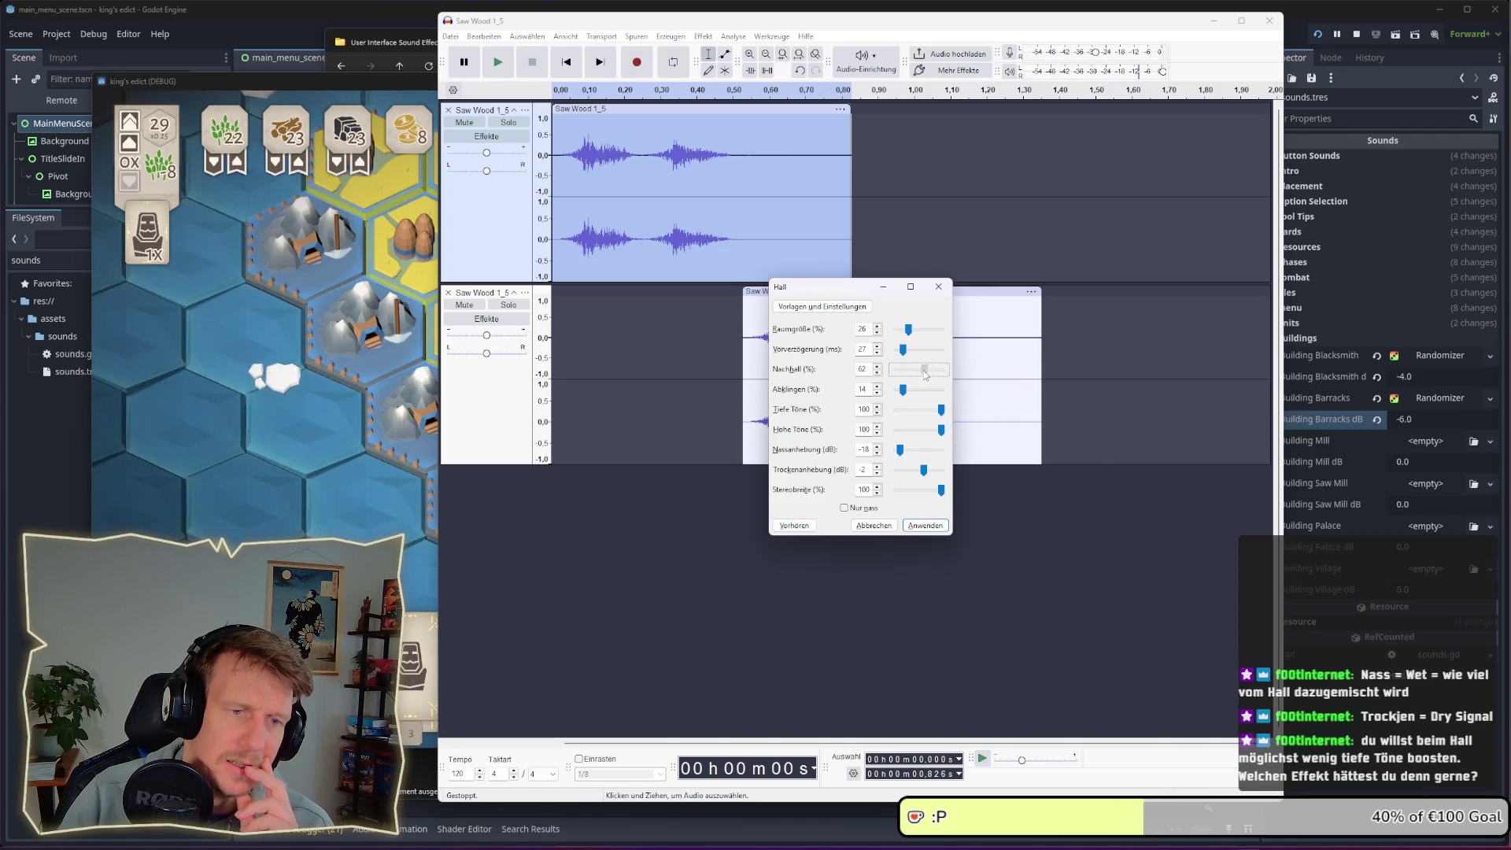
key(alt+v)
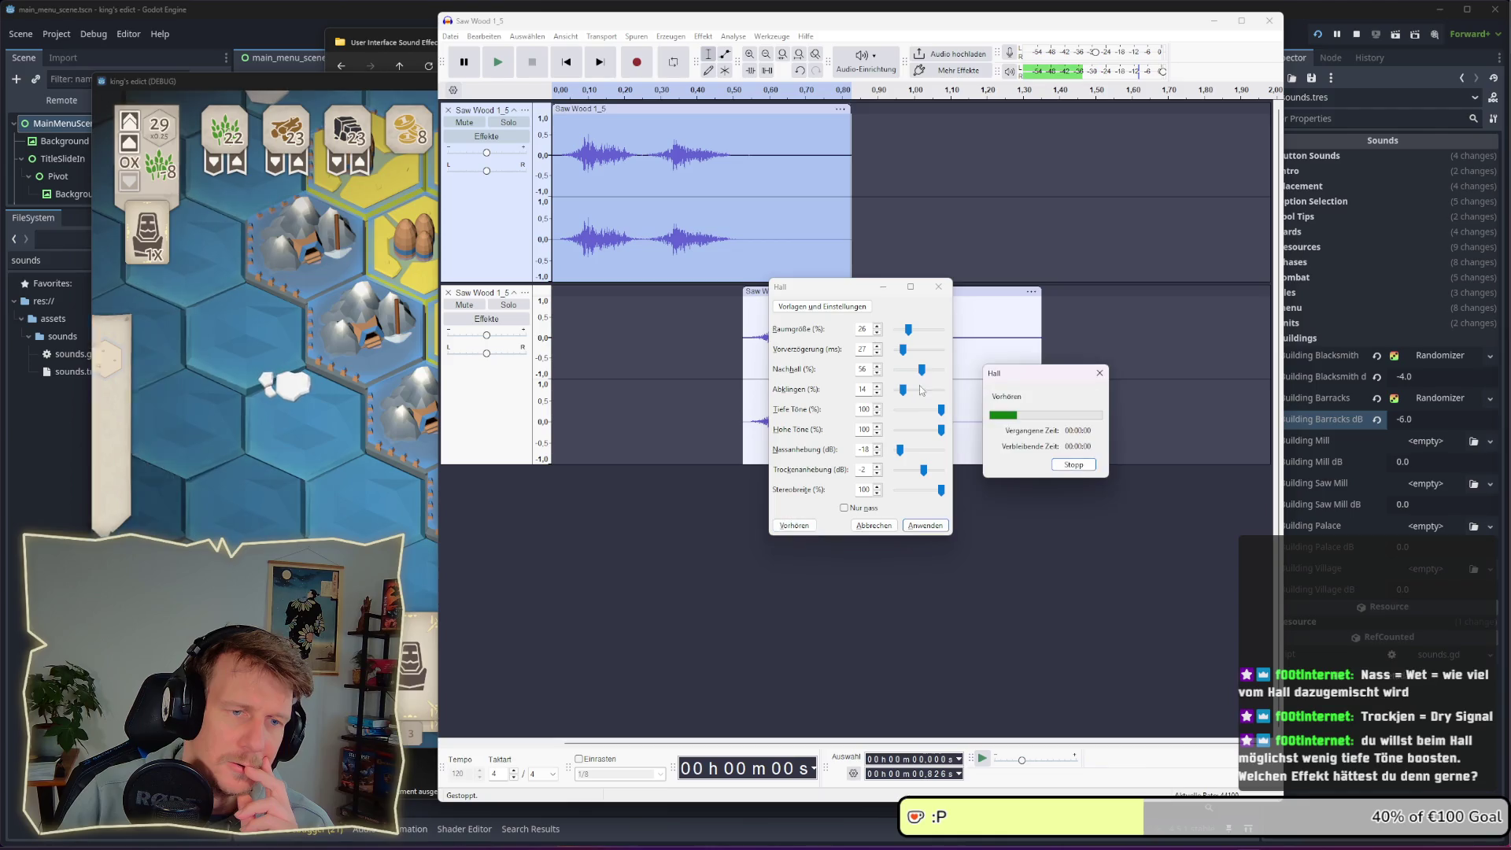
click(800, 529)
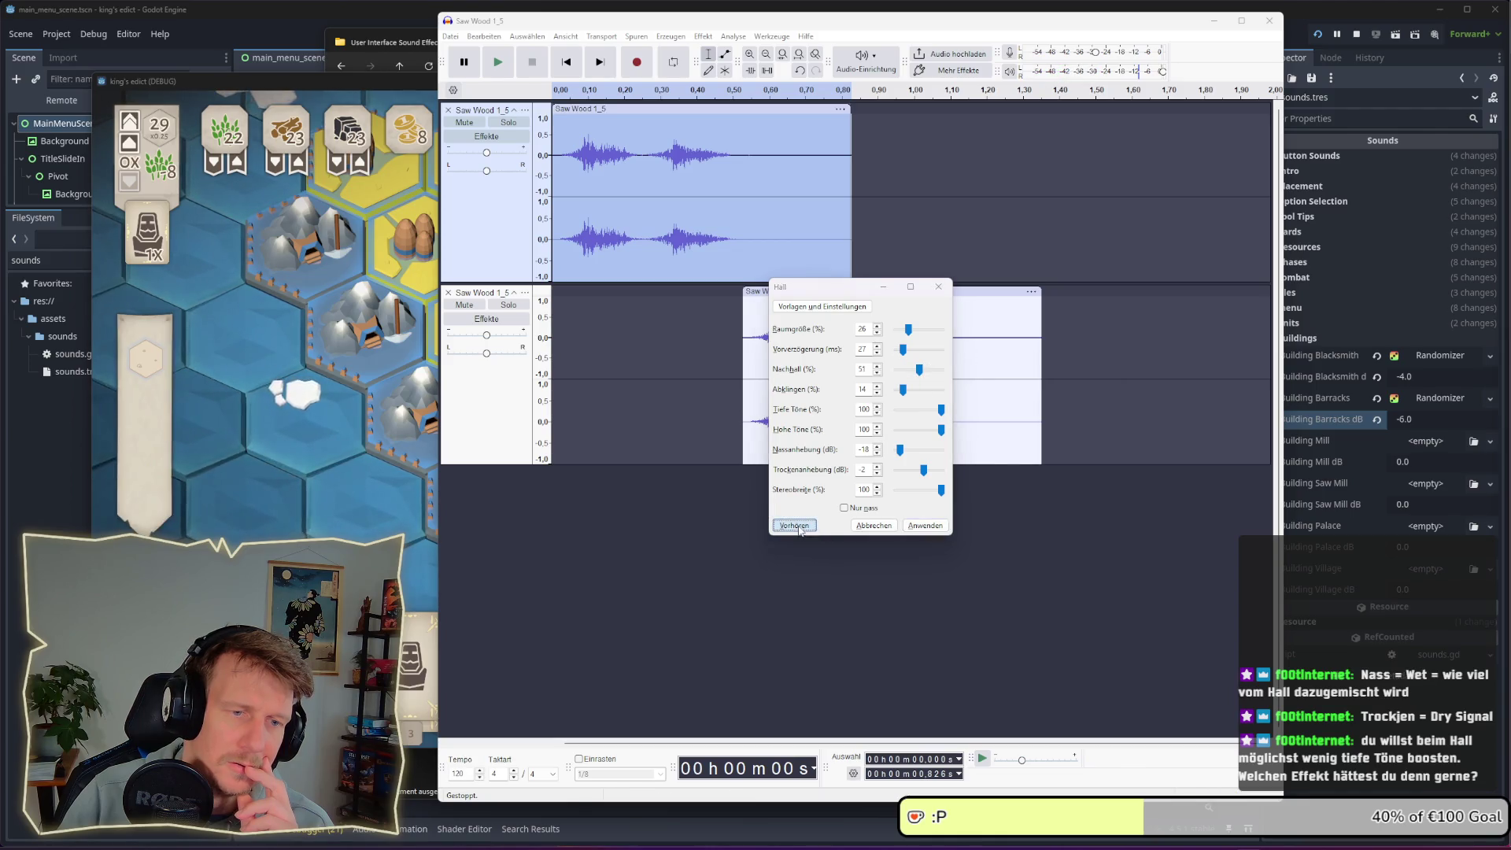
Set the wet gain to -14 dB and preview the final reverb mix
click(900, 450)
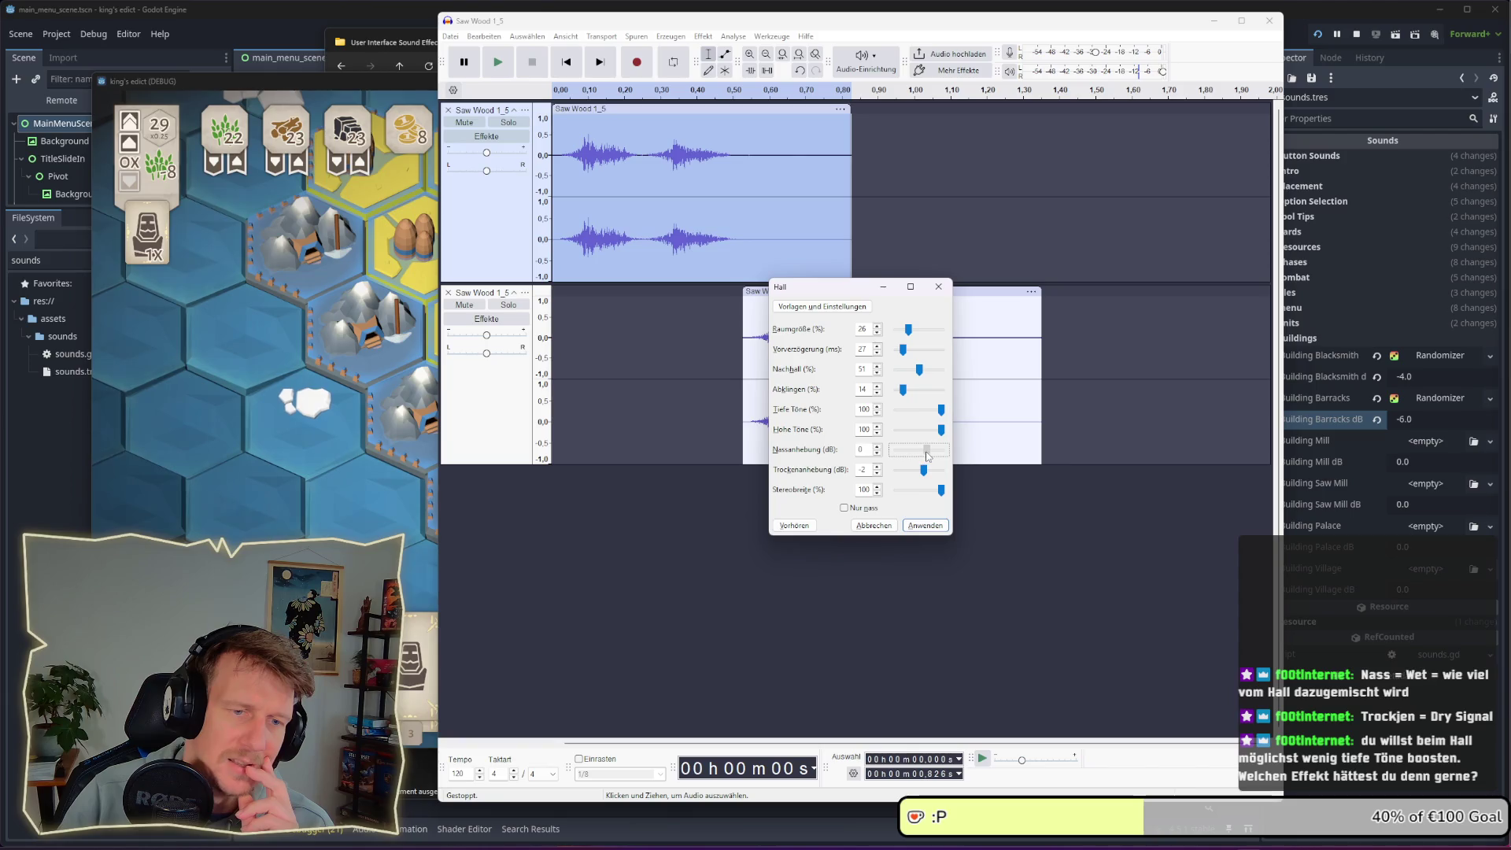
key(alt+v)
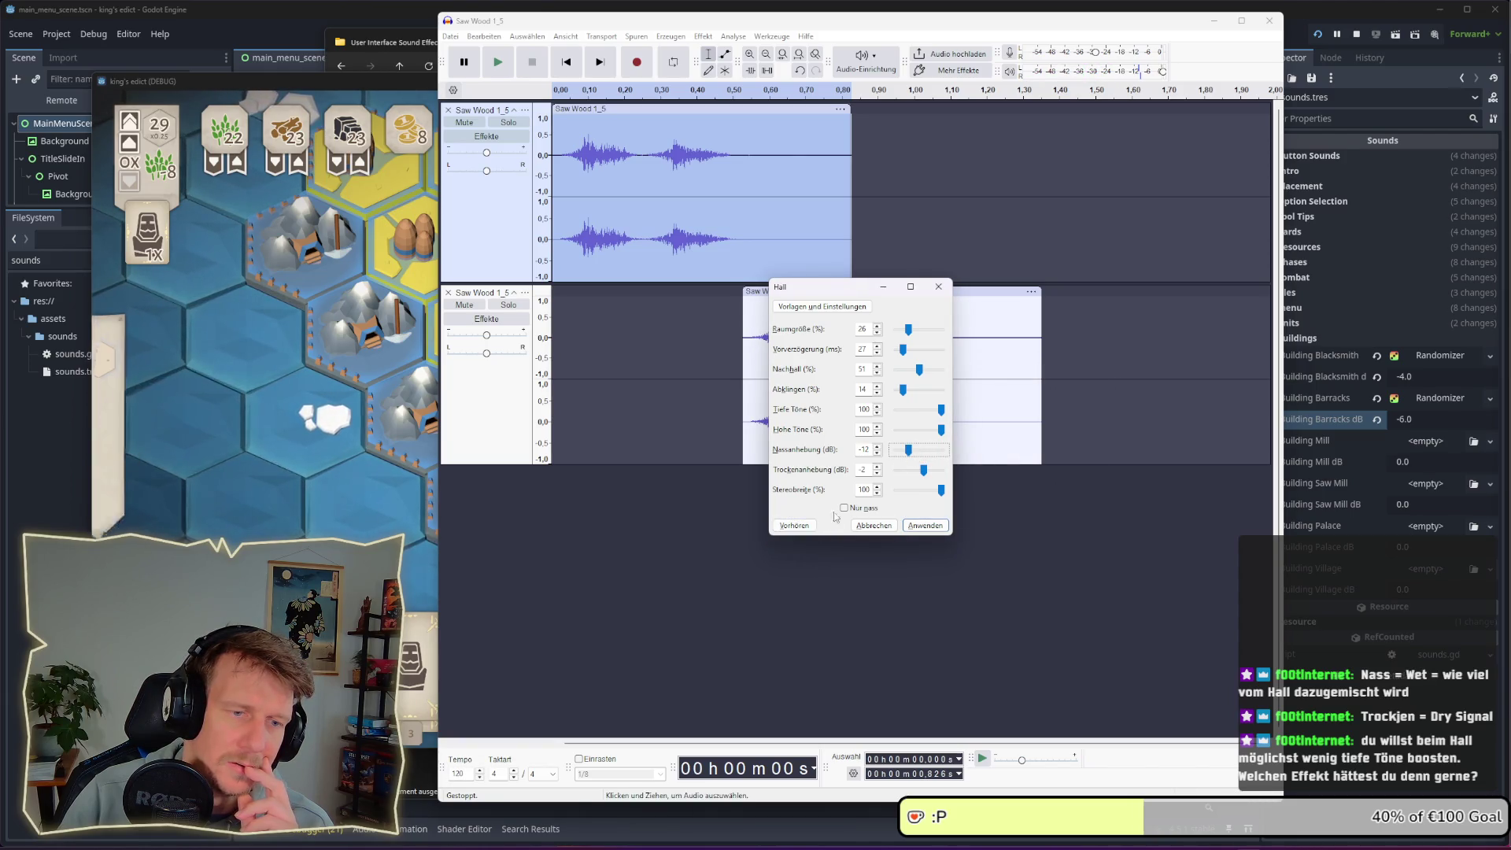
click(808, 530)
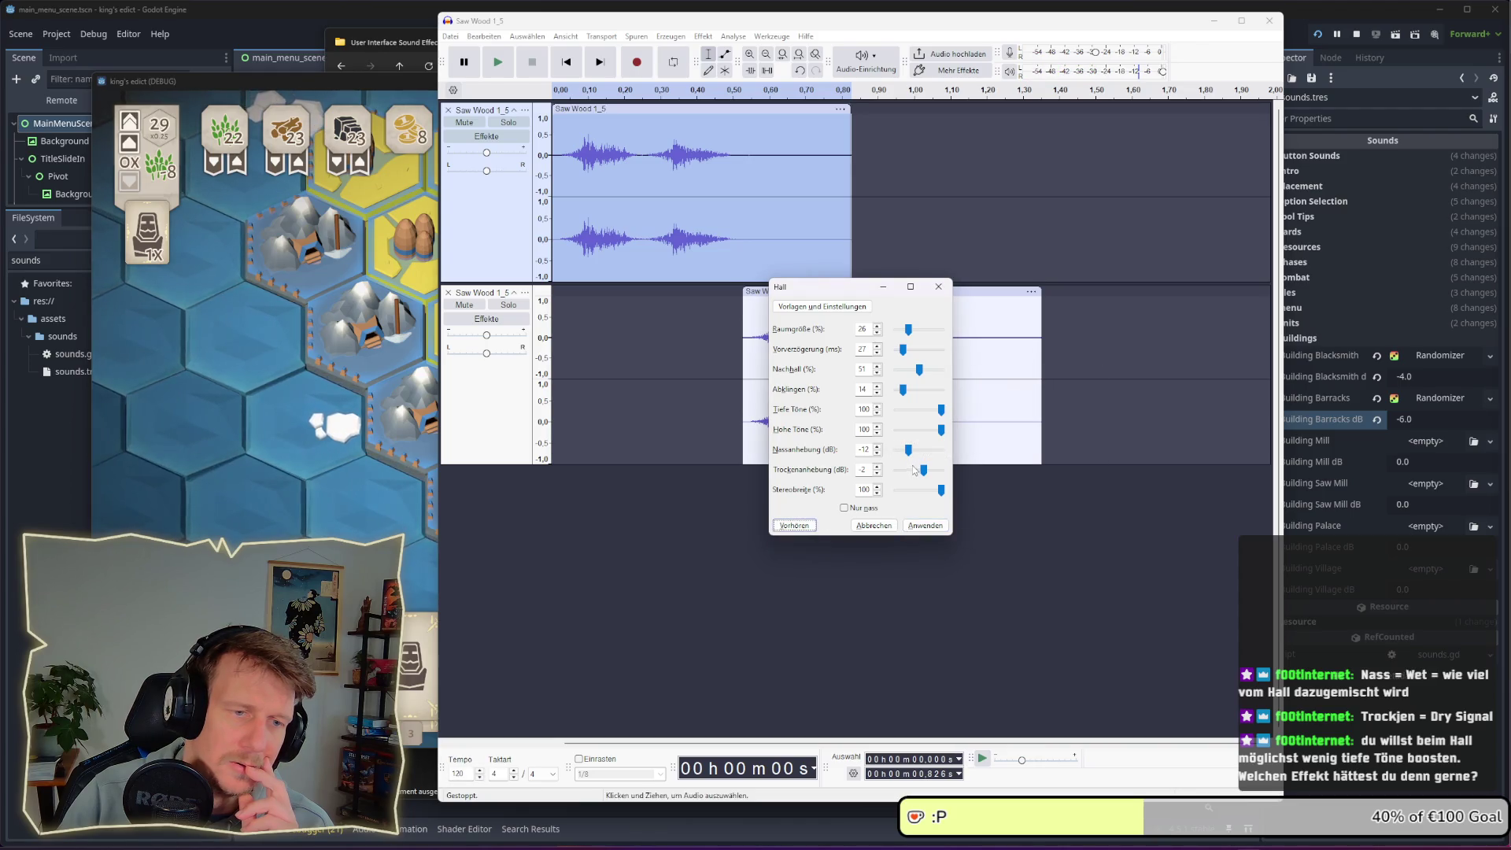
drag(909, 450, 906, 449)
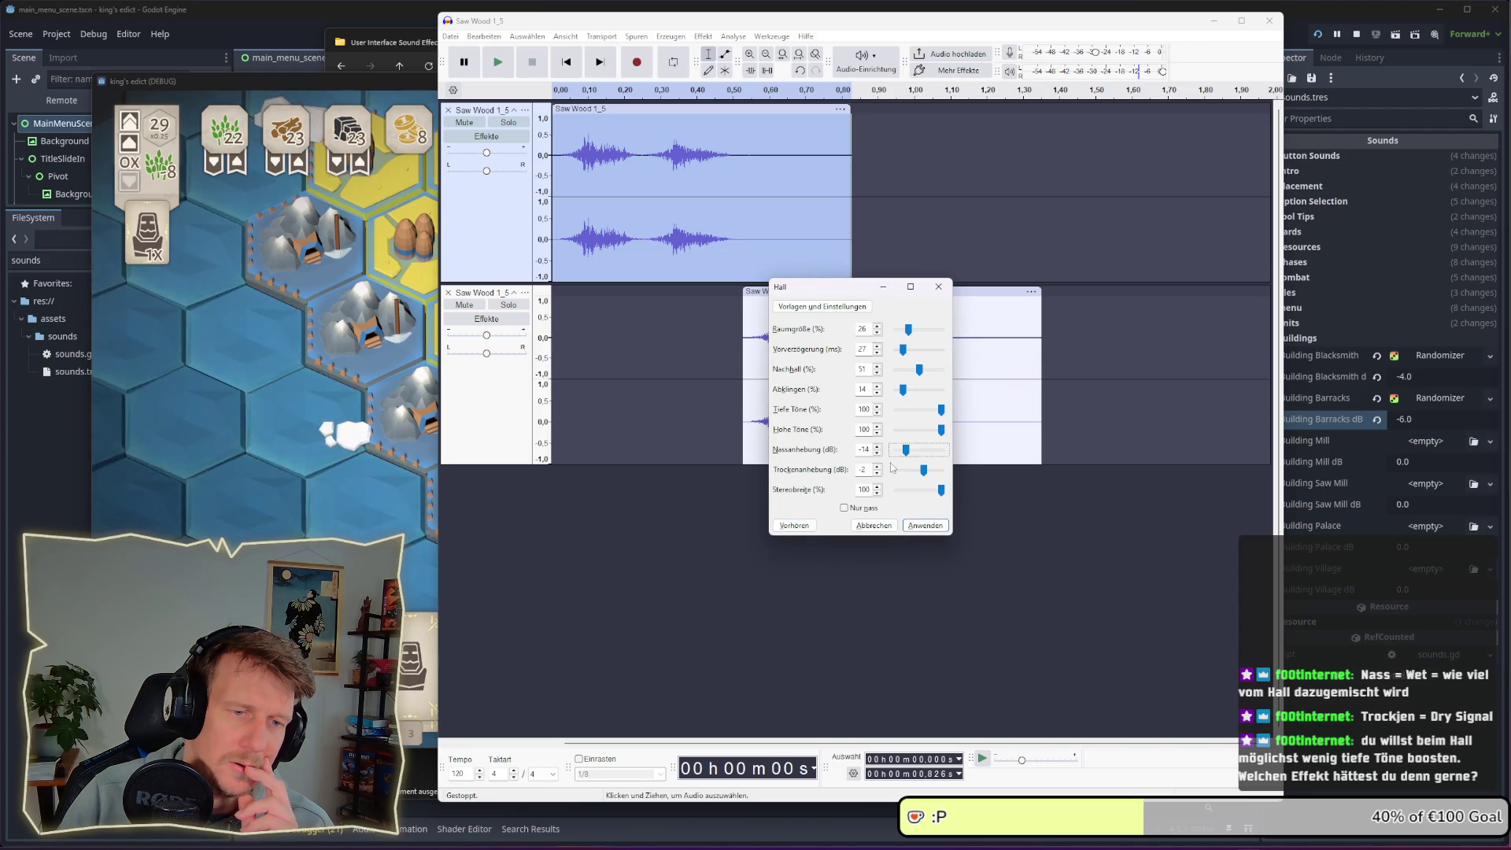
click(795, 527)
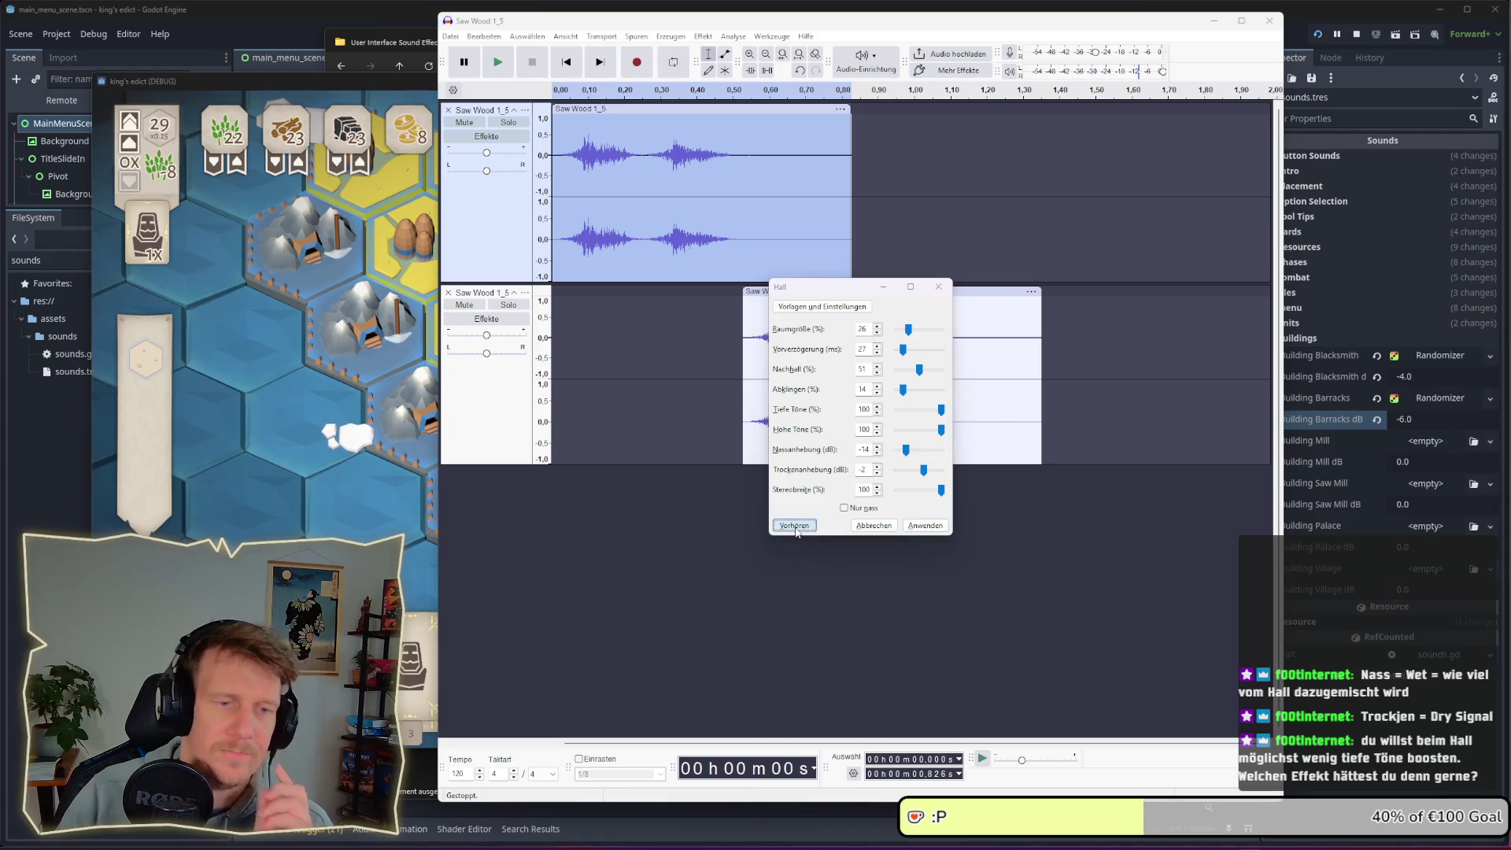
Apply the Hall reverb, repeat it on the lower clip with Hall wiederholen, and play both tracks
click(915, 526)
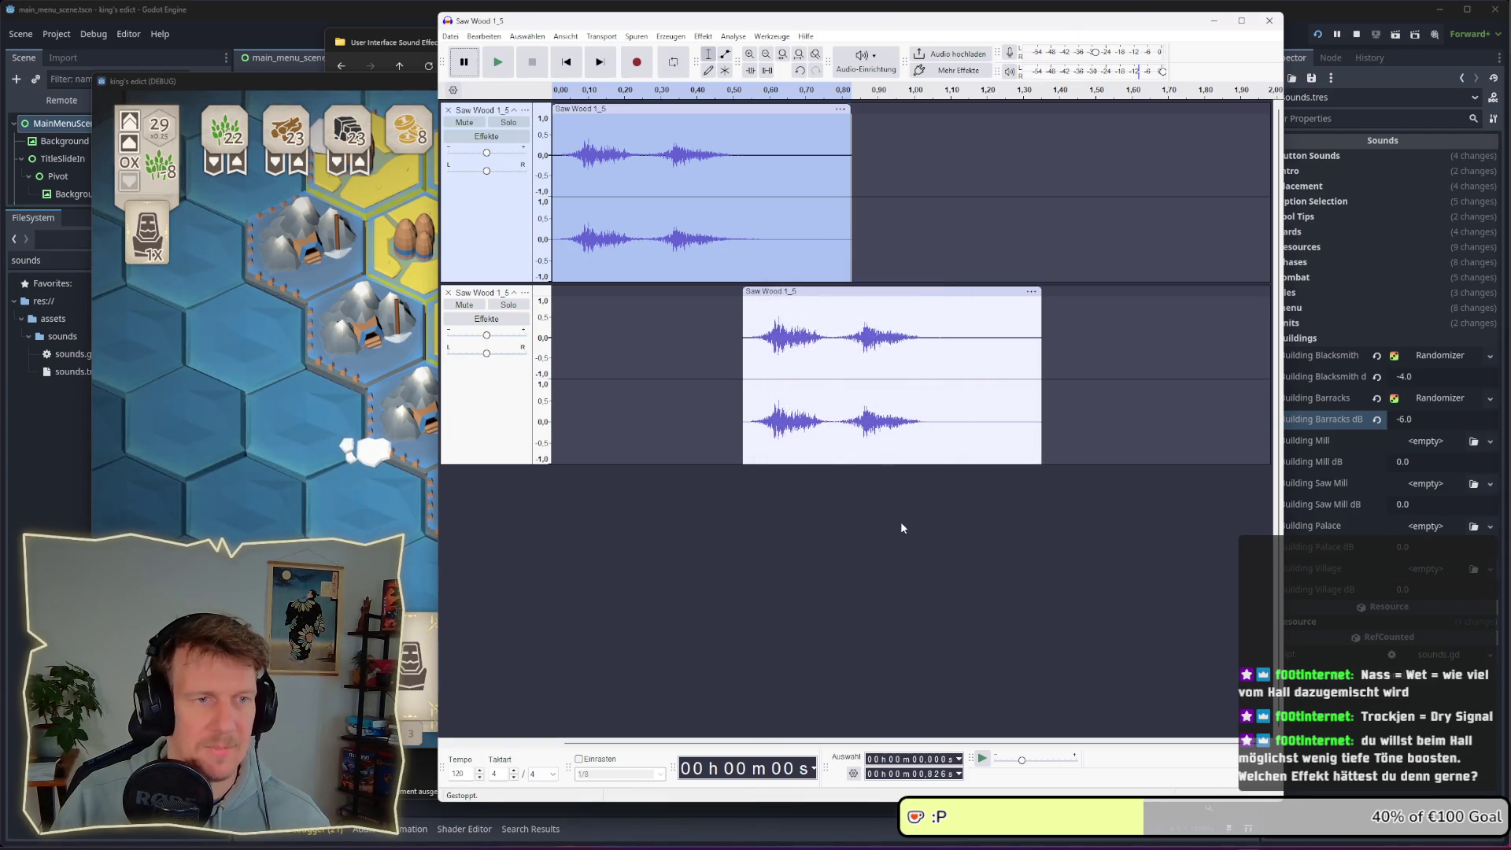
click(800, 292)
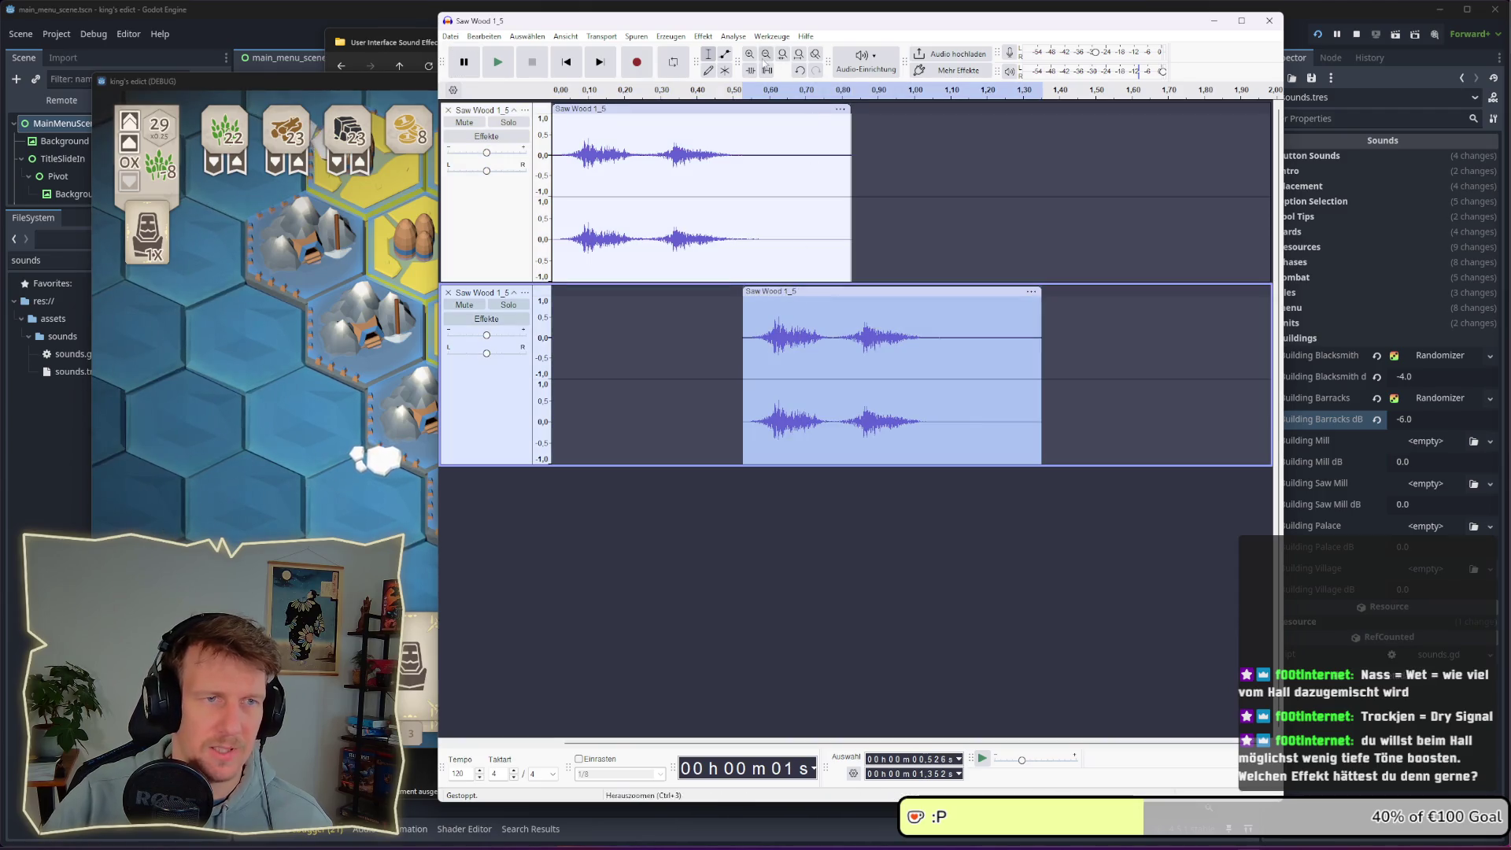
click(711, 36)
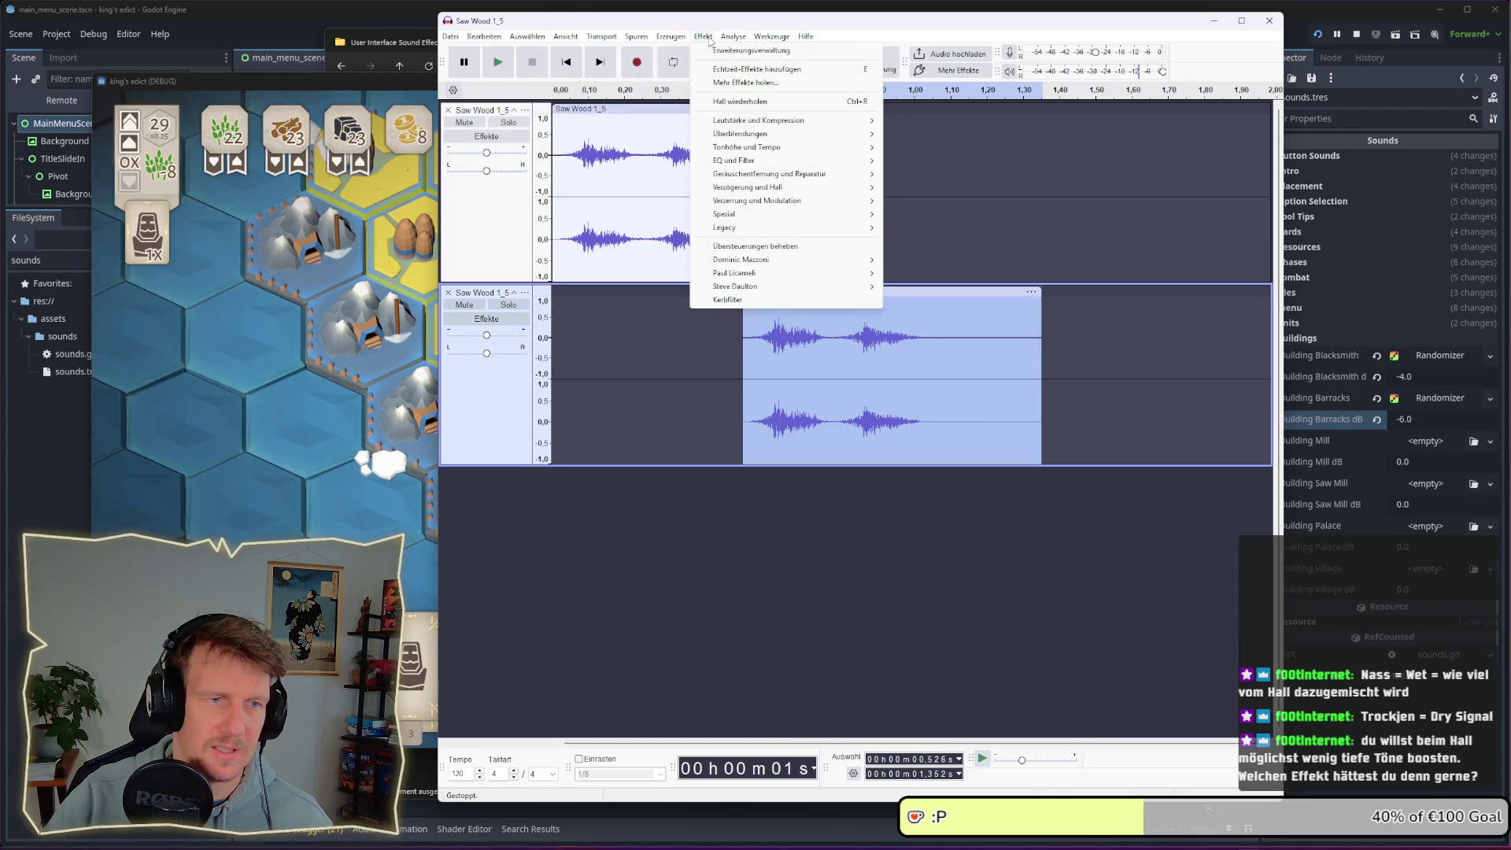
click(732, 102)
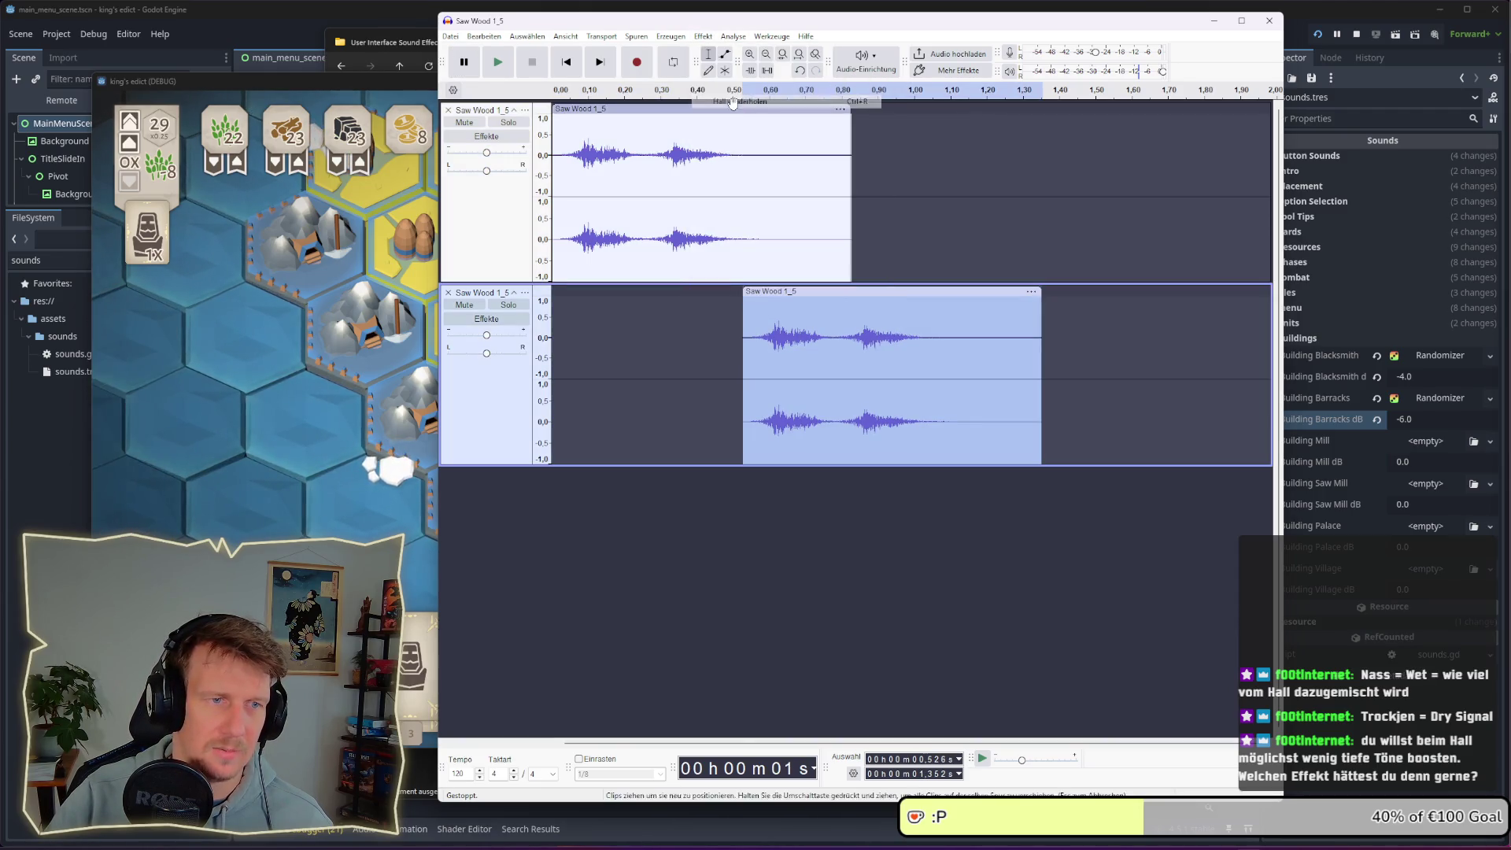
click(557, 206)
key(space)
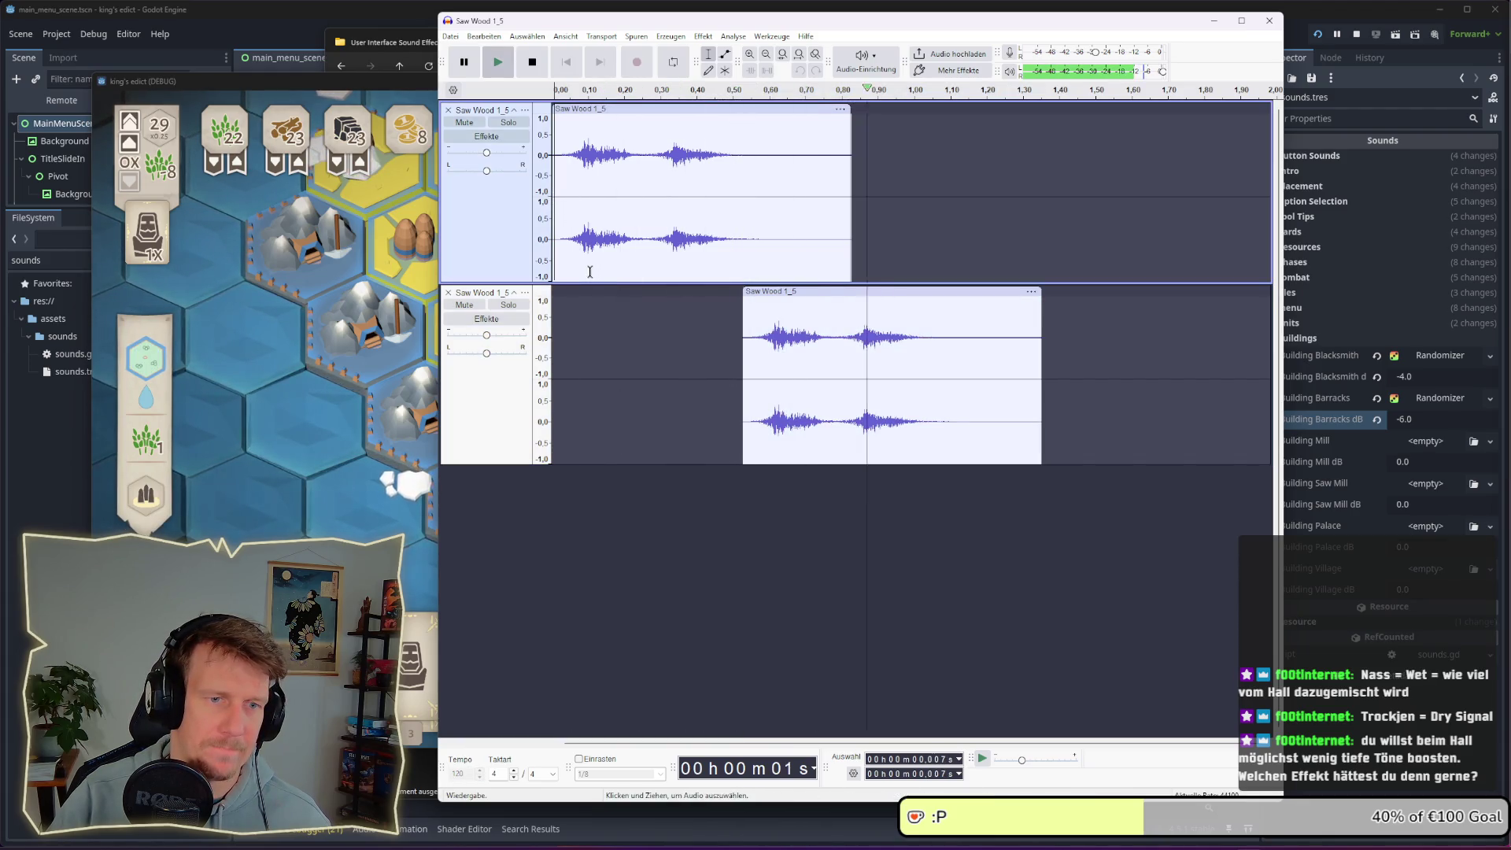
Drag the reverb copy earlier in small steps, auditioning both tracks from time zero after each move
drag(798, 291, 788, 291)
drag(556, 229, 553, 229)
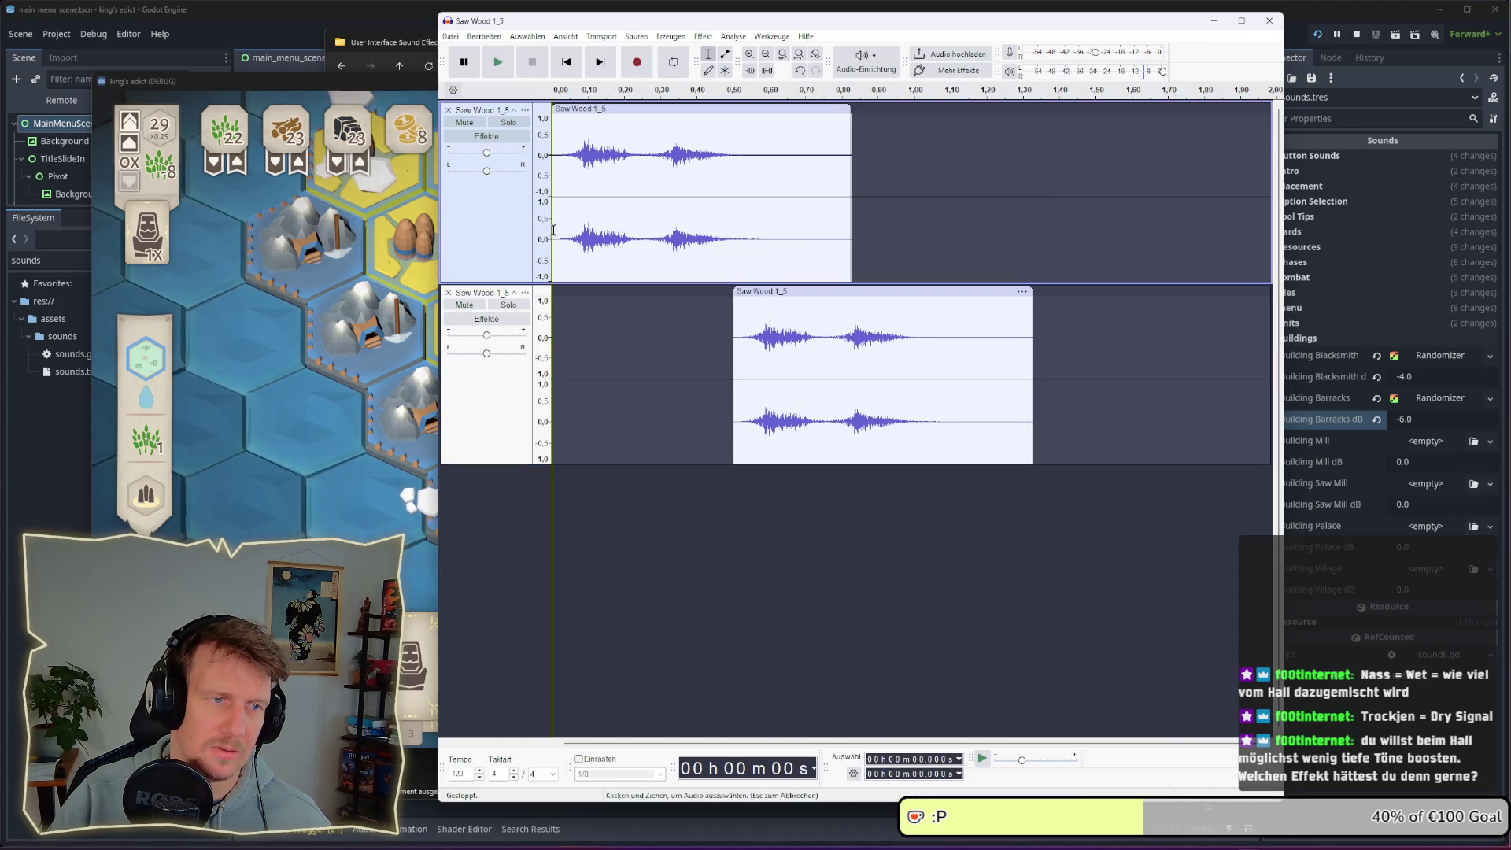
key(space)
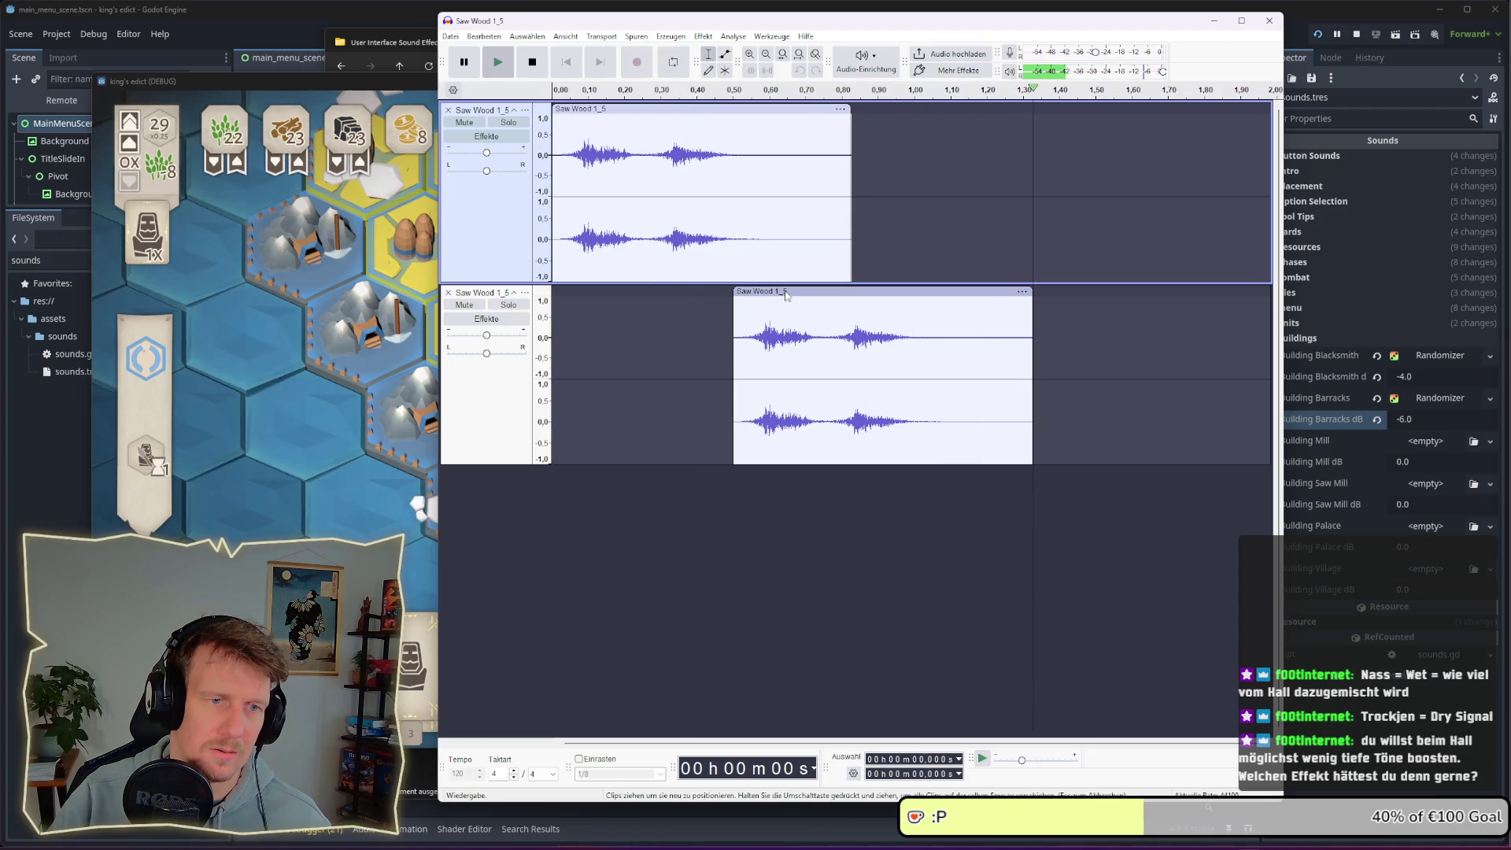
drag(785, 290, 774, 290)
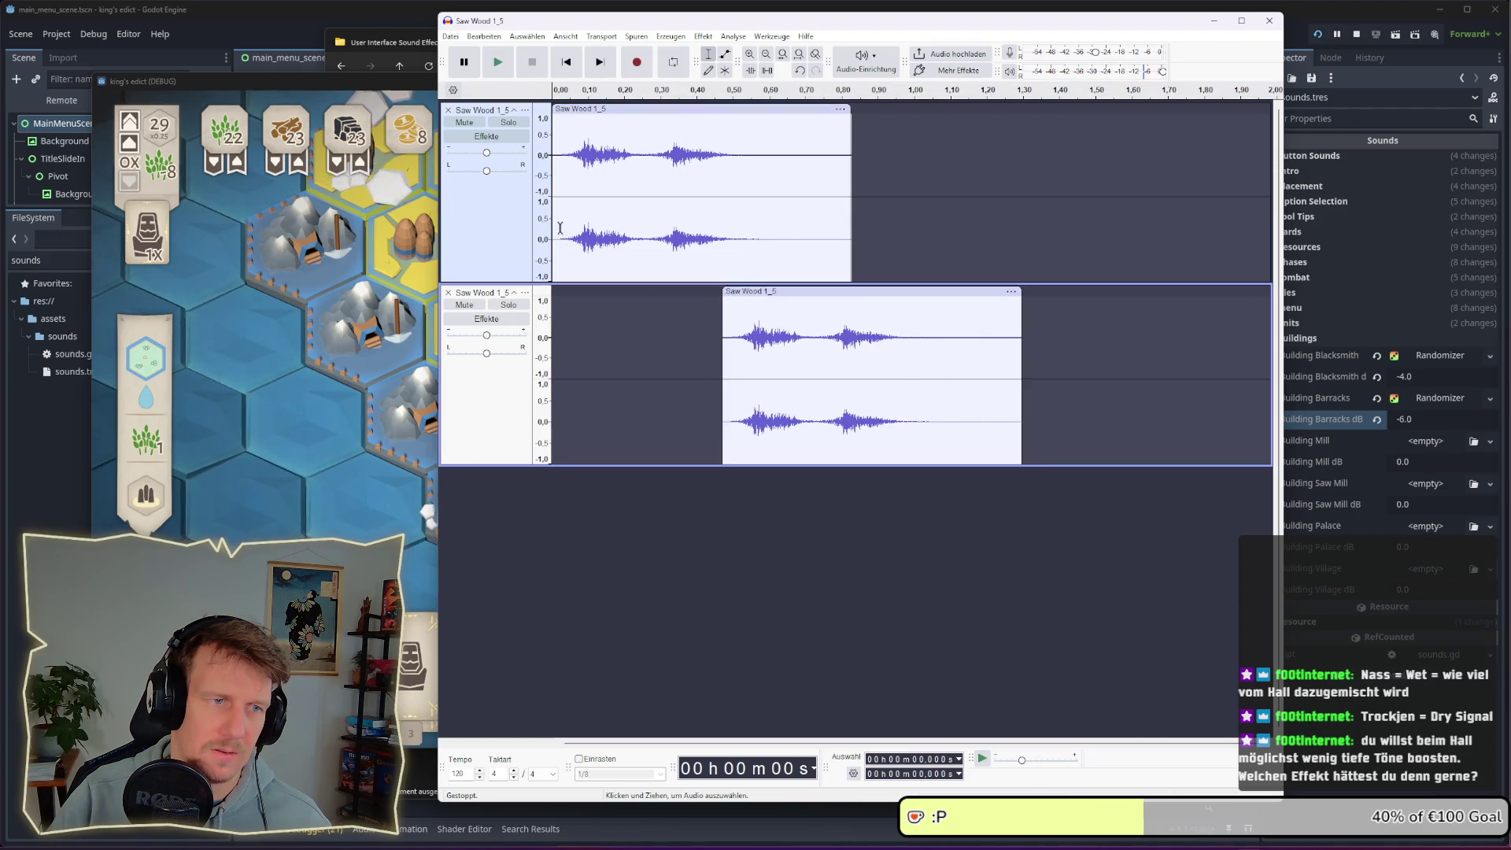
click(549, 227)
key(space)
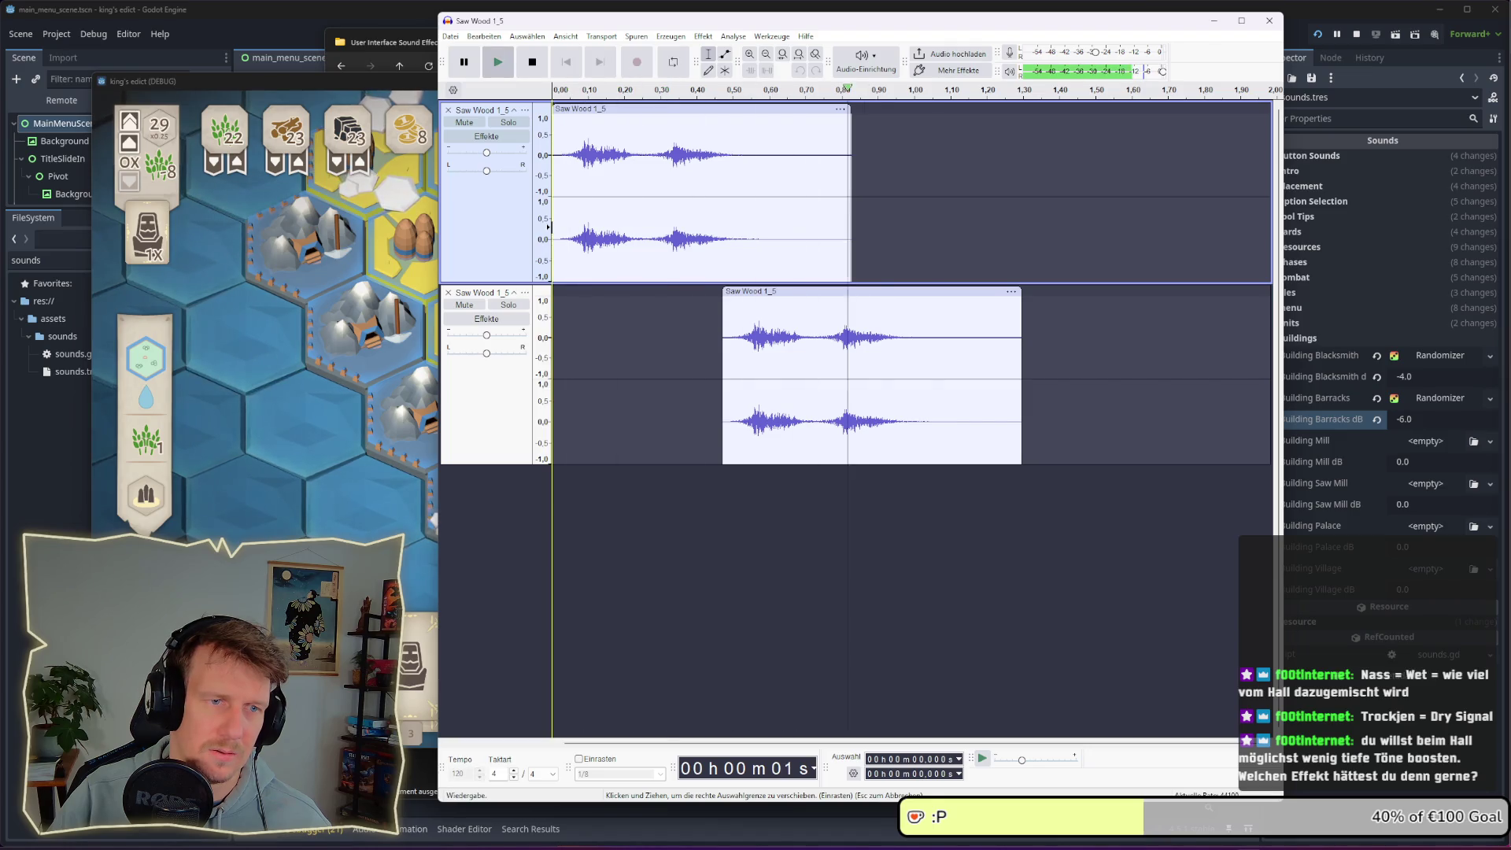
drag(751, 293, 741, 292)
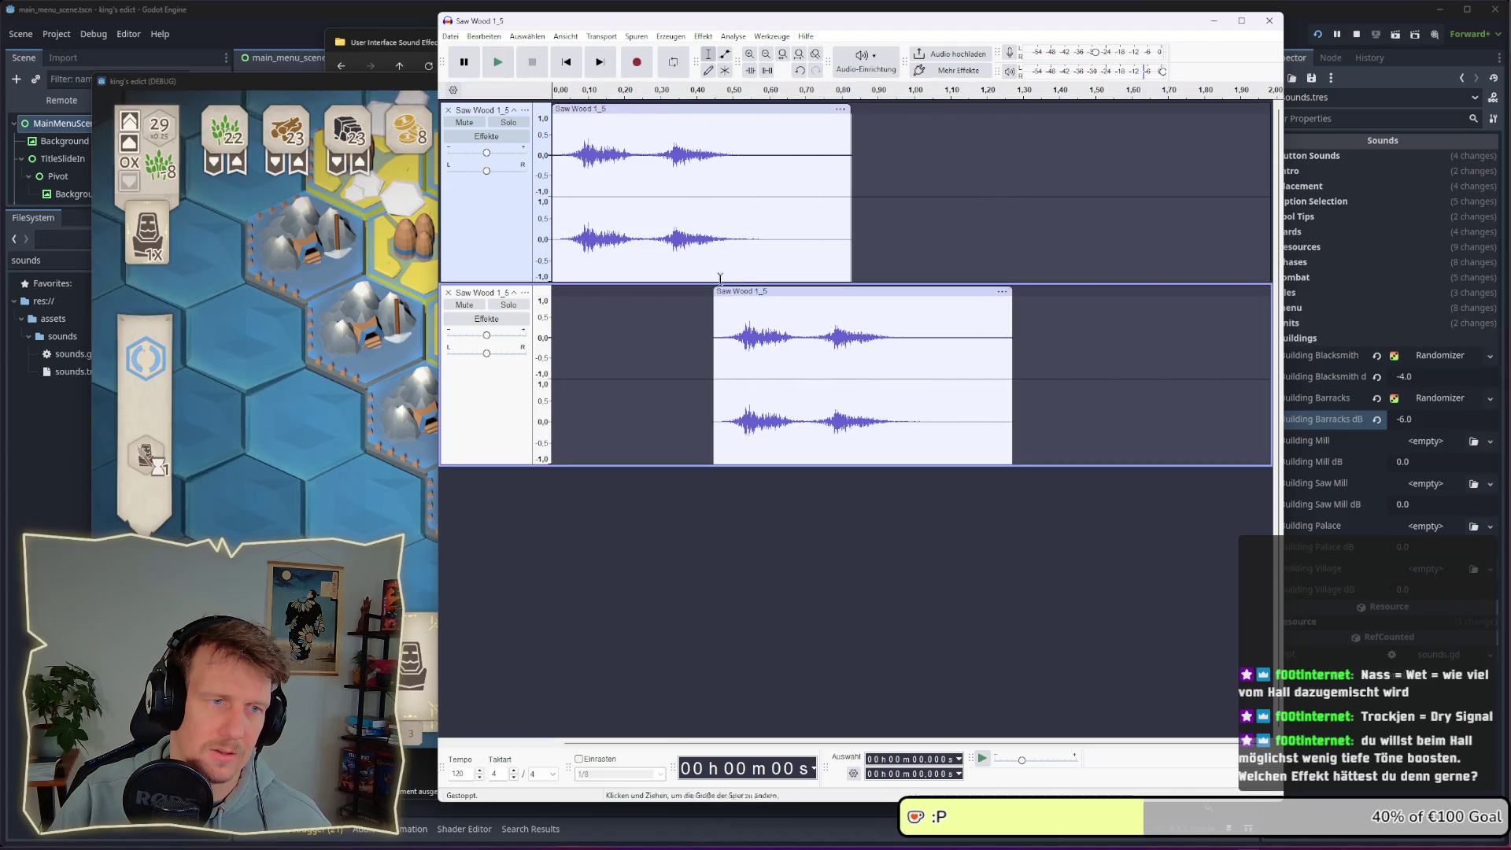
click(549, 224)
key(space)
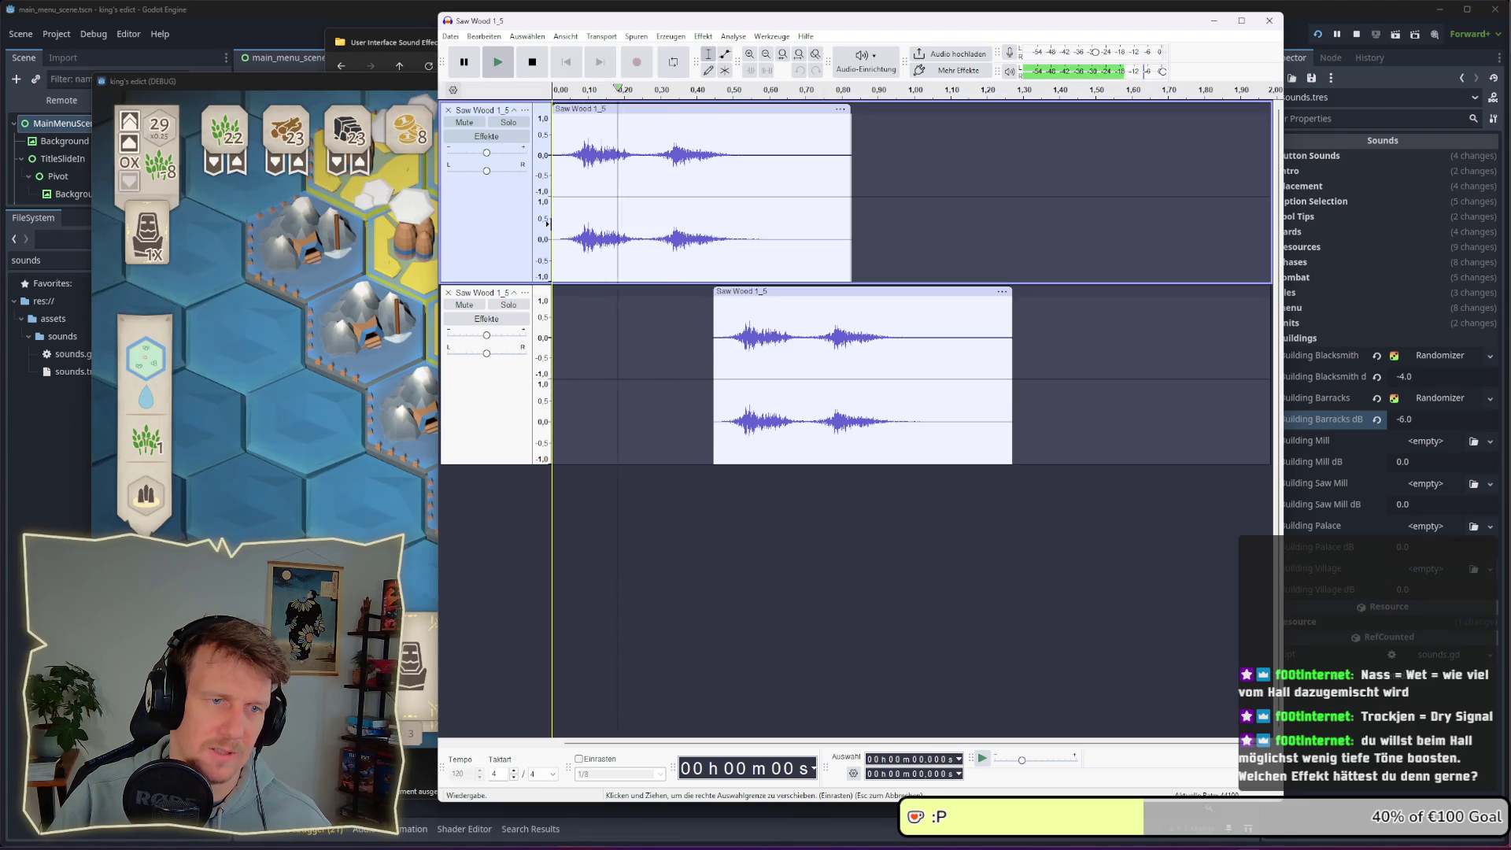
drag(748, 292, 736, 292)
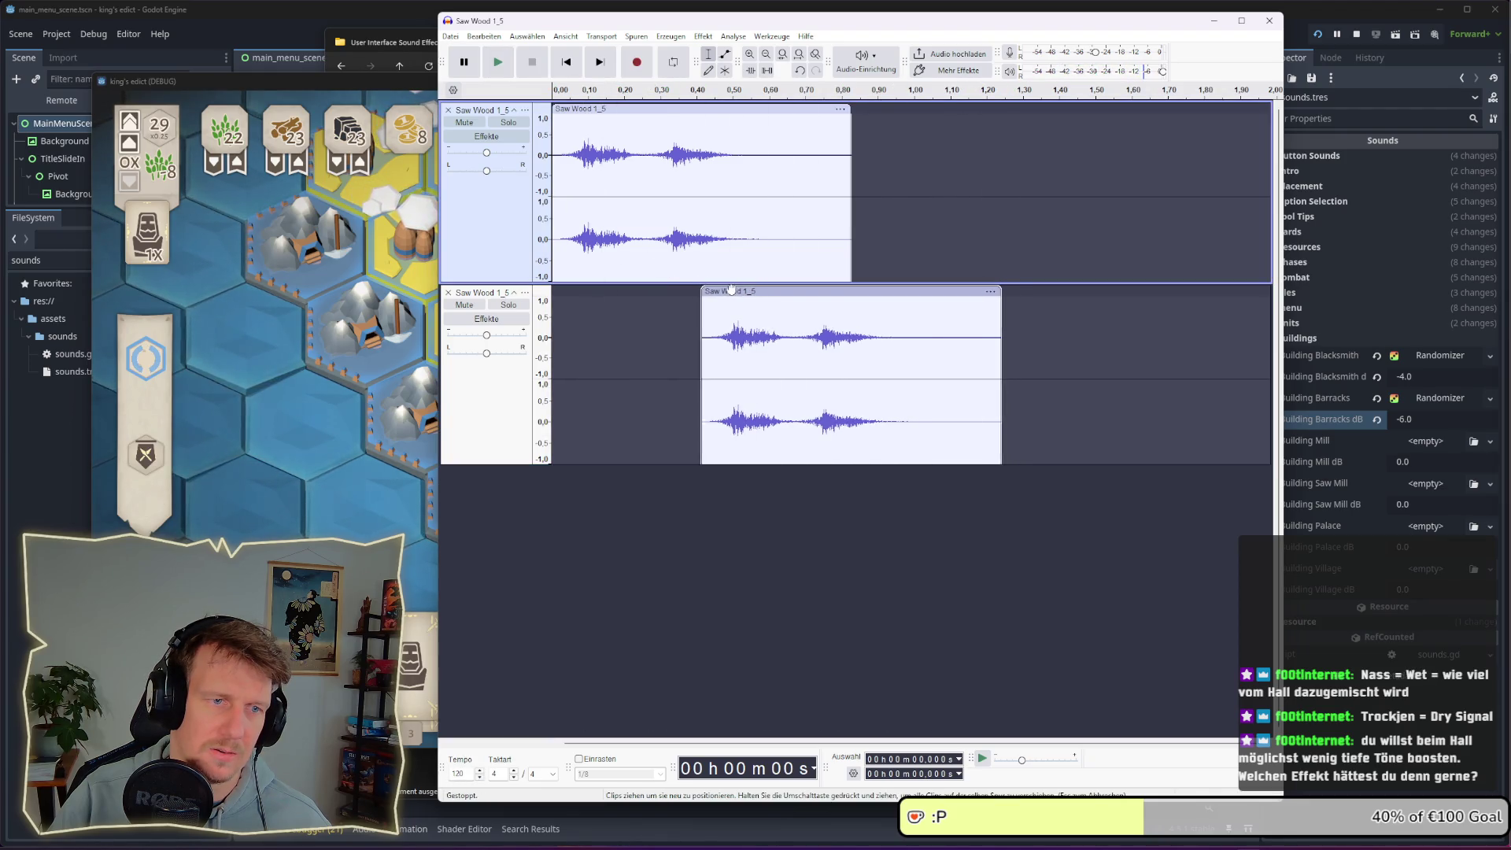
click(553, 224)
key(space)
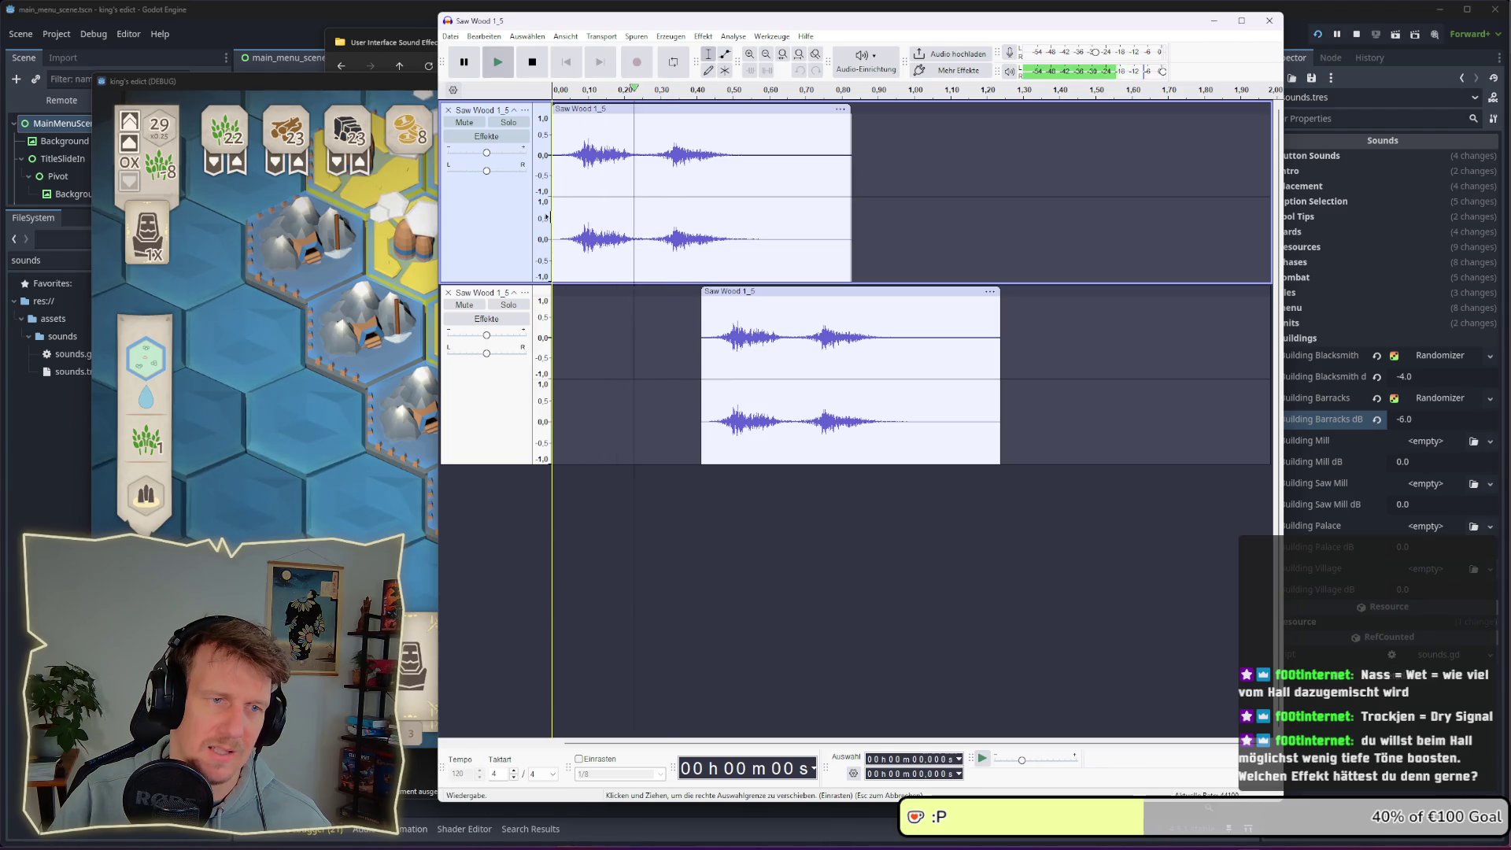
Fine-tune the reverb copy back and forth near 0.4 s, replaying the layered saw sound
drag(748, 292, 739, 292)
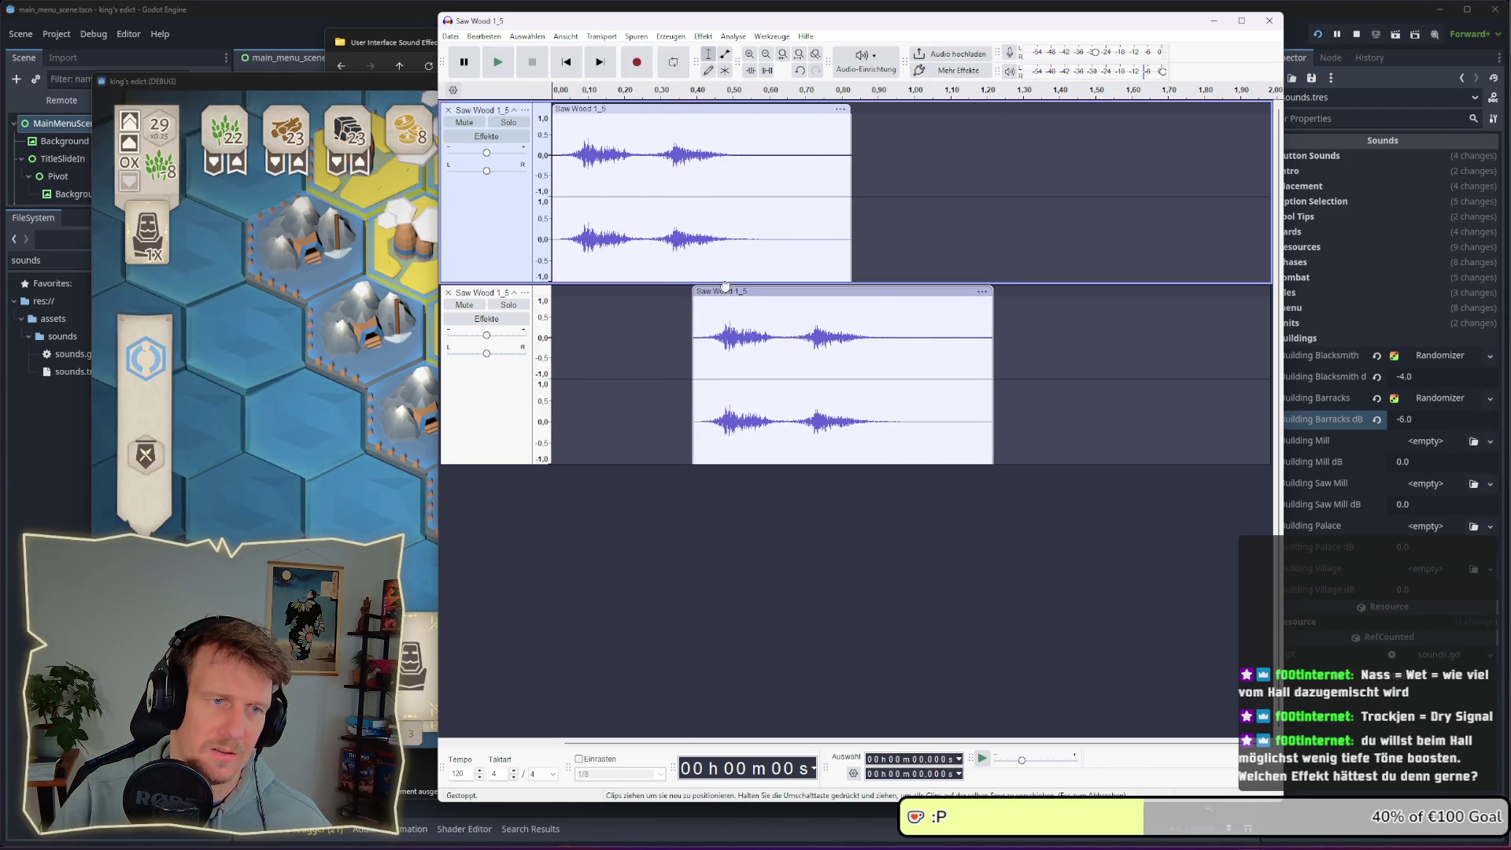
click(565, 224)
key(space)
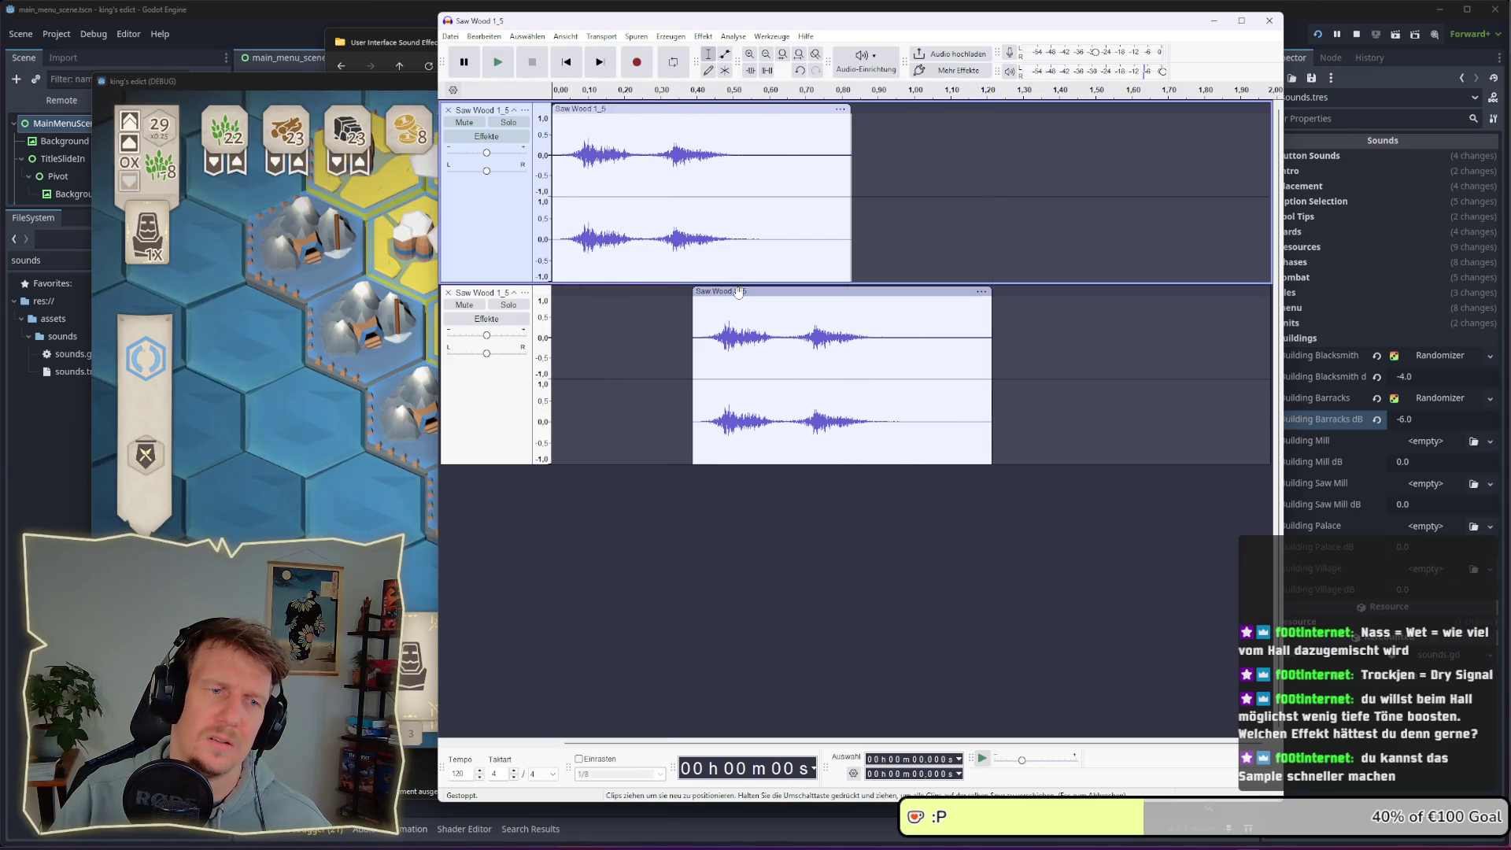
drag(739, 292, 734, 292)
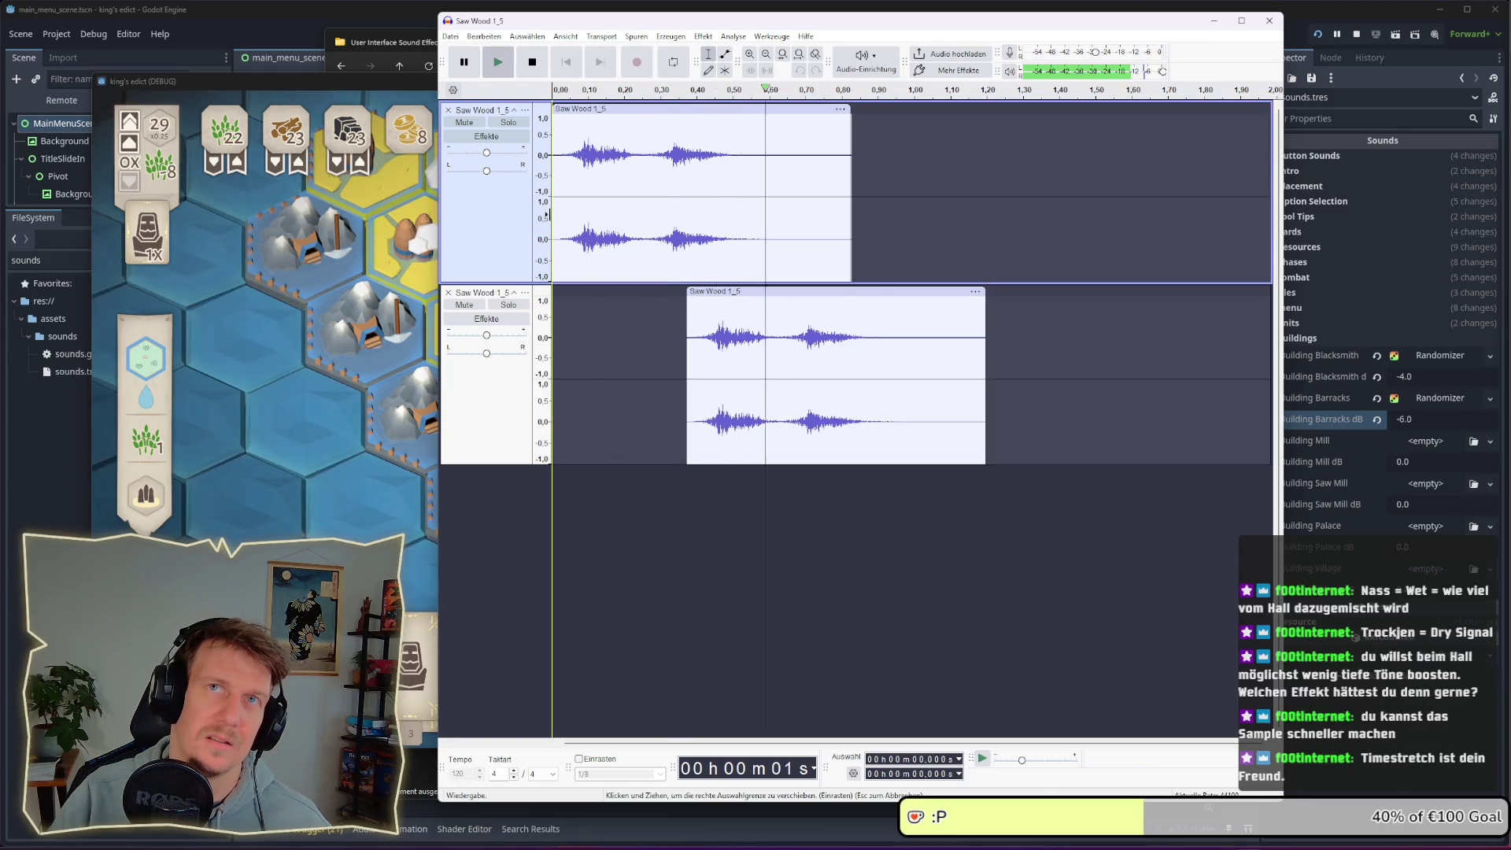
drag(734, 292, 740, 293)
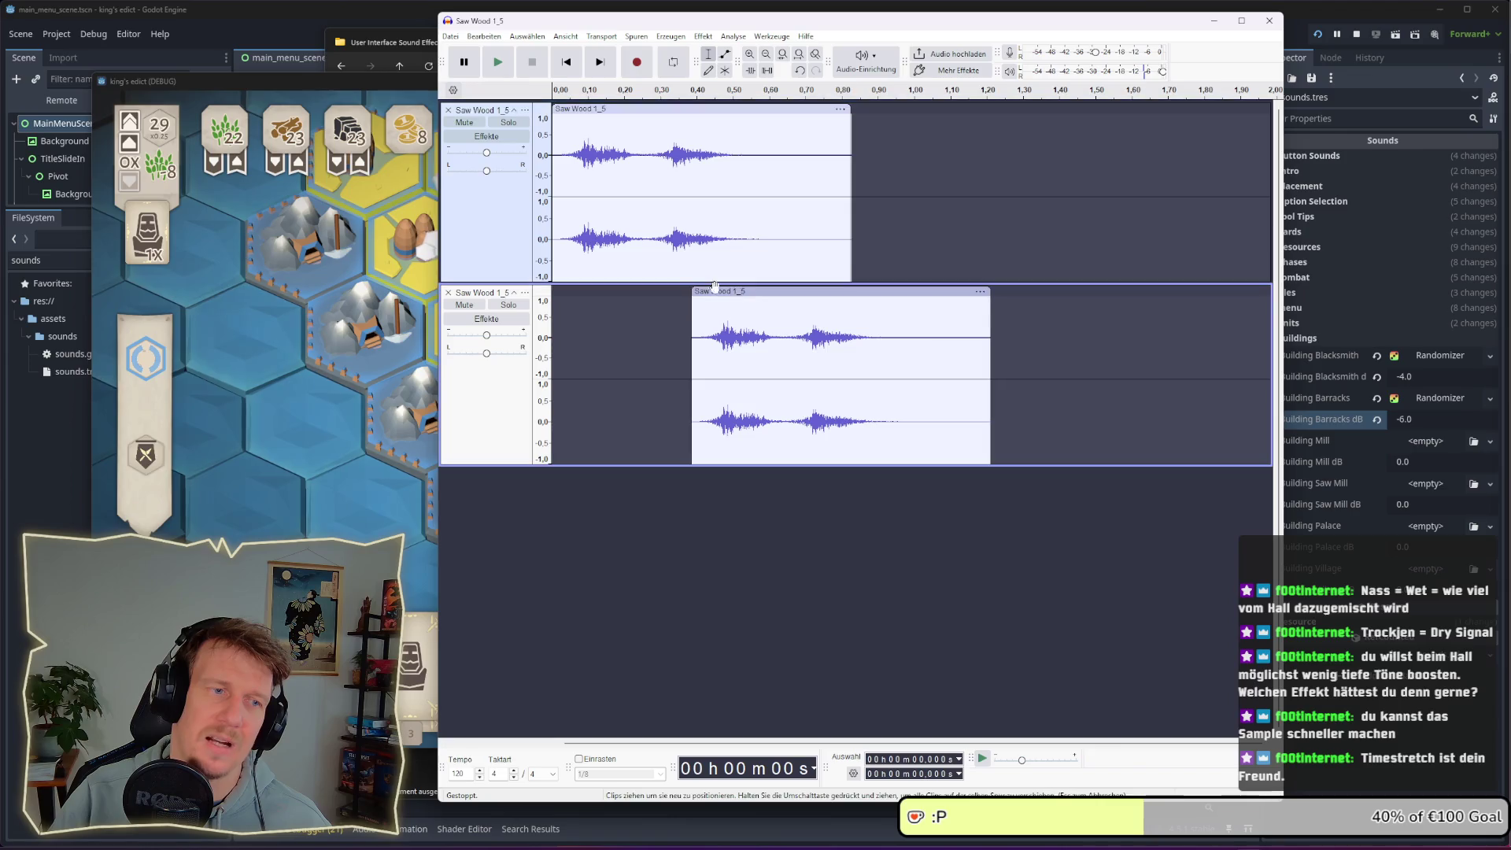
key(space)
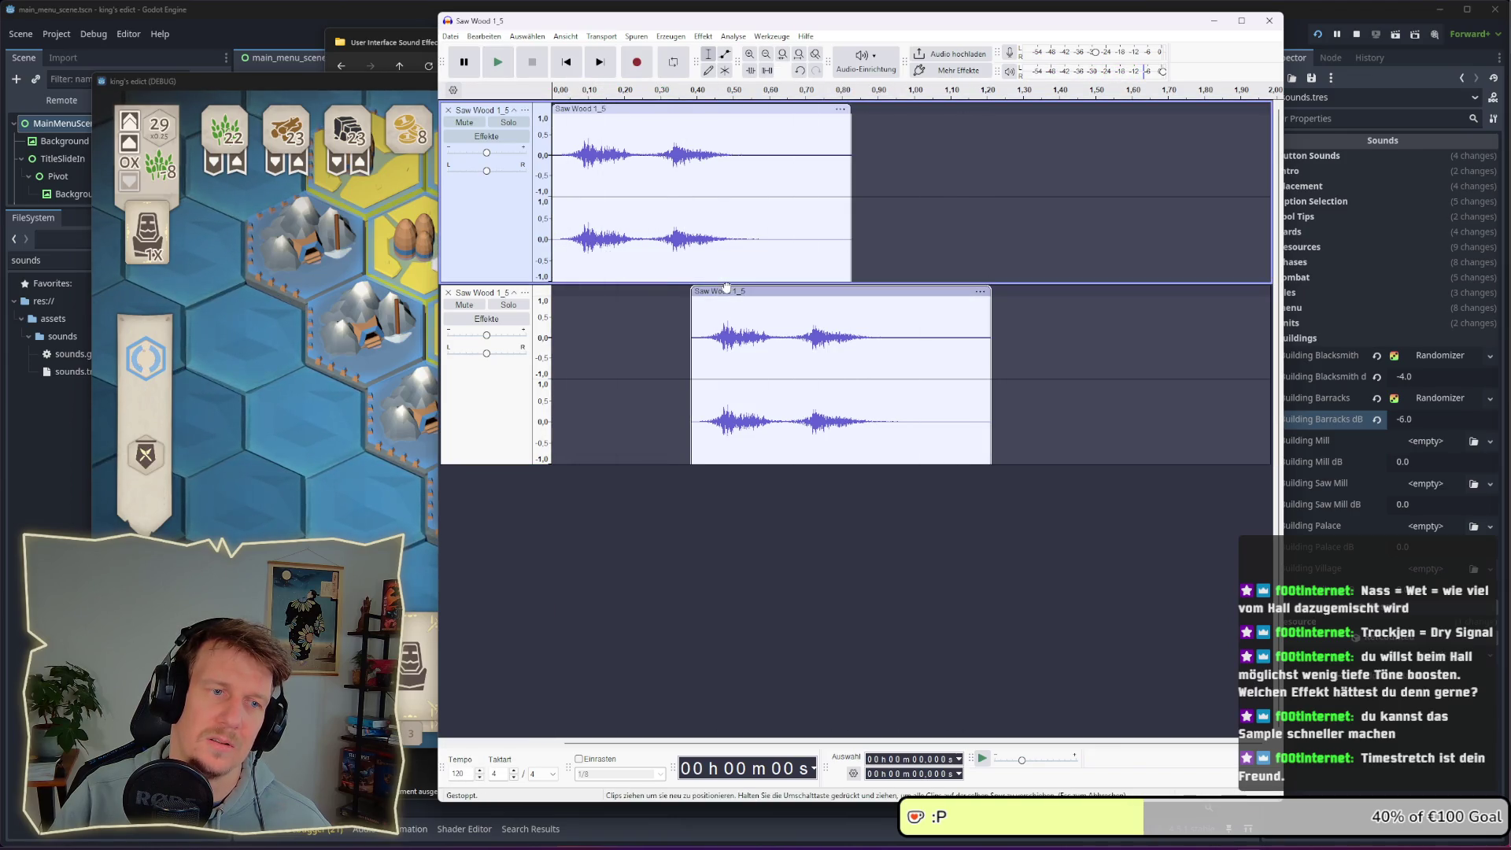
drag(725, 288, 722, 288)
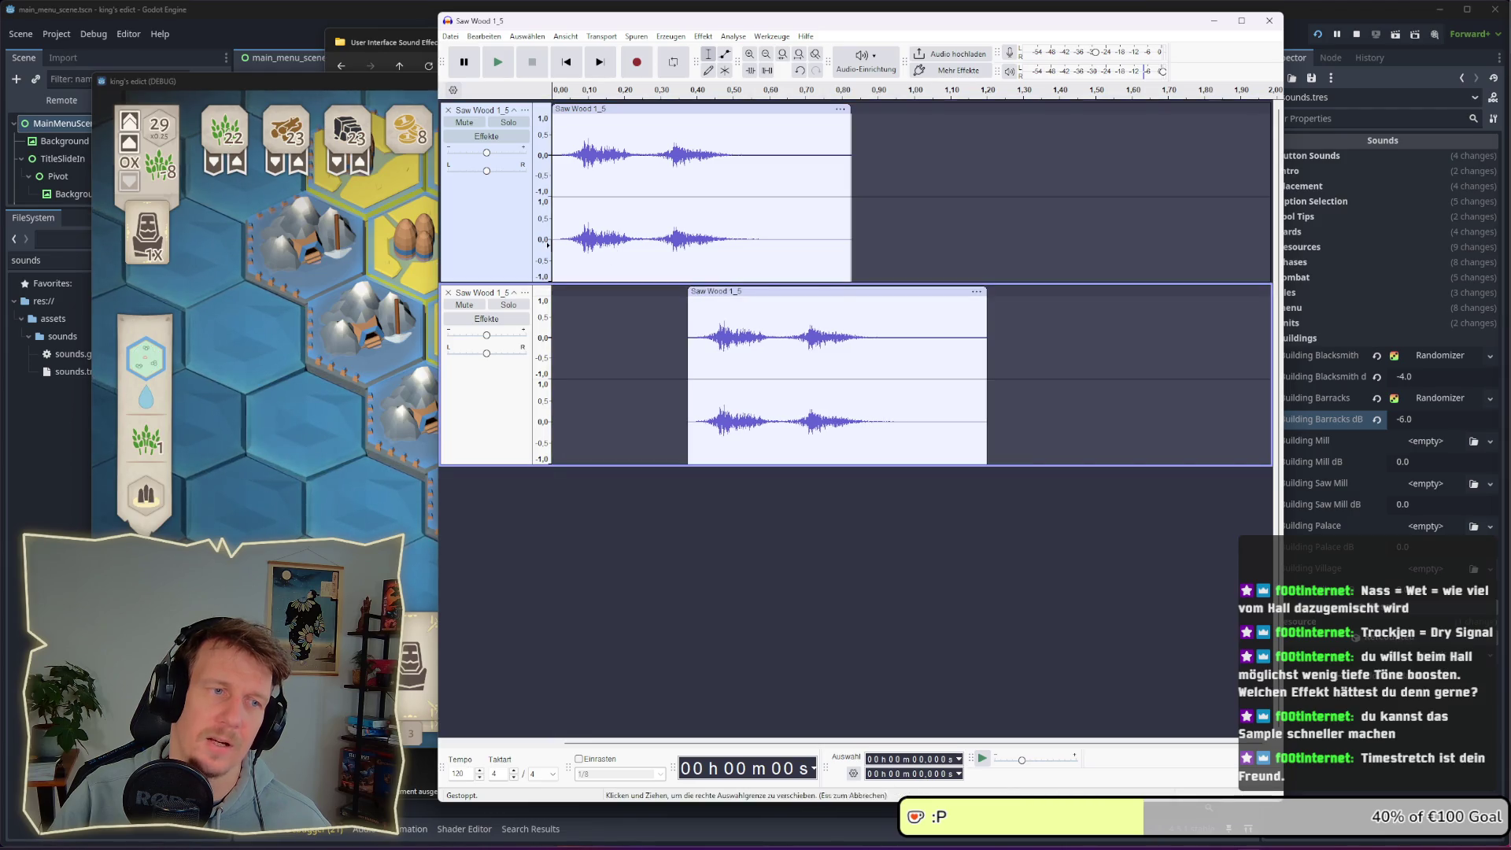
click(548, 244)
key(space)
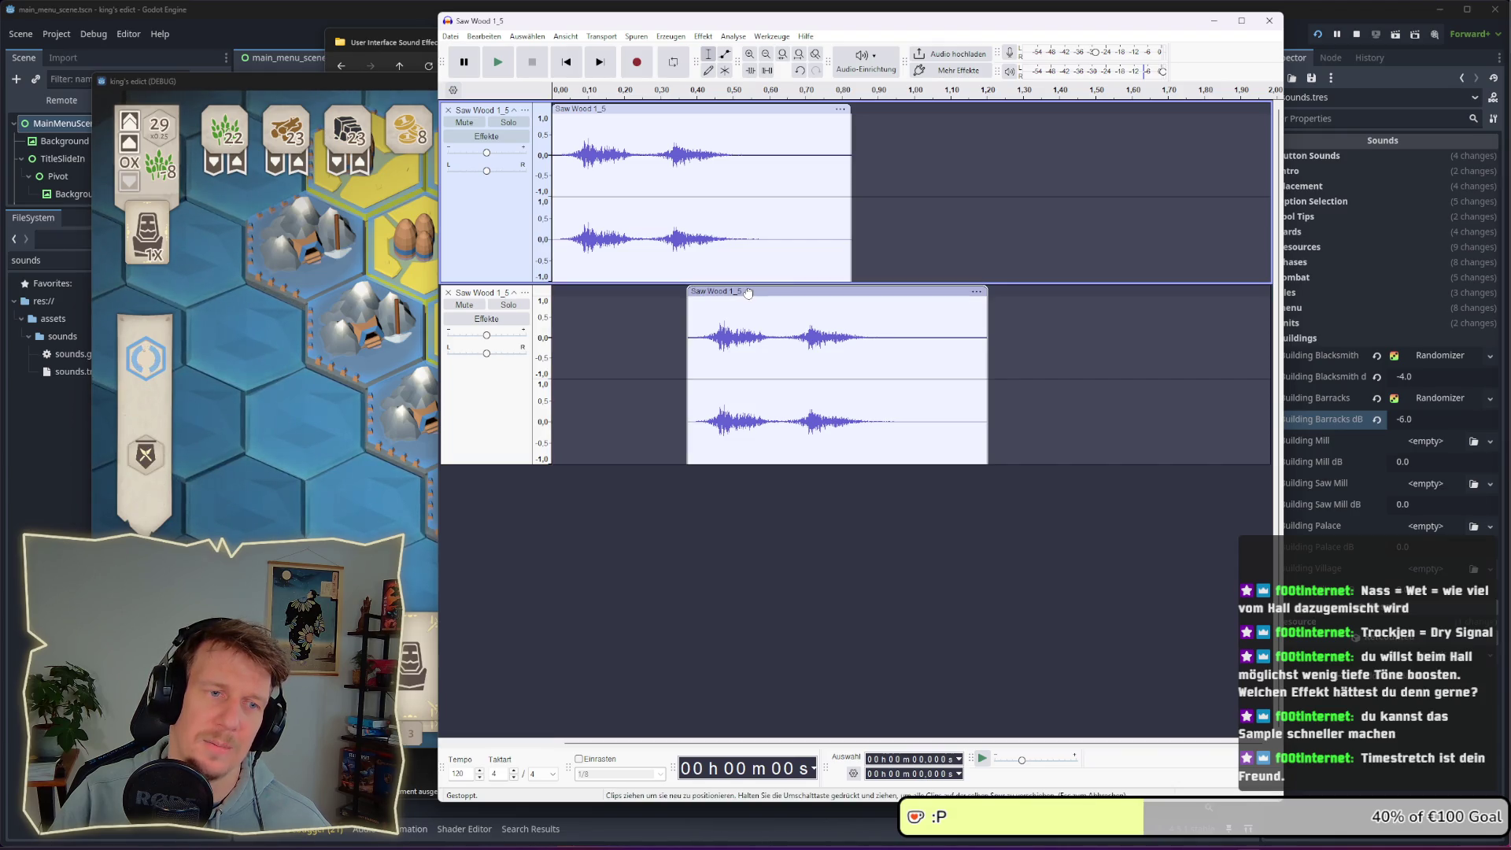
drag(750, 293, 754, 293)
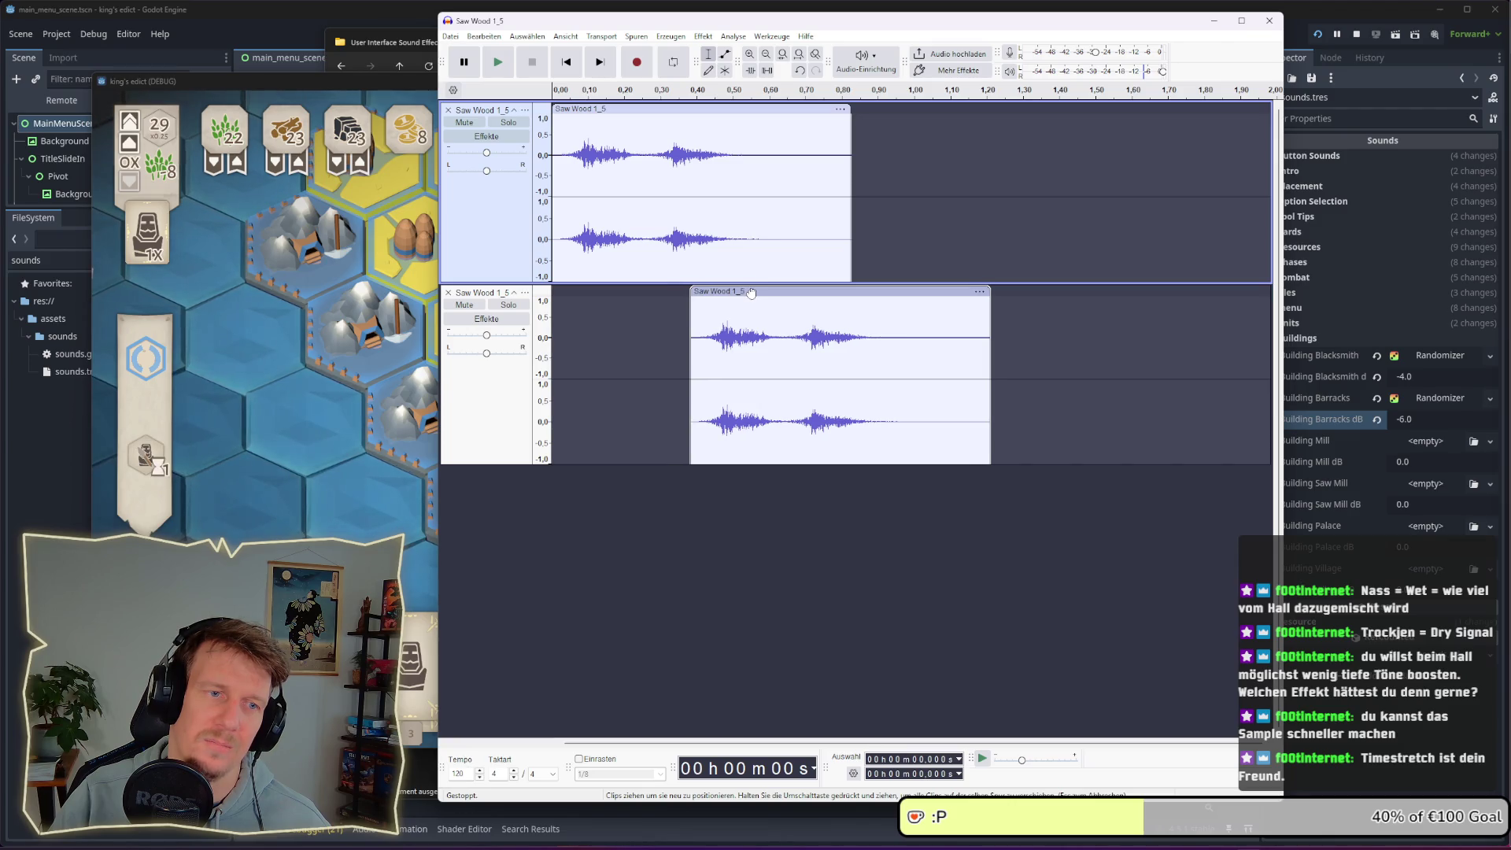
click(548, 230)
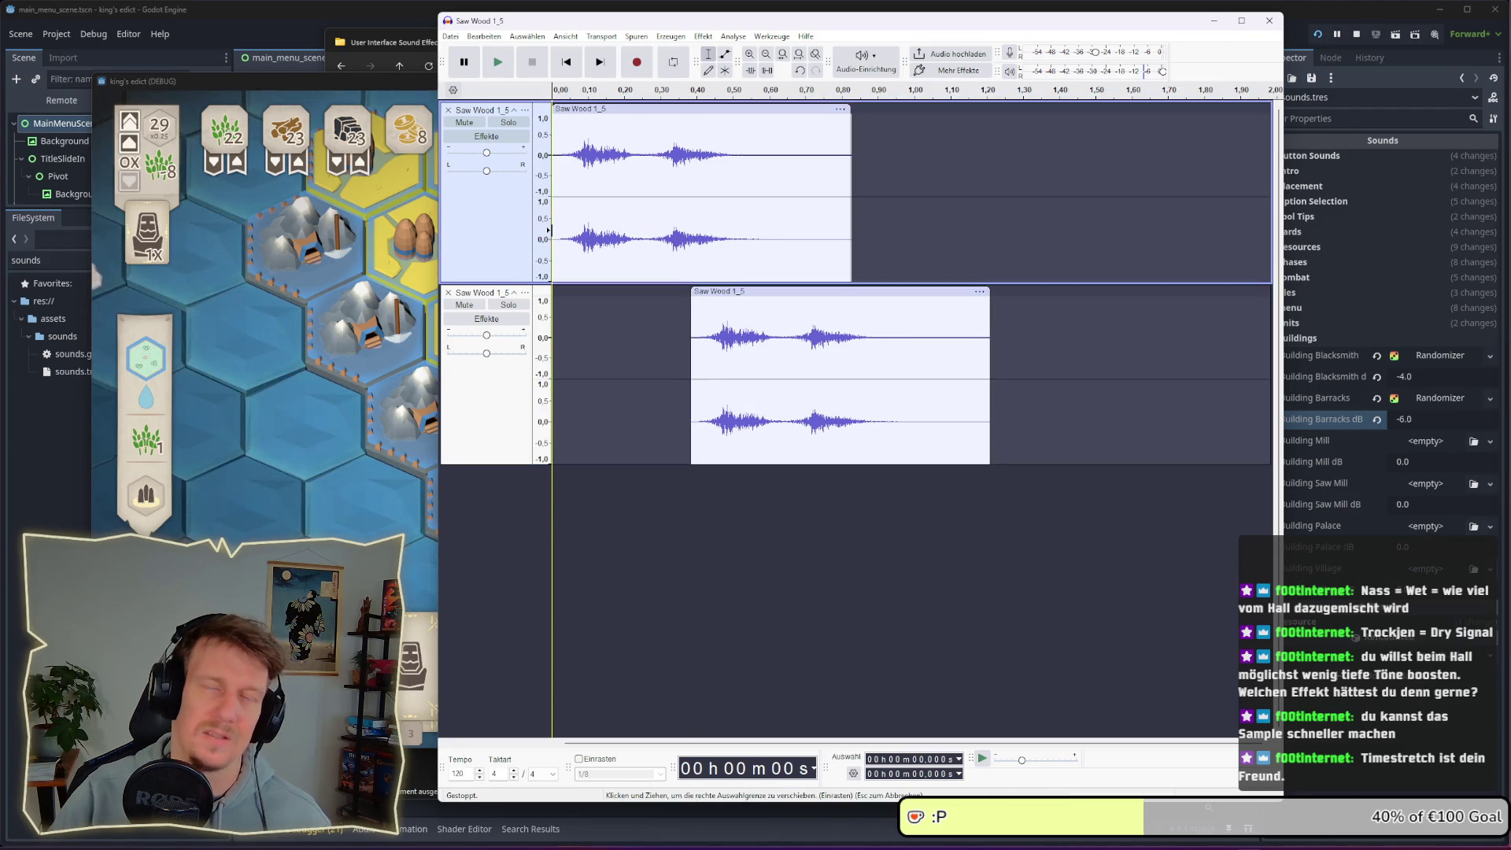
key(space)
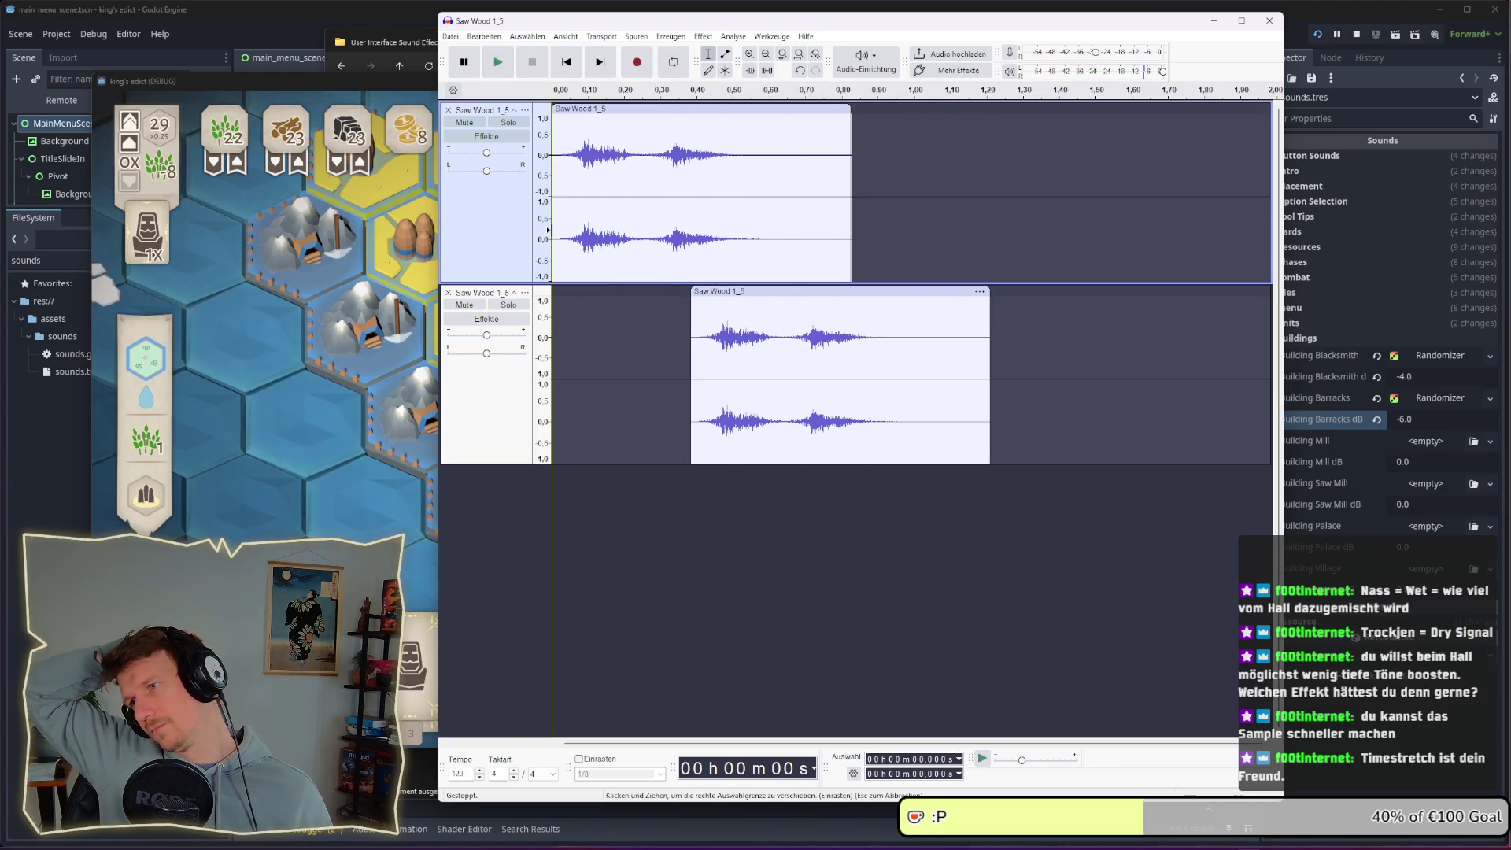
key(space)
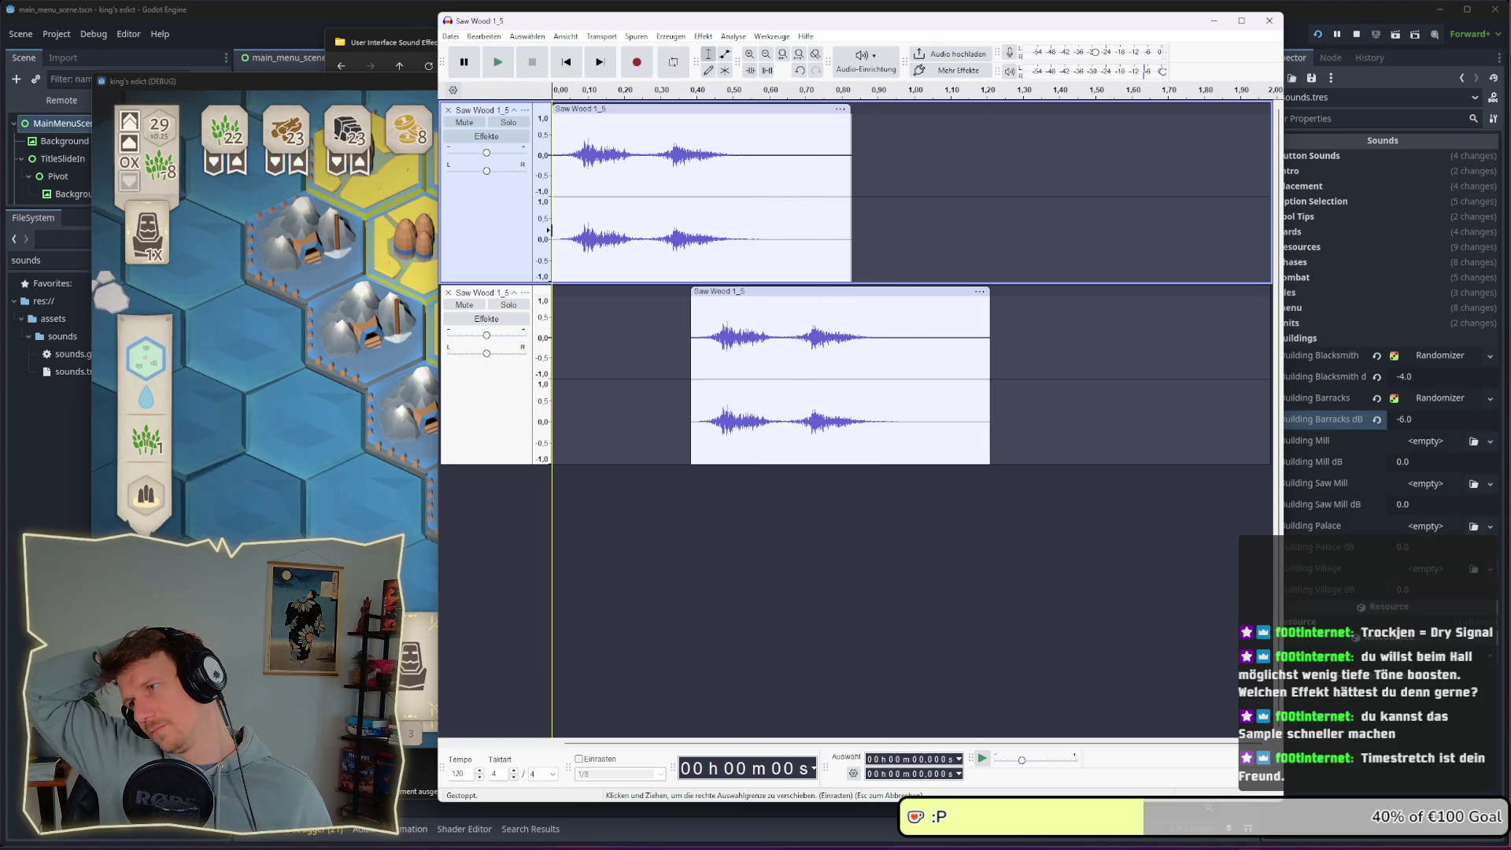
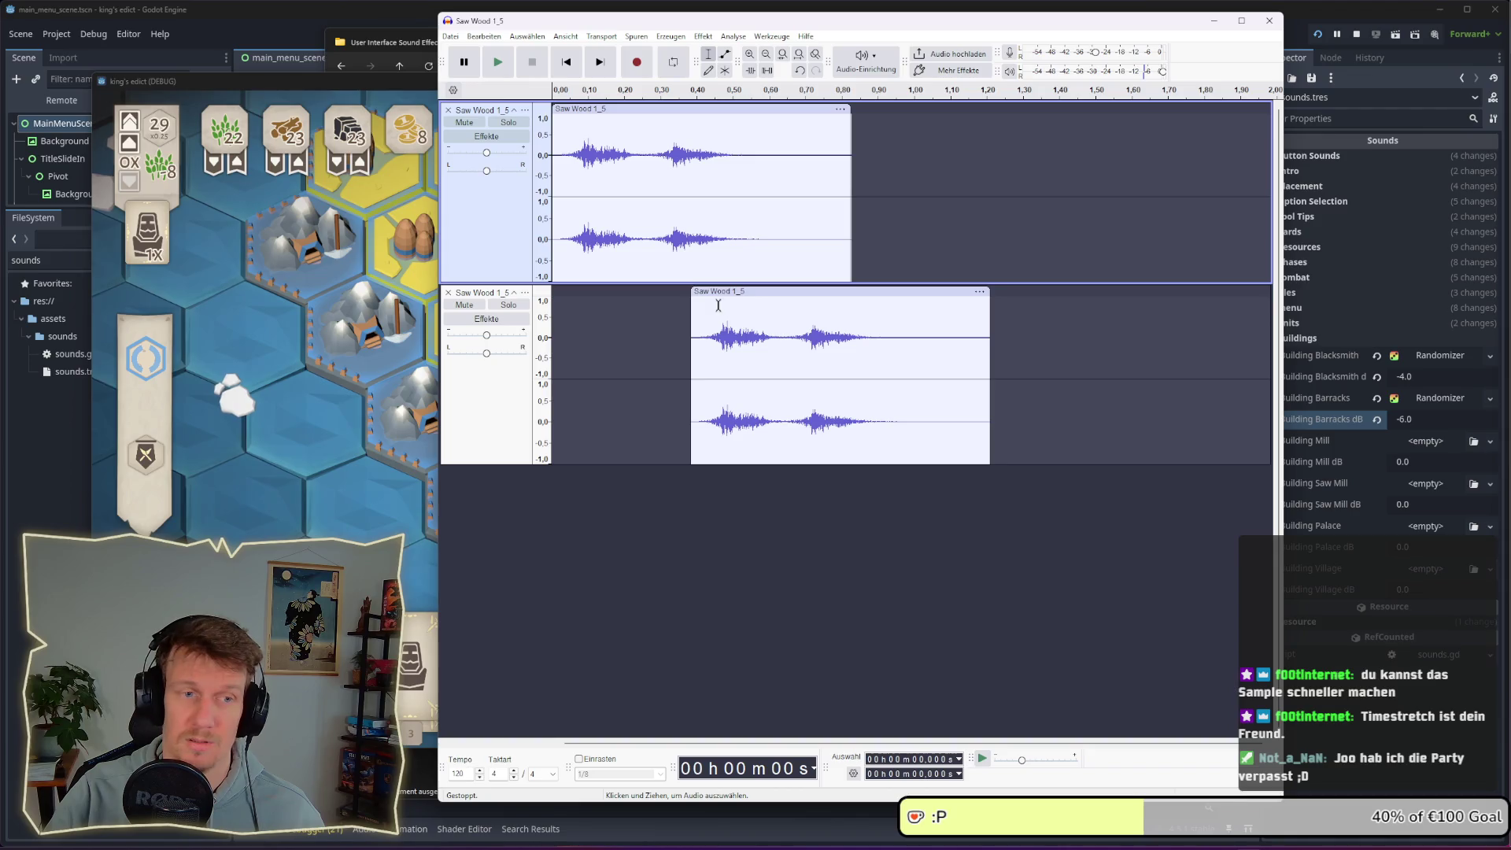
Select the lower Saw Wood 1_5 clip and preview it in Geschwindigkeit und Tonhöhe ändern
click(718, 305)
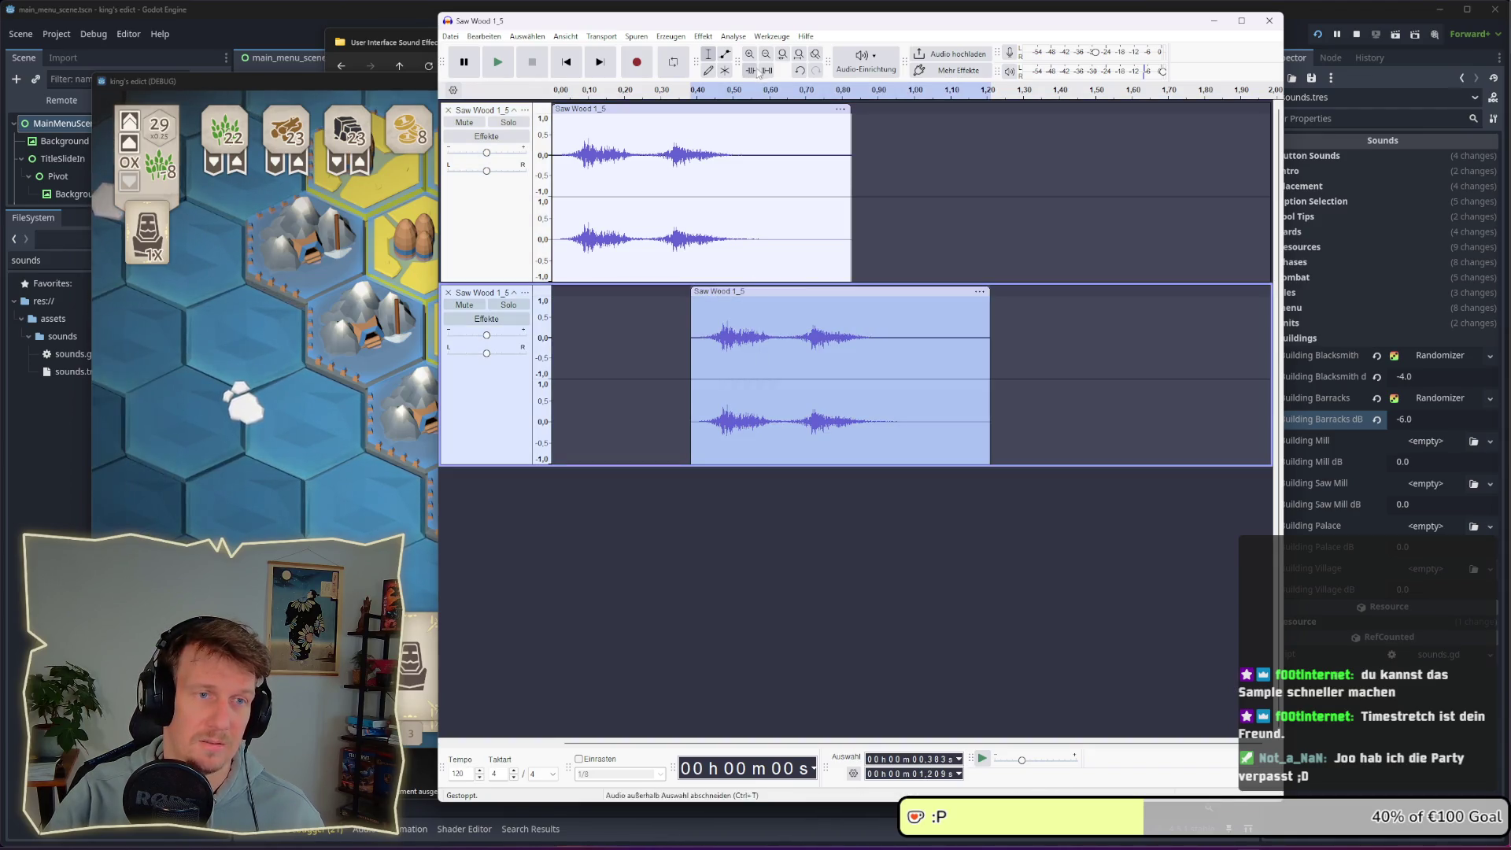
click(706, 37)
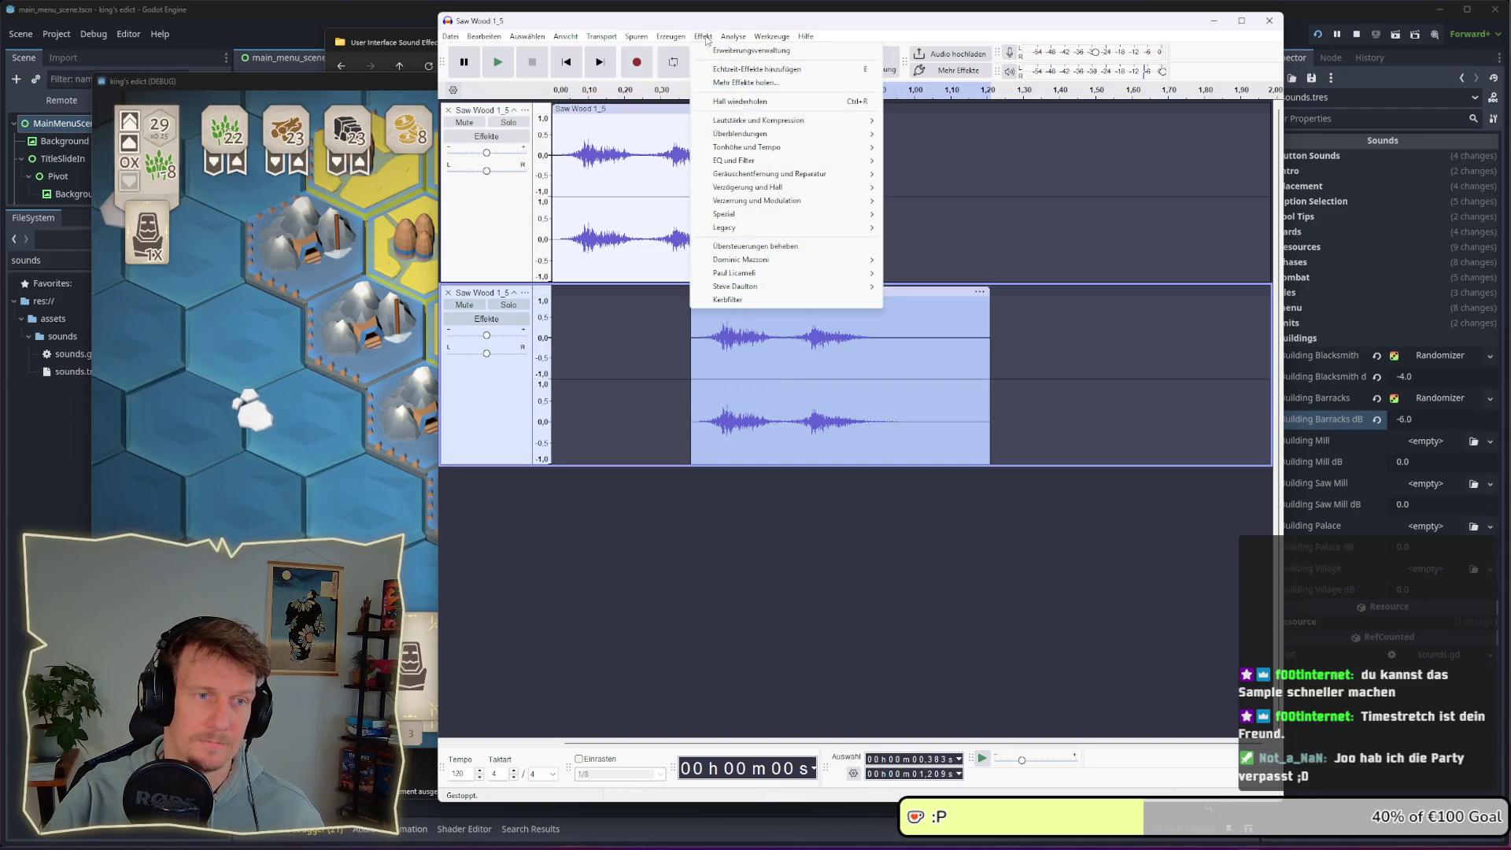
mouse_move(769, 149)
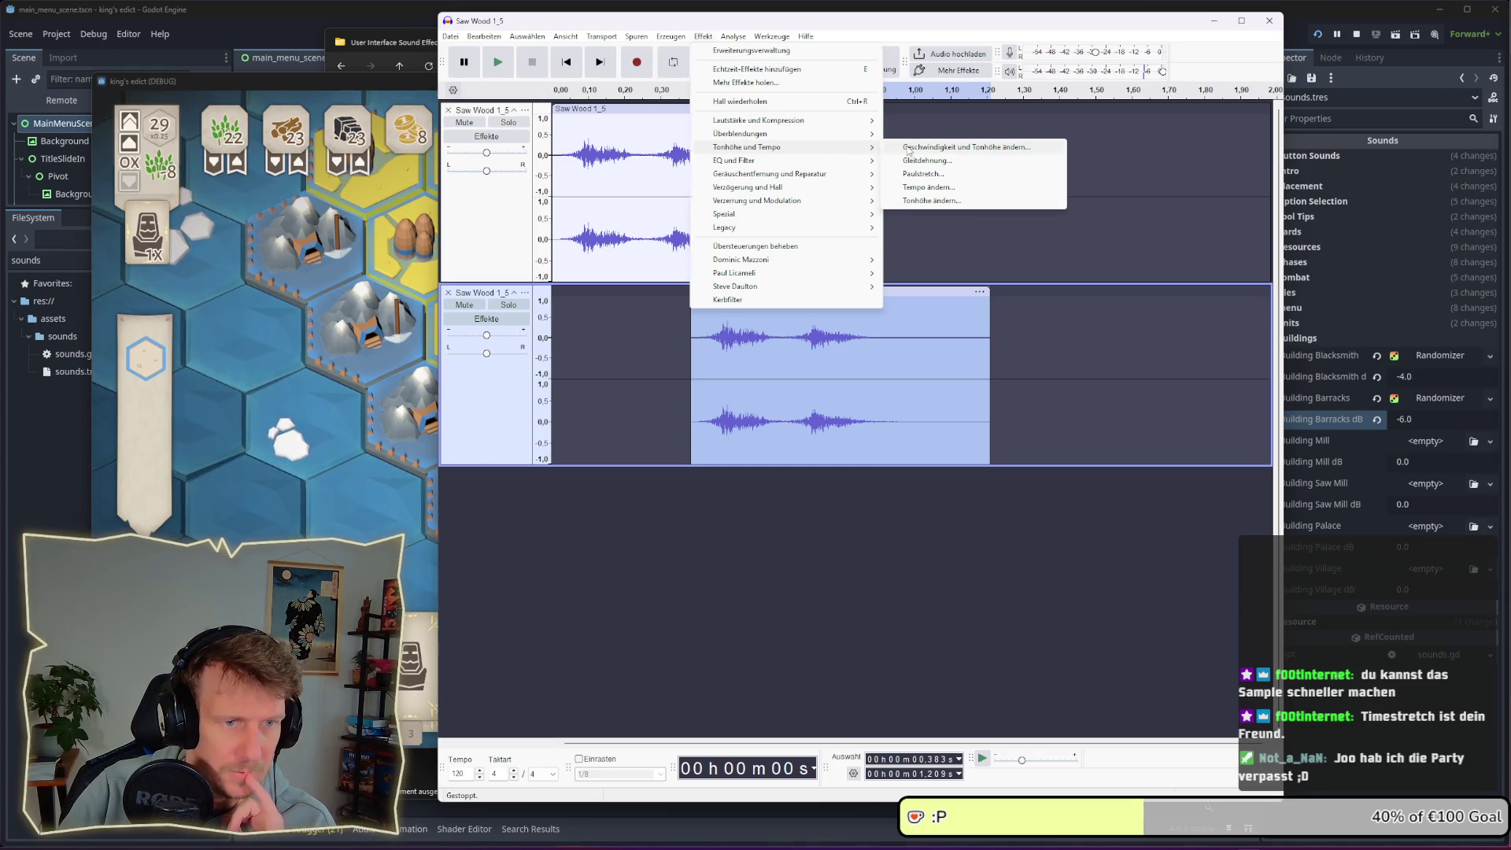
click(910, 149)
click(756, 485)
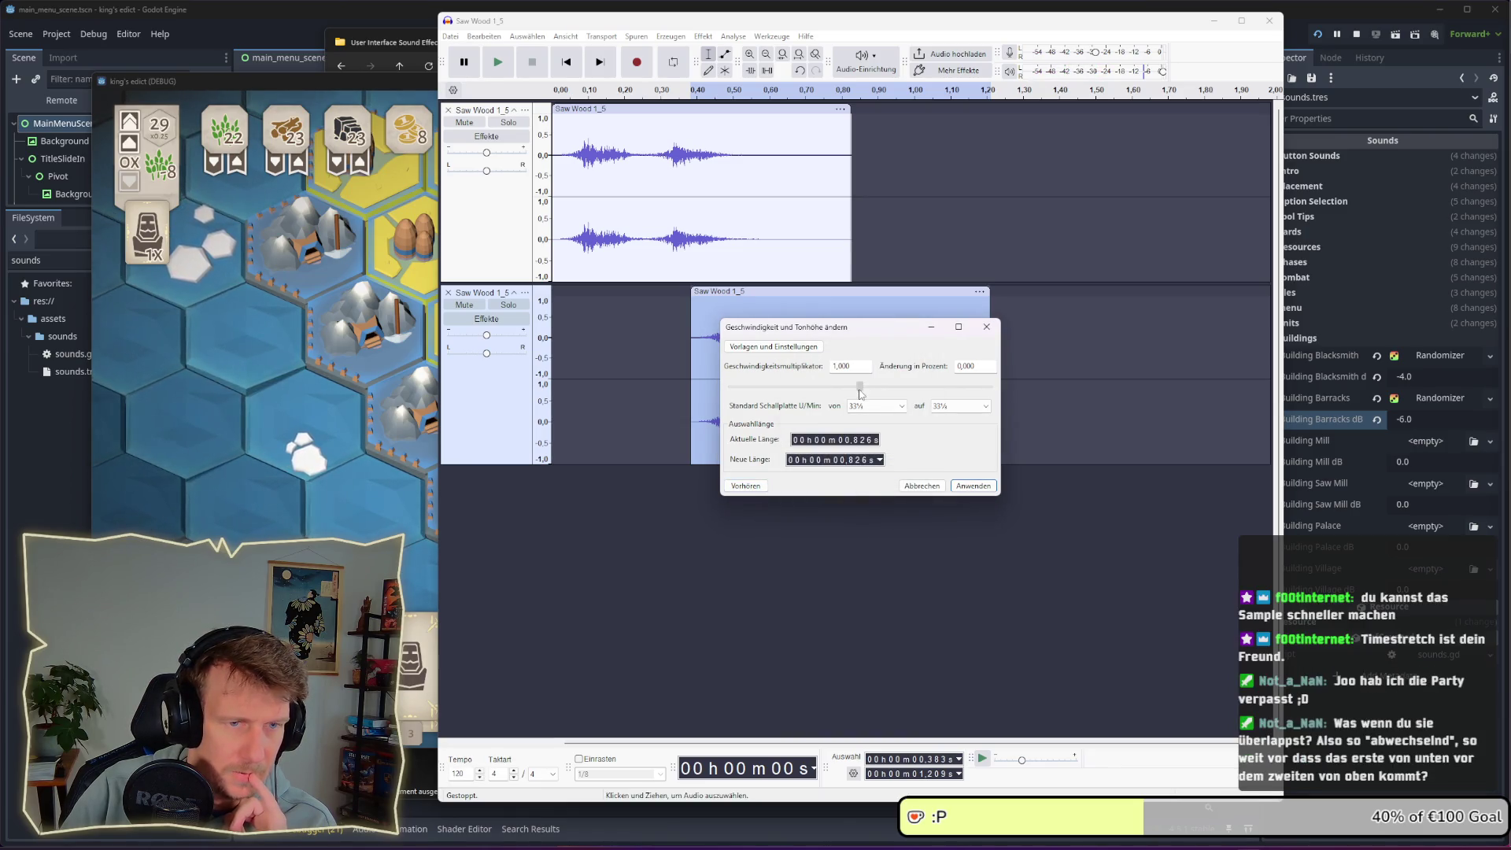
Lower the speed multiplier to 0.900, audition it several times, and apply it
drag(860, 393, 853, 394)
click(746, 486)
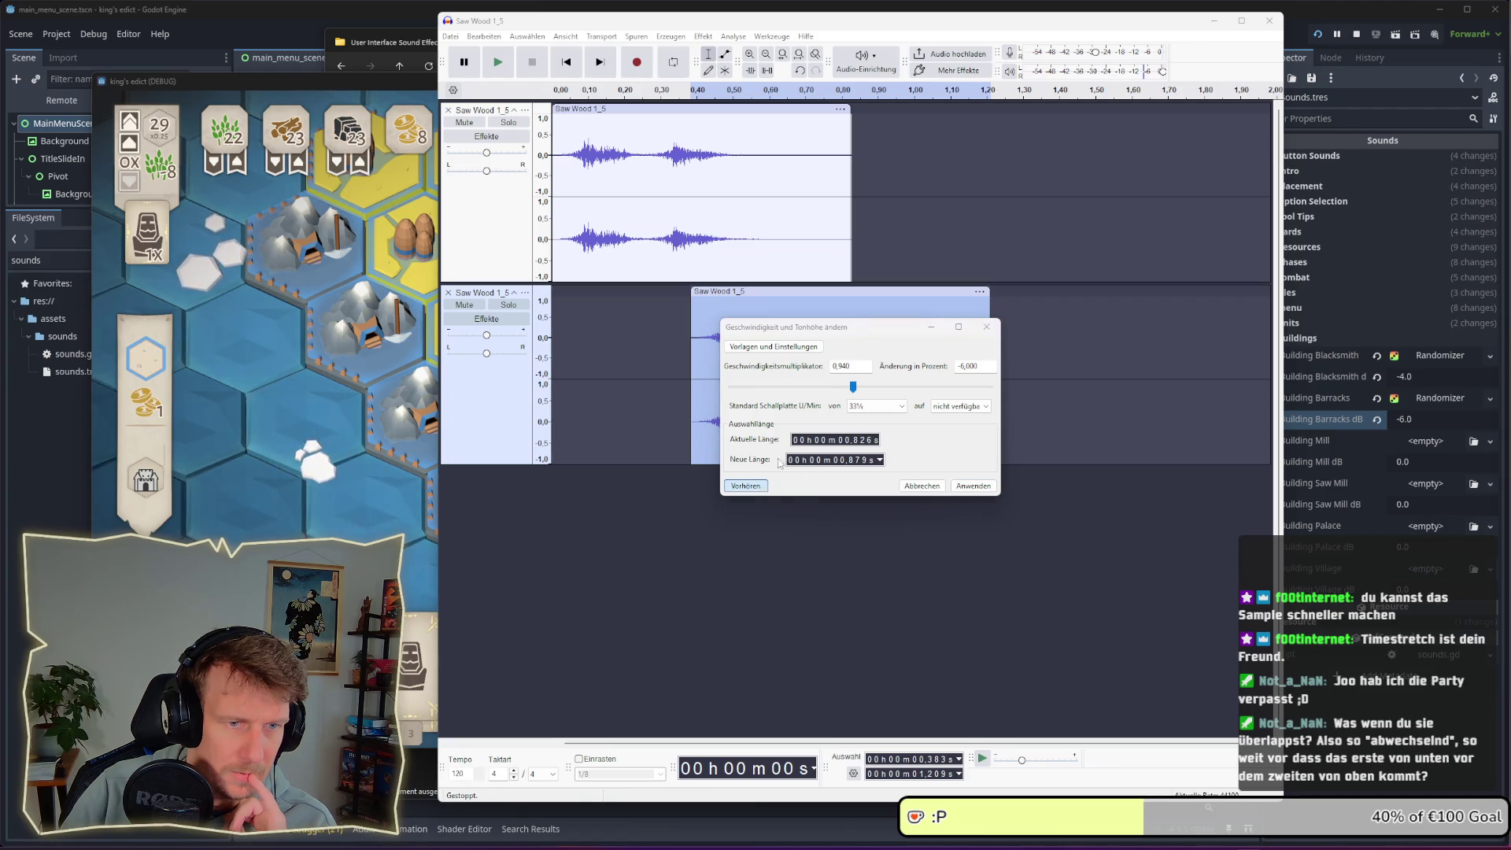
drag(854, 394, 850, 394)
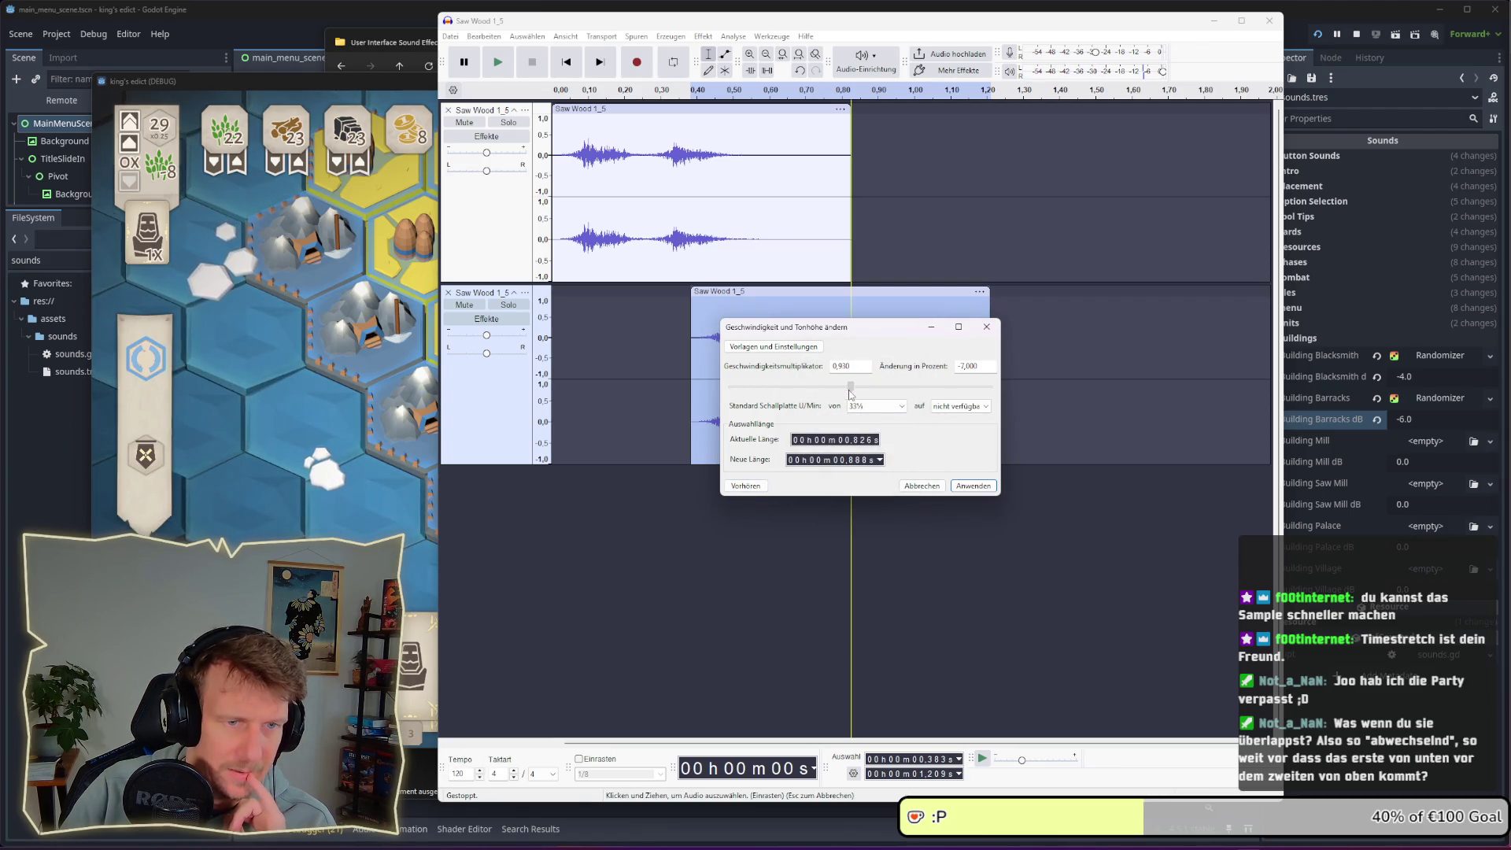
click(753, 489)
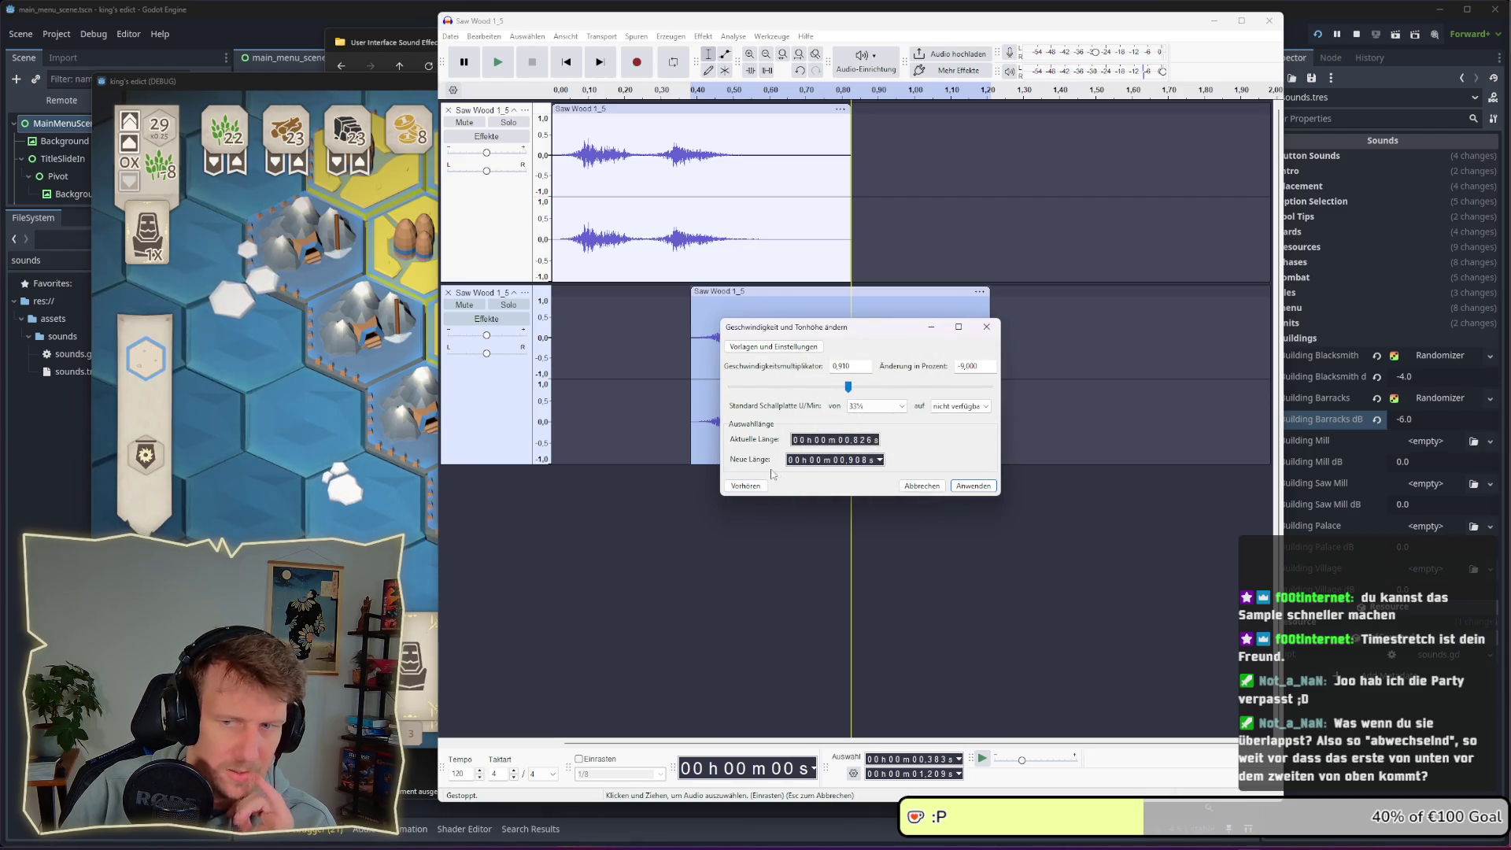
click(746, 485)
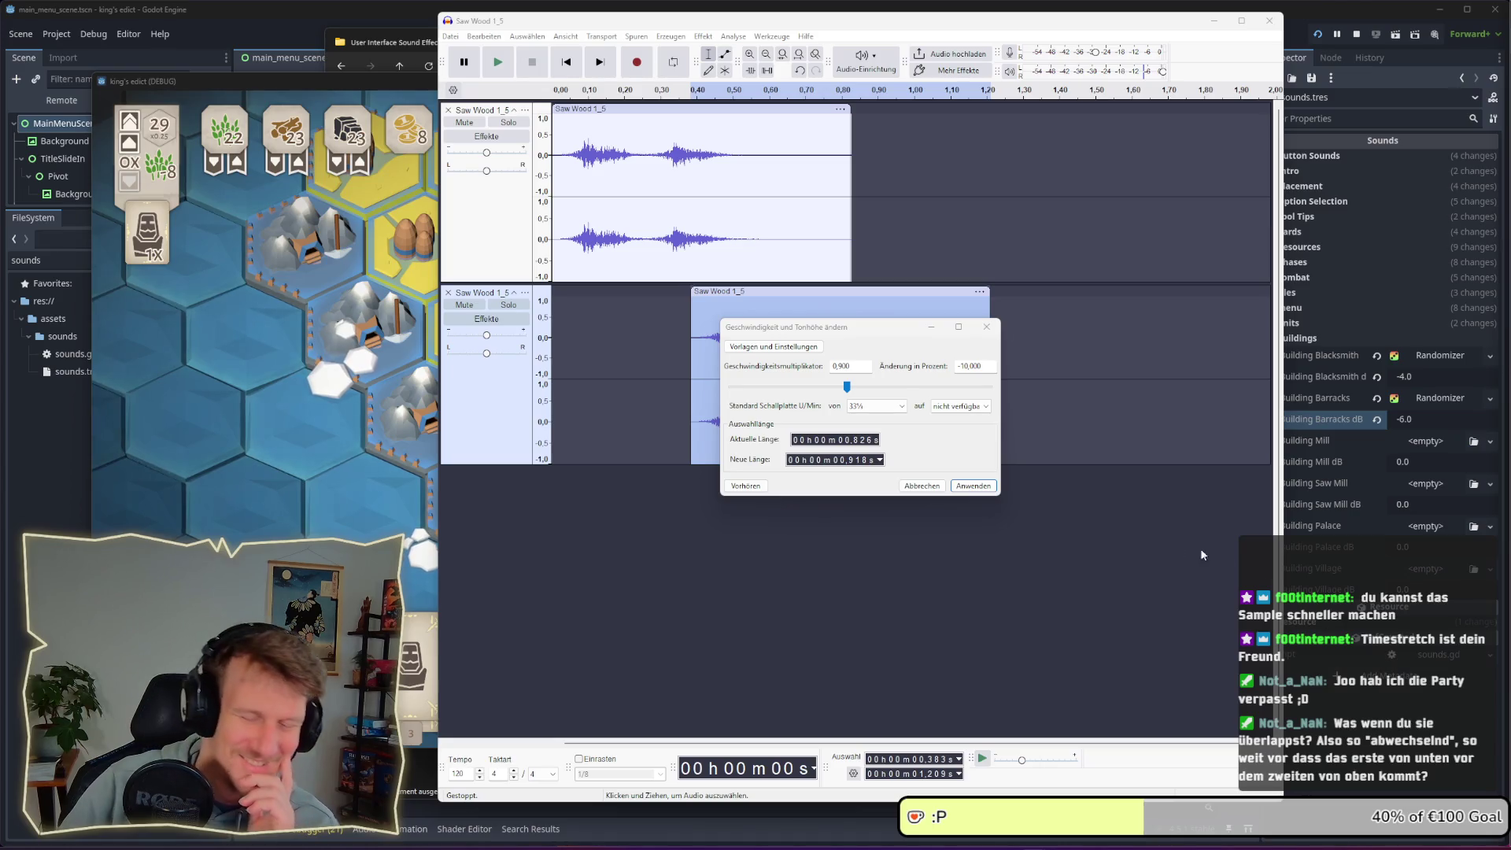
click(756, 487)
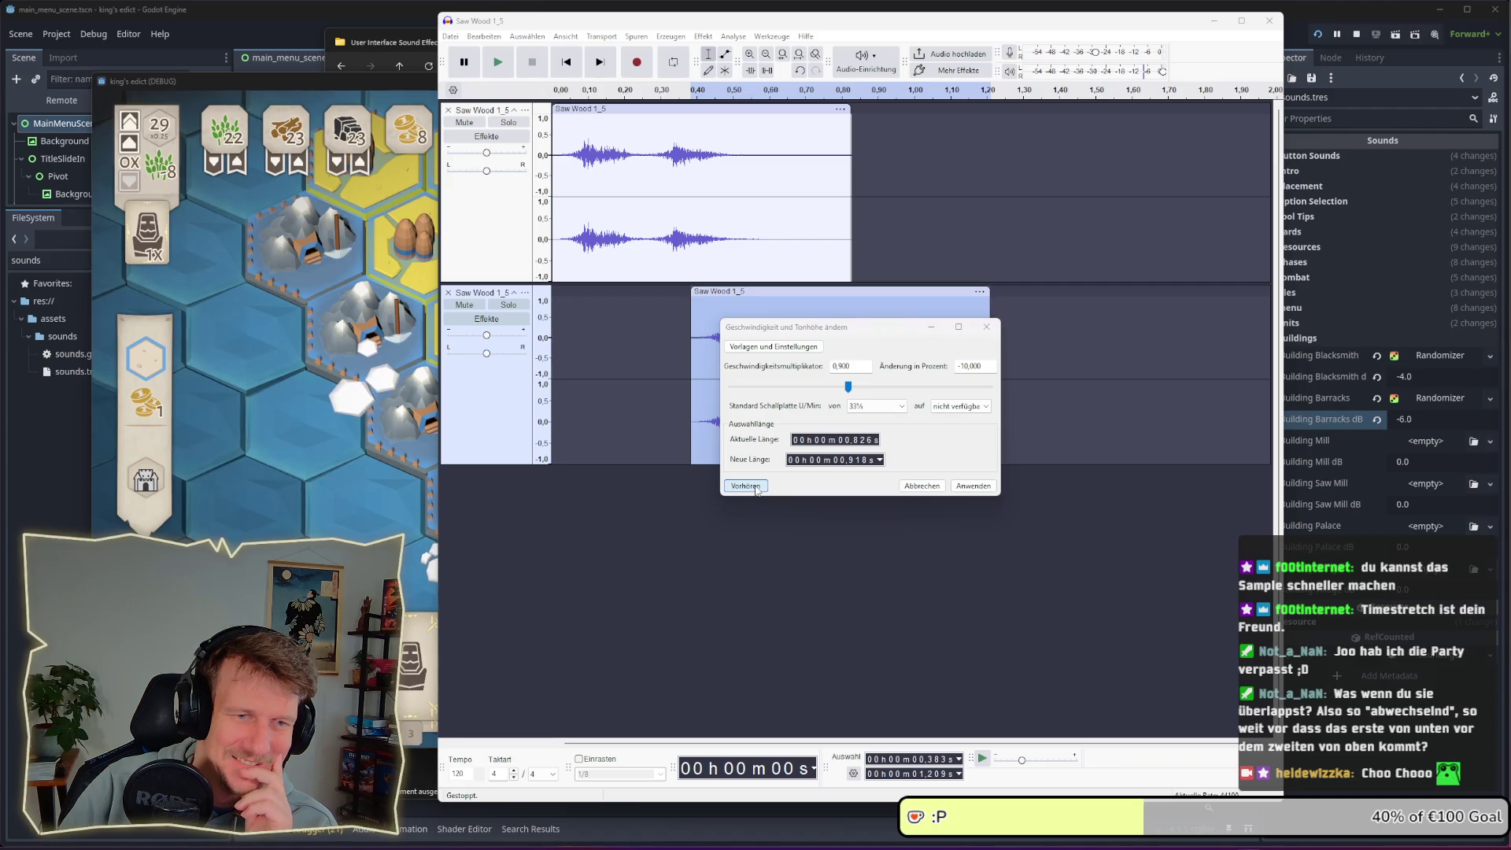
click(756, 487)
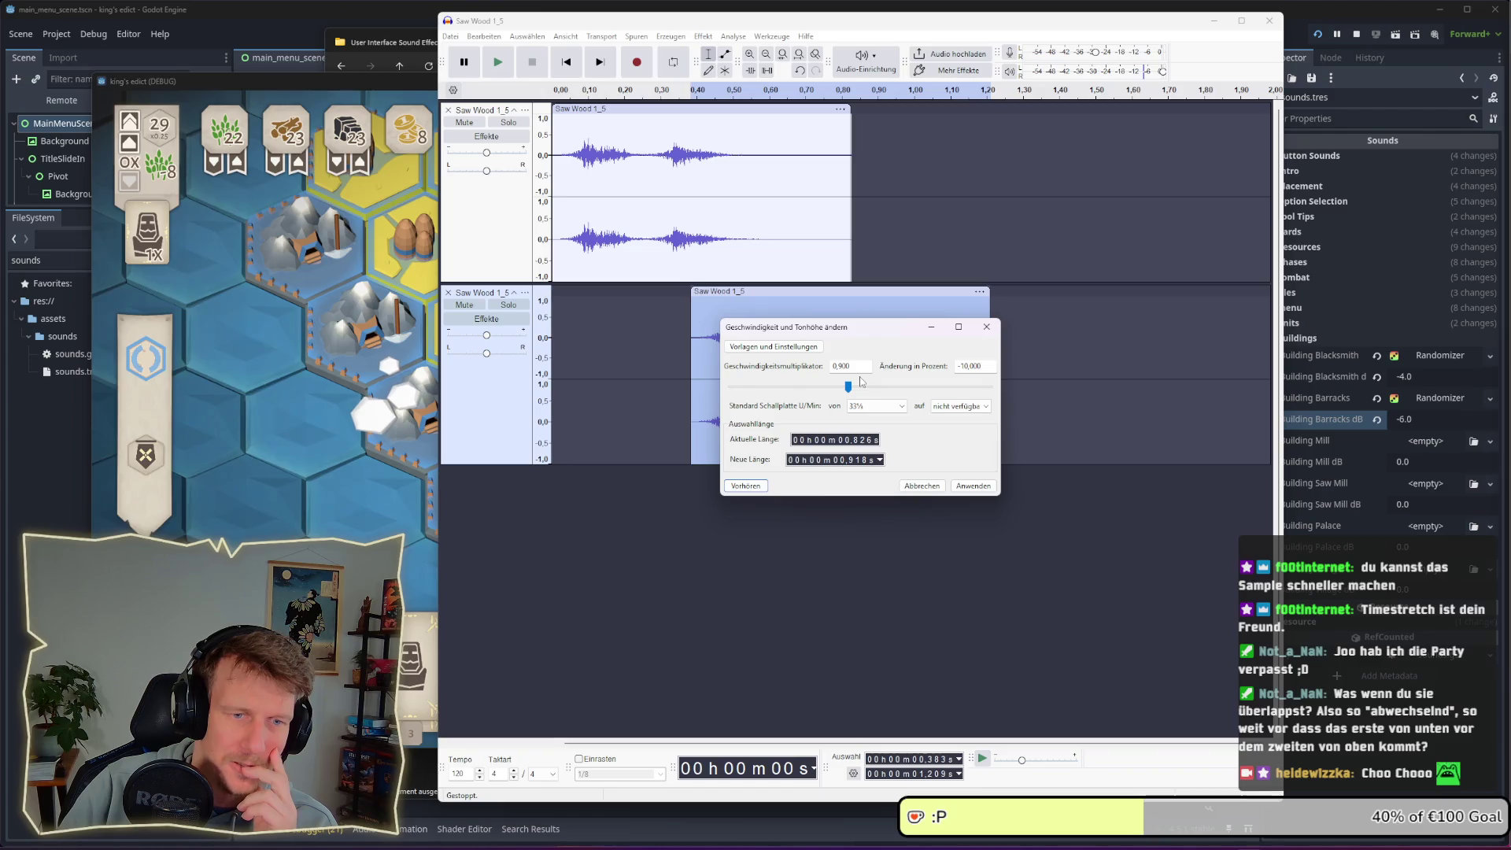
click(951, 482)
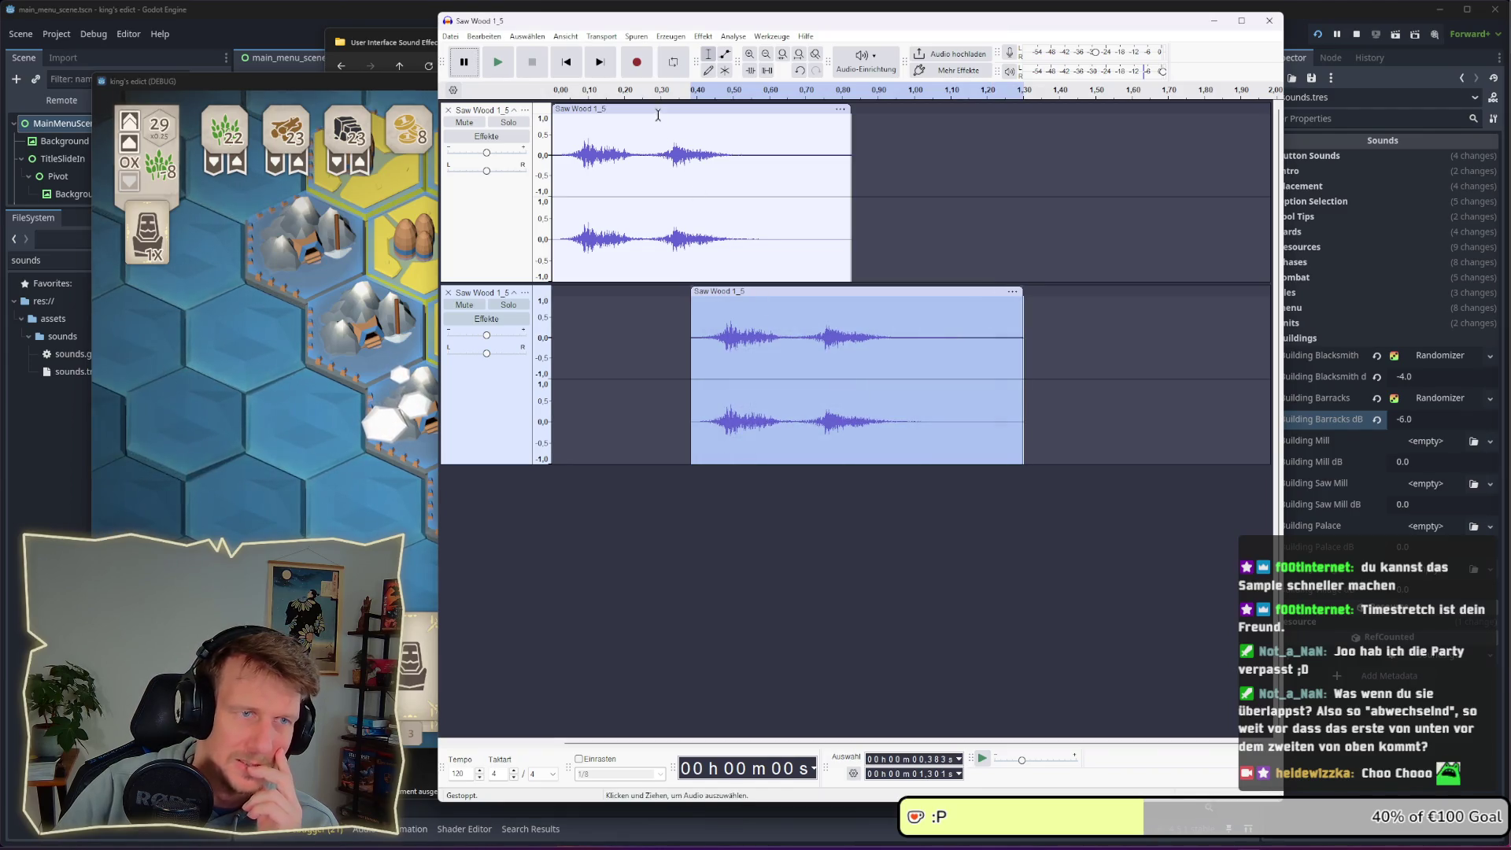
Play both Saw Wood tracks from the start to compare, then select the upper clip
double_click(698, 169)
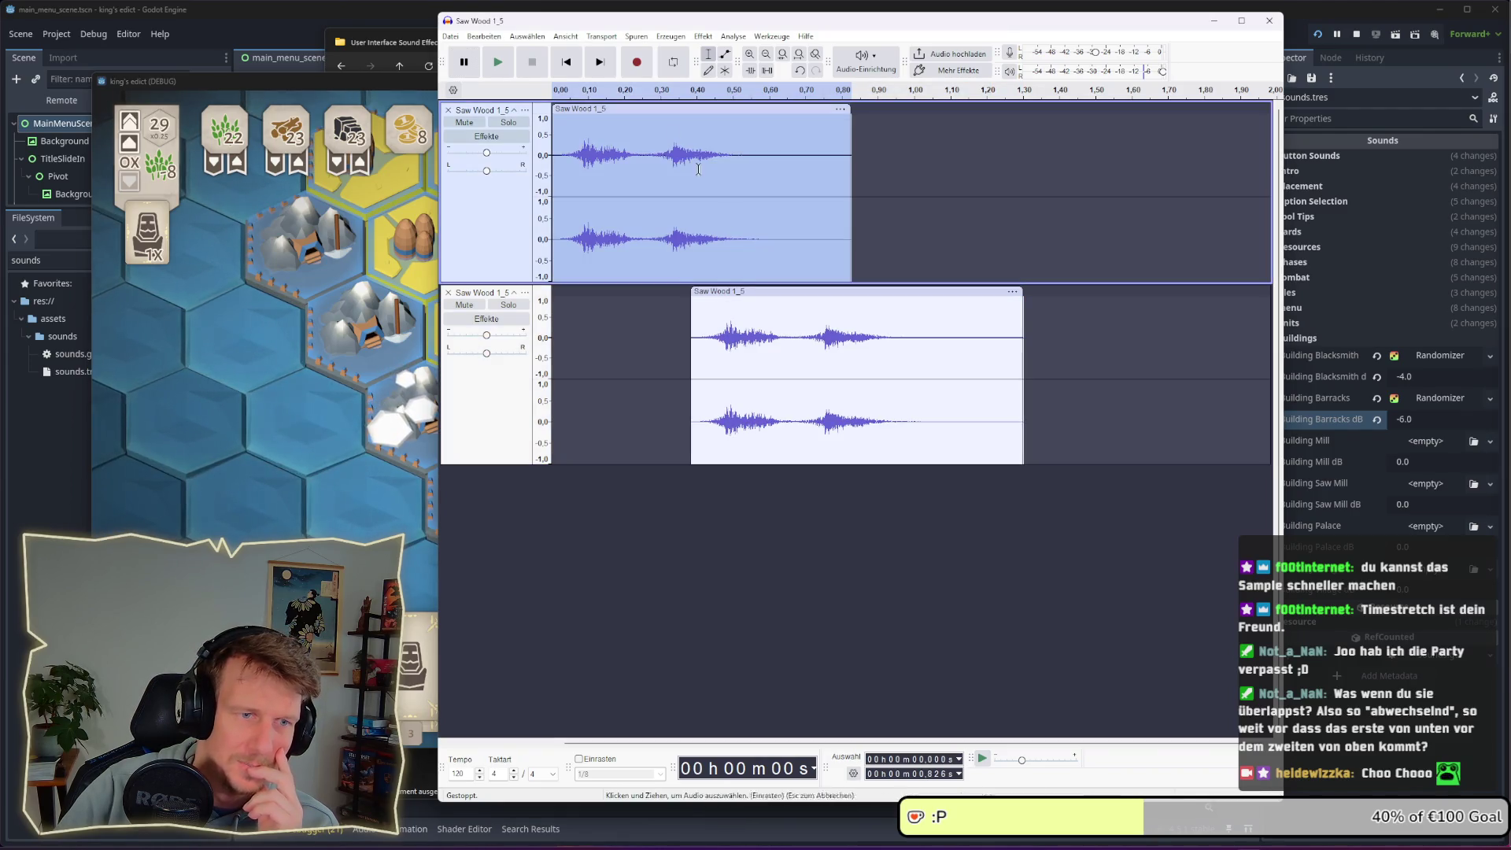
click(553, 185)
key(space)
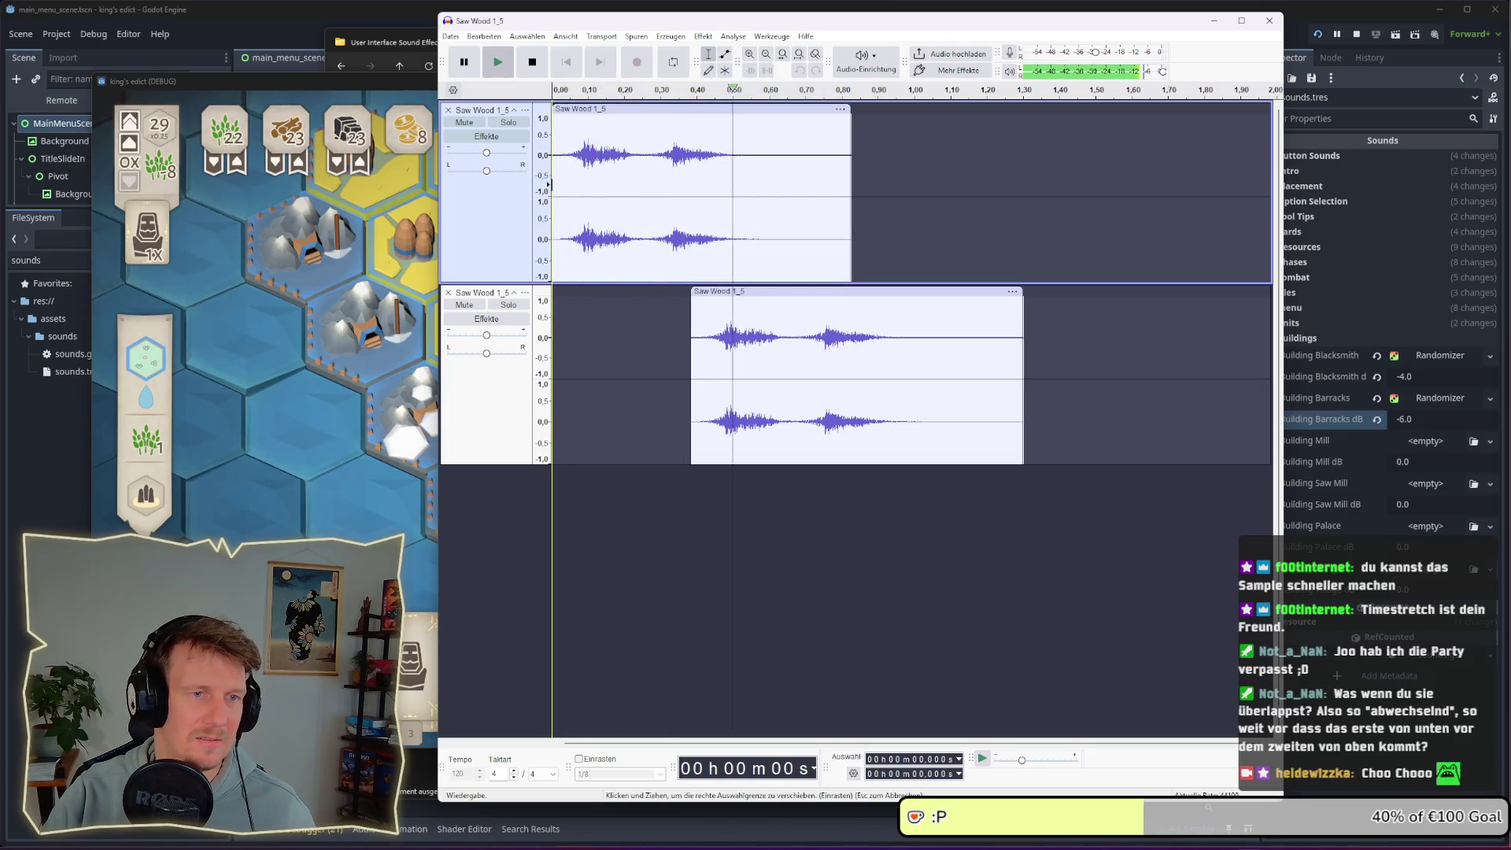
click(592, 107)
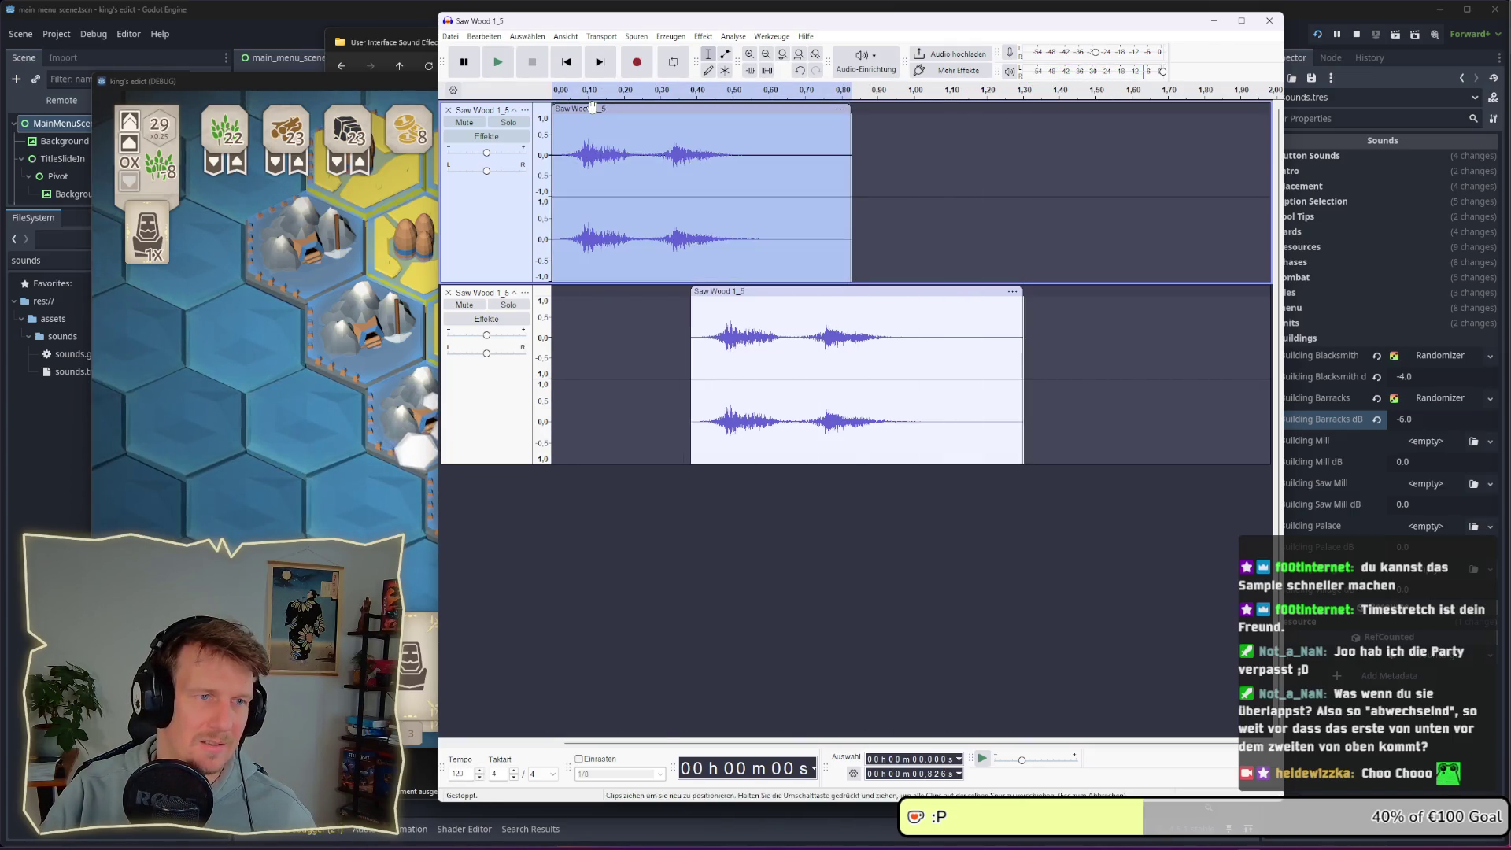
Apply a 0.980 speed multiplier to the upper clip after previewing it
click(703, 36)
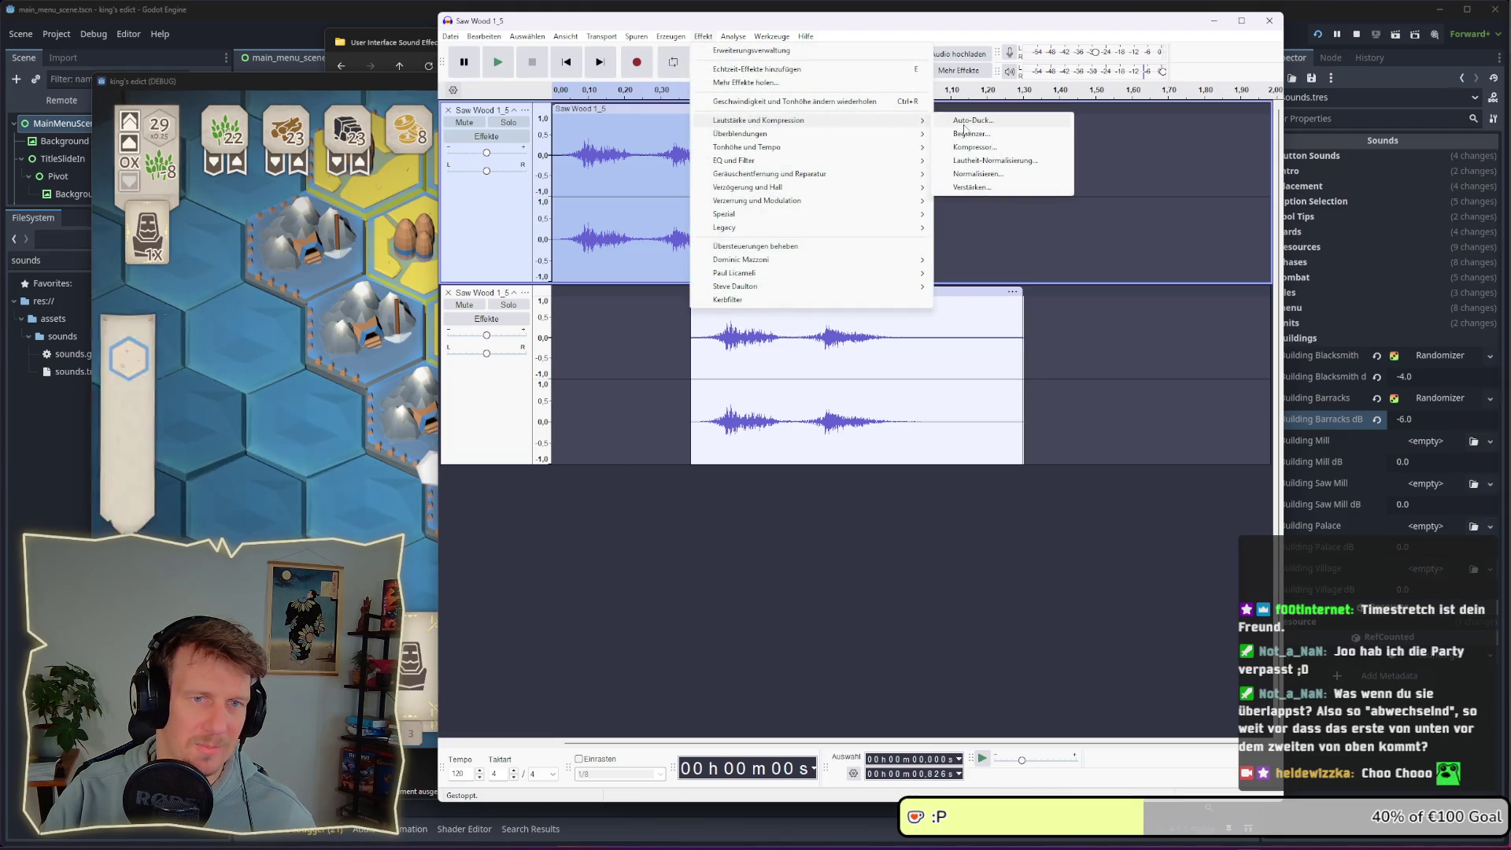
mouse_move(819, 149)
click(992, 147)
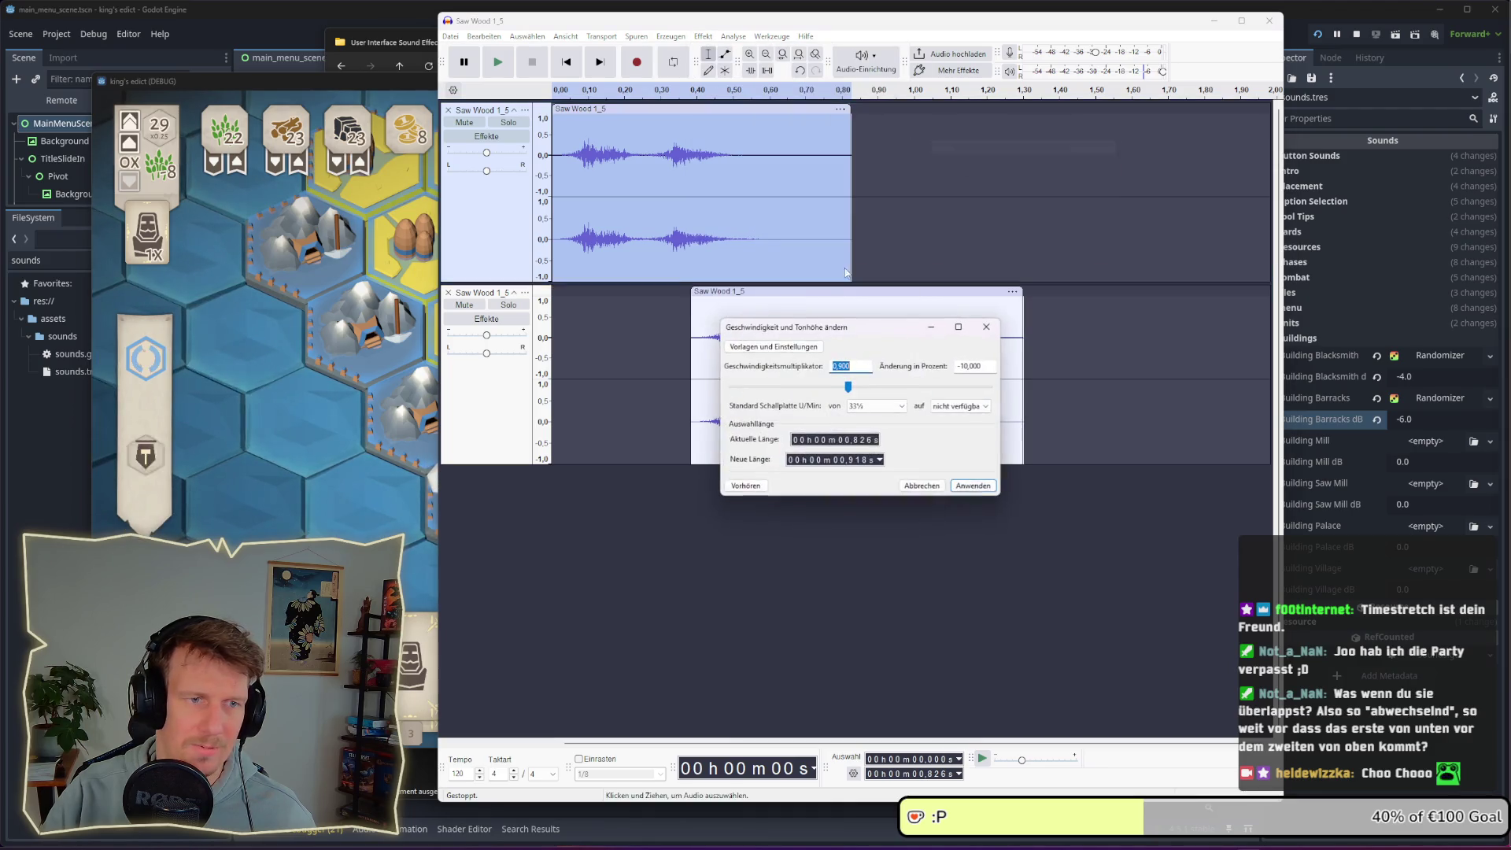
click(849, 389)
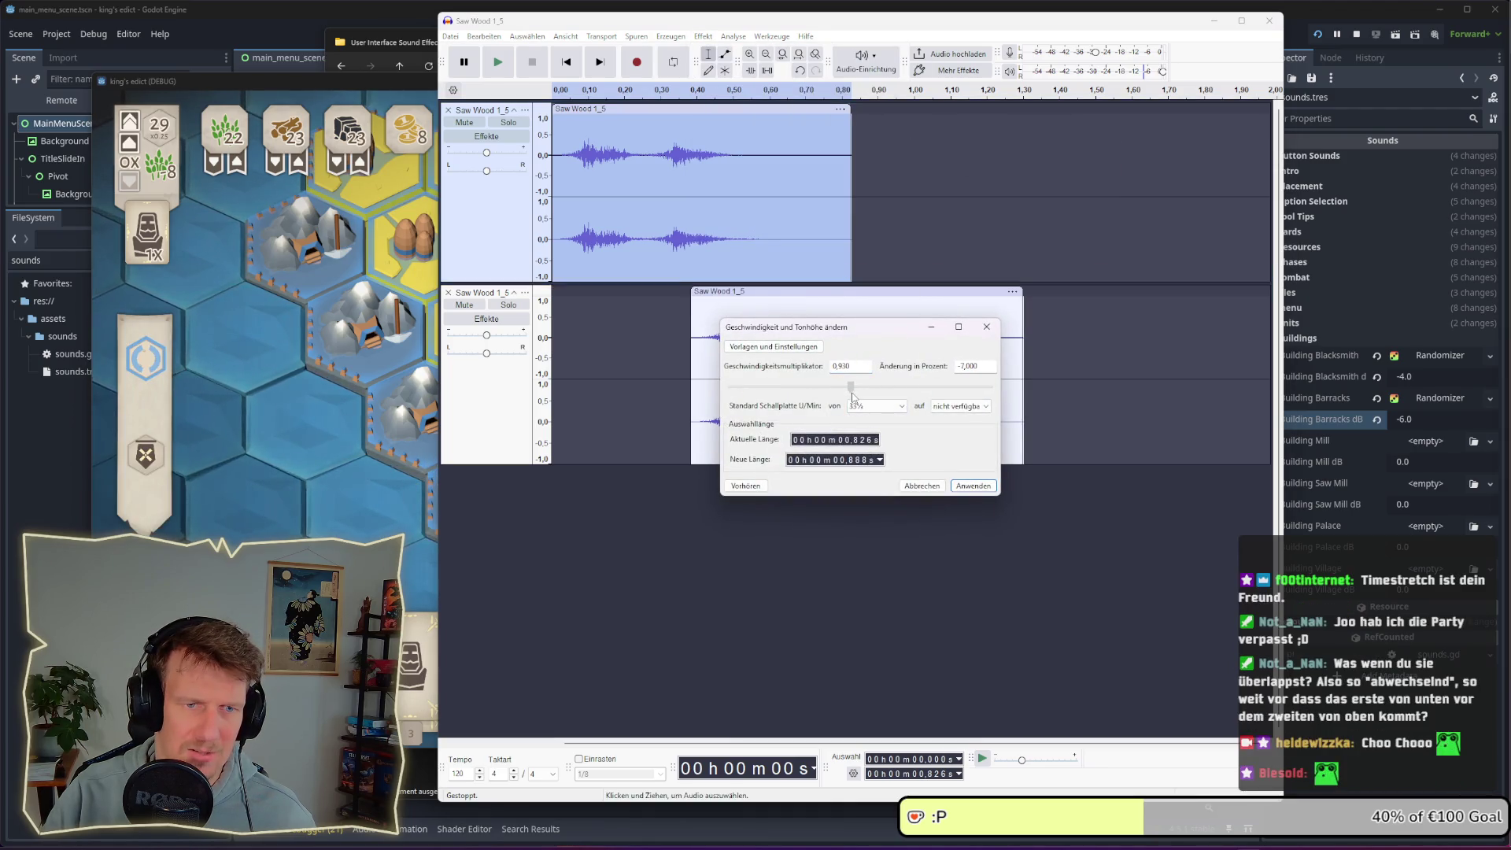
click(746, 485)
click(862, 386)
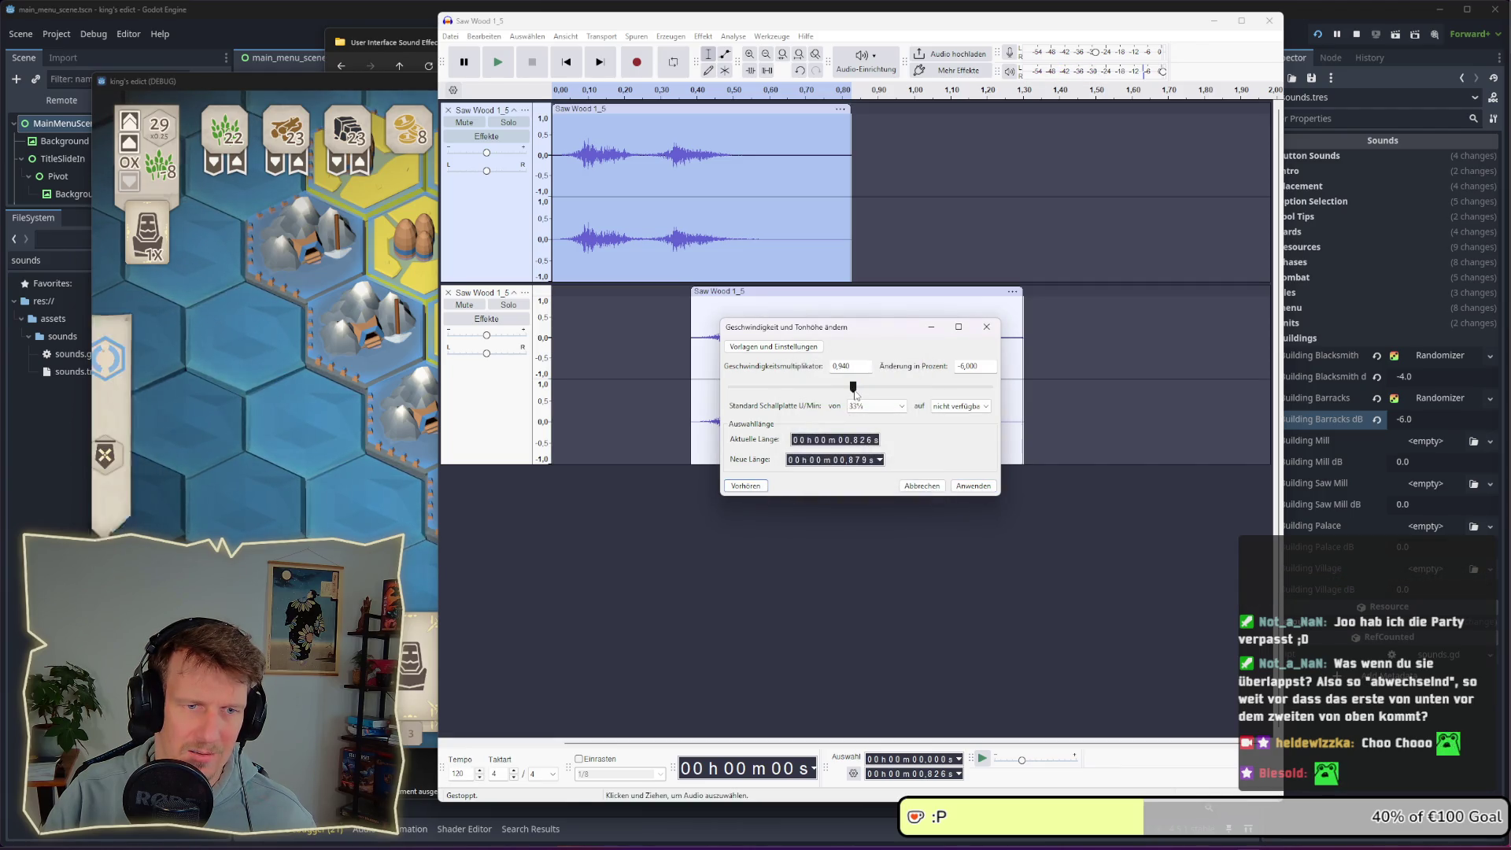
click(862, 386)
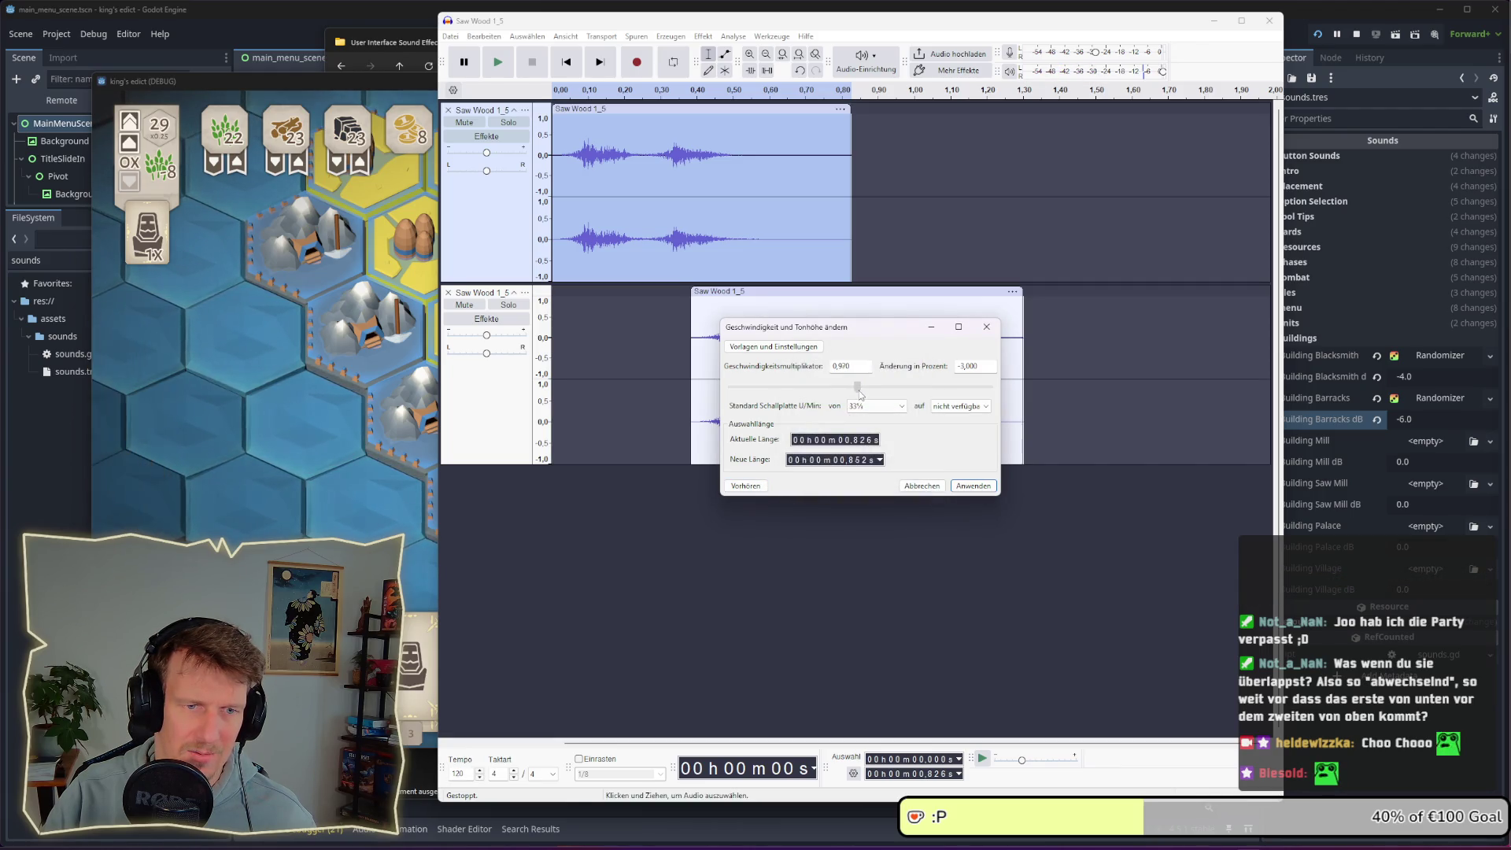
click(754, 486)
click(969, 488)
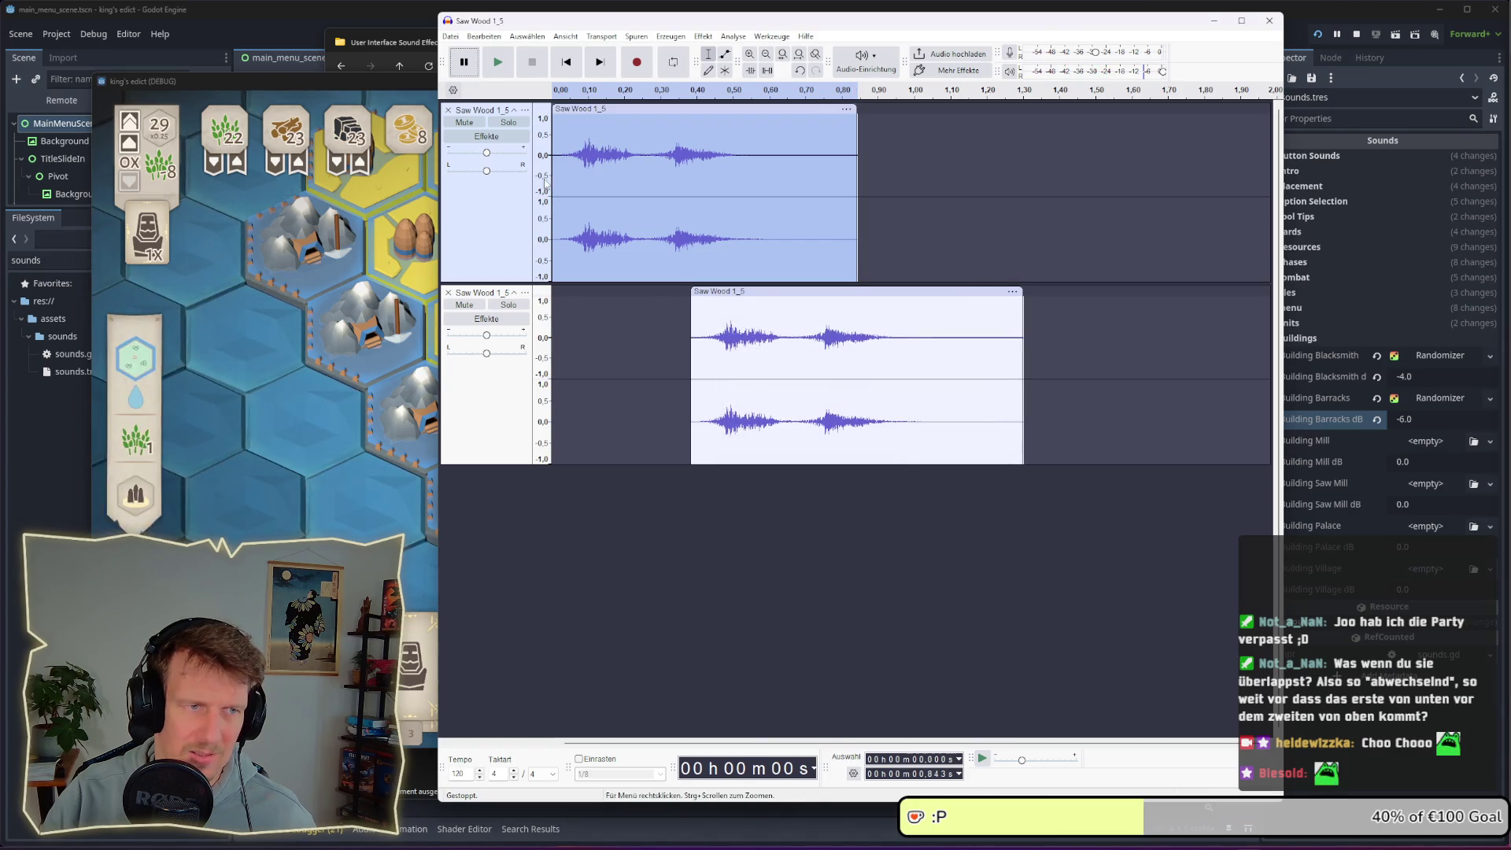
Play both tracks again to compare, then undo the 0.980 speed change
click(552, 323)
key(space)
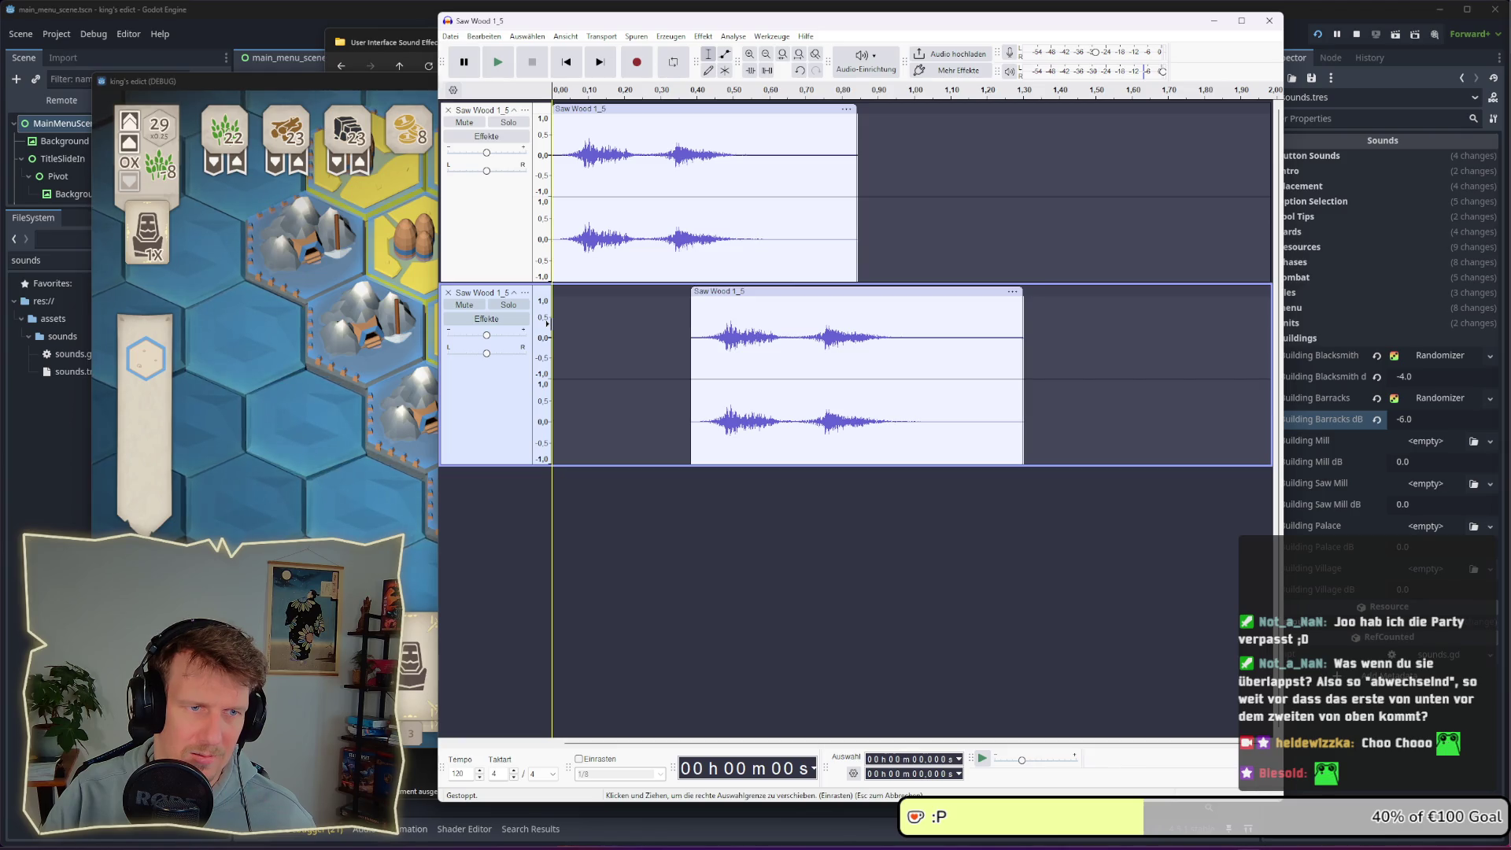
key(space)
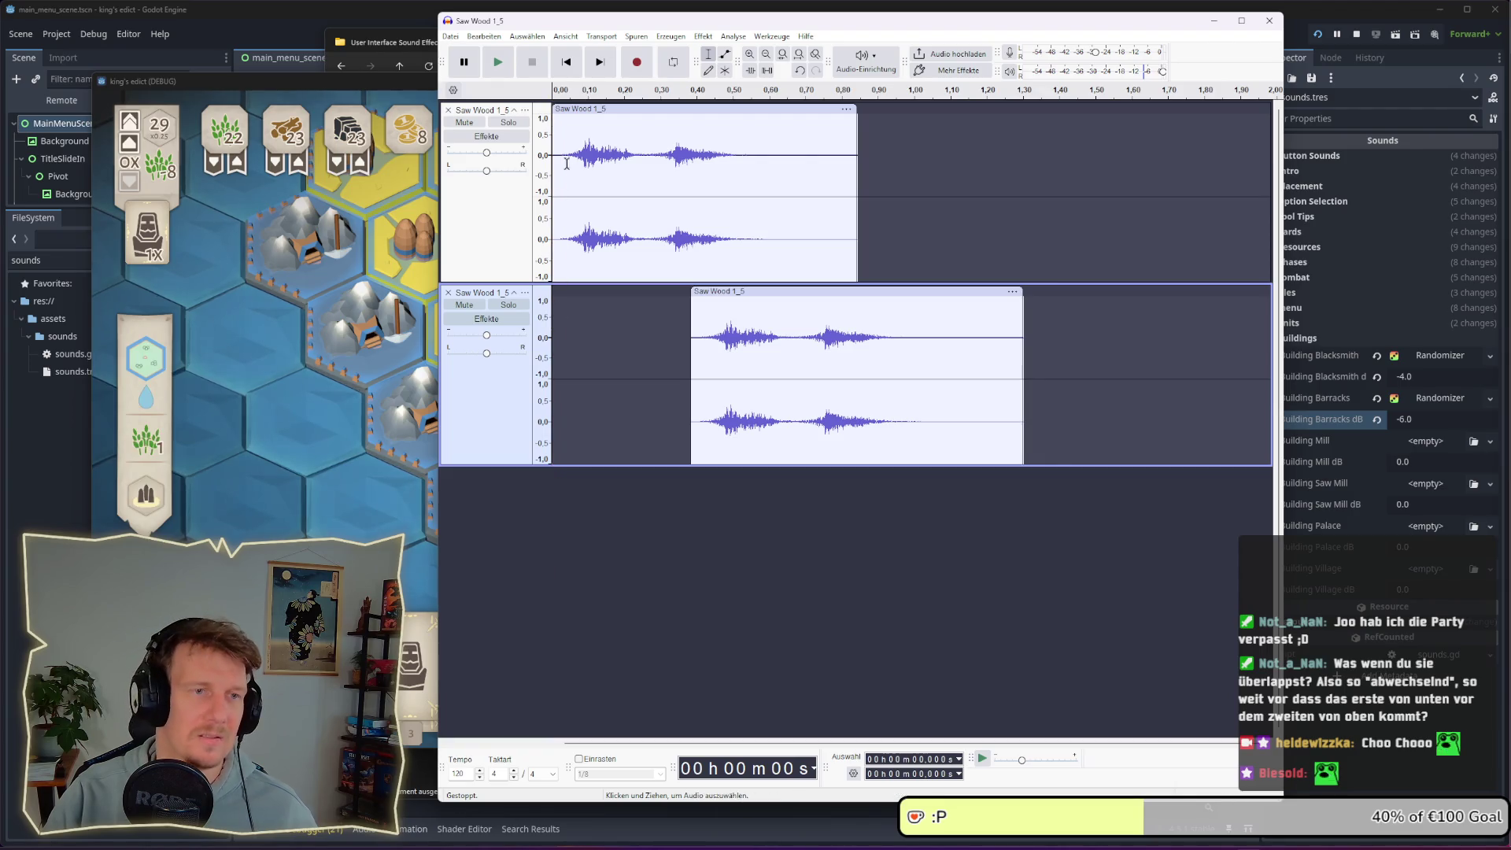
click(714, 107)
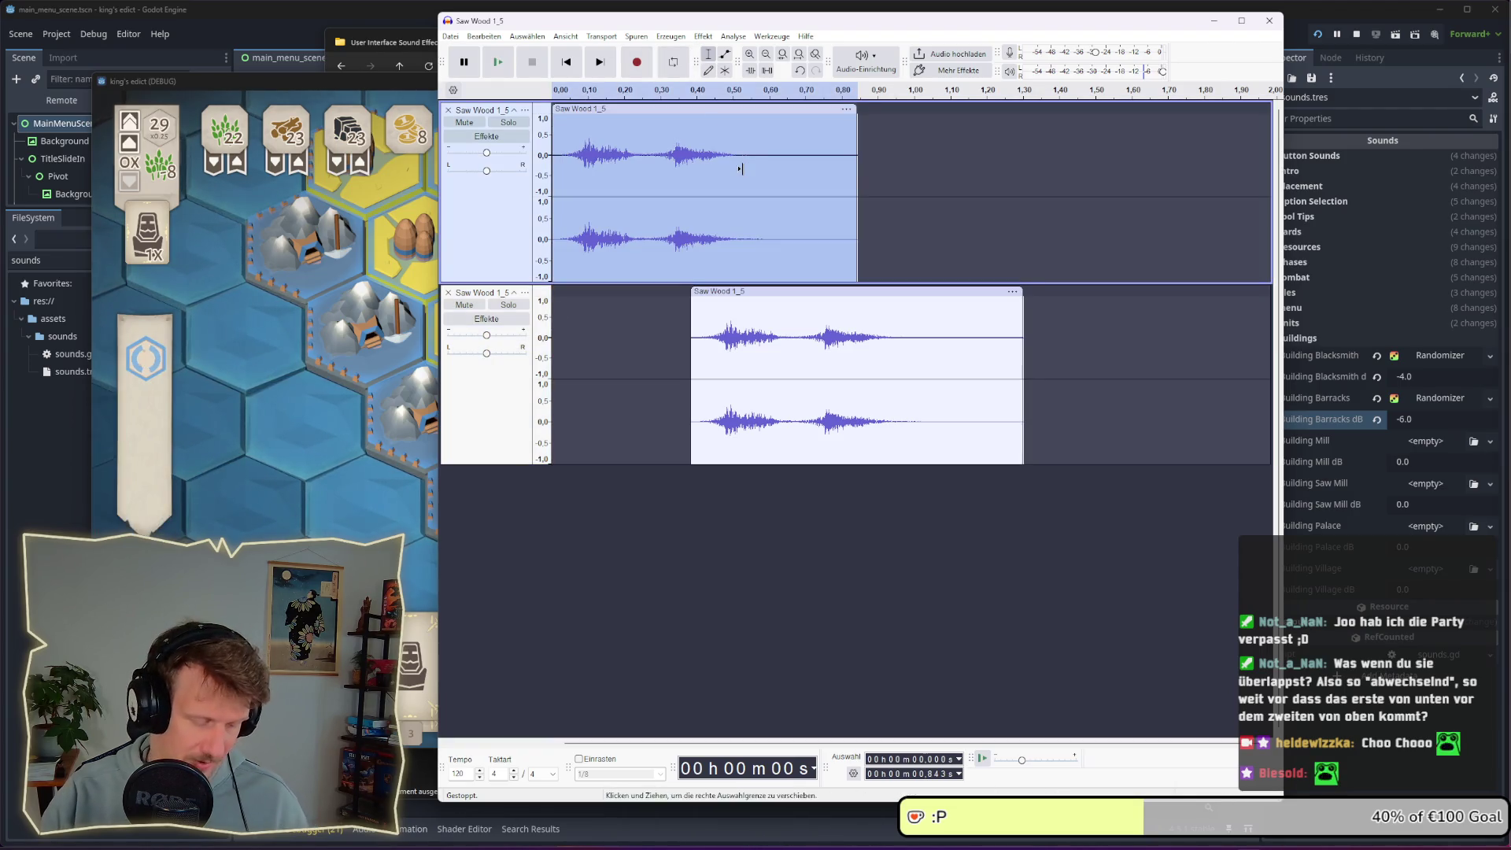
key(ctrl+z)
Reapply the speed change to the upper clip with a 0.900 multiplier
click(706, 37)
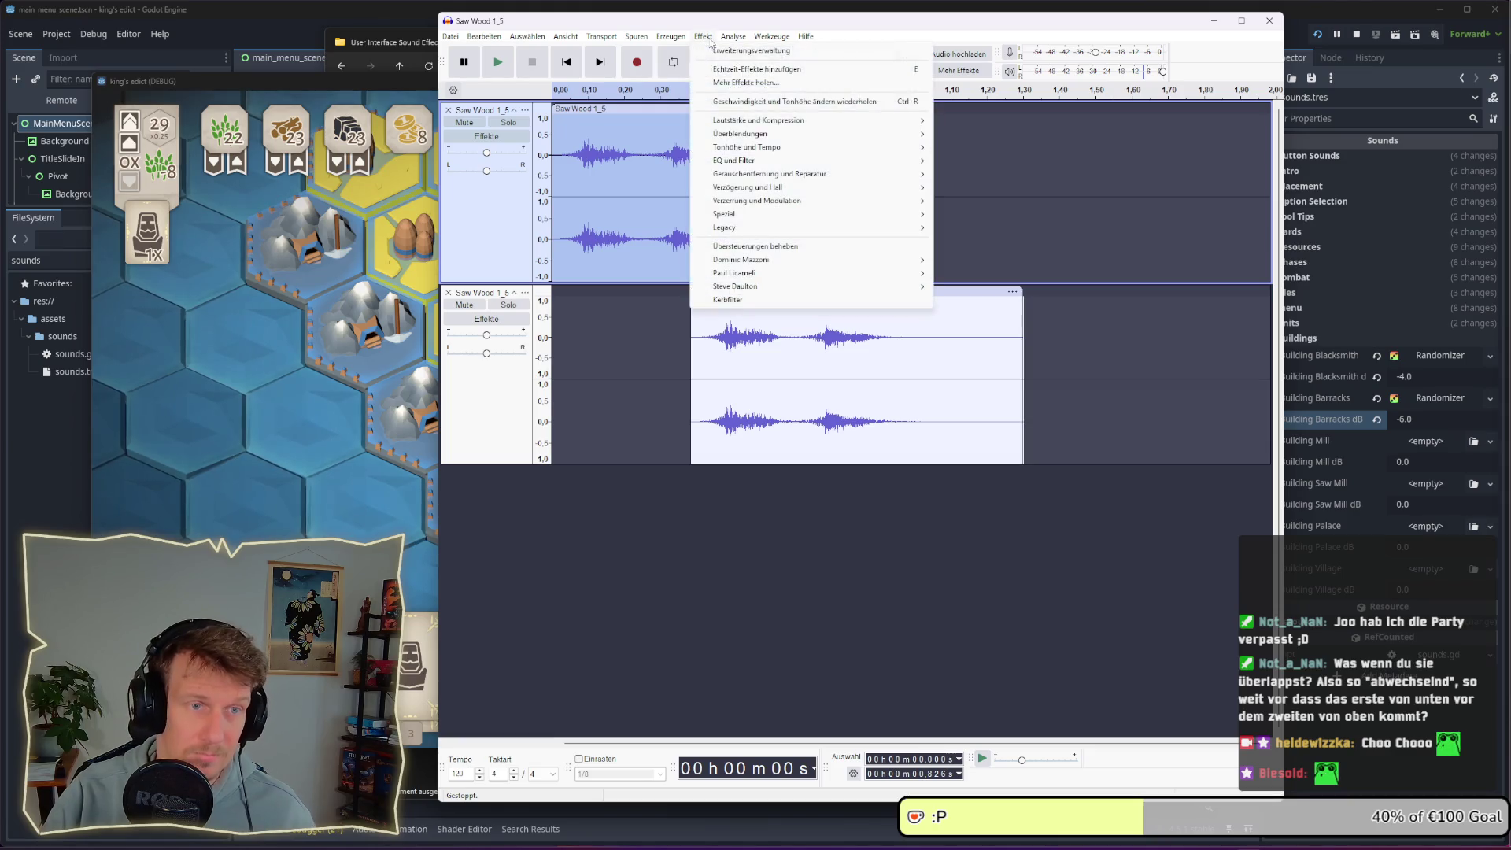
mouse_move(738, 119)
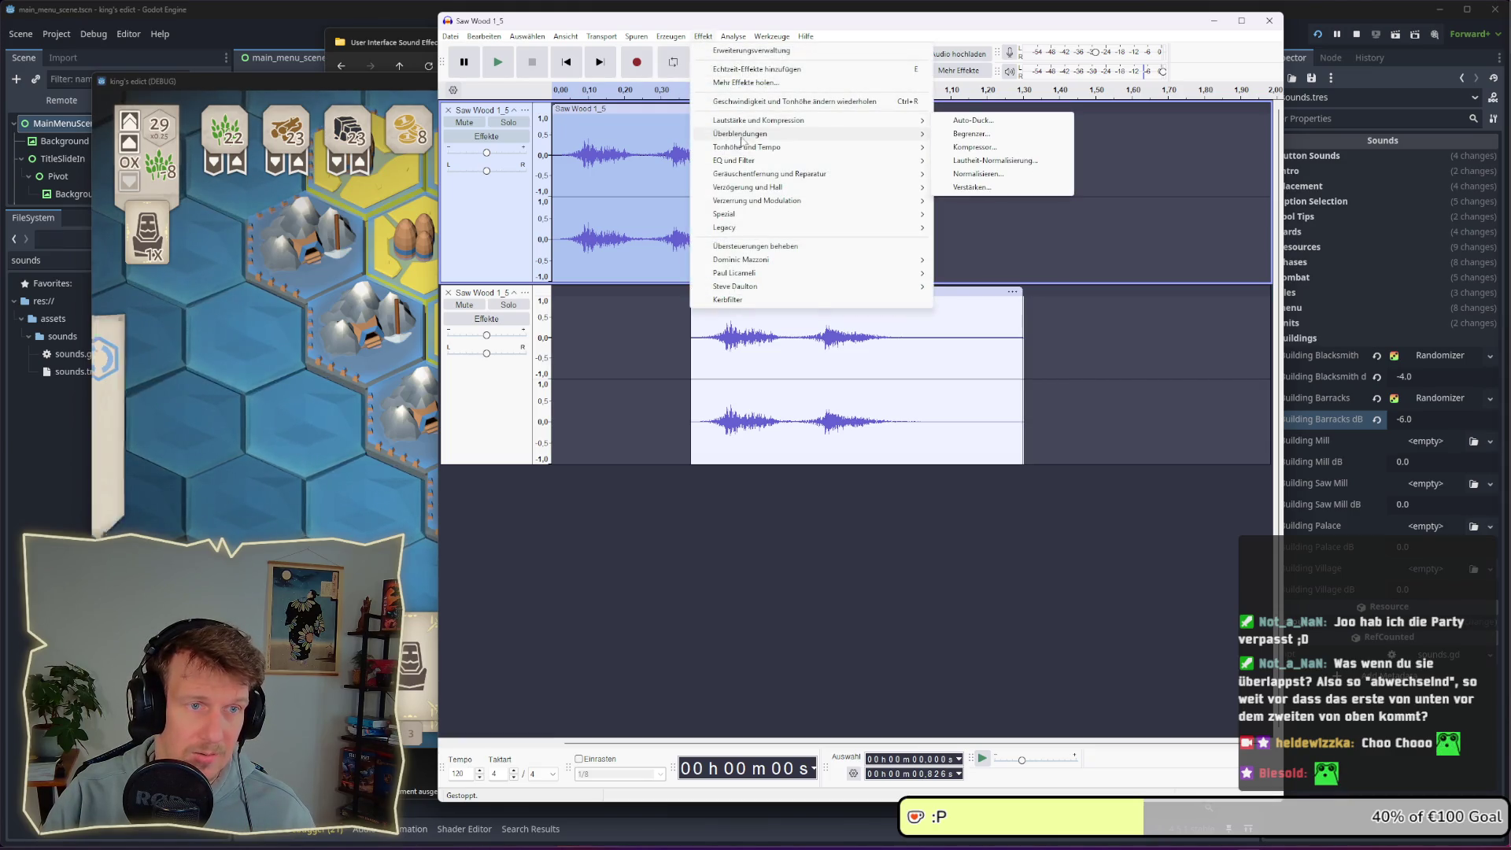
mouse_move(748, 147)
click(988, 147)
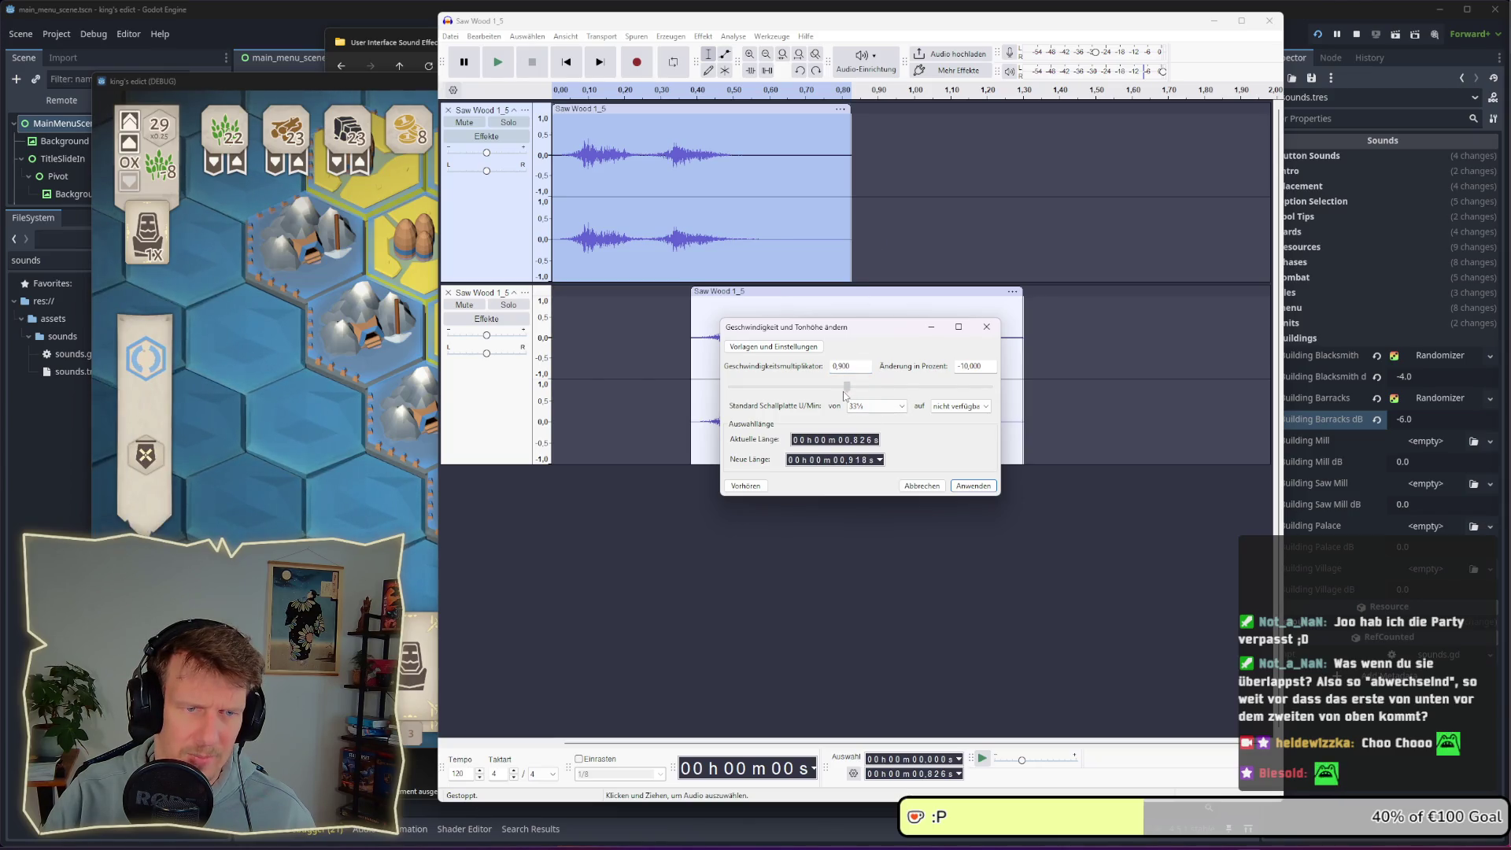
click(761, 486)
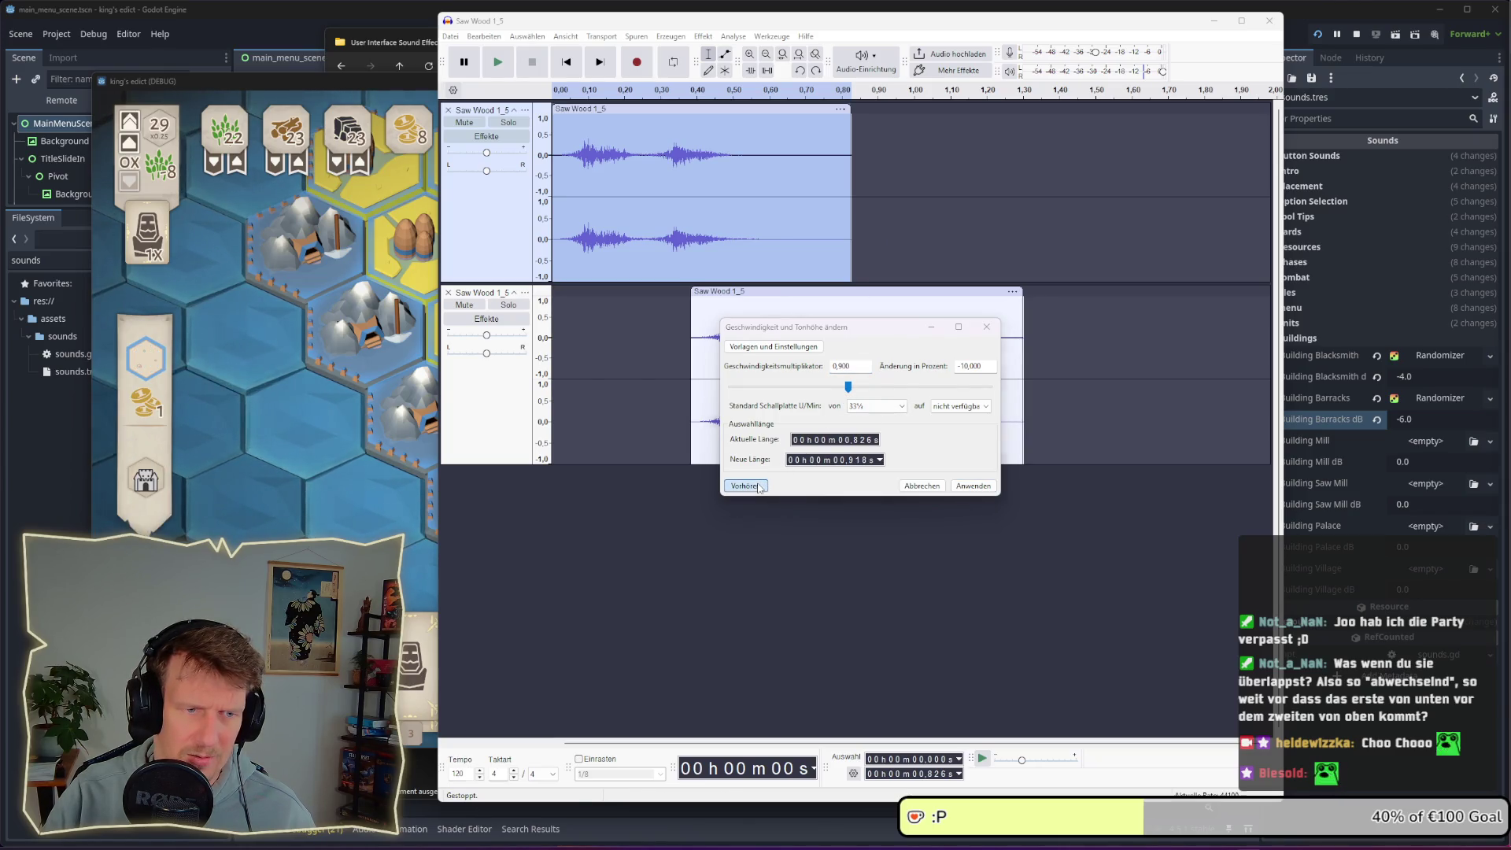
click(970, 487)
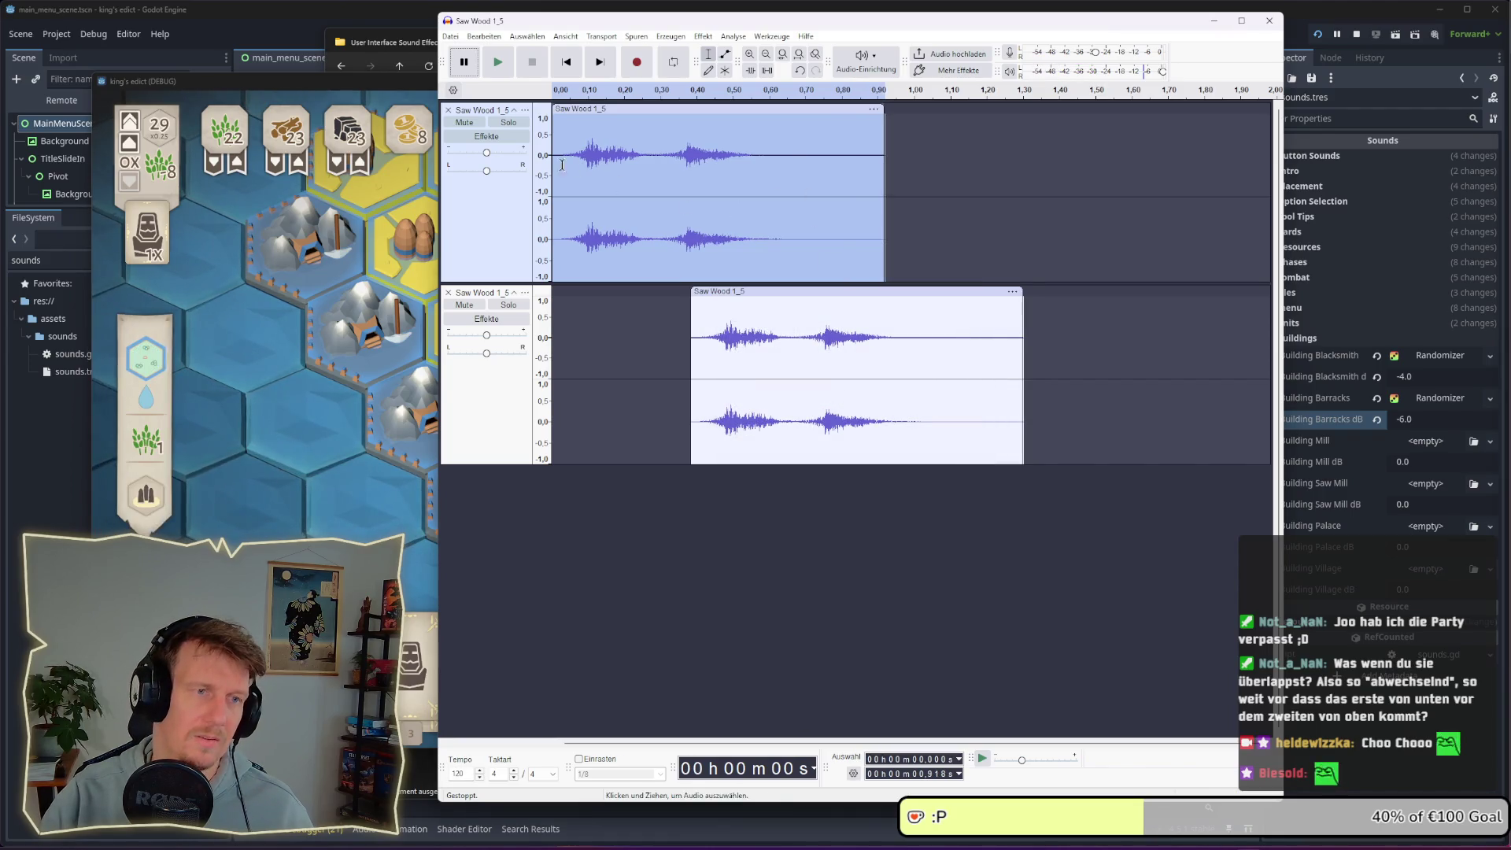
click(555, 318)
key(space)
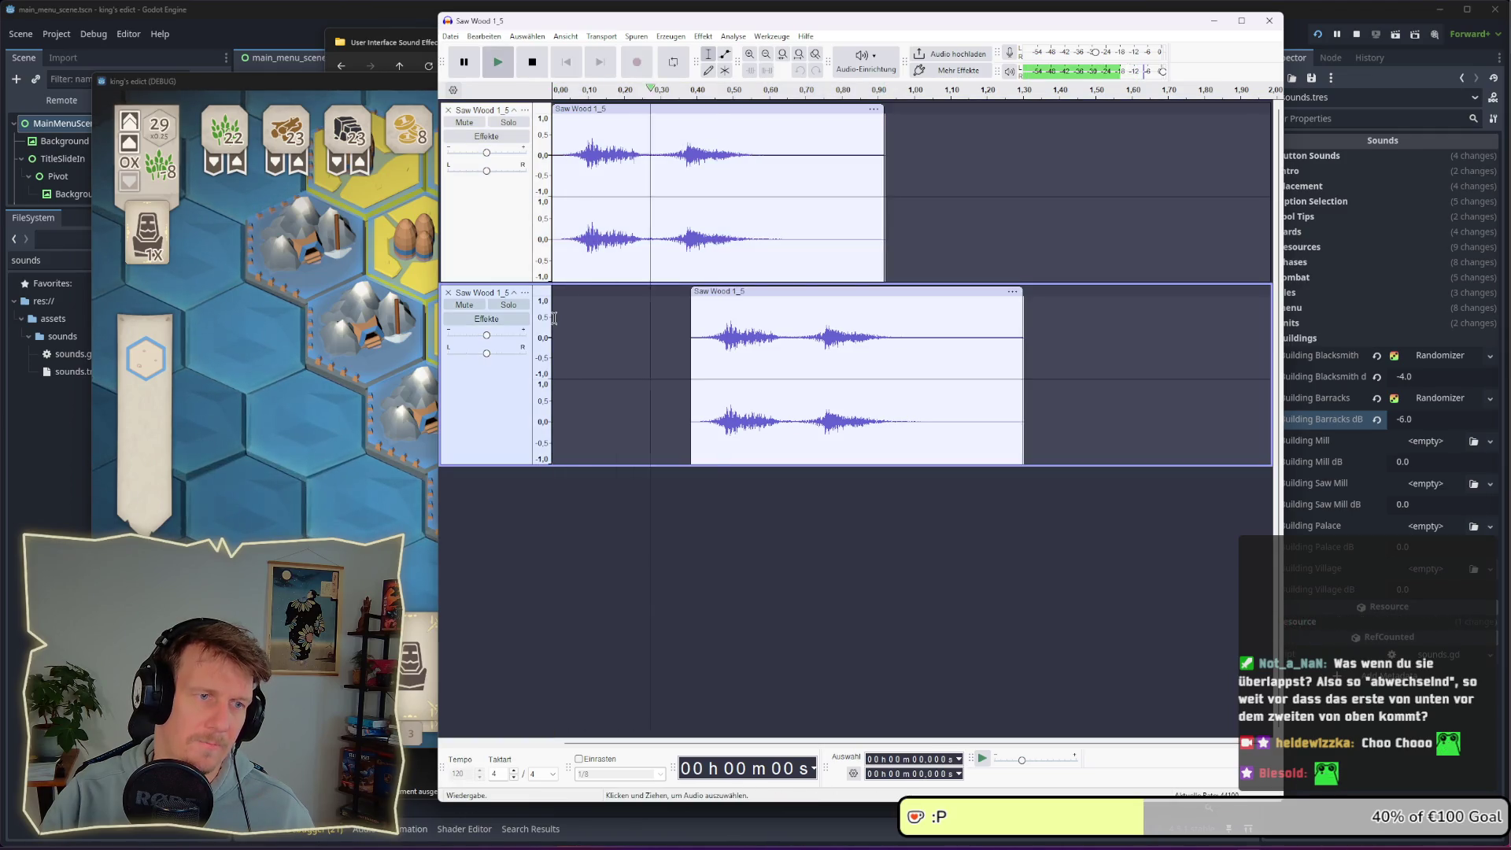
drag(751, 293, 755, 293)
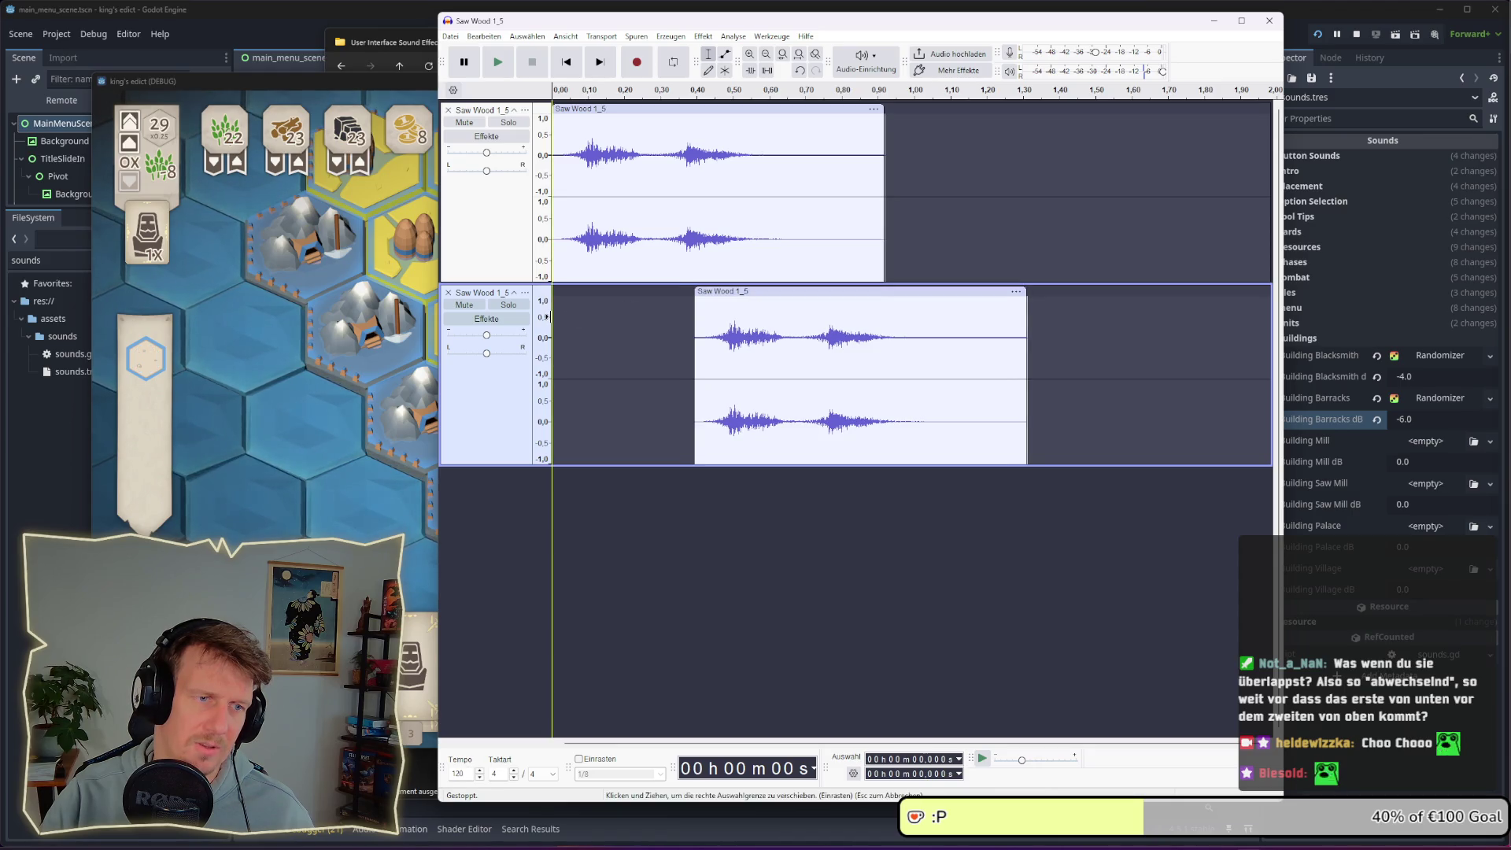
key(space)
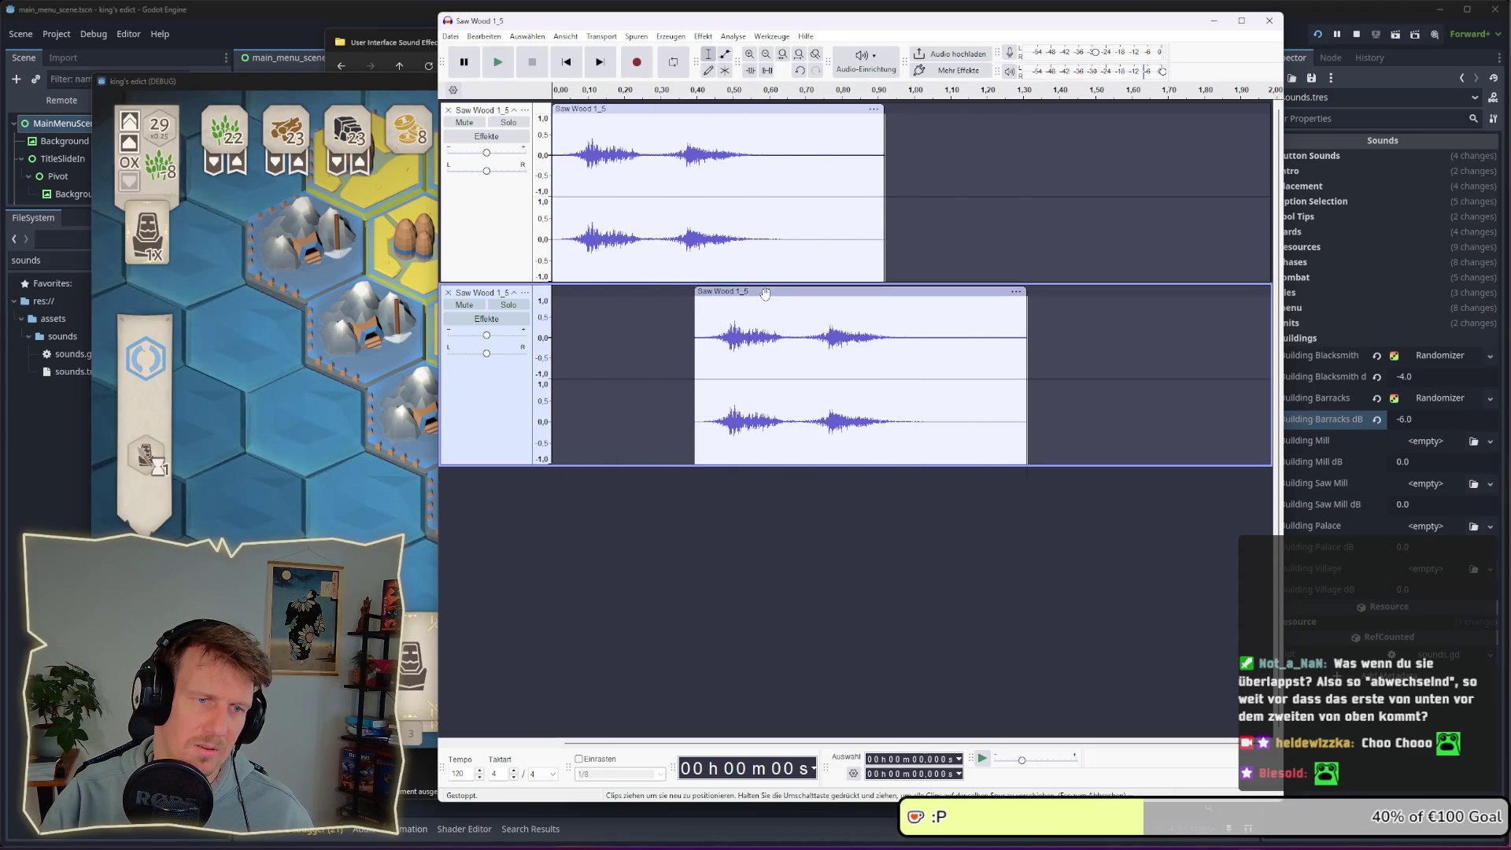
key(space)
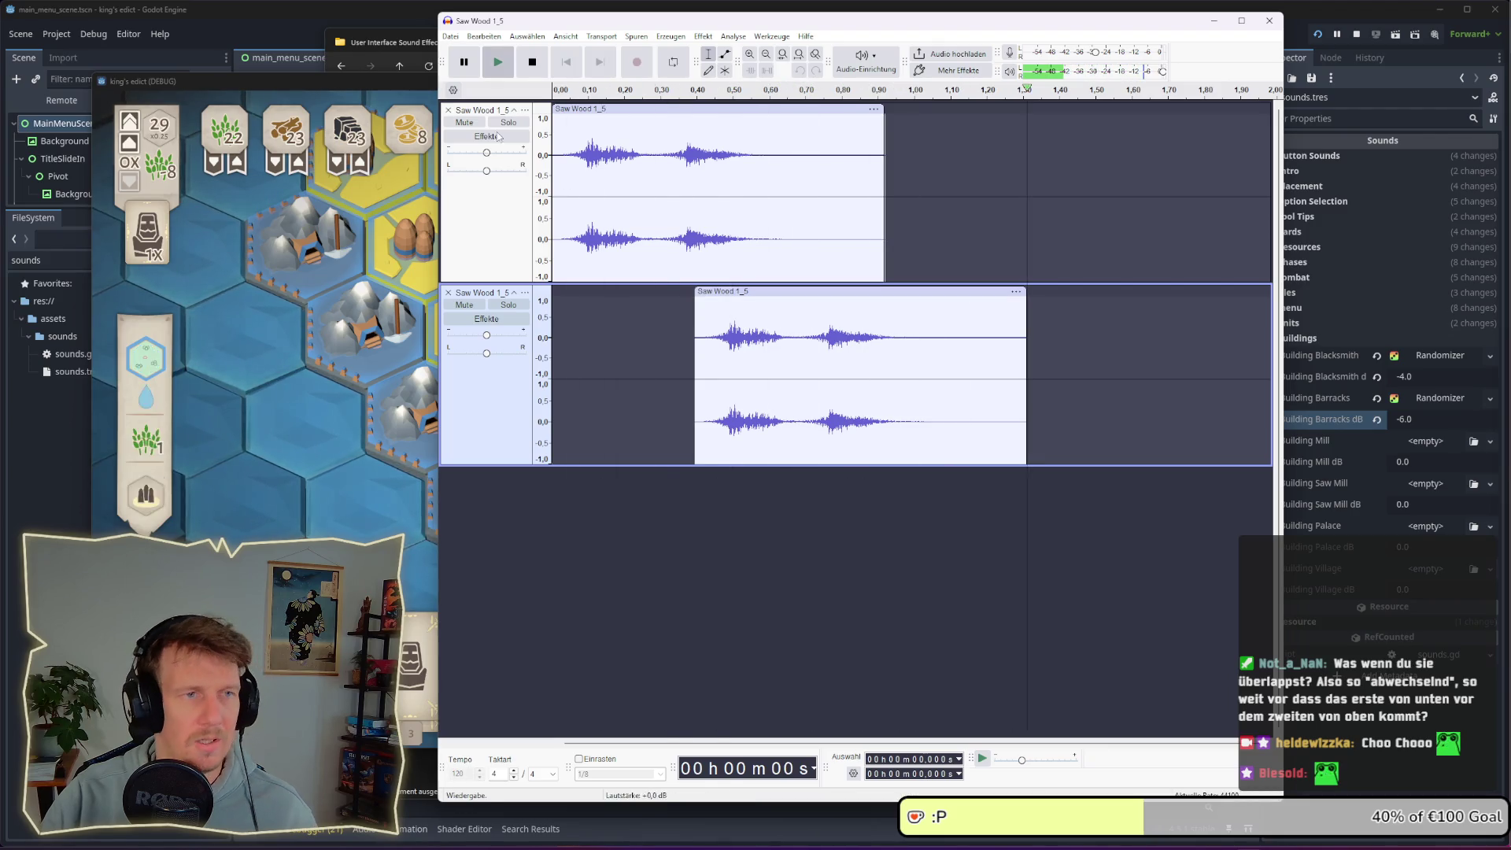
click(633, 333)
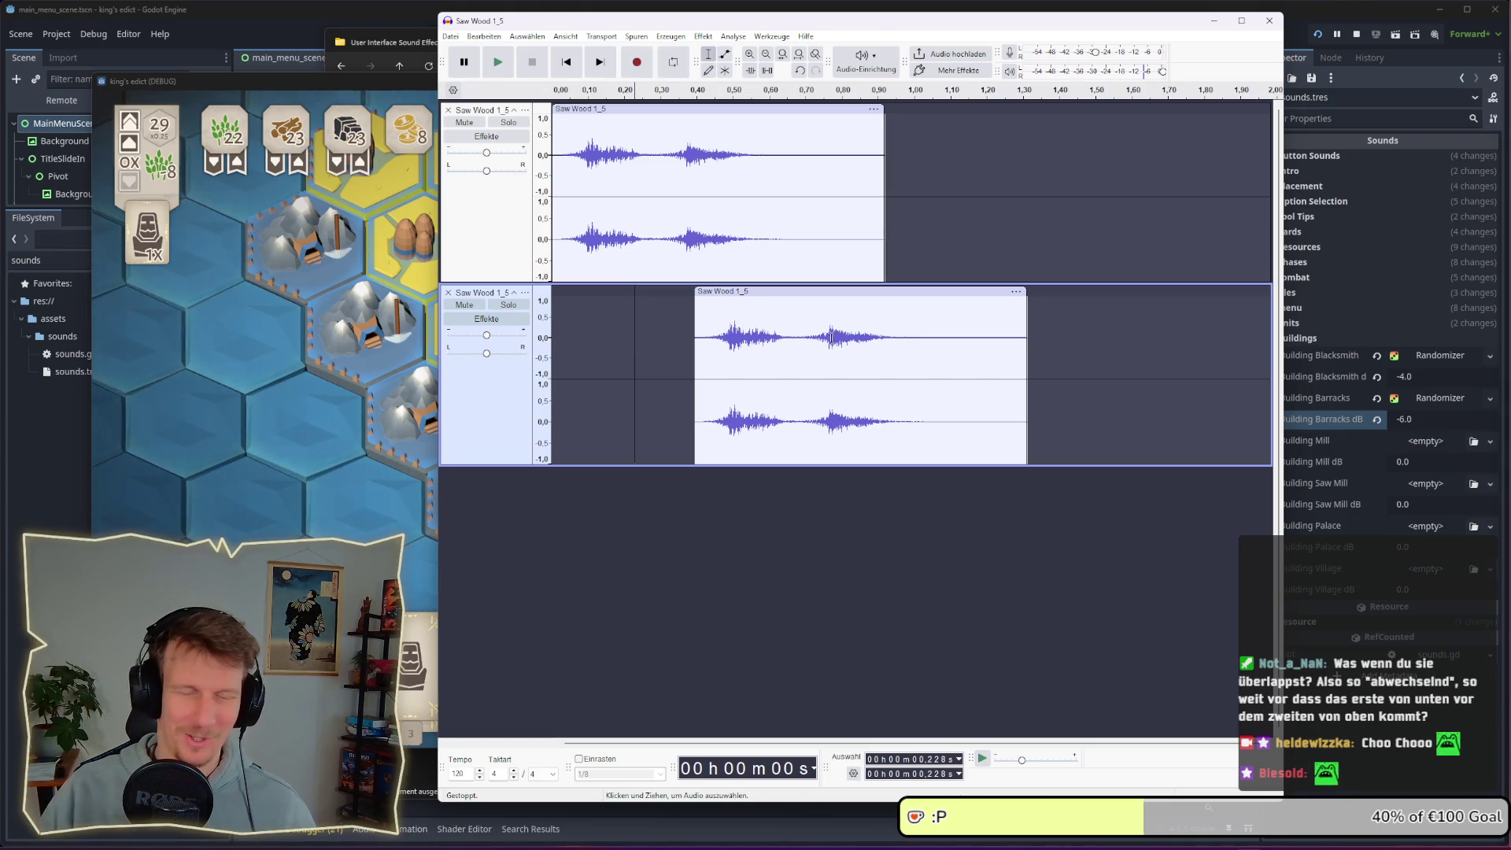
click(630, 508)
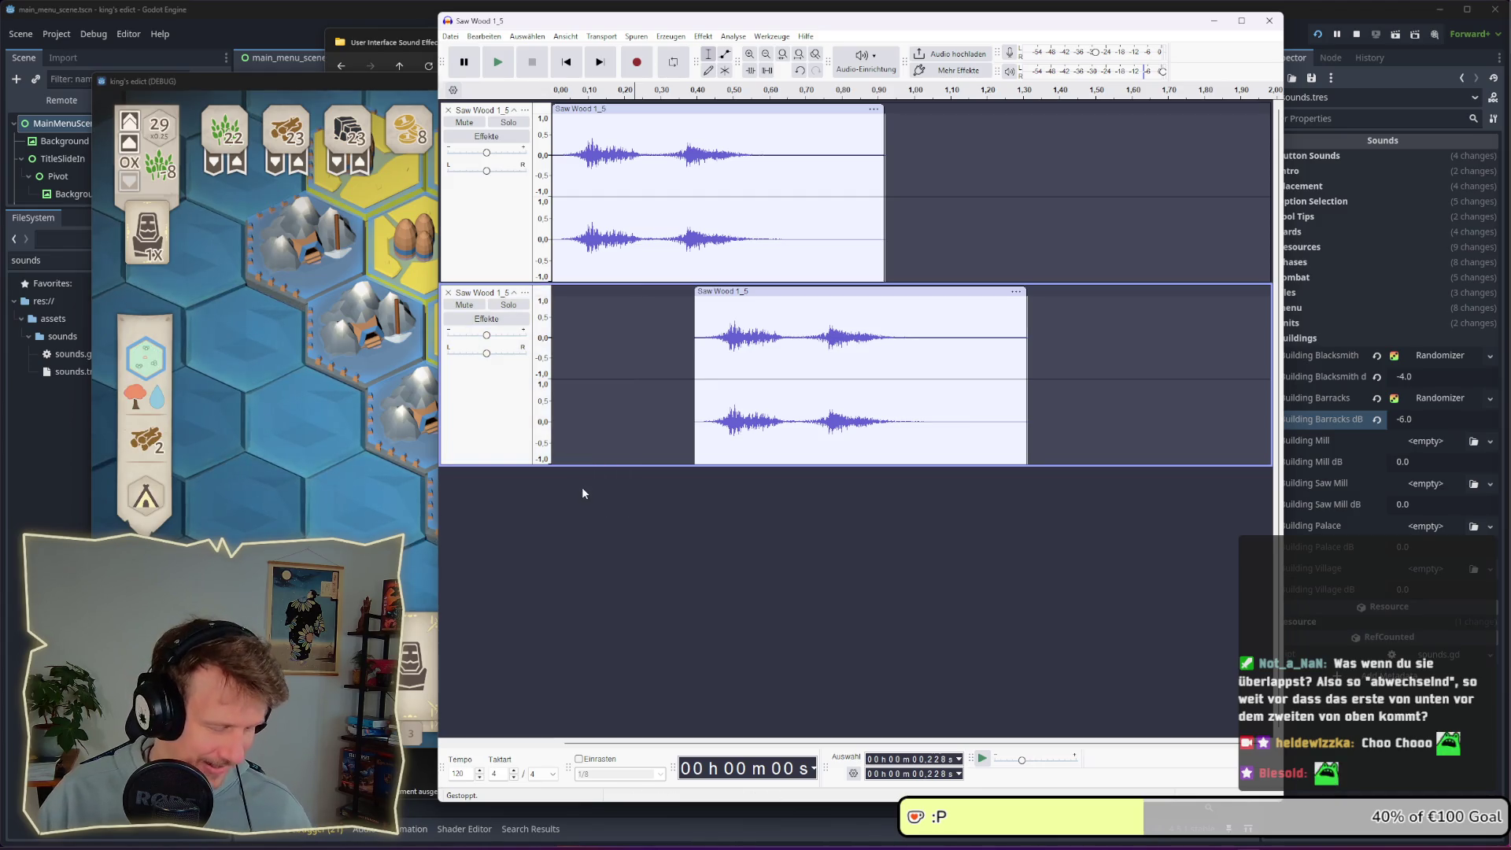
Export the audio with Ctrl+Shift+E under the file name saw_mill_01.wav
key(ctrl+shift+e)
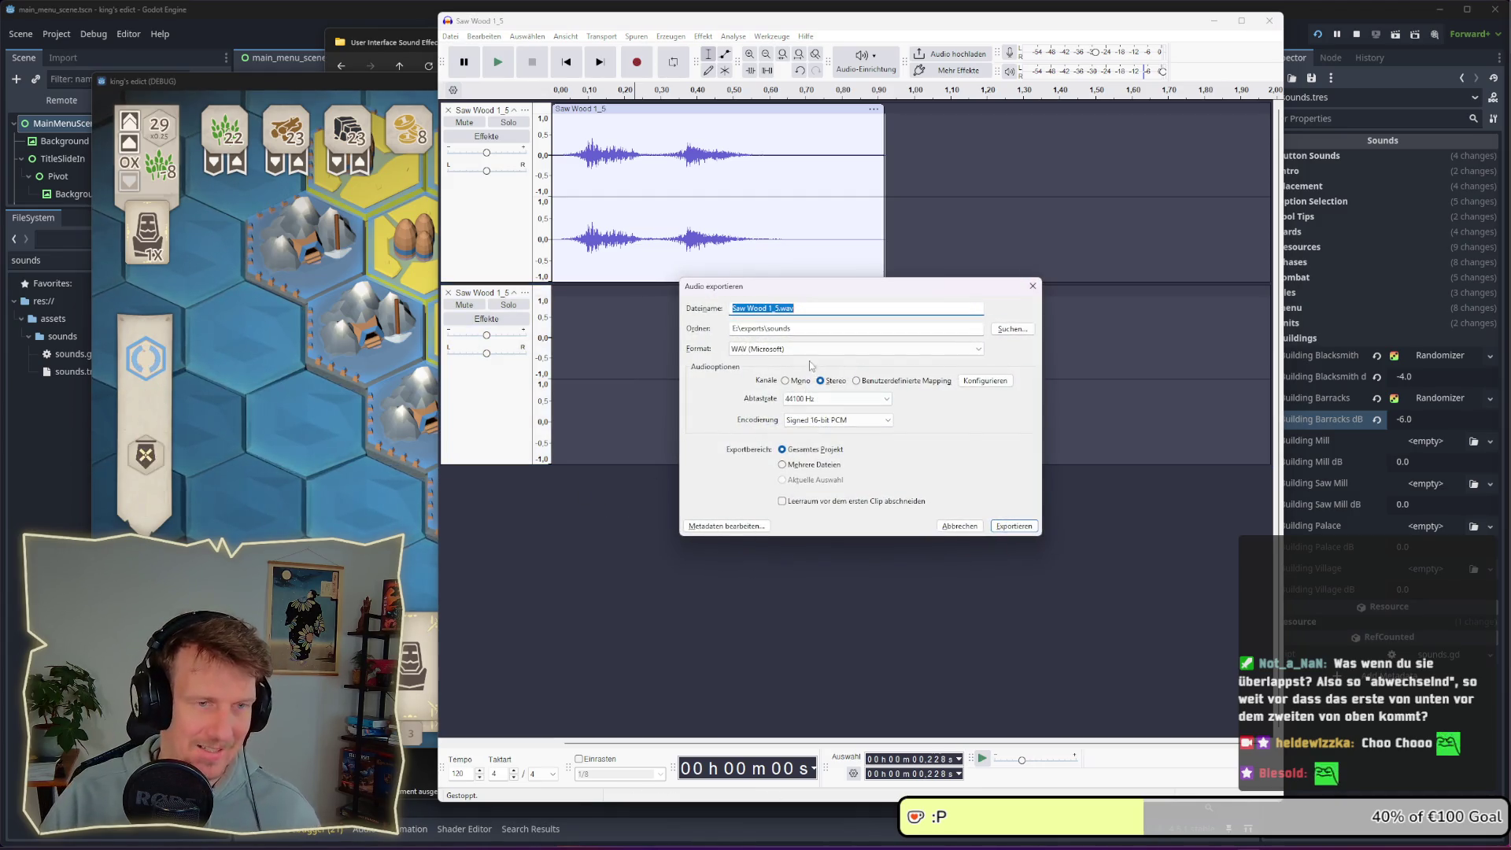
click(774, 308)
drag(776, 308, 769, 308)
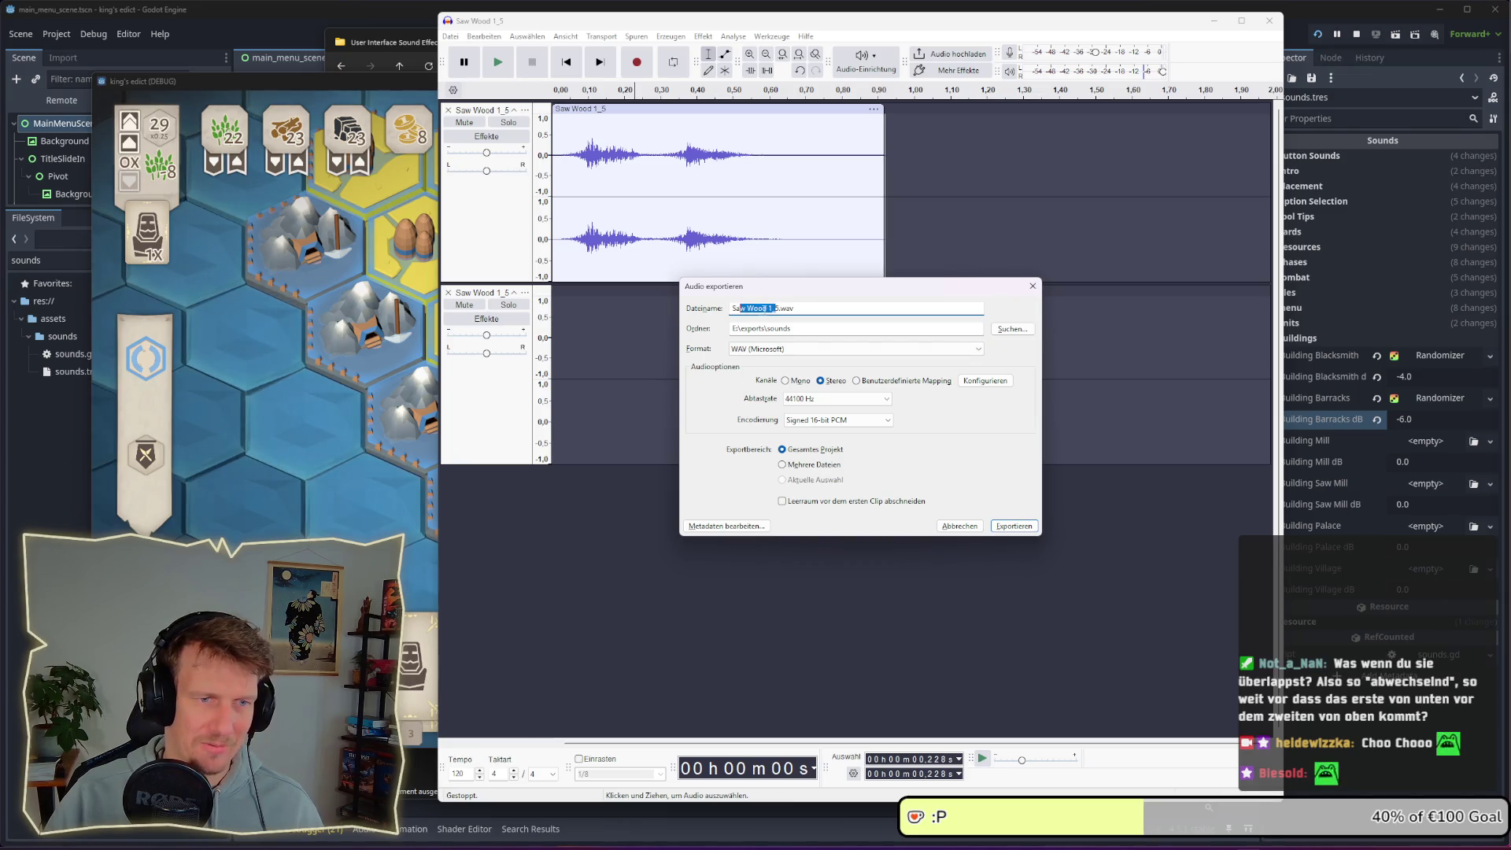
click(777, 308)
click(777, 308)
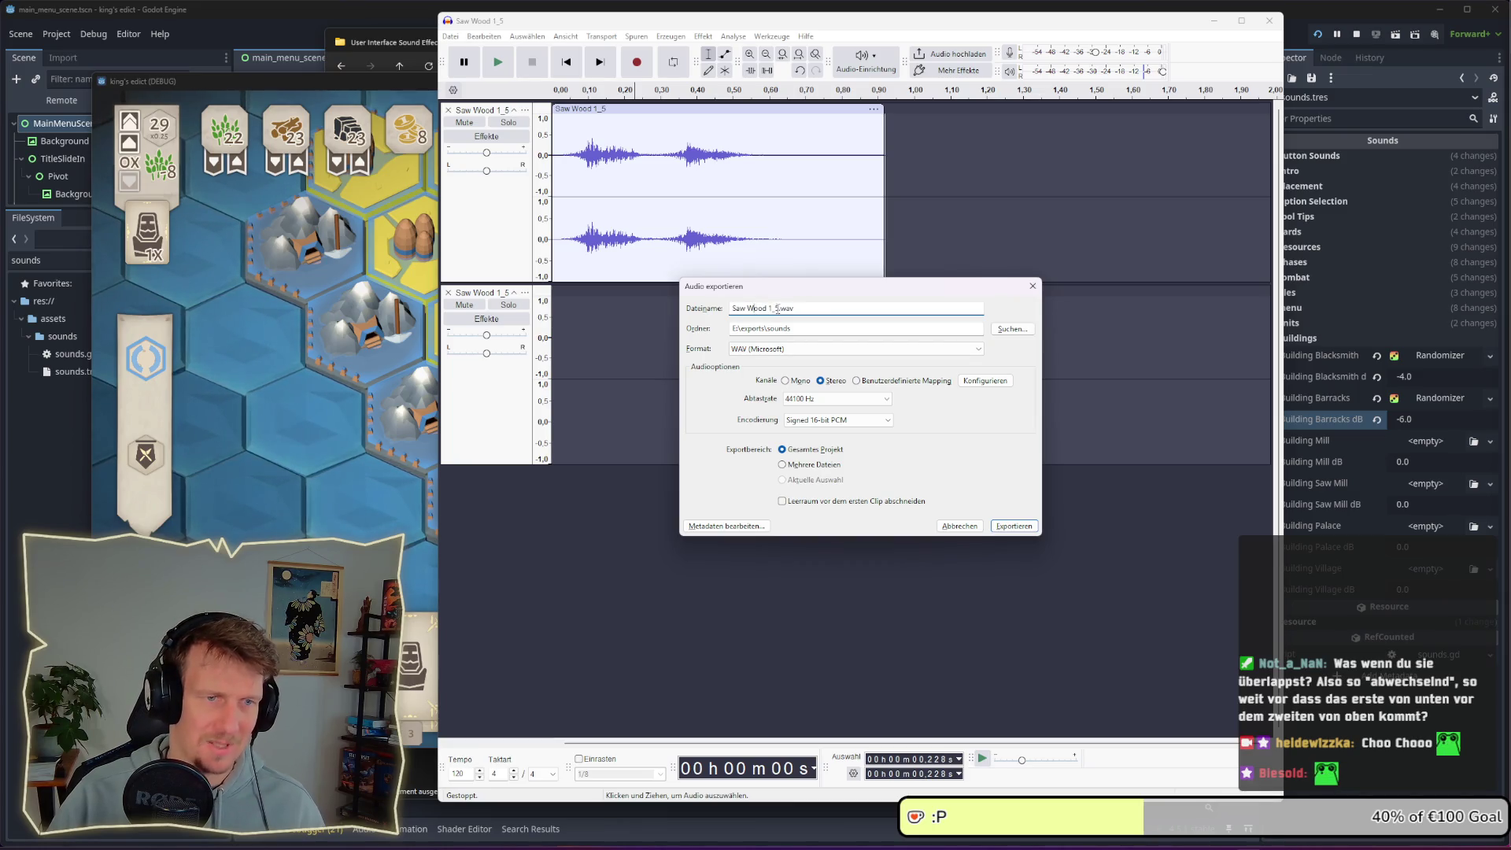
drag(773, 307, 732, 308)
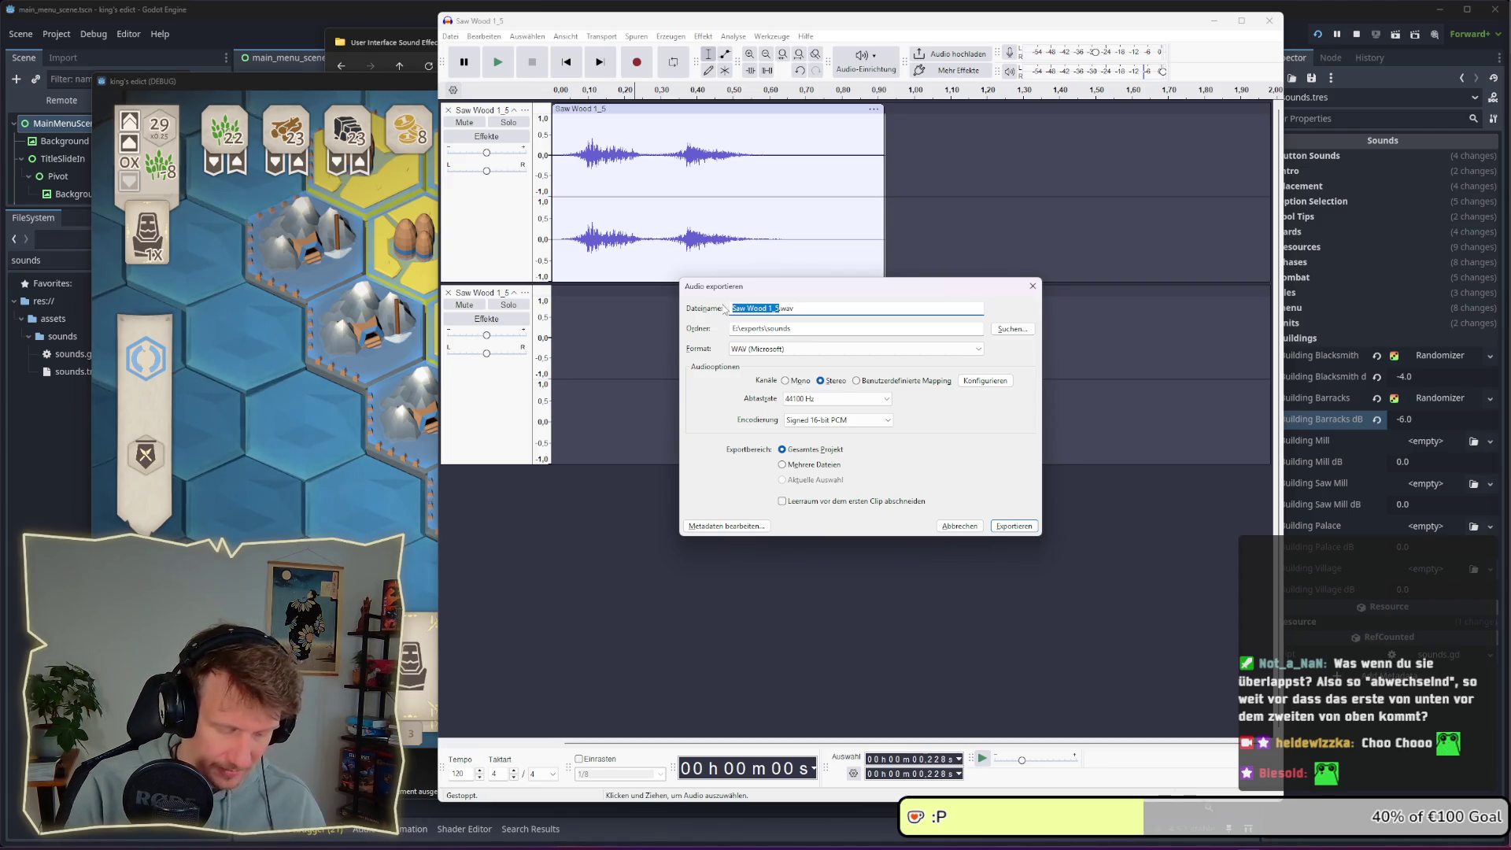
text(swa)
key(BackSpace)
key(BackSpace)
text(aw )
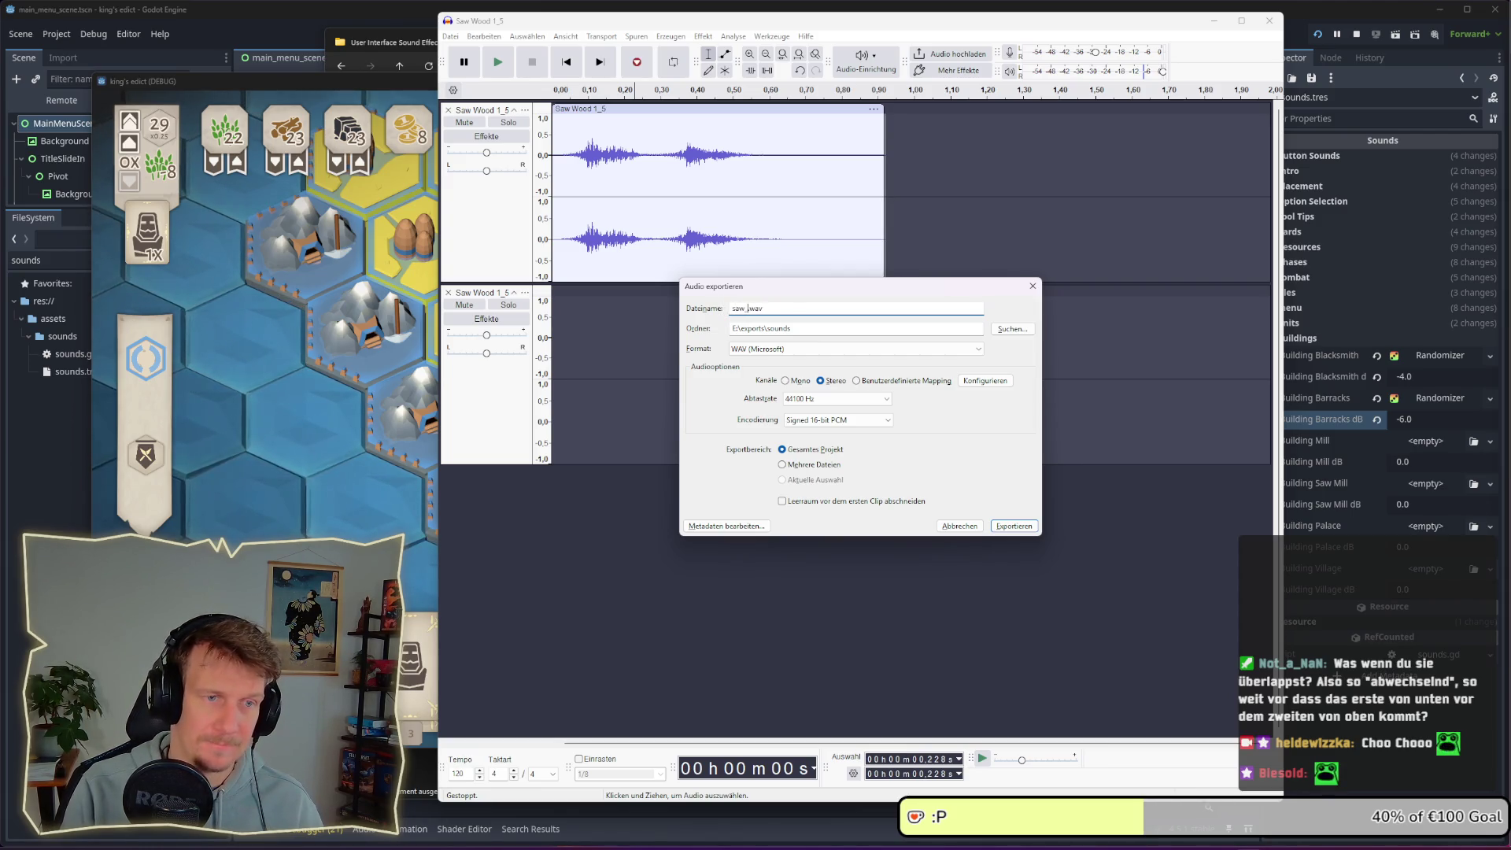
text(_01)
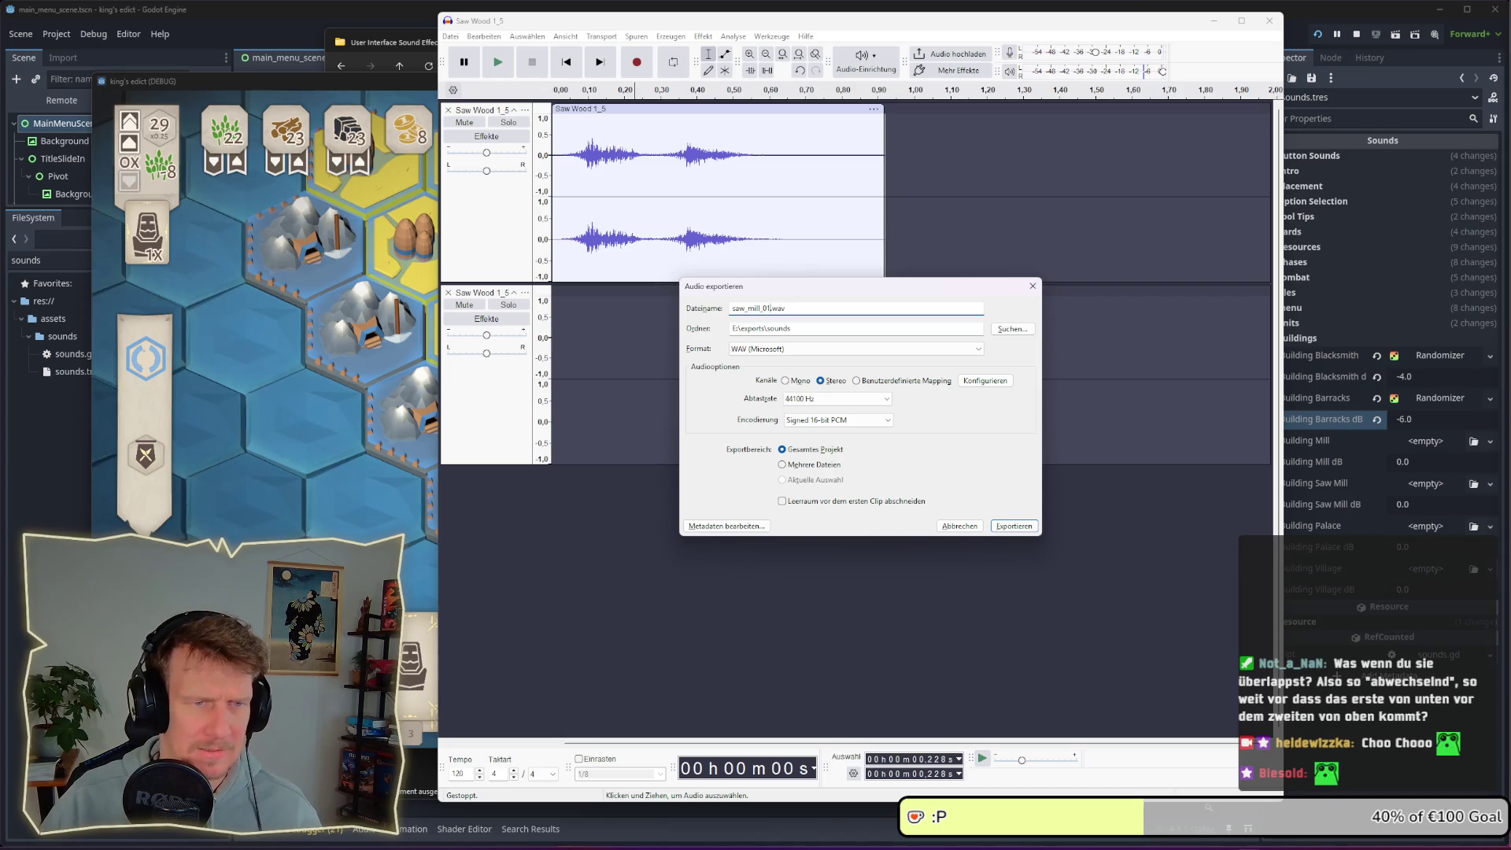
key(Return)
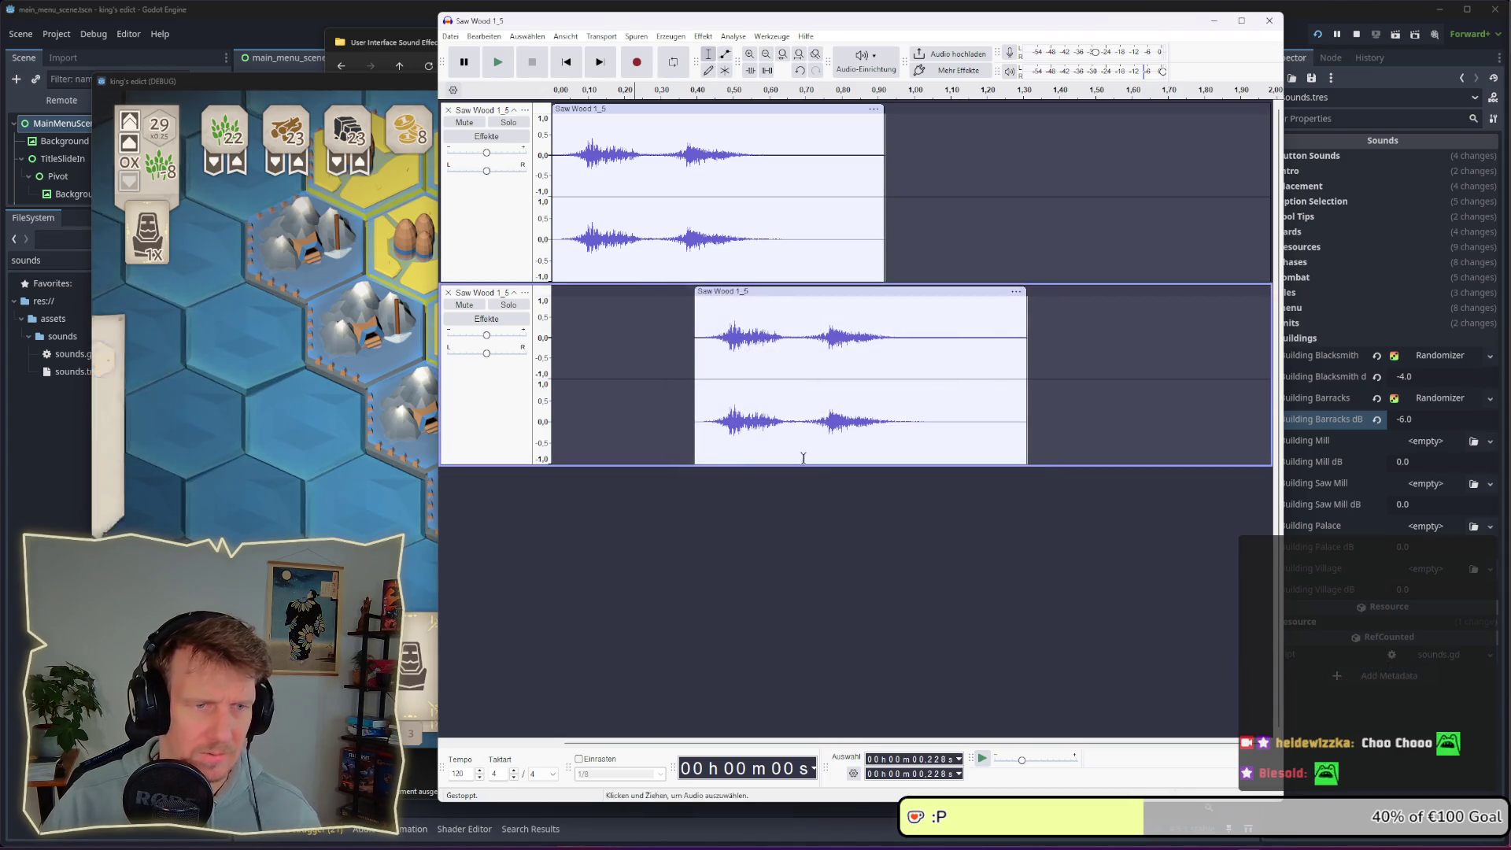
Check File Explorer's exports sounds folder for the new saw_mill_01.wav
key(alt+Tab)
key(alt+Tab)
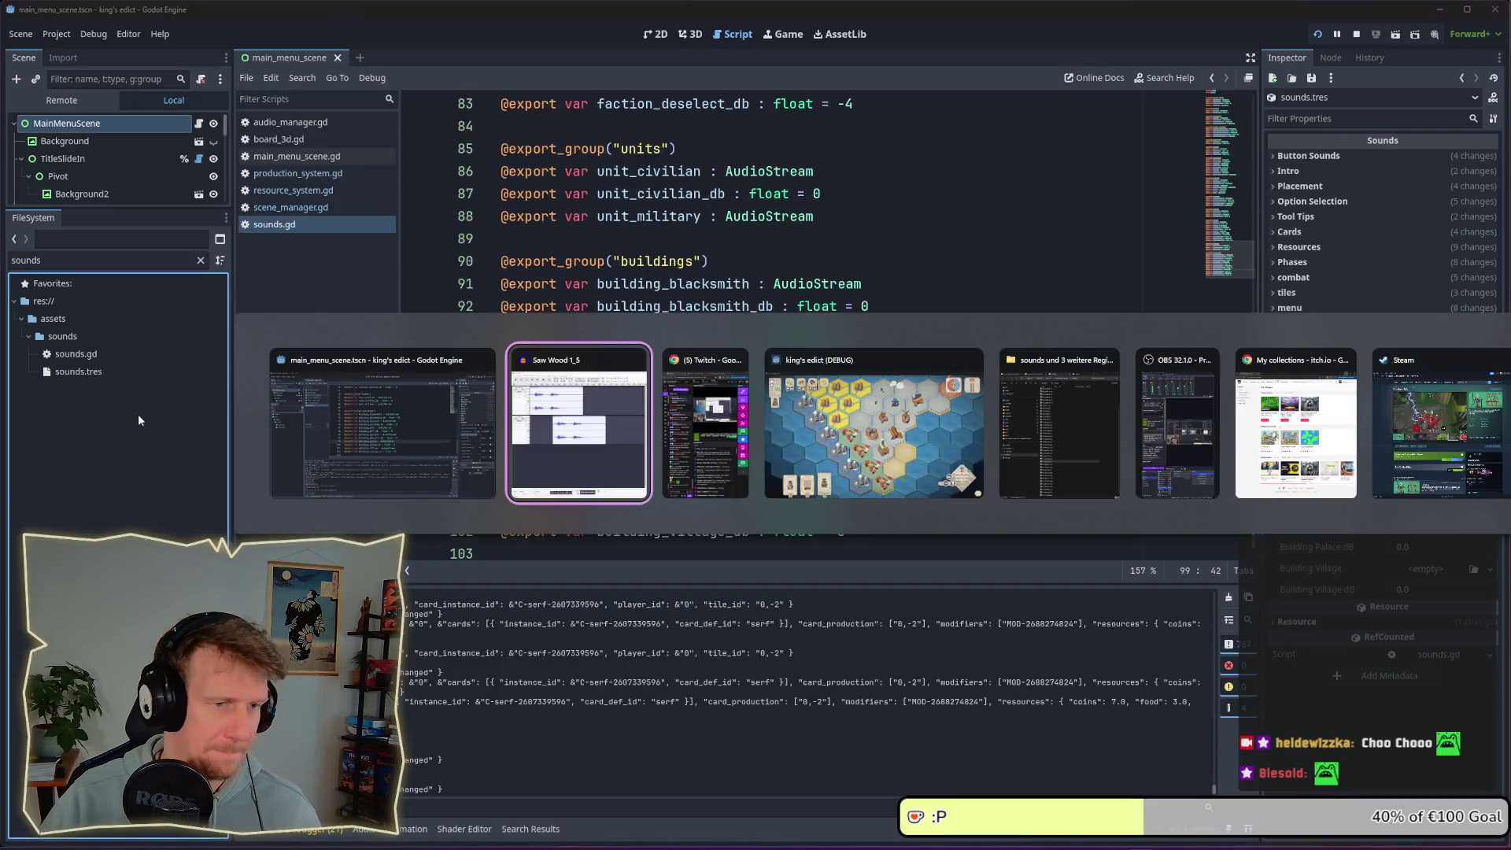
click(78, 371)
key(alt+Tab)
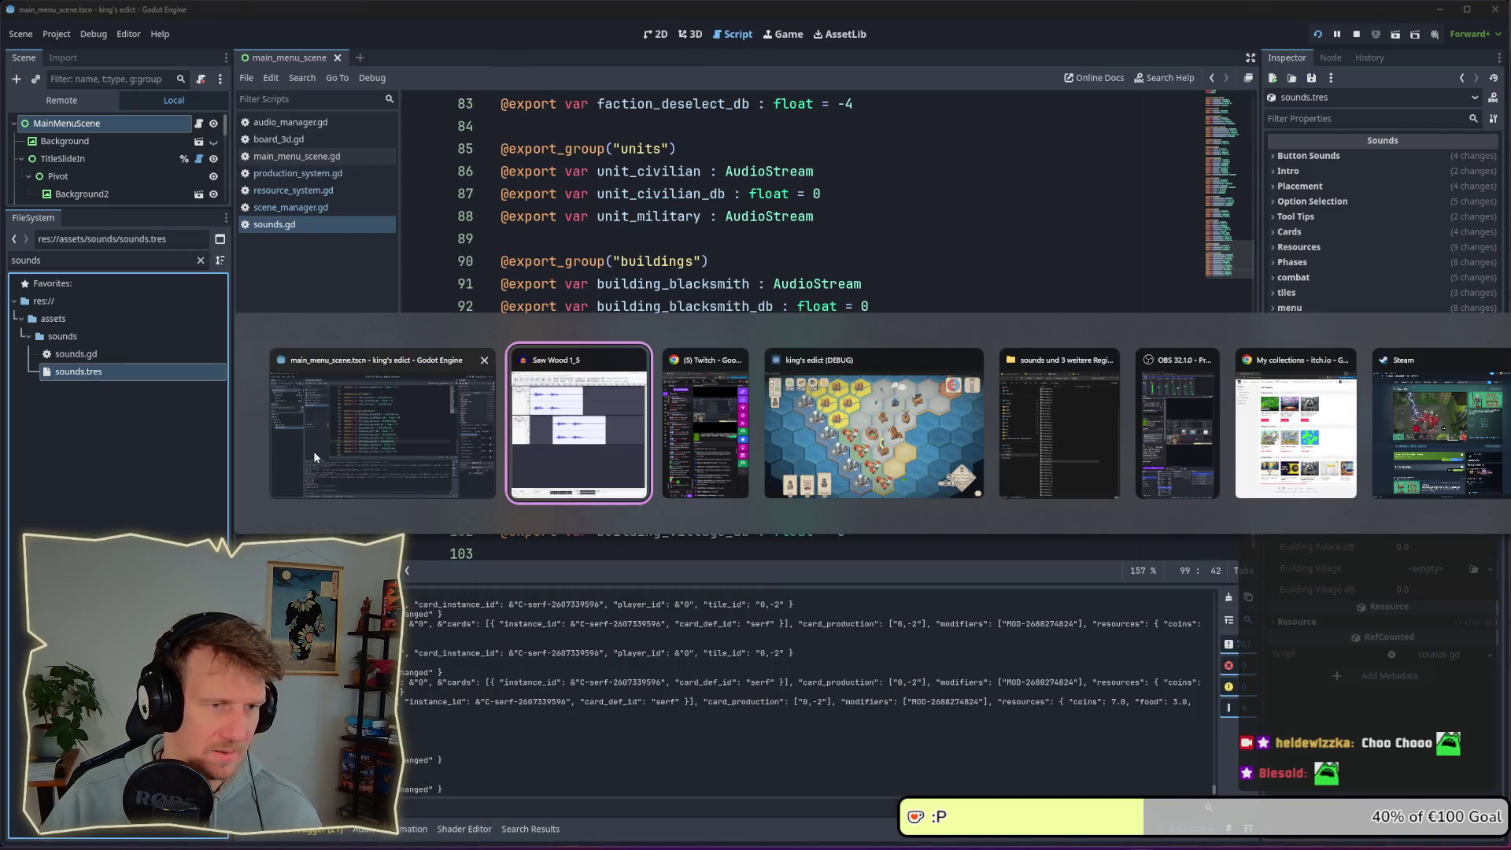
click(1080, 475)
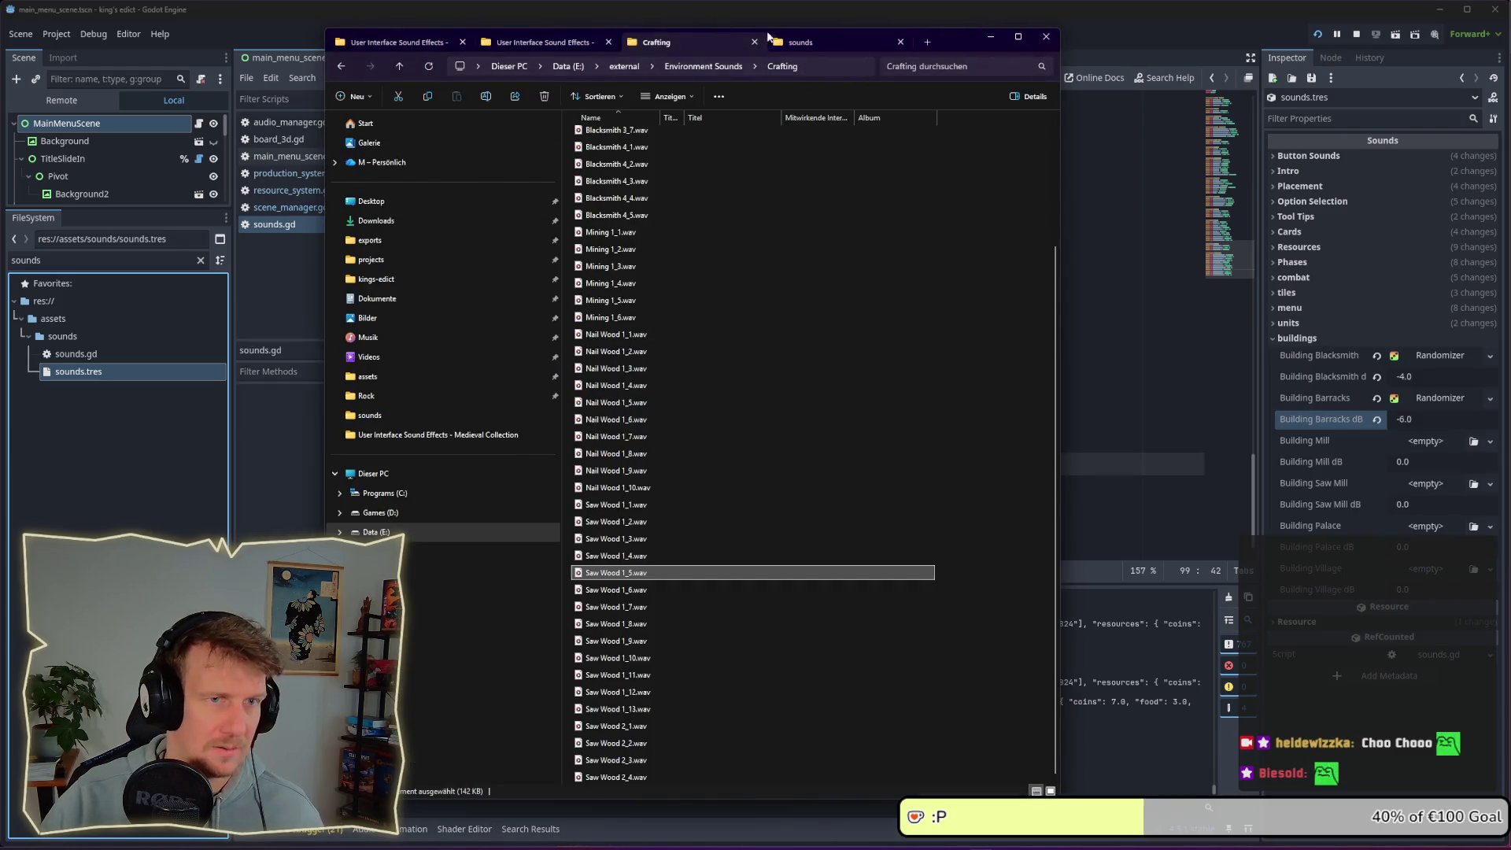
click(800, 42)
click(613, 410)
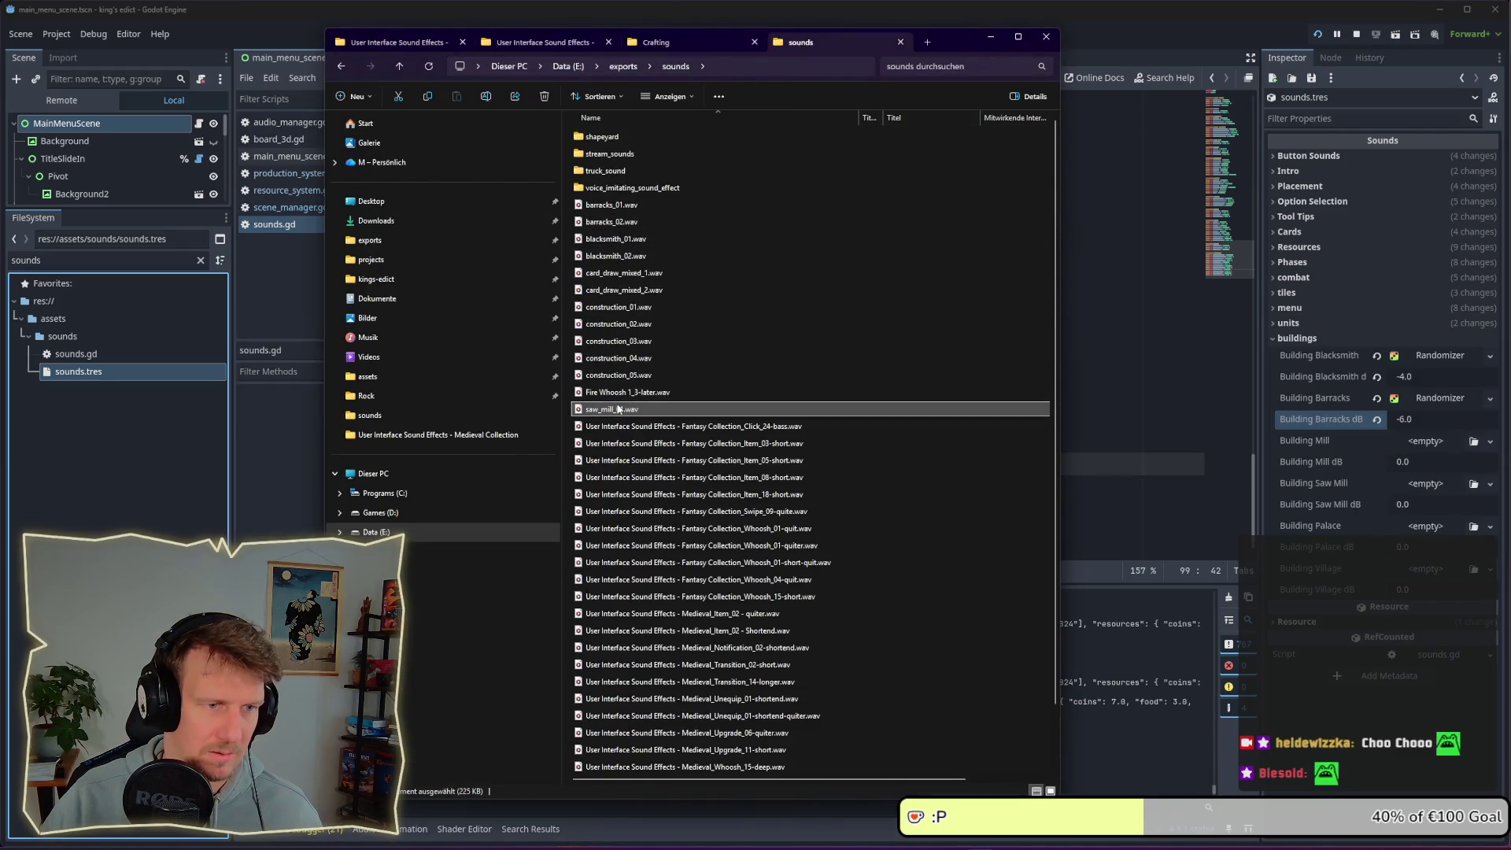
Find saw_mill_01.wav in the FileSystem and drag it toward Building Saw Mill
click(73, 356)
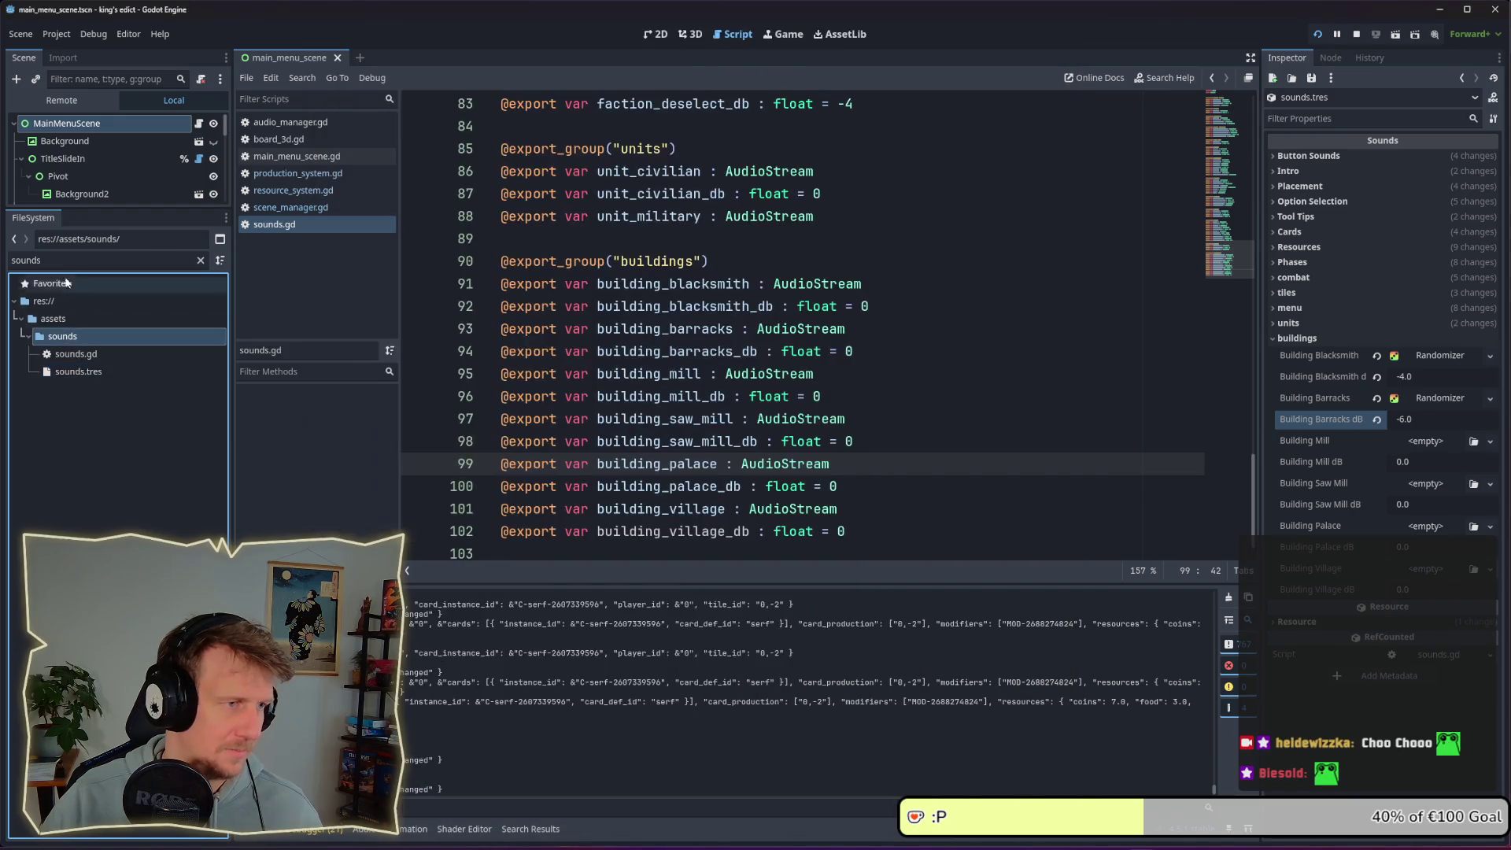
click(46, 253)
text(saw)
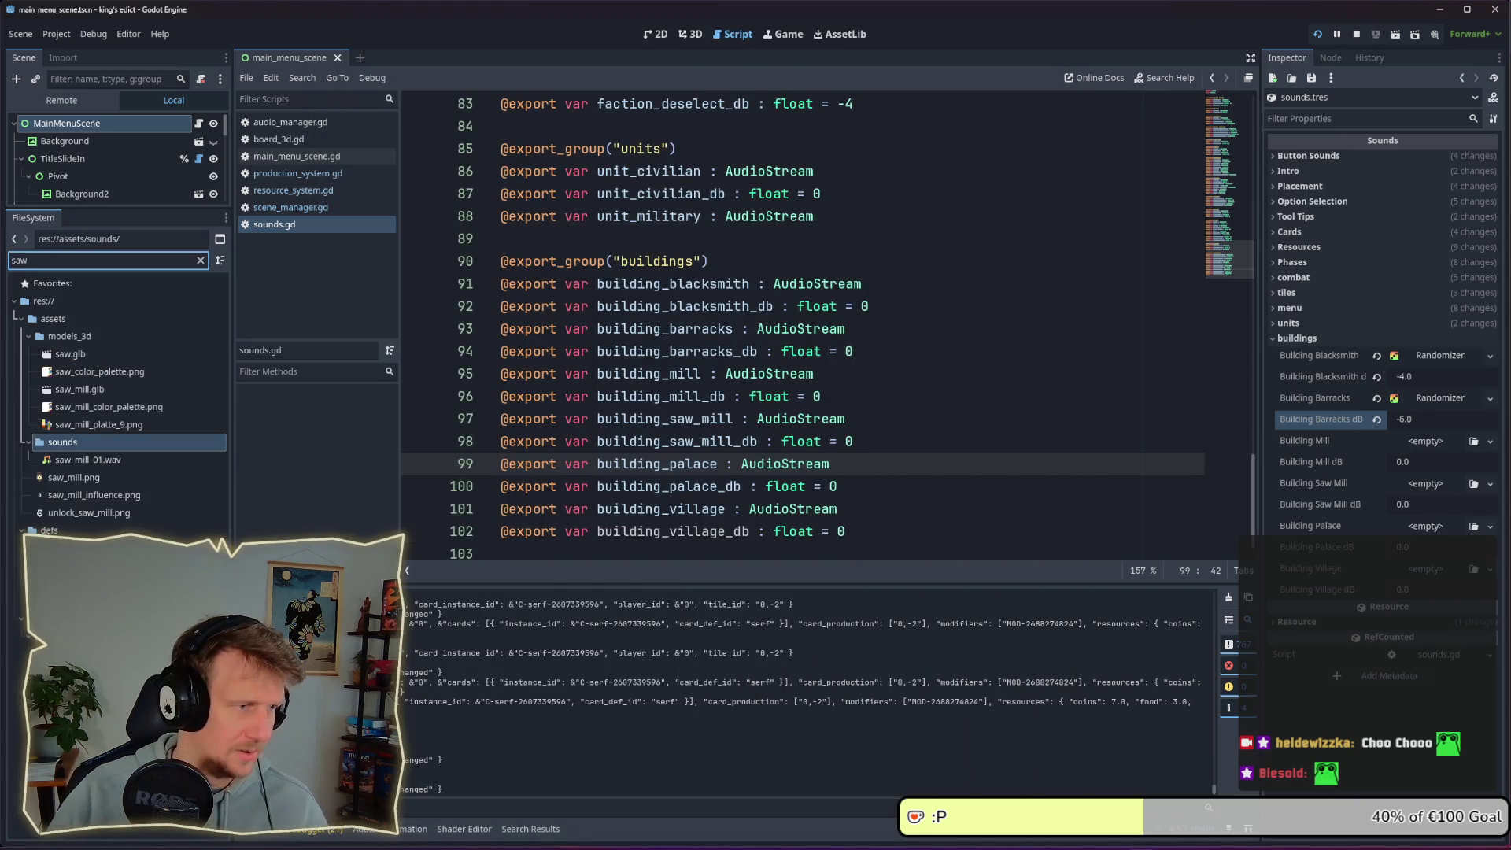
click(99, 460)
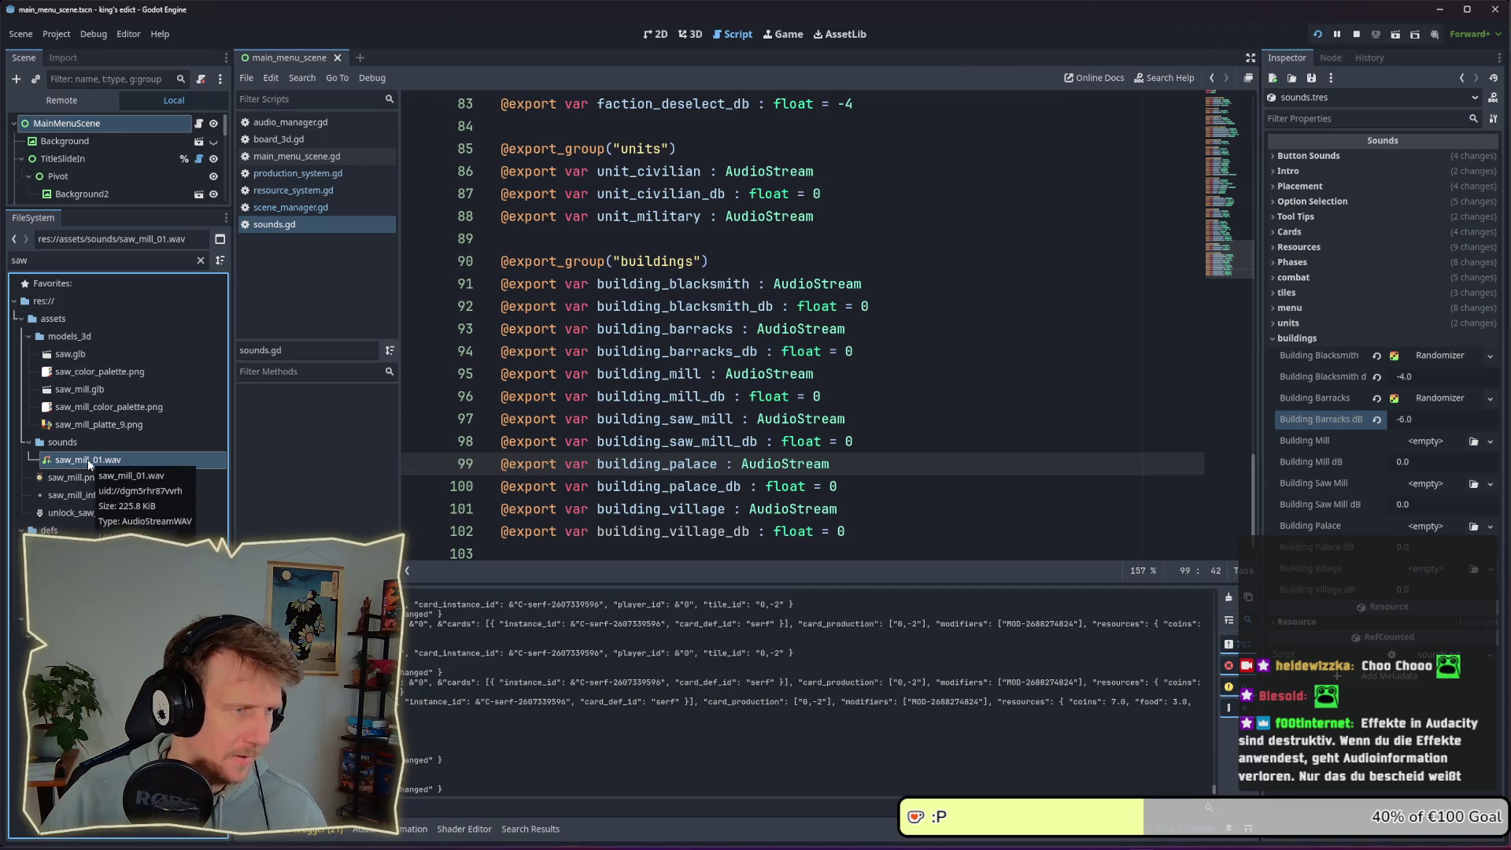
mouse_move(87, 460)
mouse_down()
mouse_move(1416, 476)
mouse_move(1420, 445)
mouse_up()
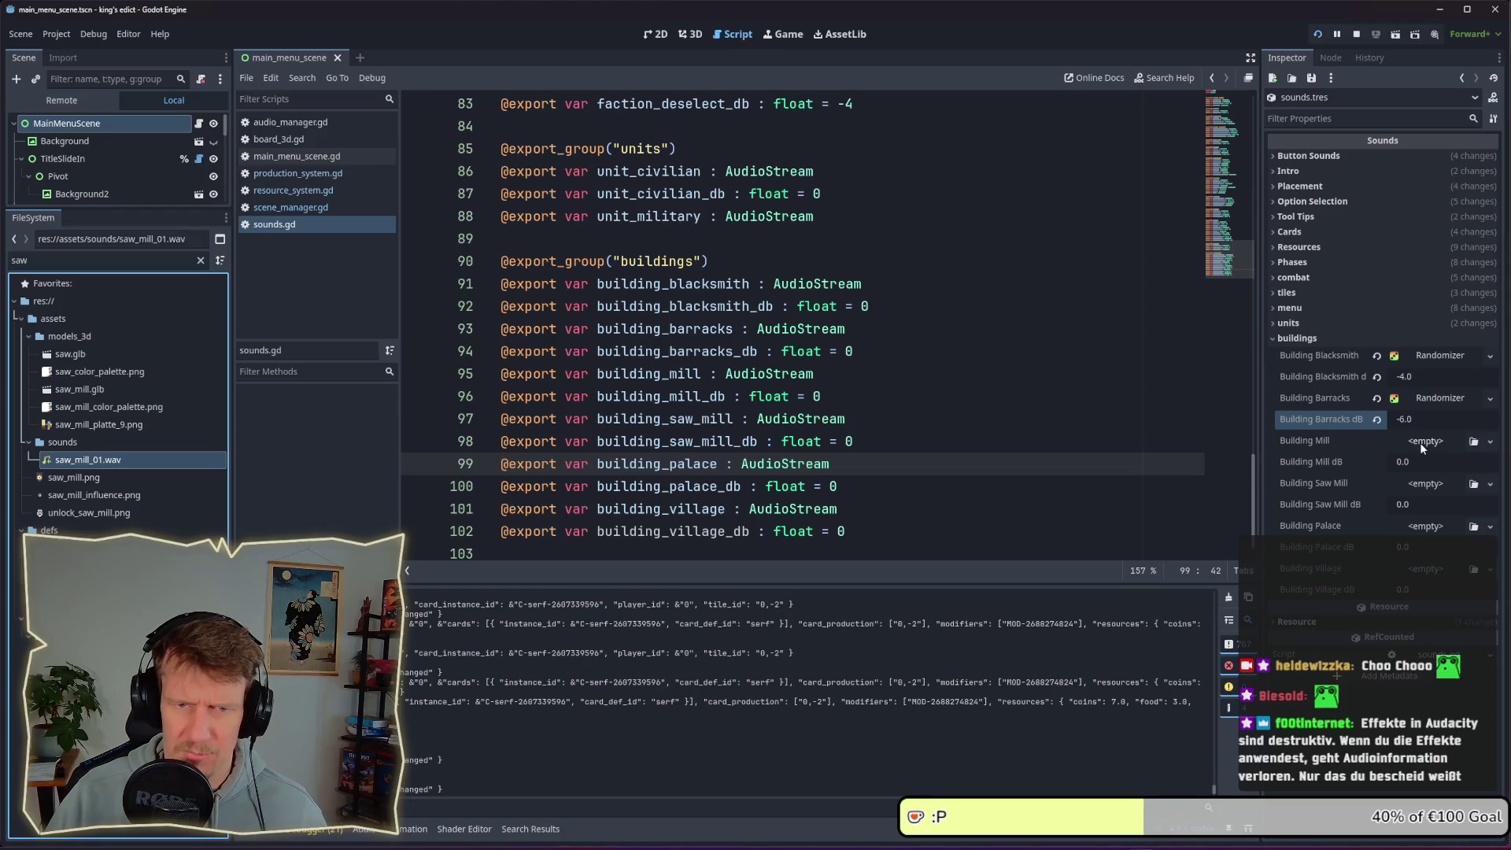
Make Building Saw Mill a new AudioStreamRandomizer with Random Pitch 1.1
click(1423, 483)
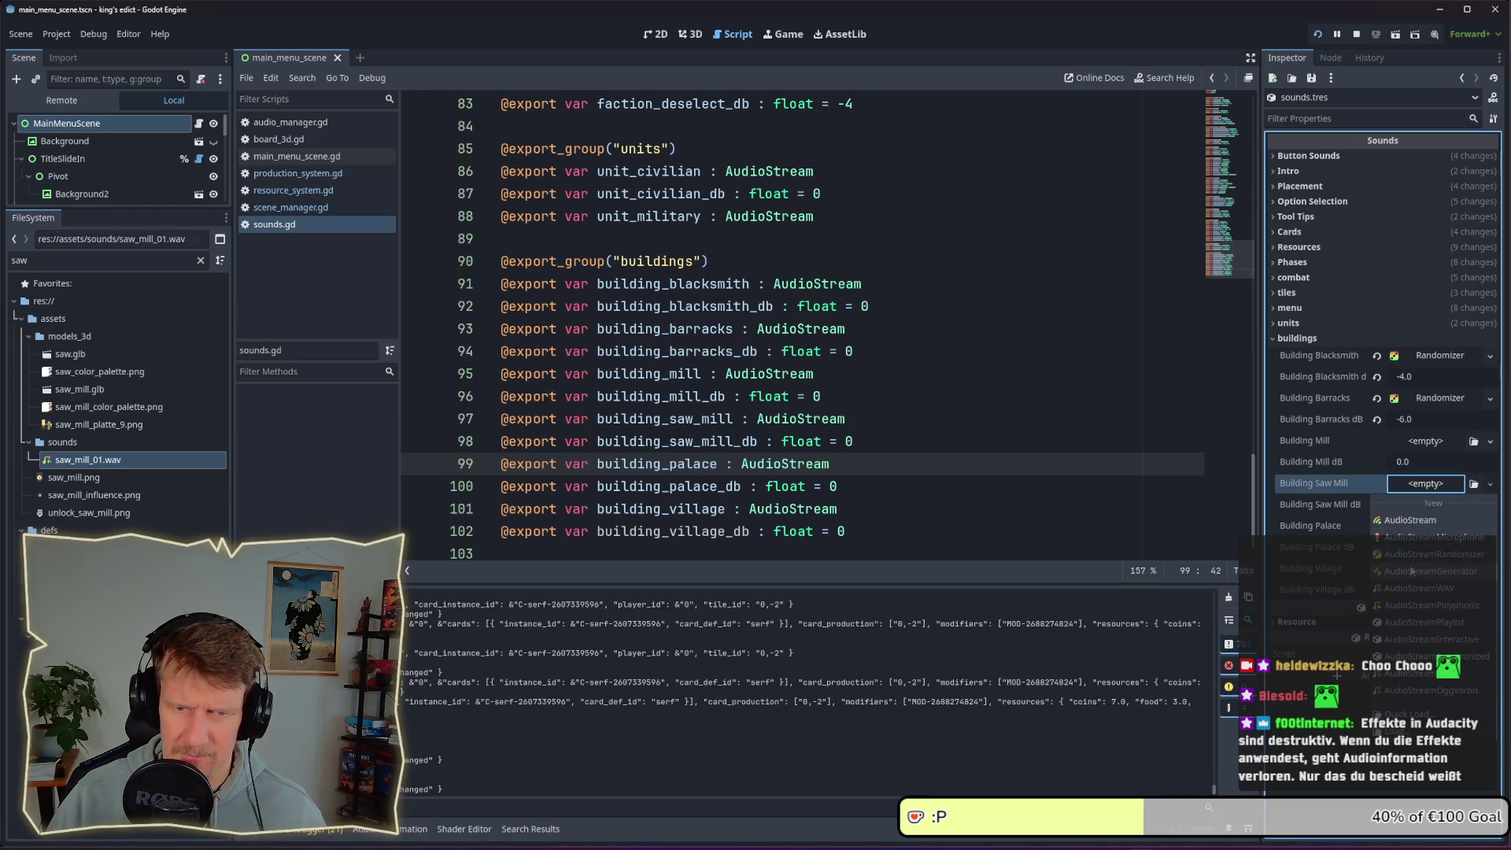
click(1413, 555)
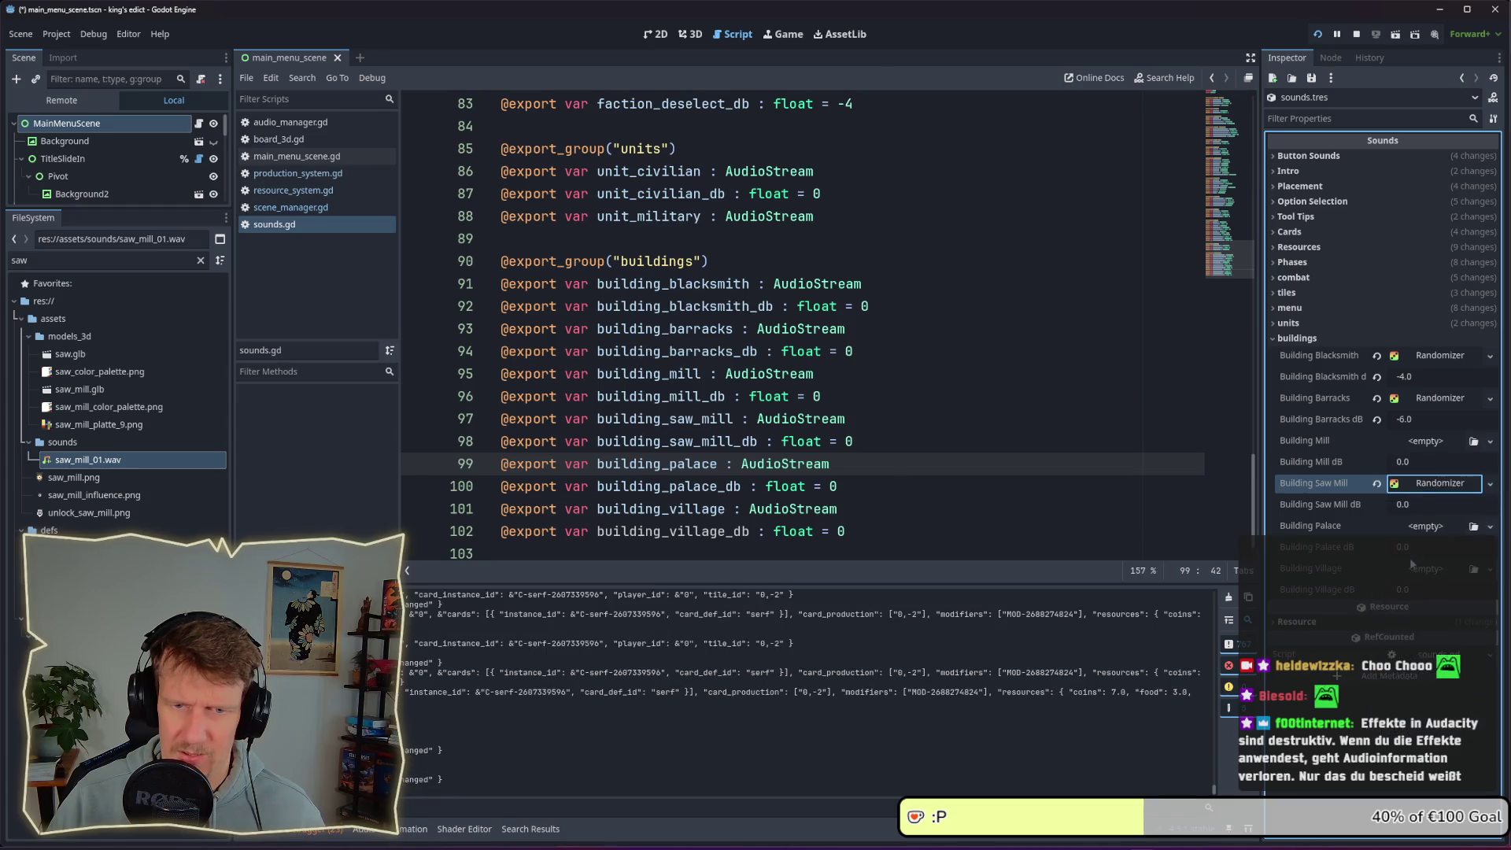
click(1416, 486)
click(1416, 521)
text(1.1)
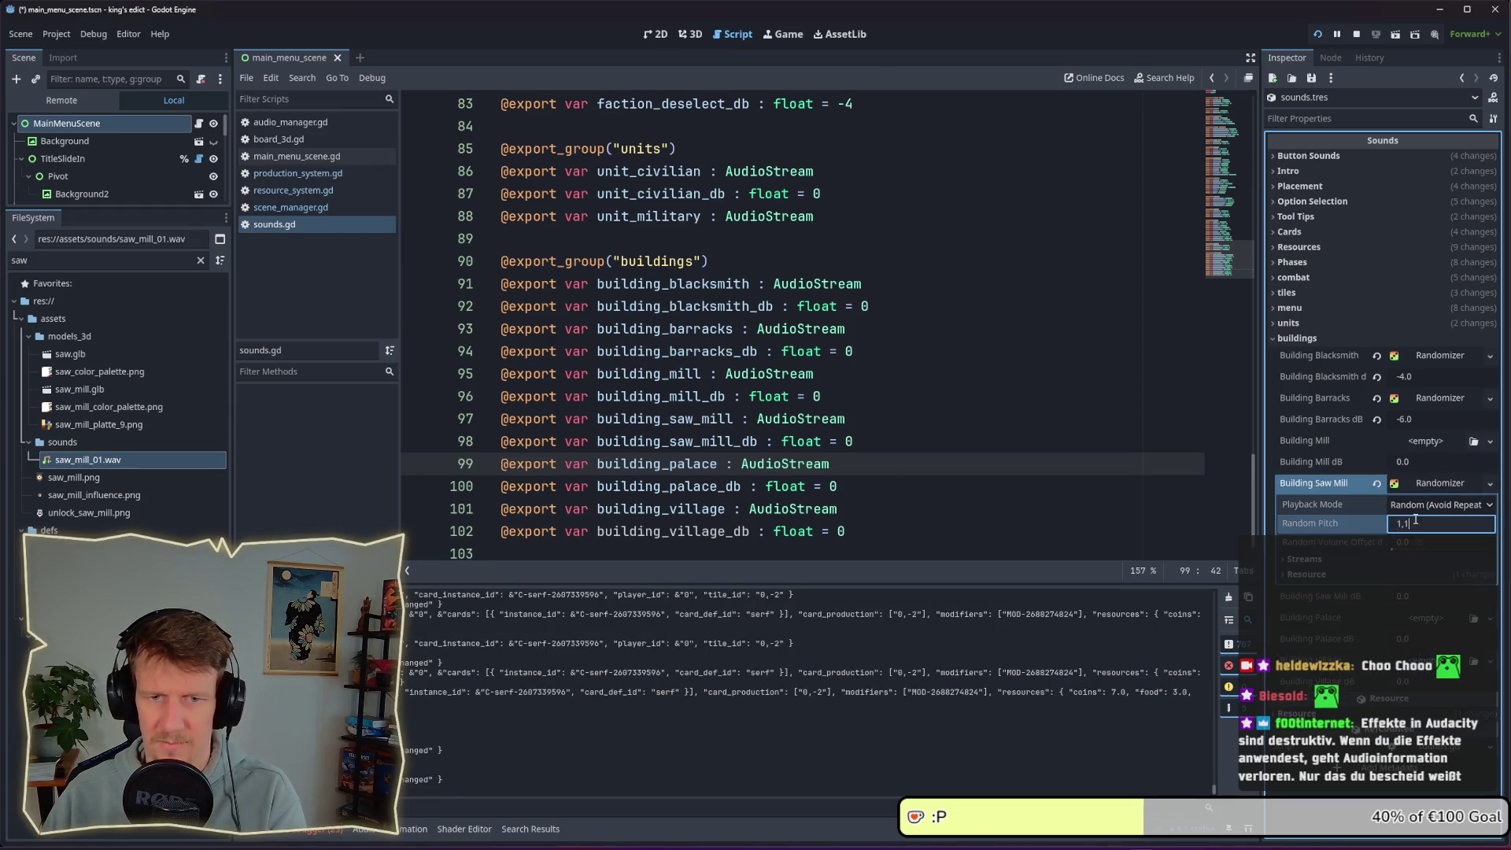
key(Return)
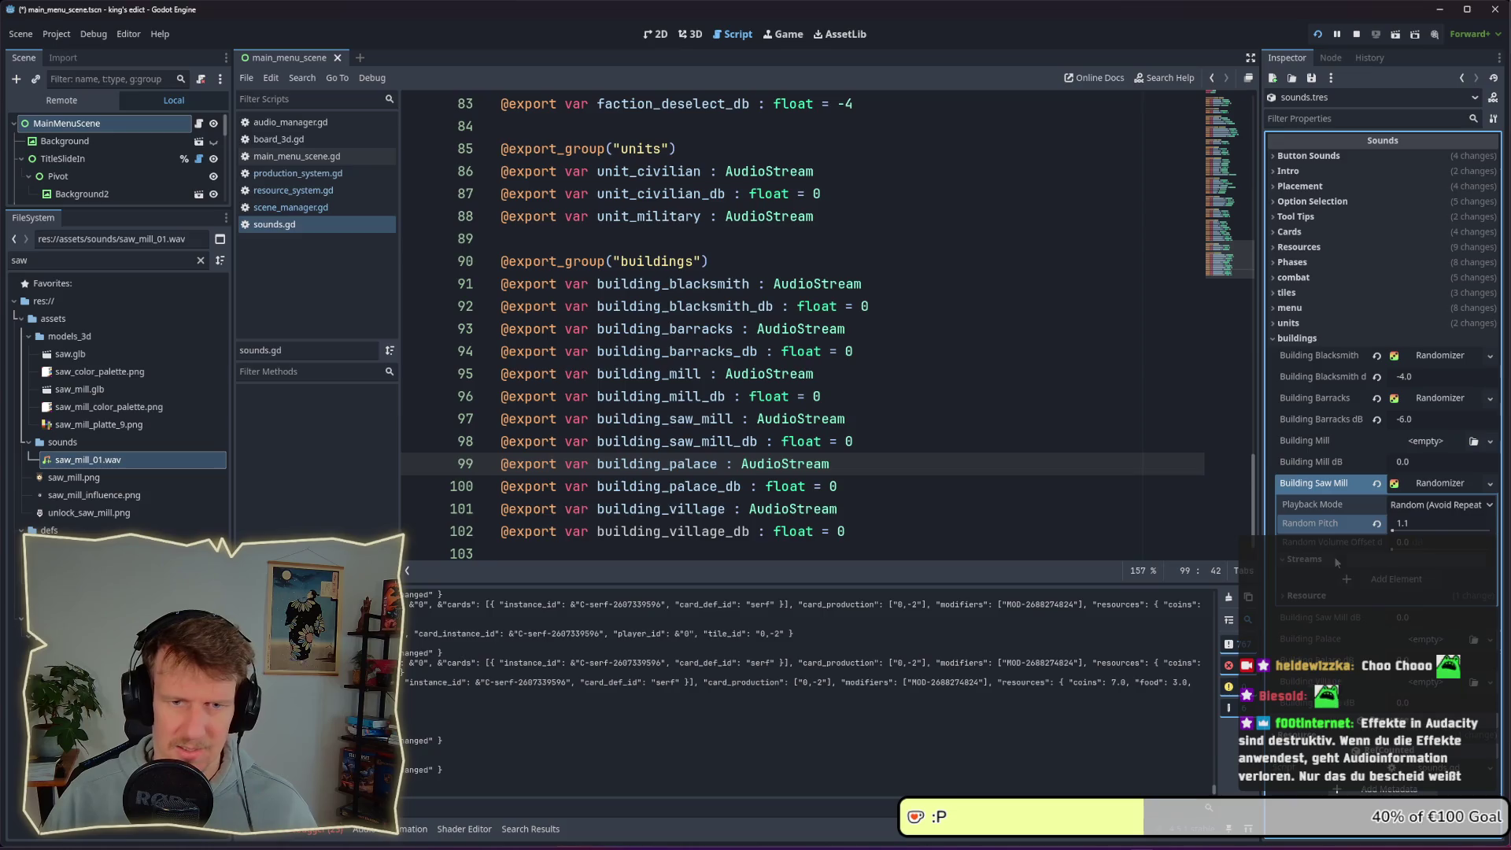
Put saw_mill_01.wav into the randomizer's Streams slot
click(1350, 560)
drag(86, 462, 1037, 600)
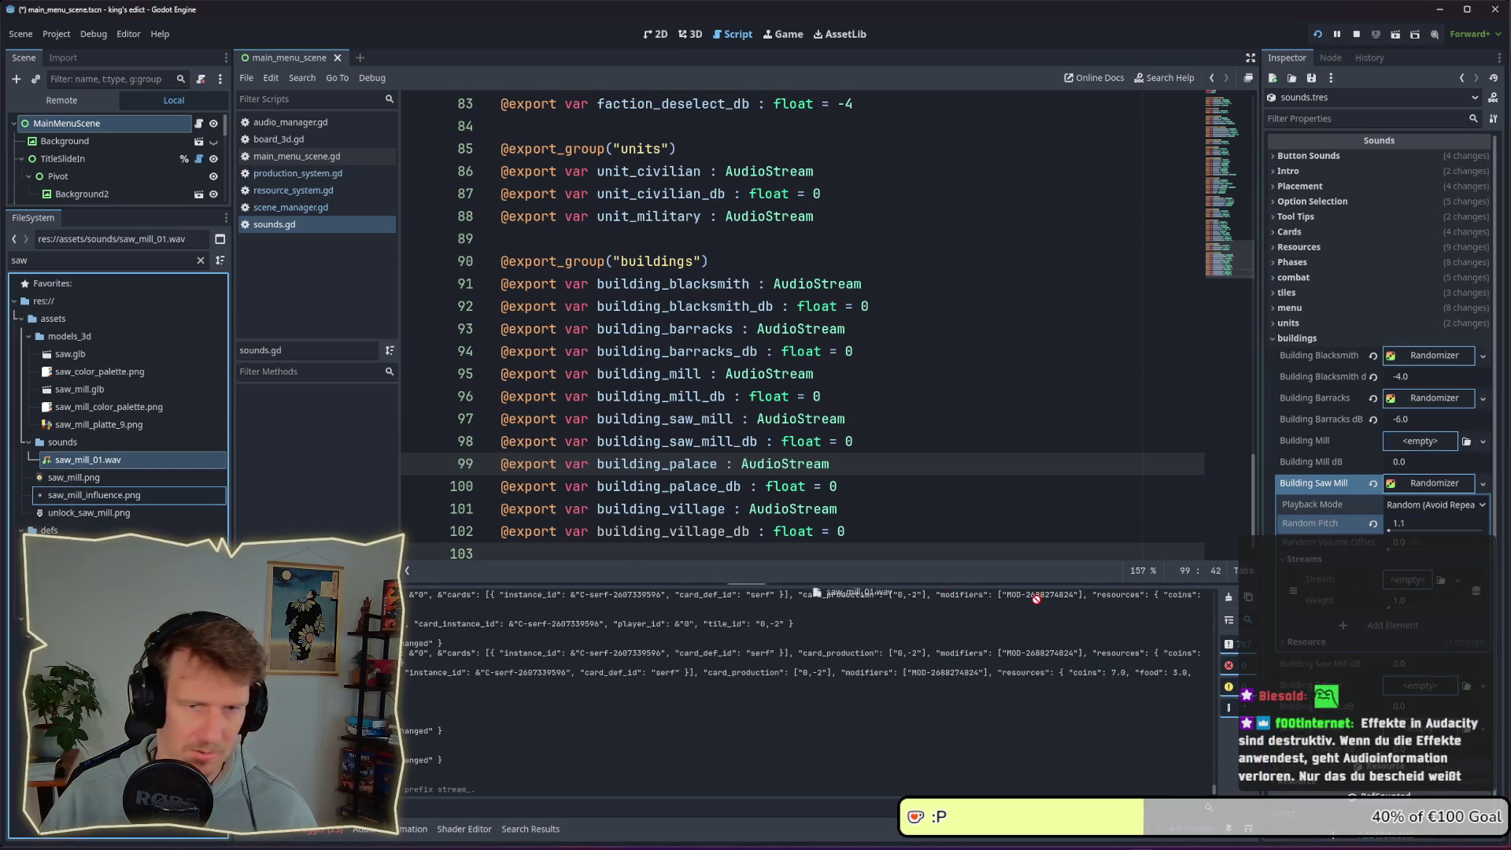
drag(1392, 590, 1396, 594)
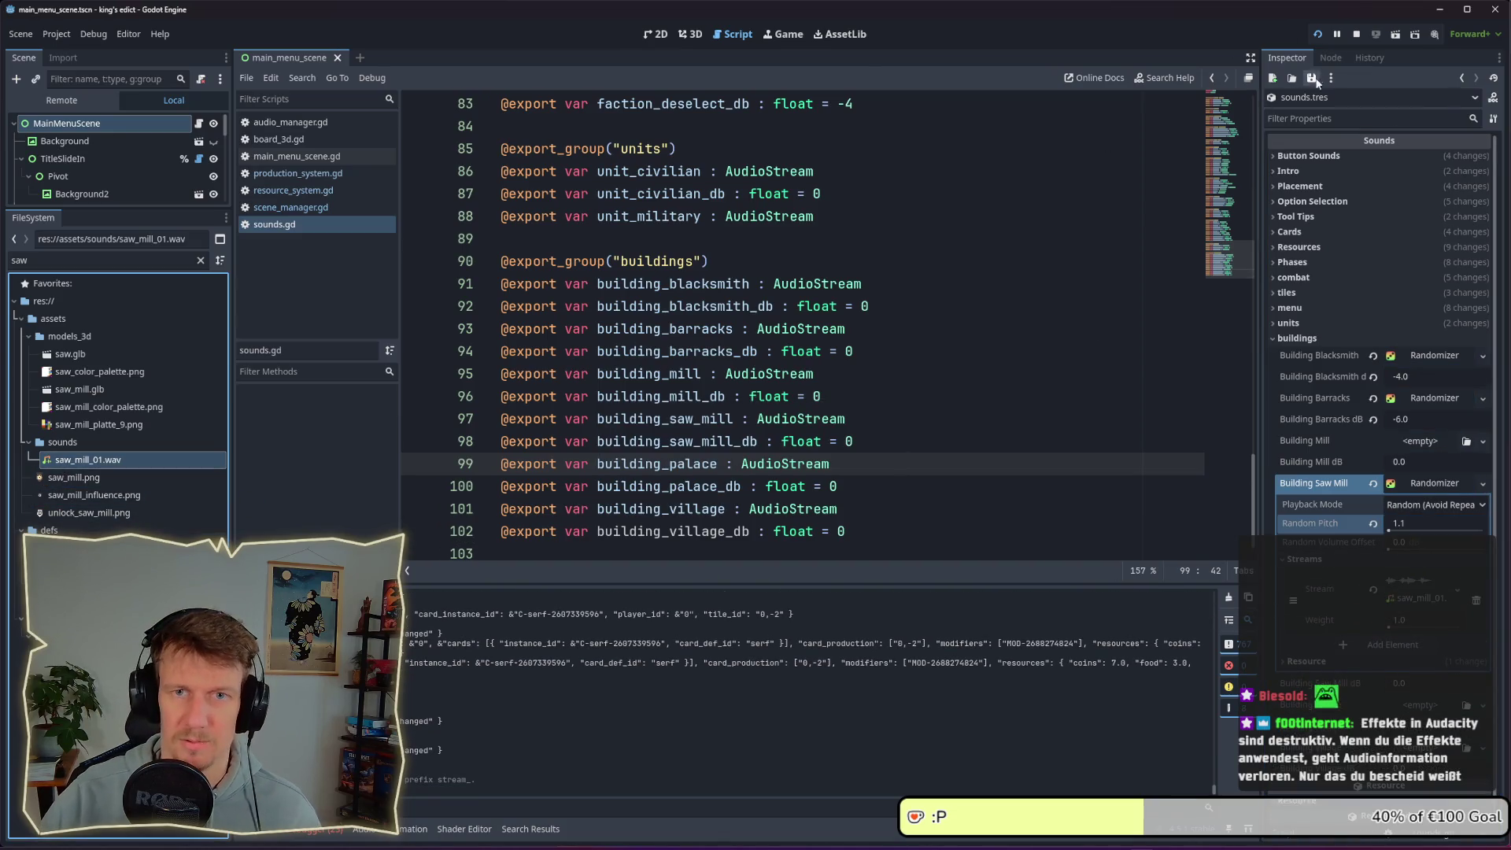
Restart the game and begin a Multiplayer match on the Crafting map
key(alt+Tab)
key(alt+Tab)
key(alt+Tab)
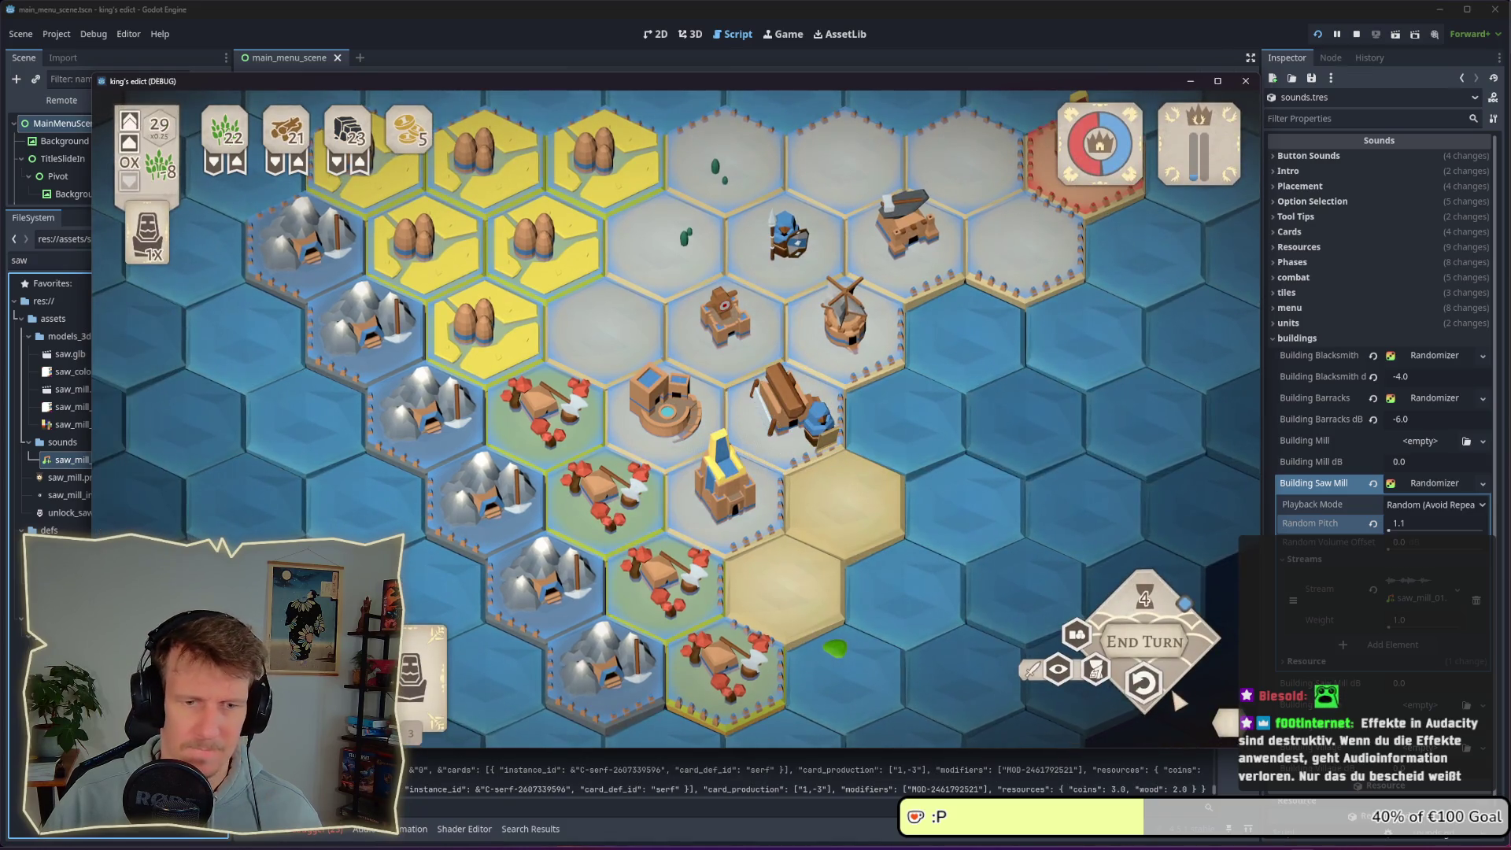
click(1357, 34)
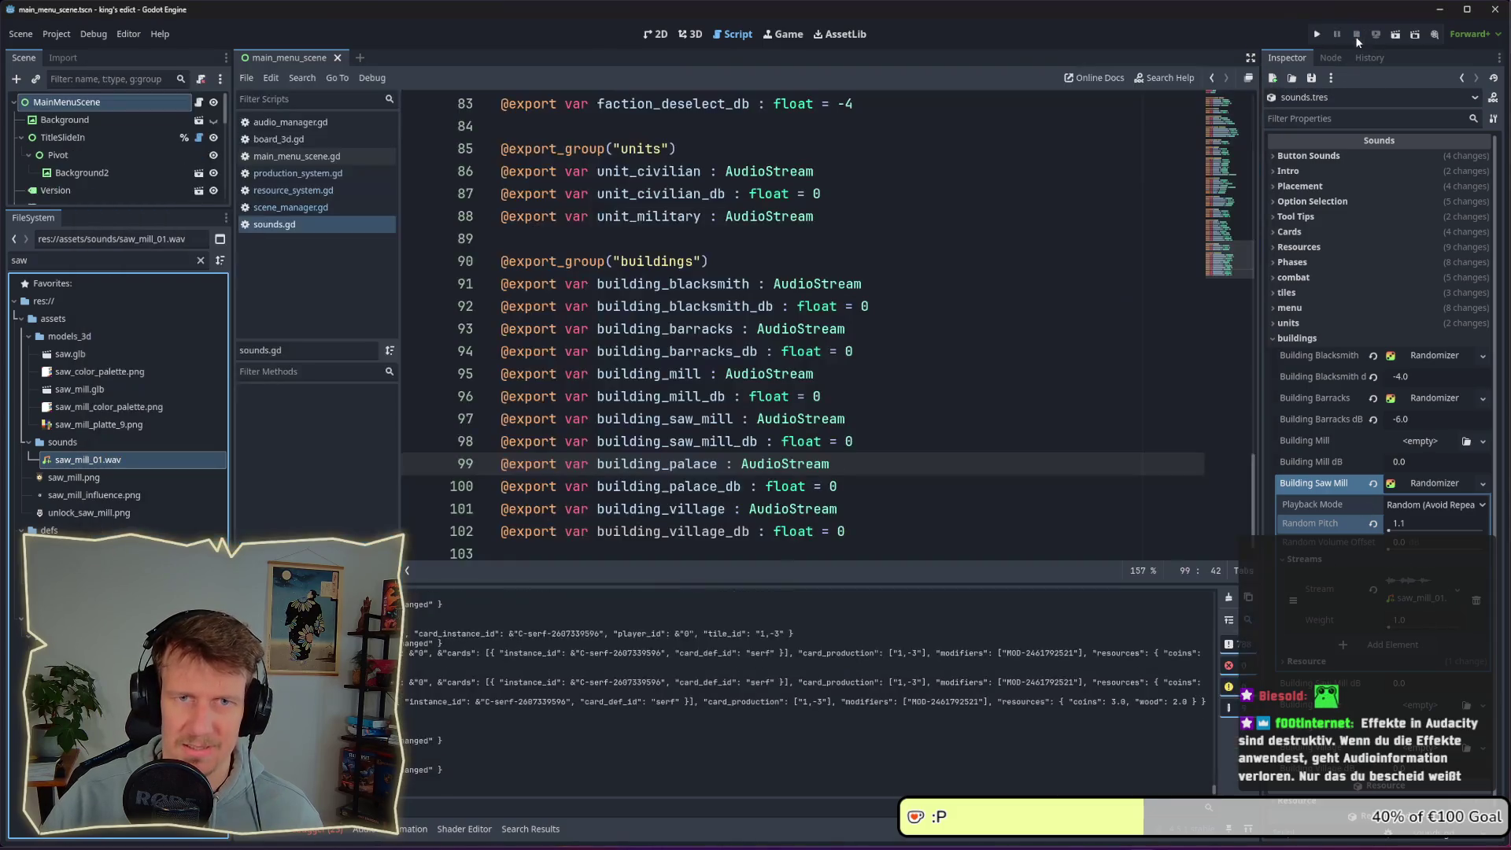
click(1318, 35)
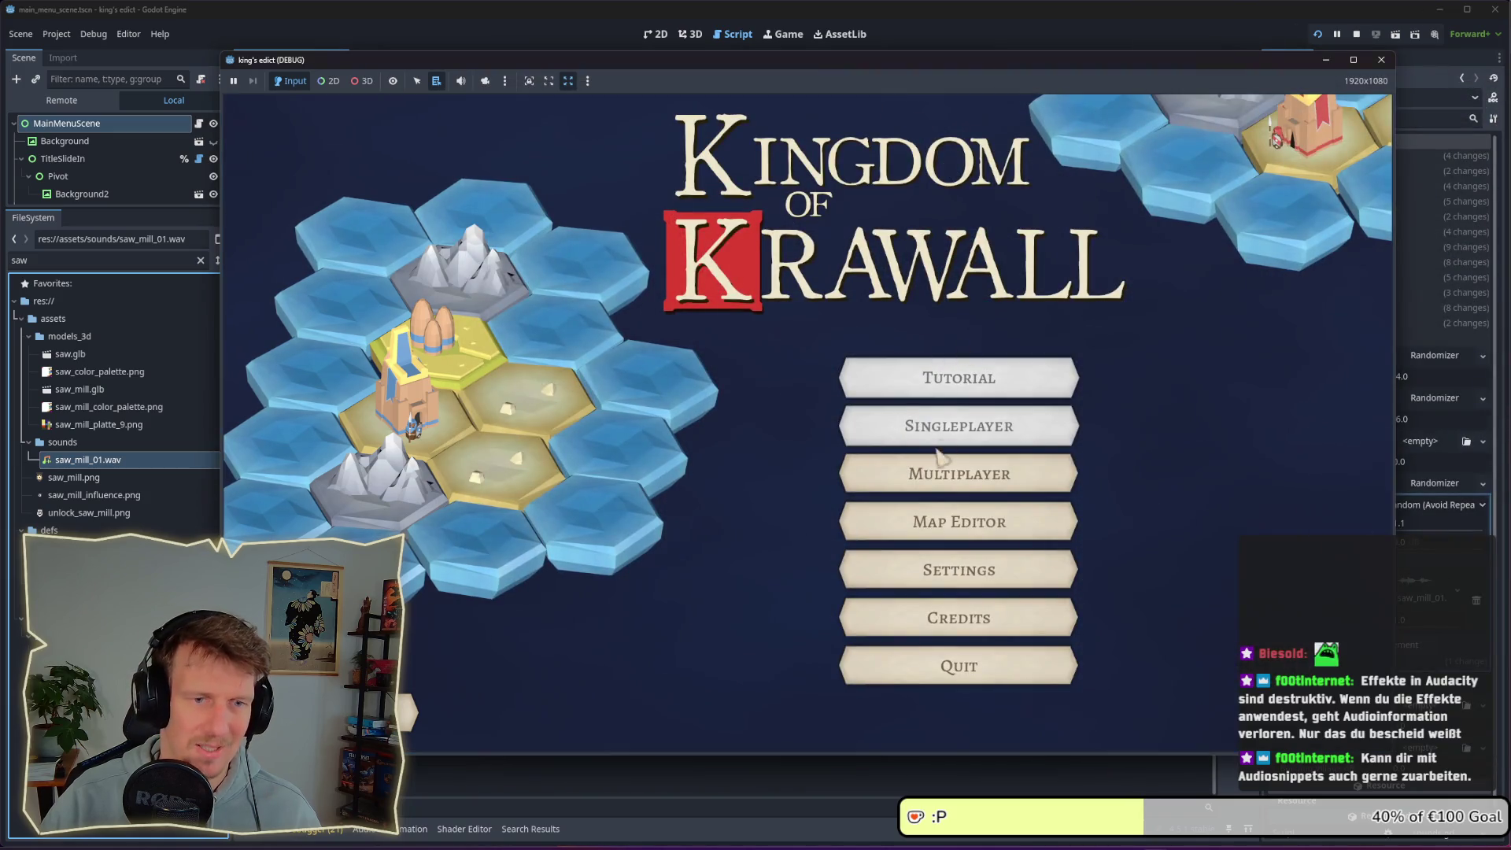
click(935, 464)
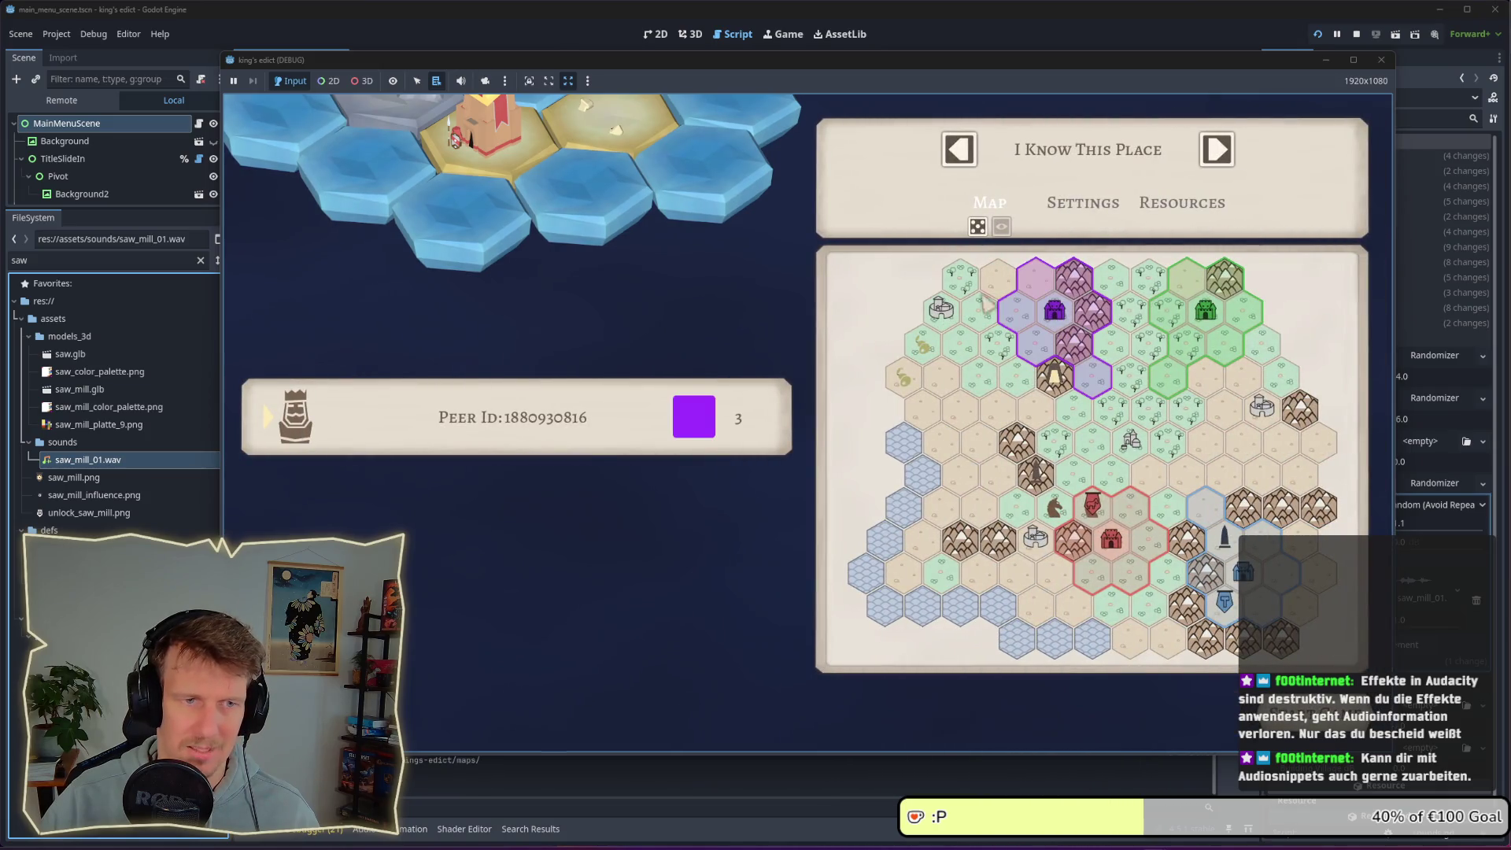
click(1091, 170)
click(1016, 404)
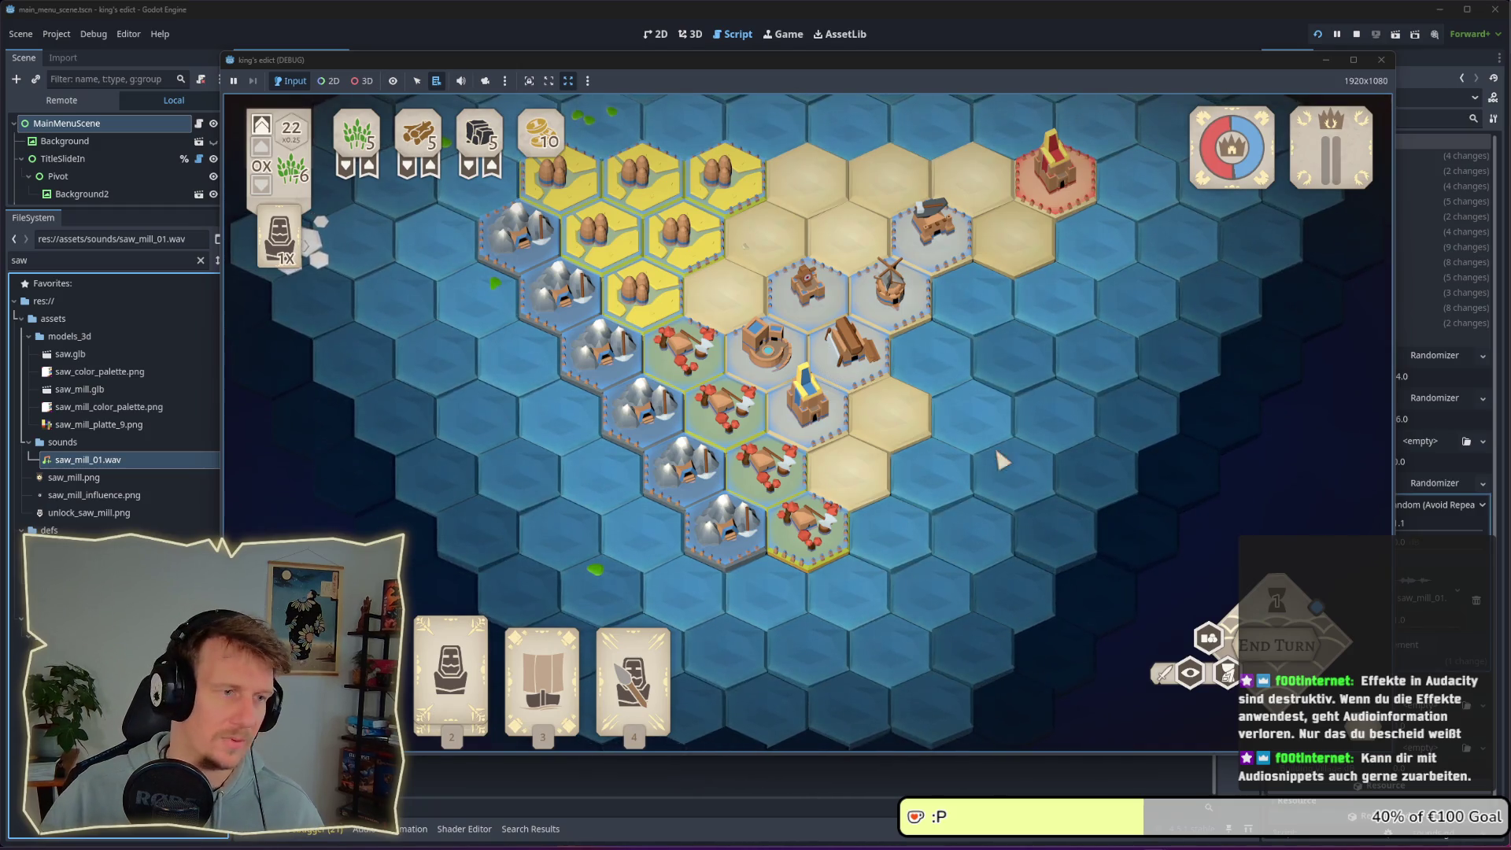
key(alt+Tab)
key(alt+Tab)
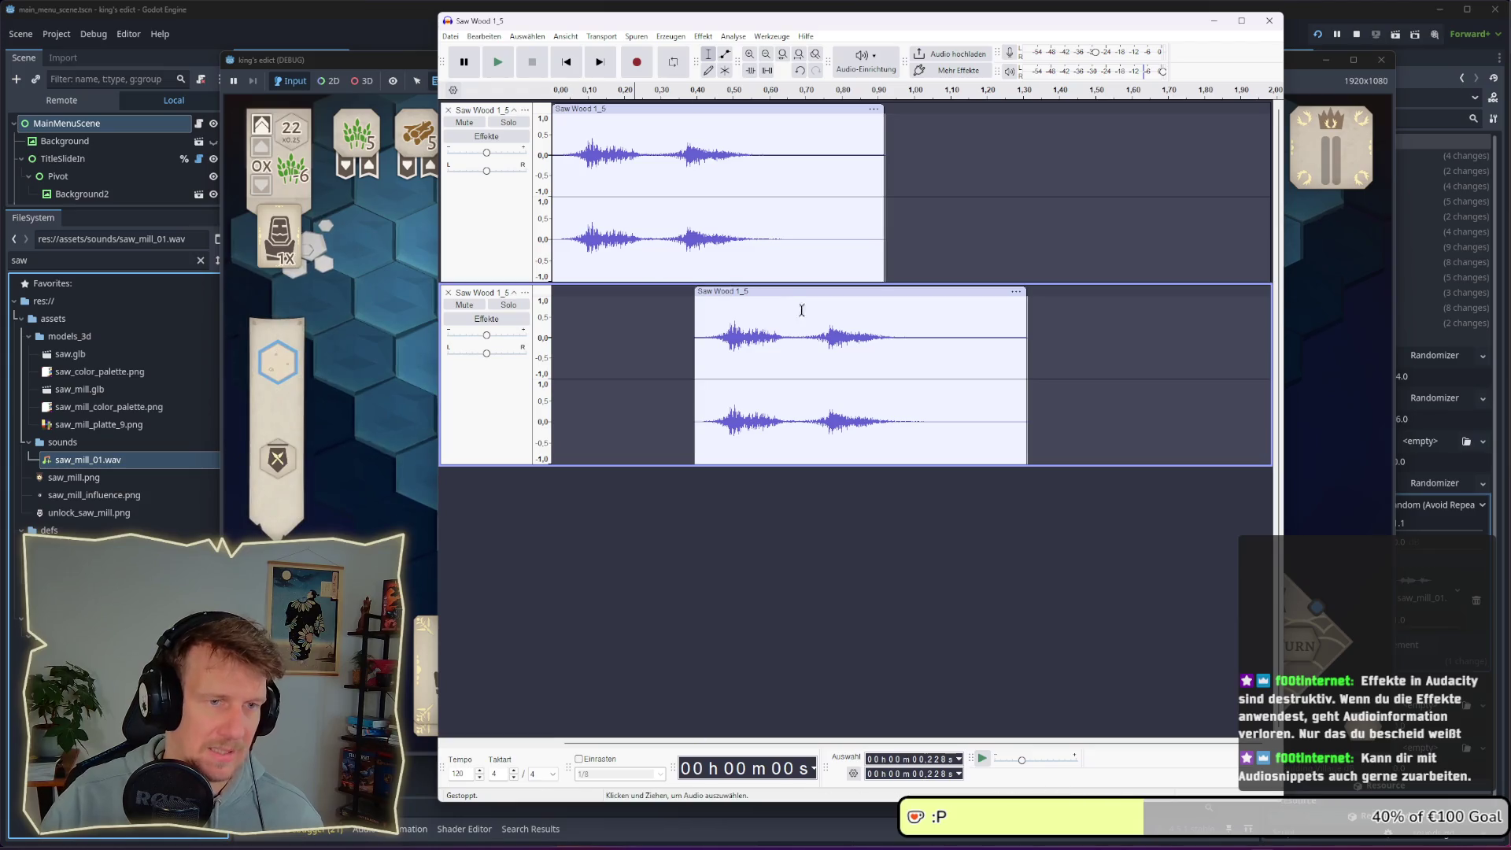
Move the lower saw clip to start about 0.3 s after the upper one, auditioning each position
drag(783, 291, 714, 290)
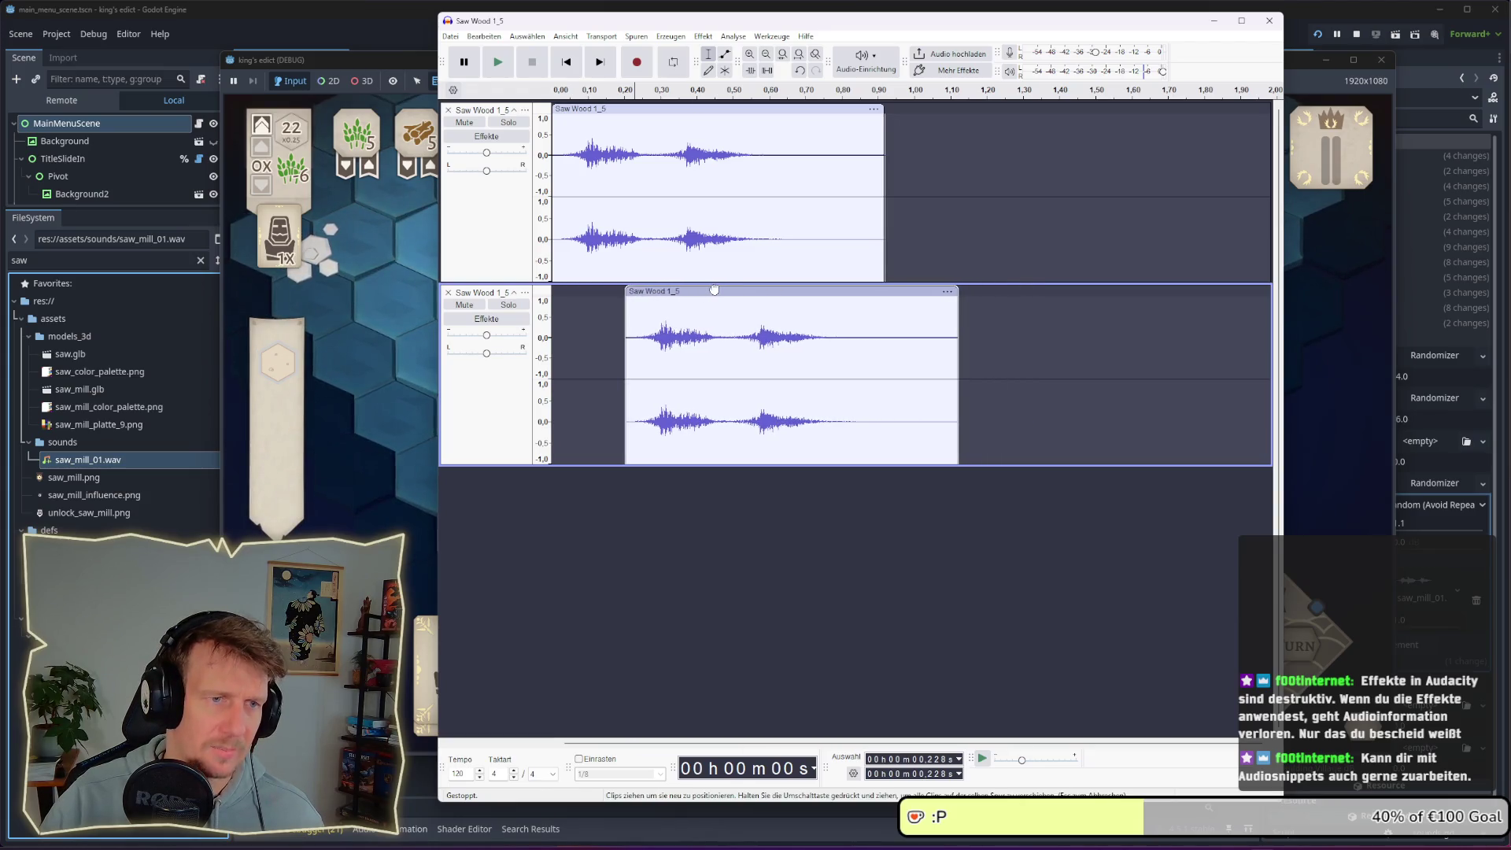
click(553, 304)
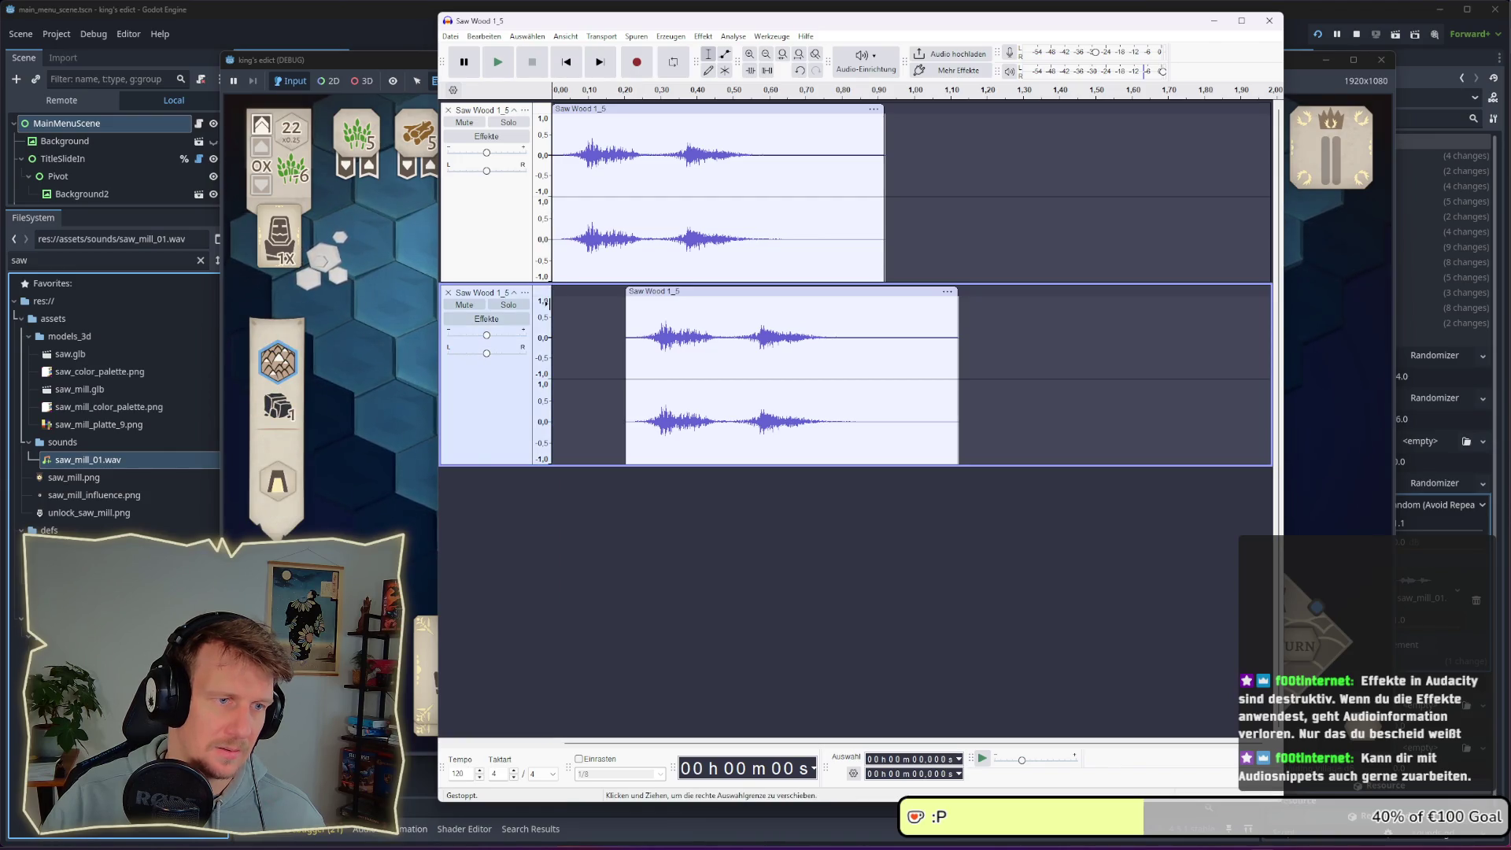
key(space)
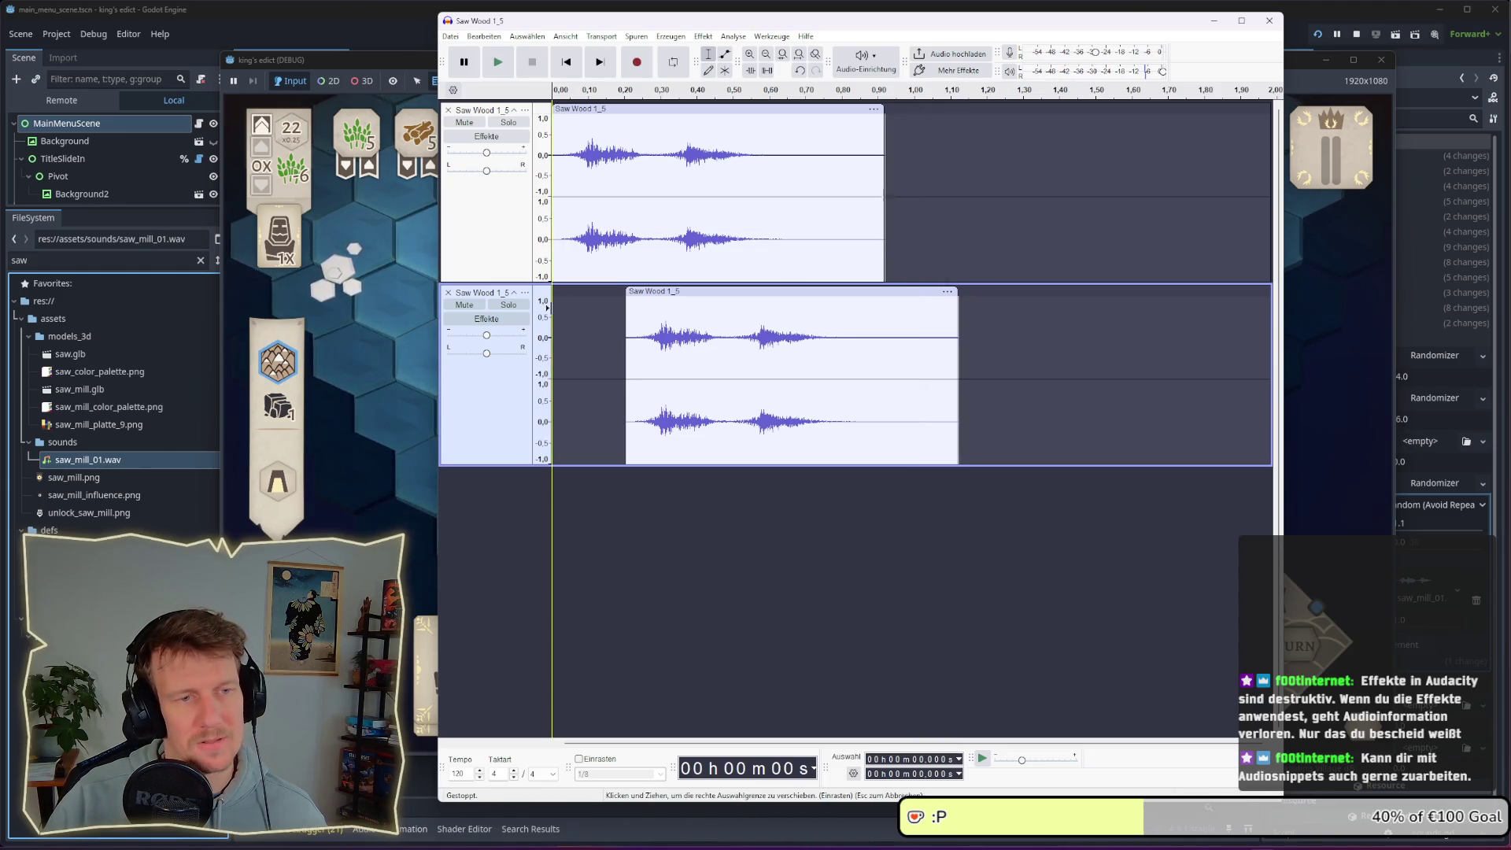
drag(716, 296, 710, 296)
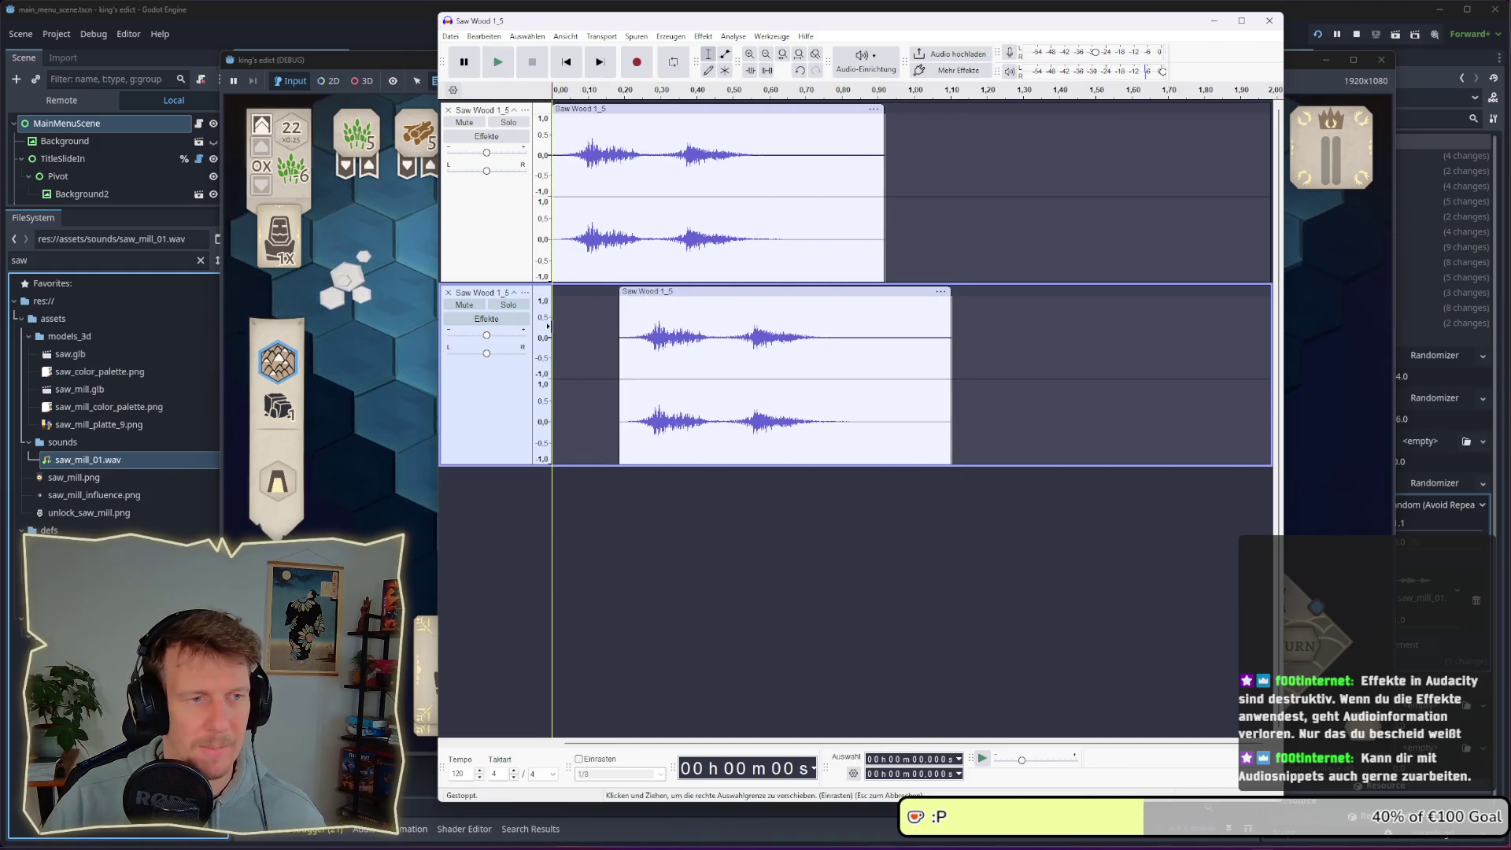
key(space)
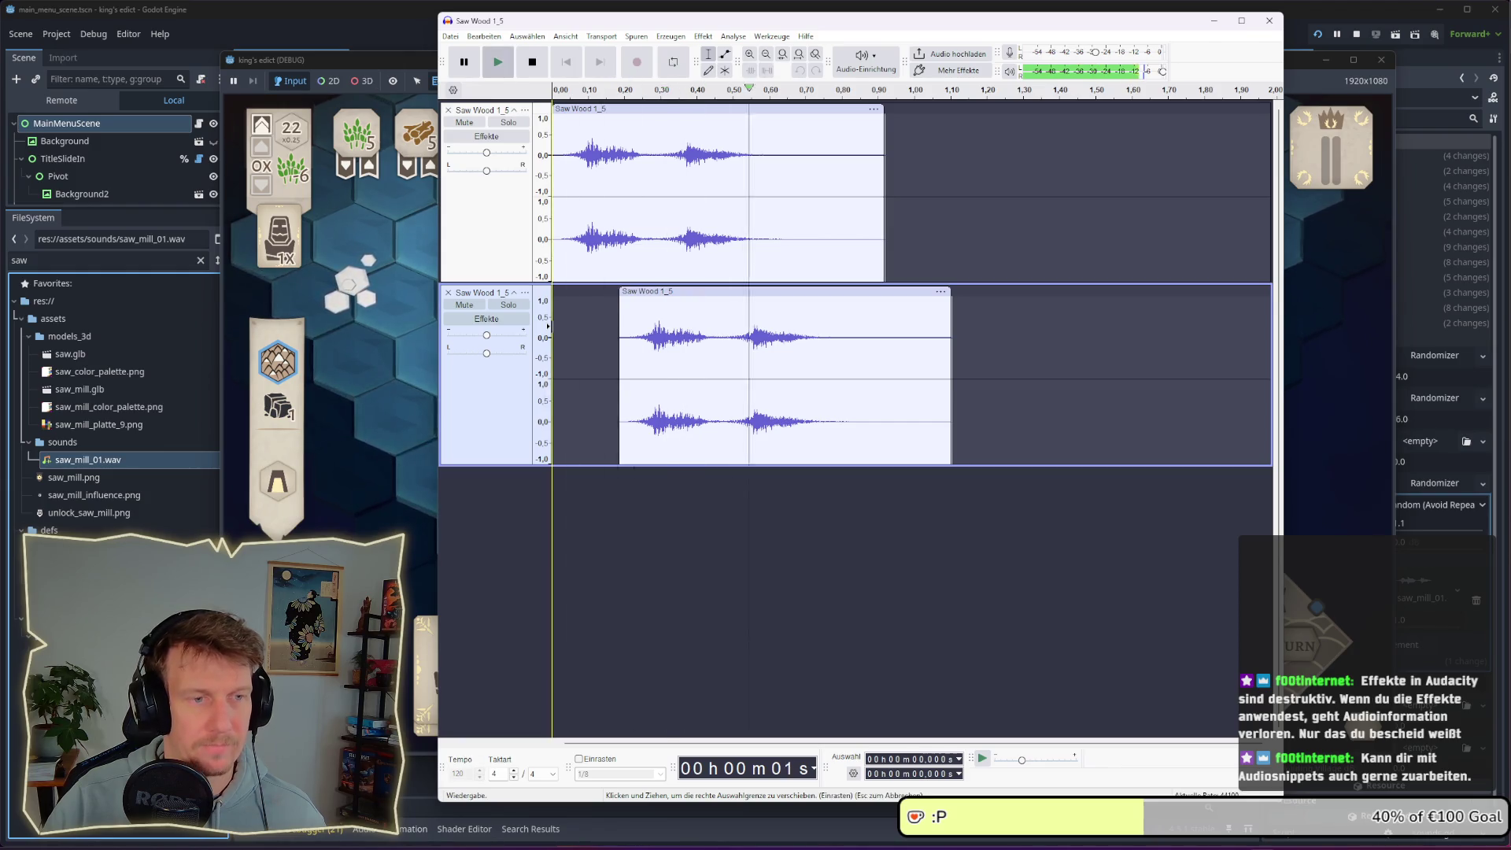
drag(694, 290, 740, 291)
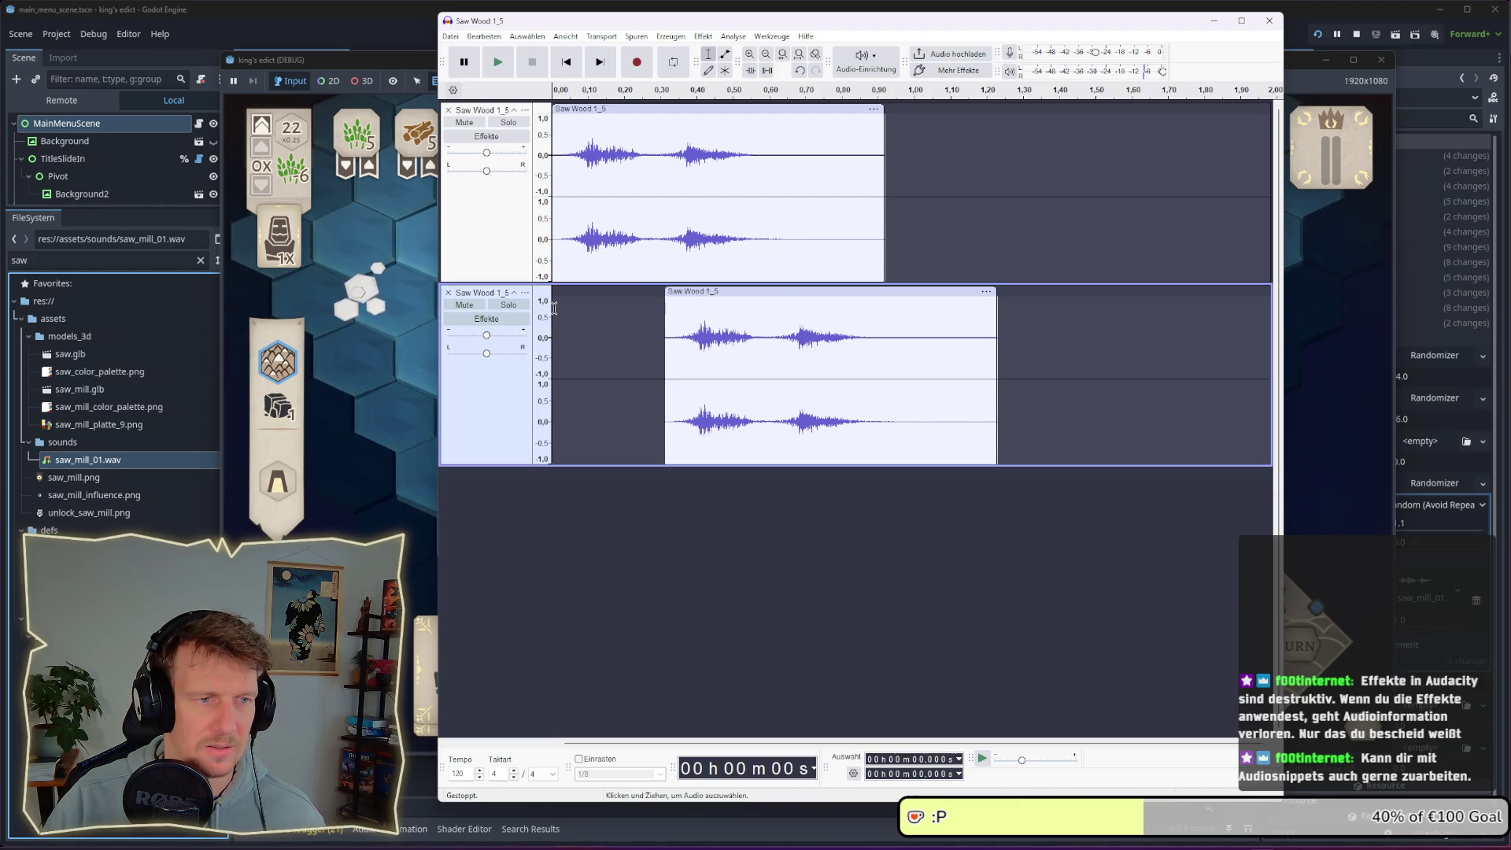
key(space)
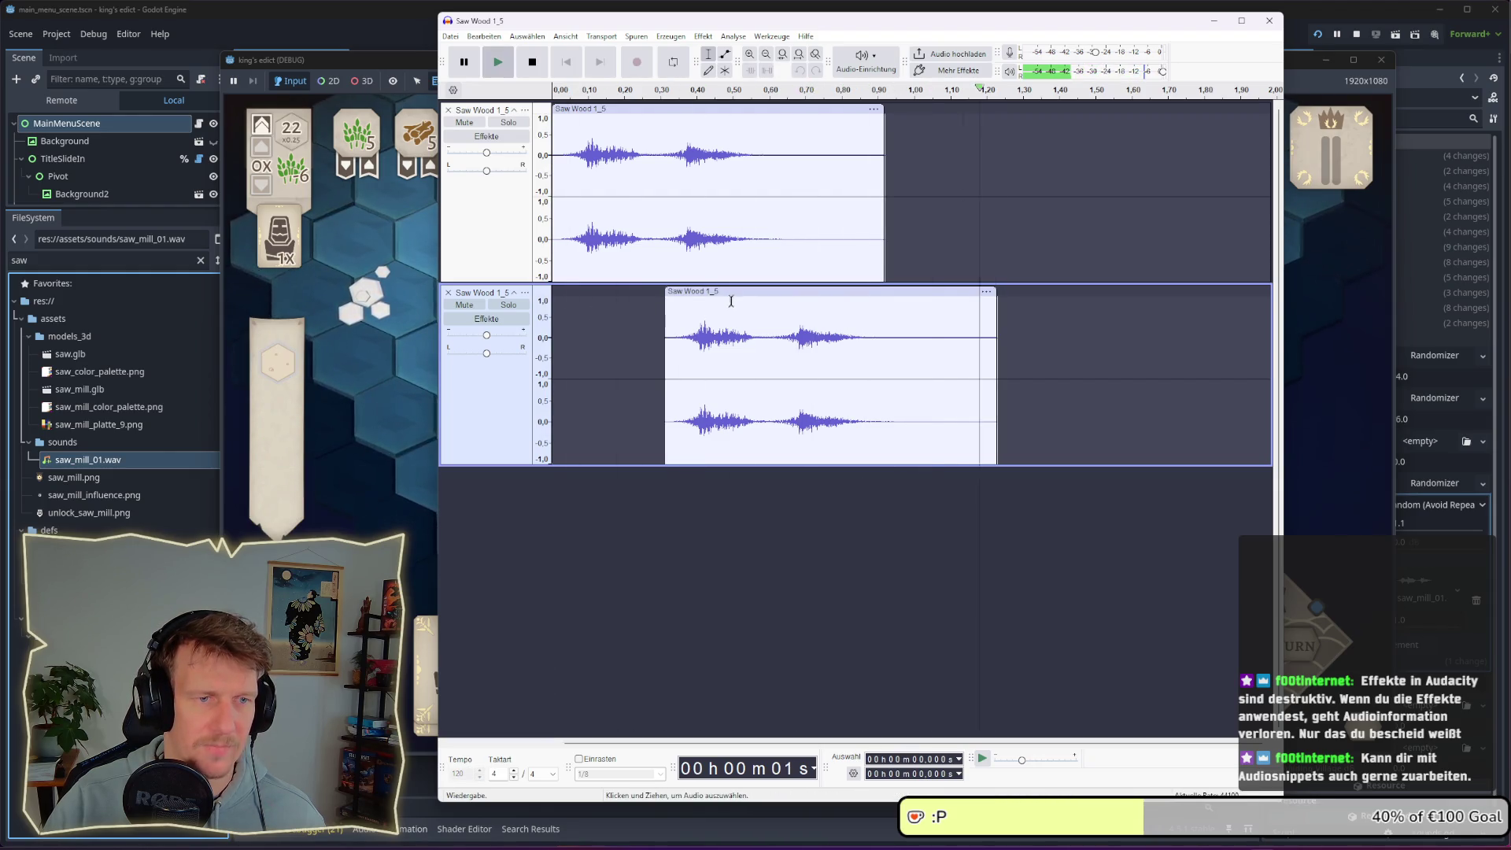
key(space)
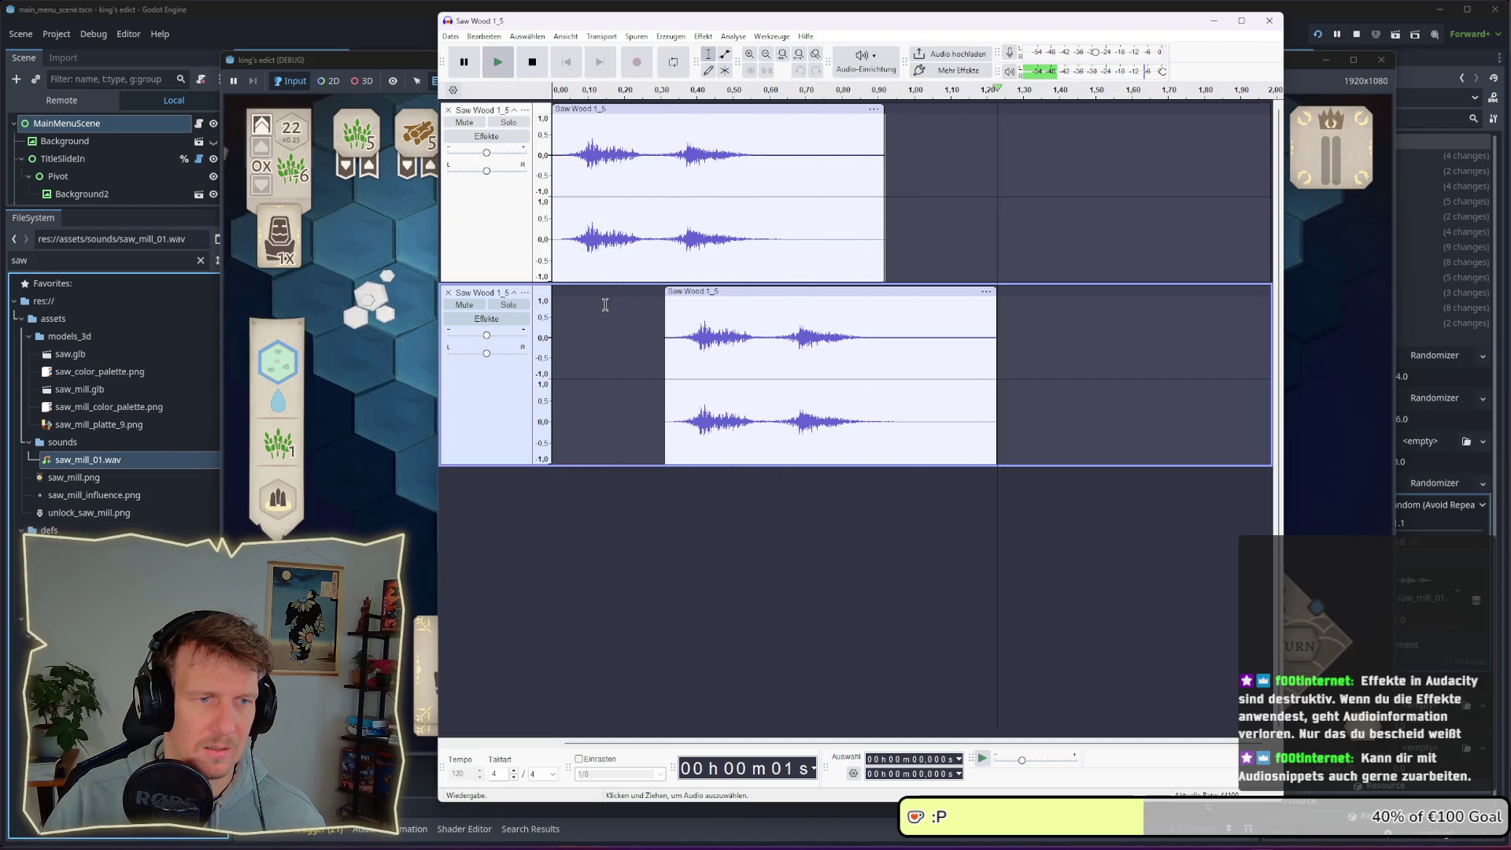
key(space)
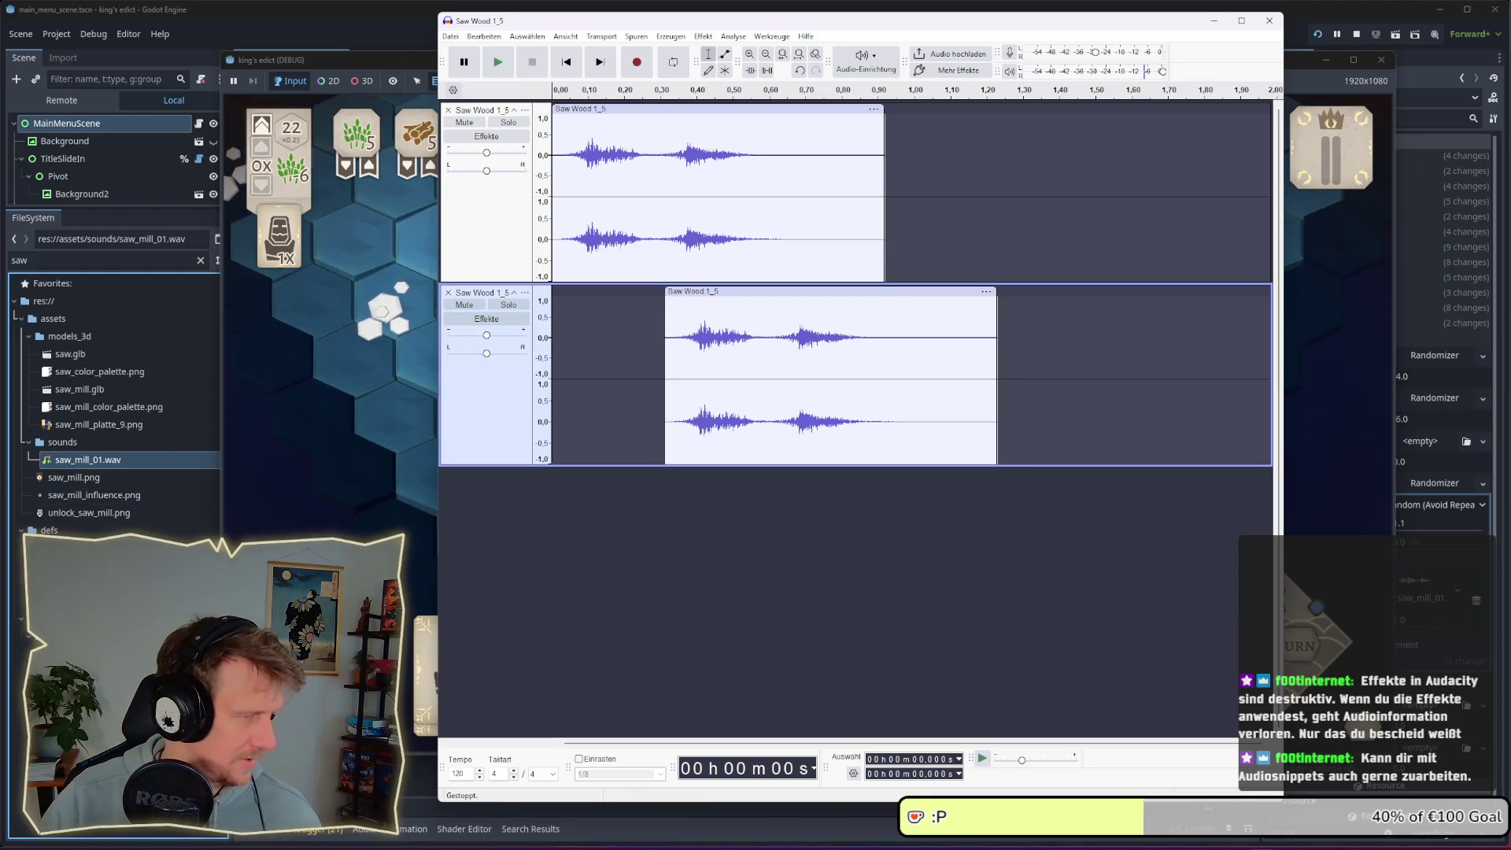
Compare the current saw mill stream in Godot with the new Audacity mix
click(101, 465)
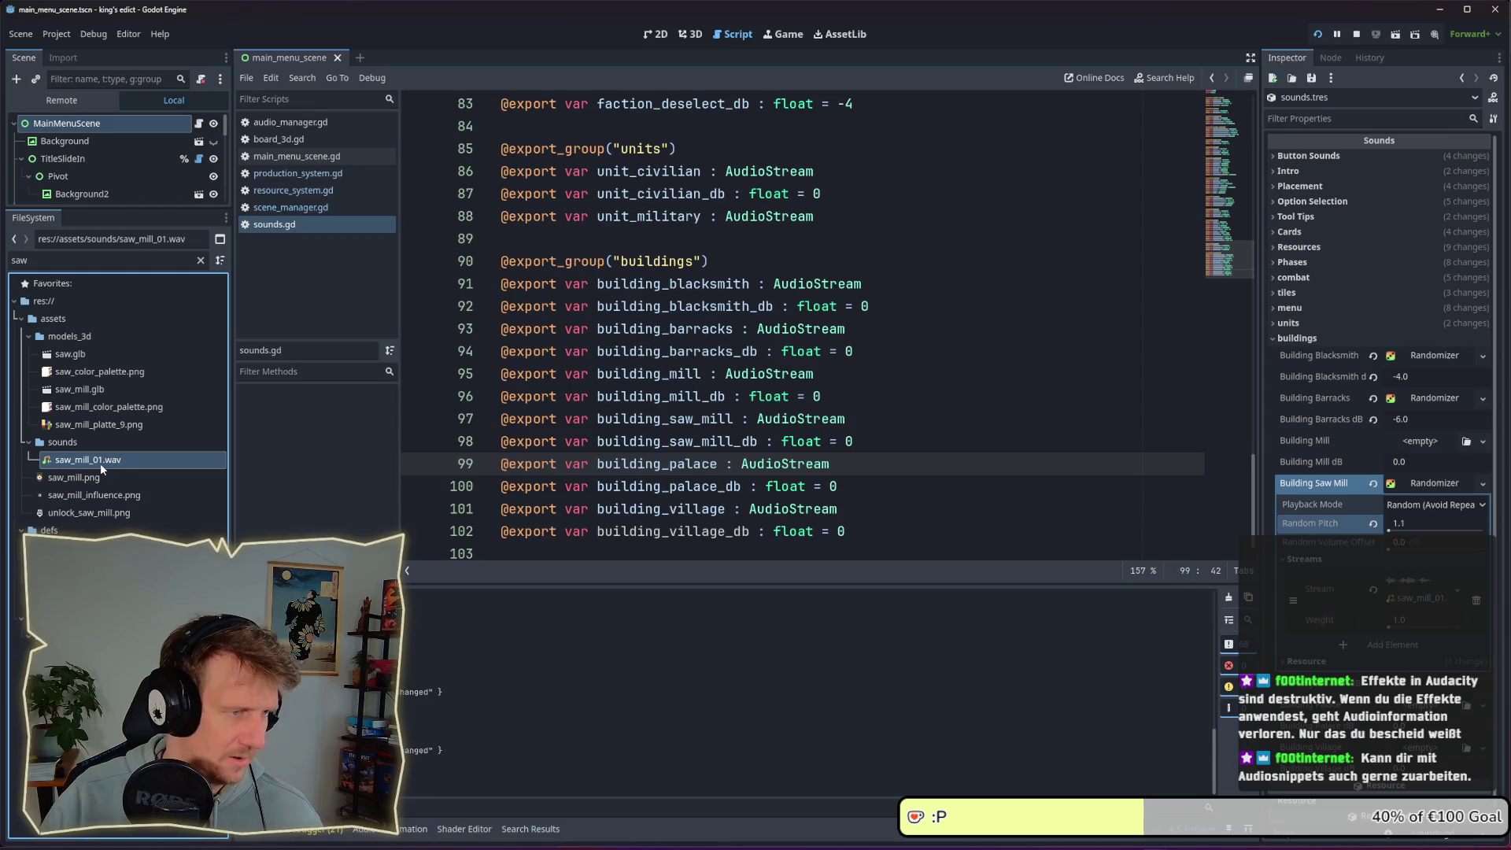
click(1394, 590)
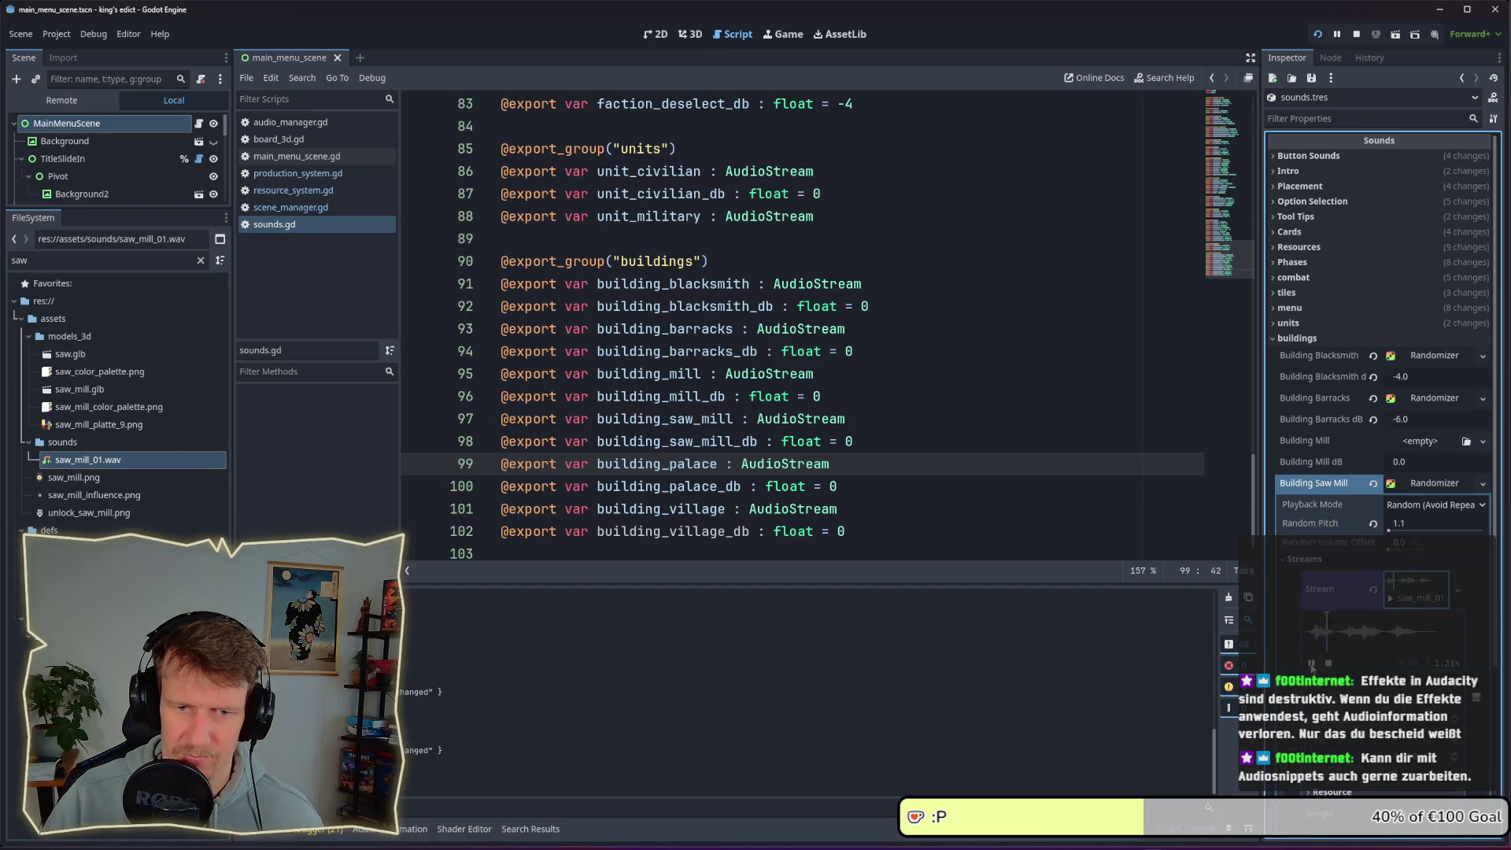
key(alt+Tab)
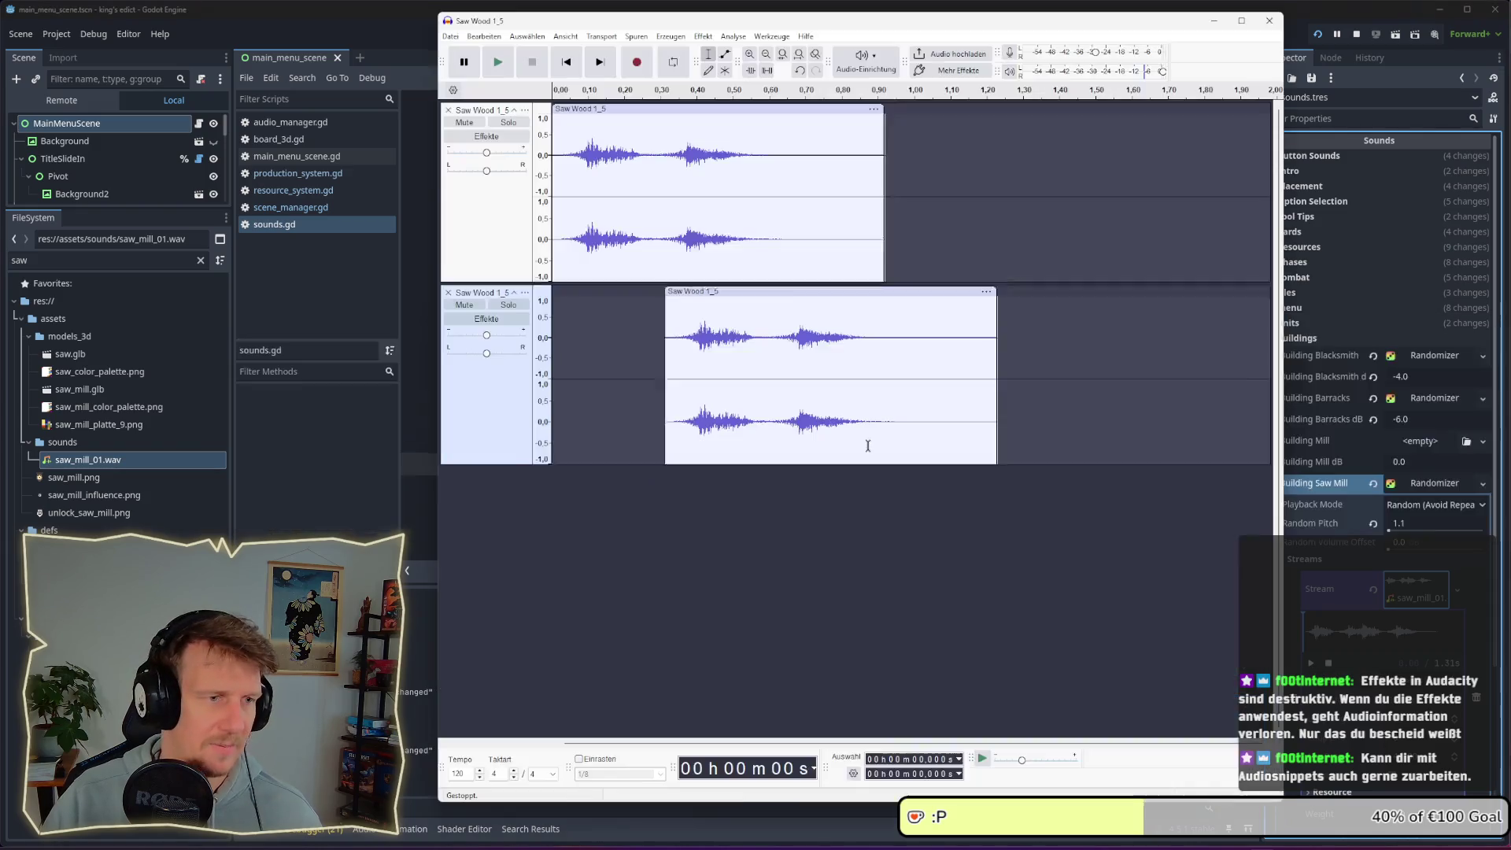
key(space)
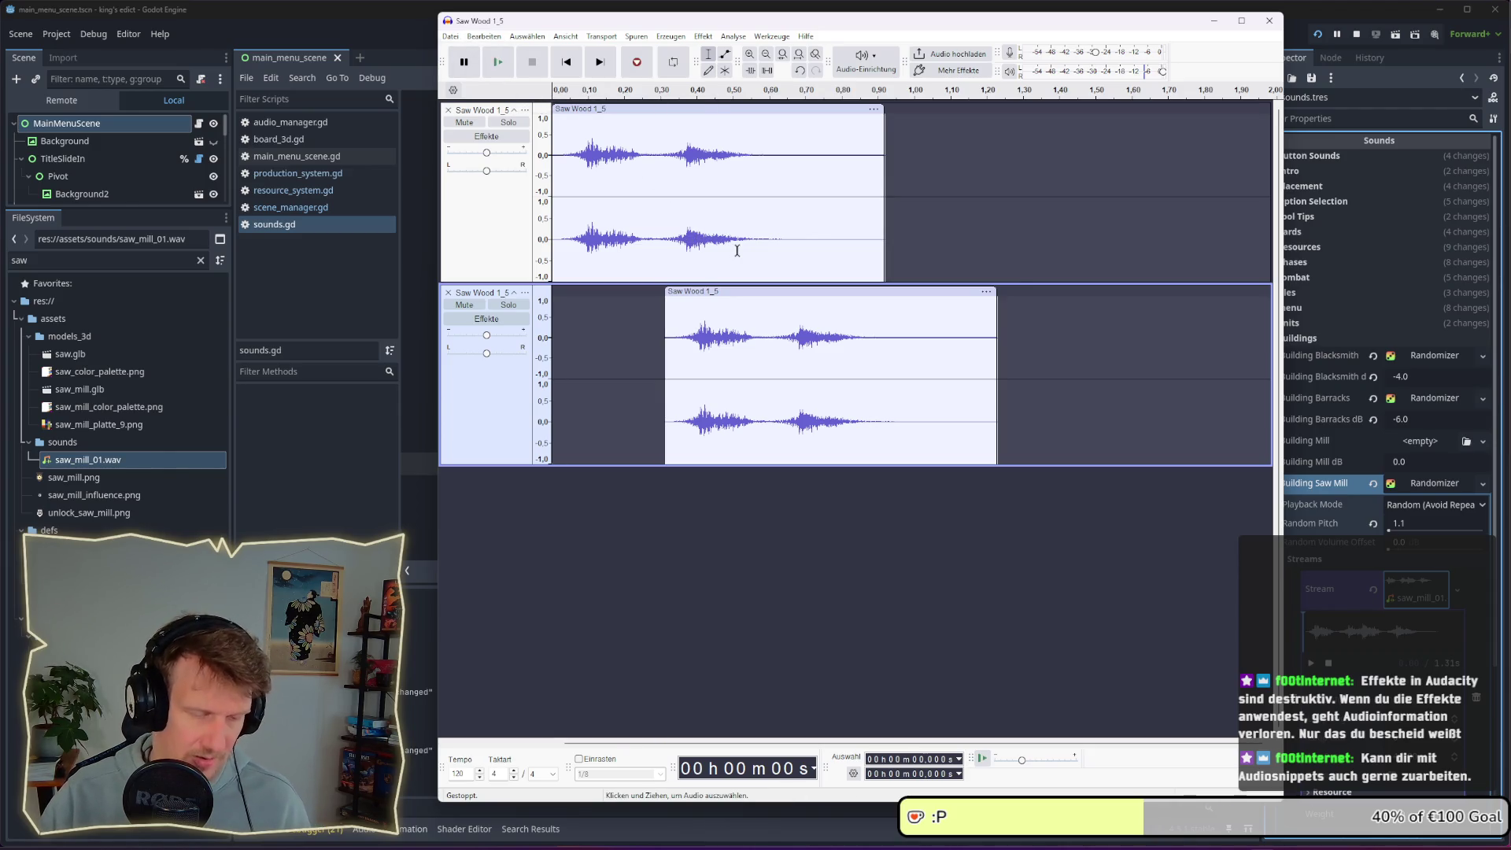
Export the mix as a saw_mill WAV file into the exports sounds folder
key(ctrl+shift+e)
text(saw_mill_0)
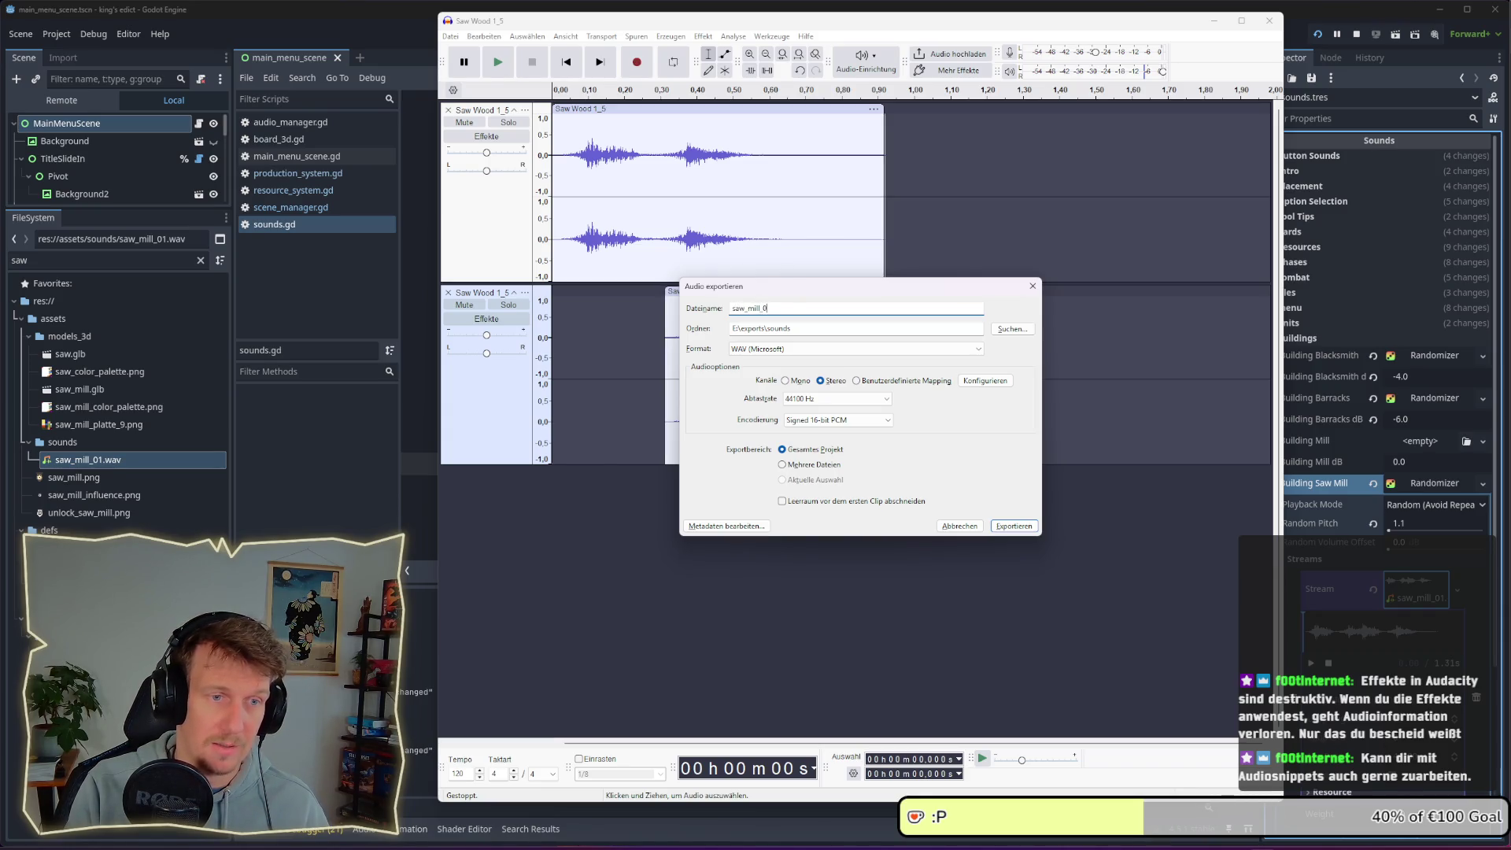
key(Return)
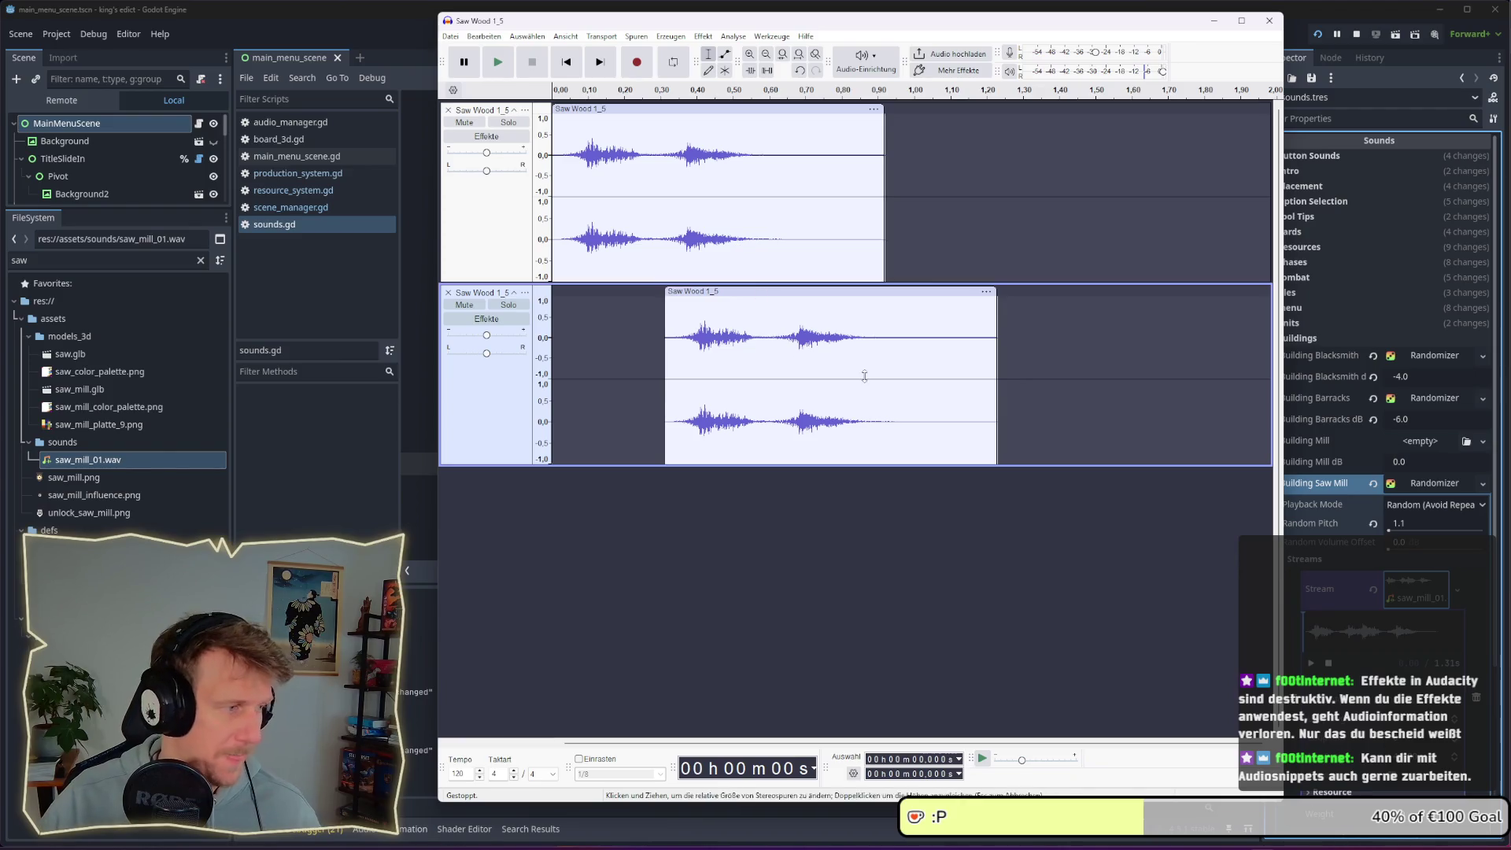
key(alt+Tab)
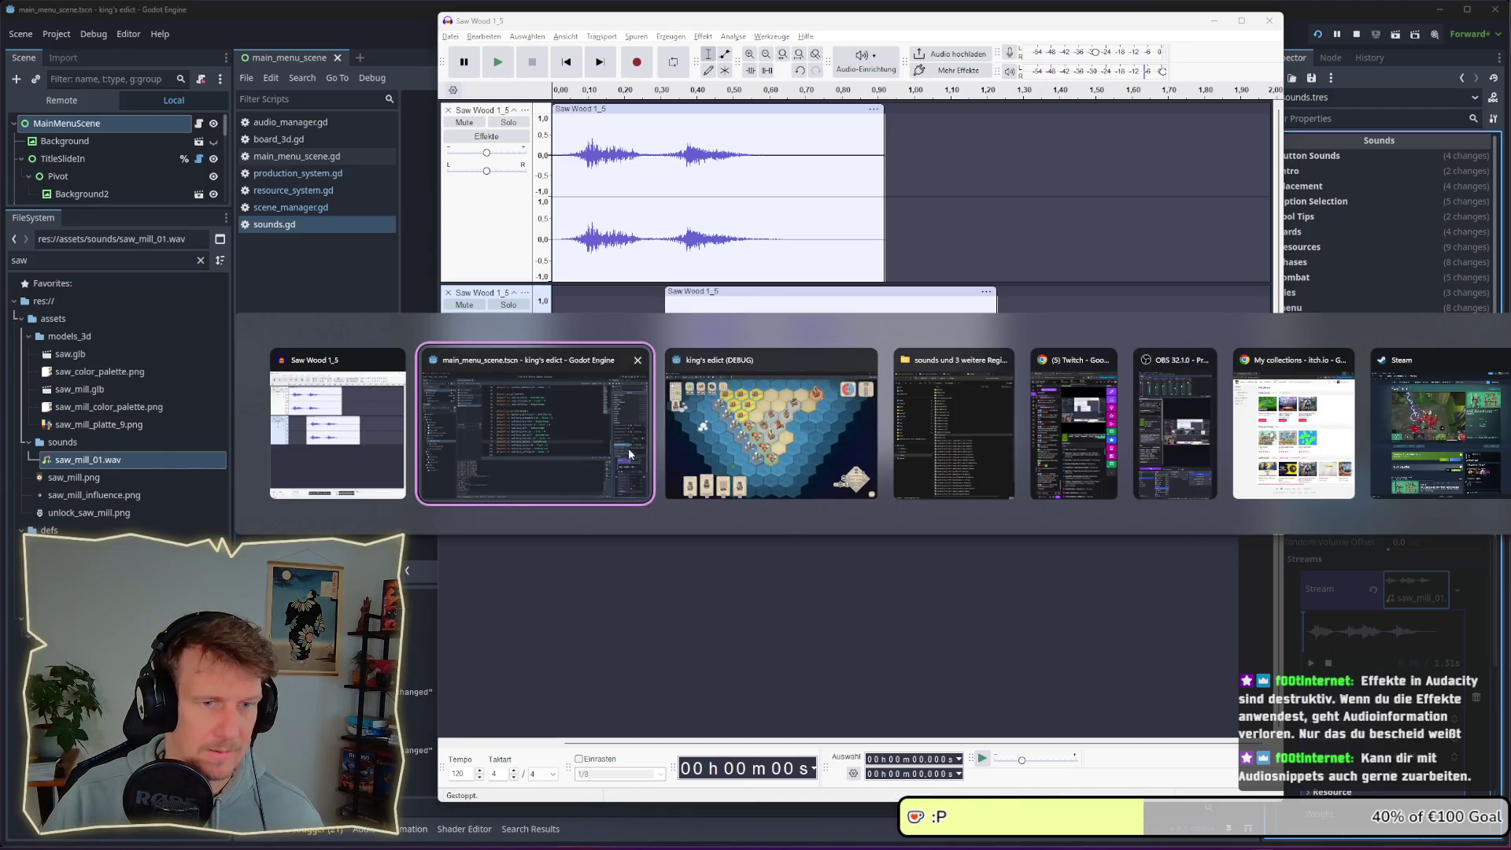
Copy saw_mill_02.wav from the exports folder into the Godot project's sounds folder
click(920, 439)
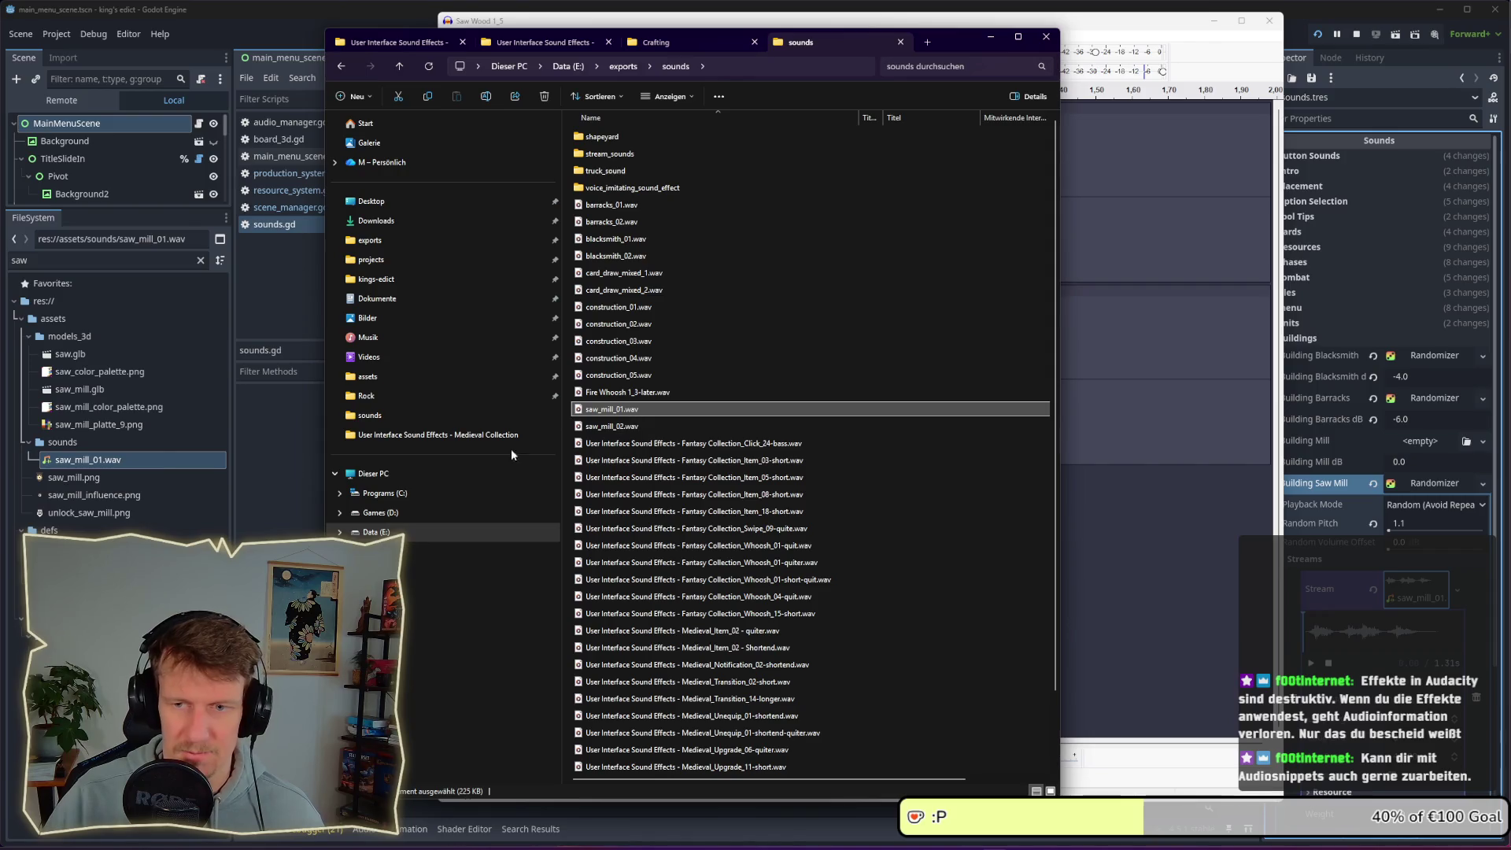
key(alt+Tab)
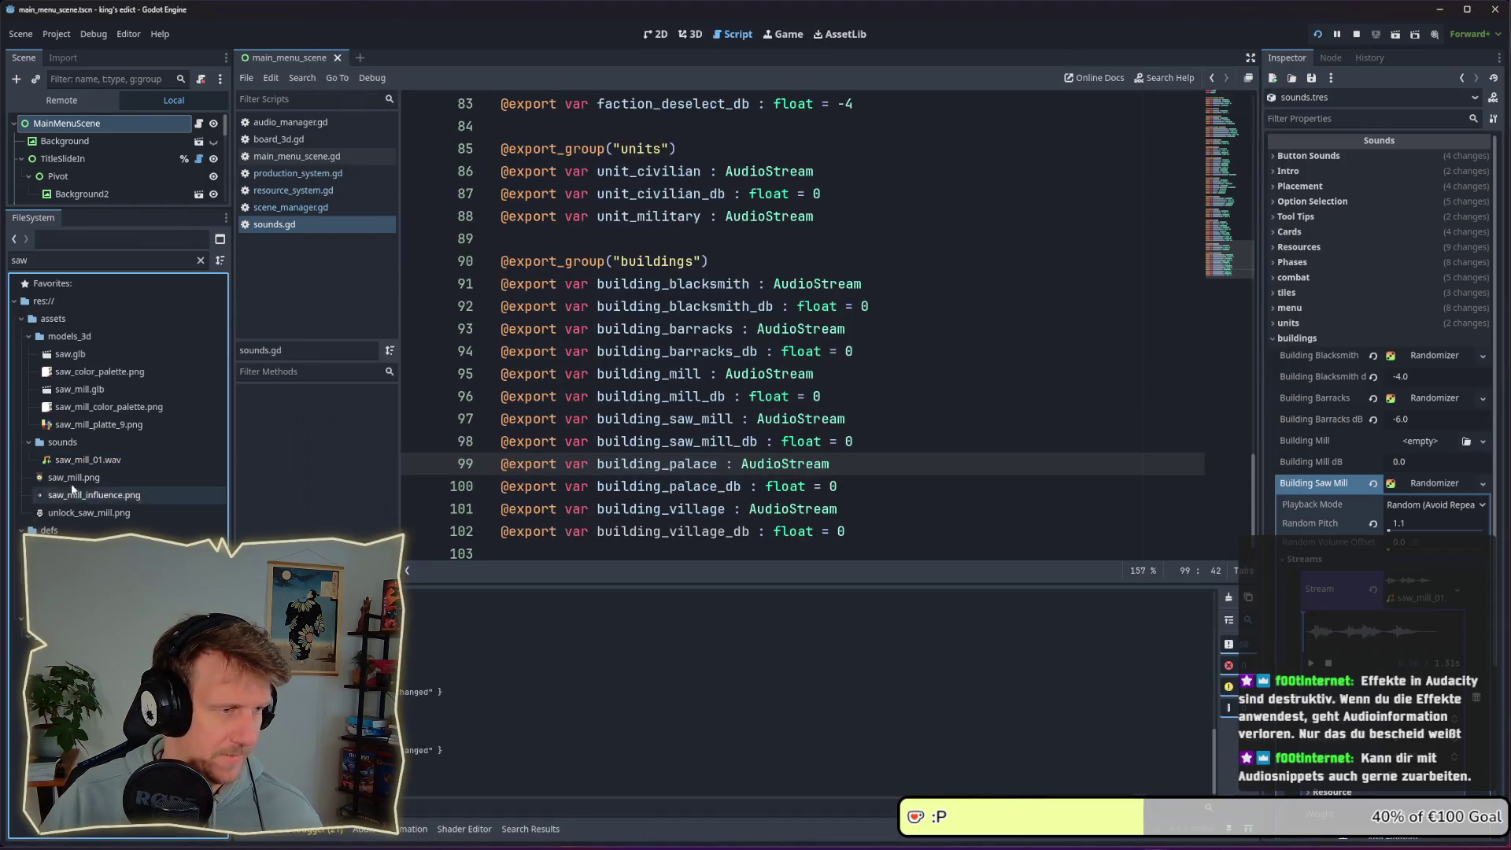
click(87, 443)
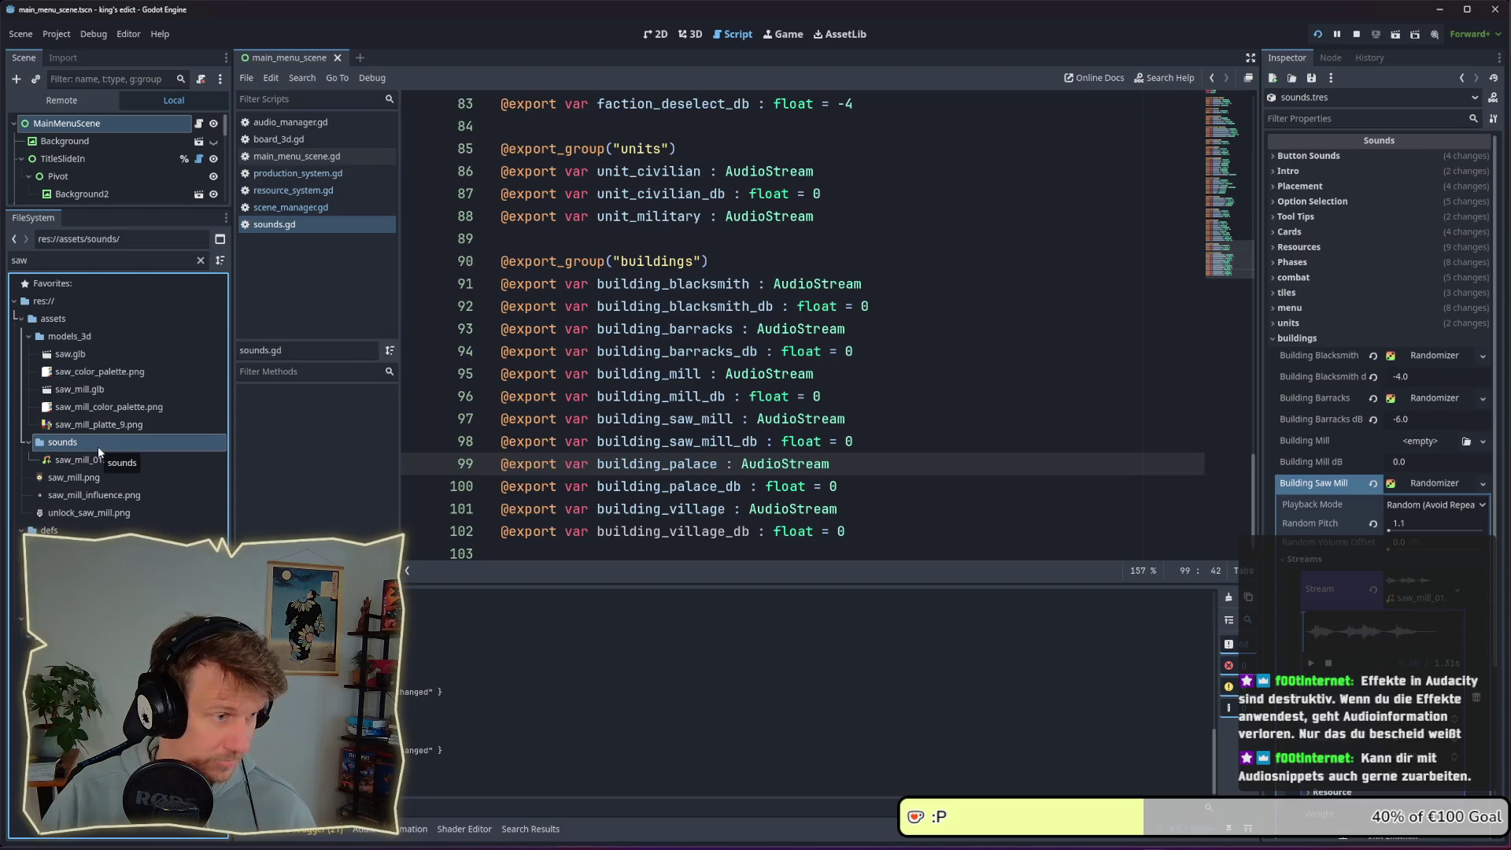
key(alt+Tab)
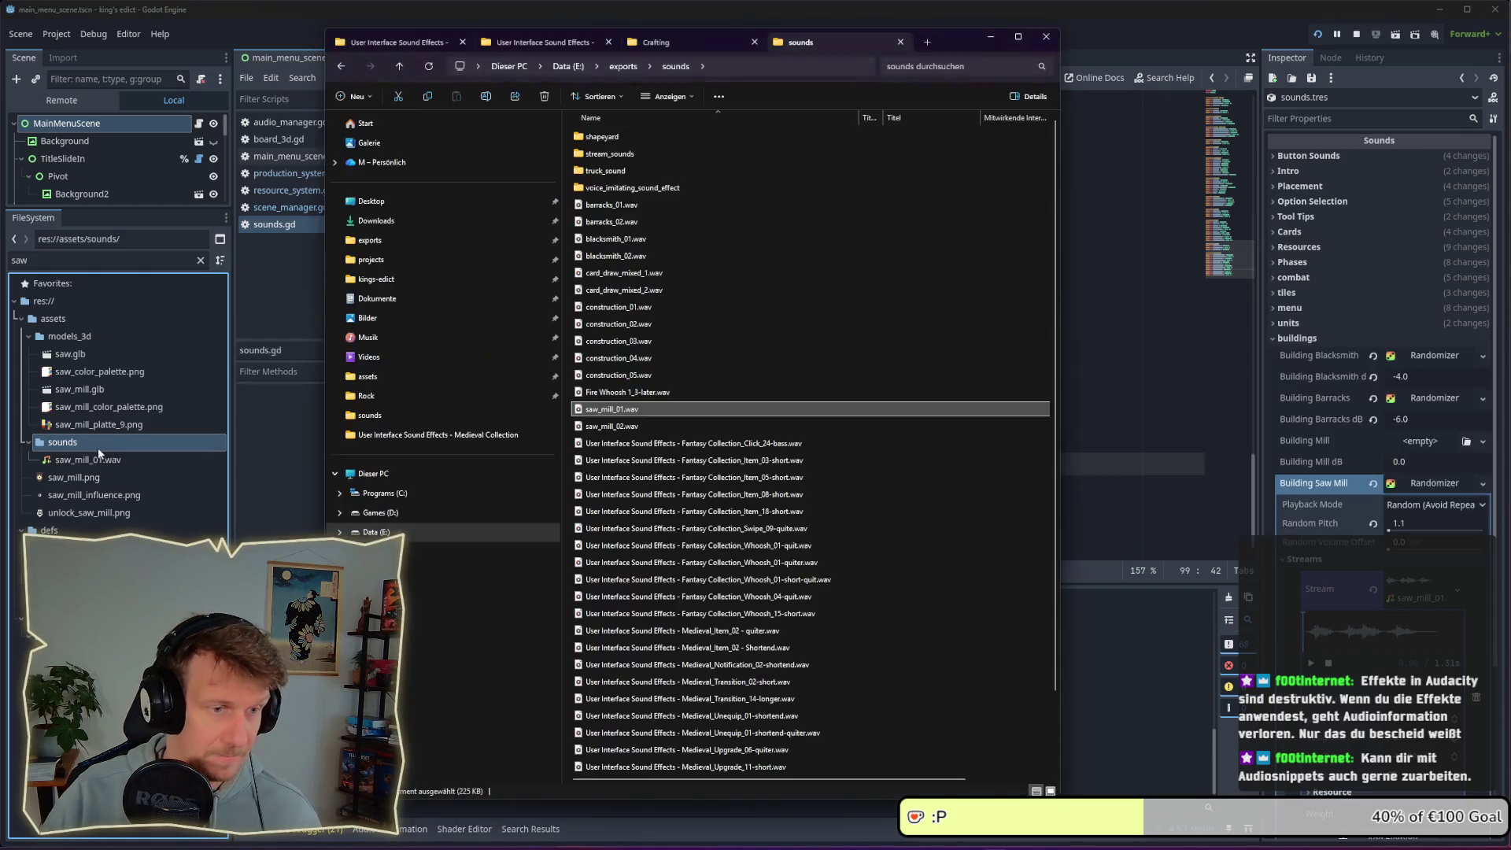
click(628, 429)
mouse_move(628, 432)
mouse_down()
mouse_move(120, 459)
mouse_move(92, 446)
mouse_move(94, 477)
mouse_move(1414, 565)
mouse_move(1417, 602)
mouse_up()
key(alt+Tab)
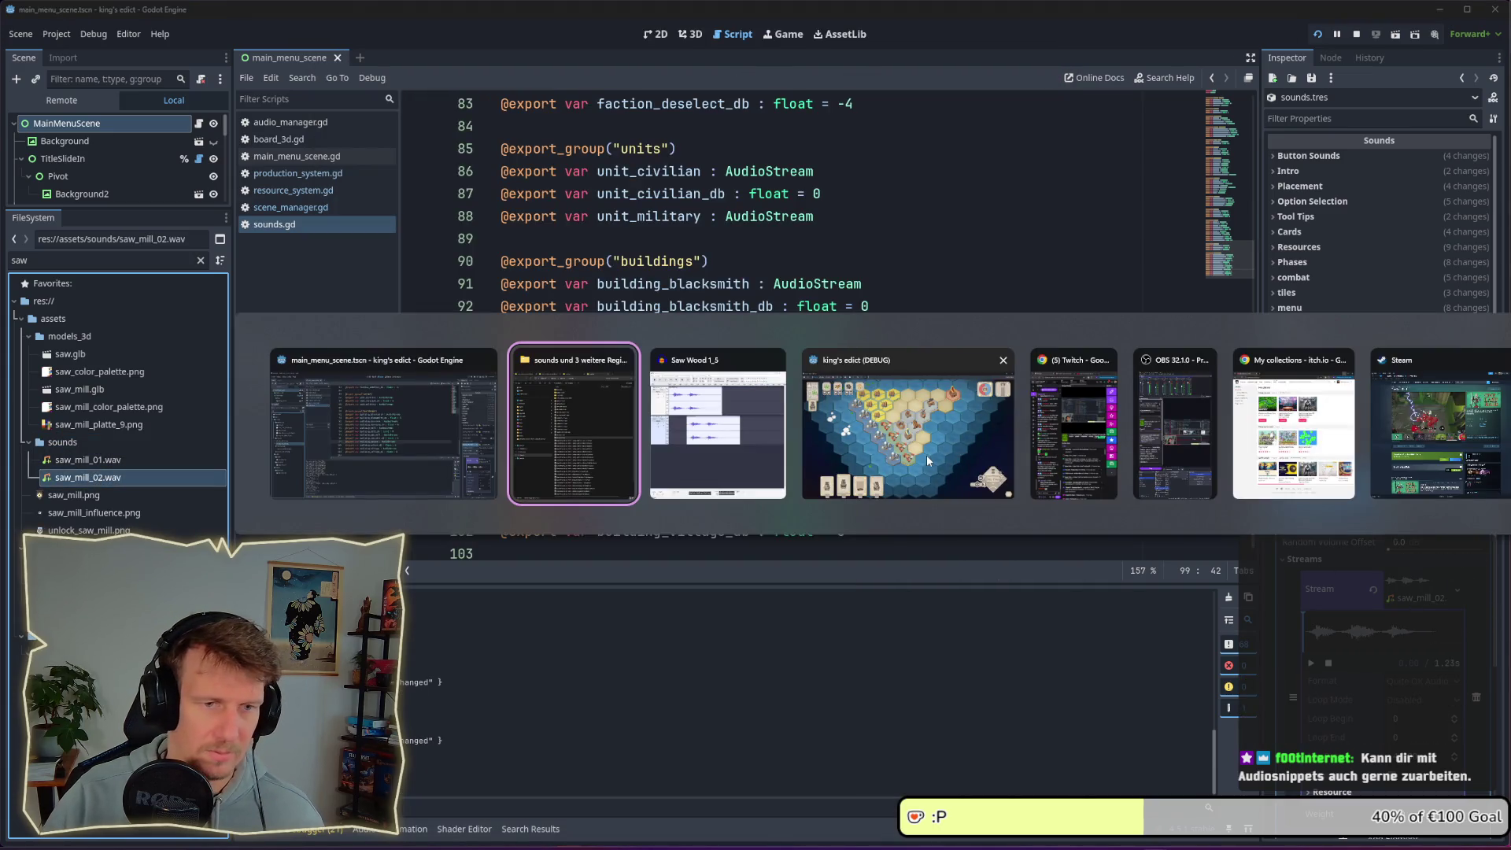
In the running game, play a card onto the board, then undo it
key(Tab)
key(Tab)
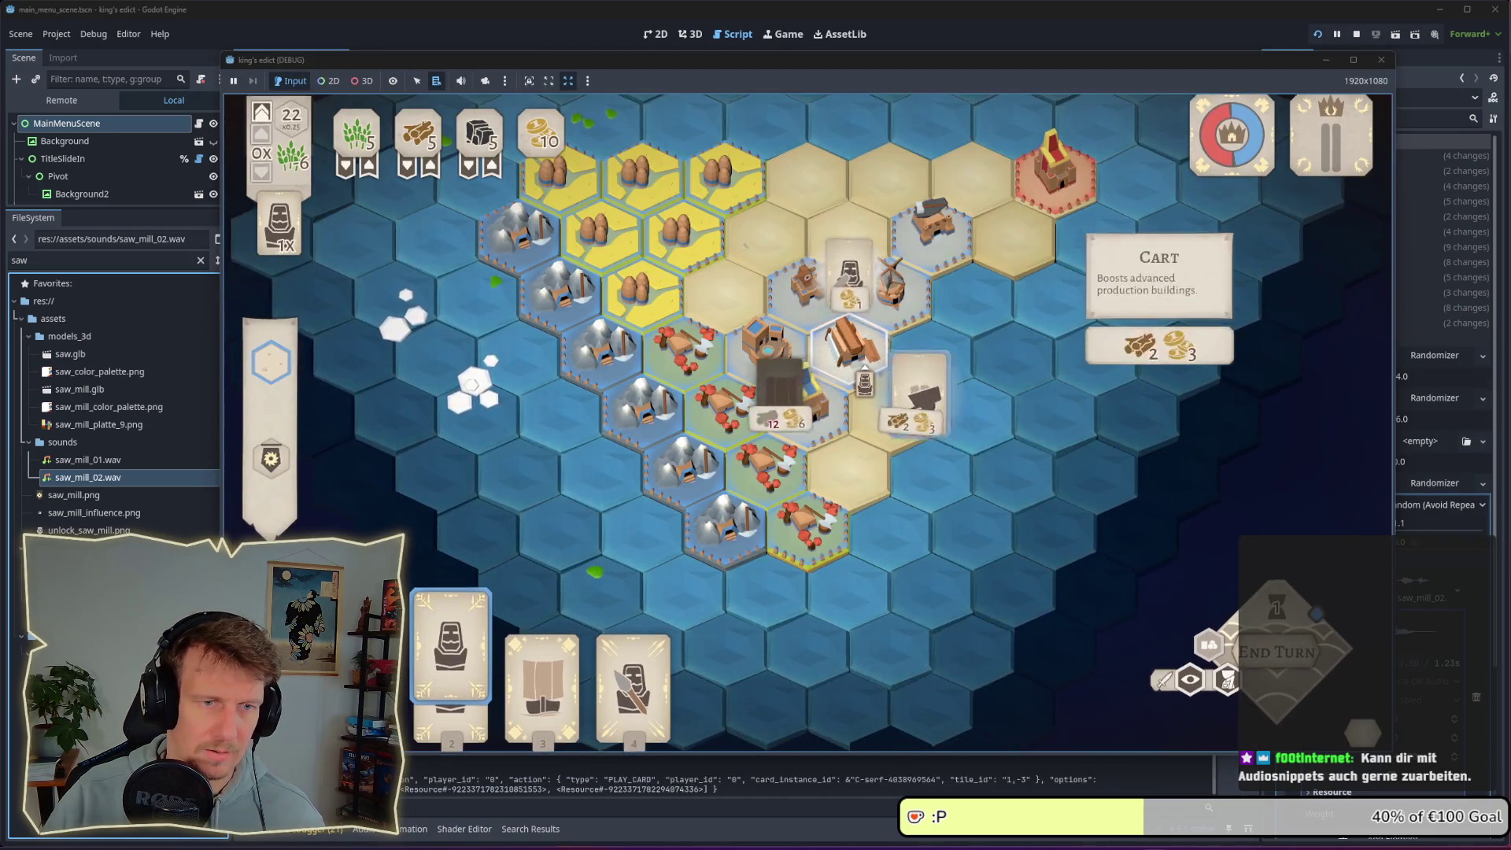
click(962, 417)
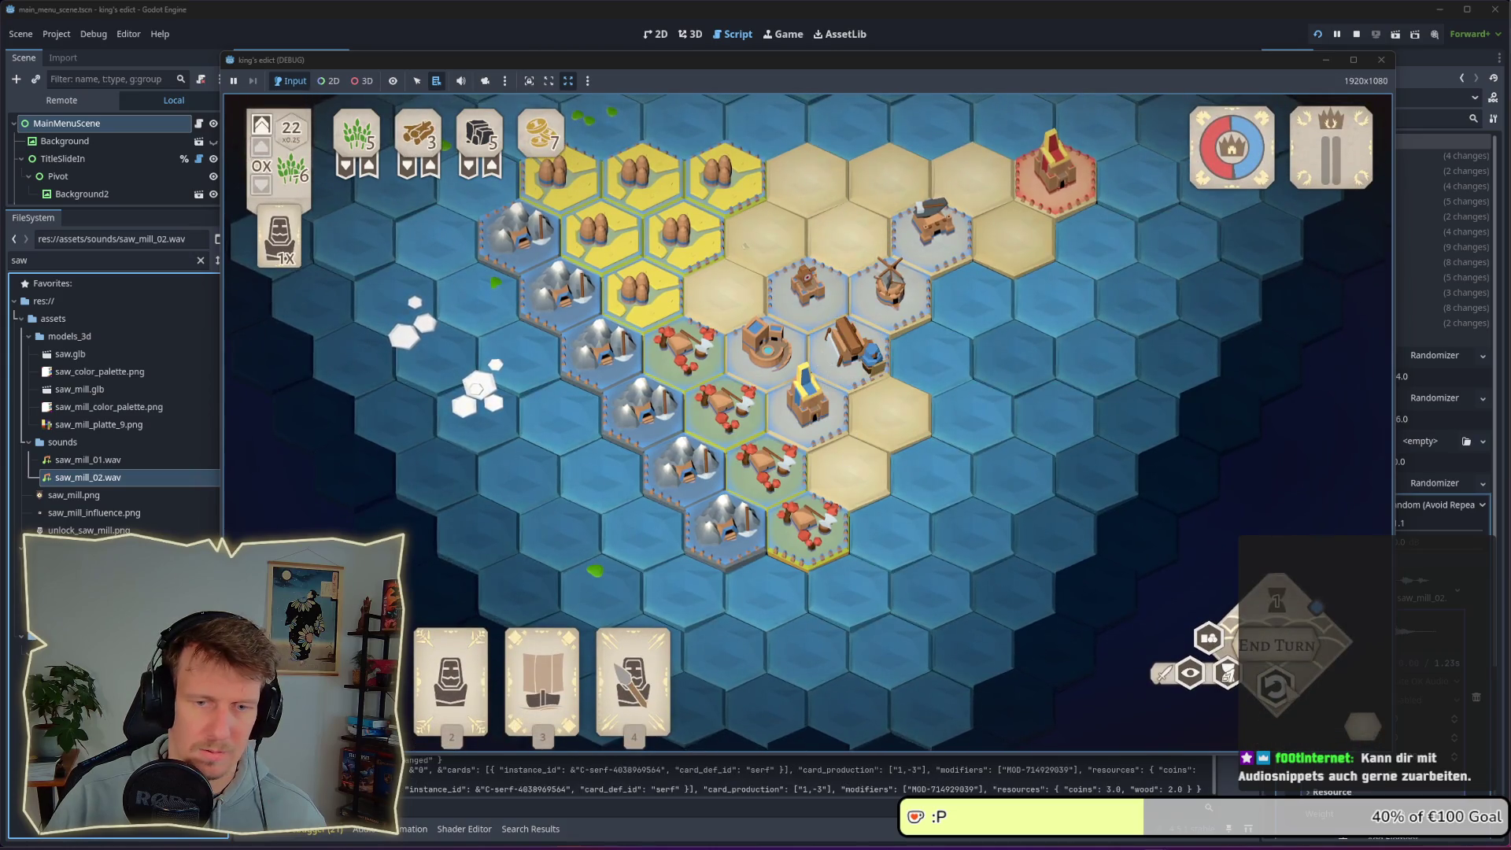
right_click(933, 418)
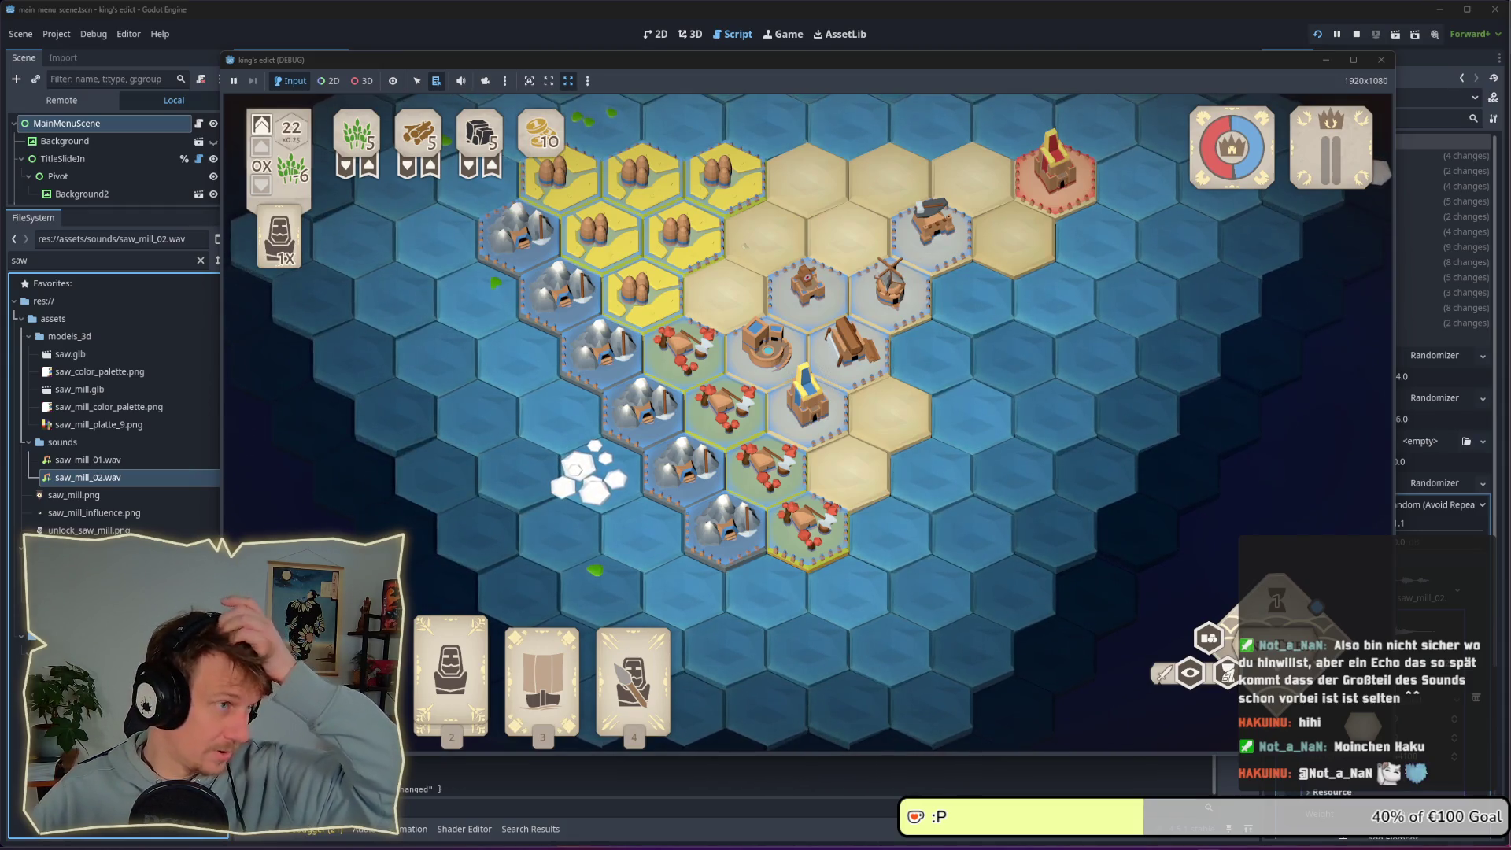
Place serf cards several times, including on the saw mill, then close the game
key(1)
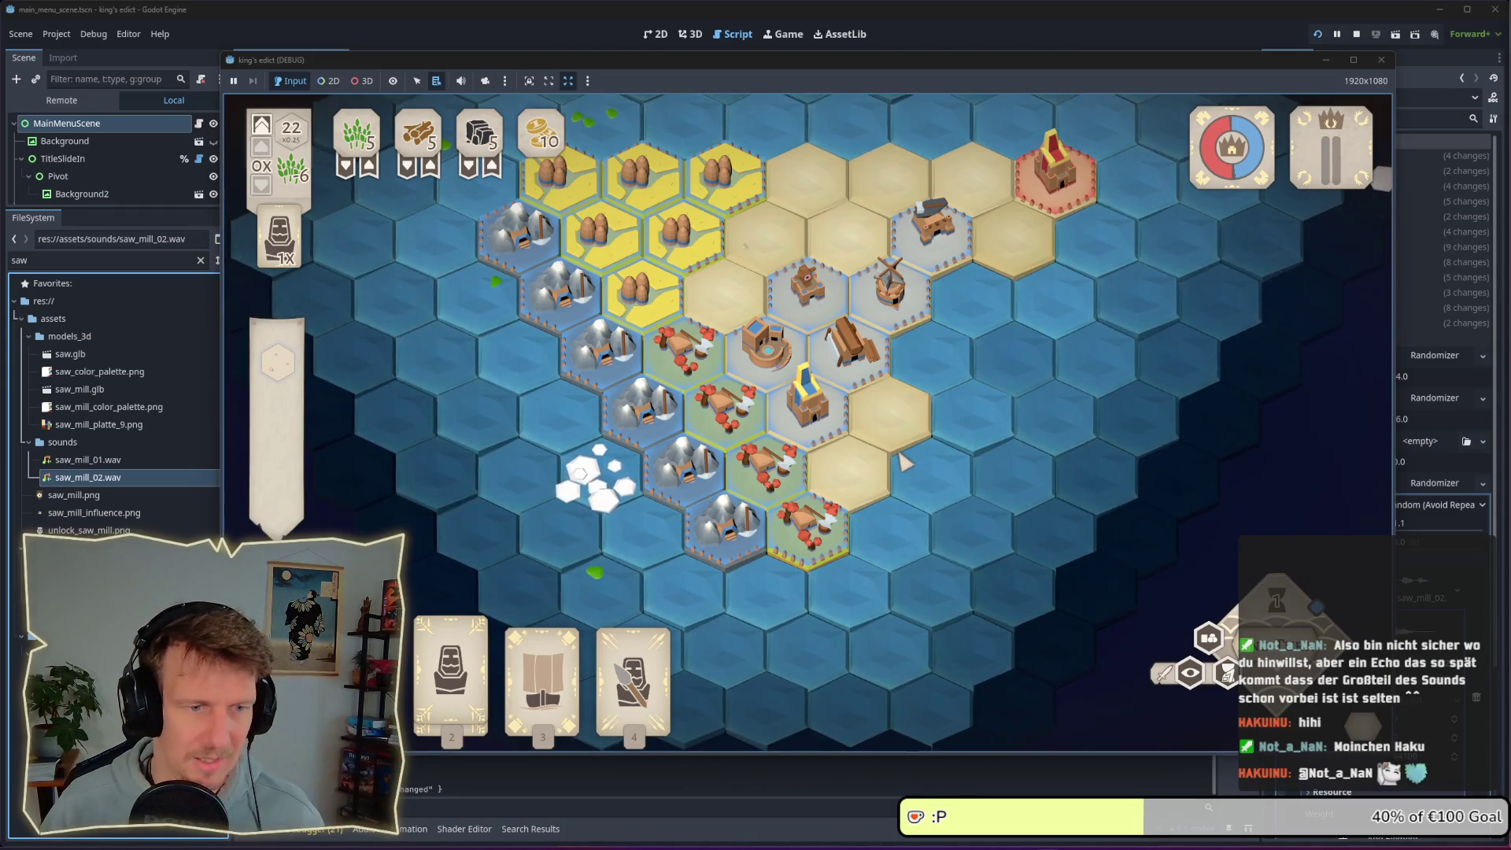
click(850, 465)
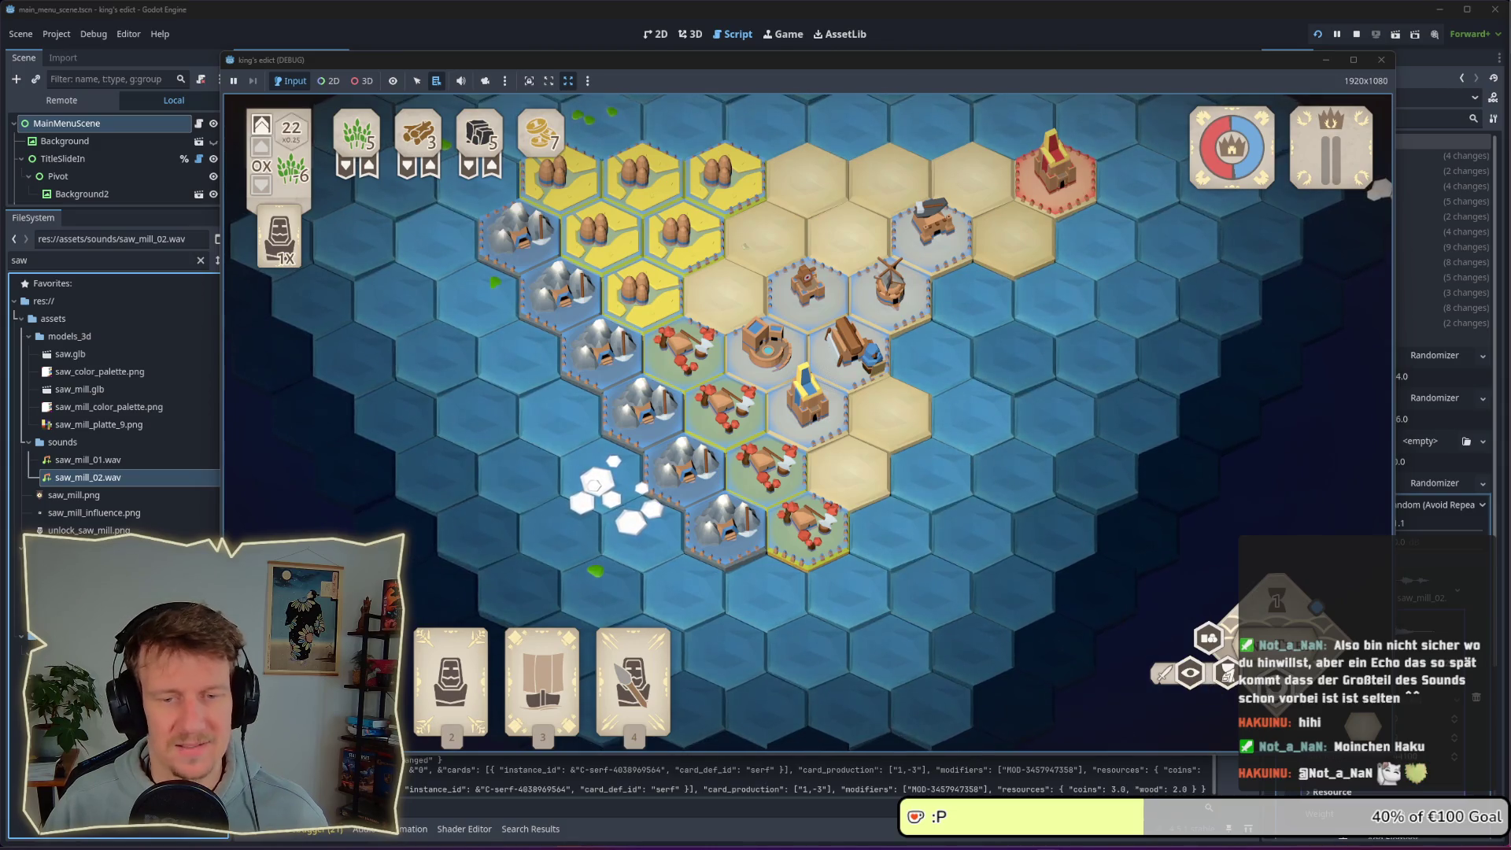
key(1)
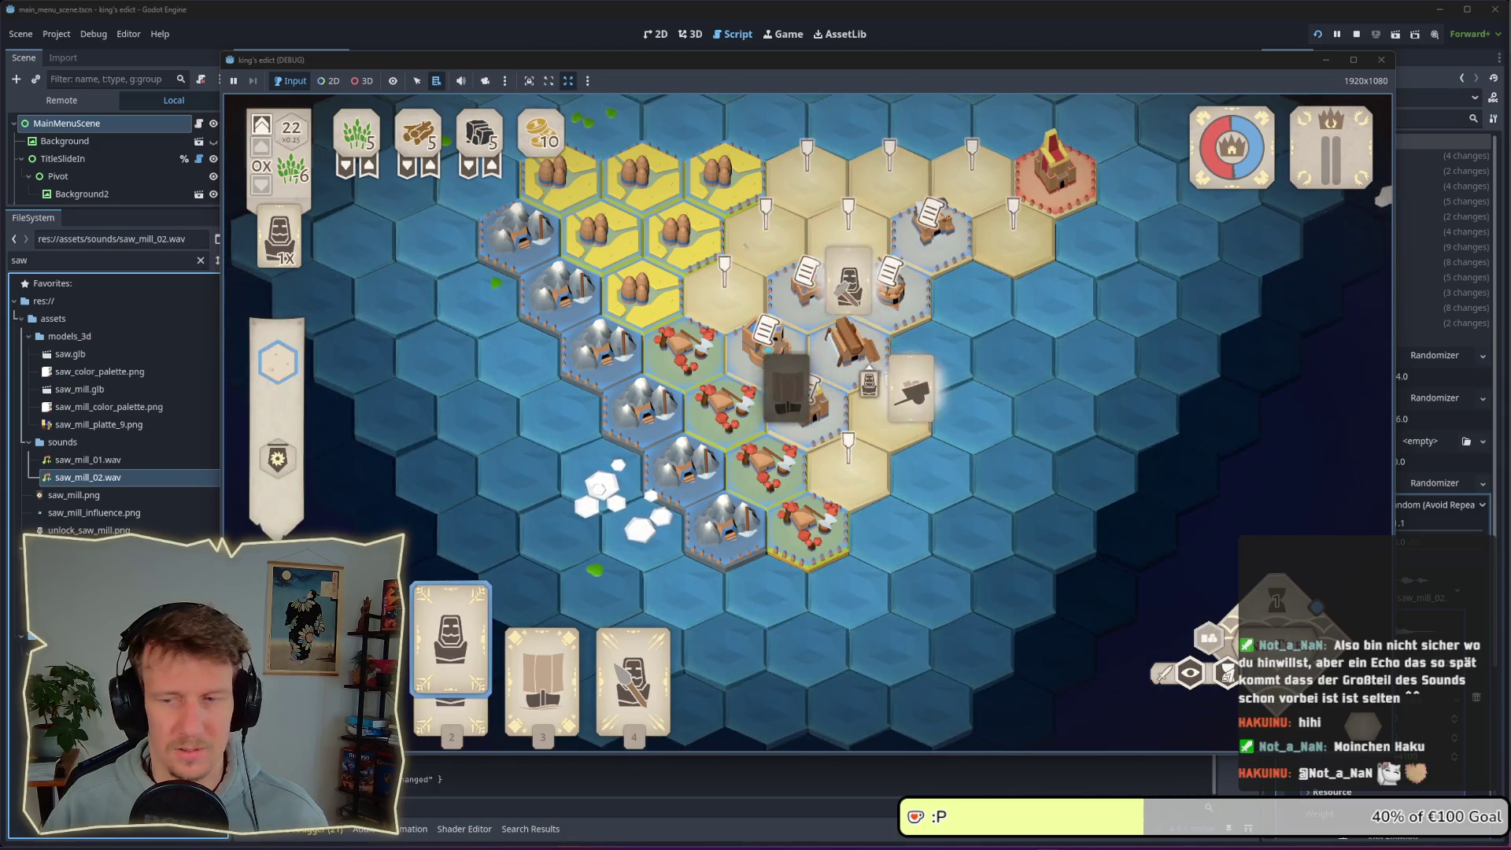
click(849, 217)
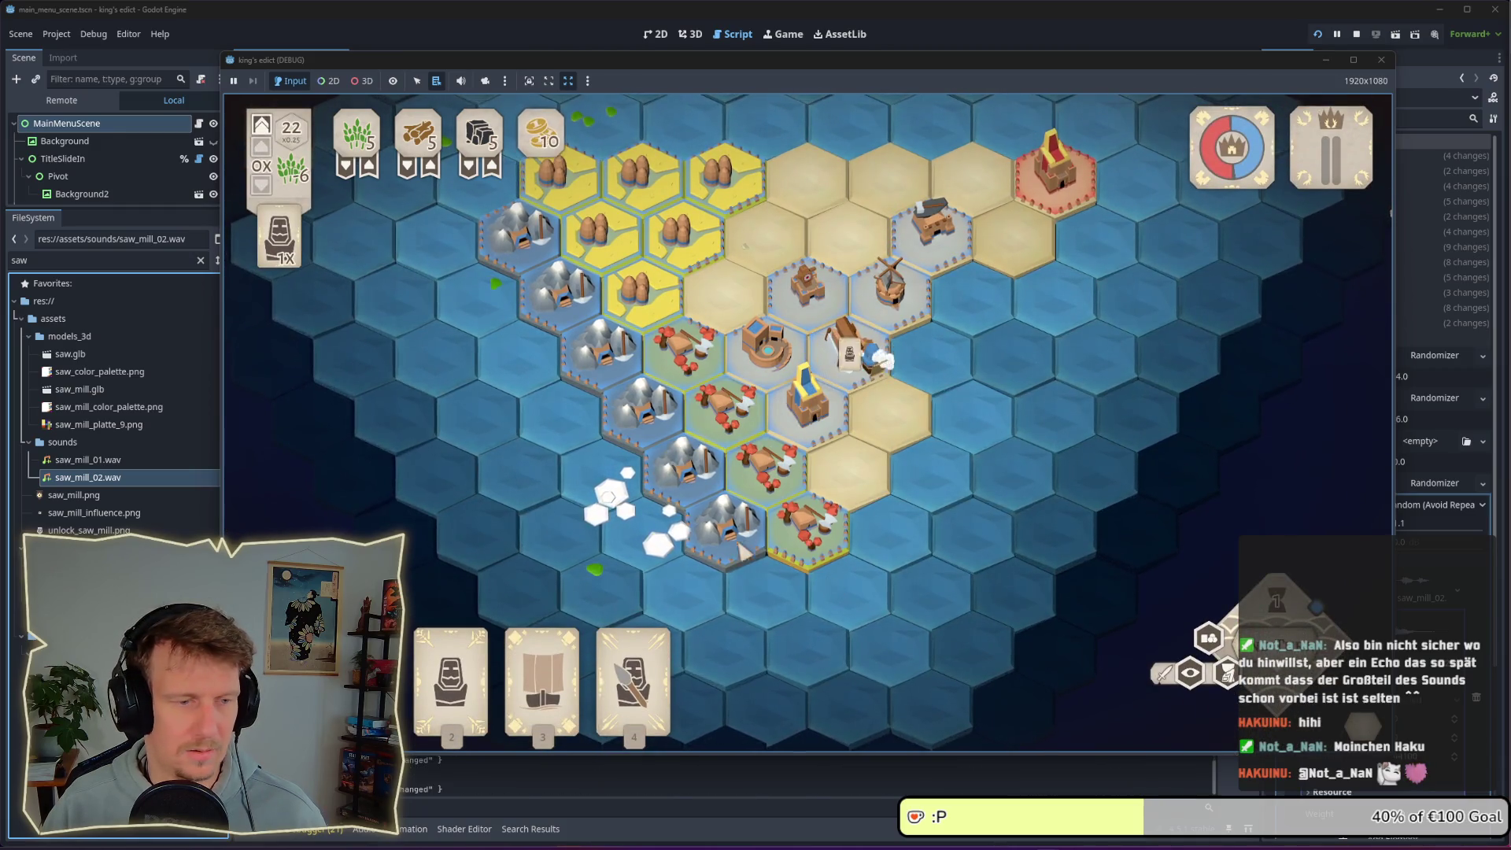
key(2)
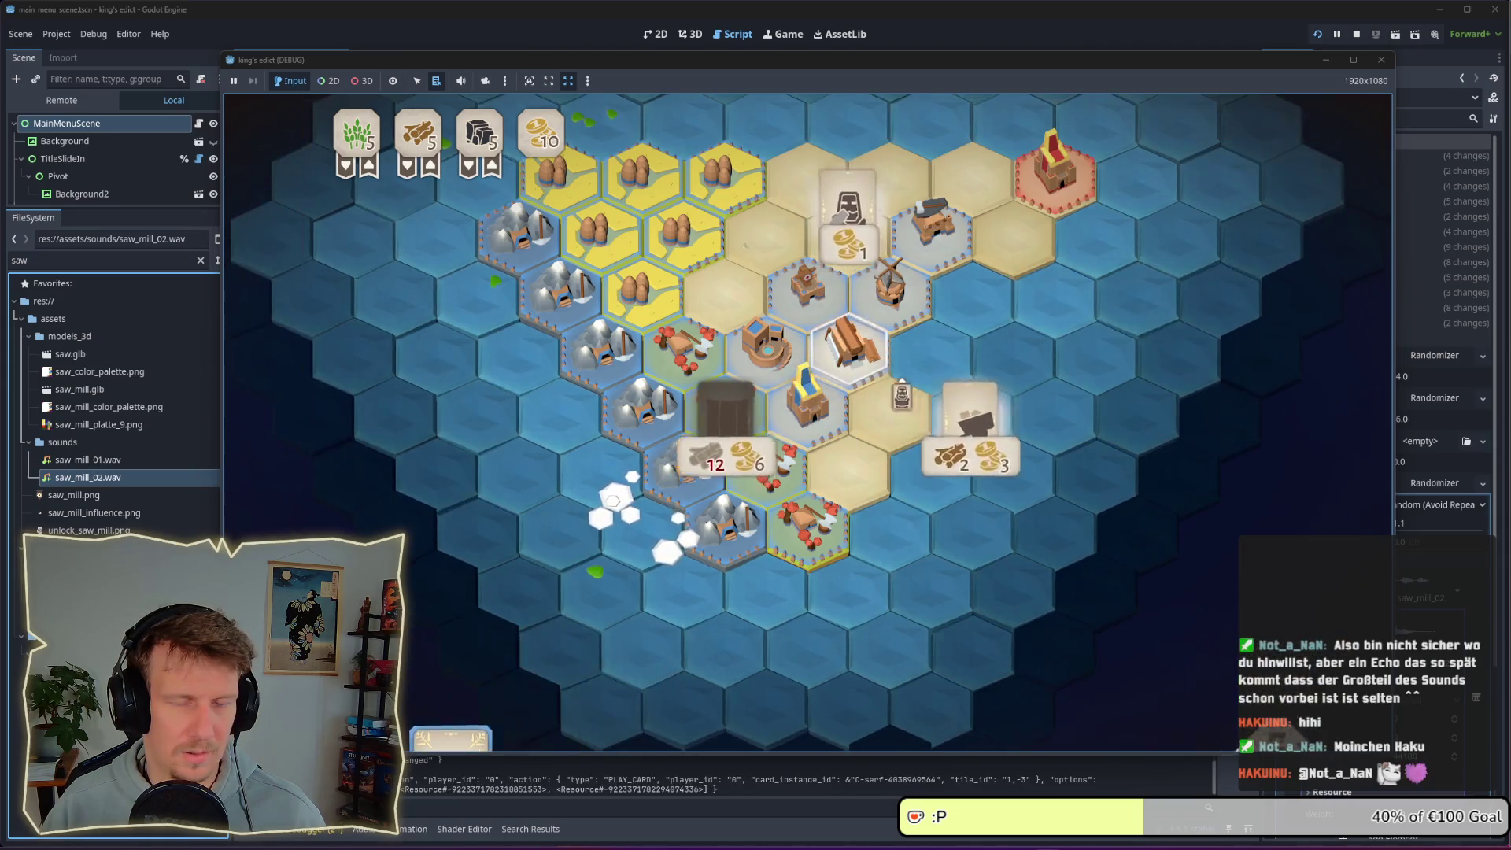
click(955, 405)
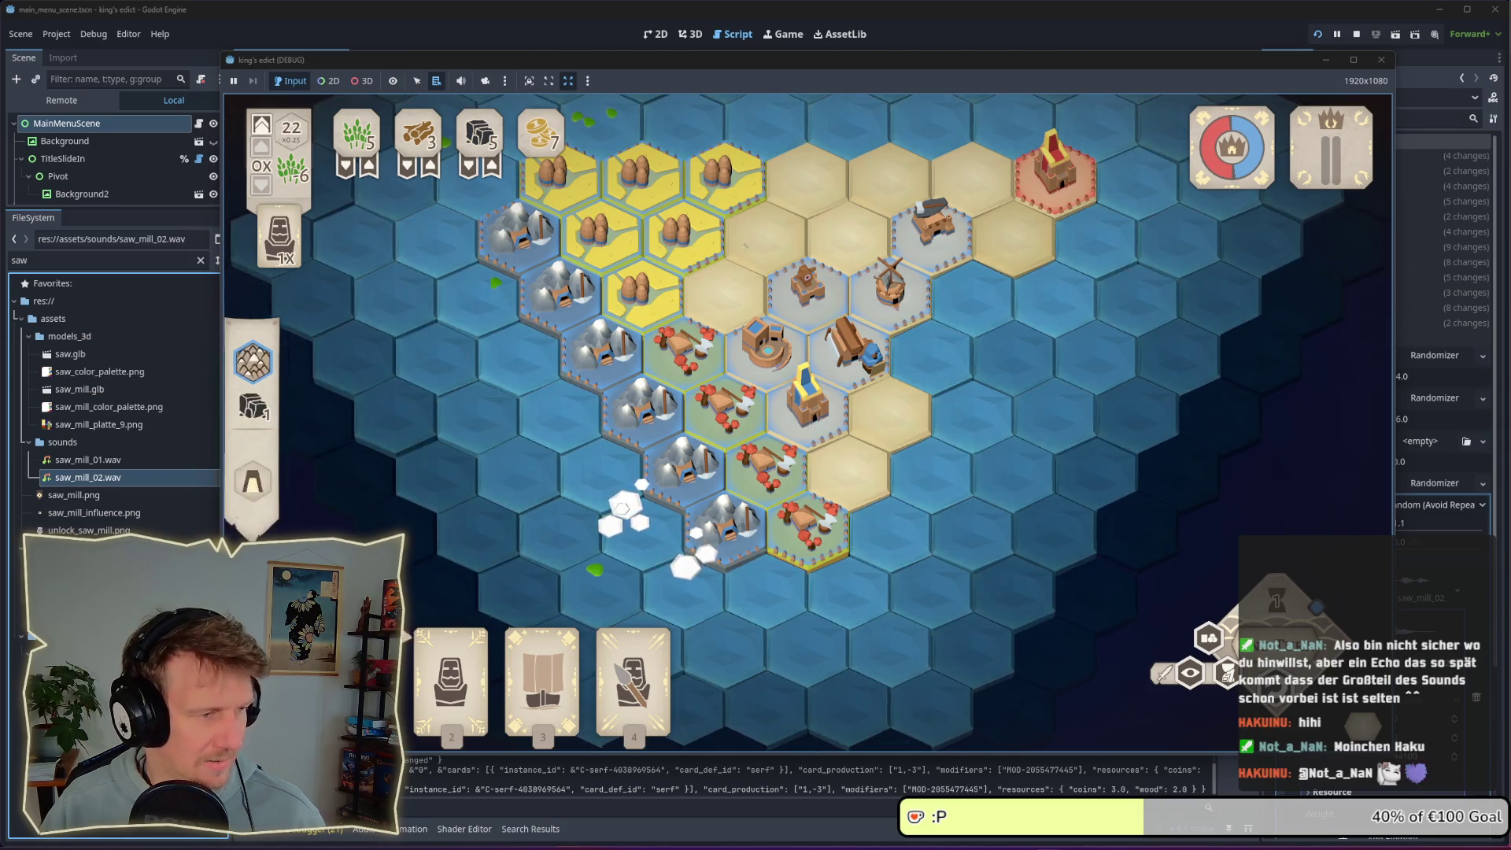
key(F8)
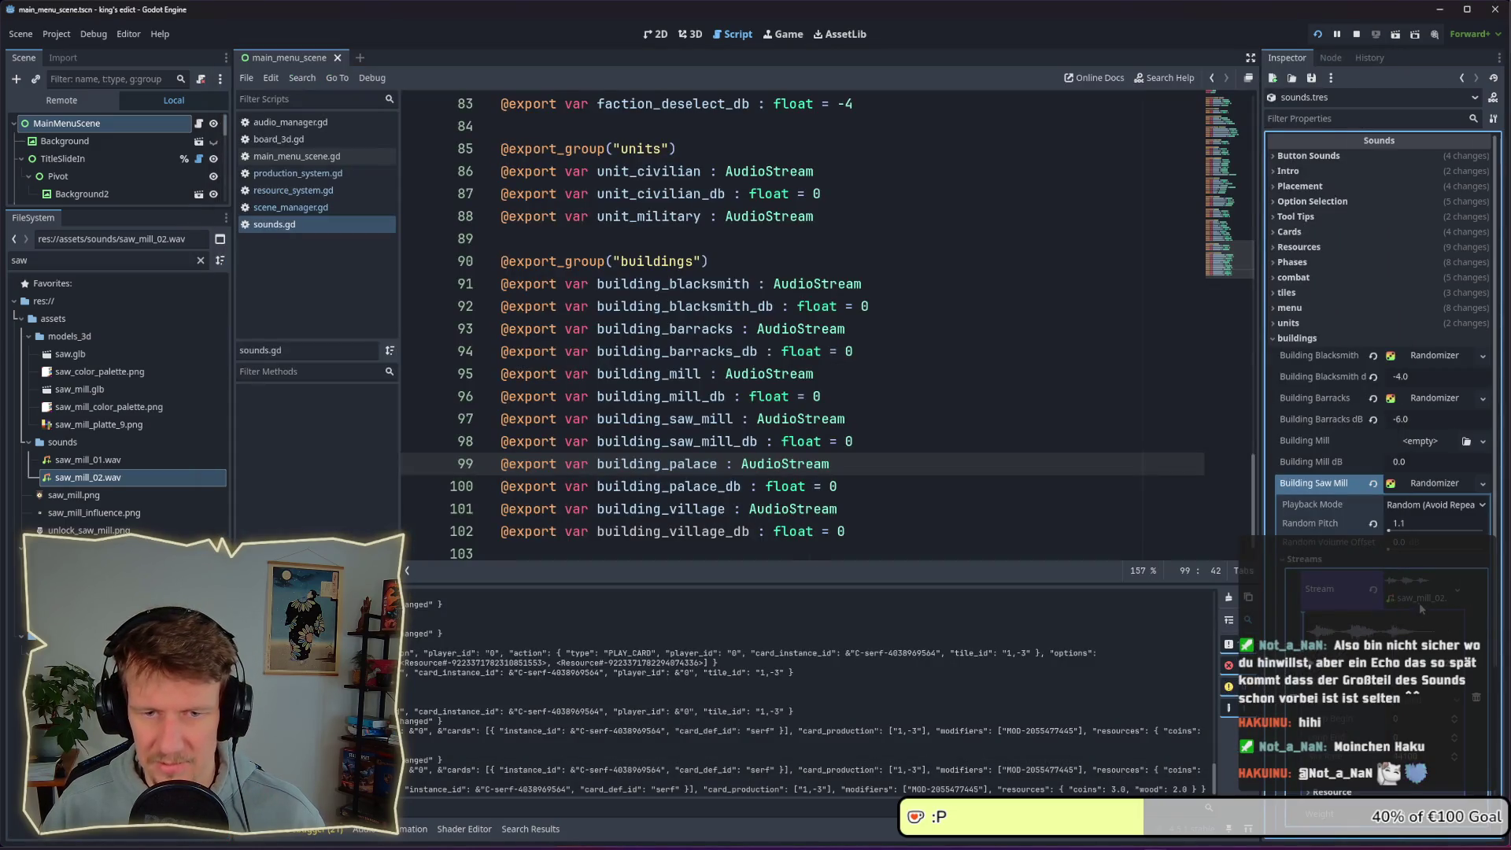
Raise Building Saw Mill random pitch to 1.05 and try it in the running game
click(1410, 524)
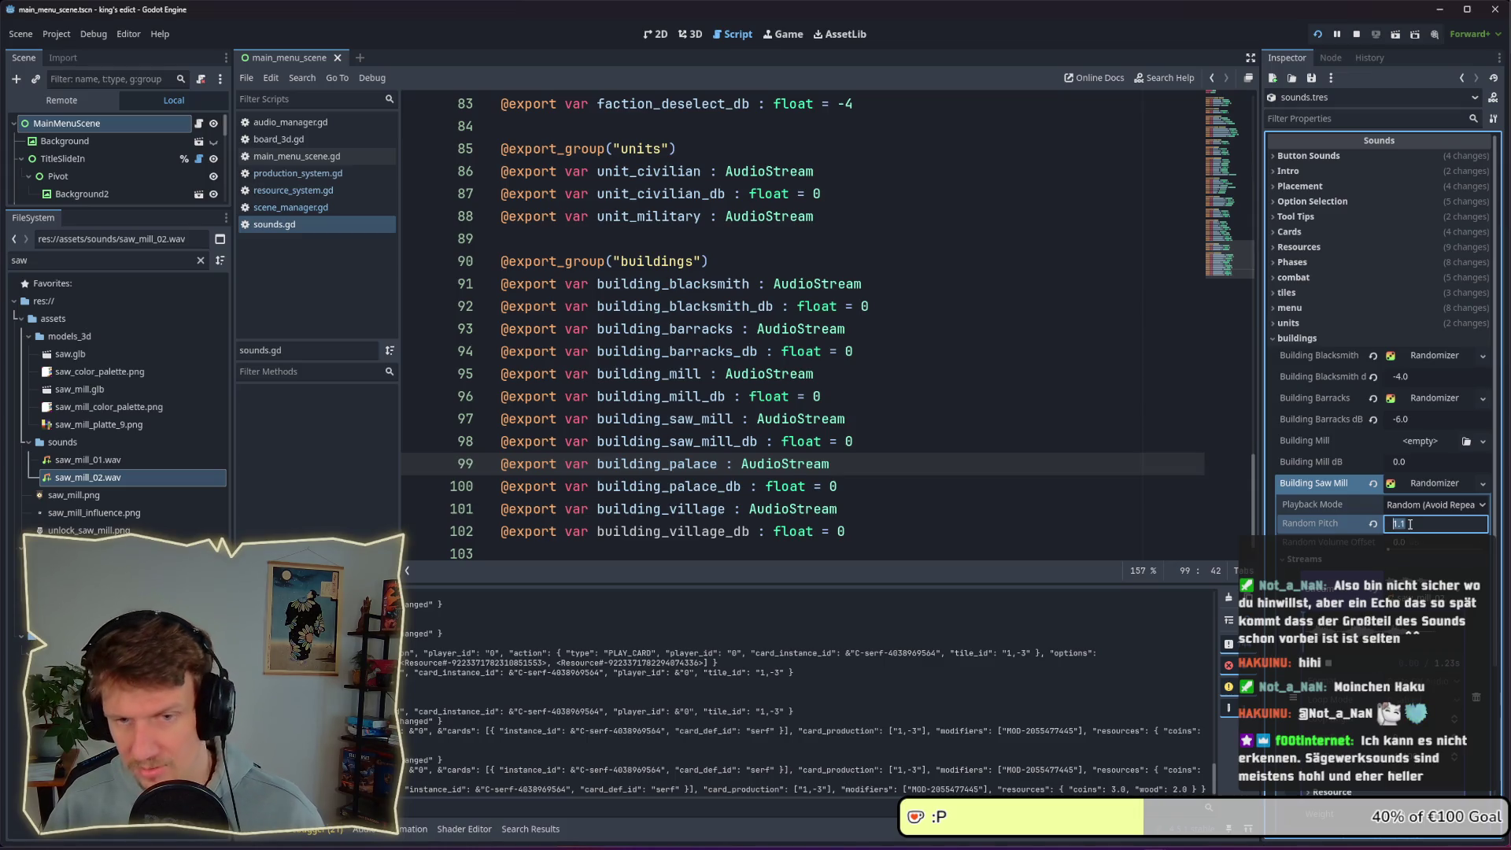
text(5)
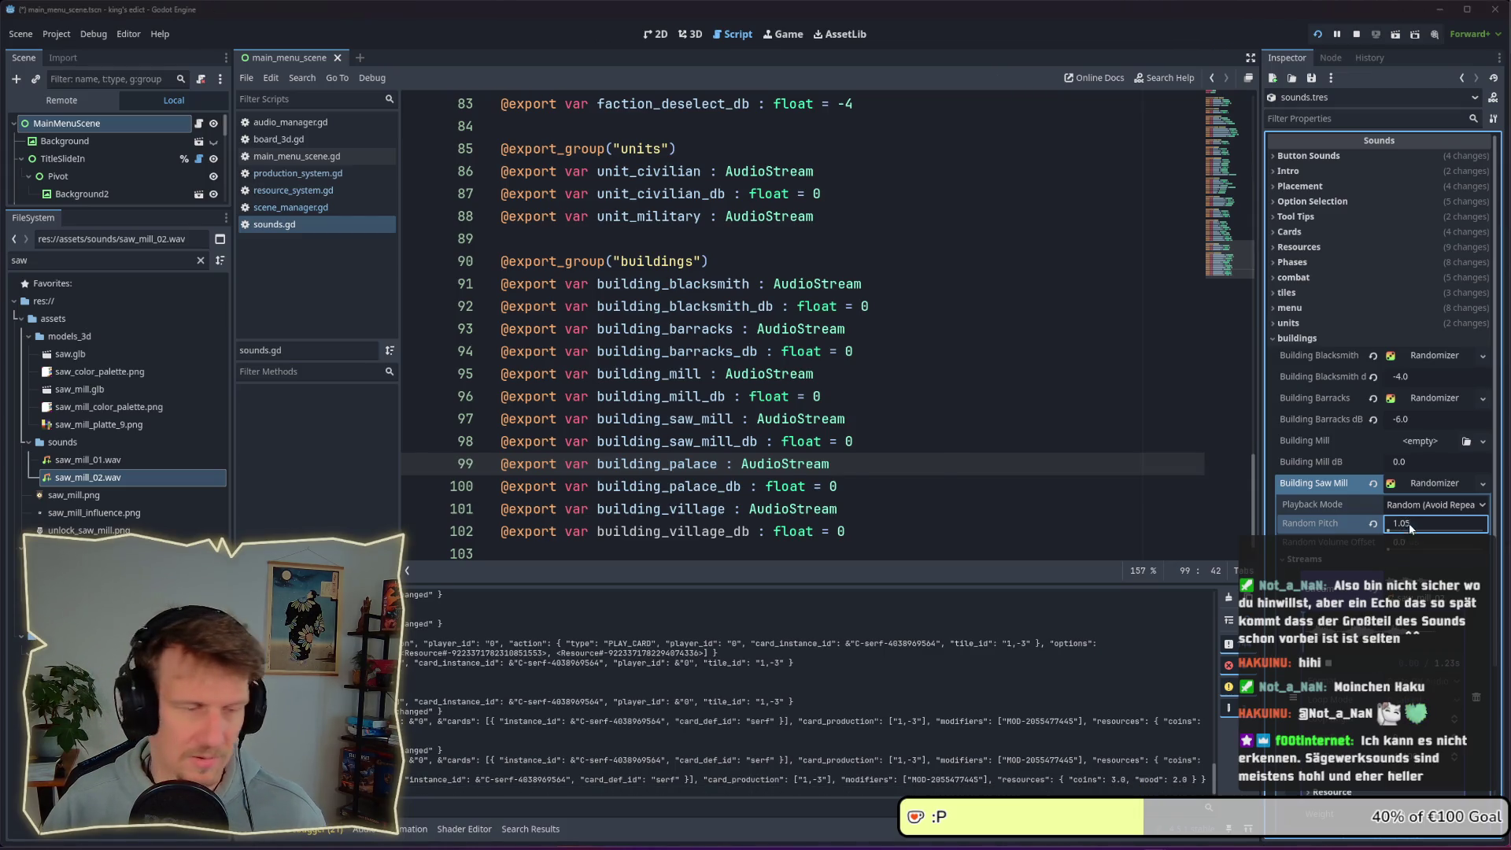
key(F5)
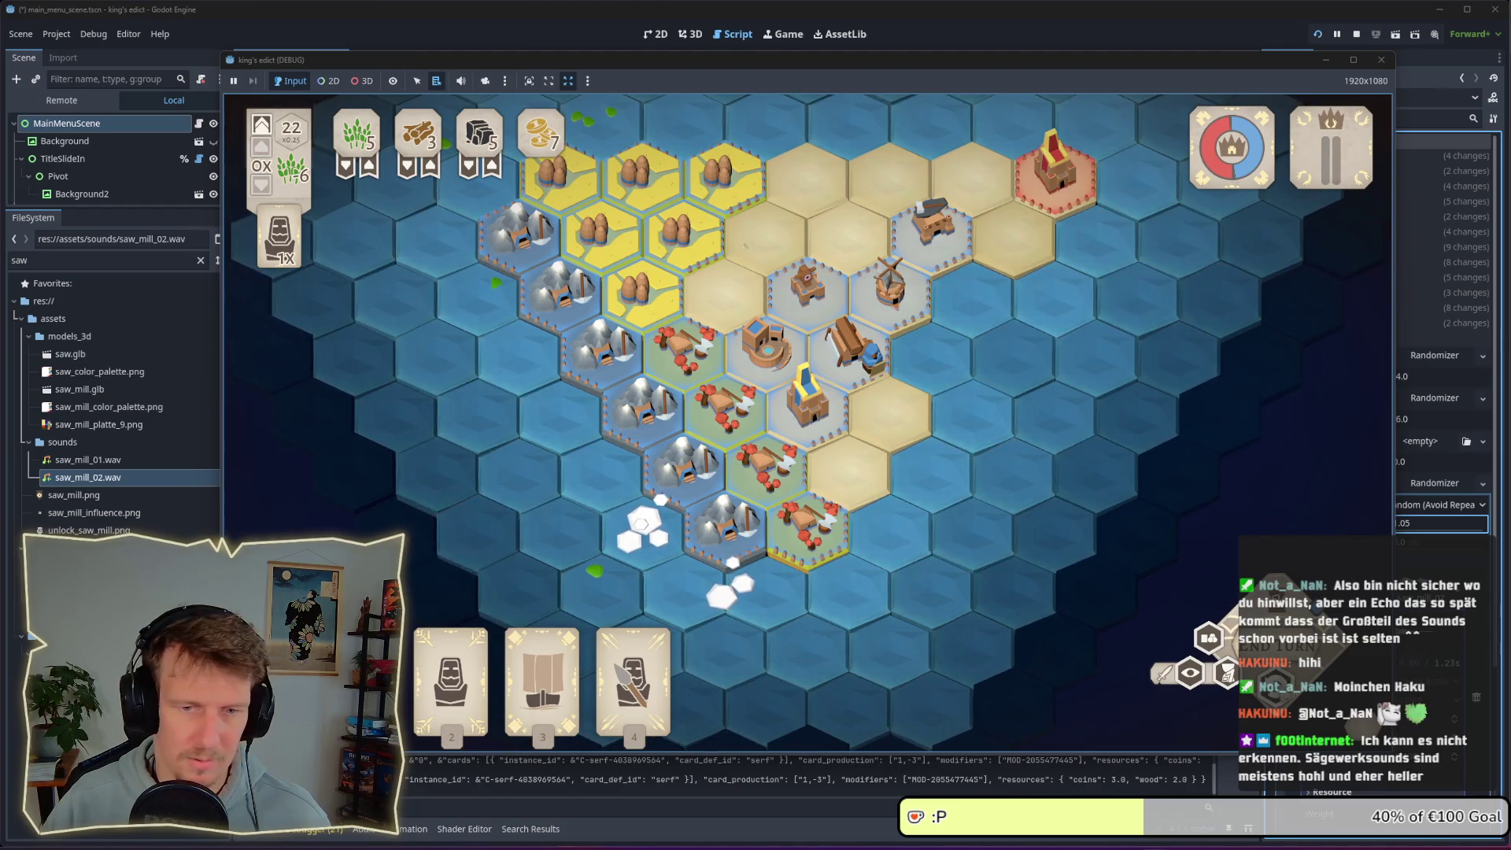
right_click(890, 430)
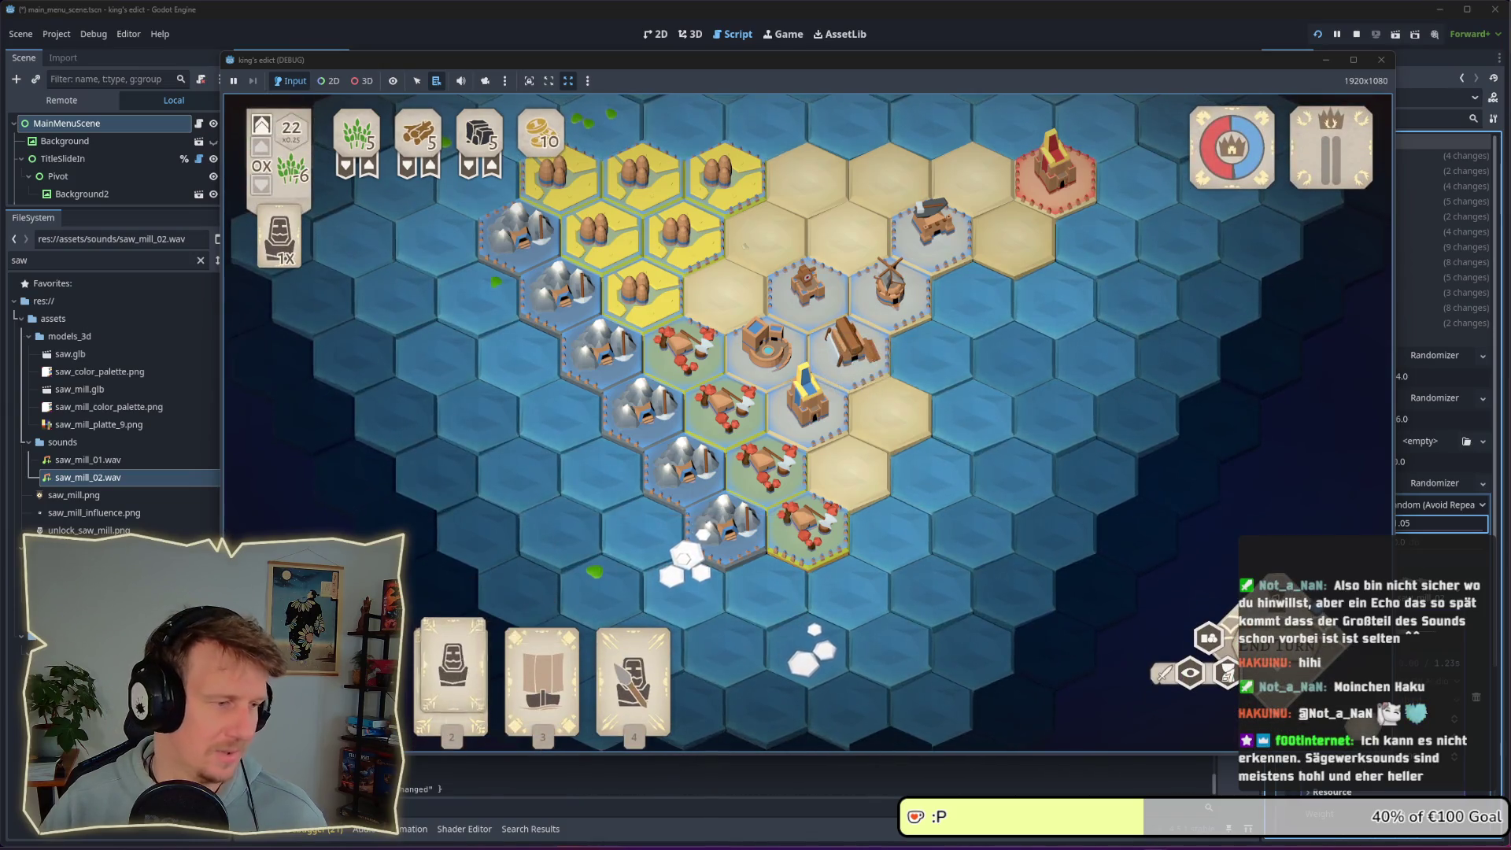
key(alt+Tab)
Filter FileSystem for 'sounds', open sounds.tres and set Building Saw Mill dB to -2.0
double_click(20, 260)
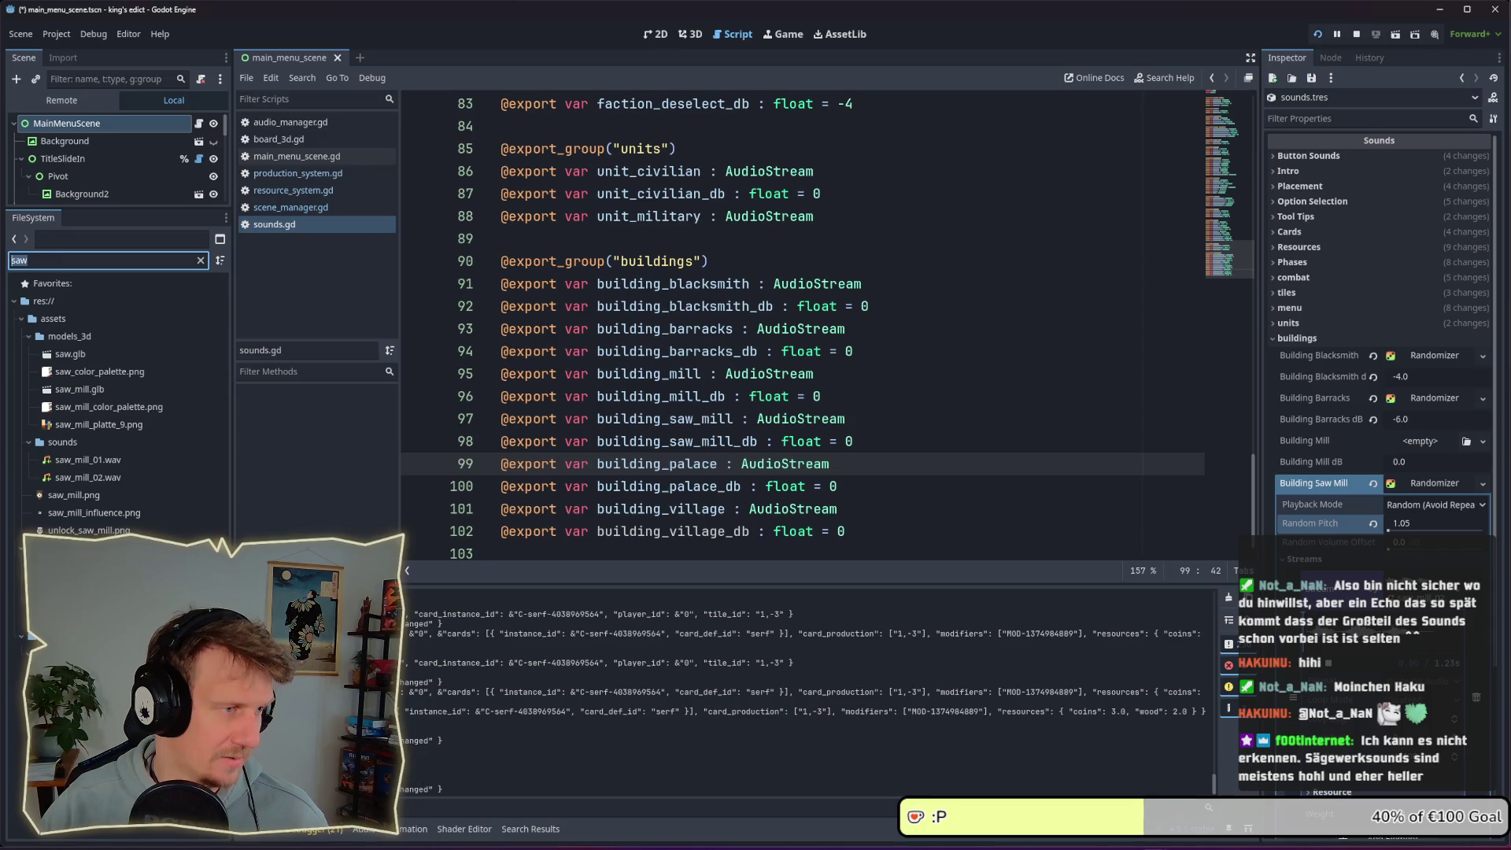
text(sounds)
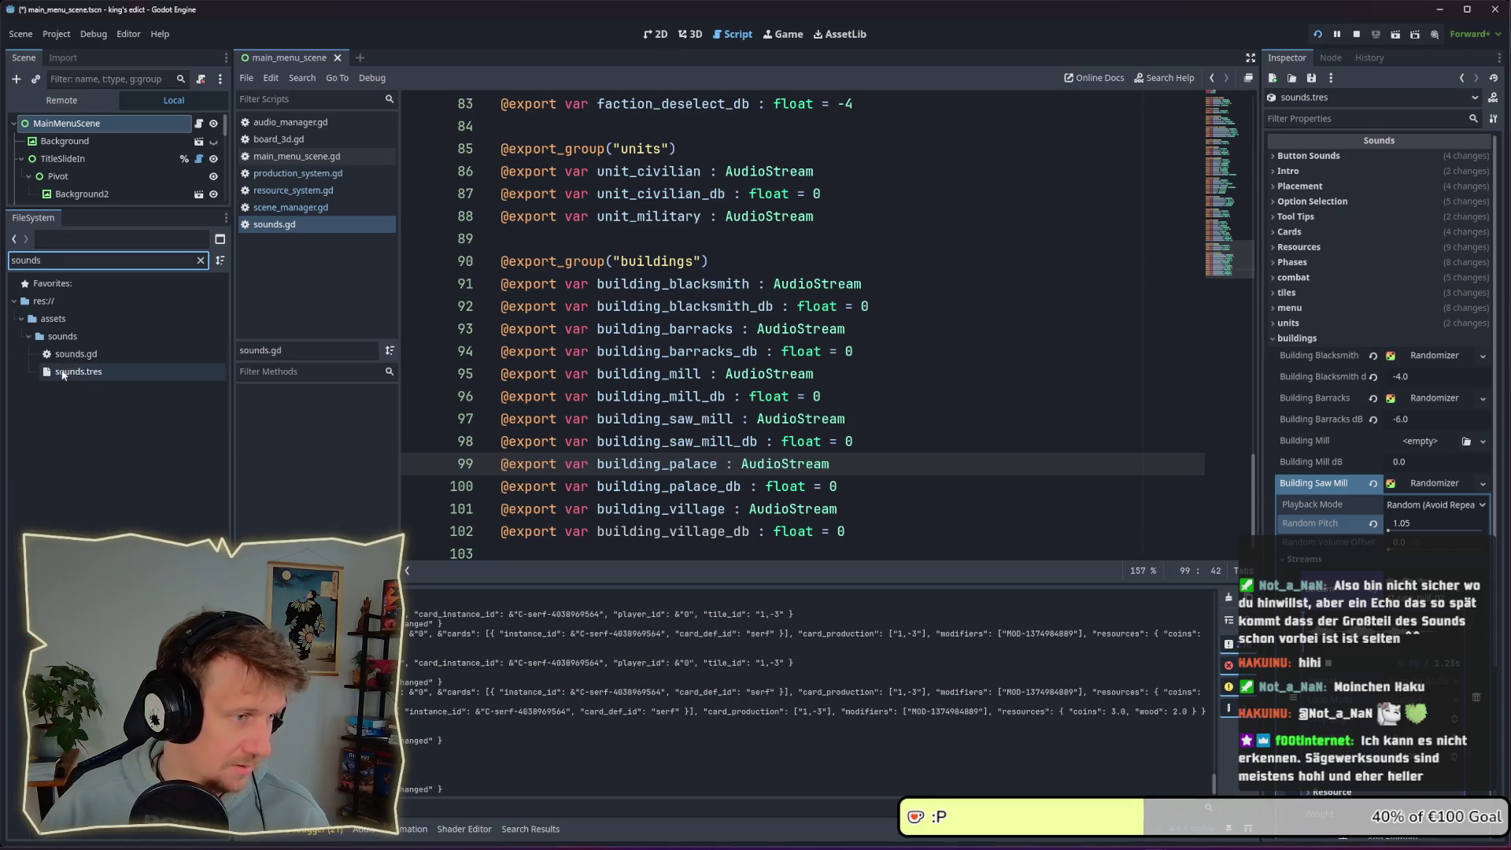
click(62, 373)
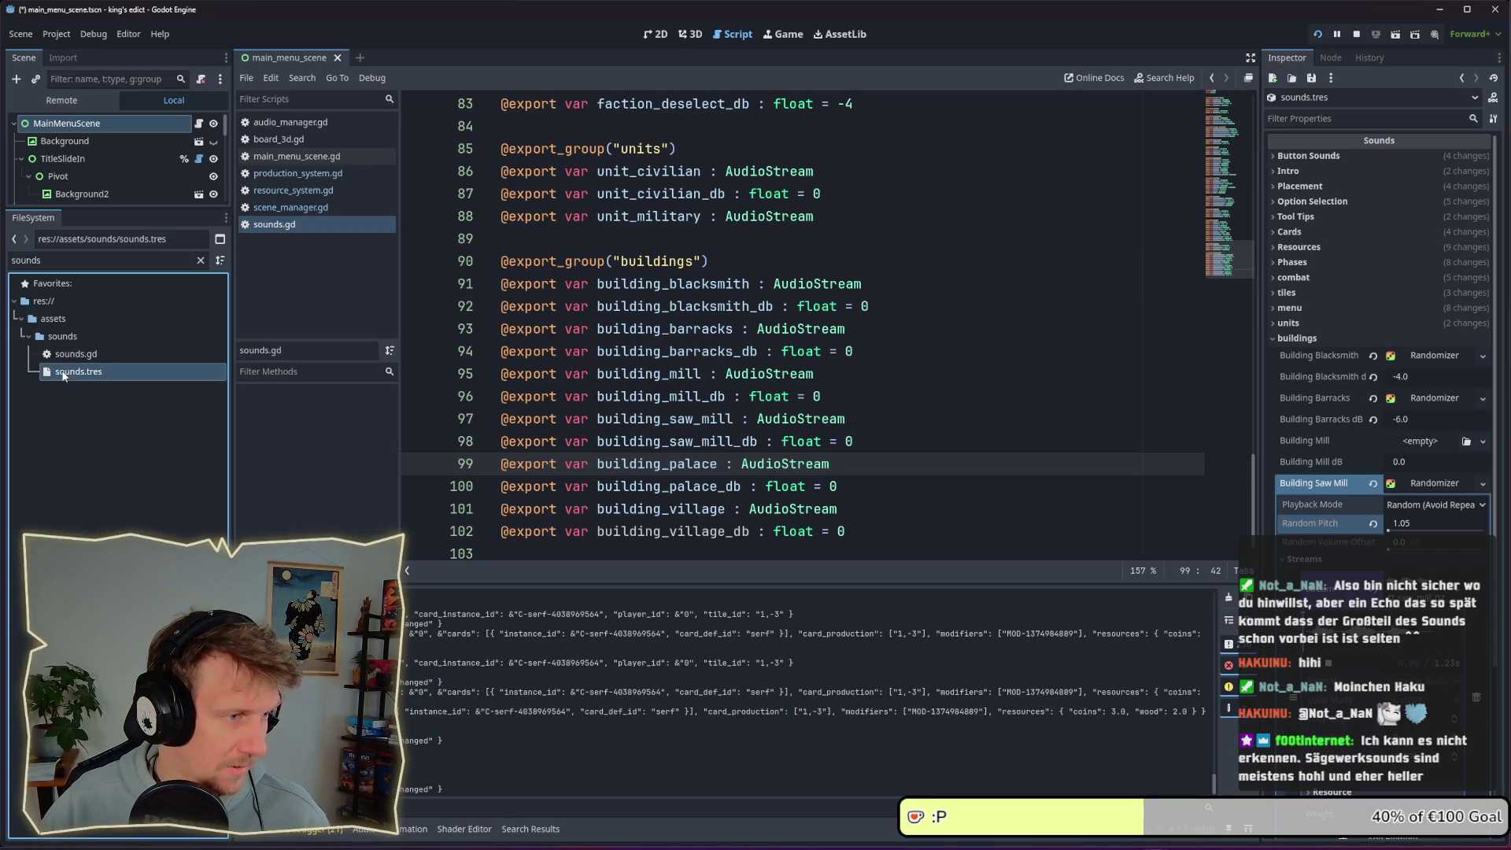
click(1423, 486)
click(1424, 506)
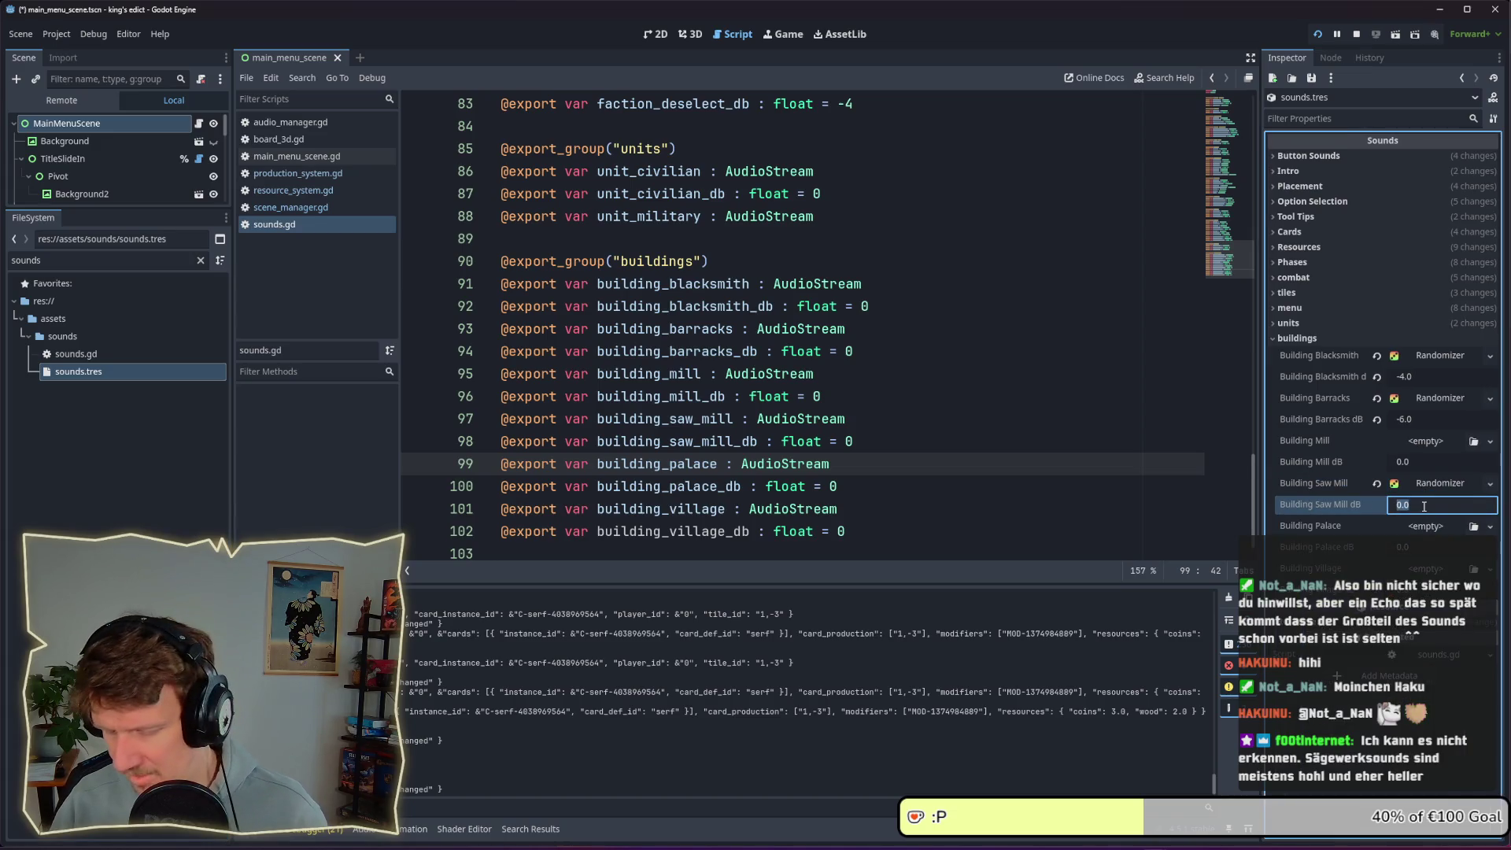
key(Return)
In the game, place and undo serfs on several tiles around the saw mill
key(alt+Tab)
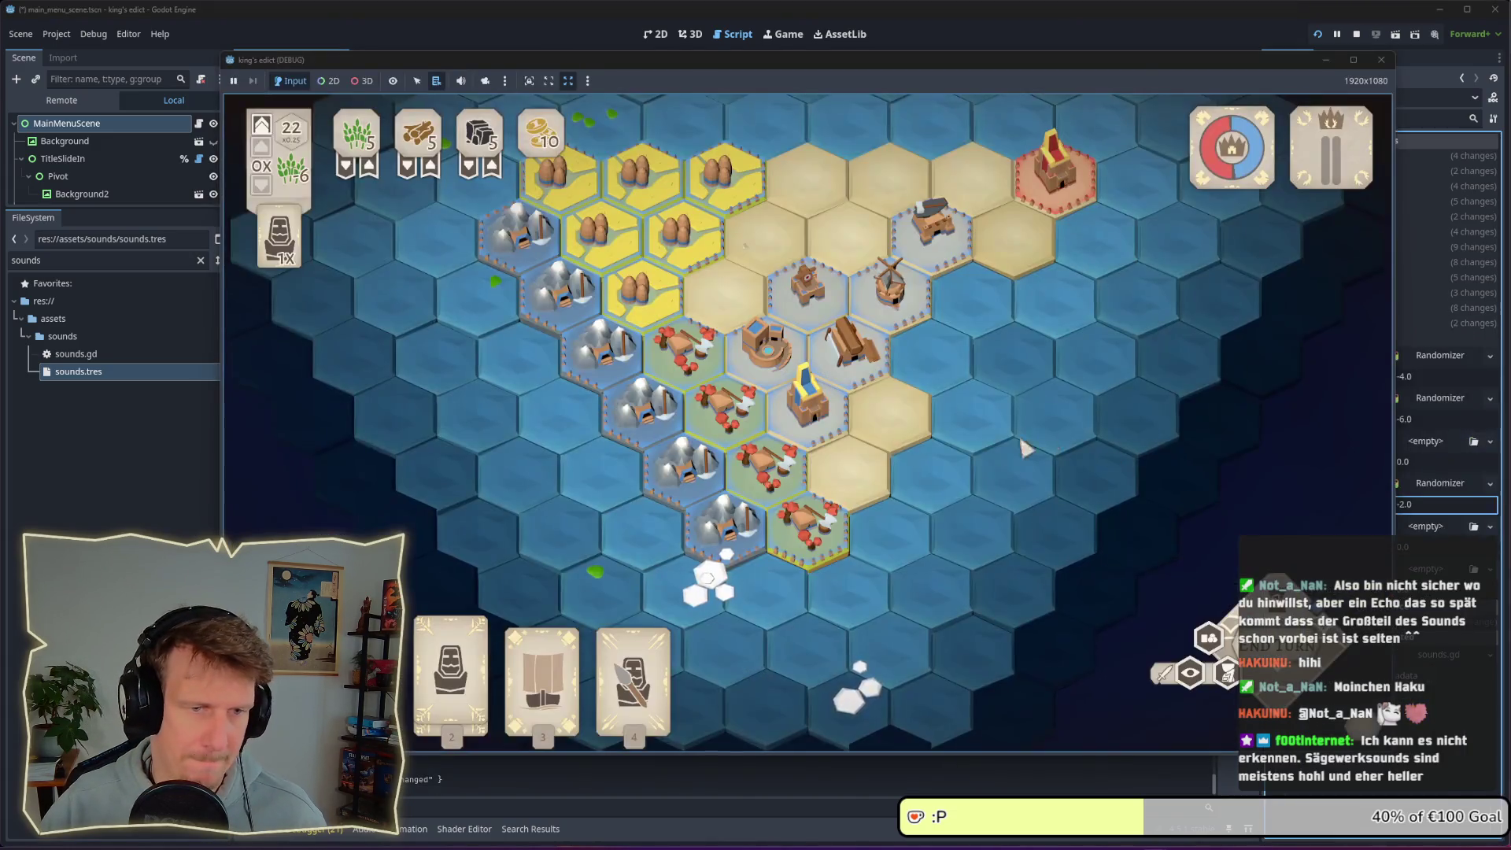
click(855, 351)
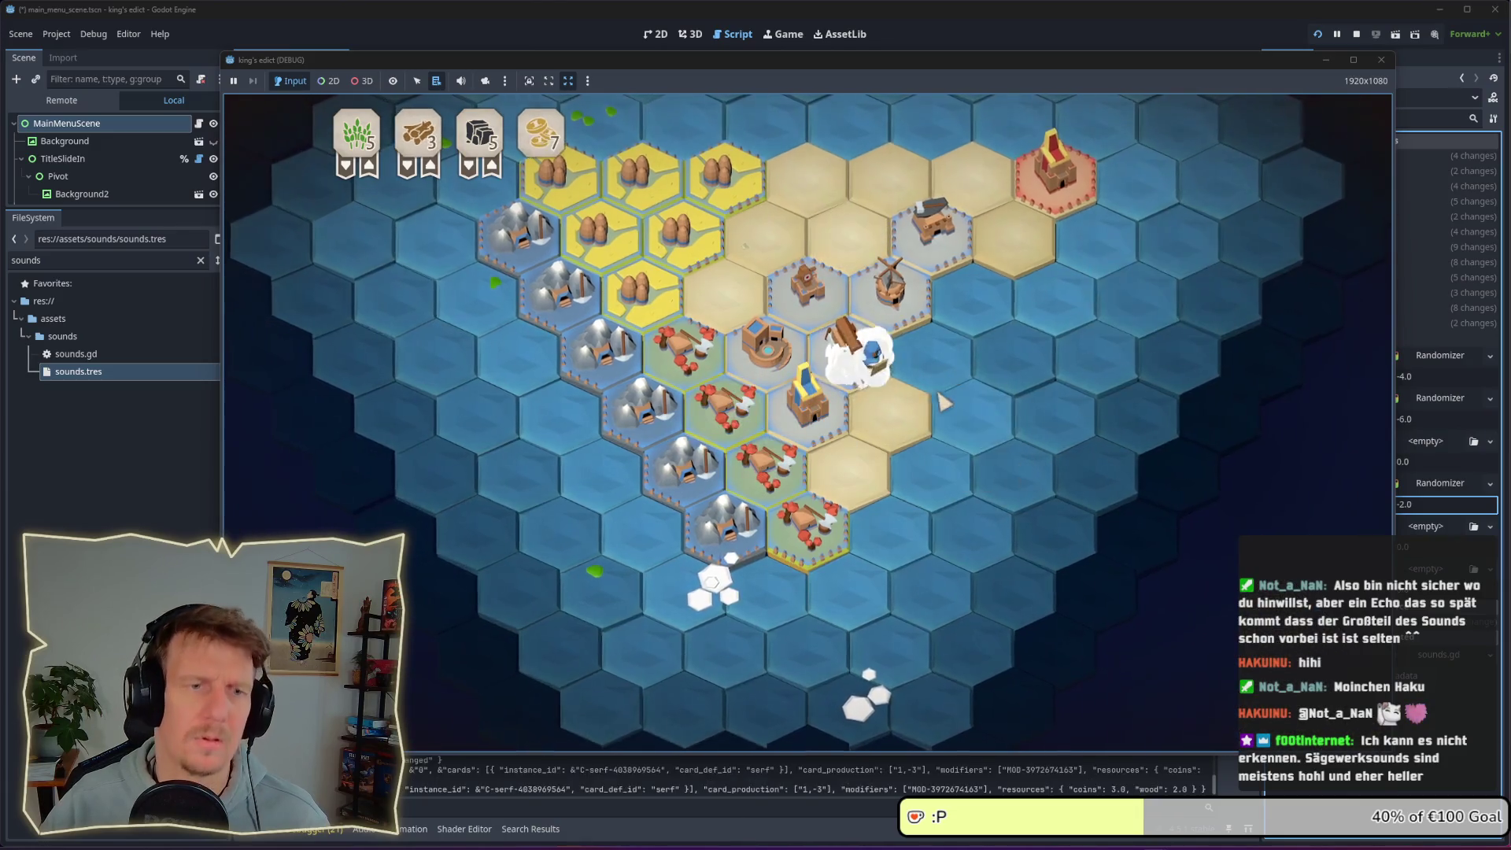
click(1275, 665)
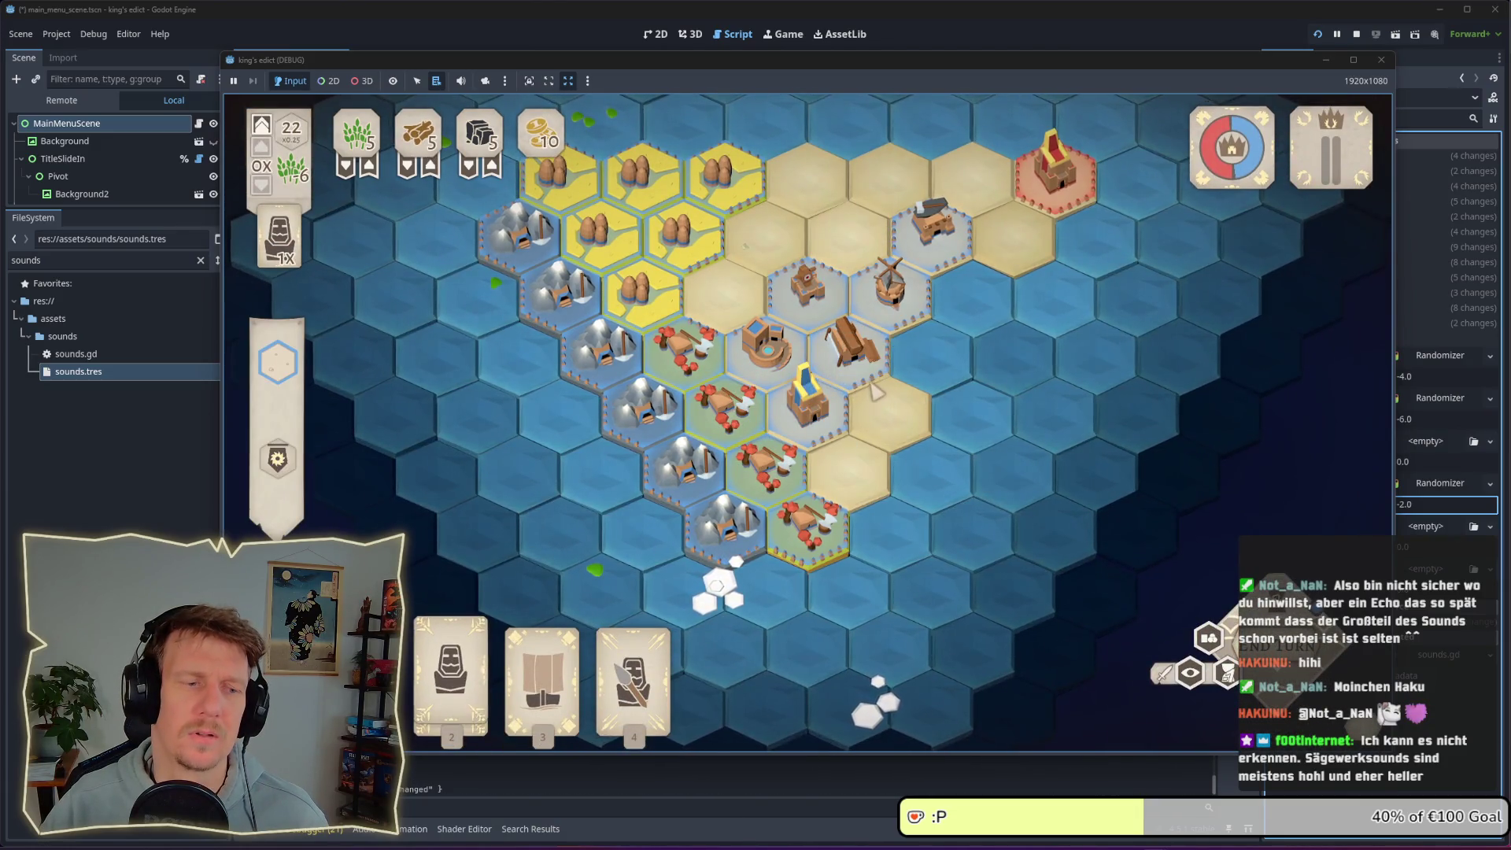
click(819, 370)
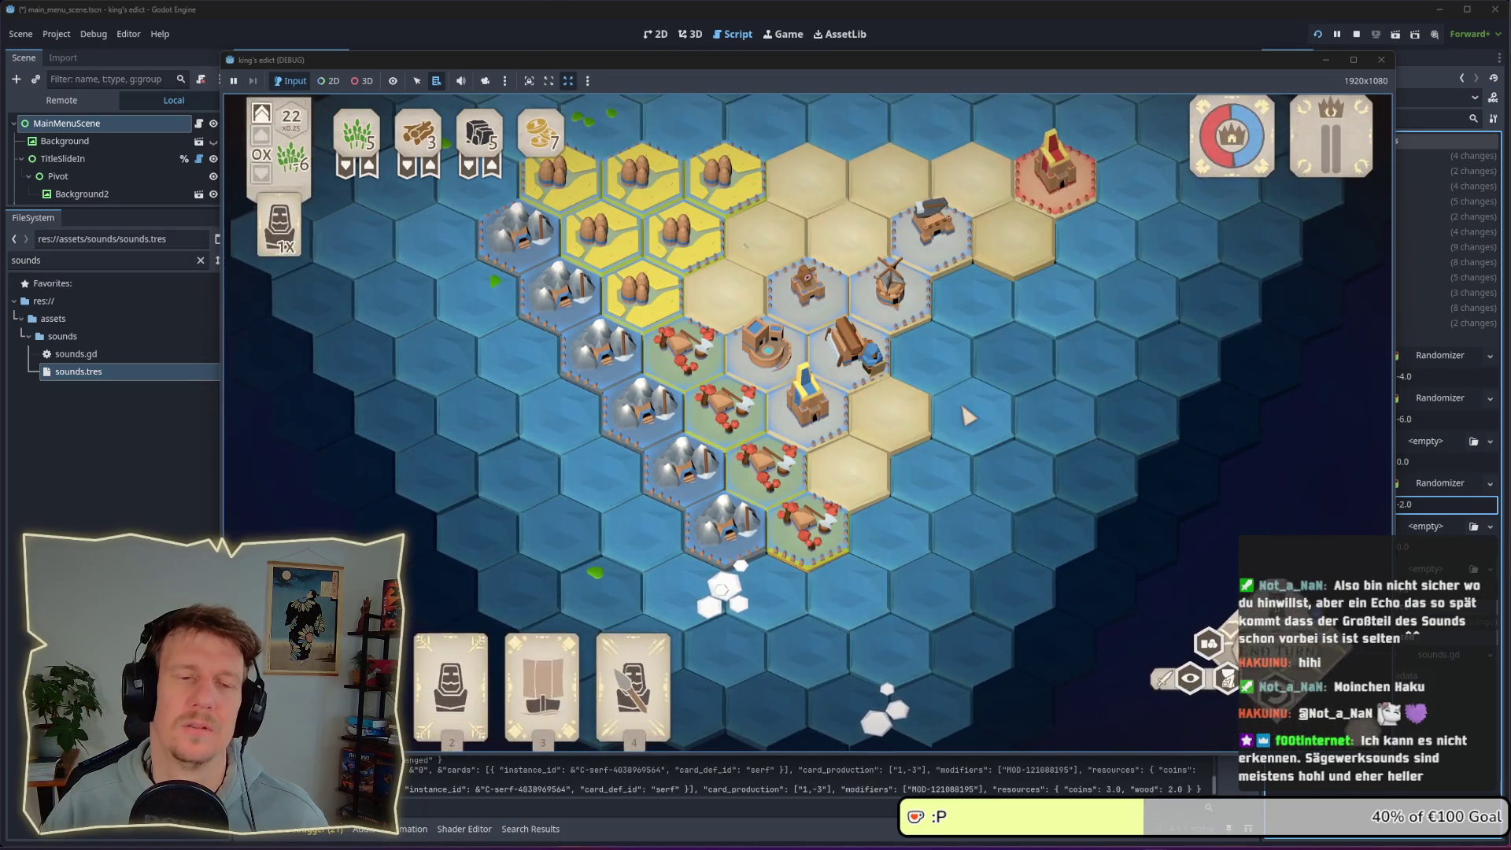
key(ctrl+z)
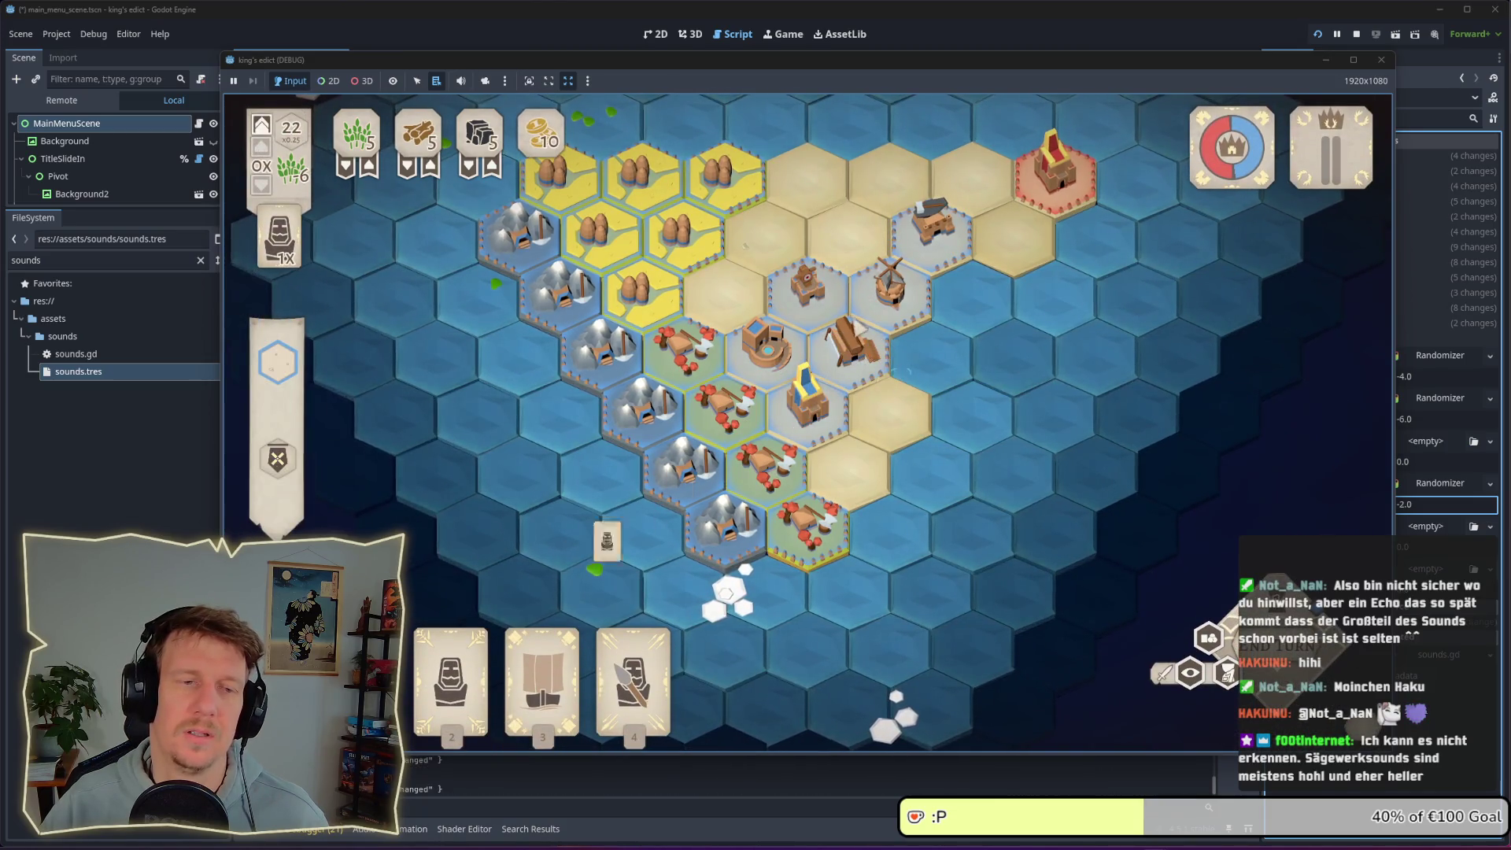
click(826, 315)
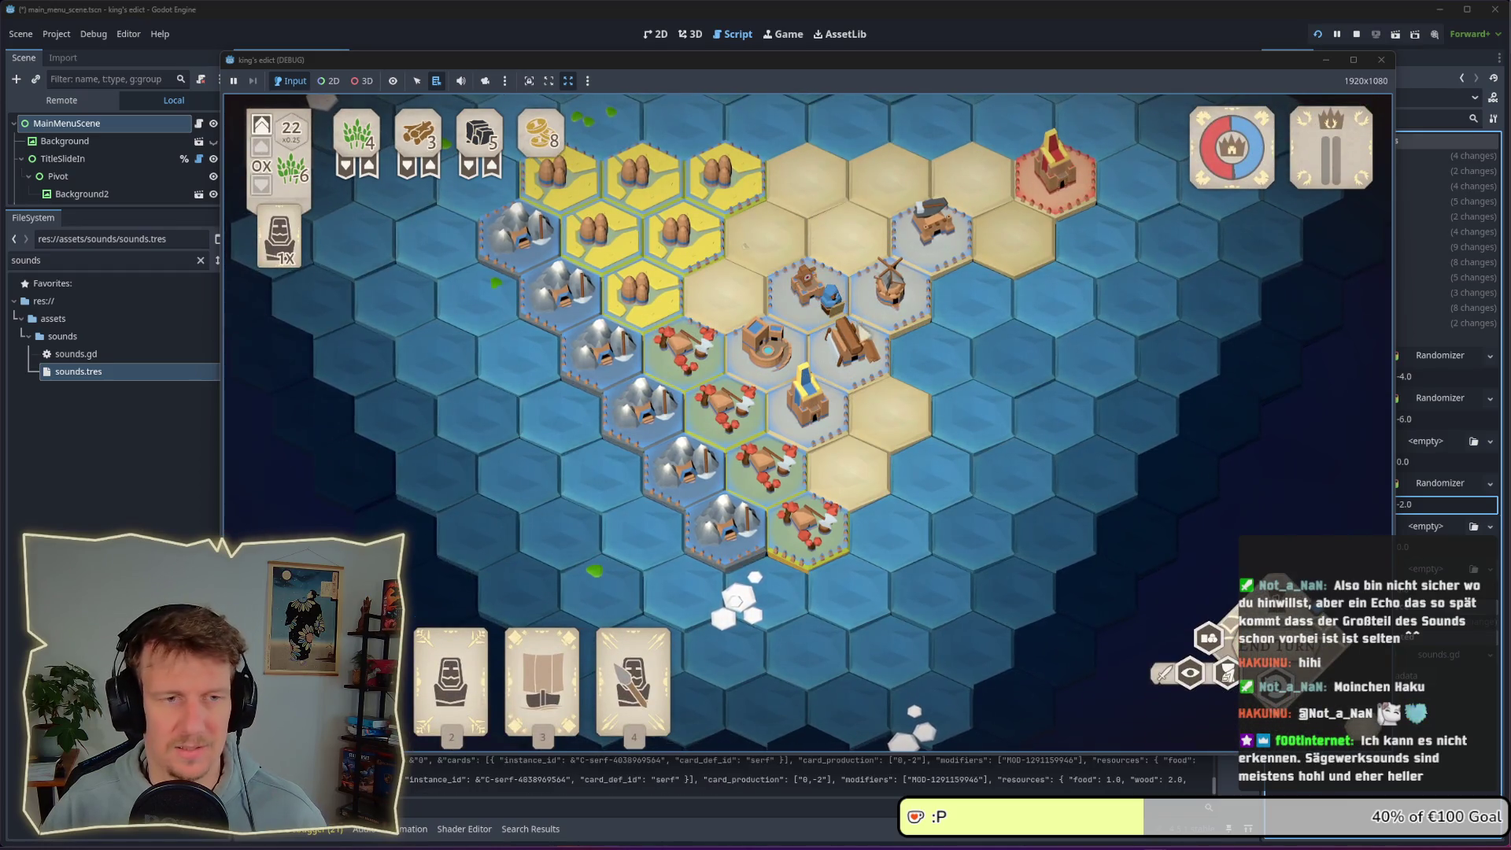
key(ctrl+z)
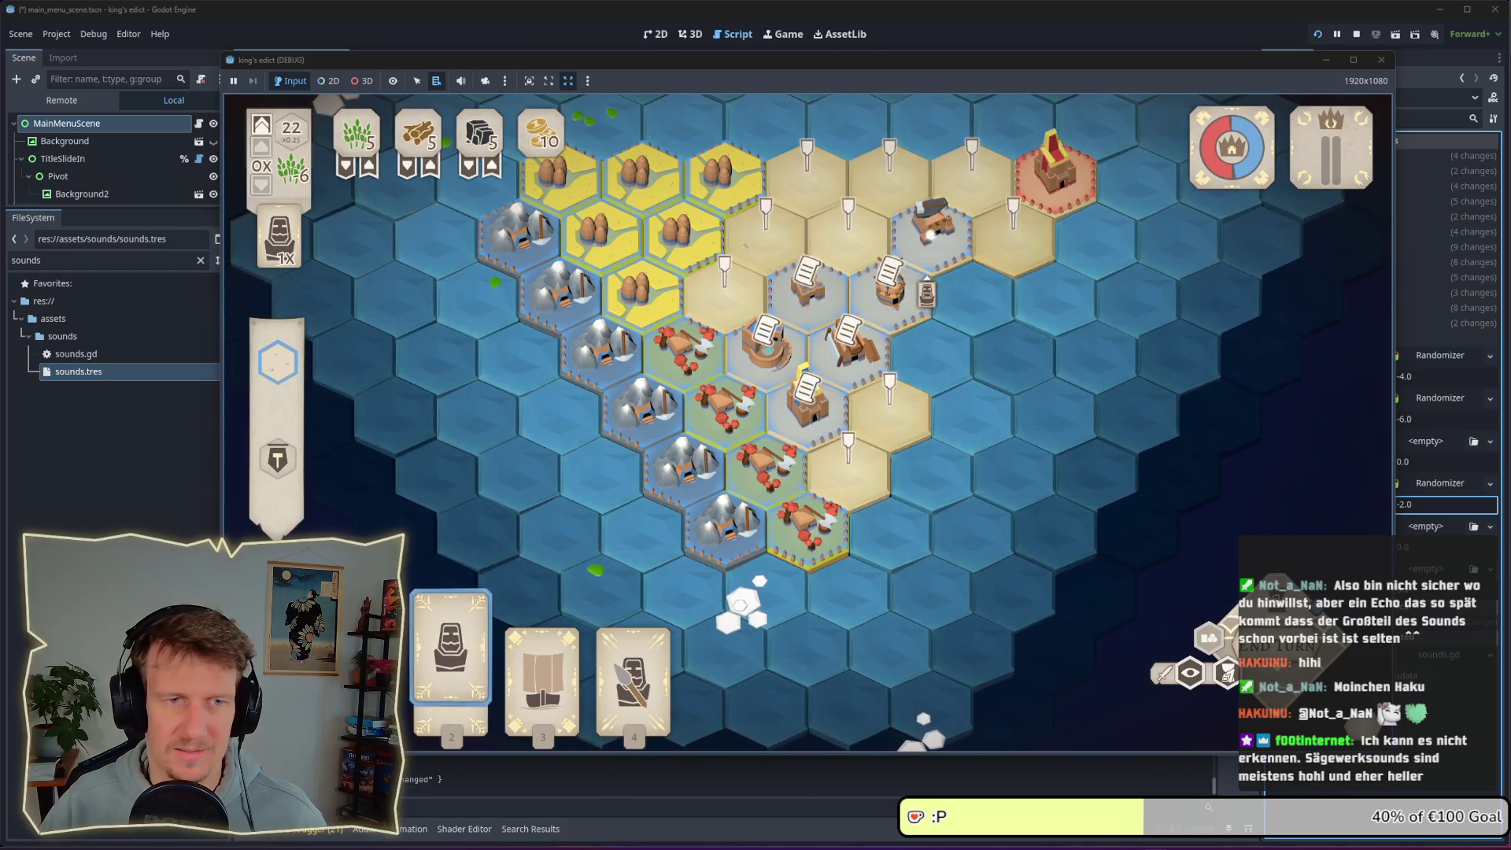
click(931, 233)
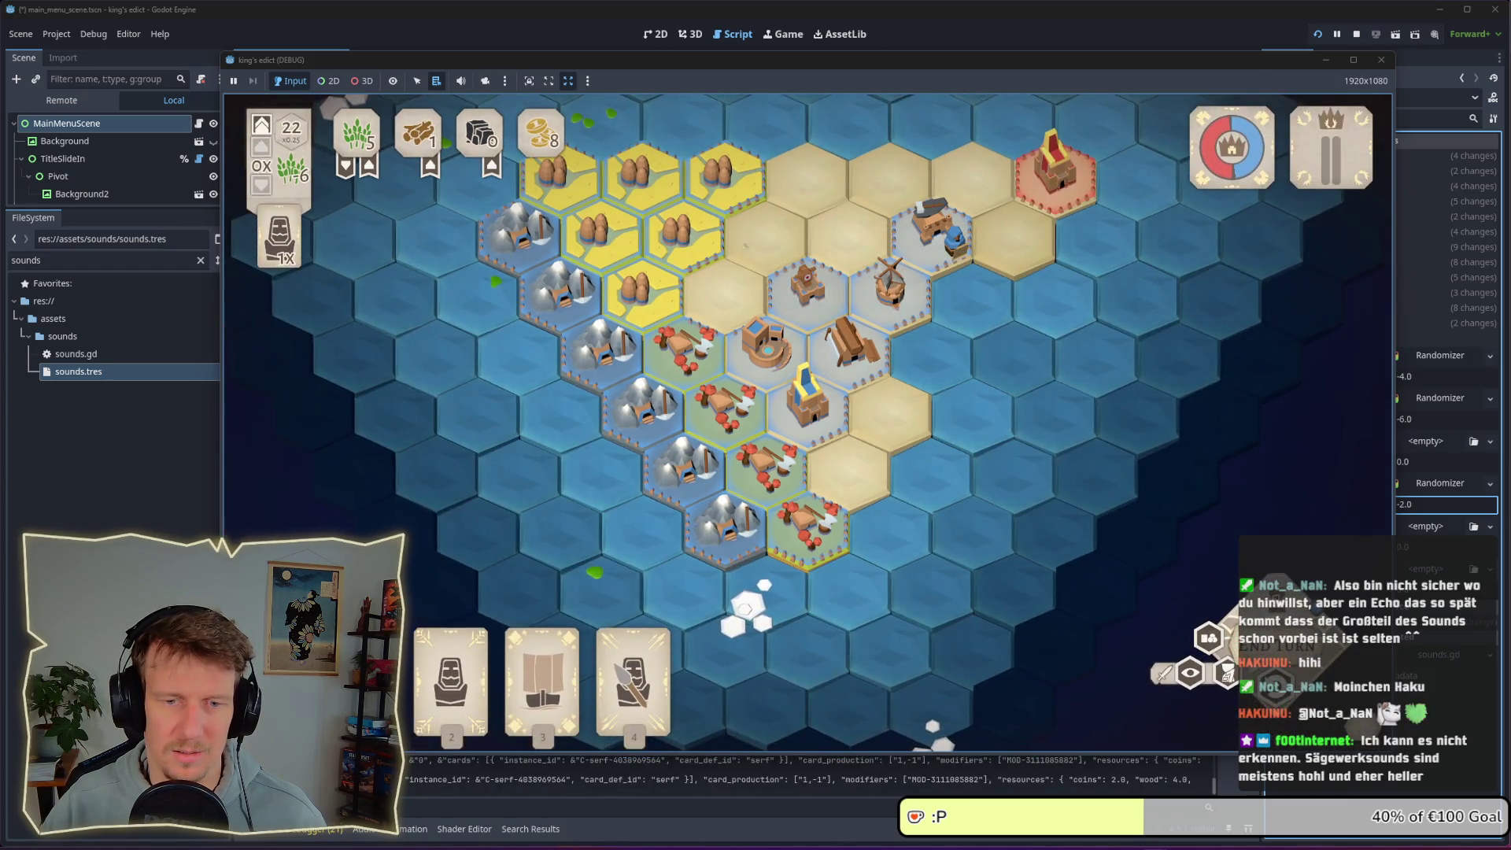
key(ctrl+z)
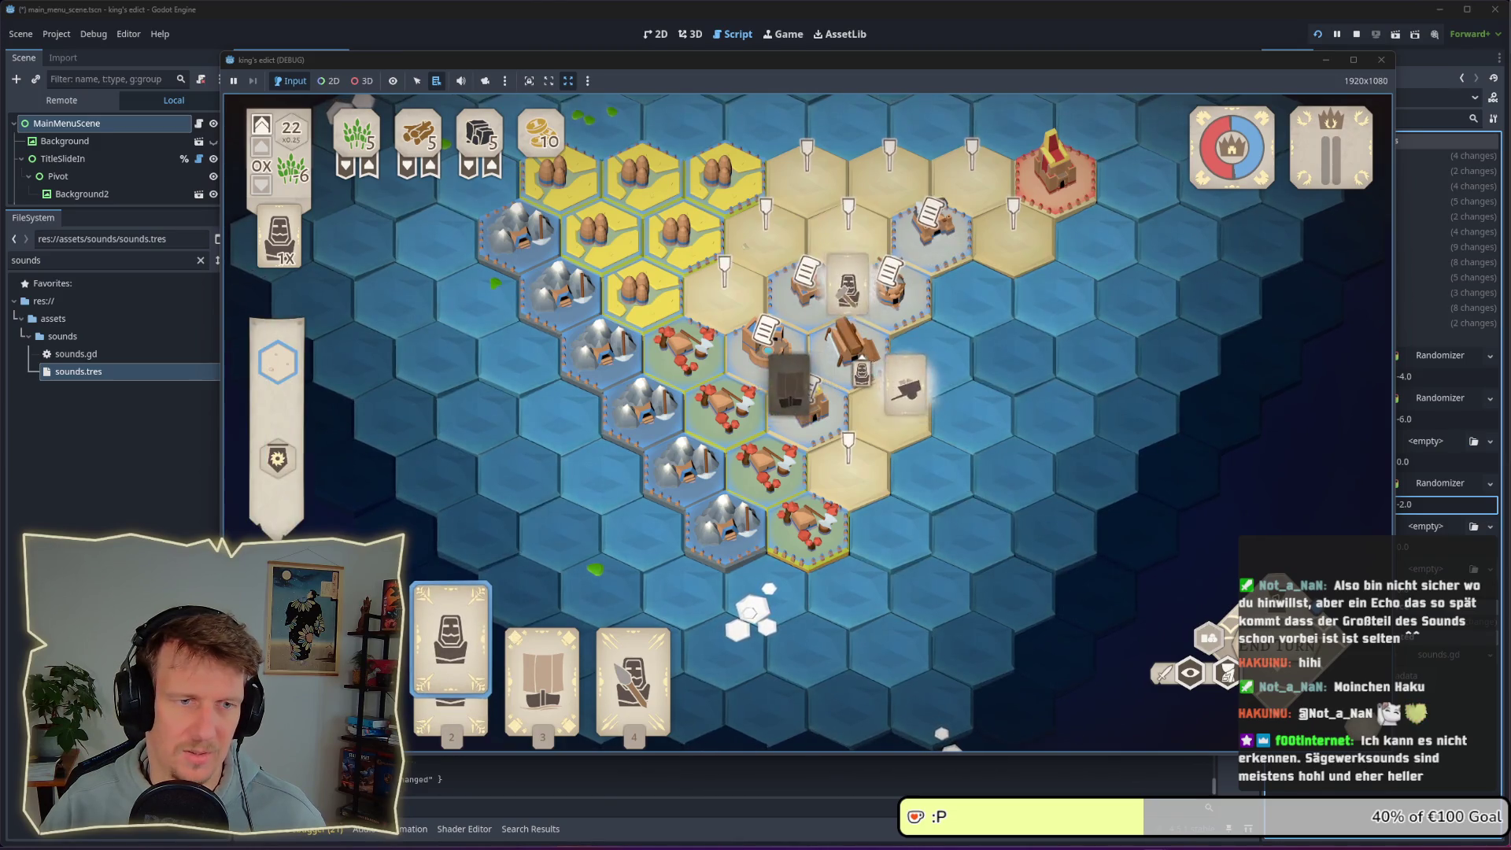
click(791, 386)
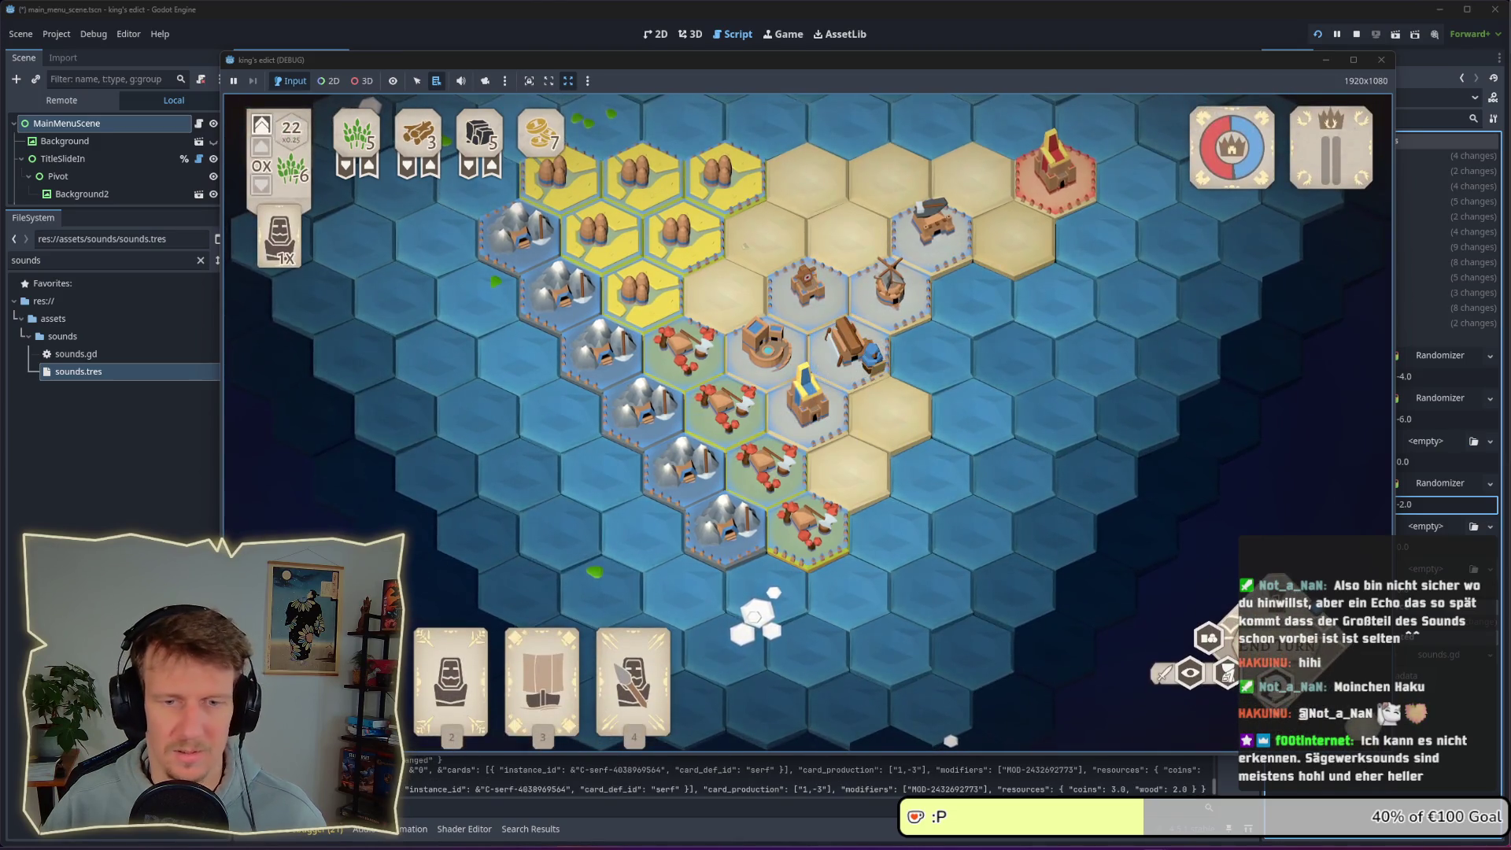
key(F8)
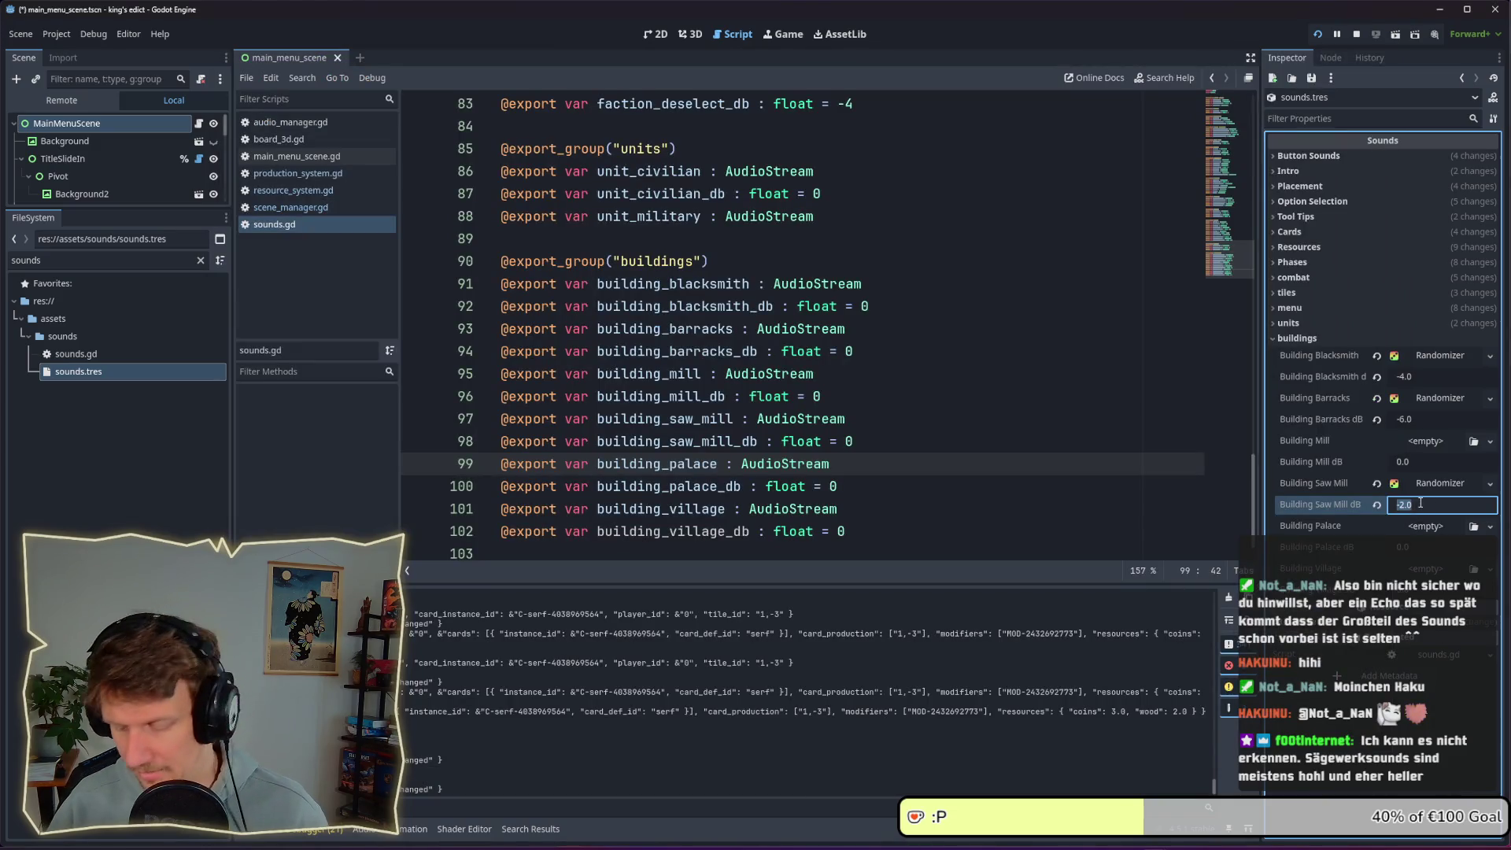
Reset Building Saw Mill dB to 0.0, then play serf cards onto tiles including the mill hex
text(0)
key(Return)
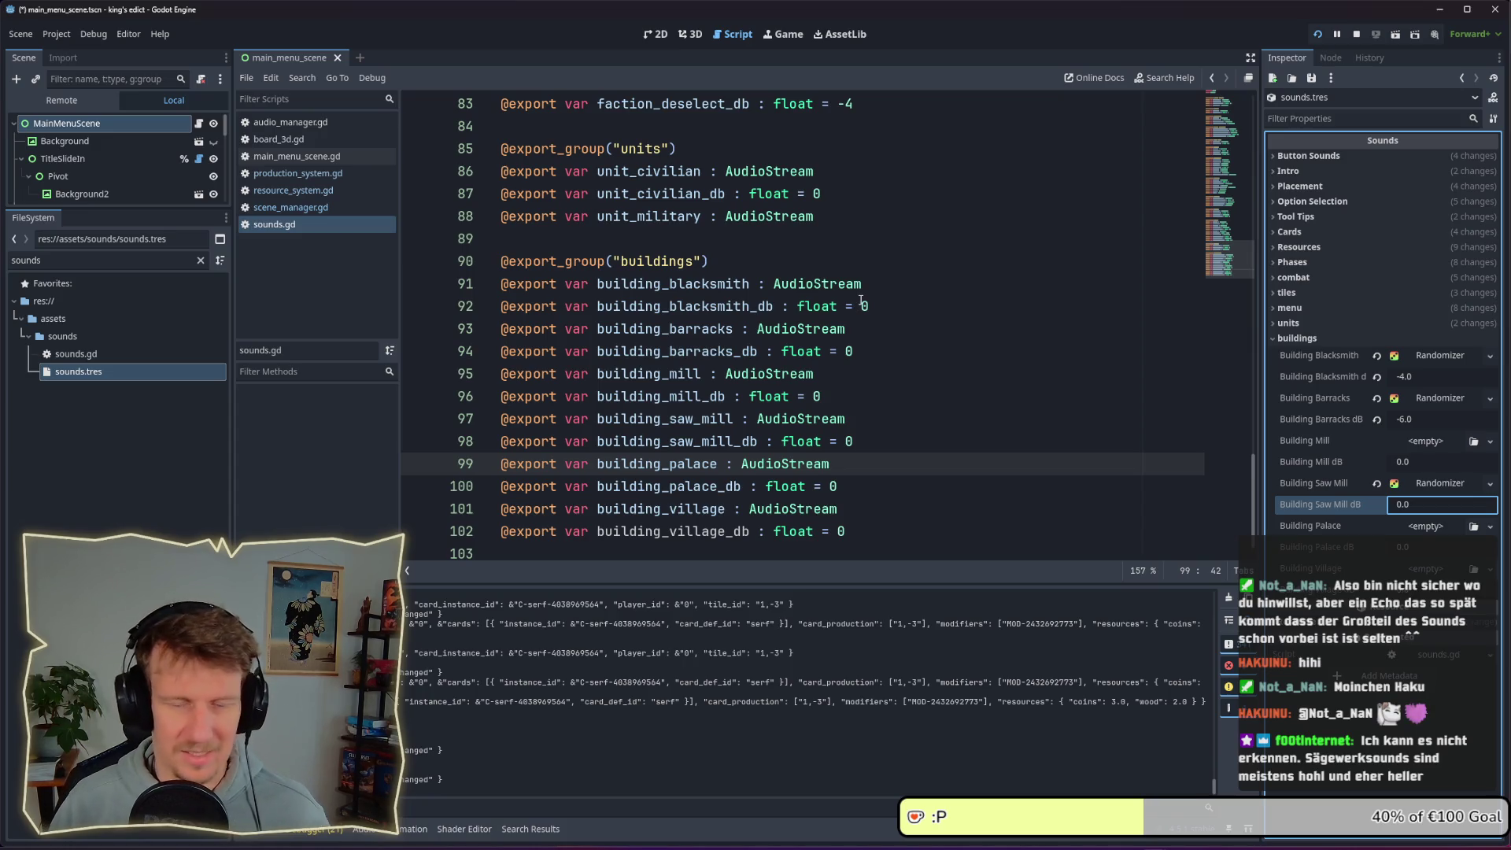
key(alt+Tab)
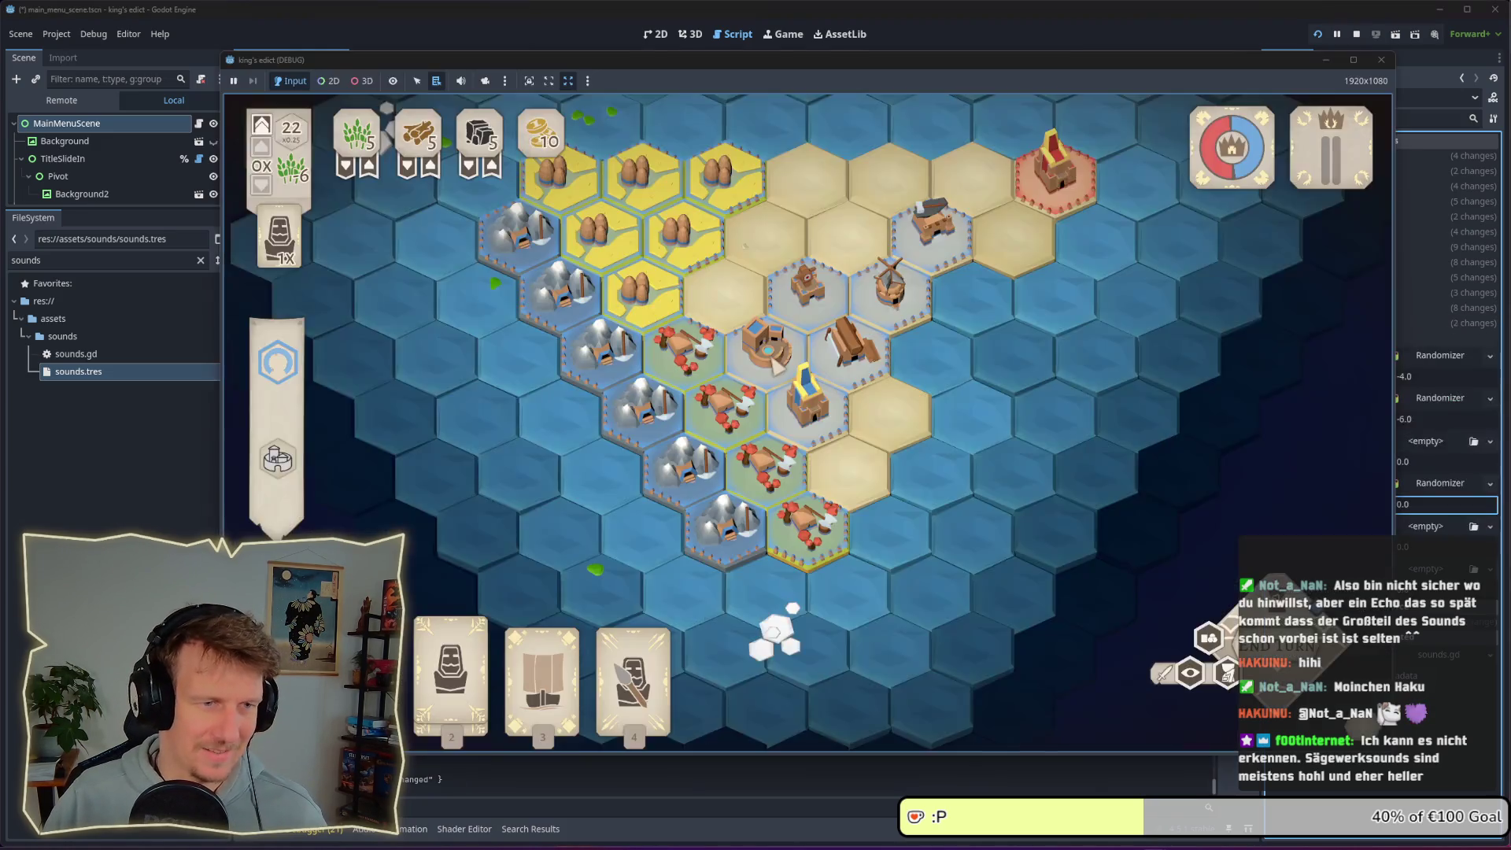
click(451, 654)
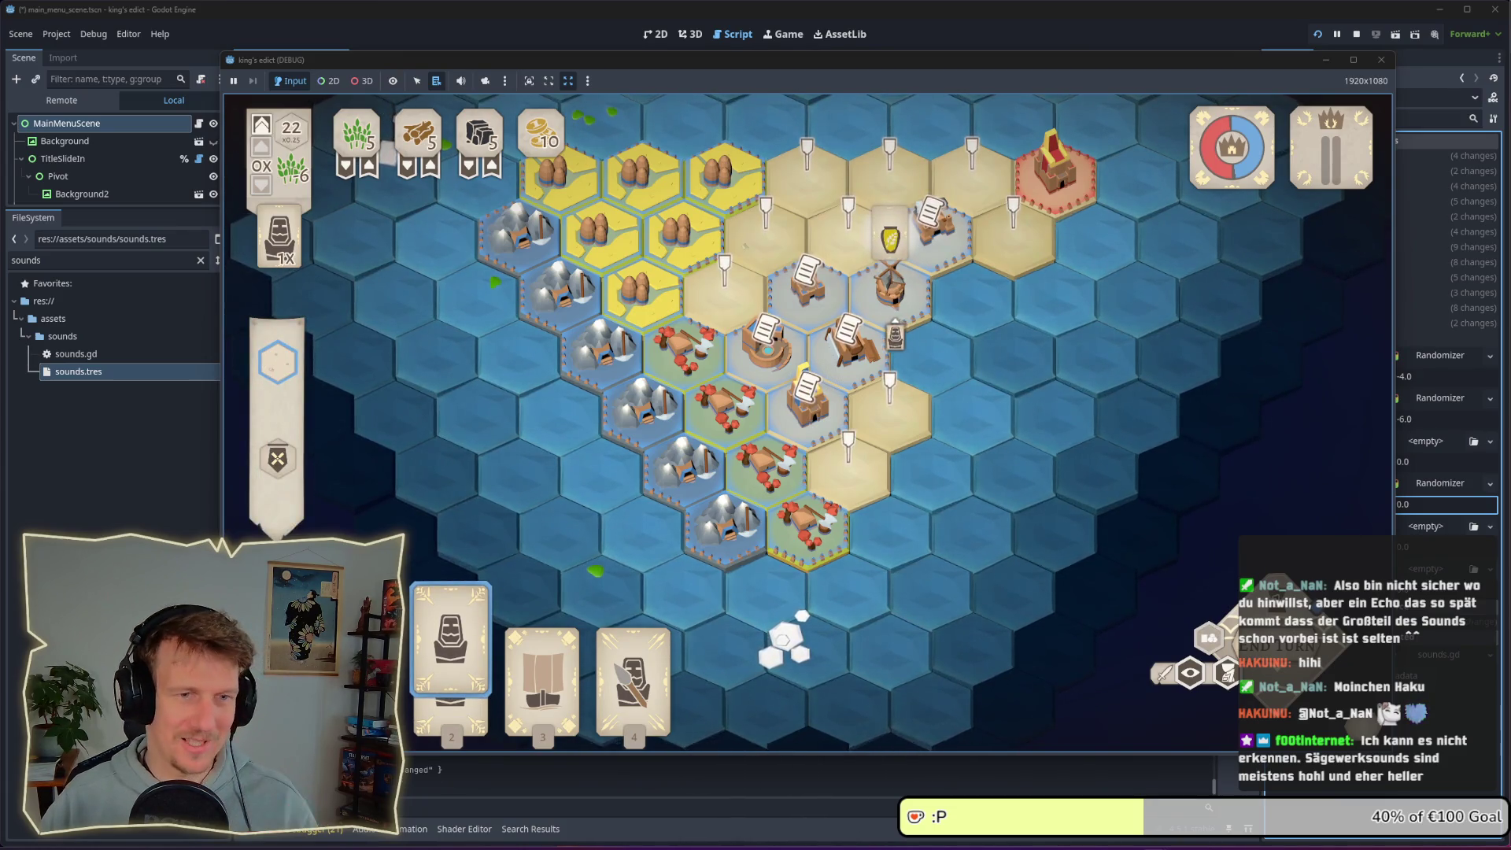
click(809, 203)
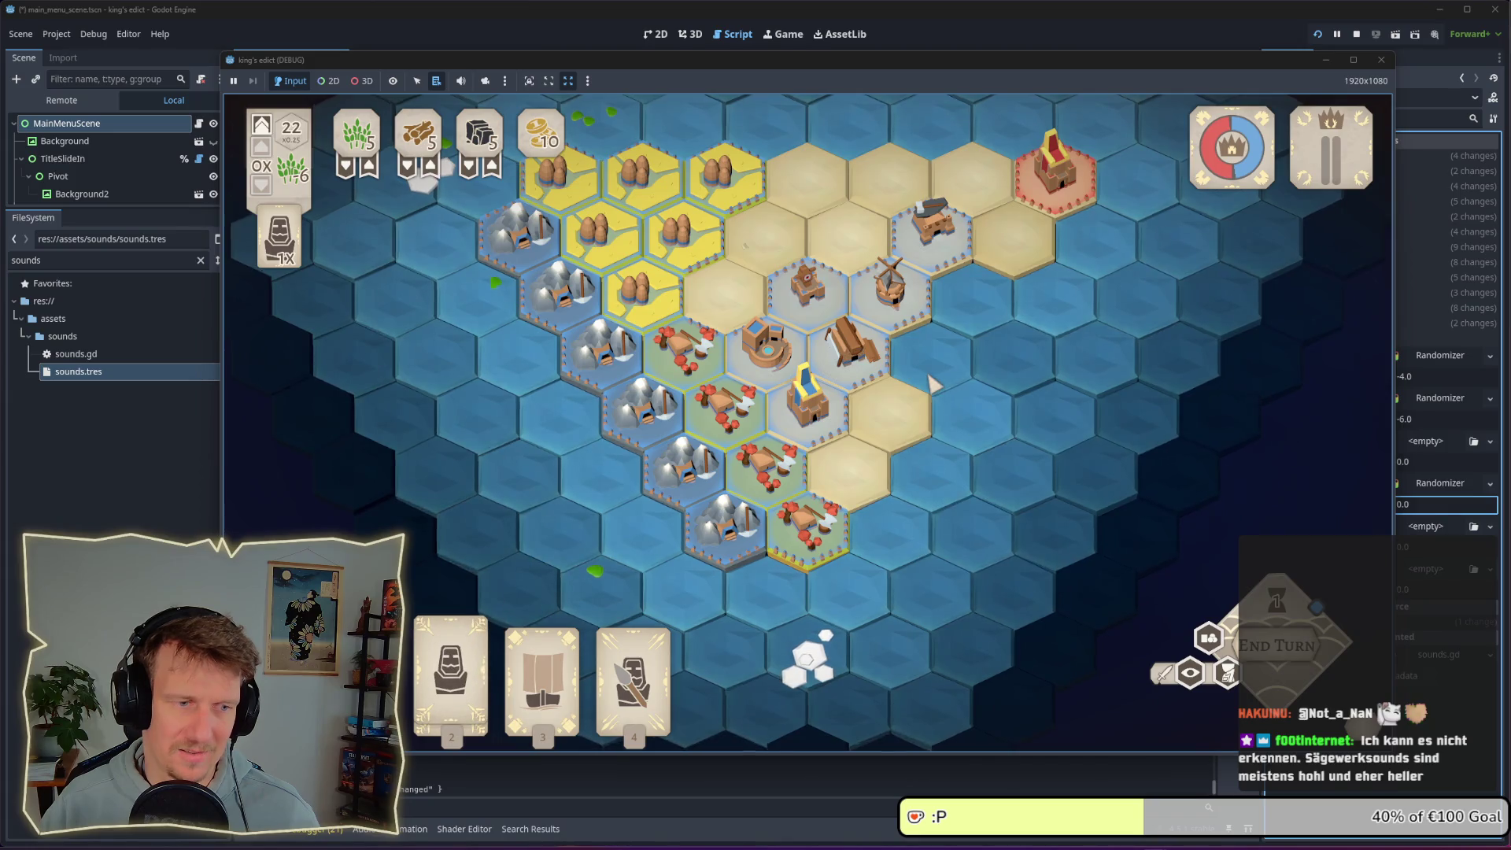
key(1)
click(858, 244)
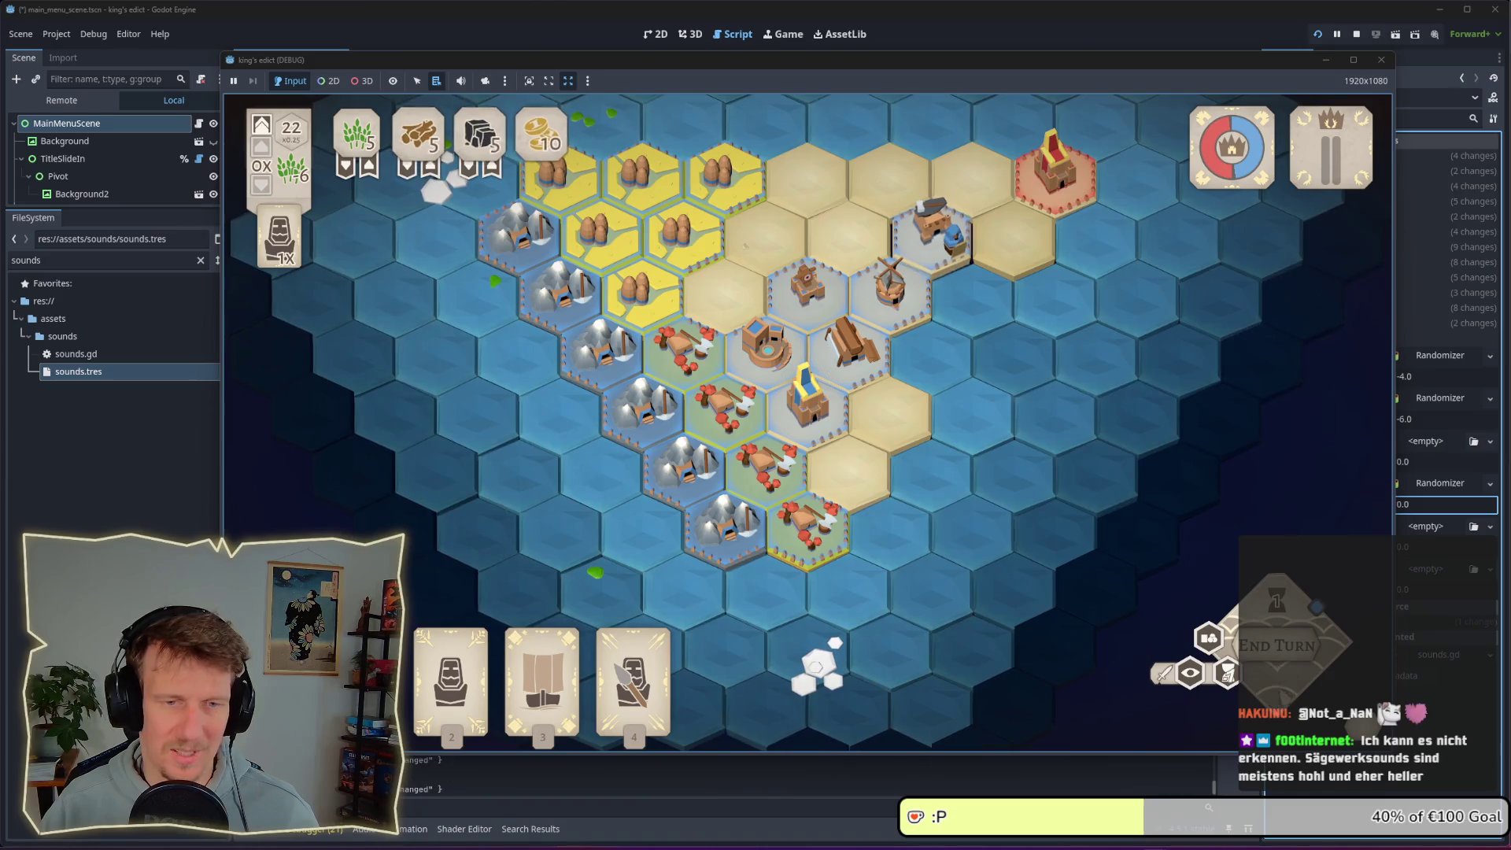
key(1)
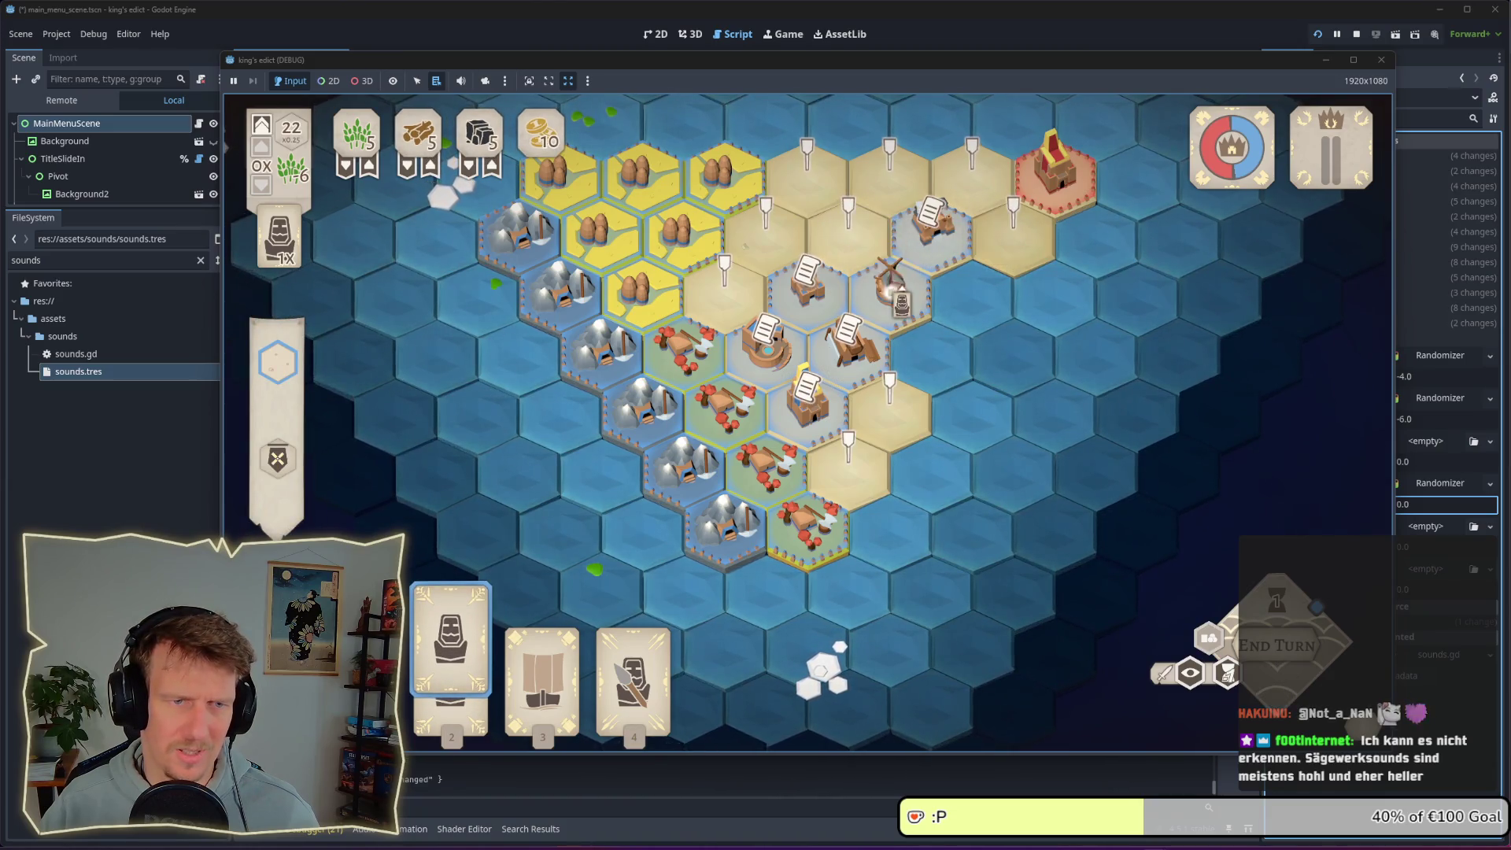
click(785, 386)
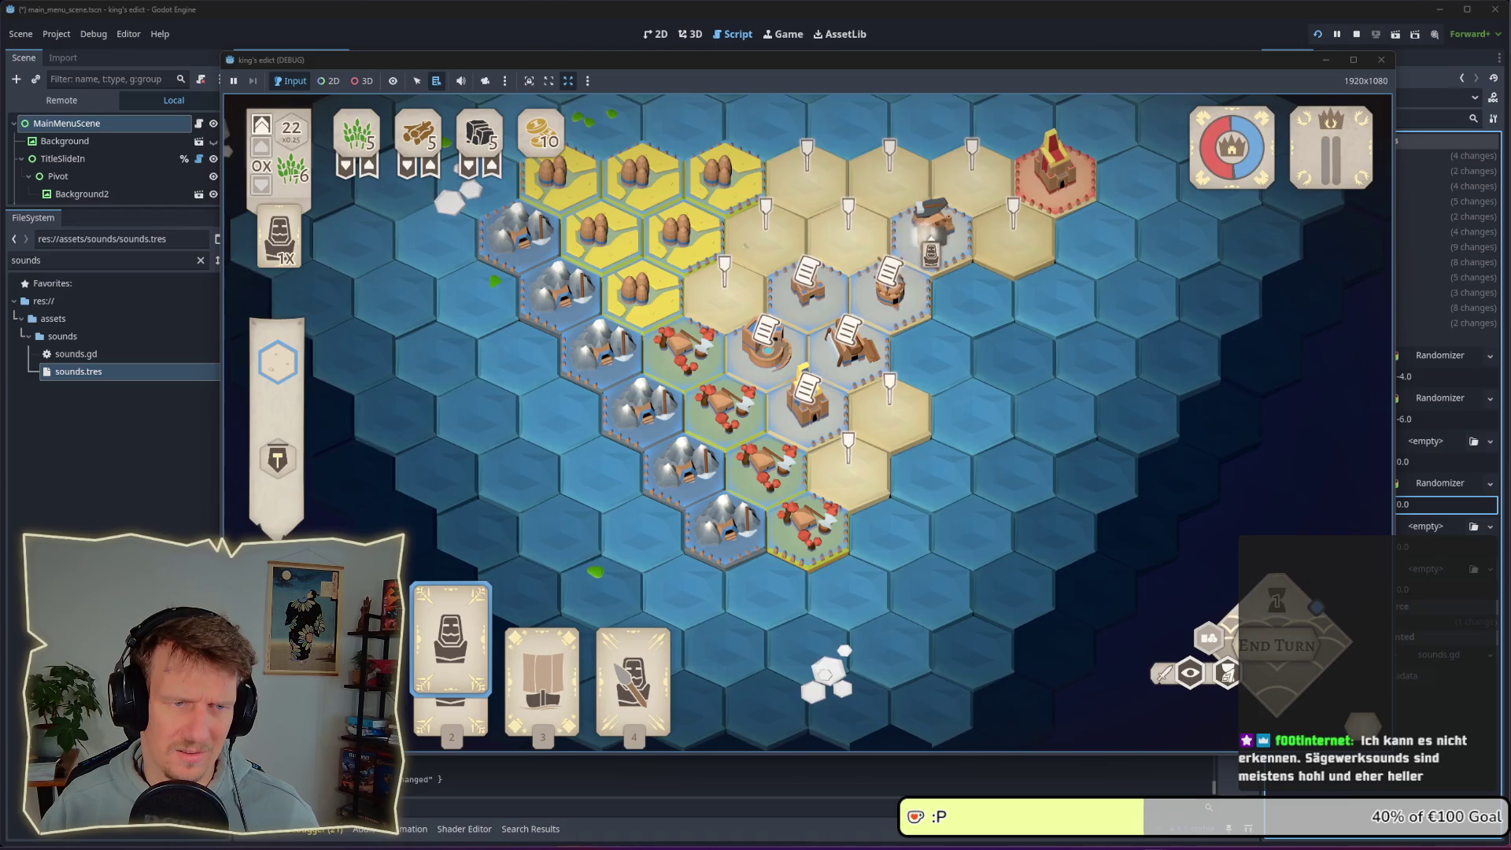
key(Escape)
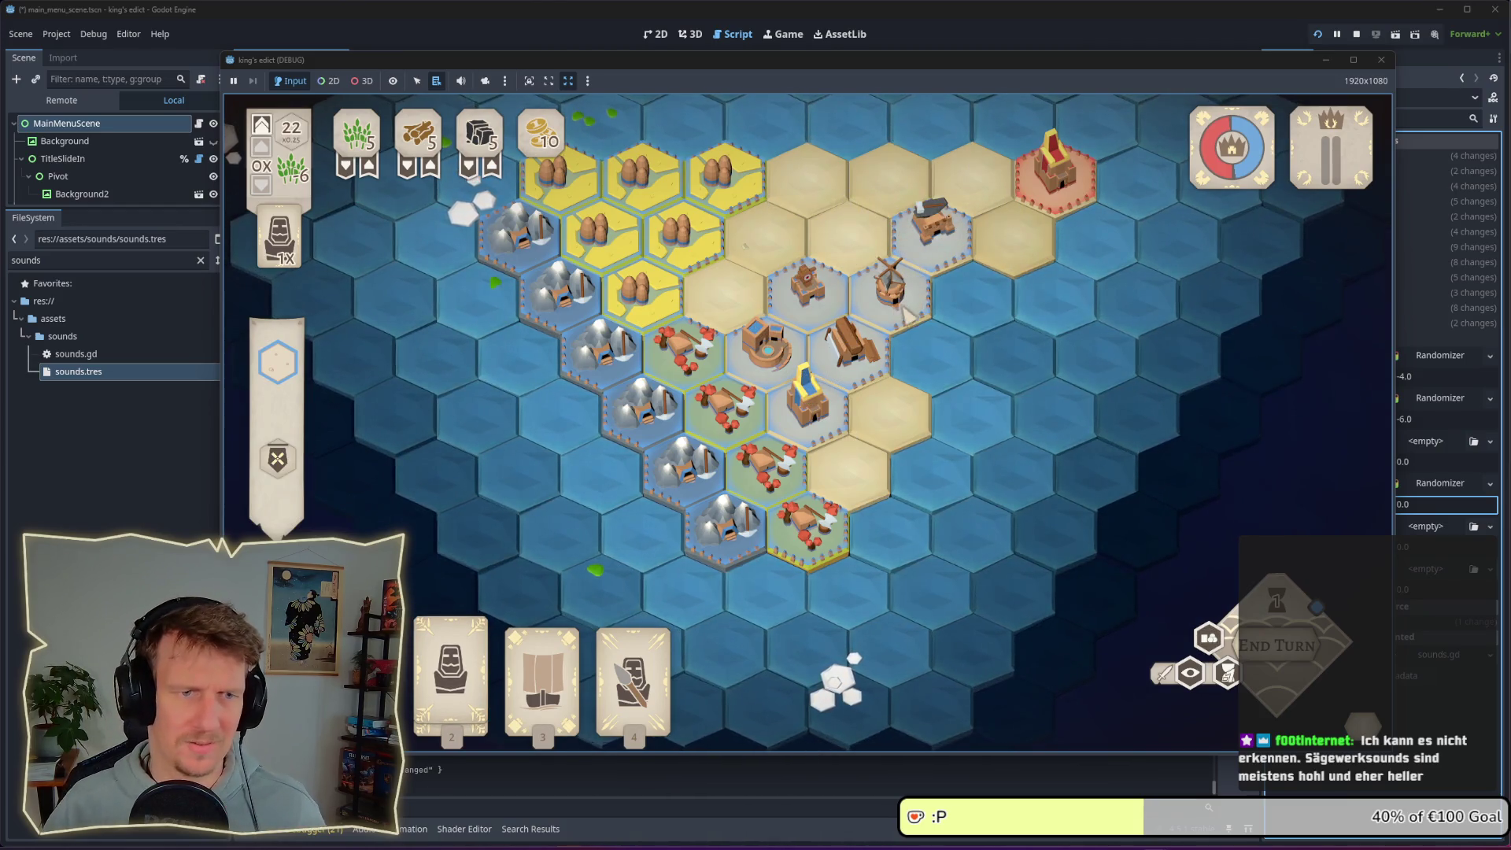
Place serfs on the sawmill and cart tiles, undo one tower, then place a tower elsewhere
drag(905, 315, 929, 437)
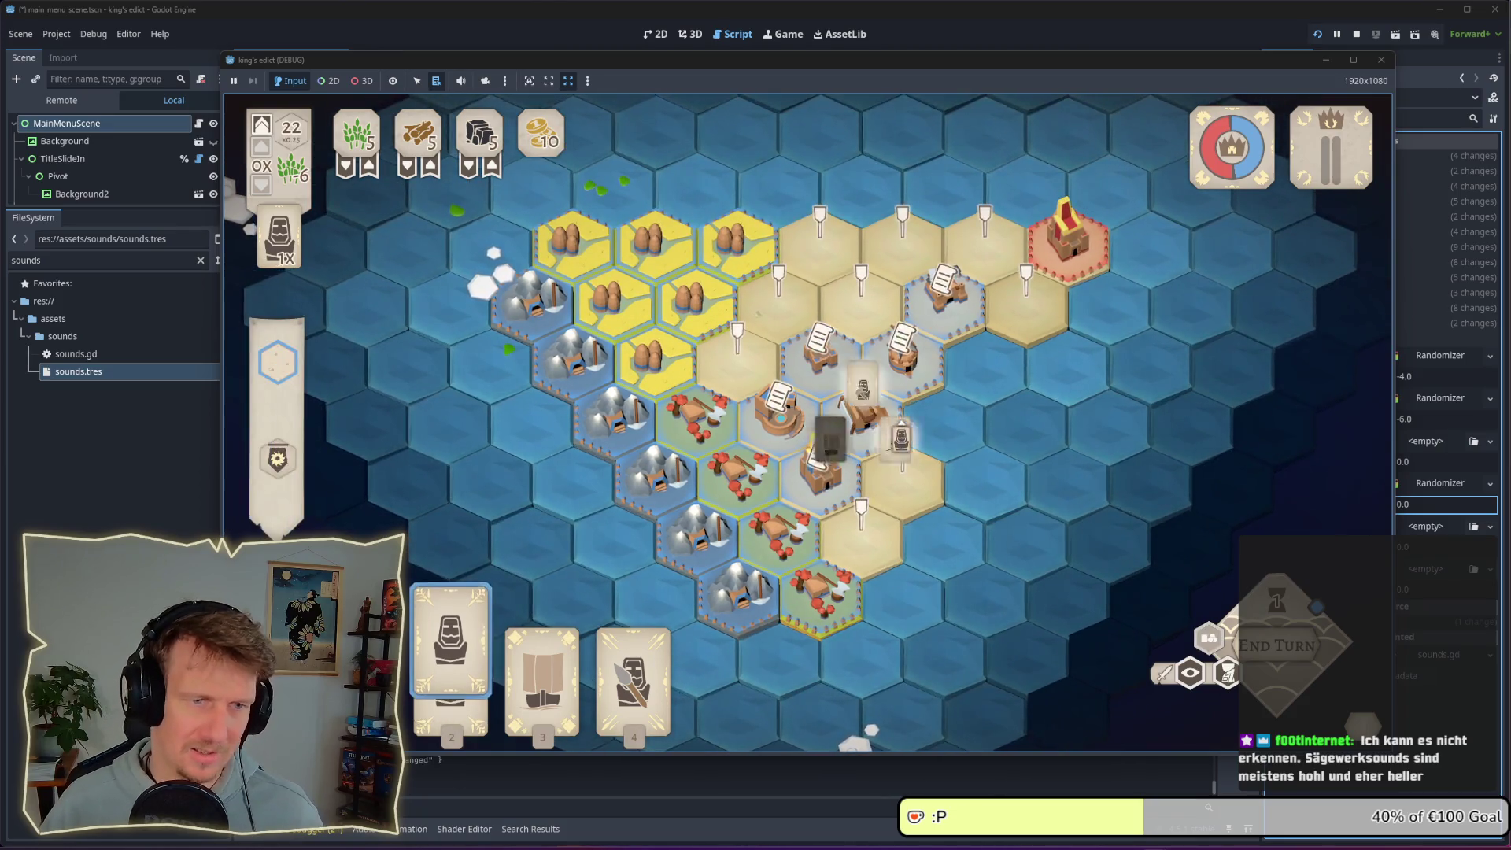
click(911, 424)
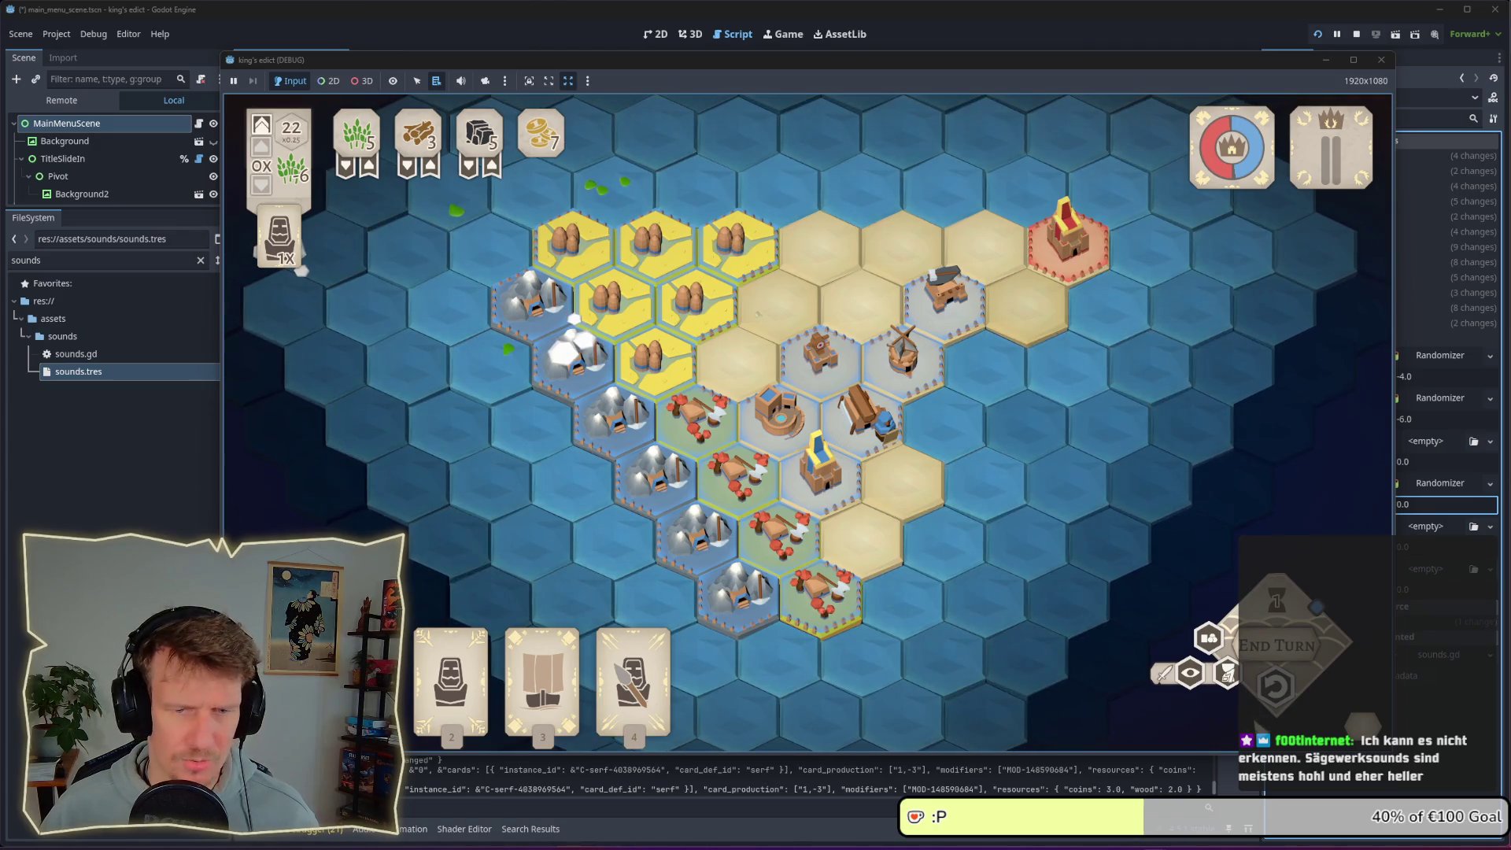
click(862, 413)
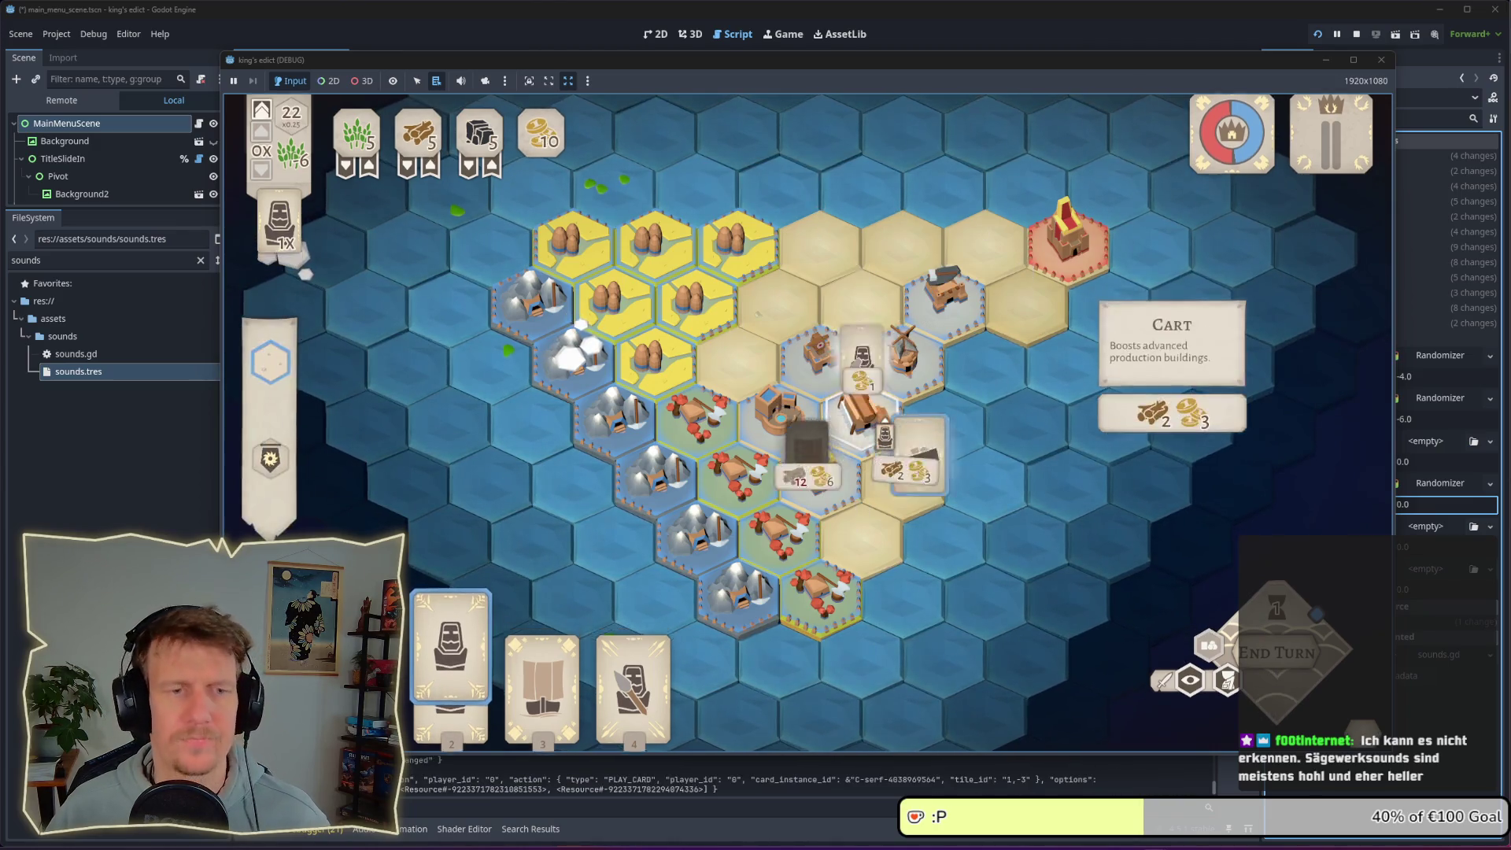
click(917, 461)
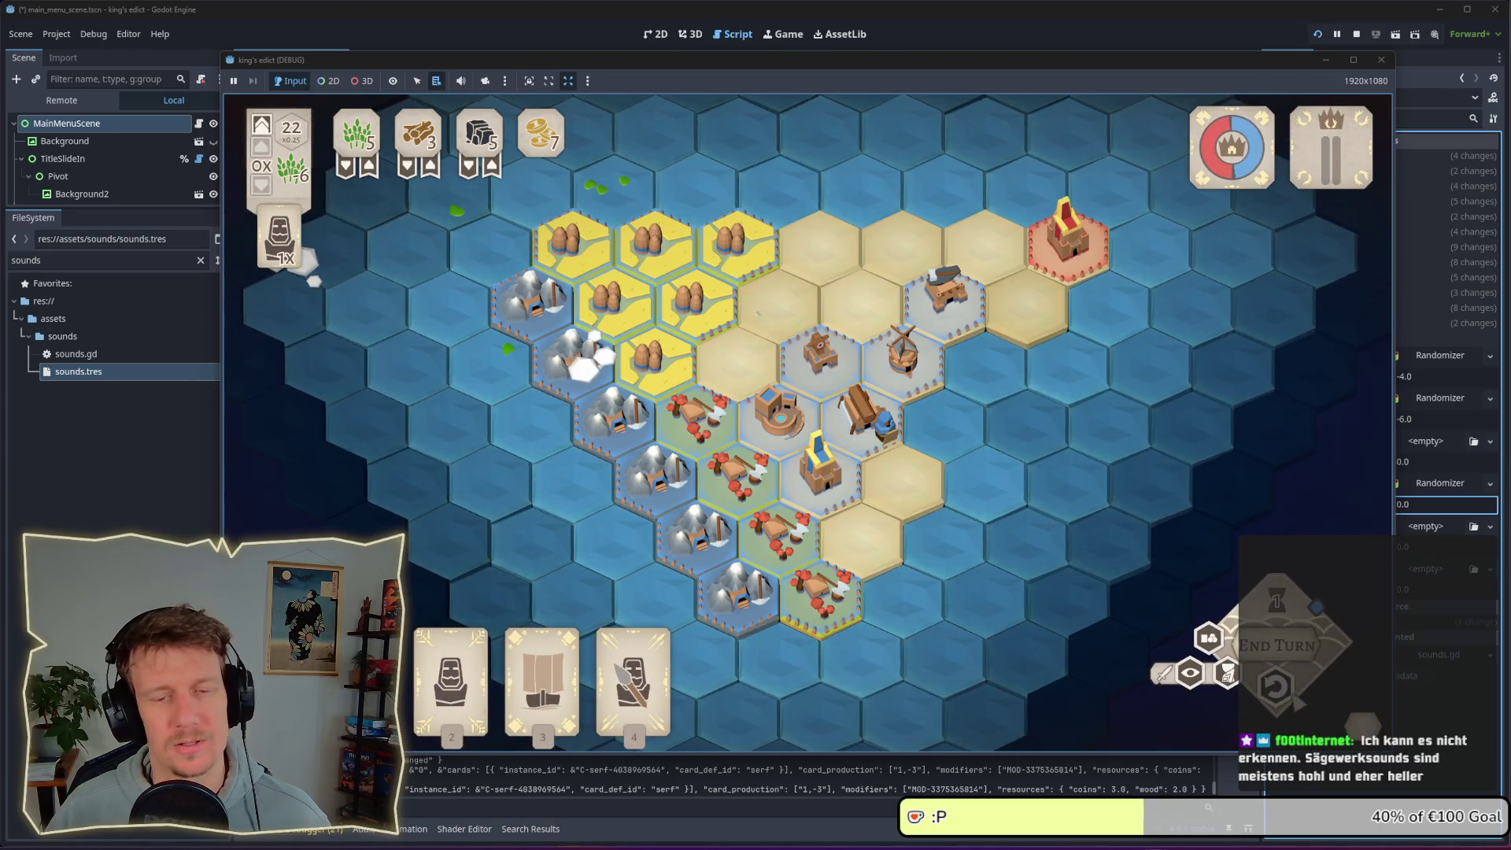
key(ctrl+z)
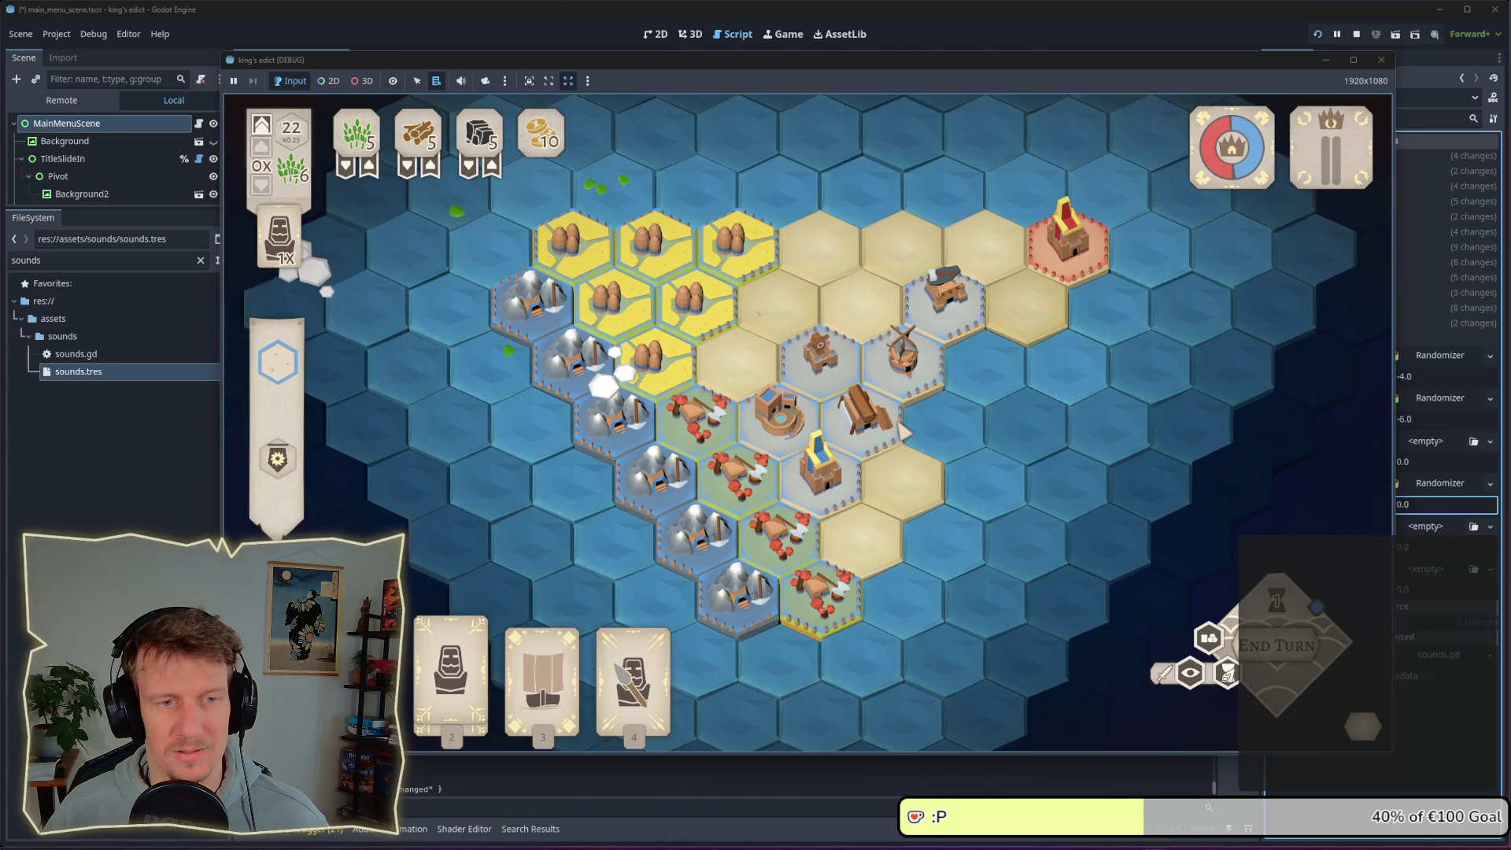
key(2)
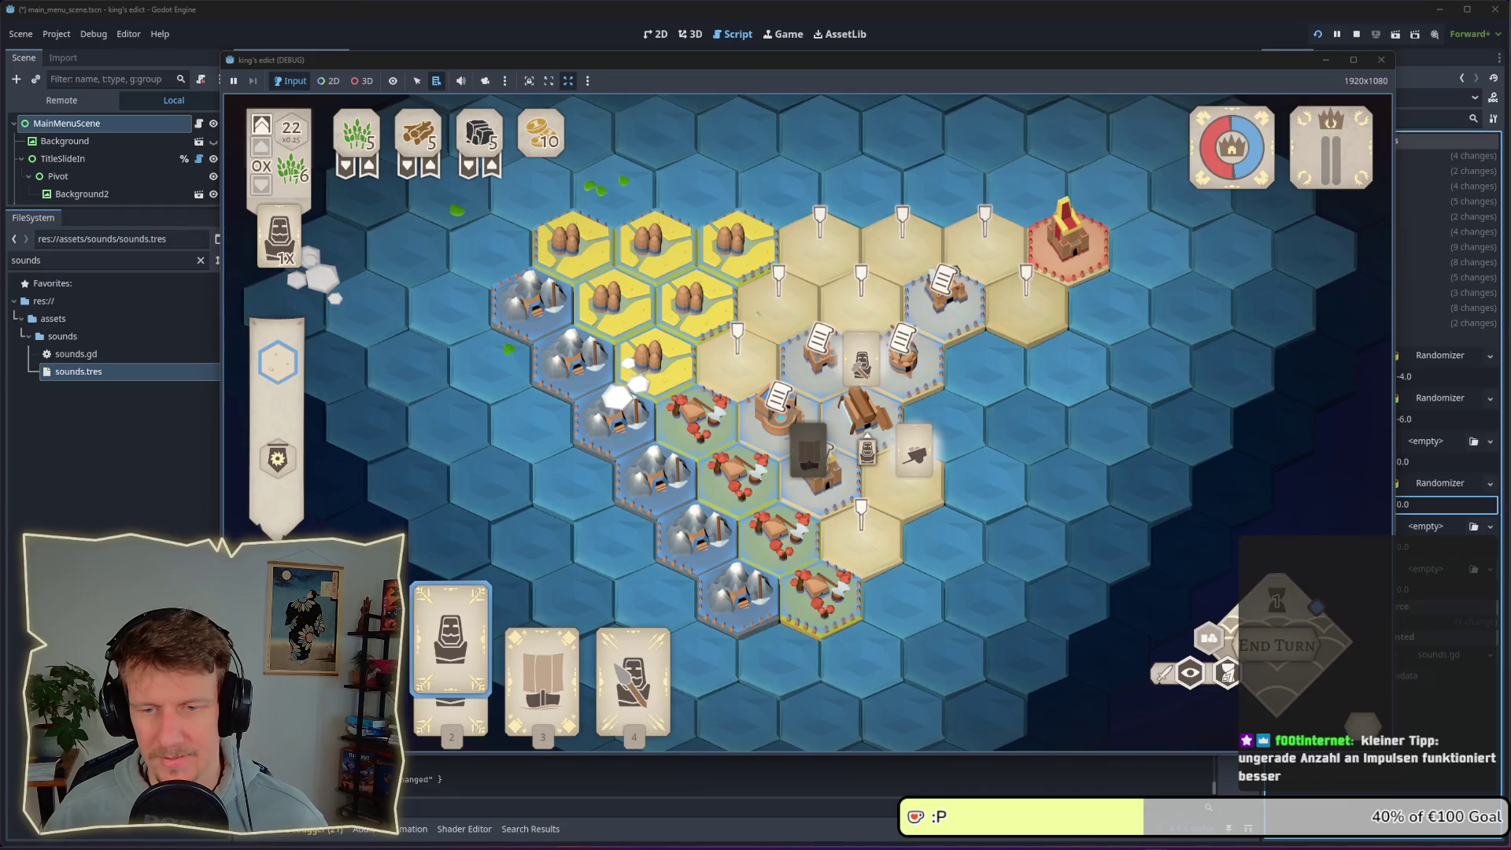
click(818, 461)
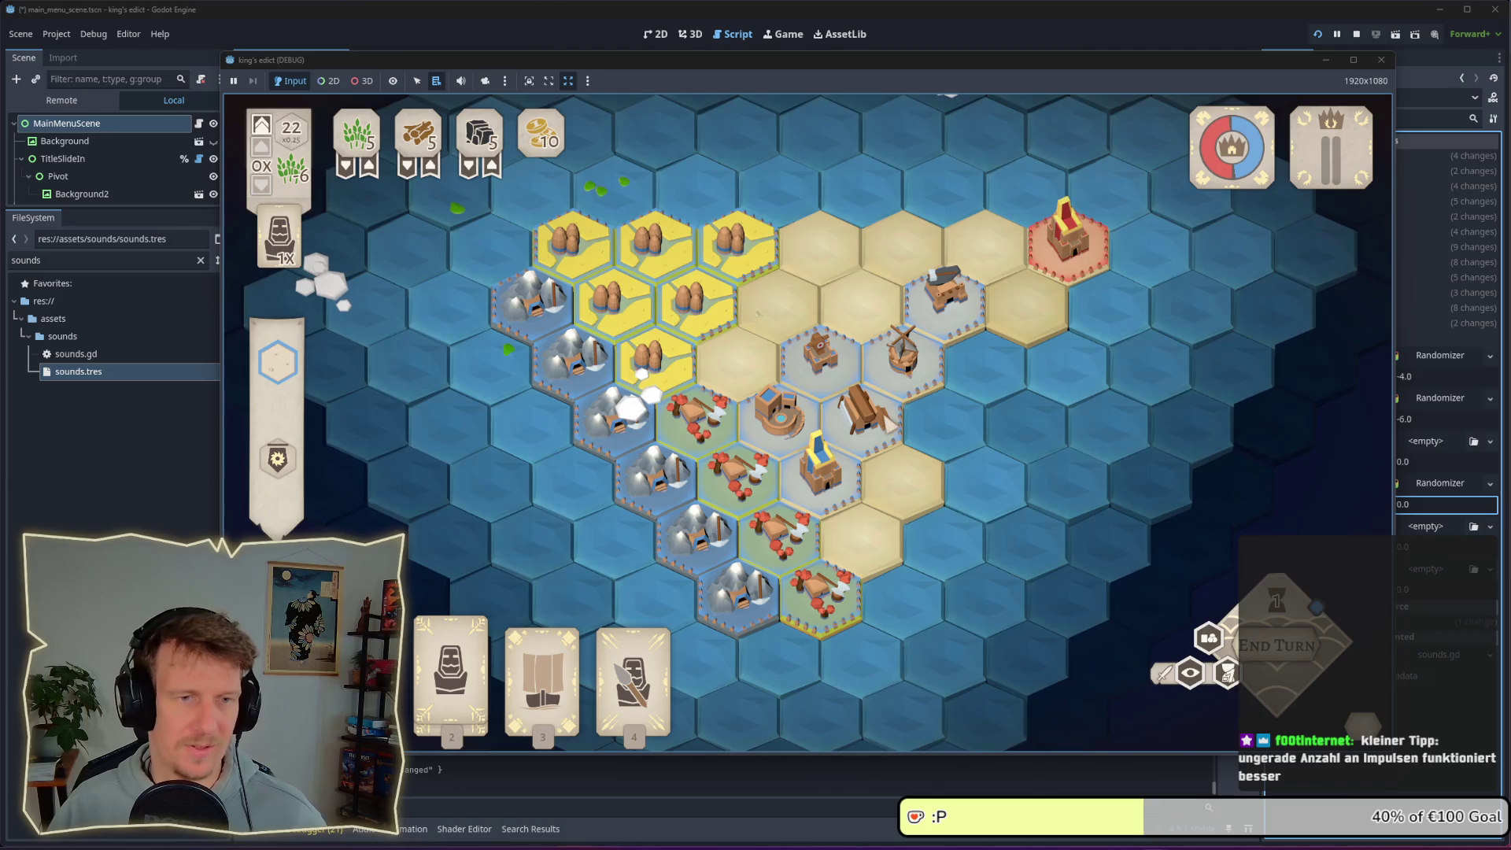
key(2)
key(Escape)
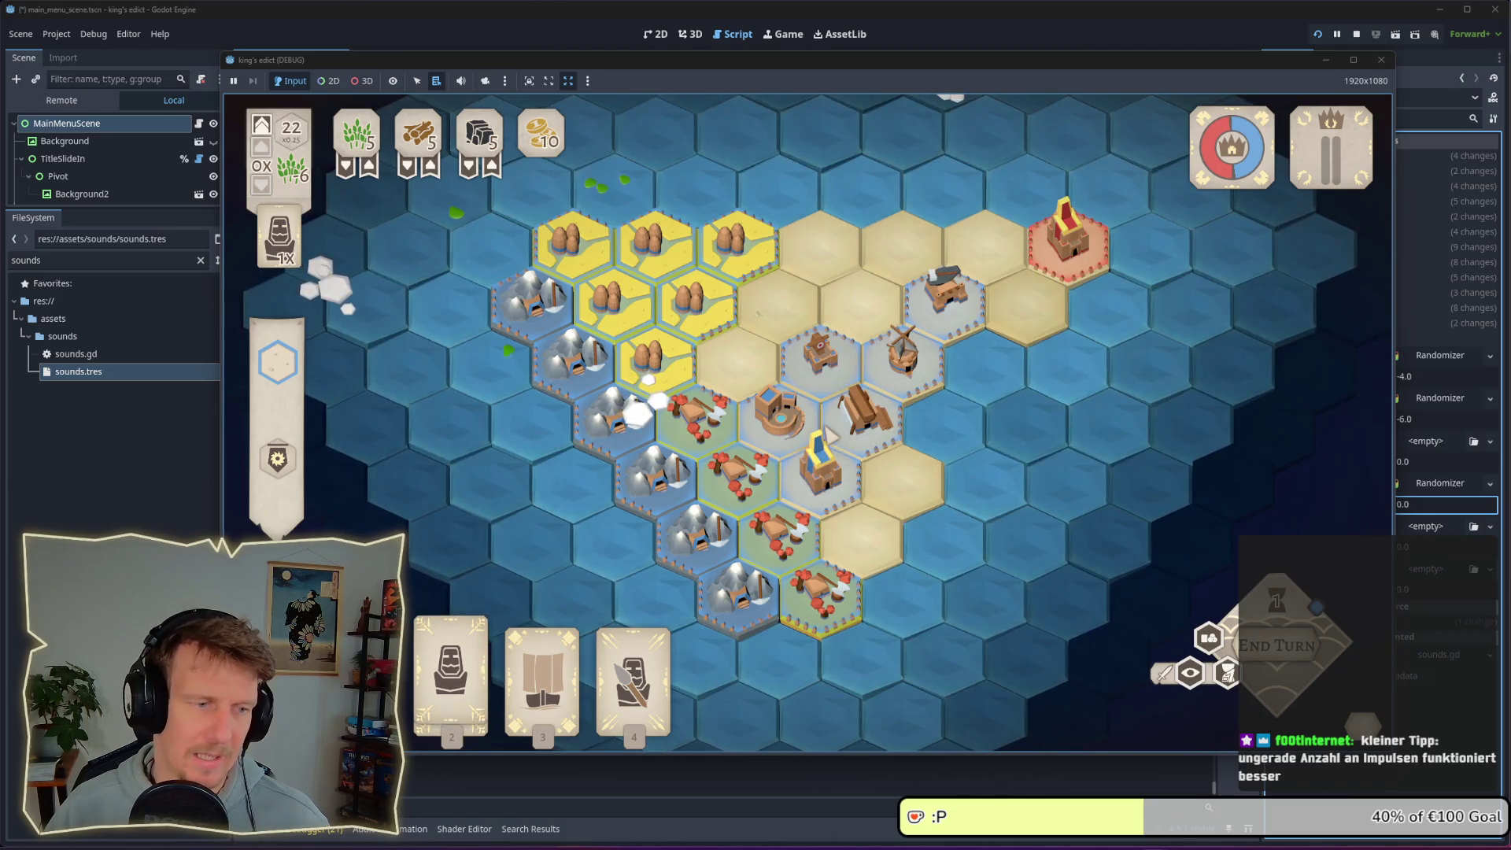
End the turn, place a building on the centre hex and build on the grey tower hex
key(Return)
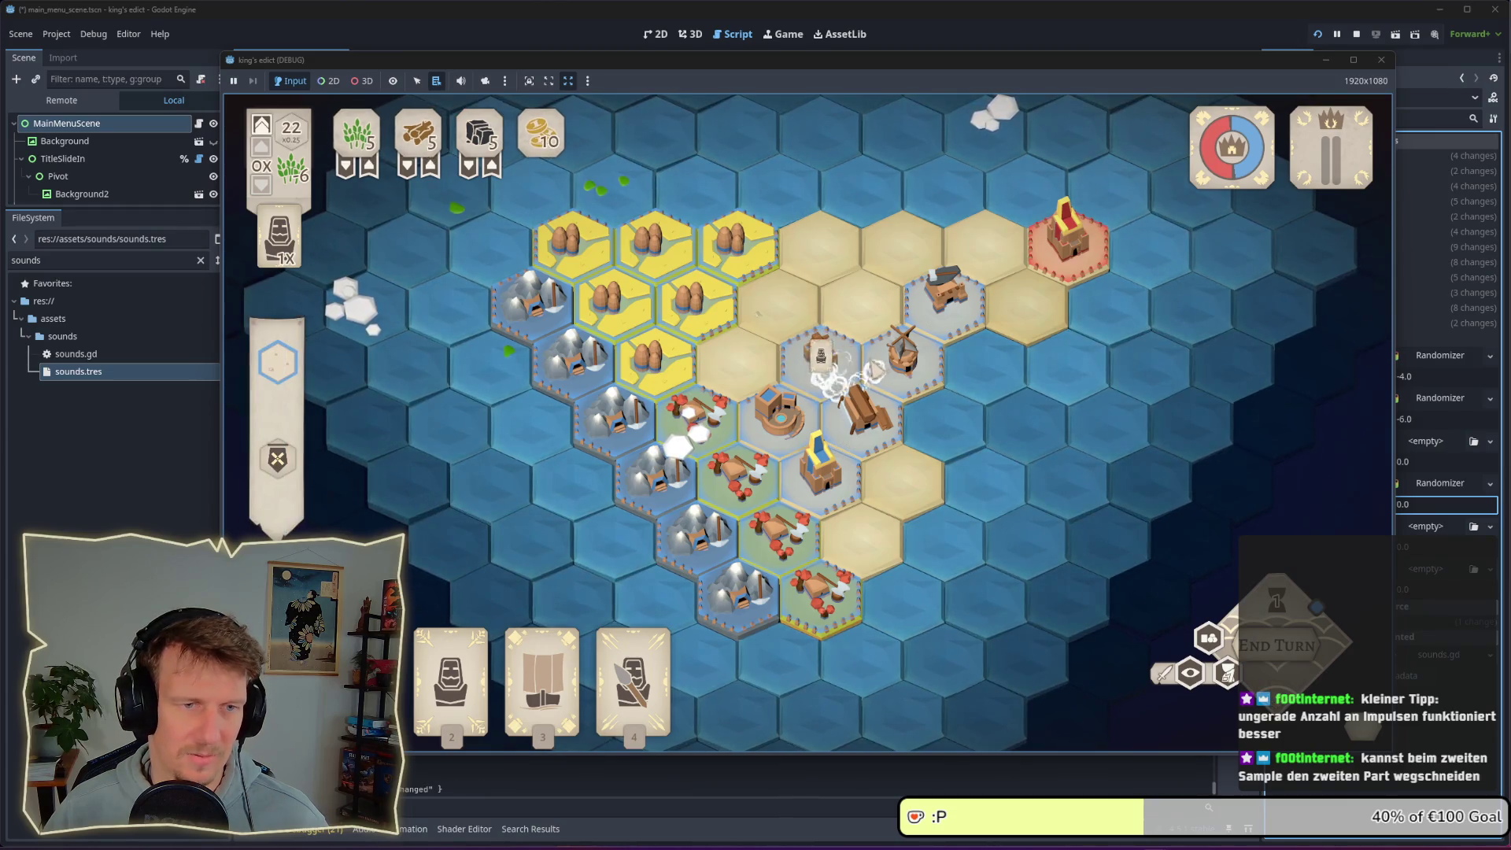
click(450, 642)
click(823, 370)
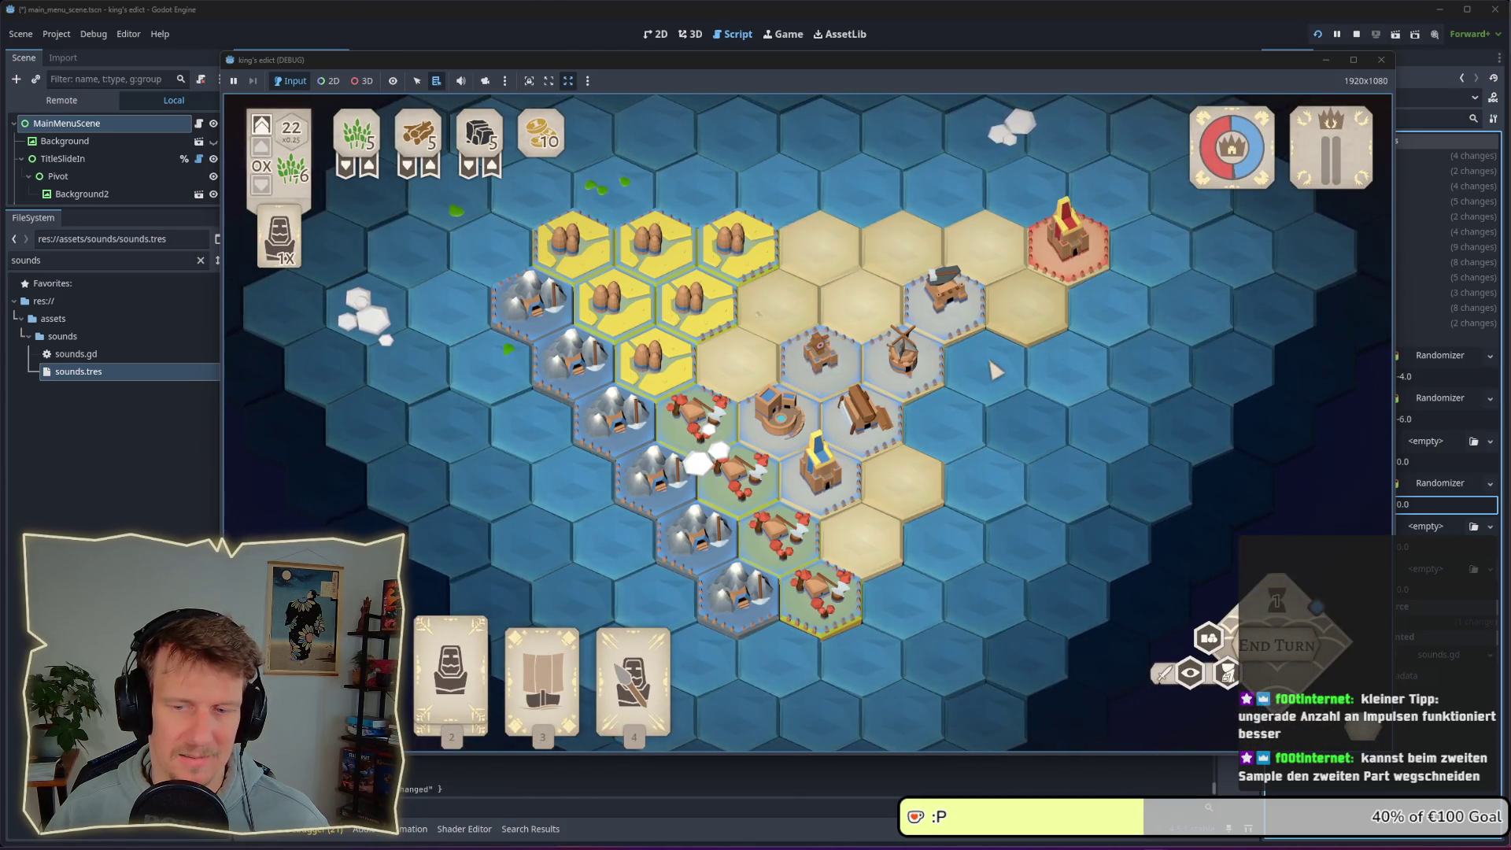
click(945, 303)
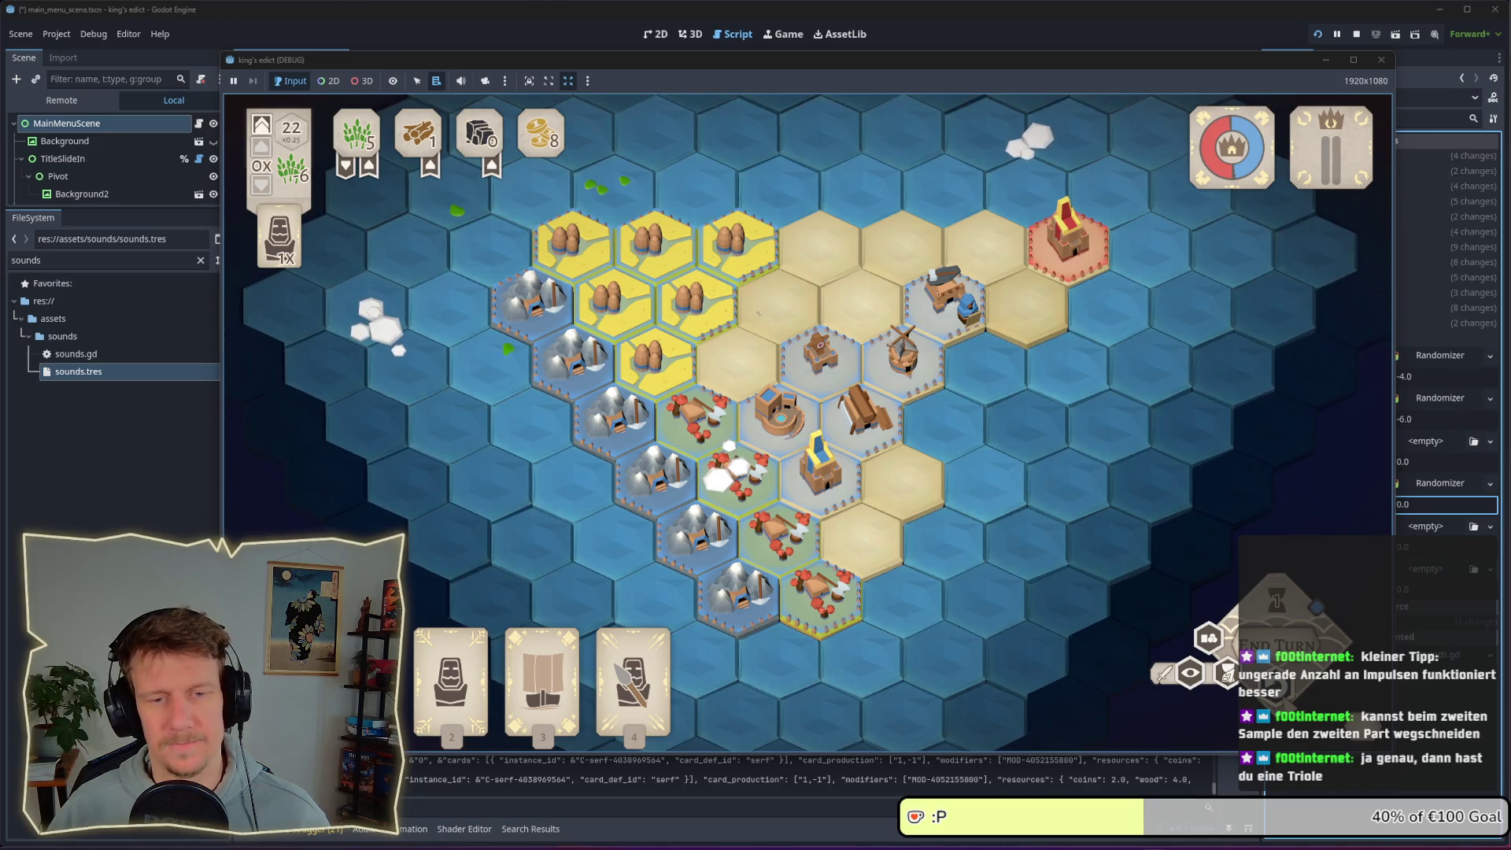
In Saw Wood 1_5, copy the second track's clip onto a third track near 0.31 s
key(alt+Tab)
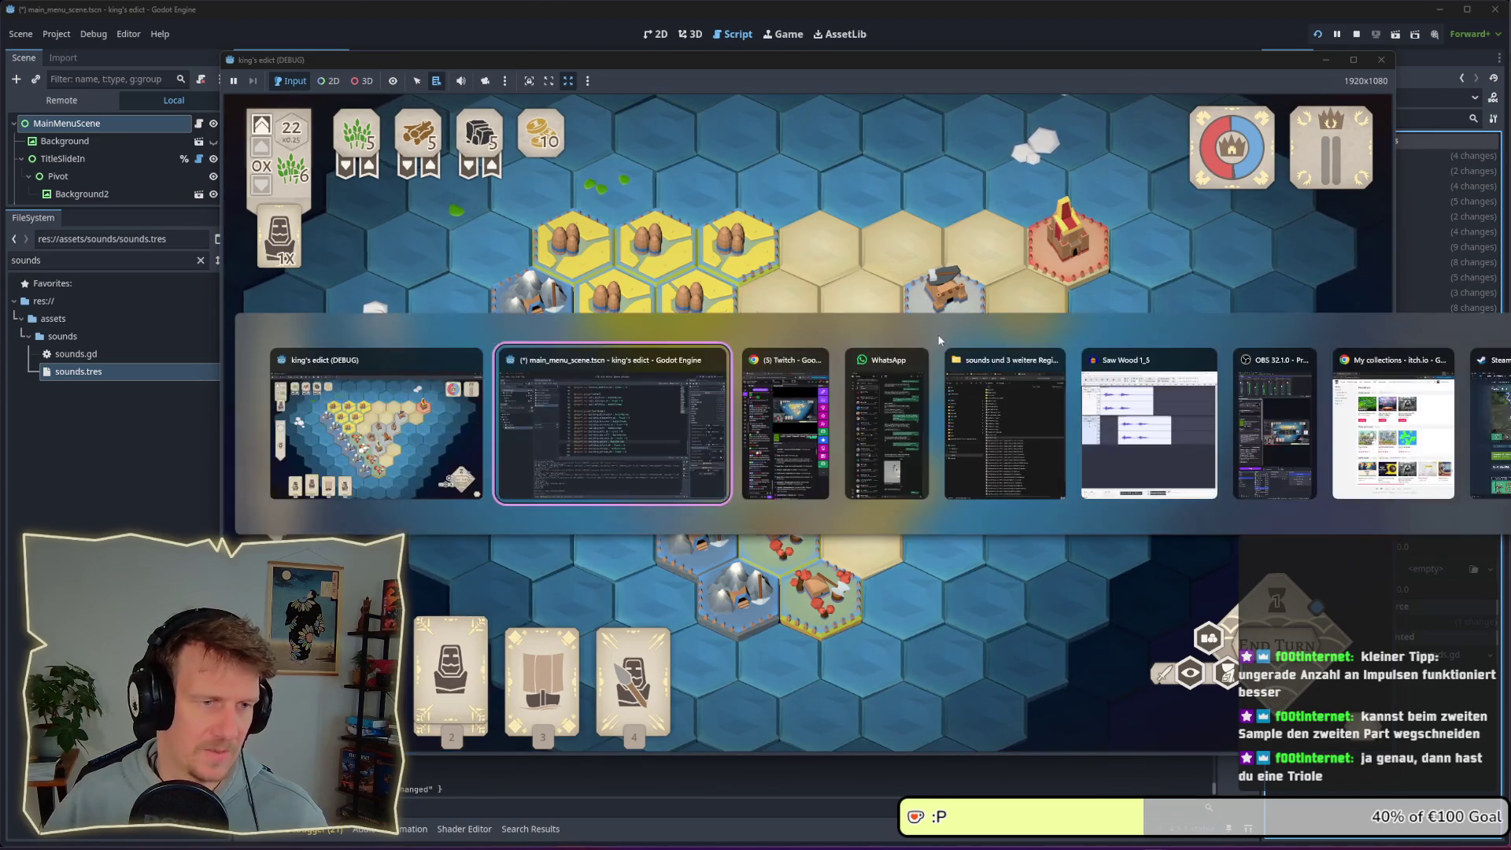
key(Tab)
key(Tab)
key(Tab)
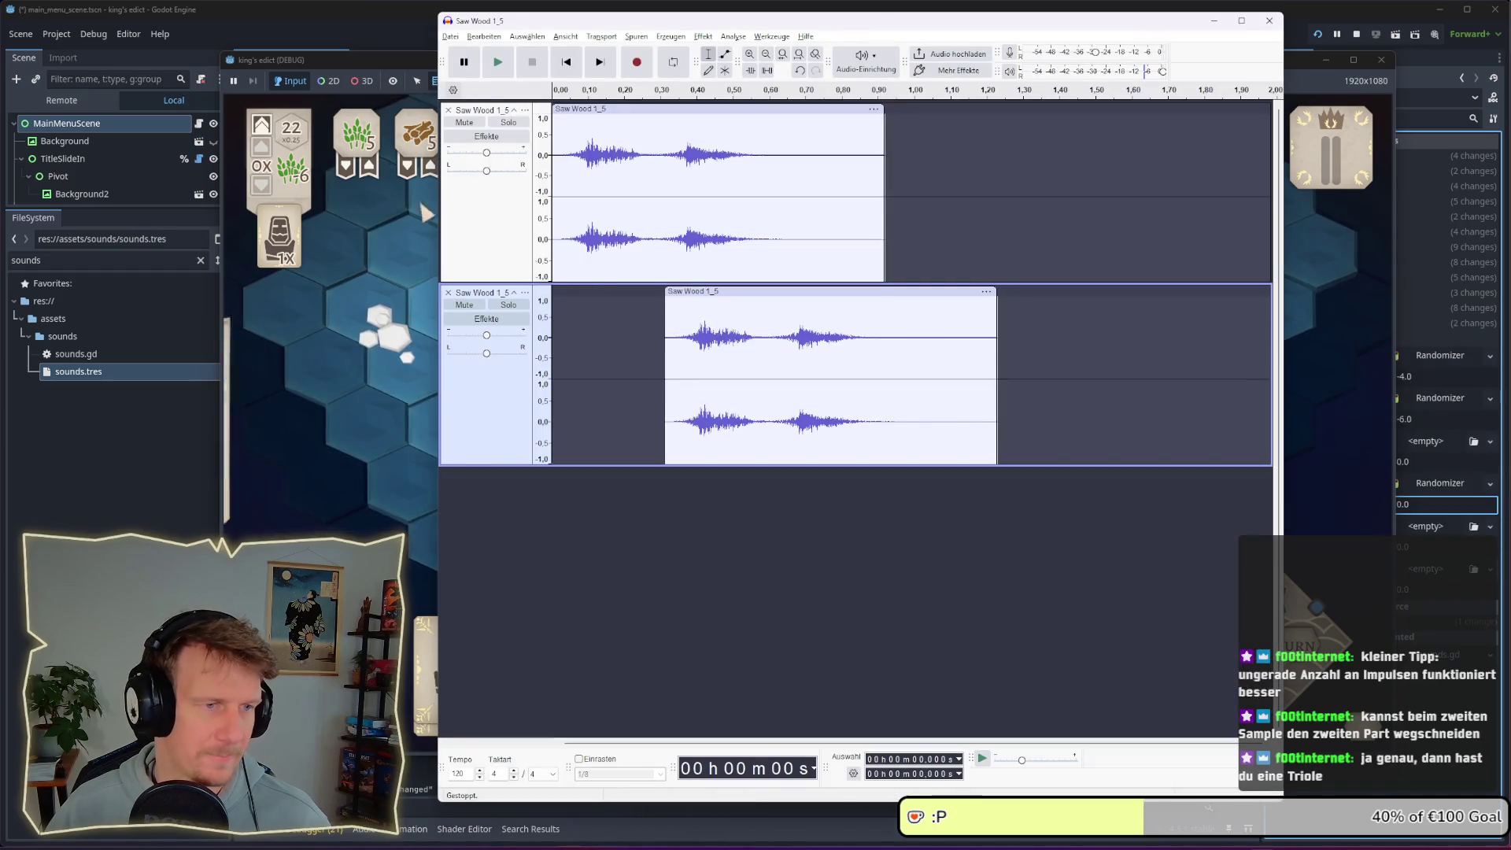
click(737, 292)
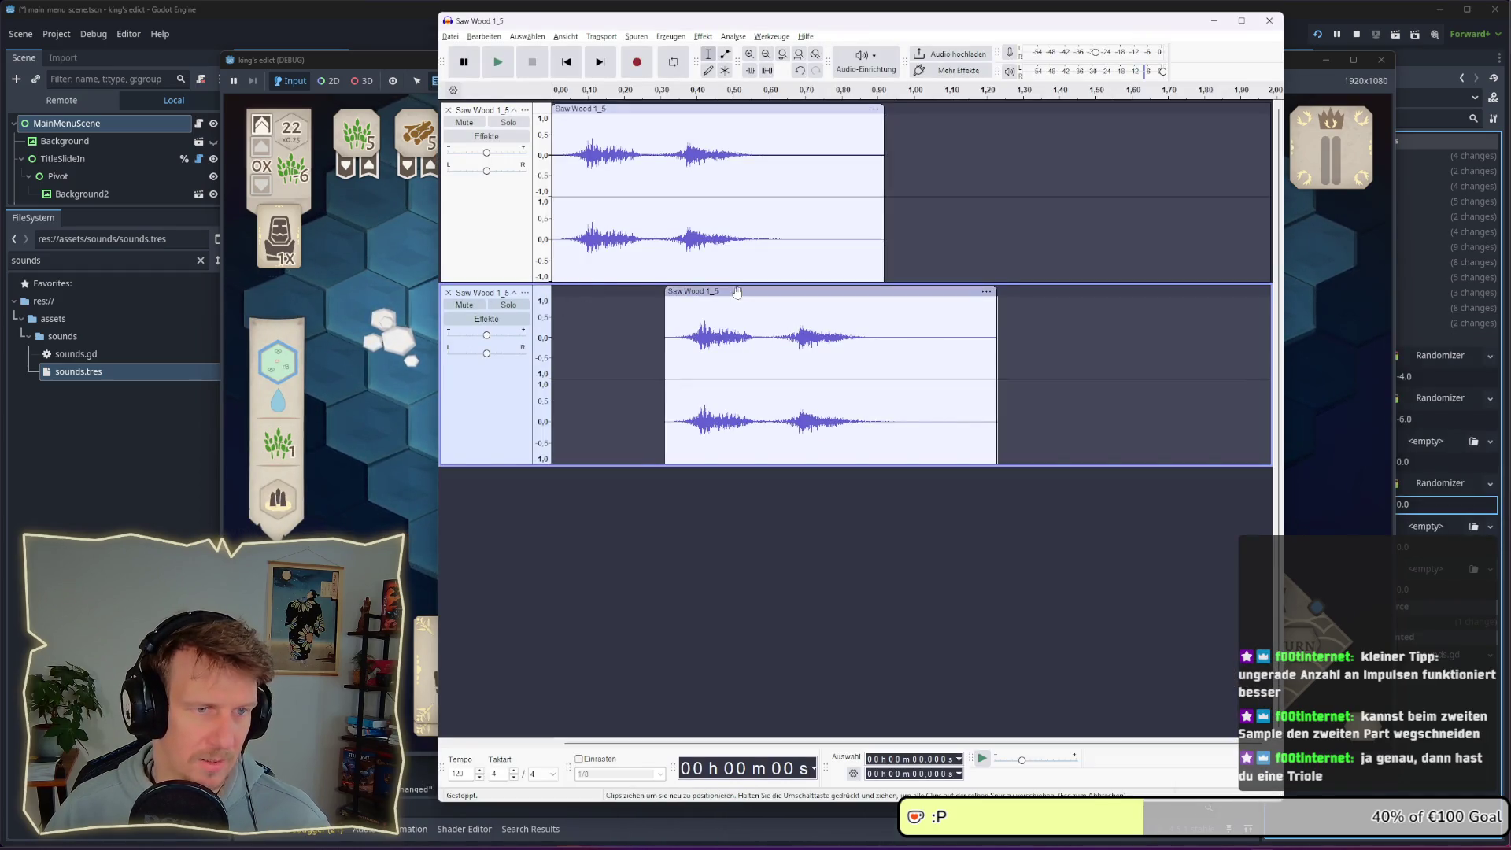
click(735, 546)
key(ctrl+v)
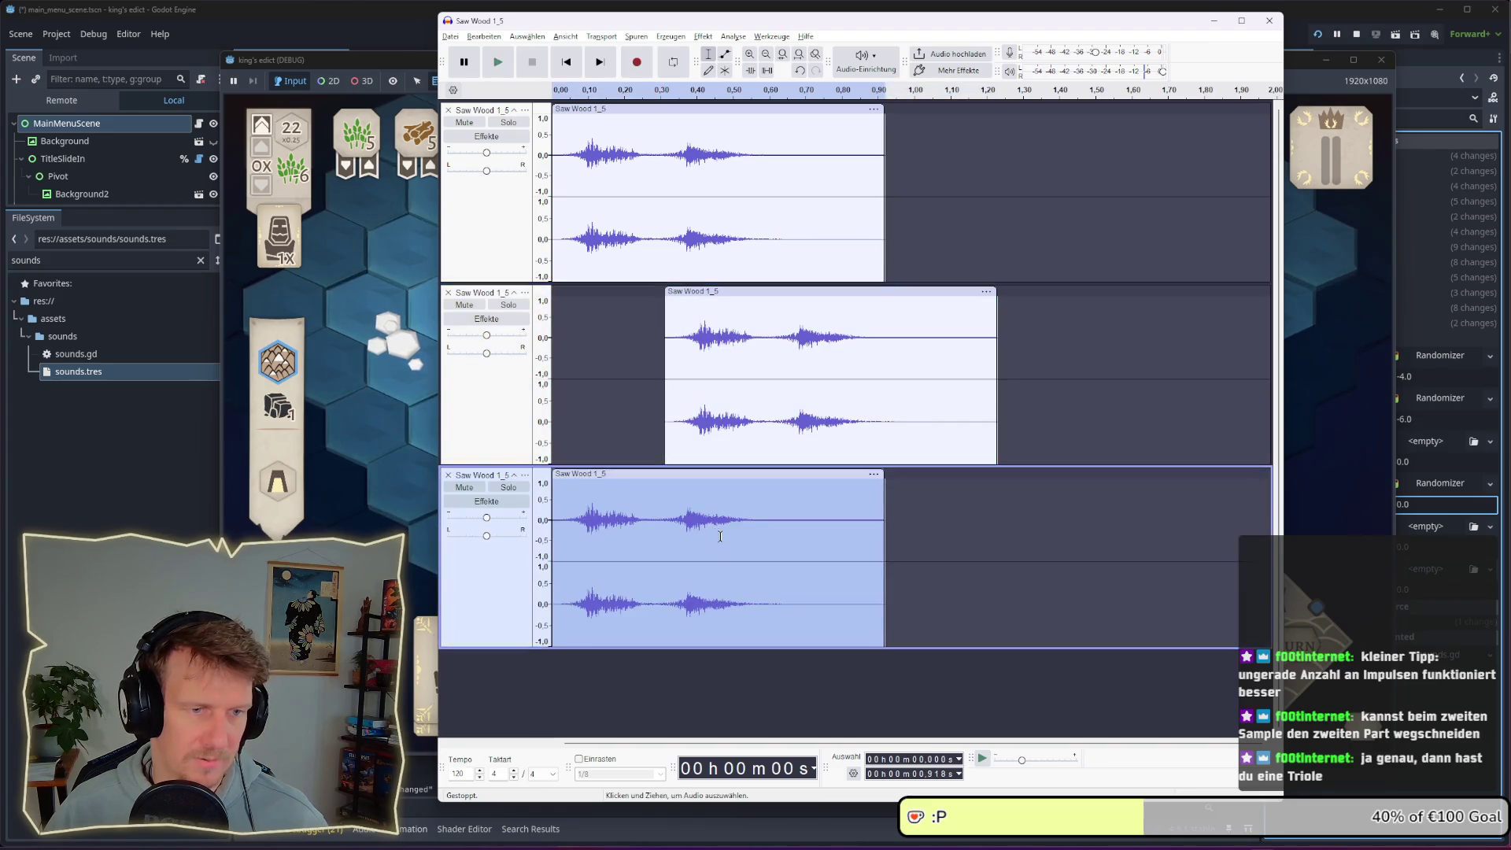
mouse_move(651, 482)
mouse_down()
mouse_move(821, 472)
mouse_move(794, 468)
mouse_up()
click(465, 305)
click(803, 520)
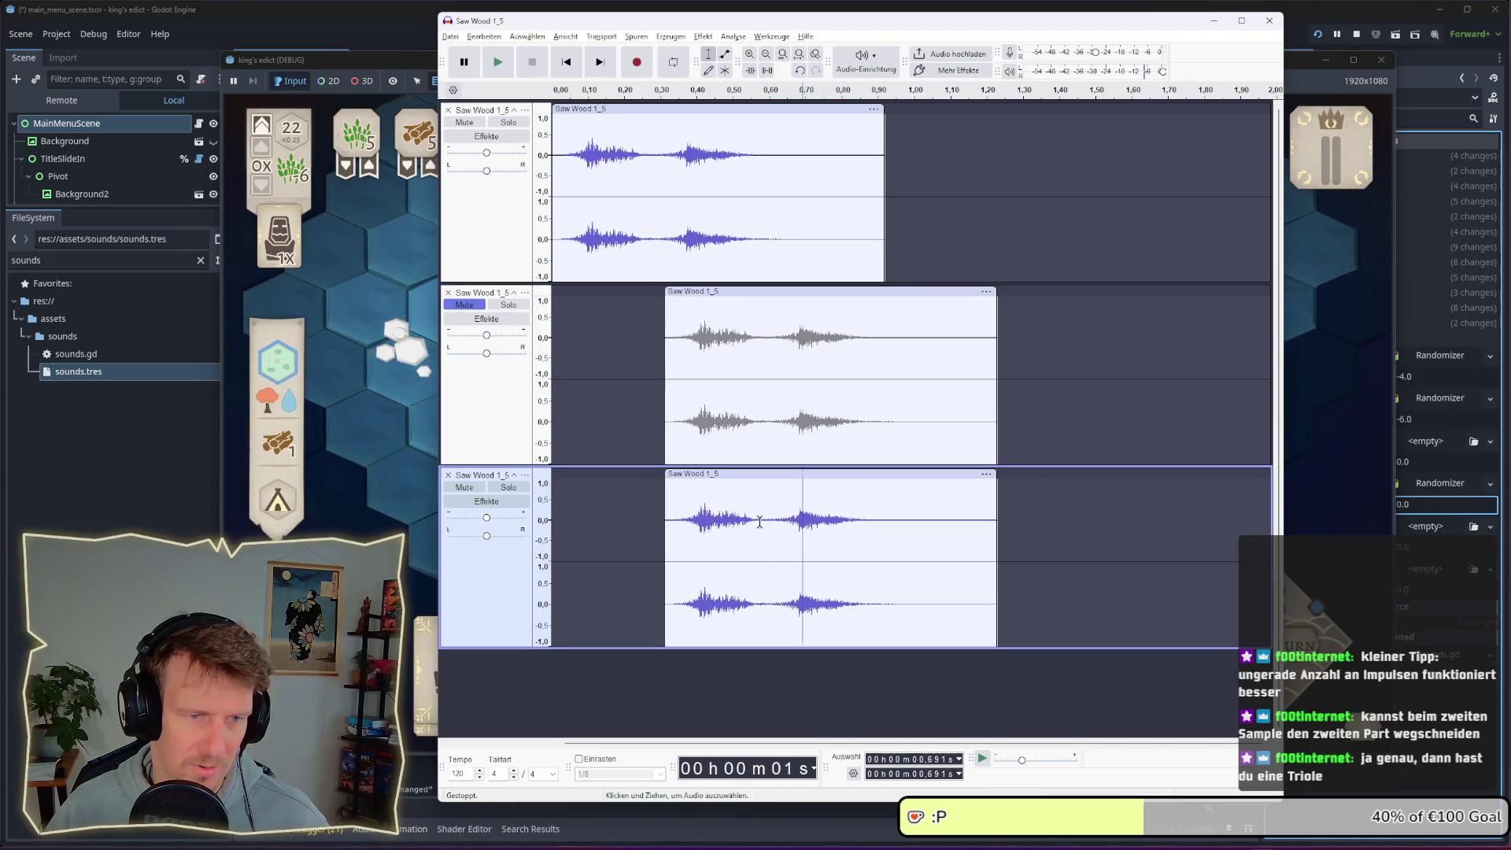
Split the third clip, delete its left piece, and position the rest around 0.31 s, previewing
right_click(768, 530)
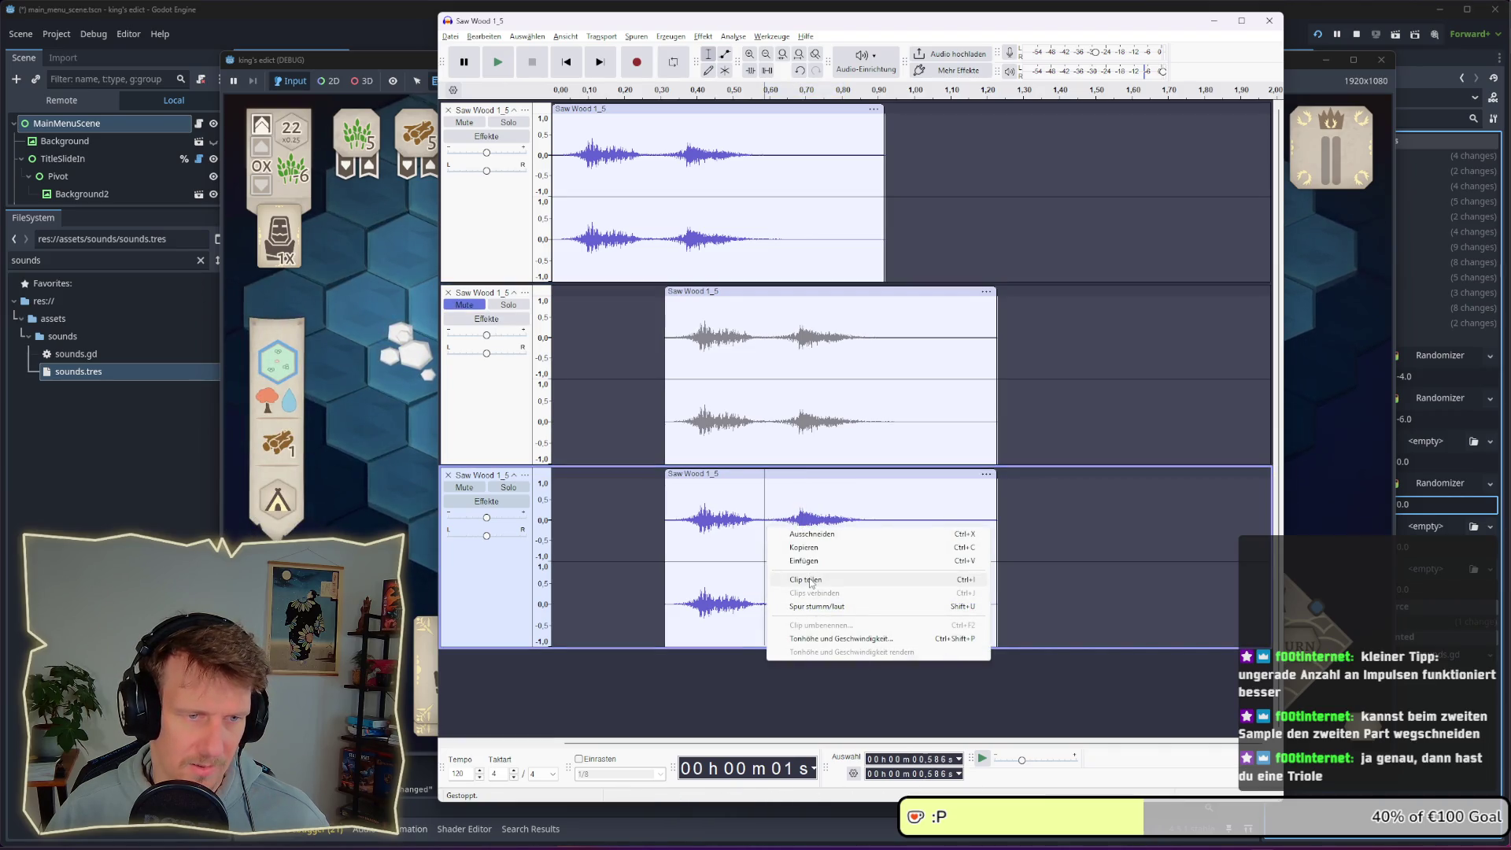
click(810, 582)
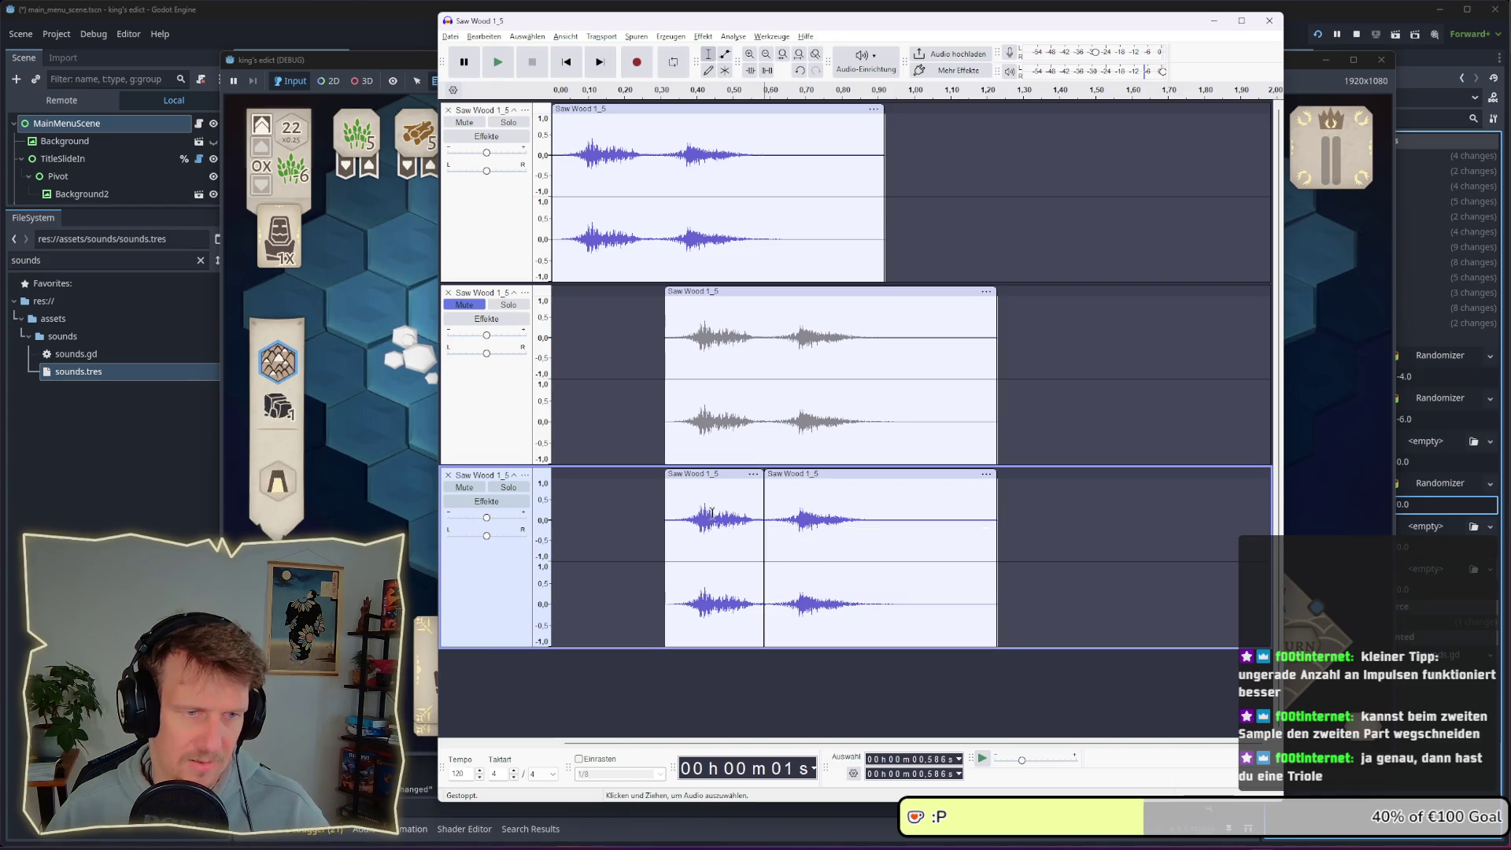
click(712, 473)
key(Delete)
drag(783, 473, 737, 472)
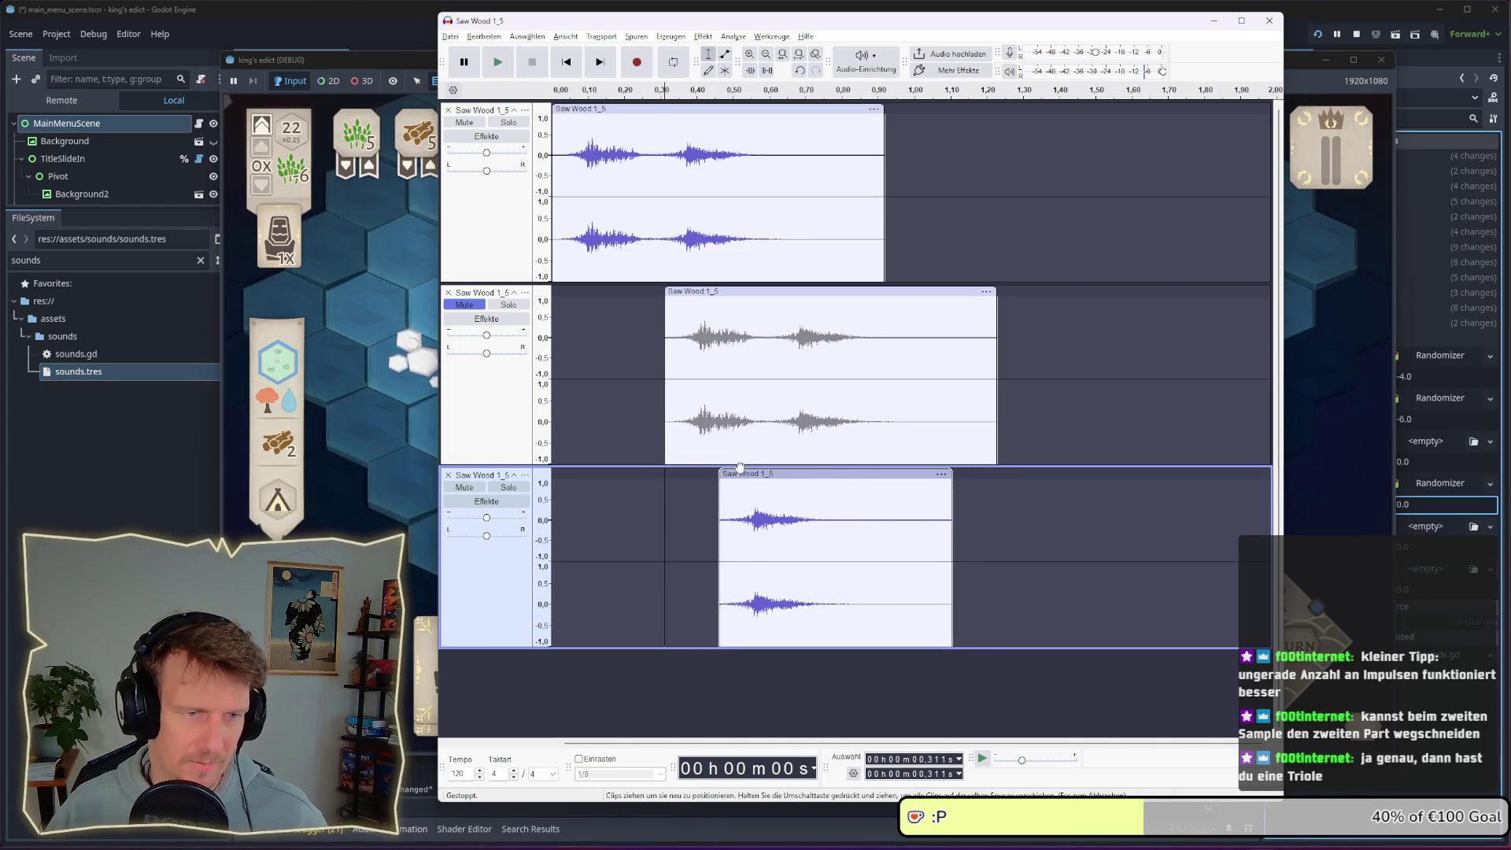
click(548, 315)
key(space)
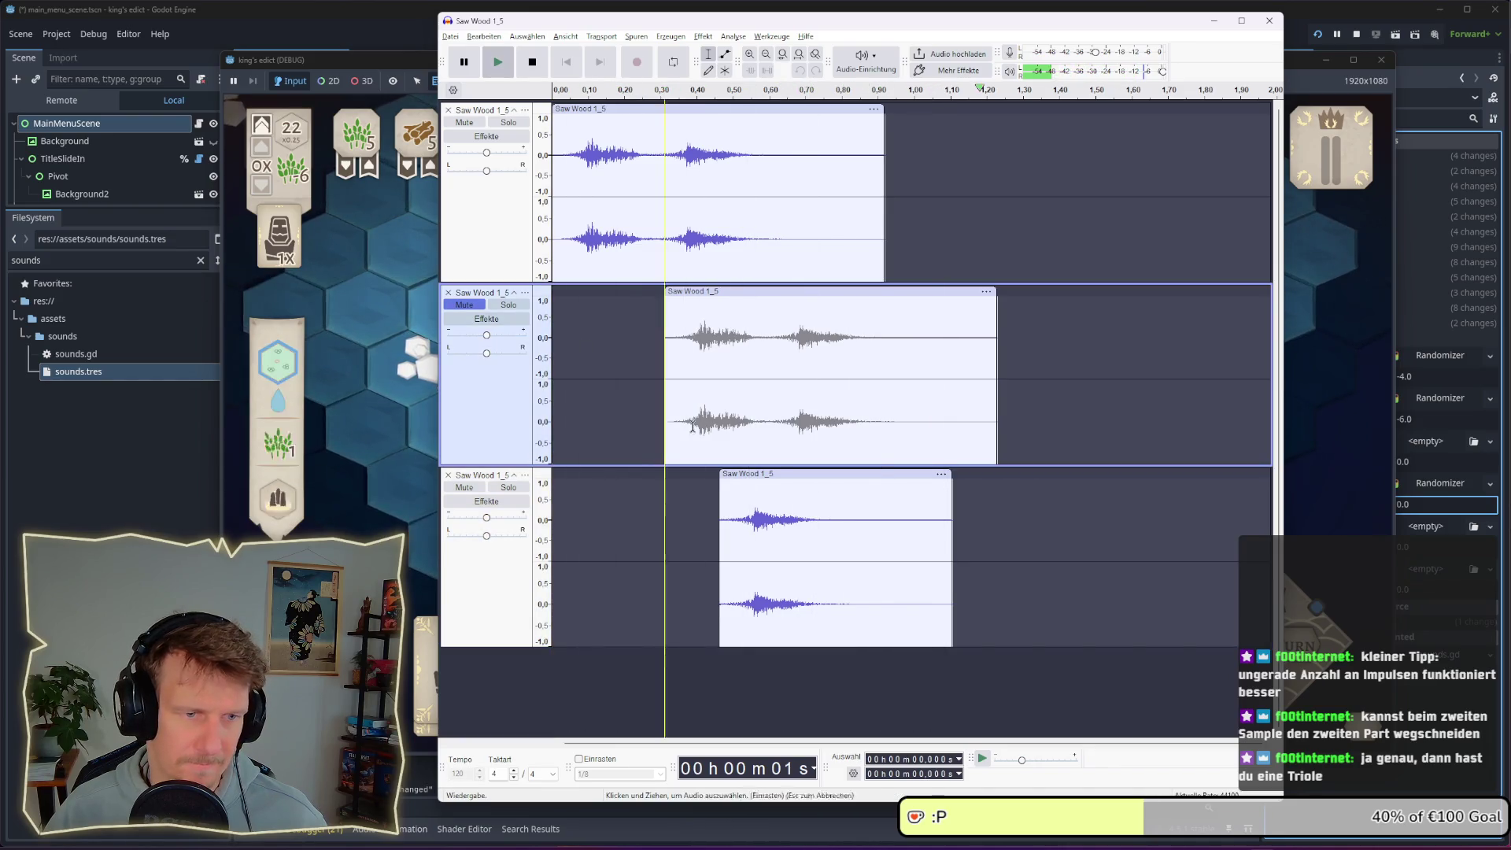
drag(747, 473, 763, 473)
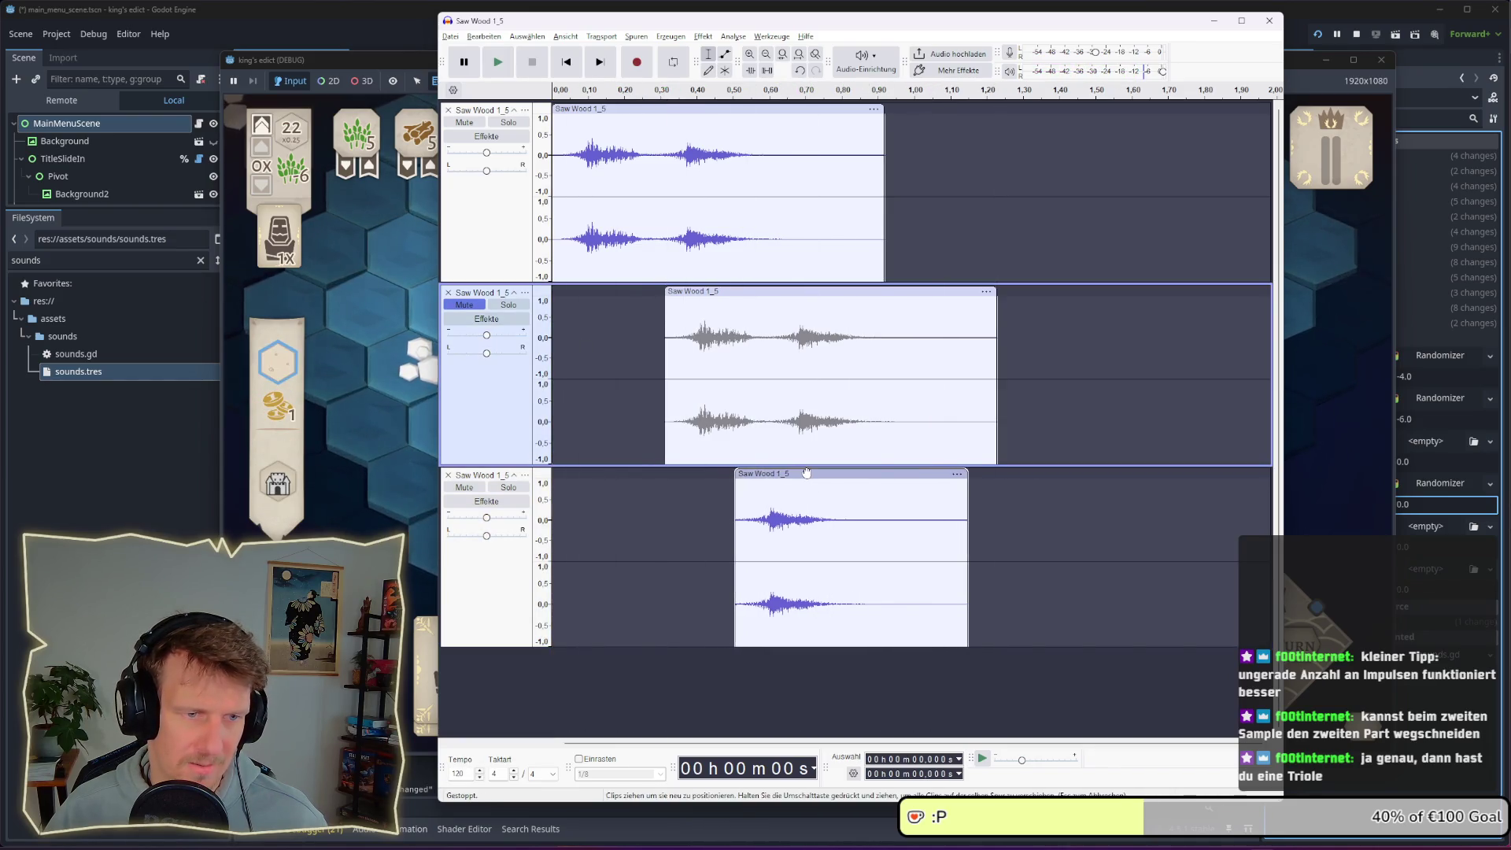
click(549, 358)
key(space)
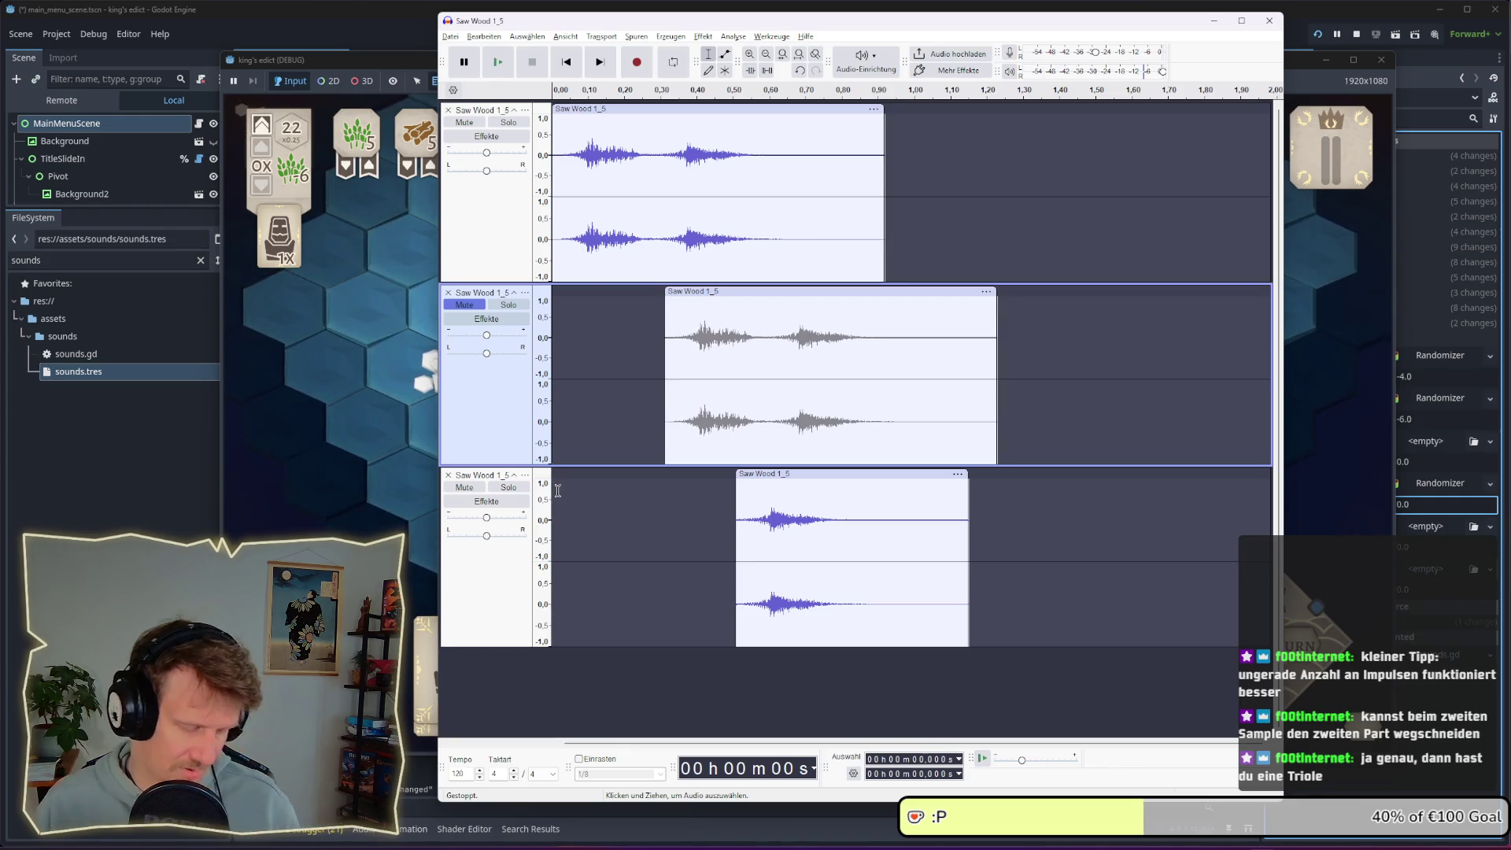
Trim the third clip to a single hit ending at 0.586 s and move it later, previewing
key(ctrl+z)
key(ctrl+z)
key(ctrl+z)
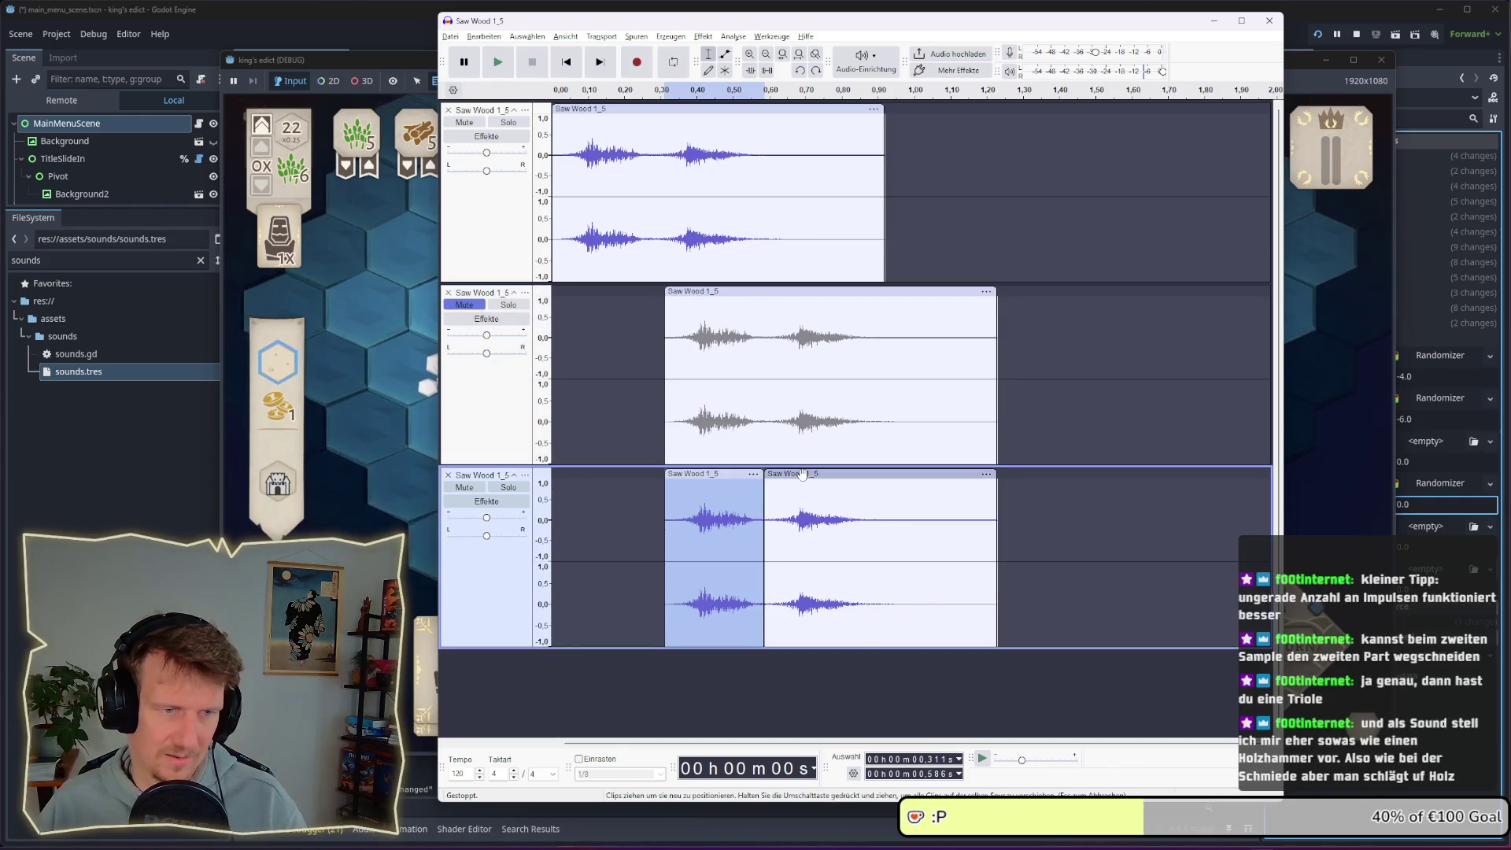
click(802, 473)
key(ctrl+z)
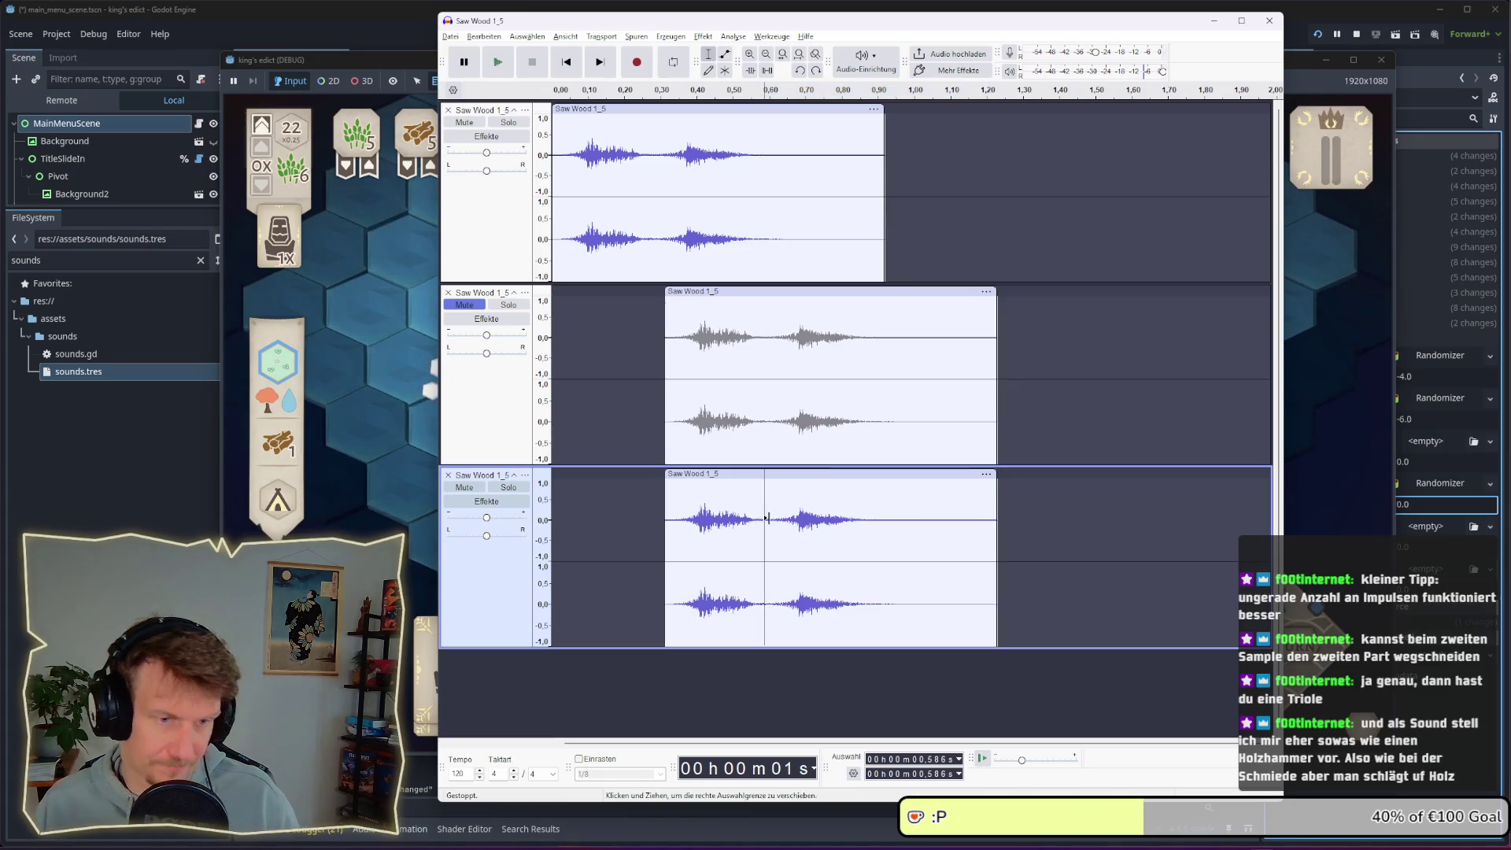
right_click(770, 522)
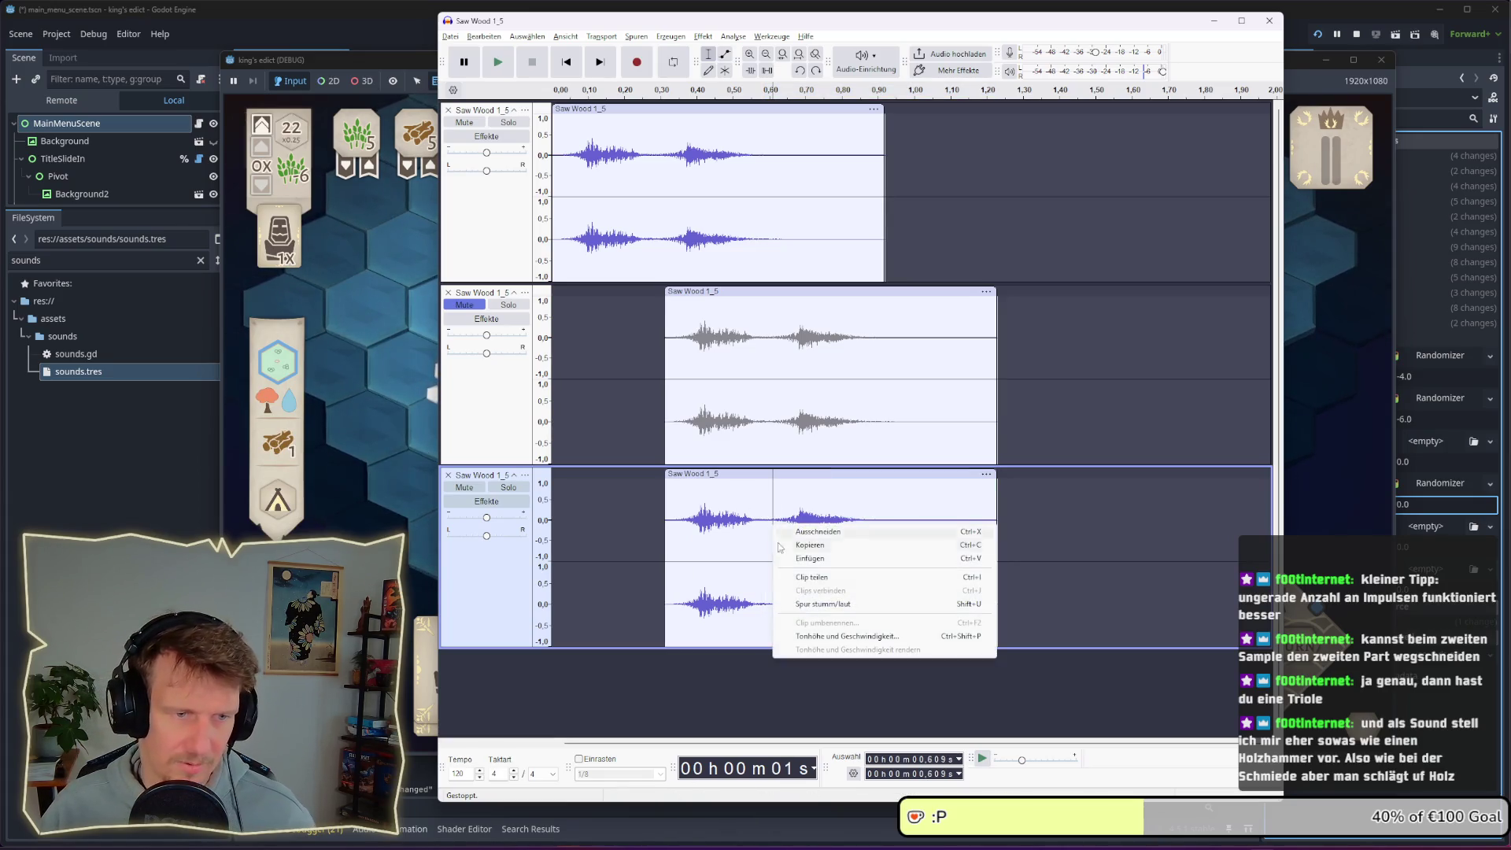
click(795, 574)
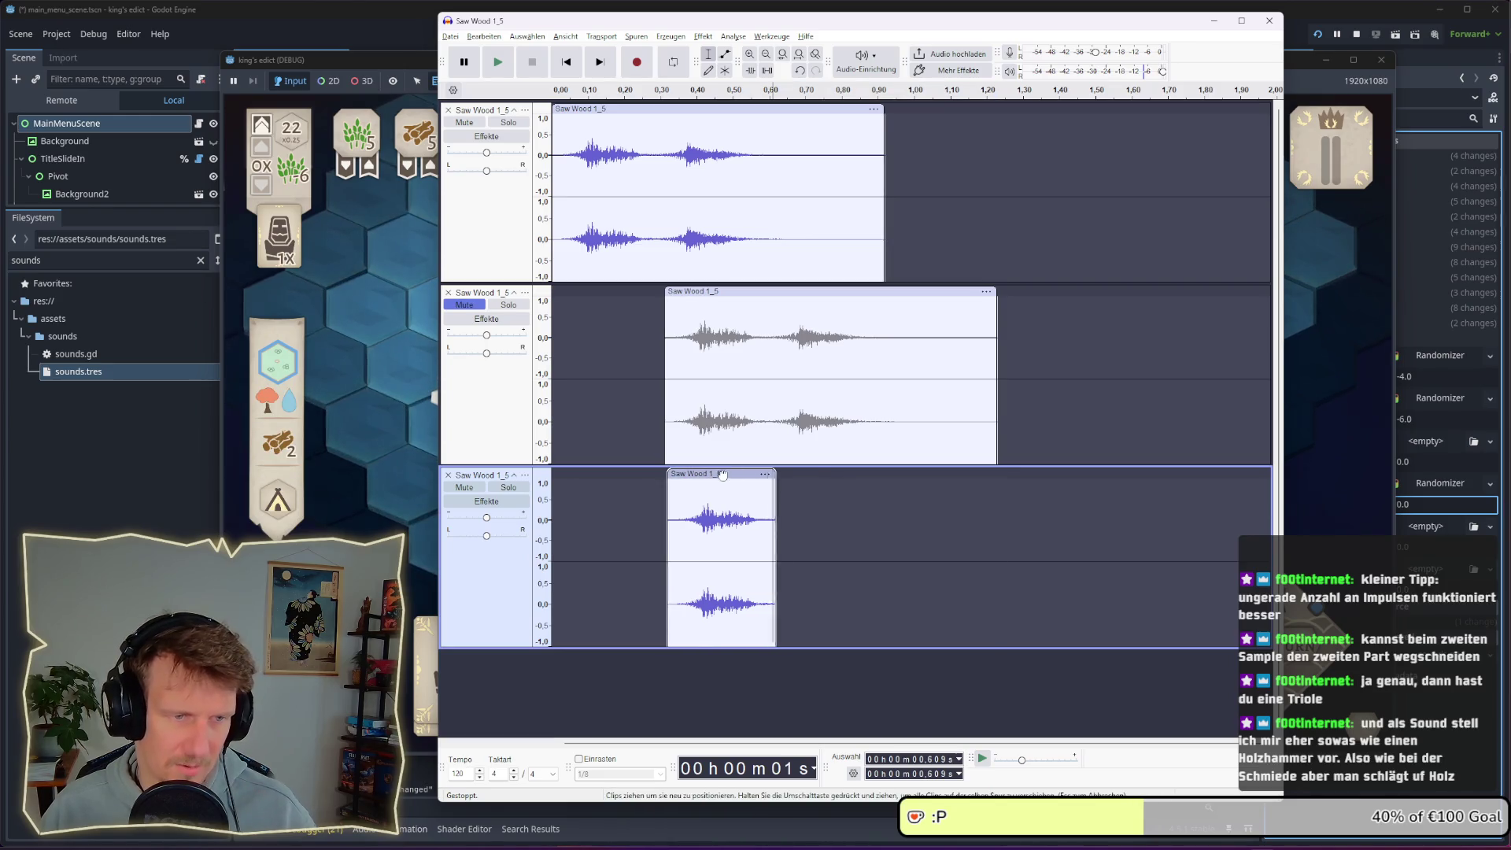
drag(739, 486, 805, 486)
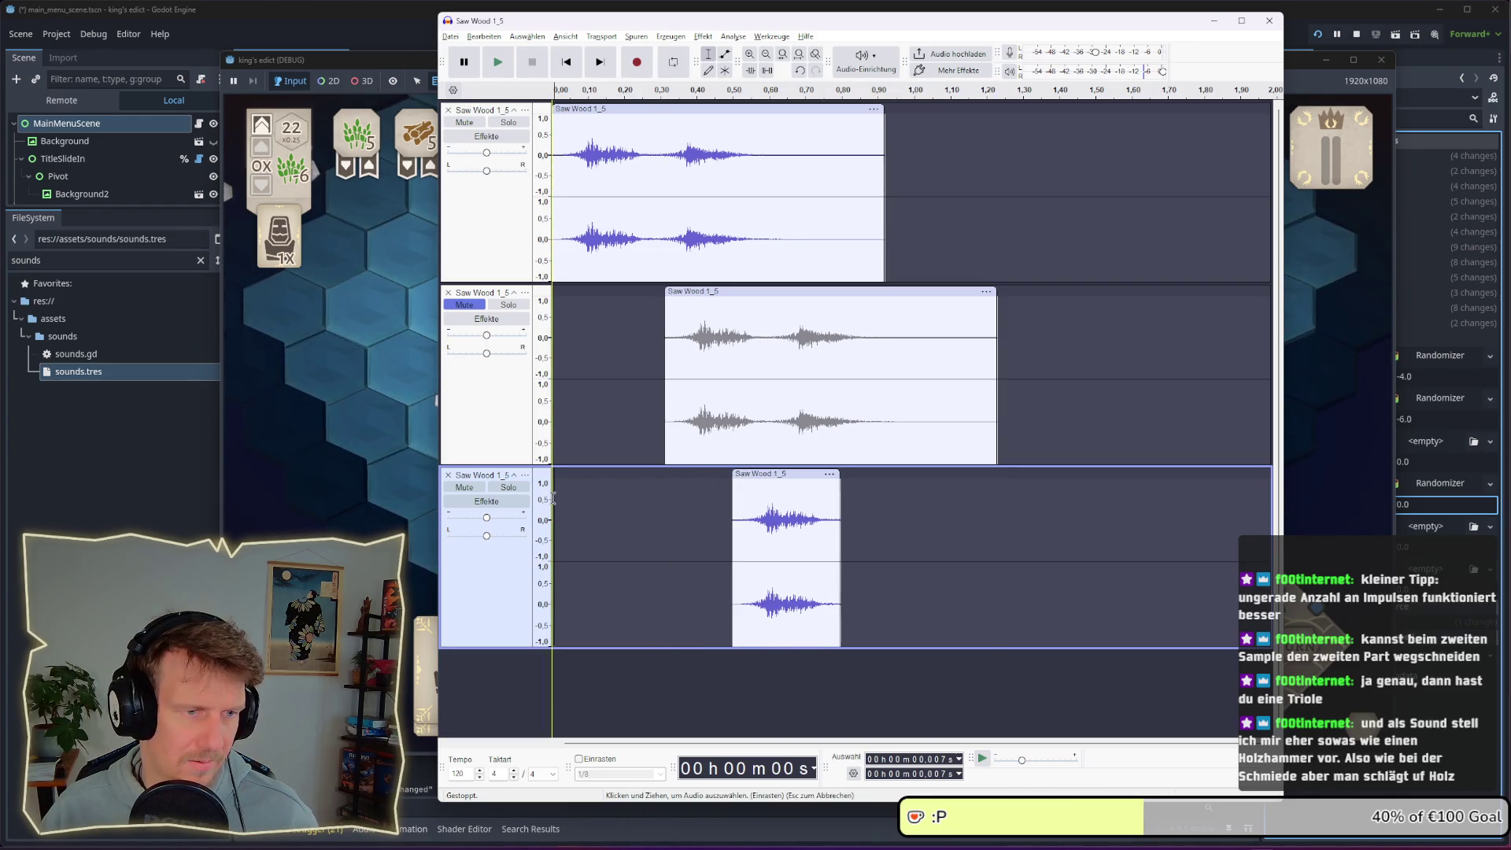
click(580, 499)
key(space)
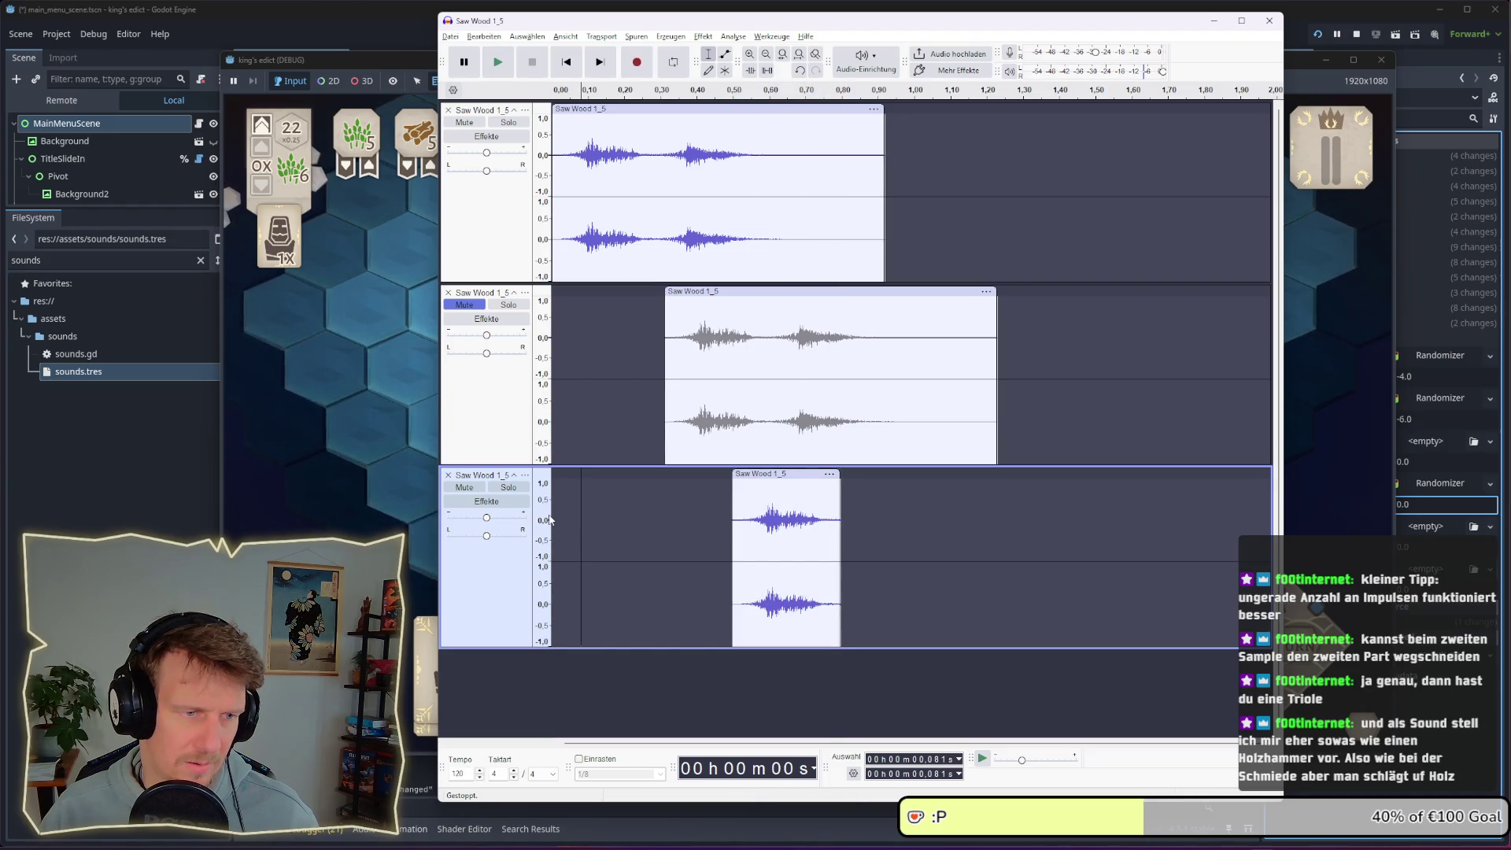
key(space)
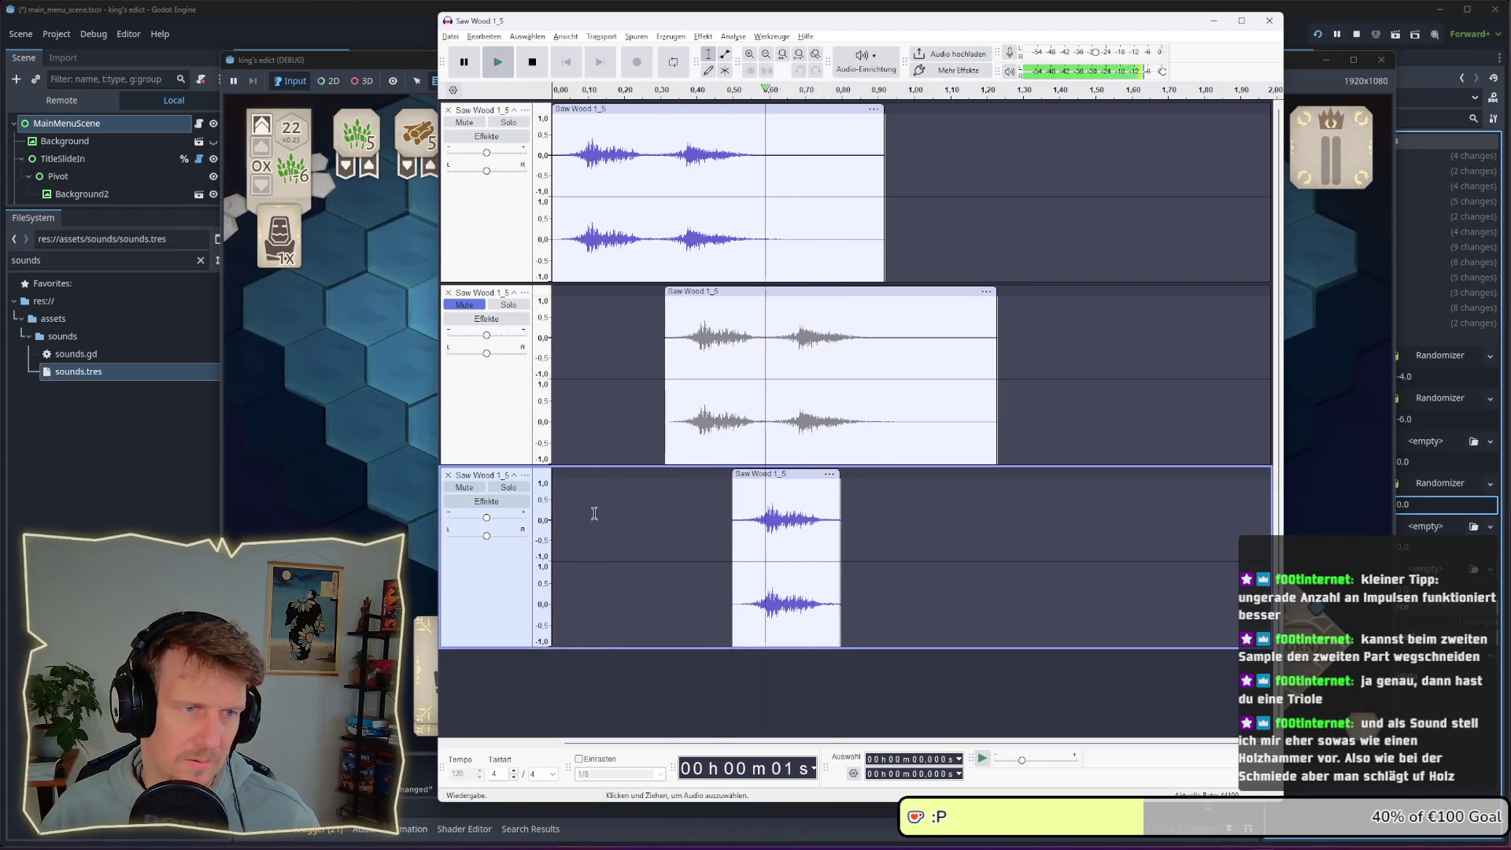
drag(781, 486, 787, 486)
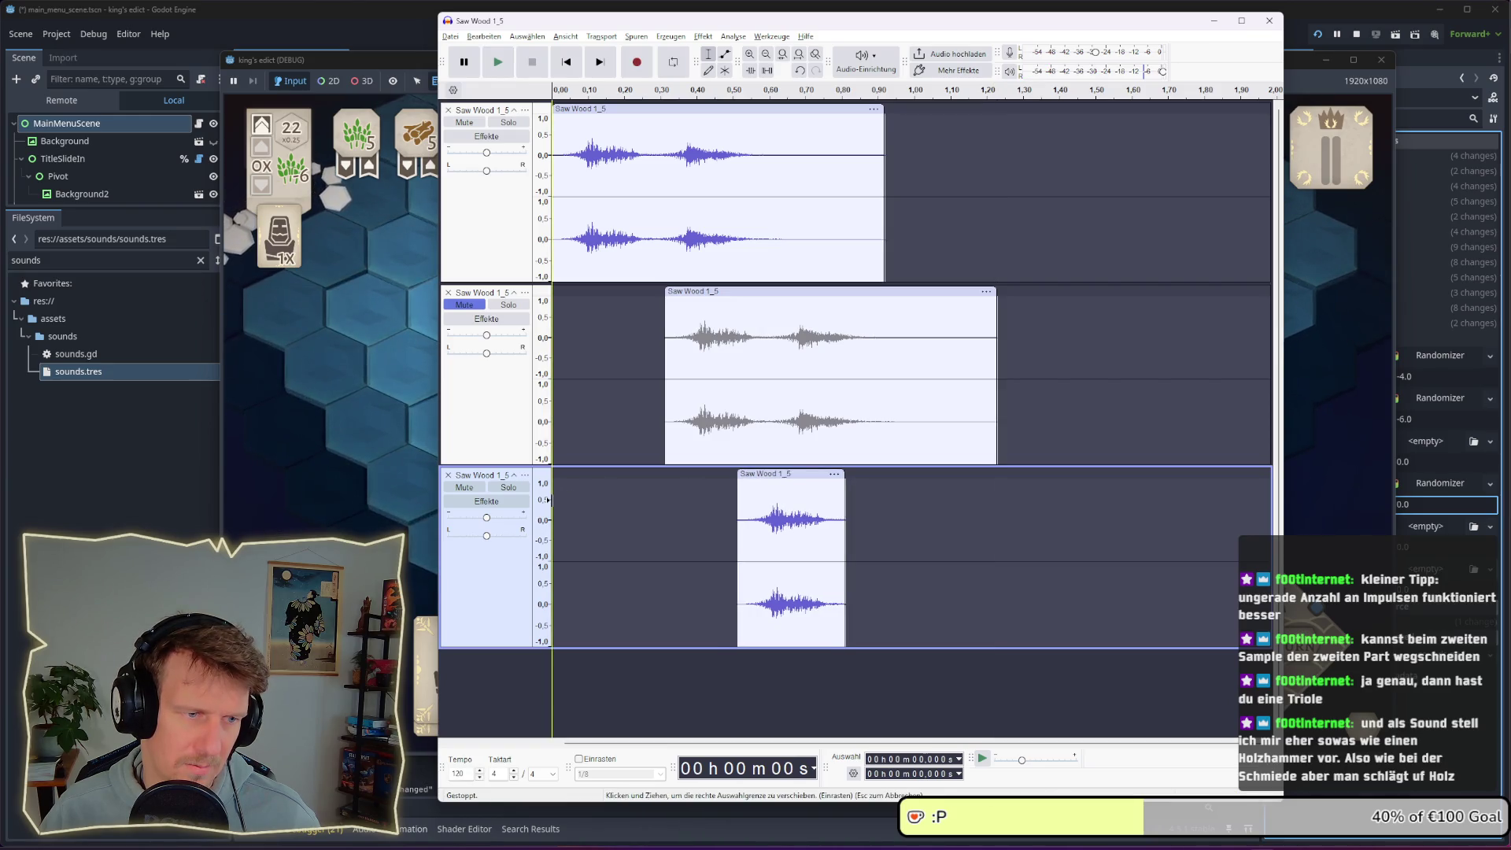
key(space)
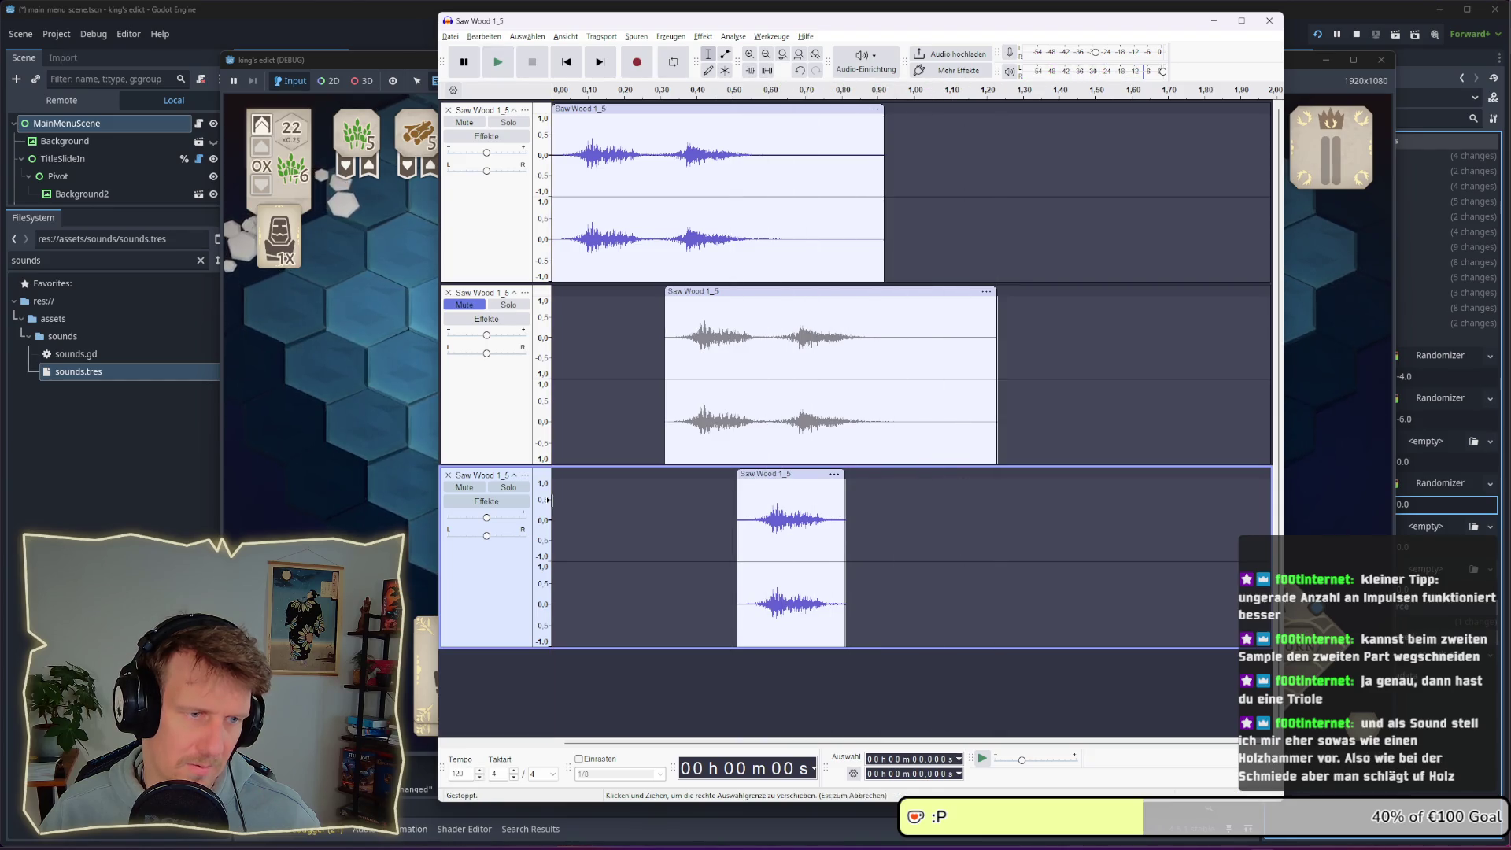
key(space)
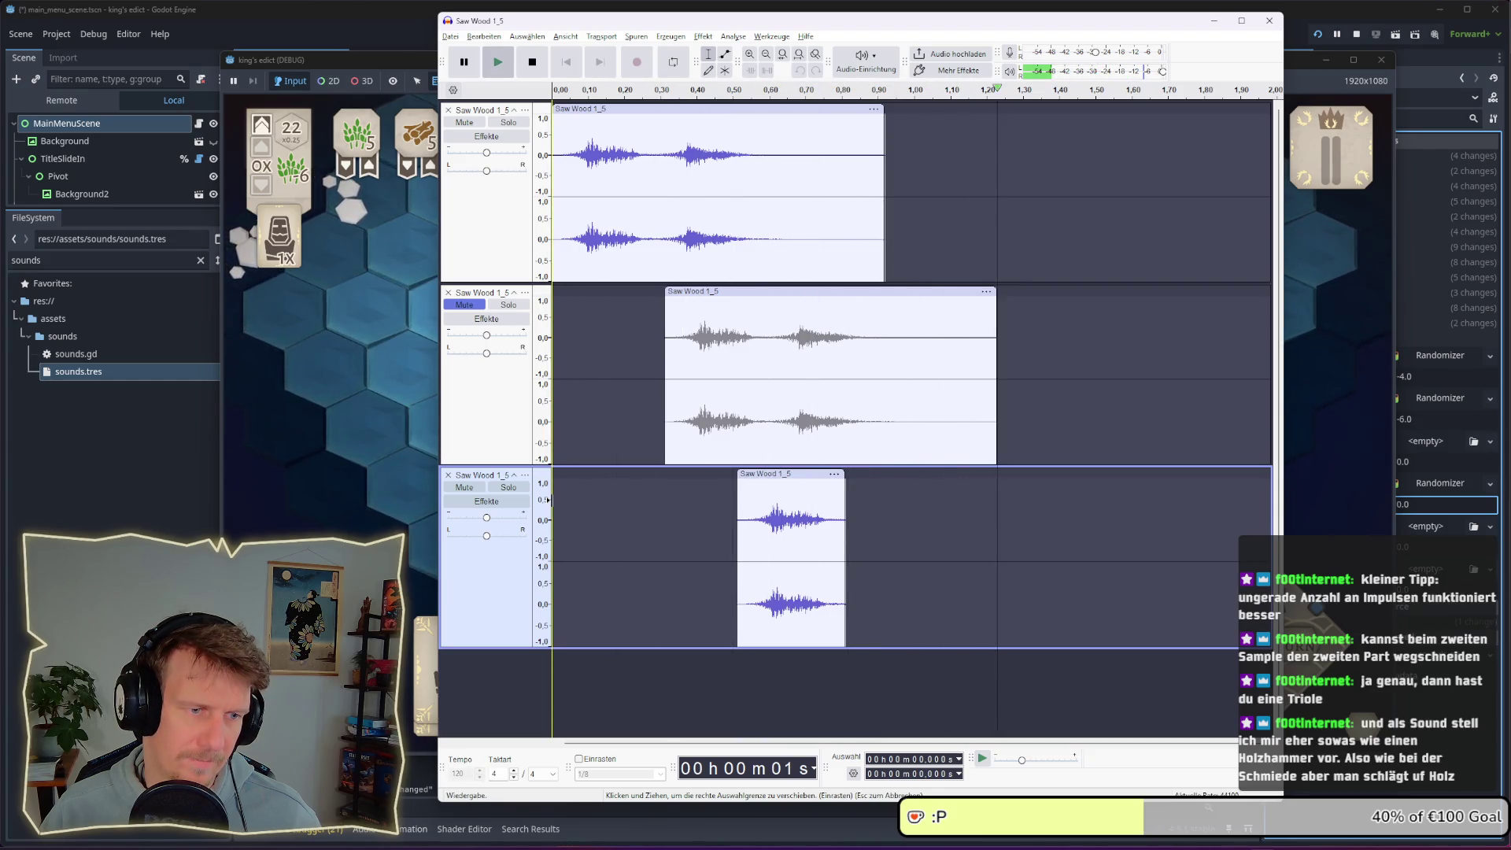
Toggle mutes on the second and third tracks and play the three-track arrangement repeatedly
click(473, 488)
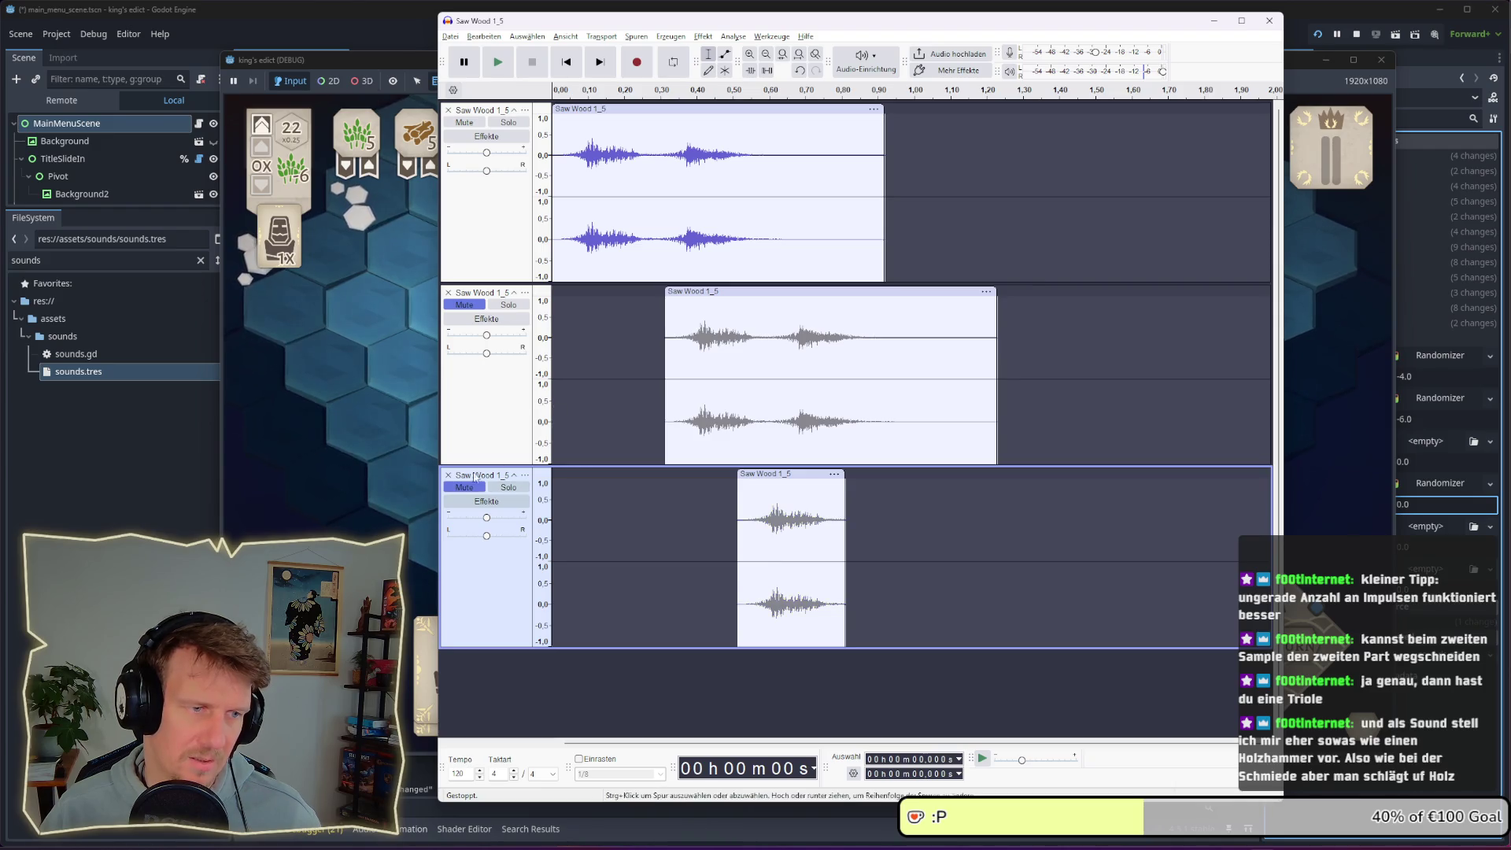
click(466, 306)
key(space)
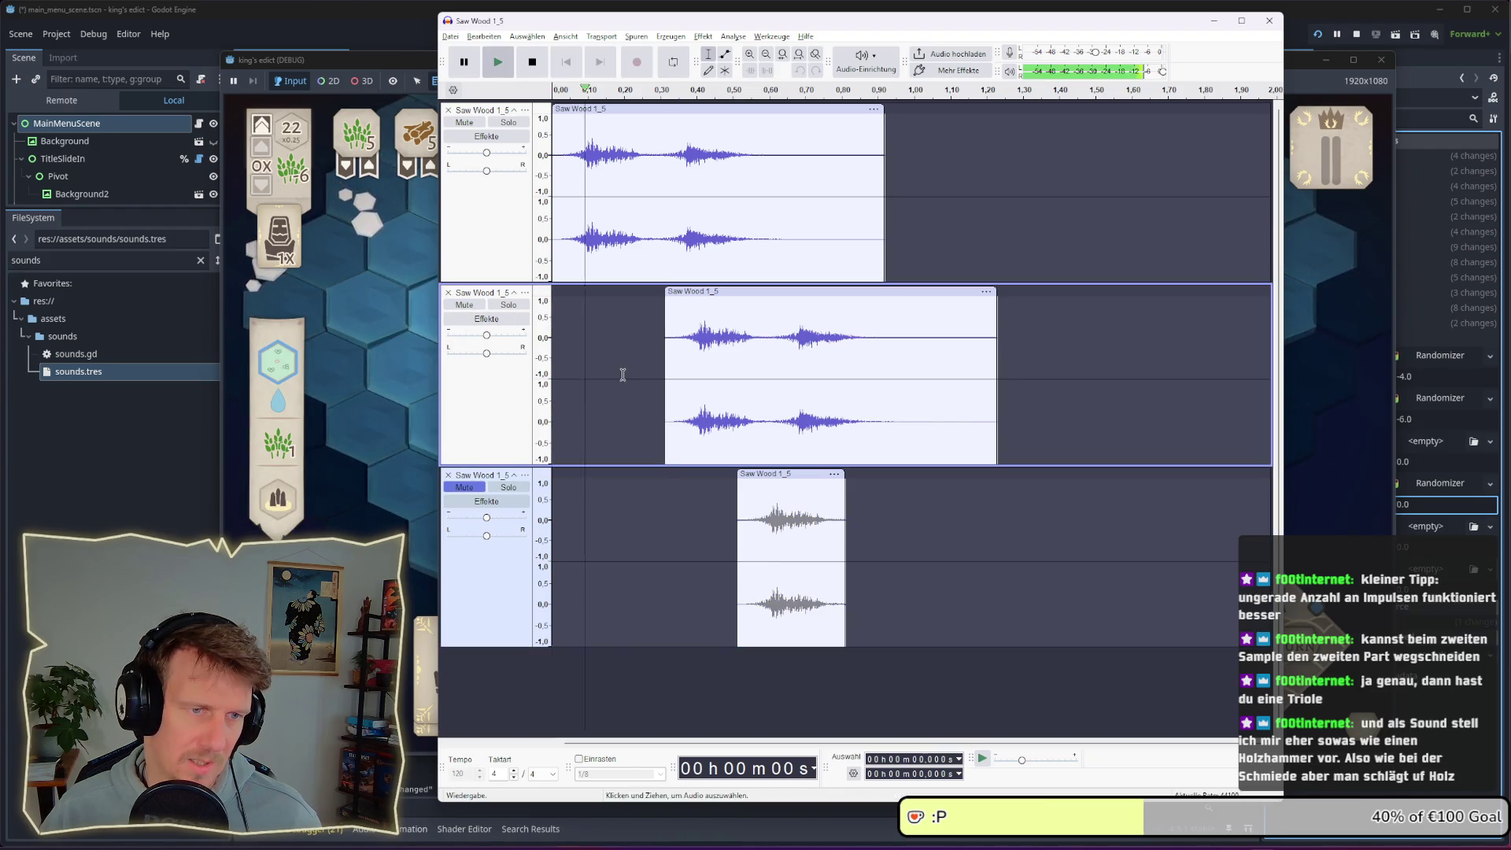
click(469, 305)
click(468, 305)
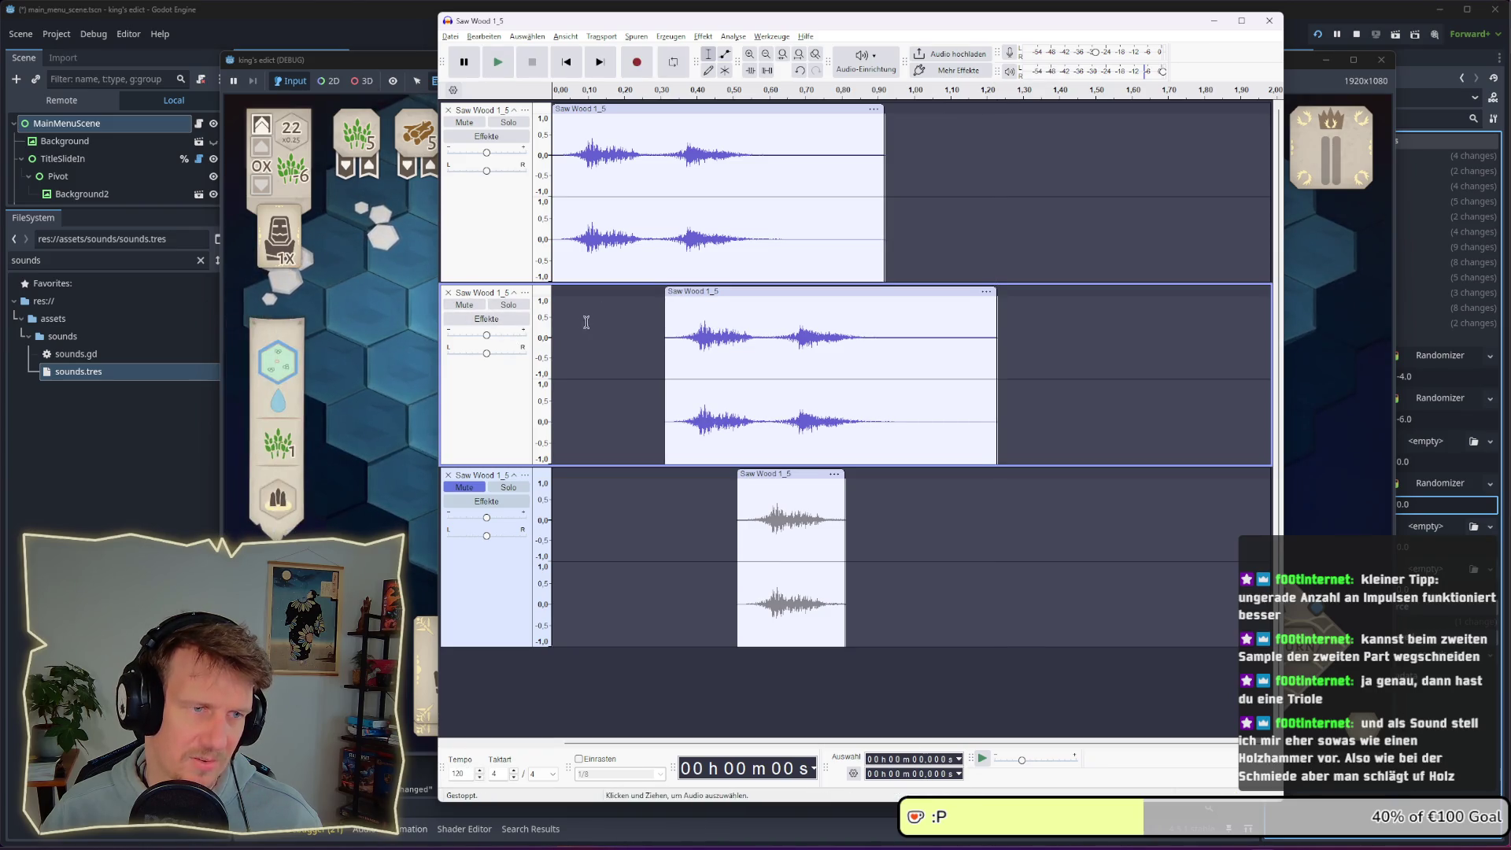
click(556, 316)
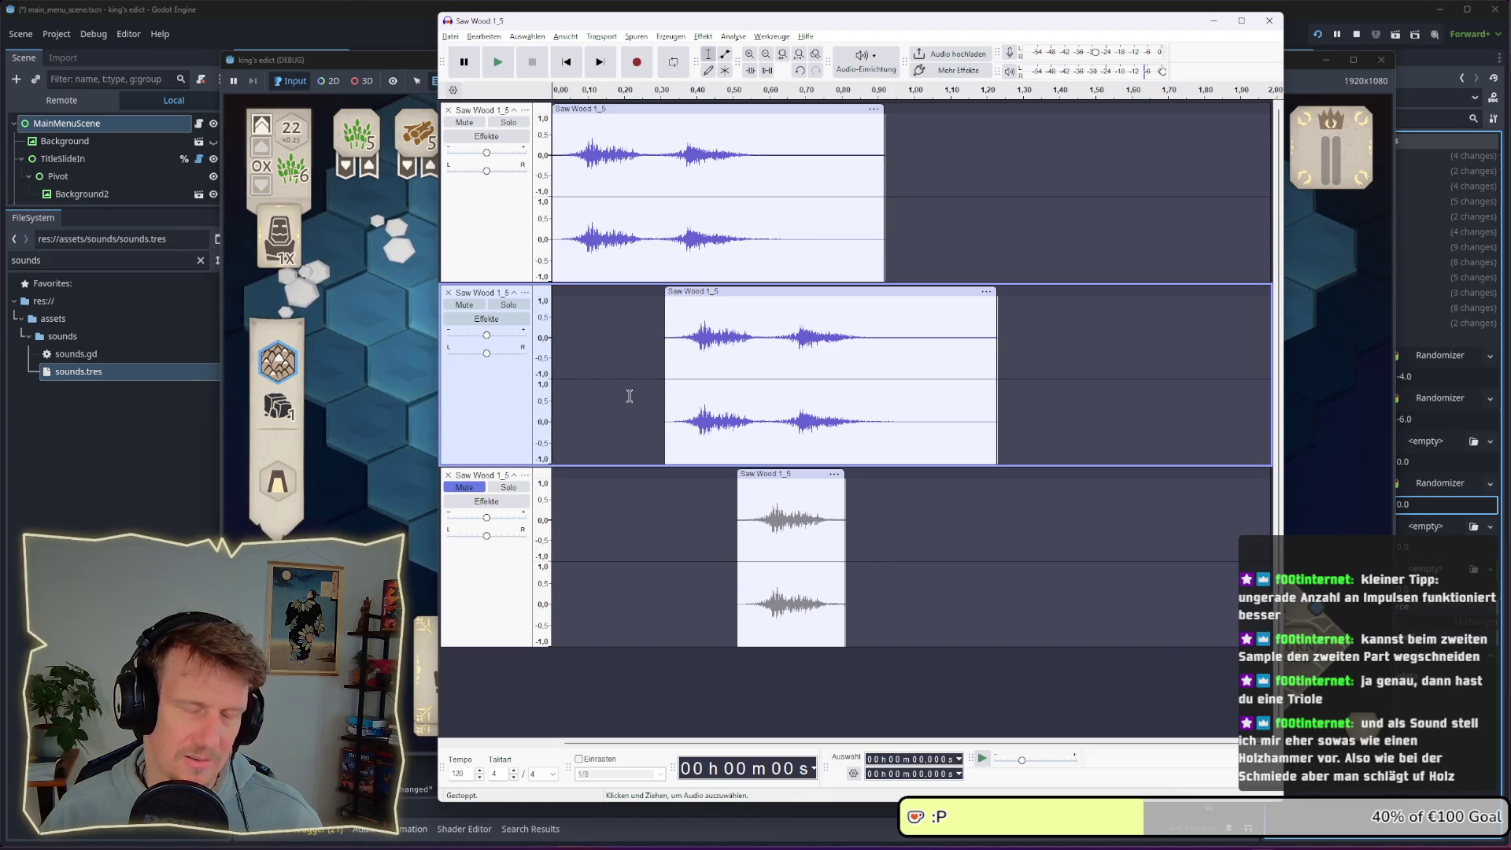
key(space)
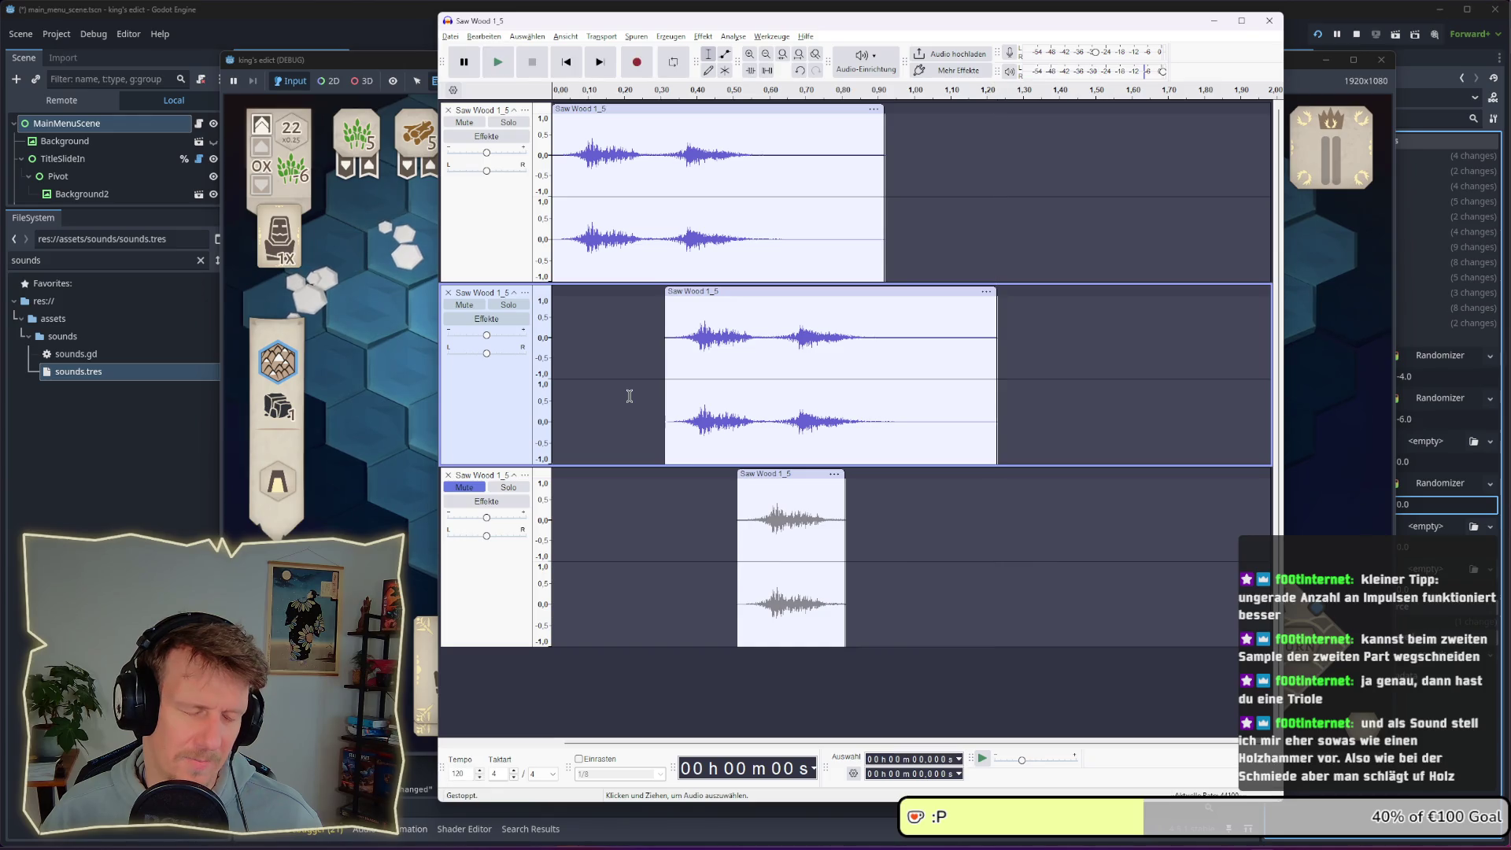
key(space)
key(space)
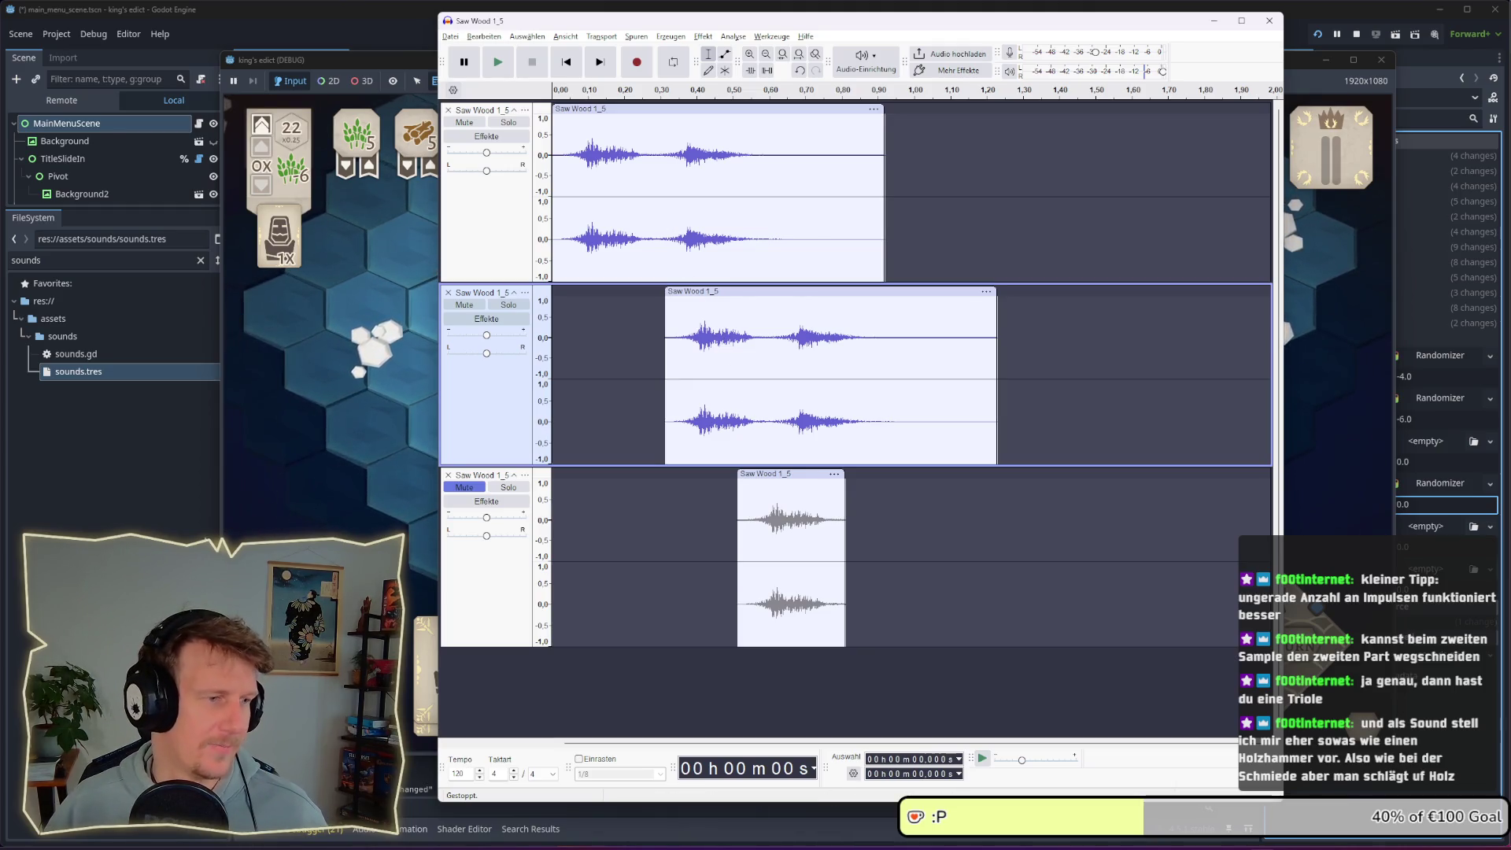
key(alt+Tab)
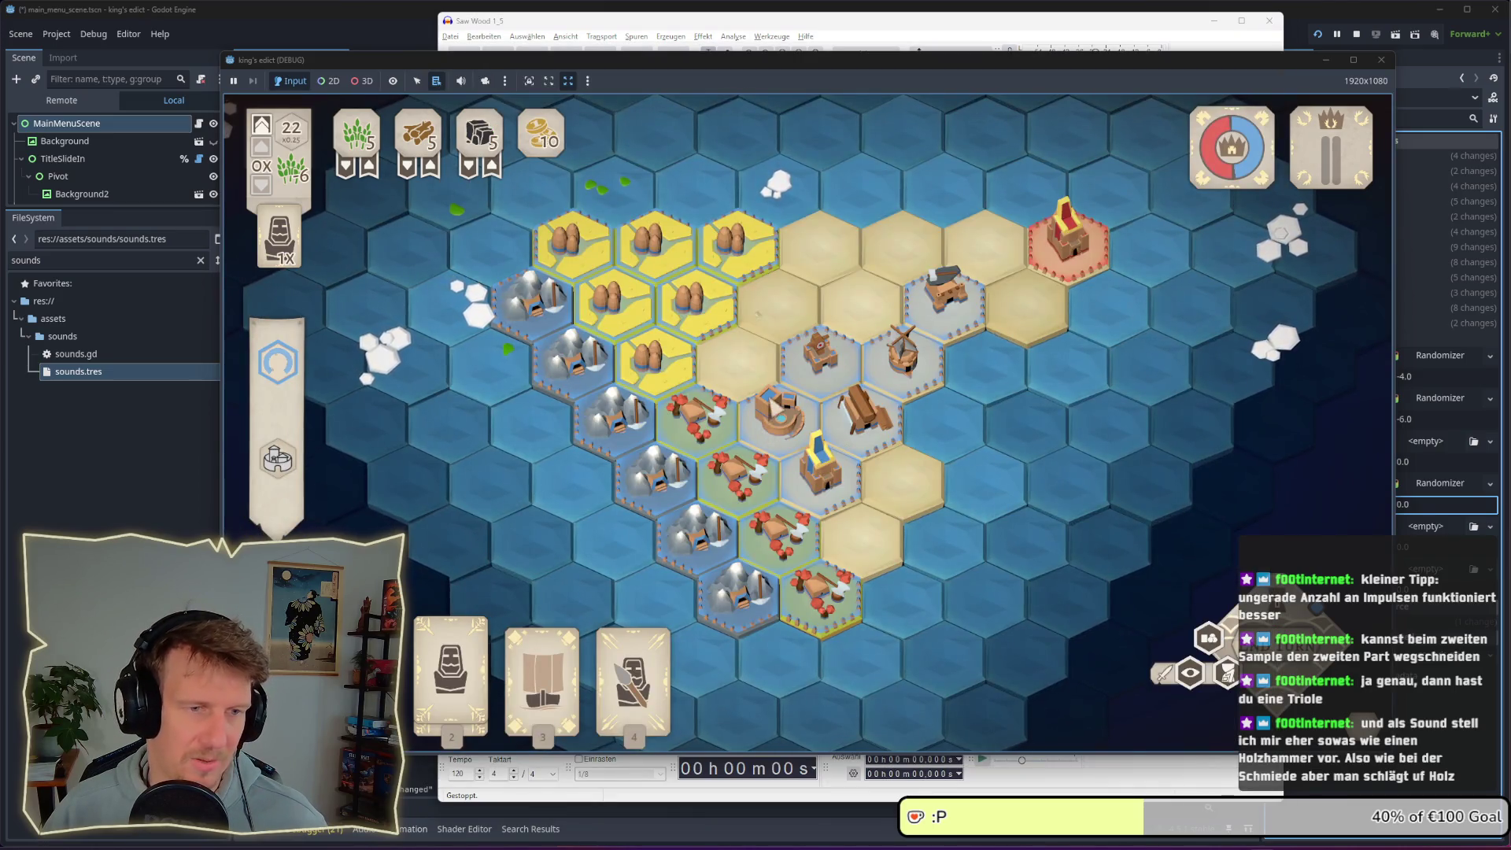
Construct a building on the centre hex in-game, then return to Godot's FileSystem filter
click(760, 382)
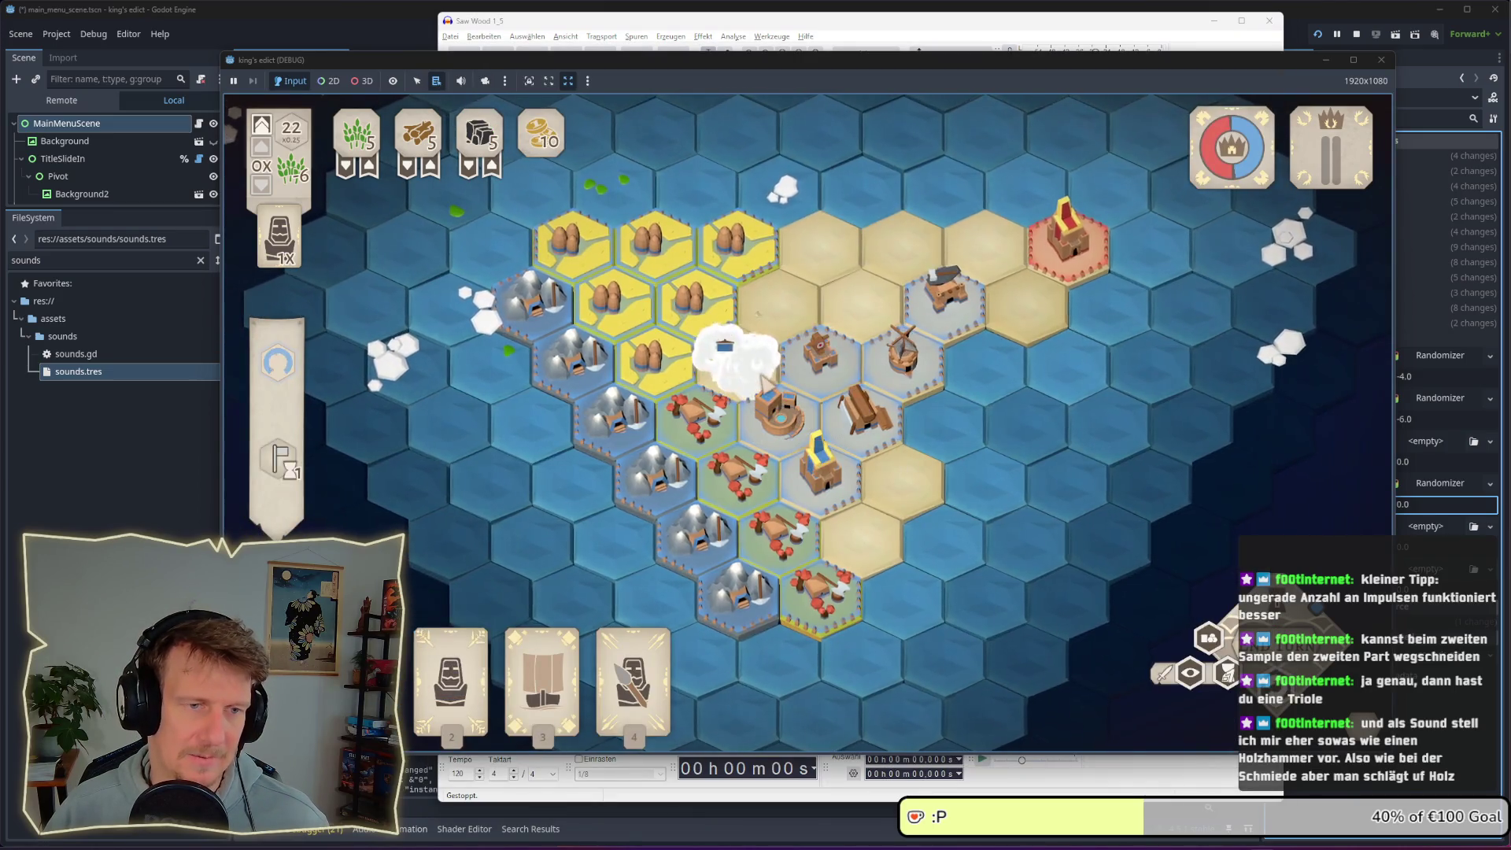
click(743, 377)
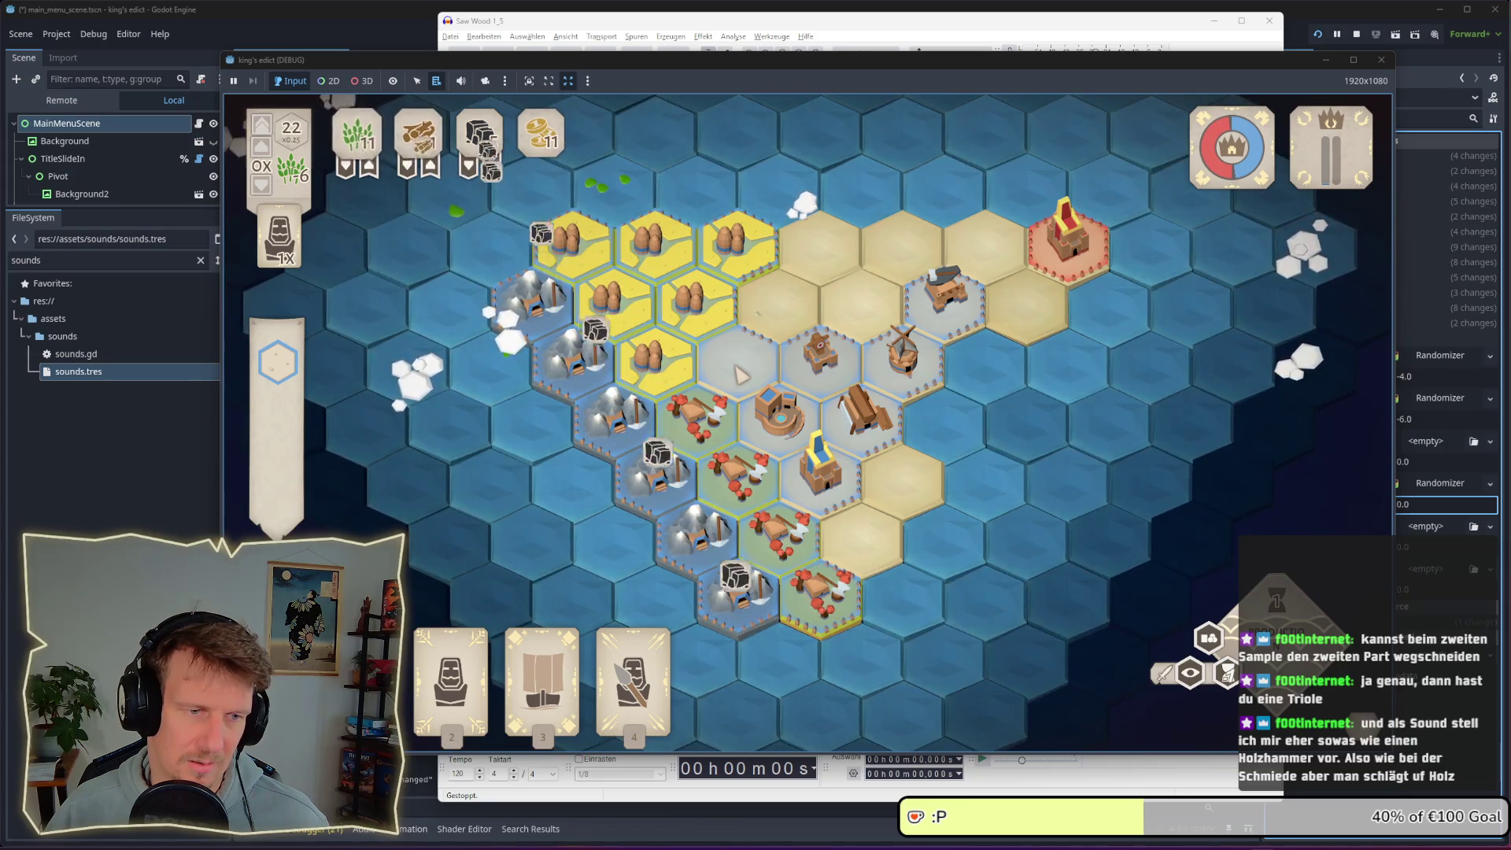
click(740, 372)
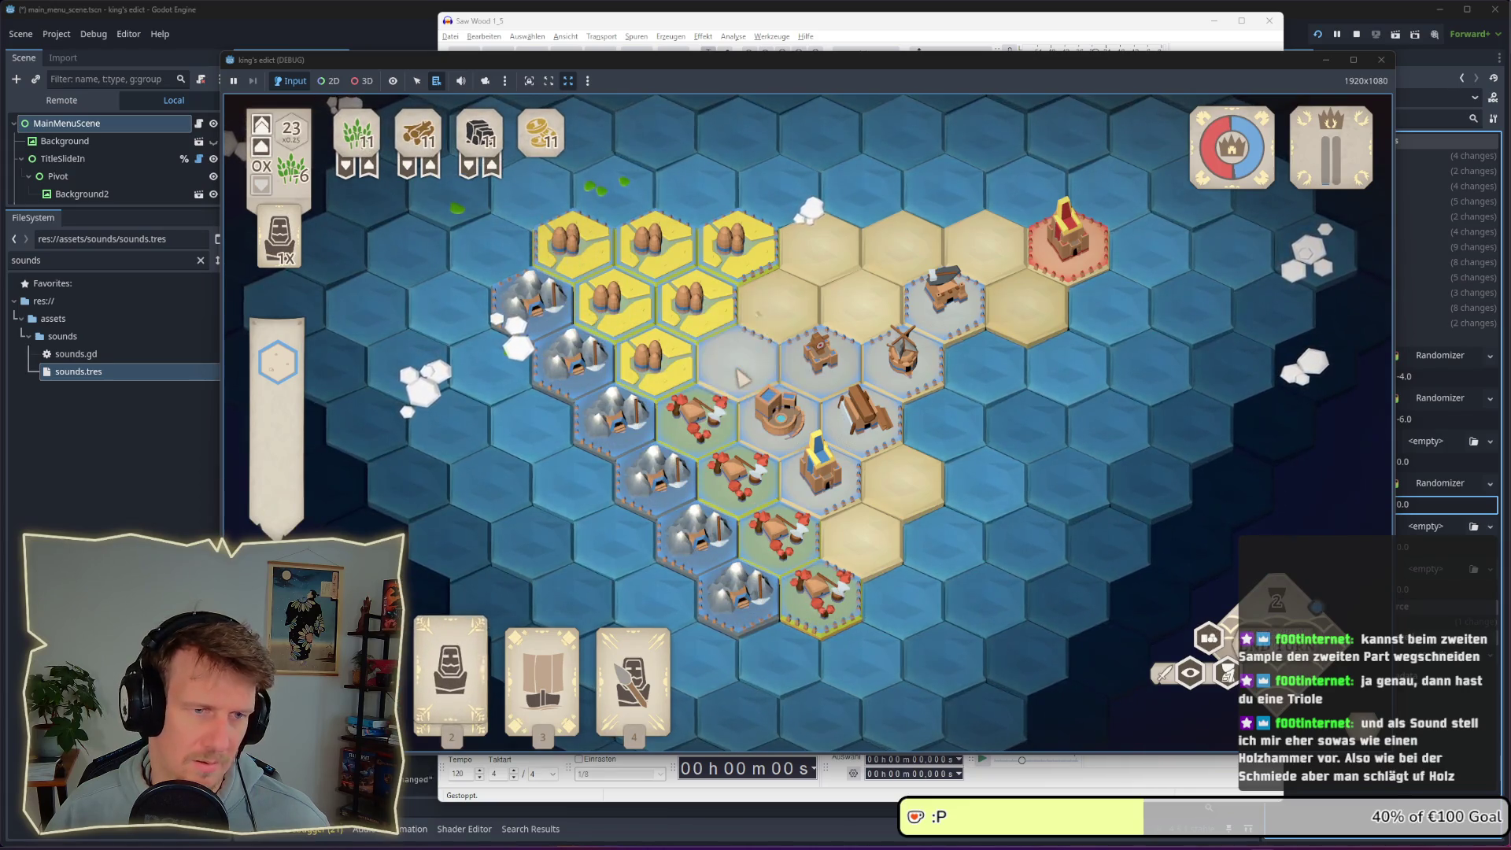
click(769, 421)
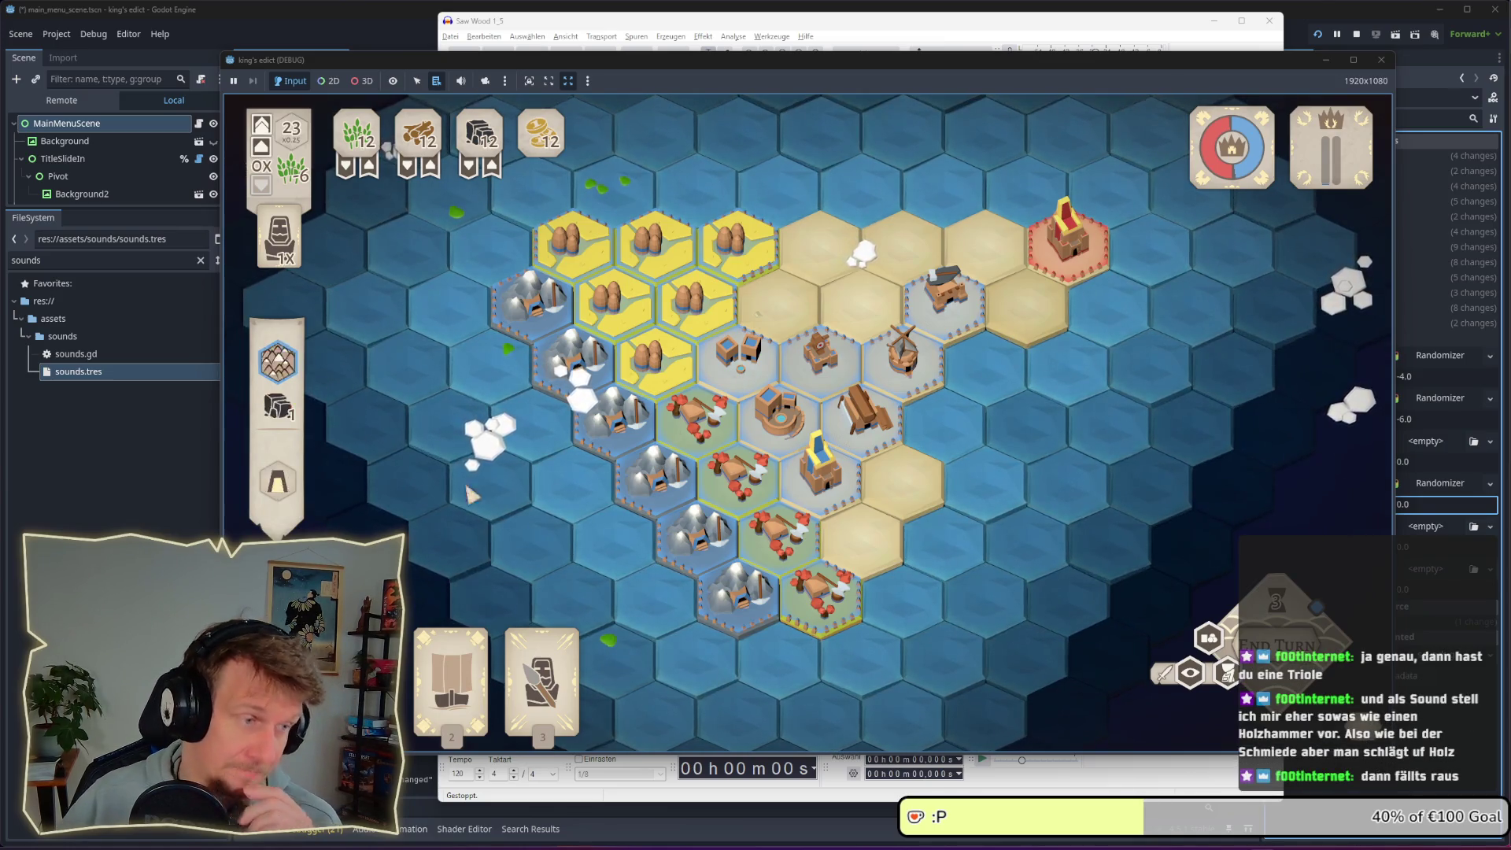
click(68, 291)
click(48, 251)
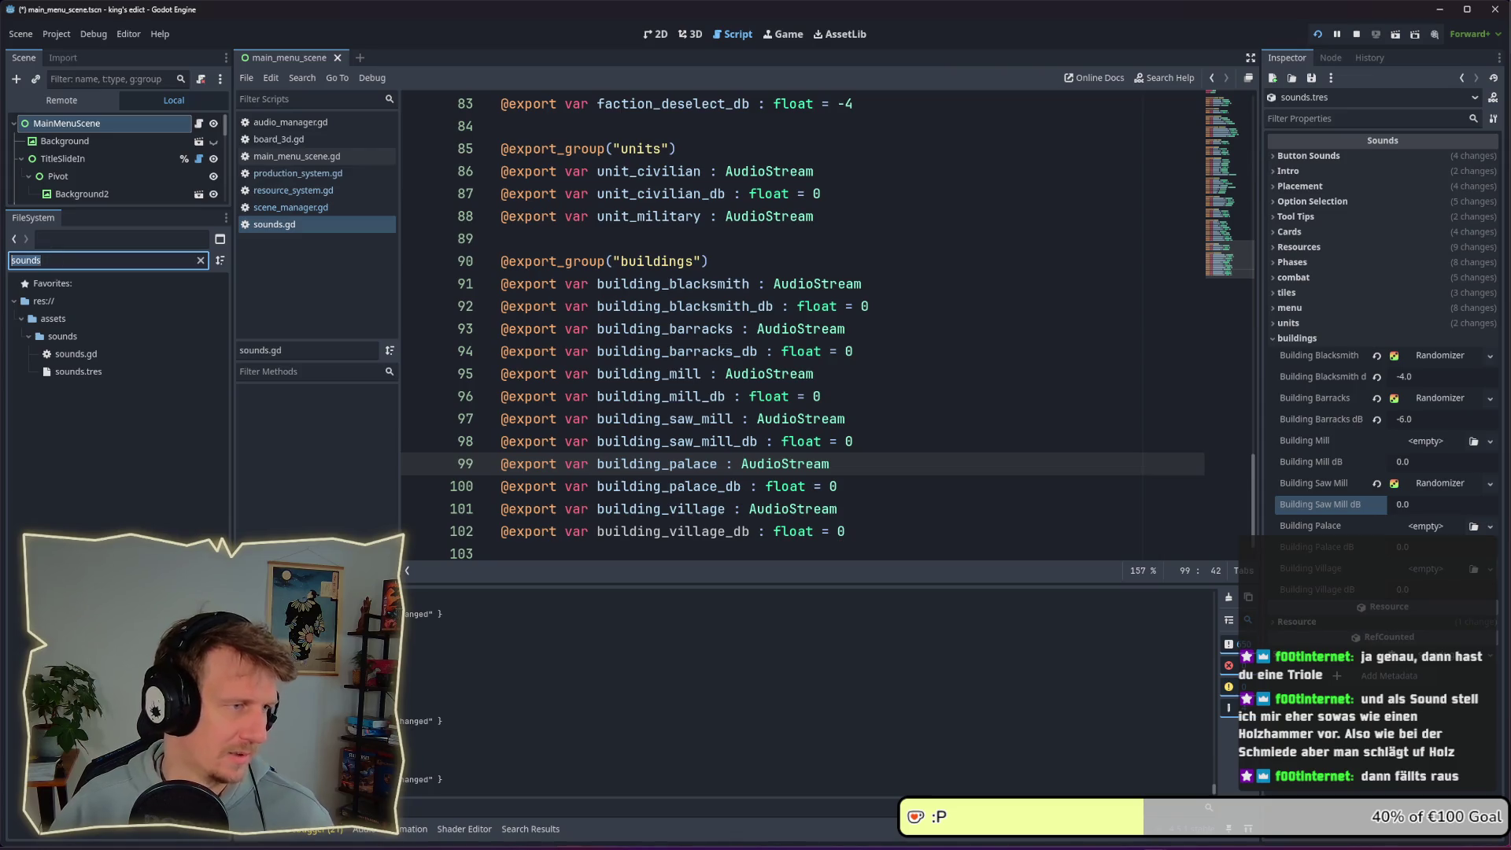
Filter for 'cons' and drop construction_05.wav into the Building Saw Mill randomizer's Stream, then run
text(cons)
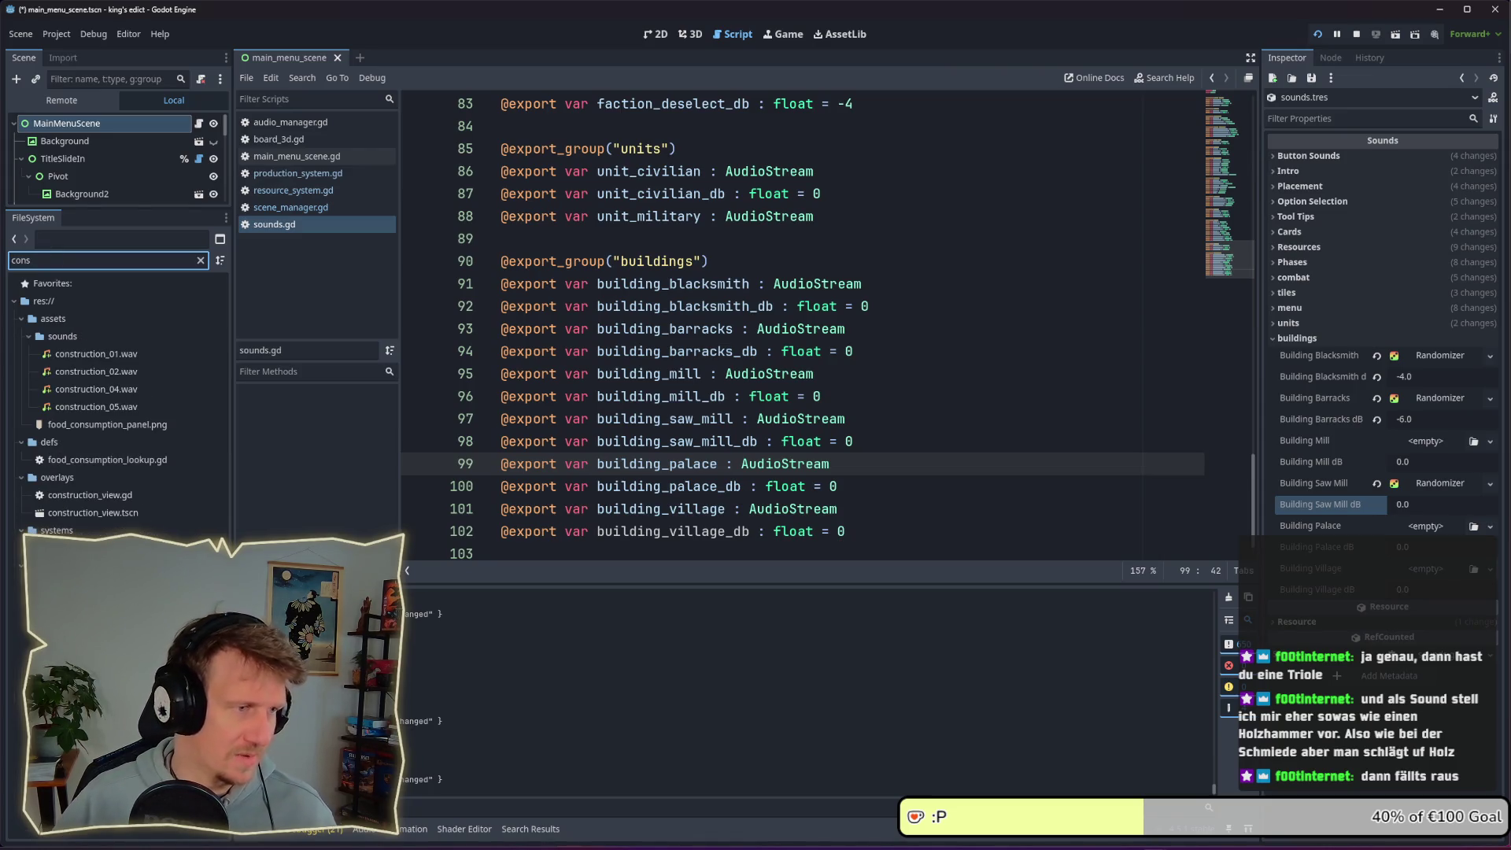
click(115, 410)
right_click(115, 411)
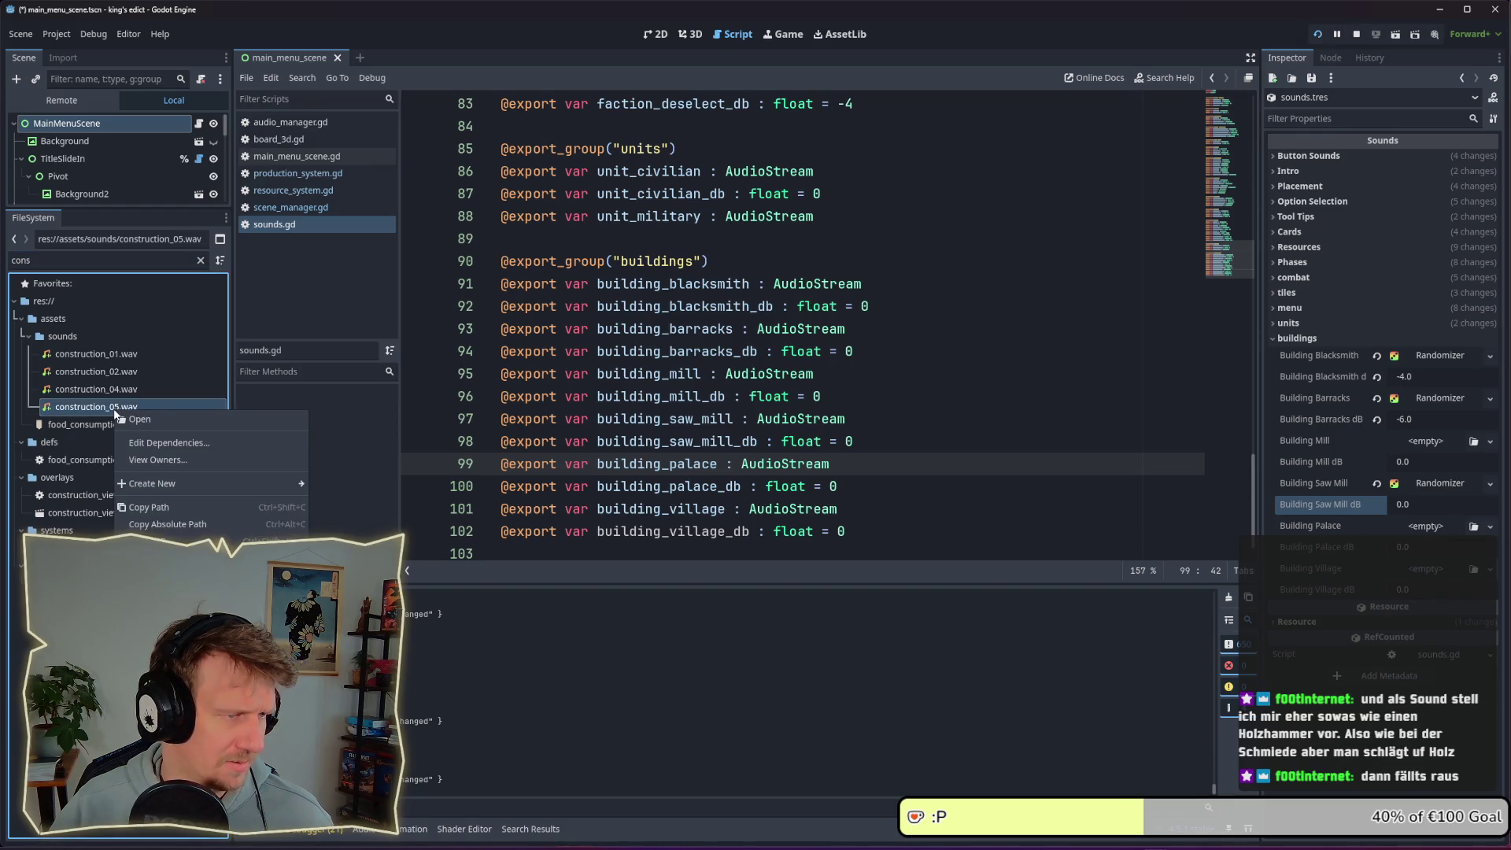
right_click(106, 412)
right_click(104, 413)
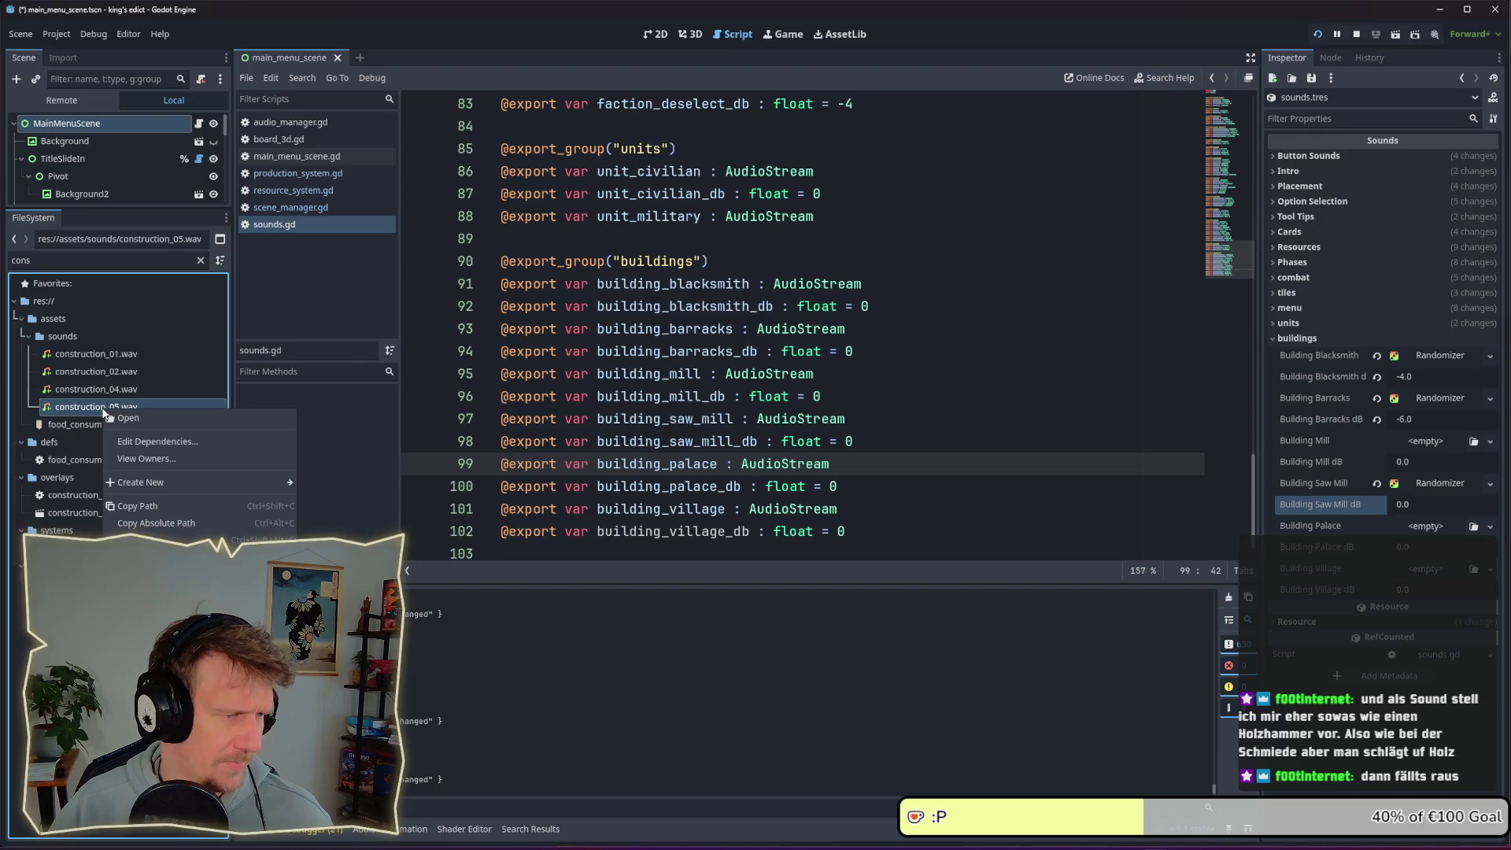
click(85, 410)
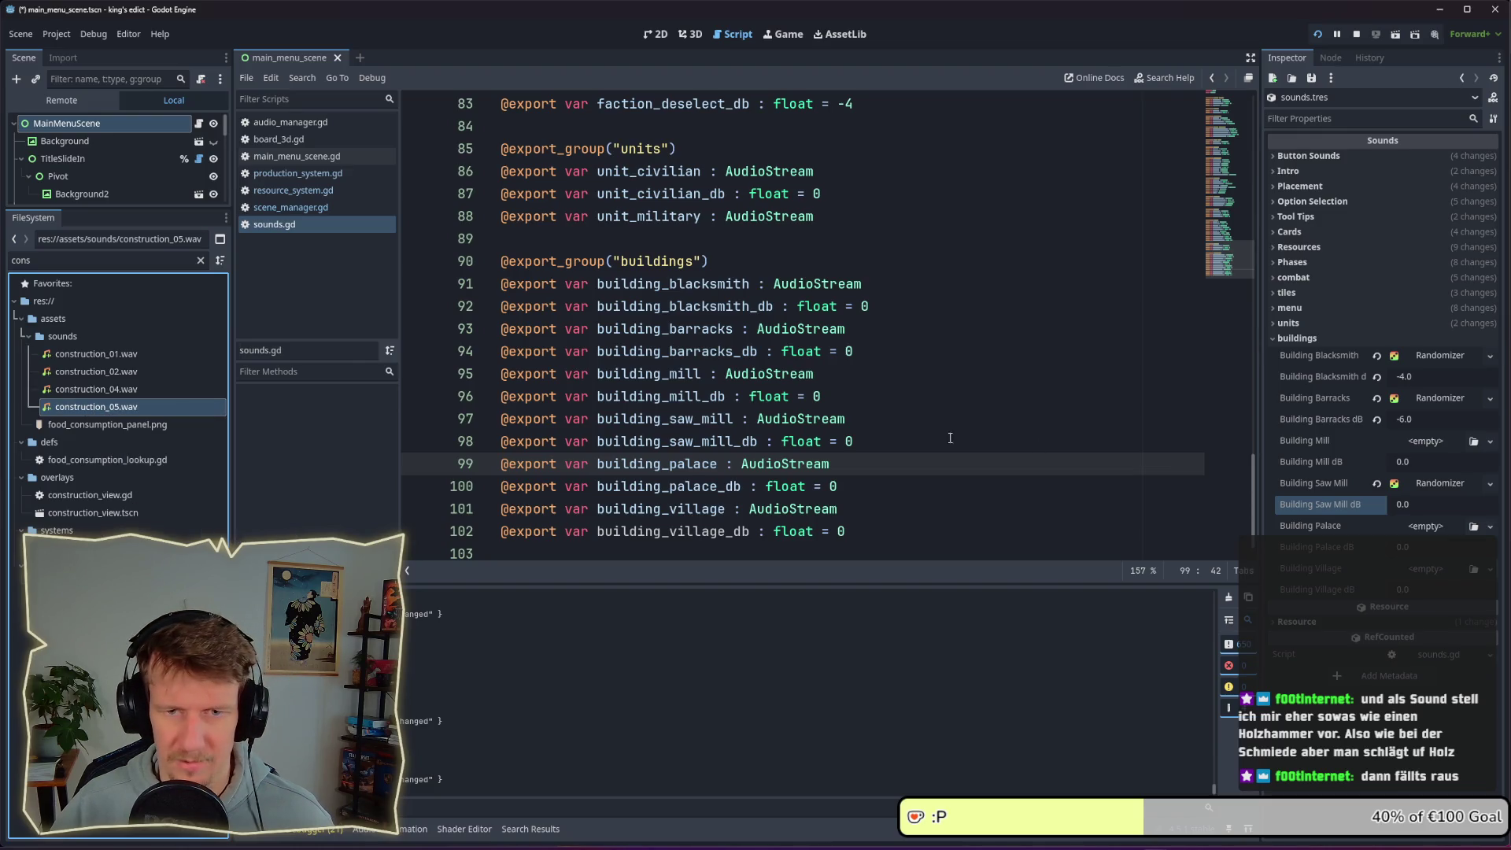
click(1421, 487)
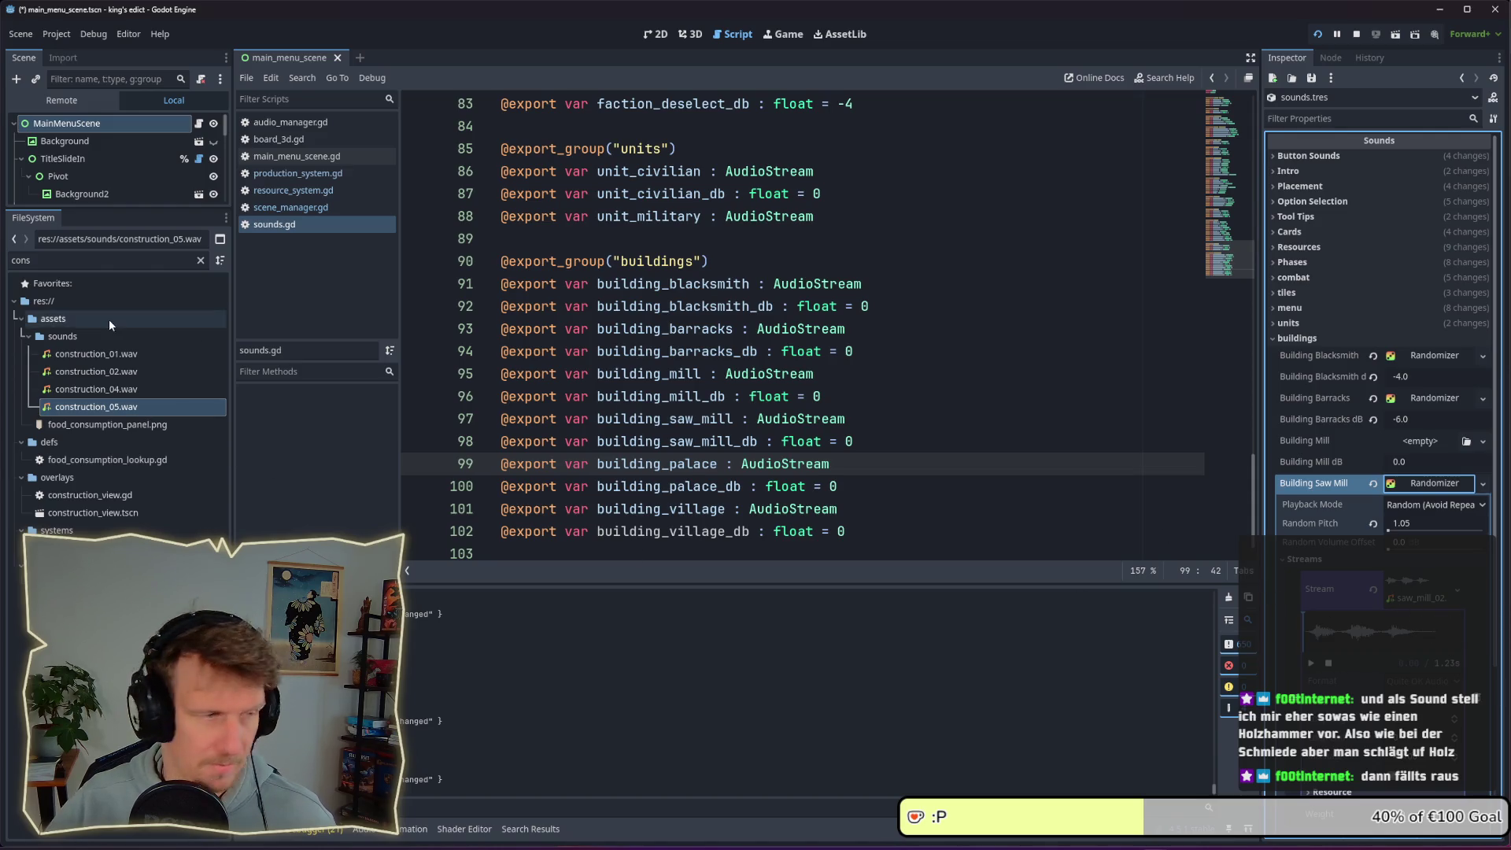
drag(94, 406, 1393, 590)
key(F5)
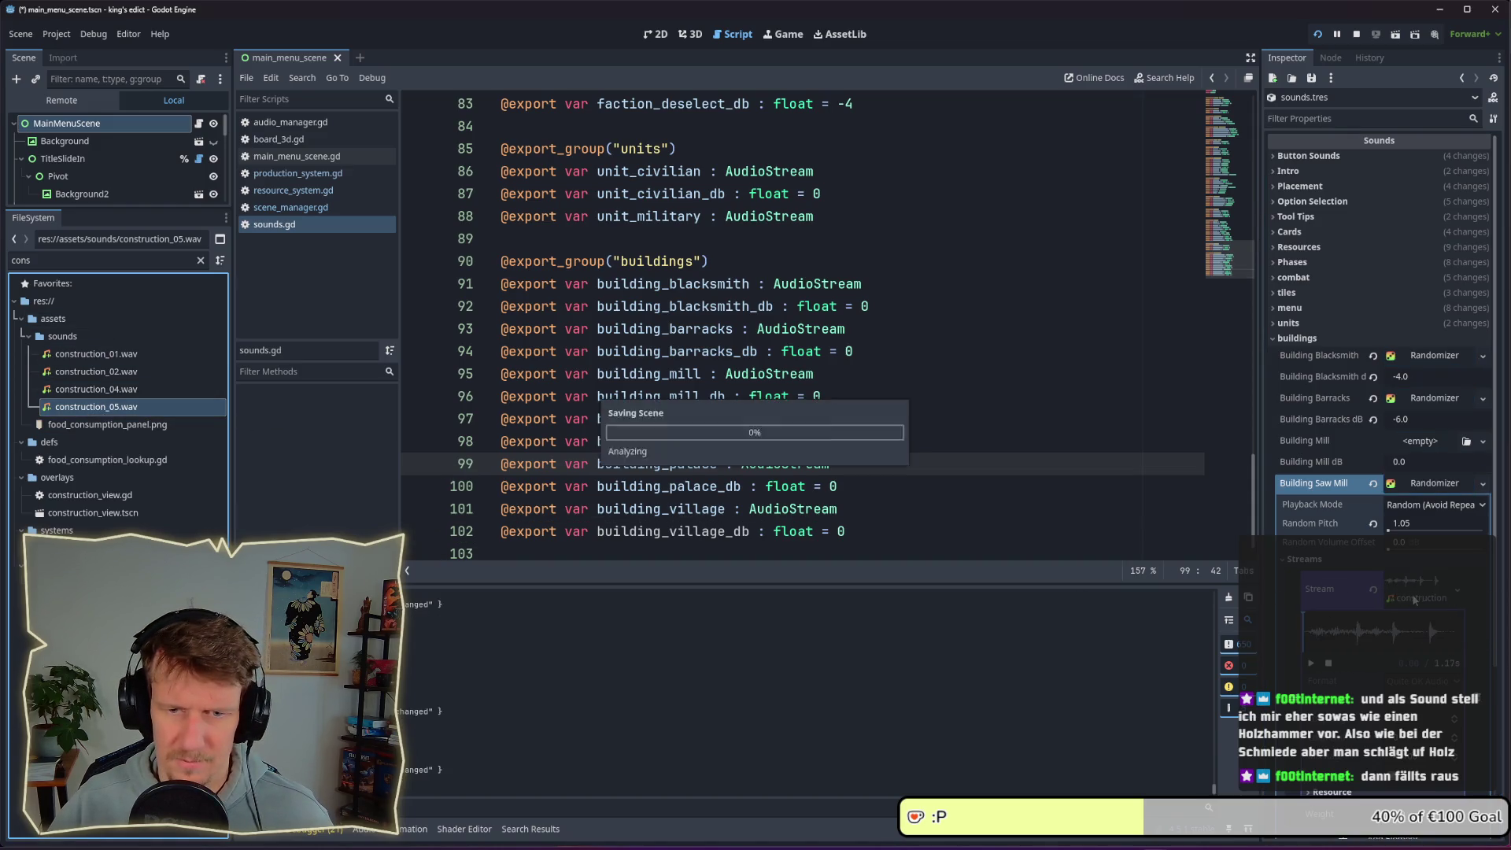
key(alt+Tab)
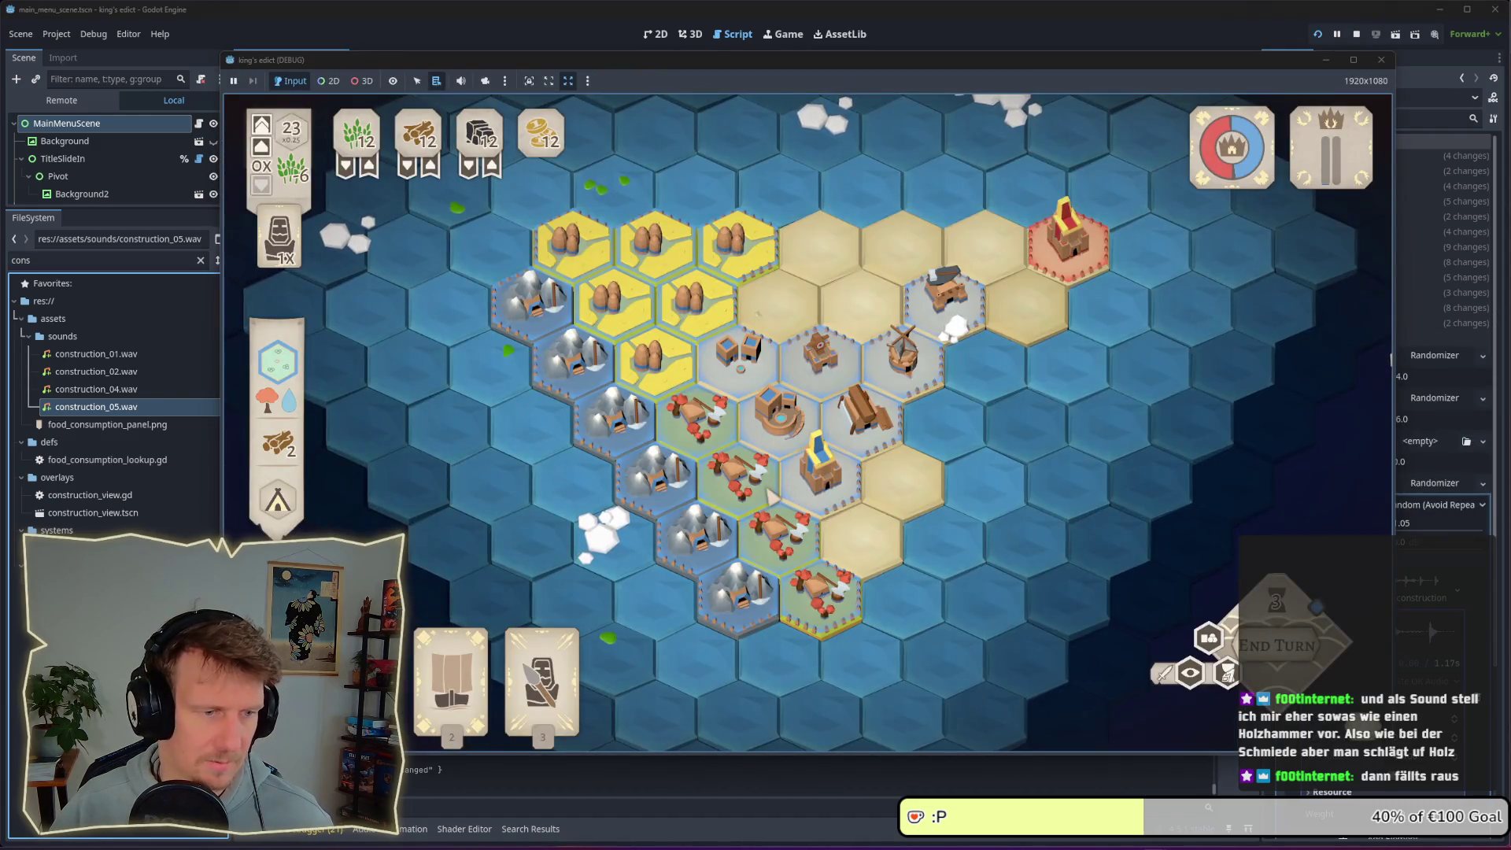
Place a tower on a hex twice, undoing each placement
click(811, 497)
click(911, 453)
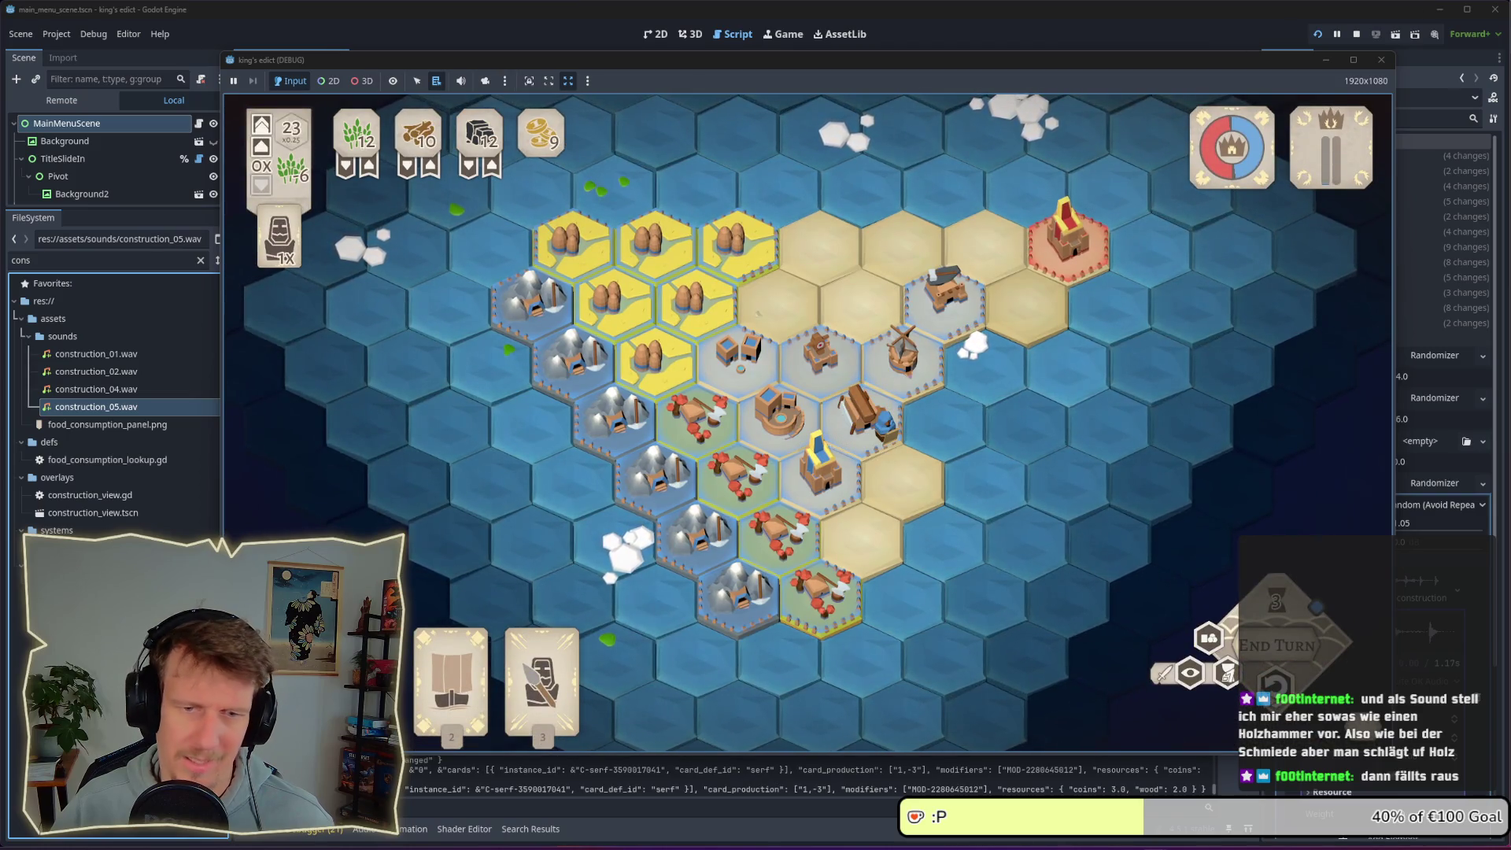
key(ctrl+z)
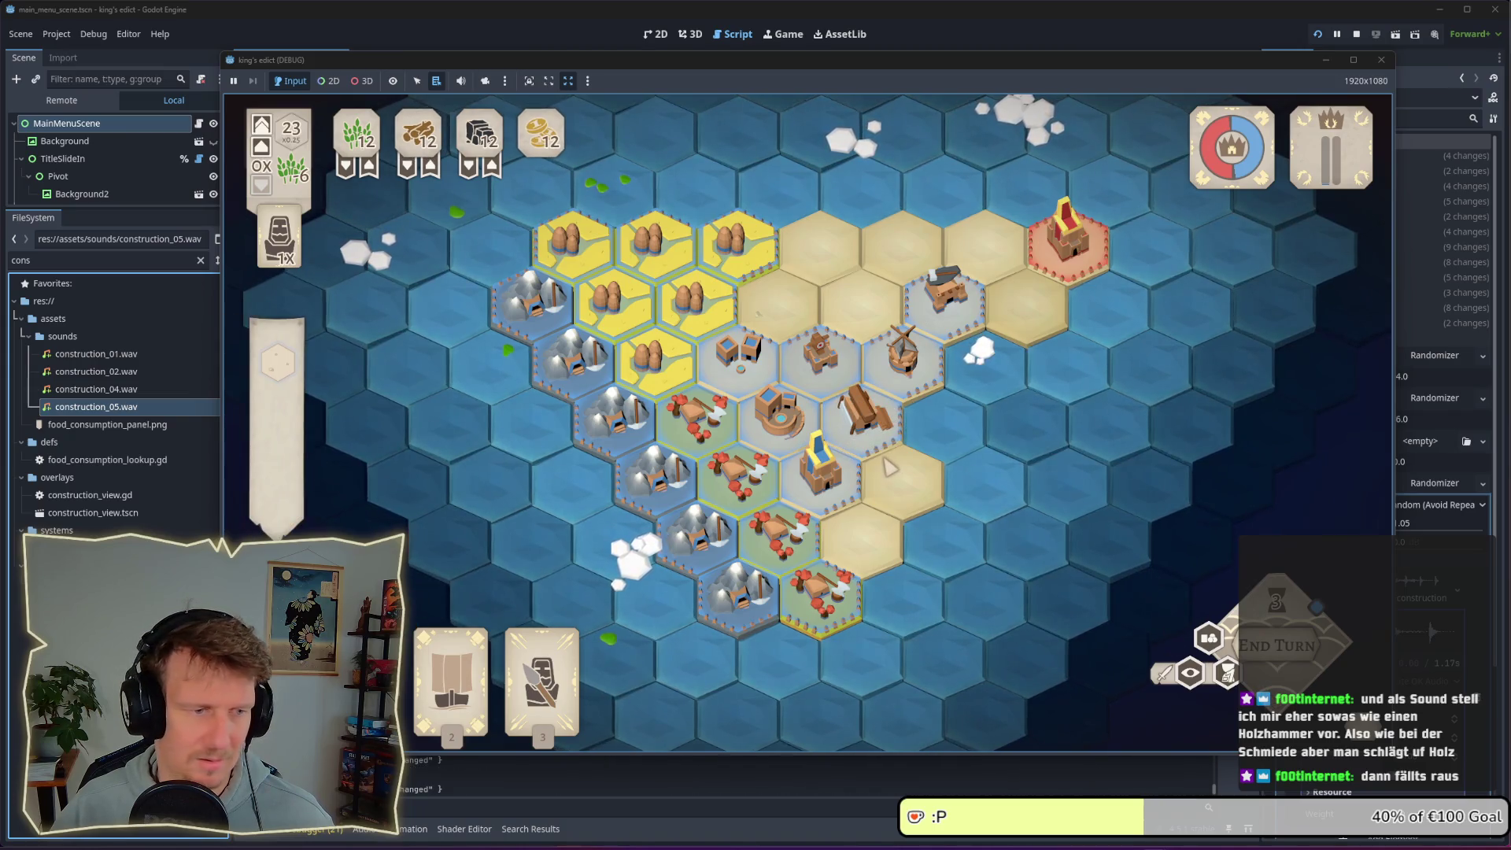
click(913, 454)
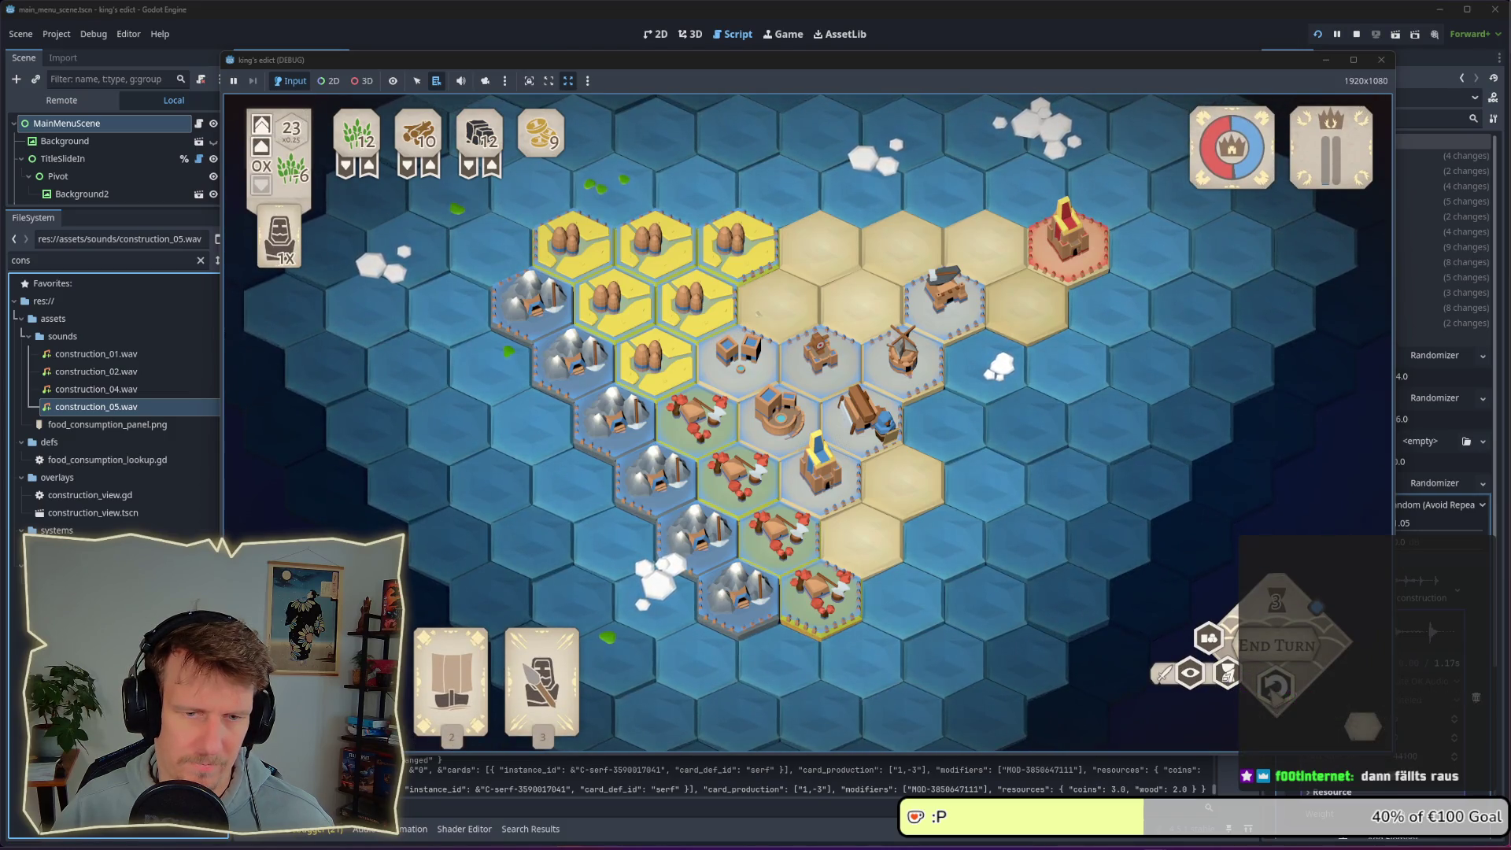
key(ctrl+z)
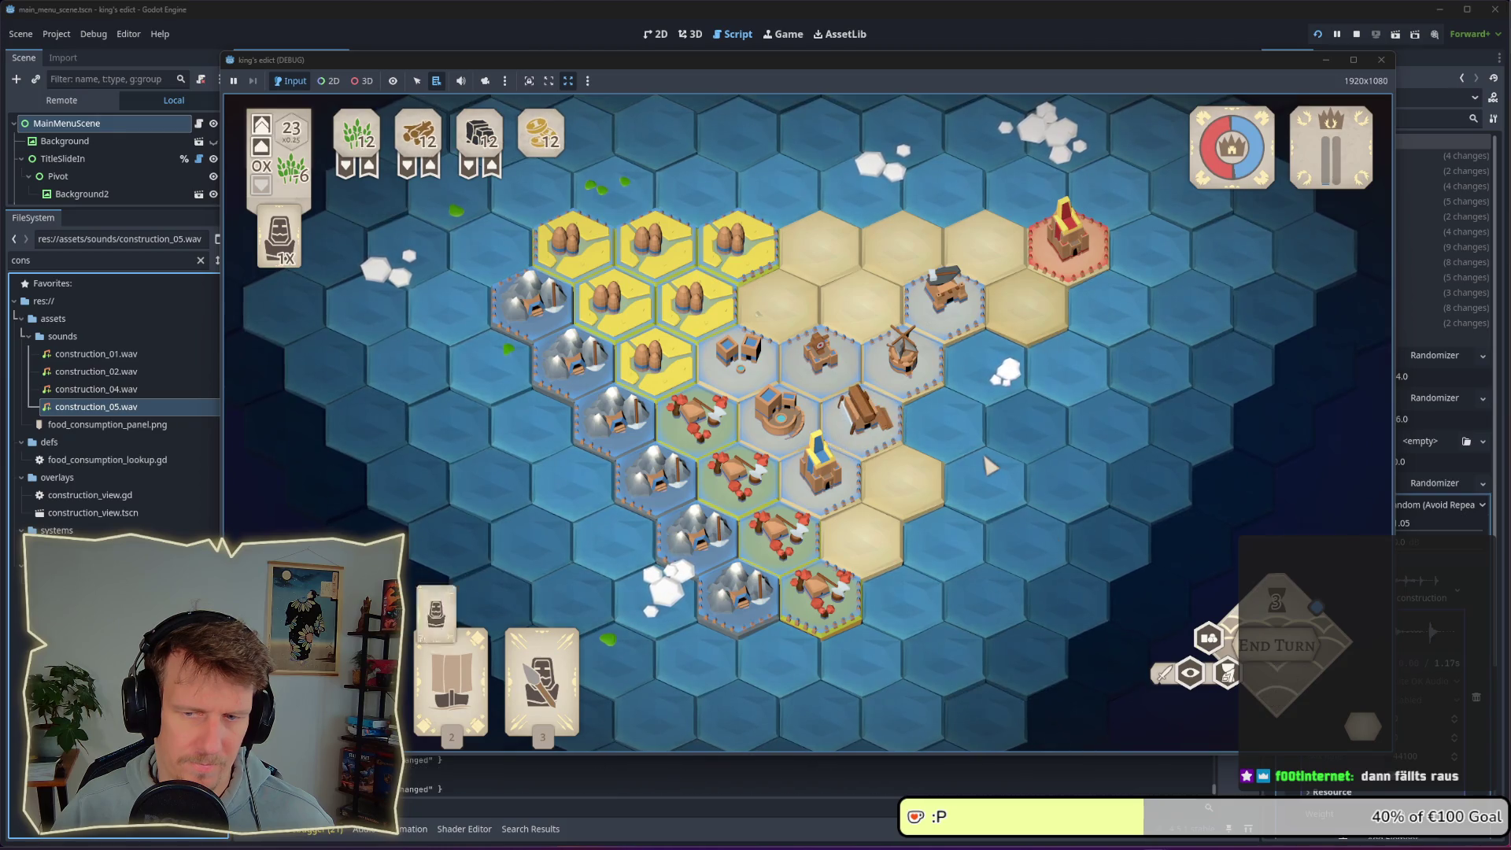
Add and remove a cart at the sawmill, then place a building on the lumber-mill tile
click(862, 413)
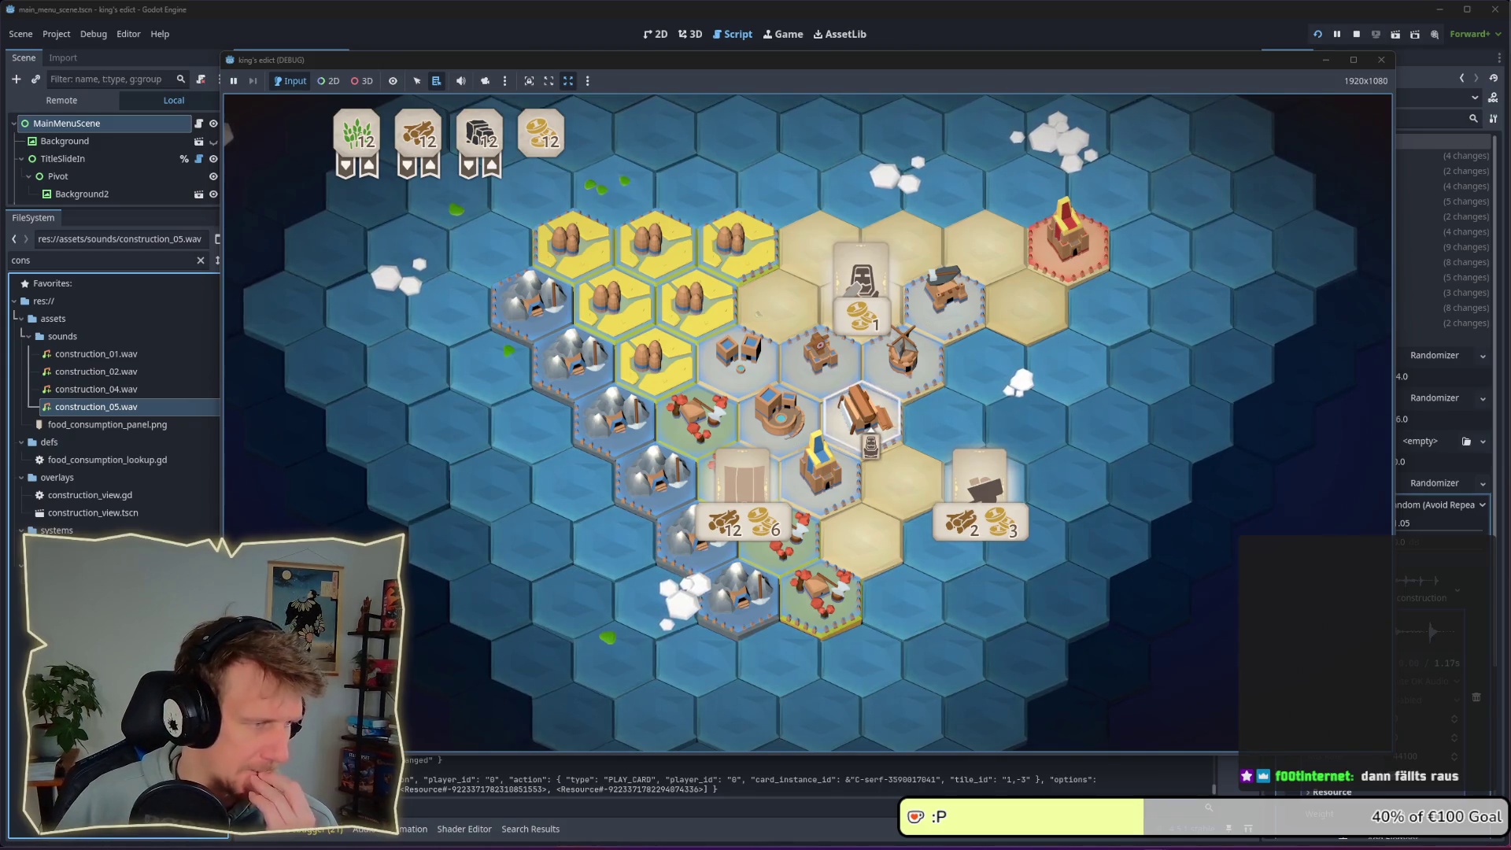
click(993, 481)
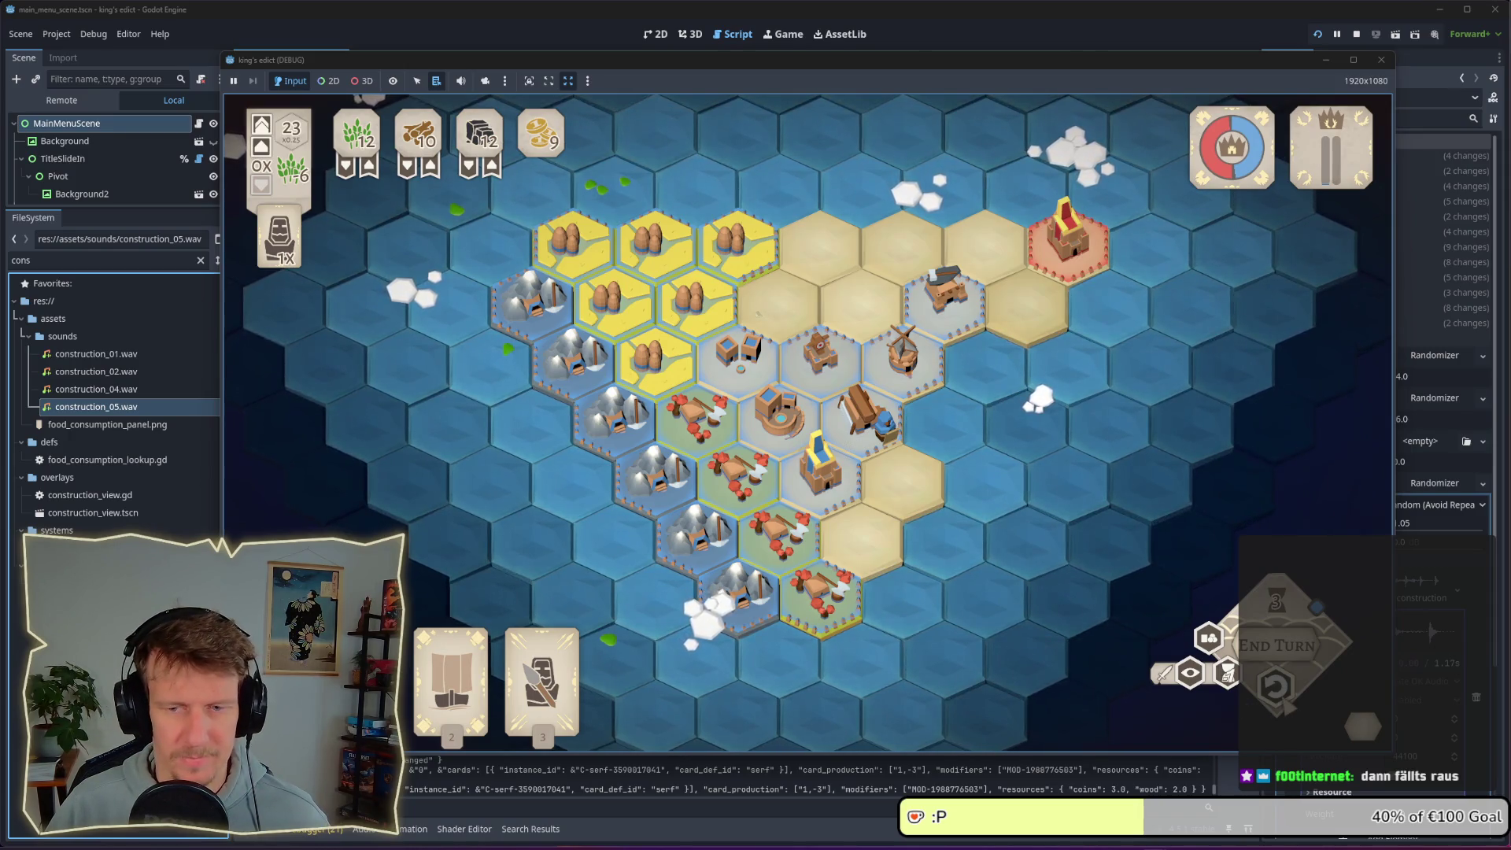
click(881, 425)
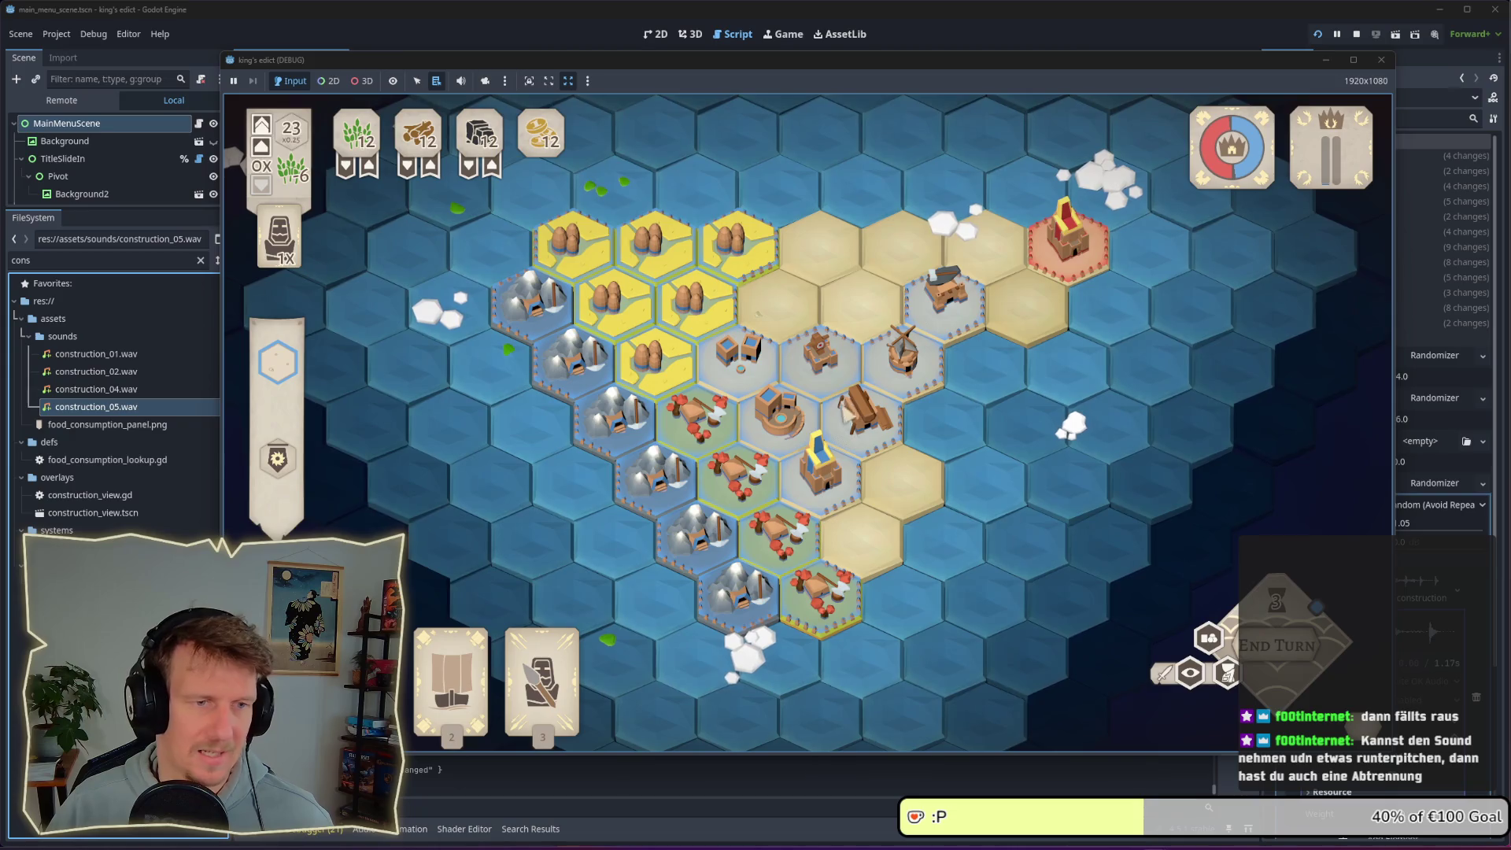
click(864, 414)
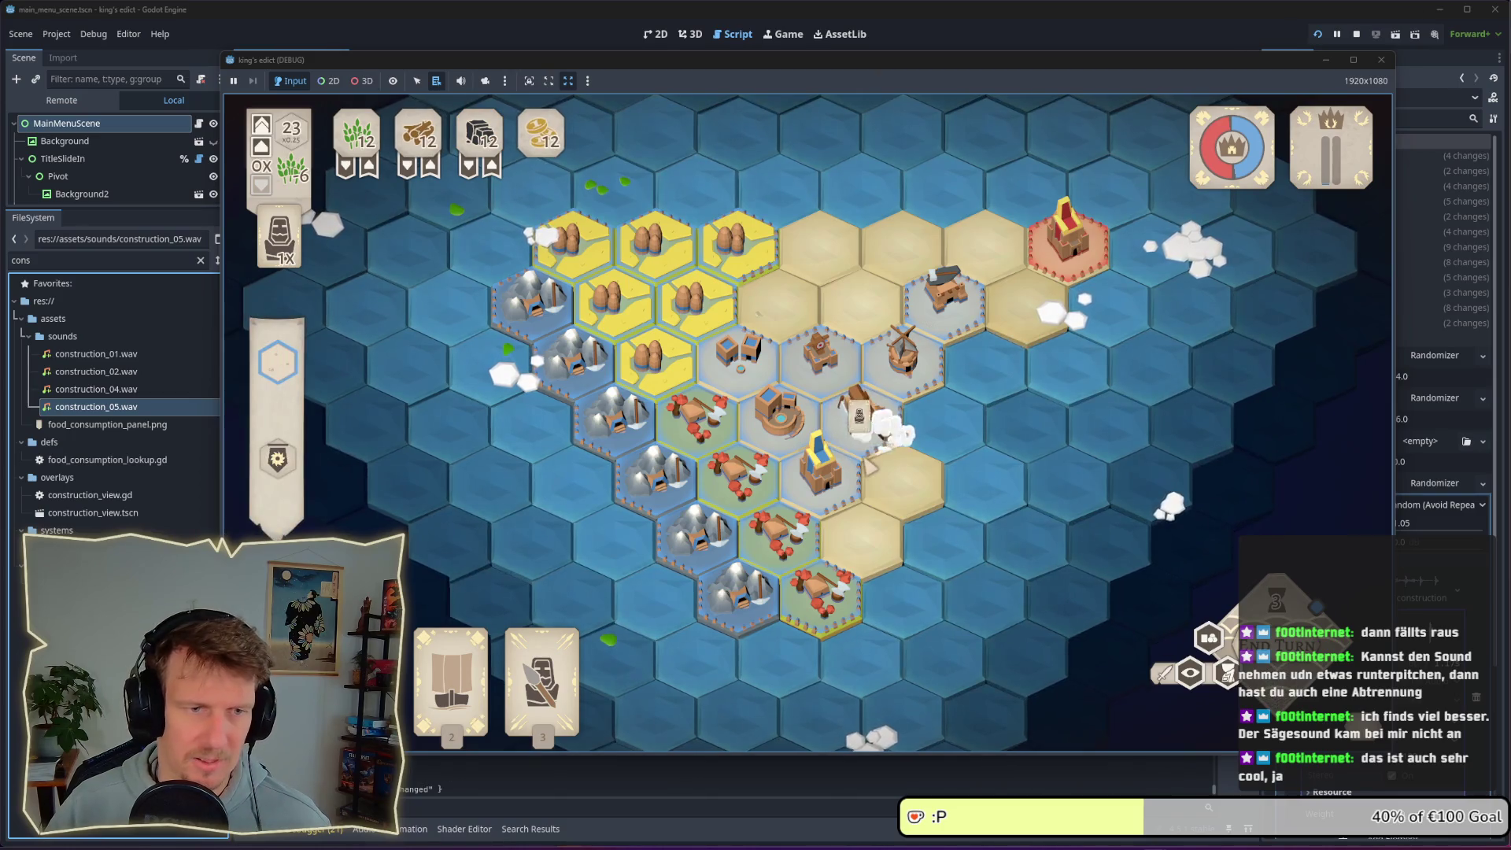
click(874, 426)
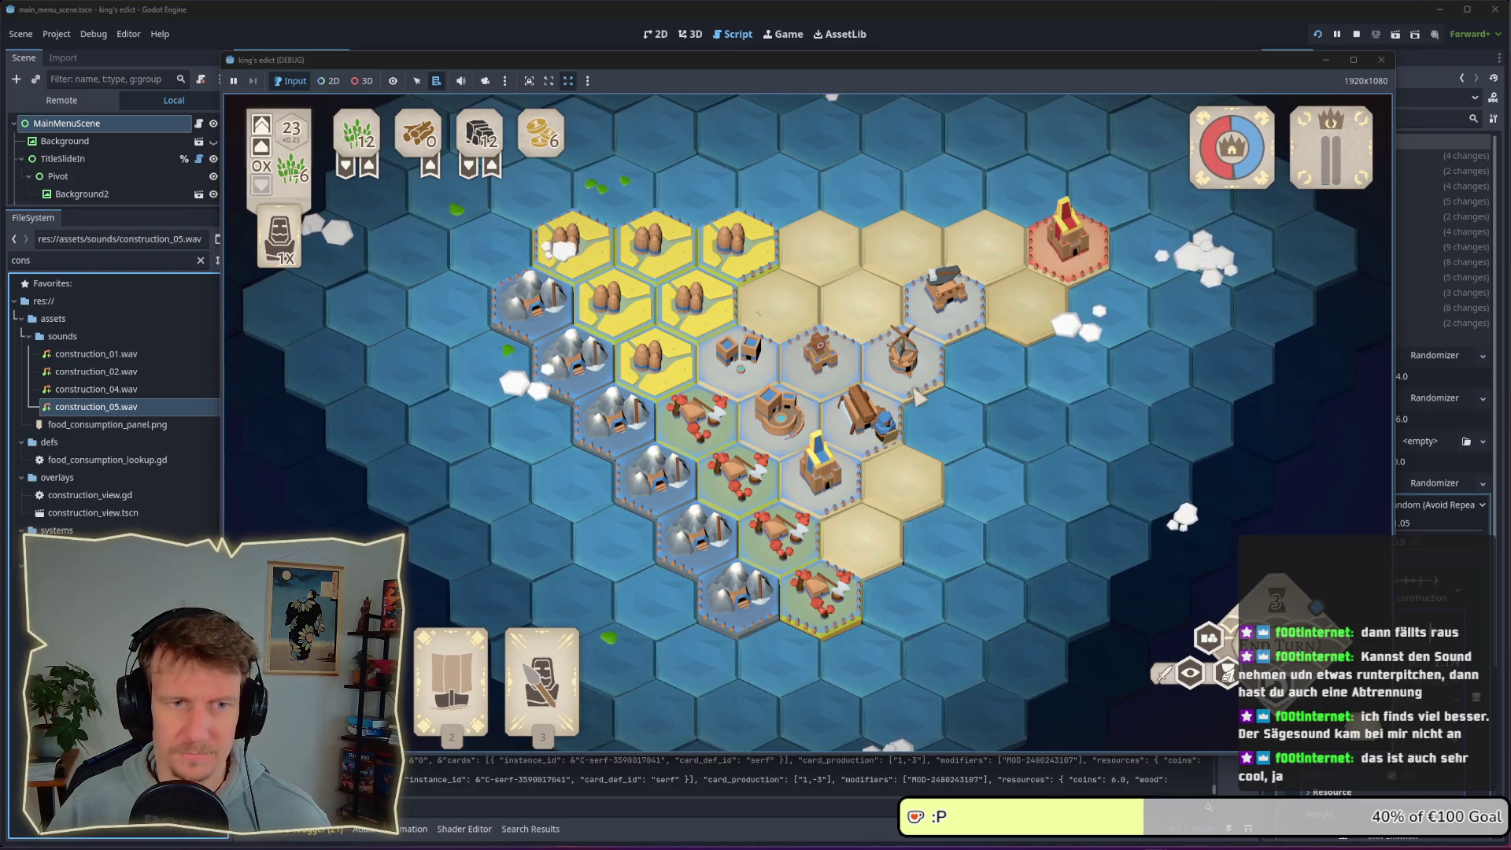
Carry out and undo the marked constructions, end the turn, and return to Audacity
click(918, 398)
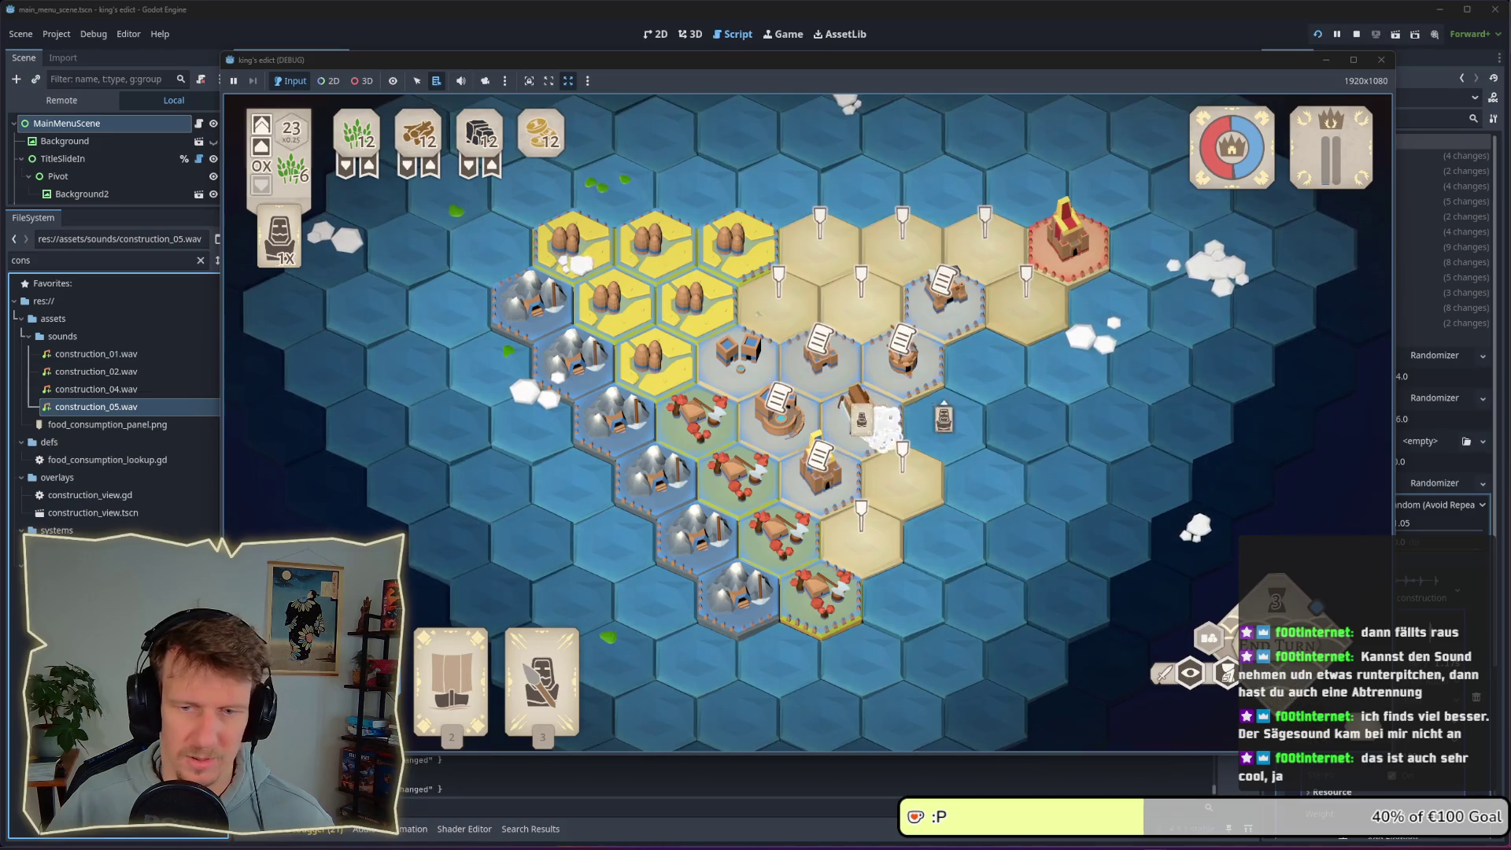
click(941, 423)
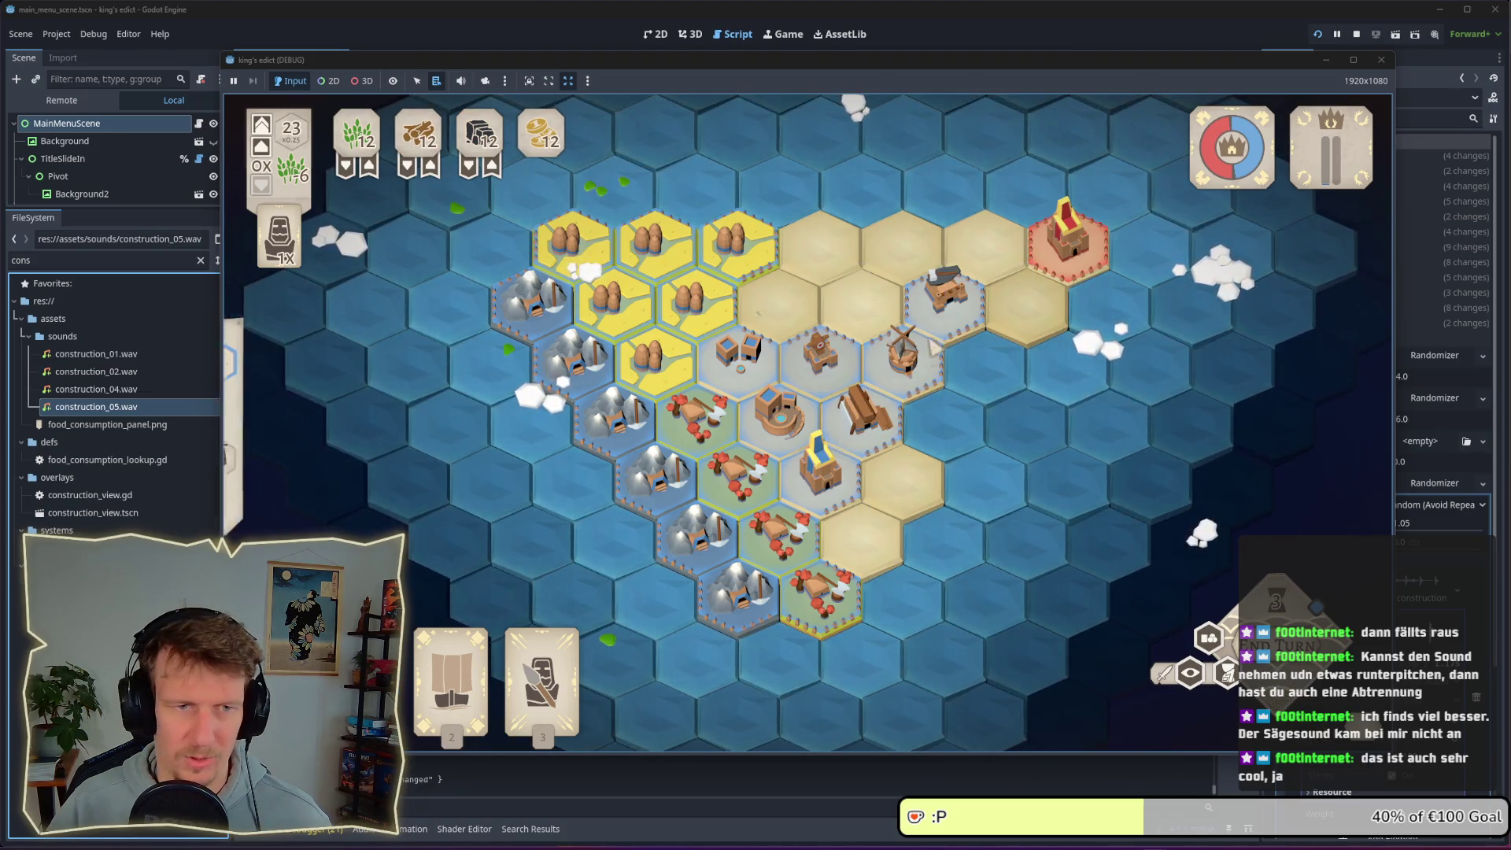
click(831, 305)
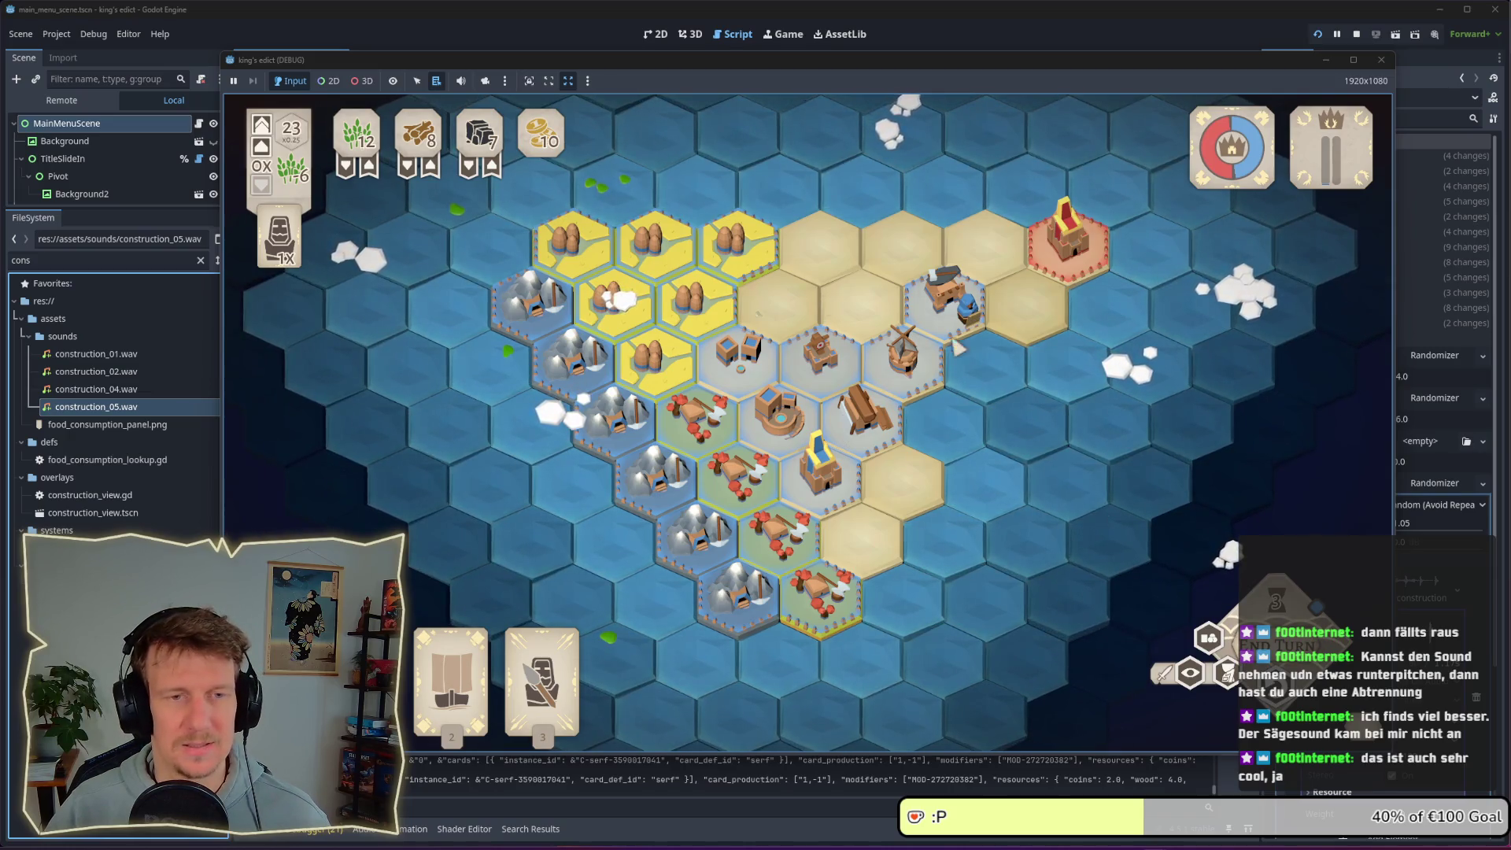
click(956, 315)
click(958, 315)
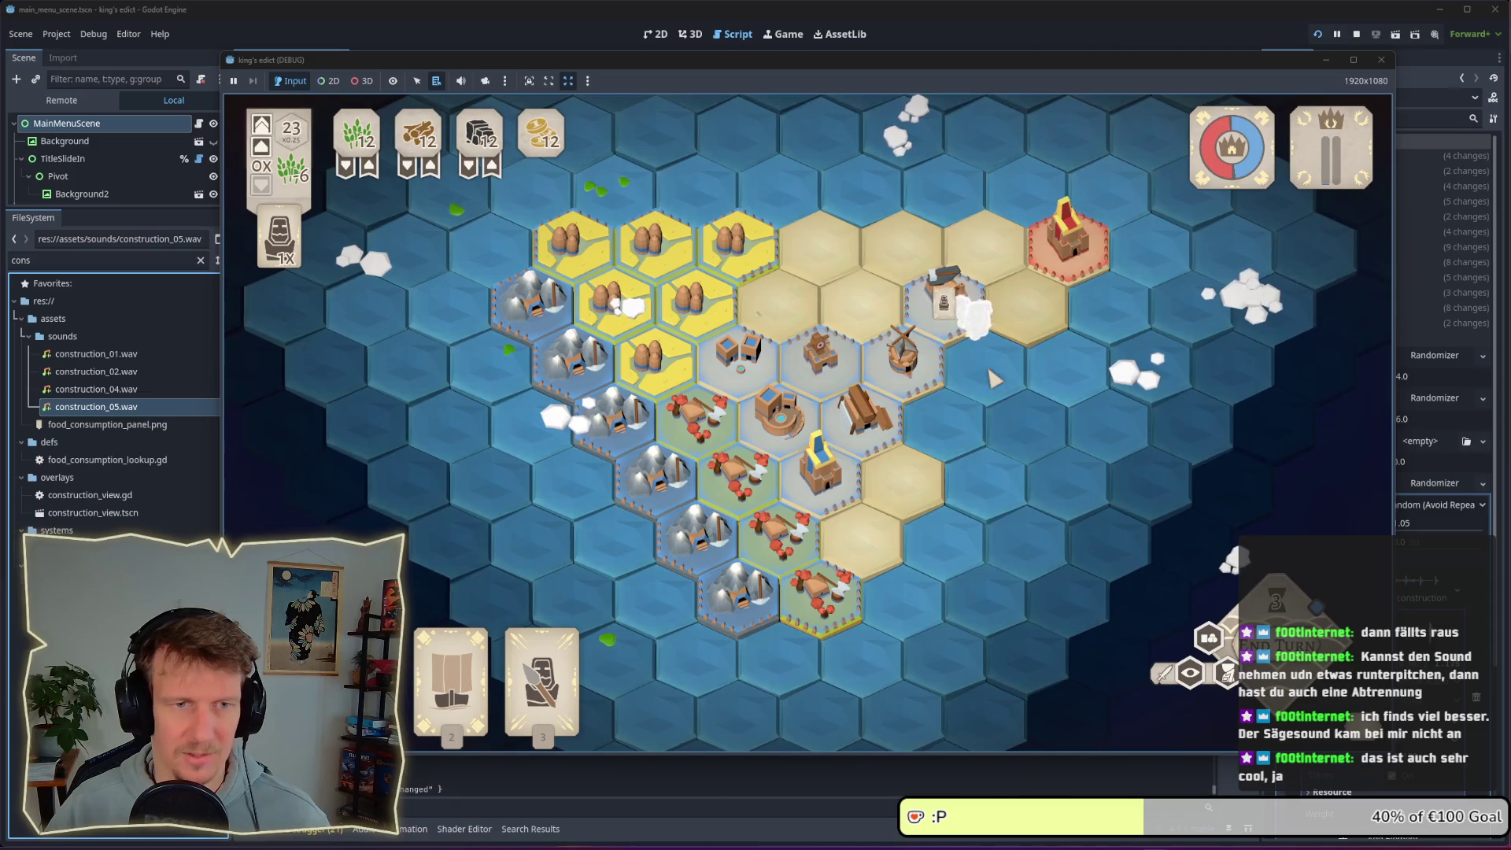
key(space)
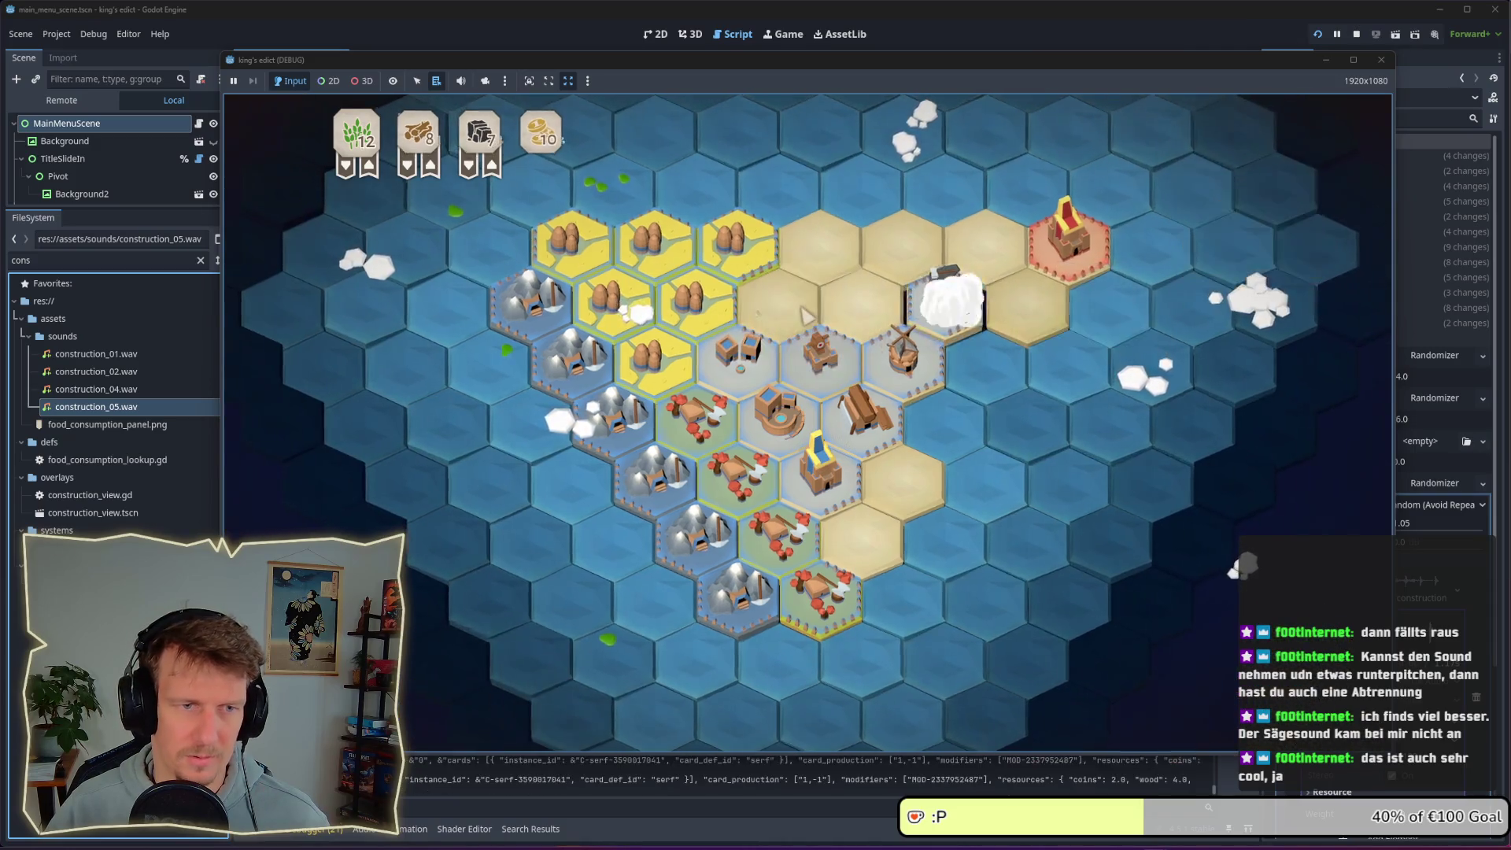
click(956, 315)
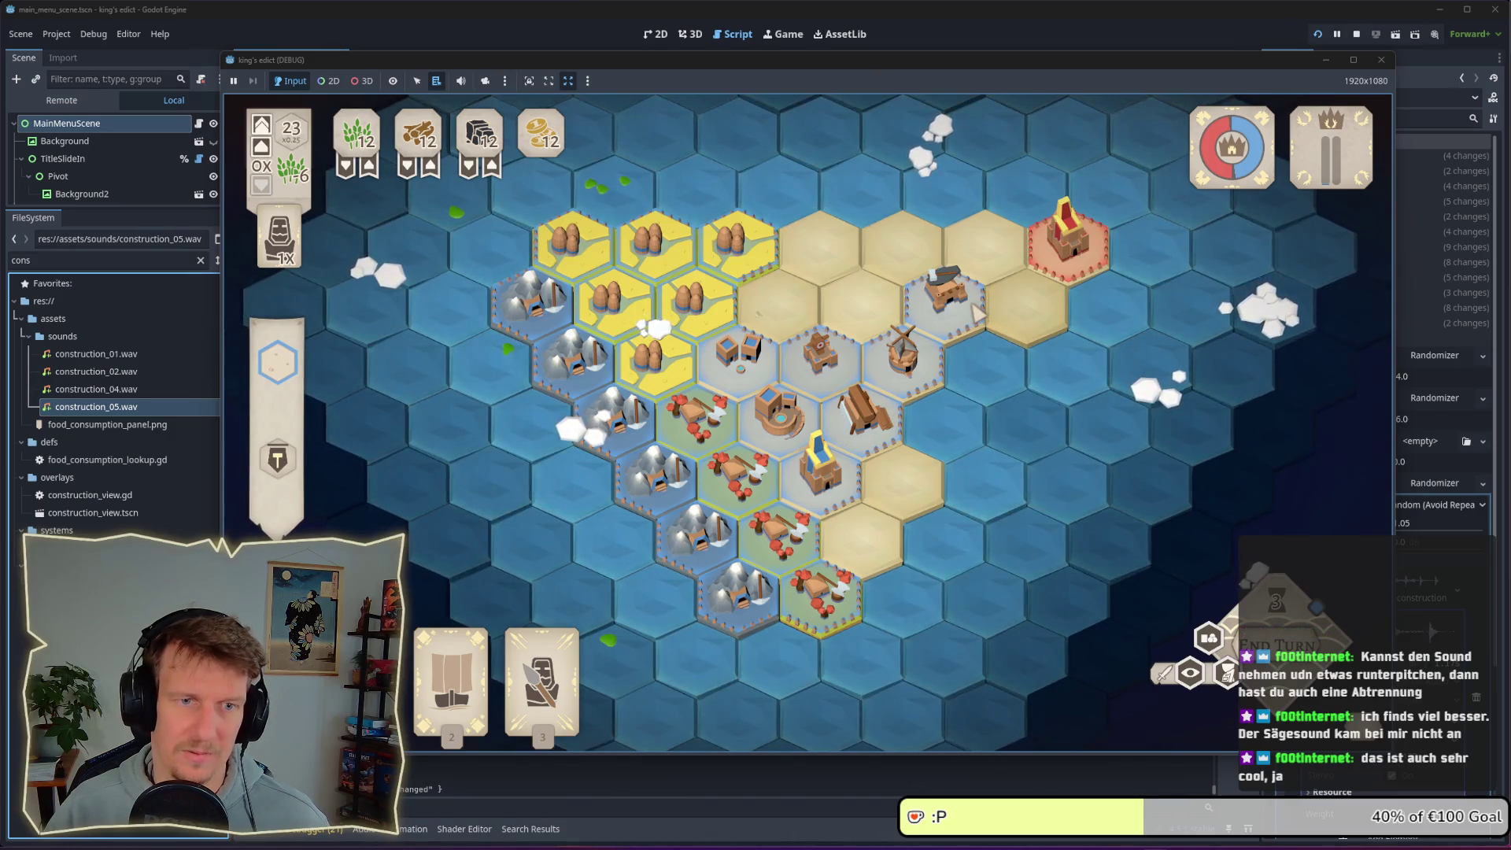
click(913, 344)
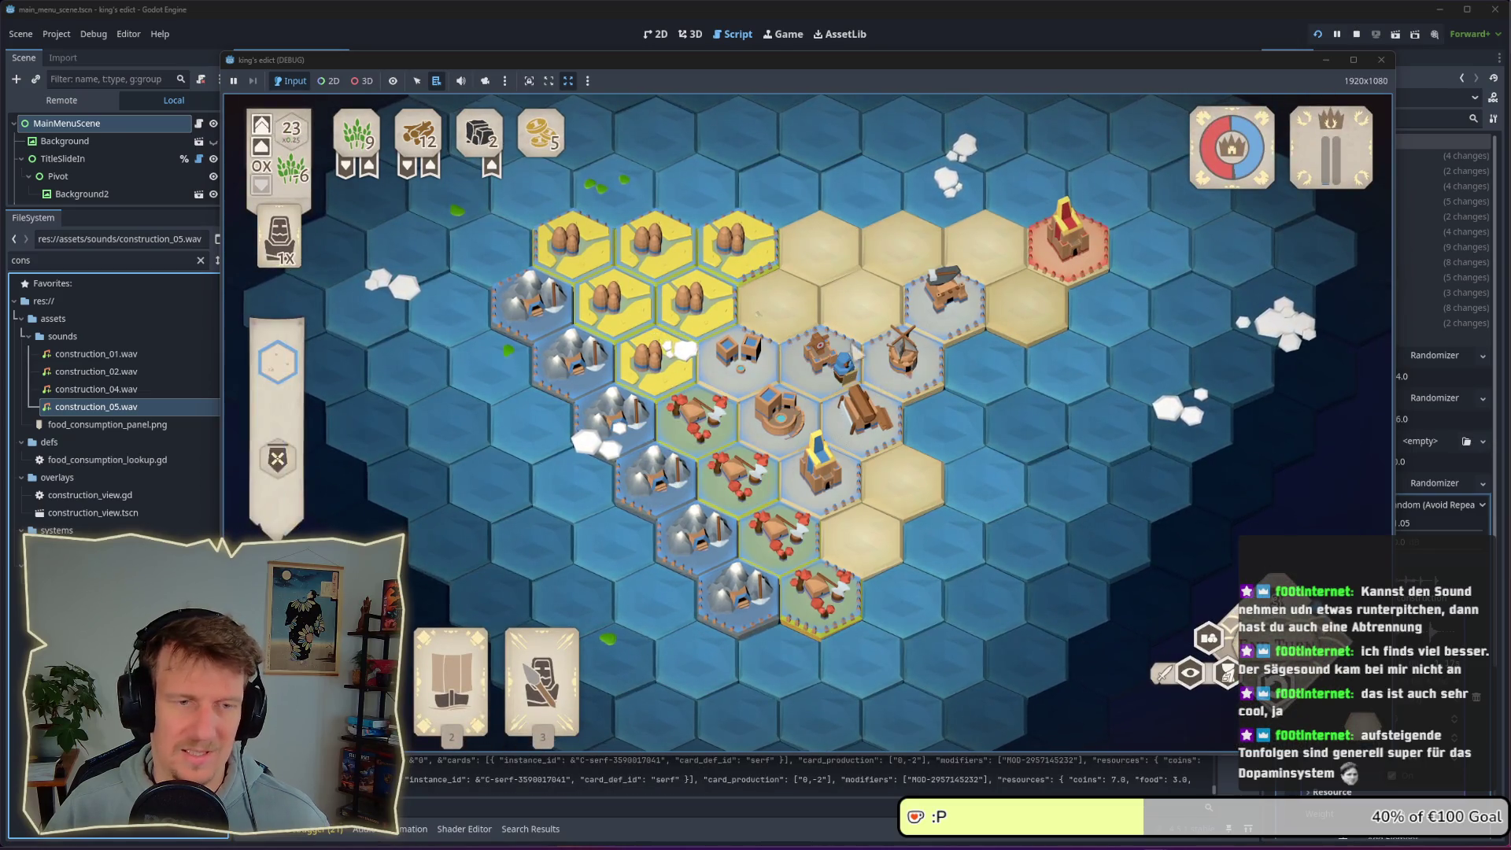
key(alt+Tab)
key(Tab)
key(Tab)
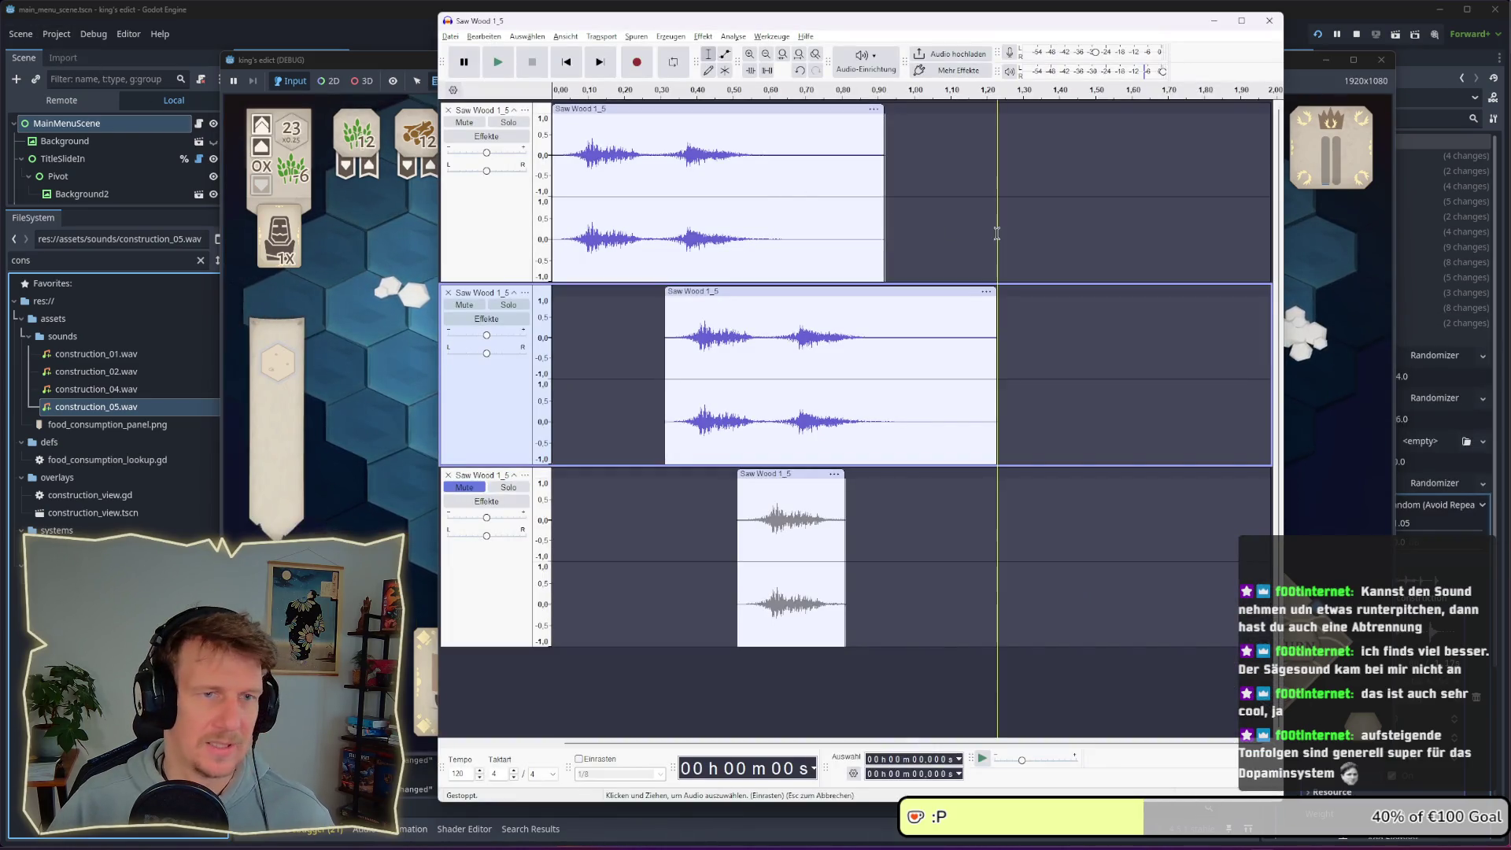
Save the Saw Wood project as saw_mill
click(998, 232)
key(ctrl+s)
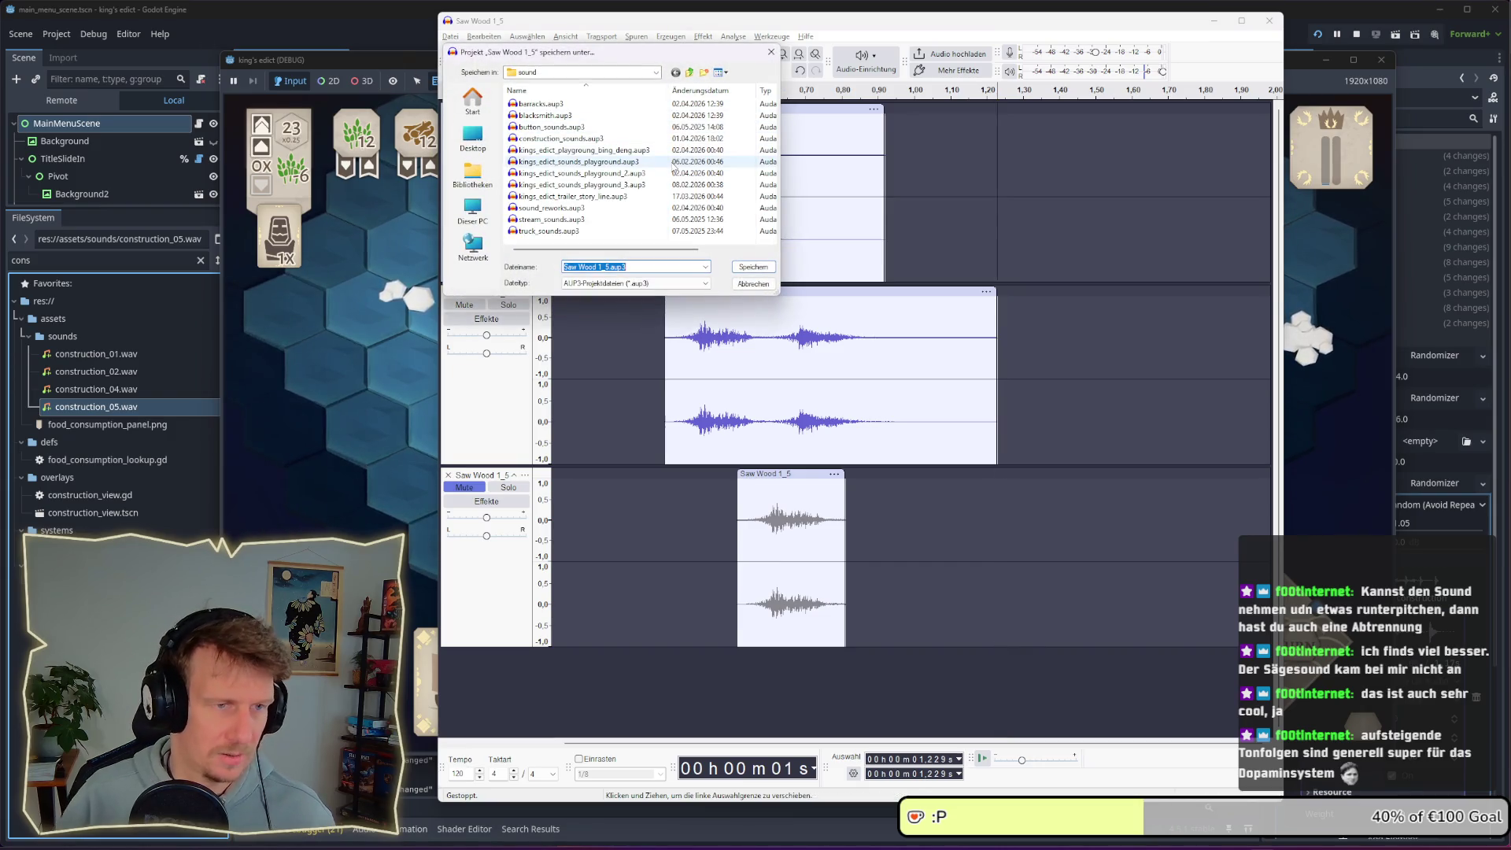
text(saw_mill)
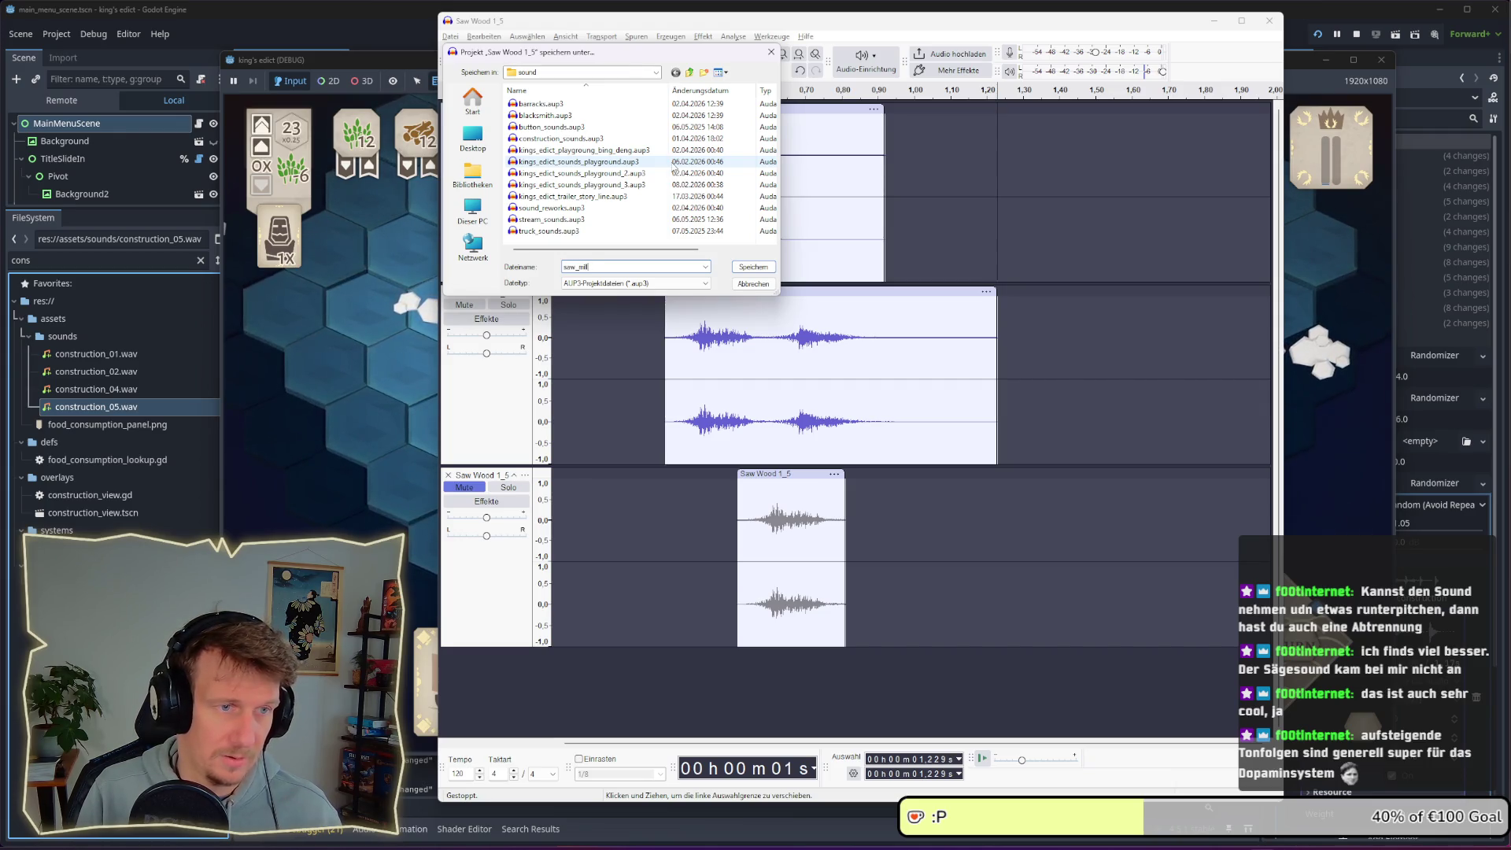
key(Return)
Open blacksmith.aup3 from the recent files list
click(445, 37)
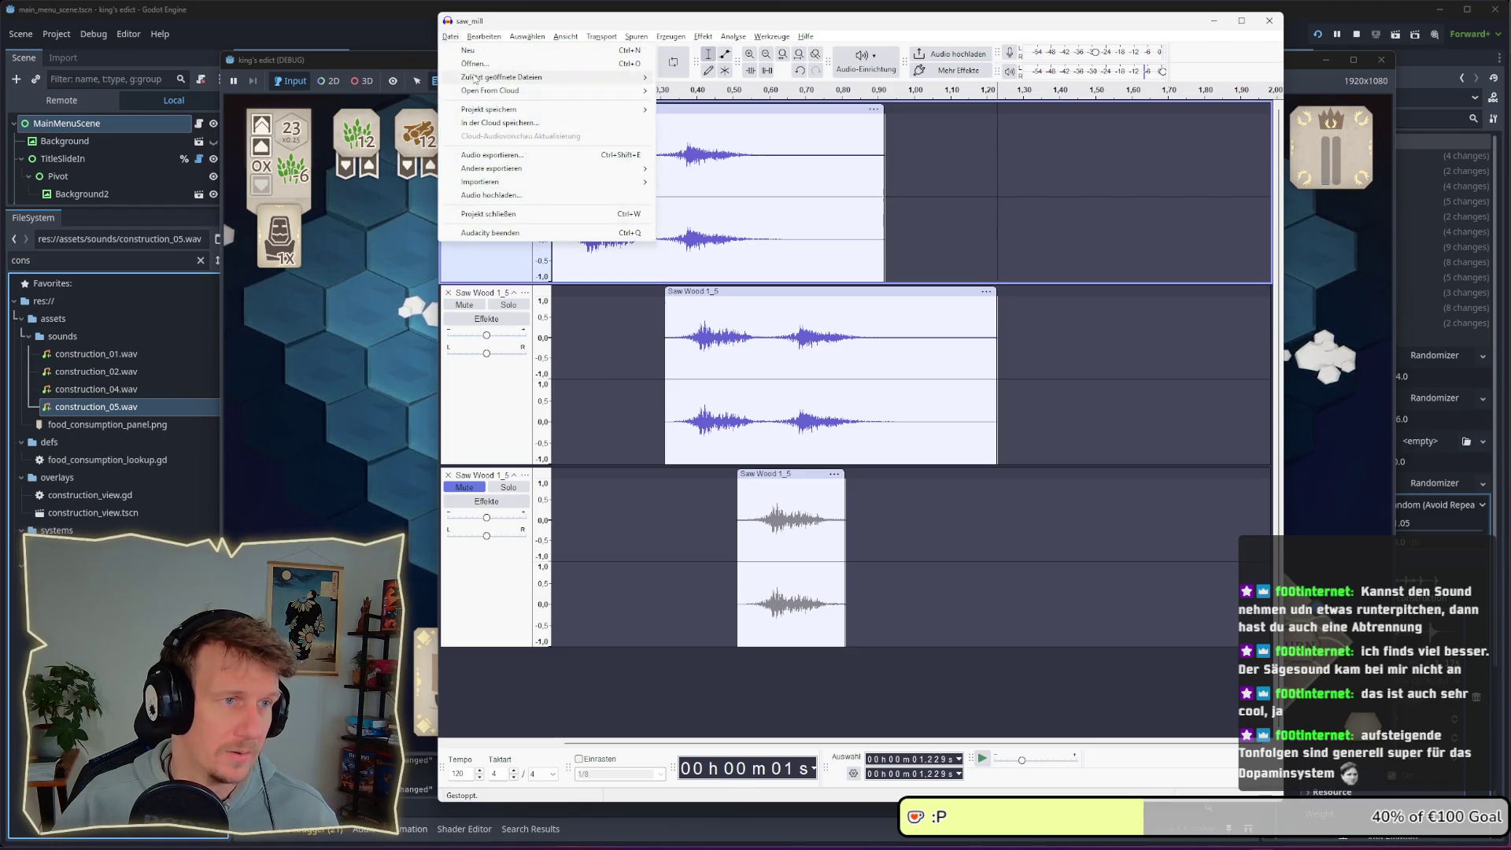
mouse_move(520, 77)
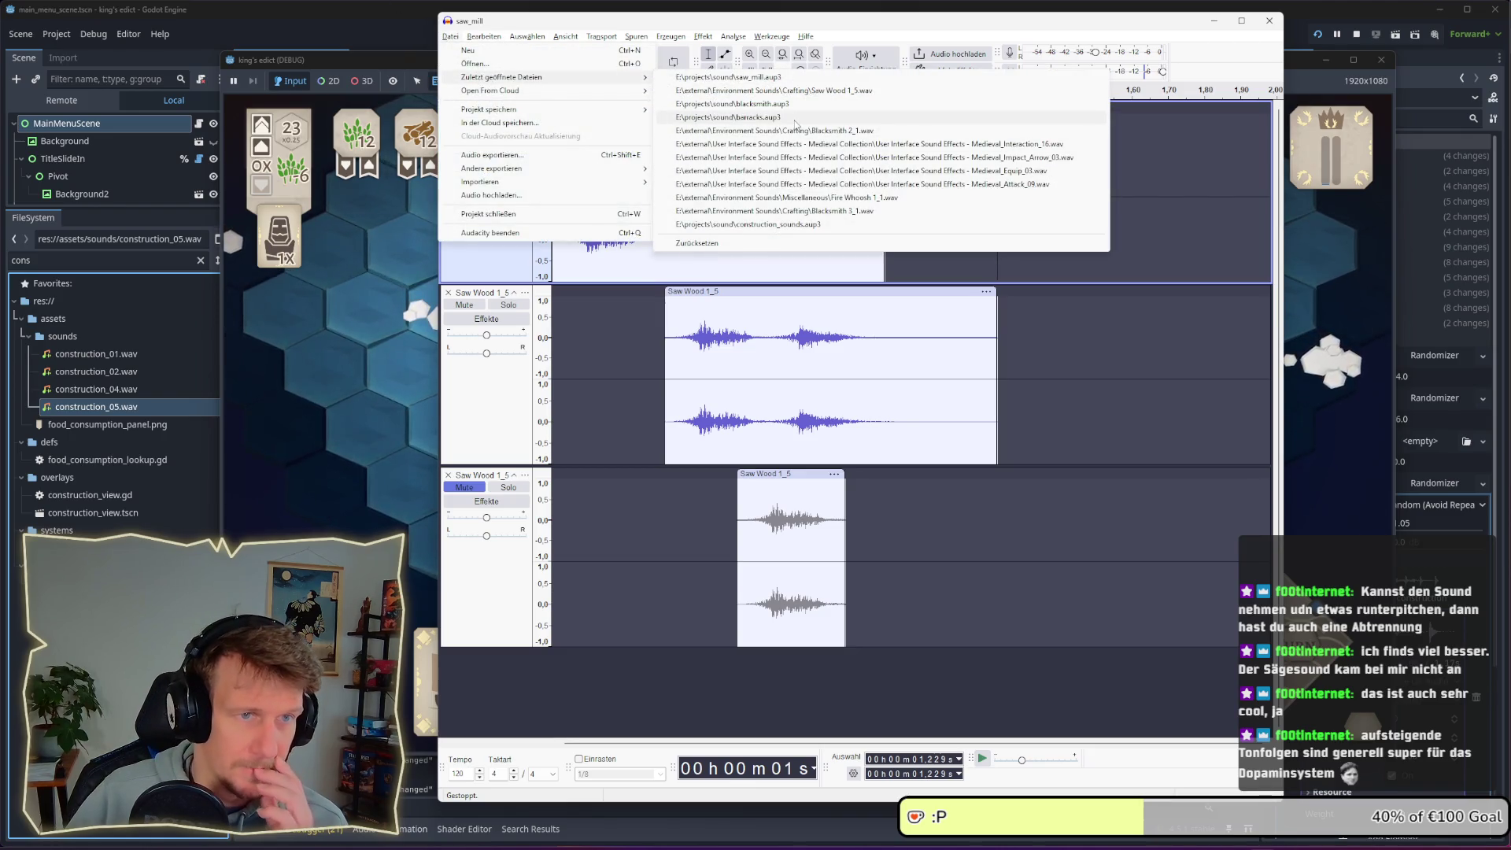
click(795, 122)
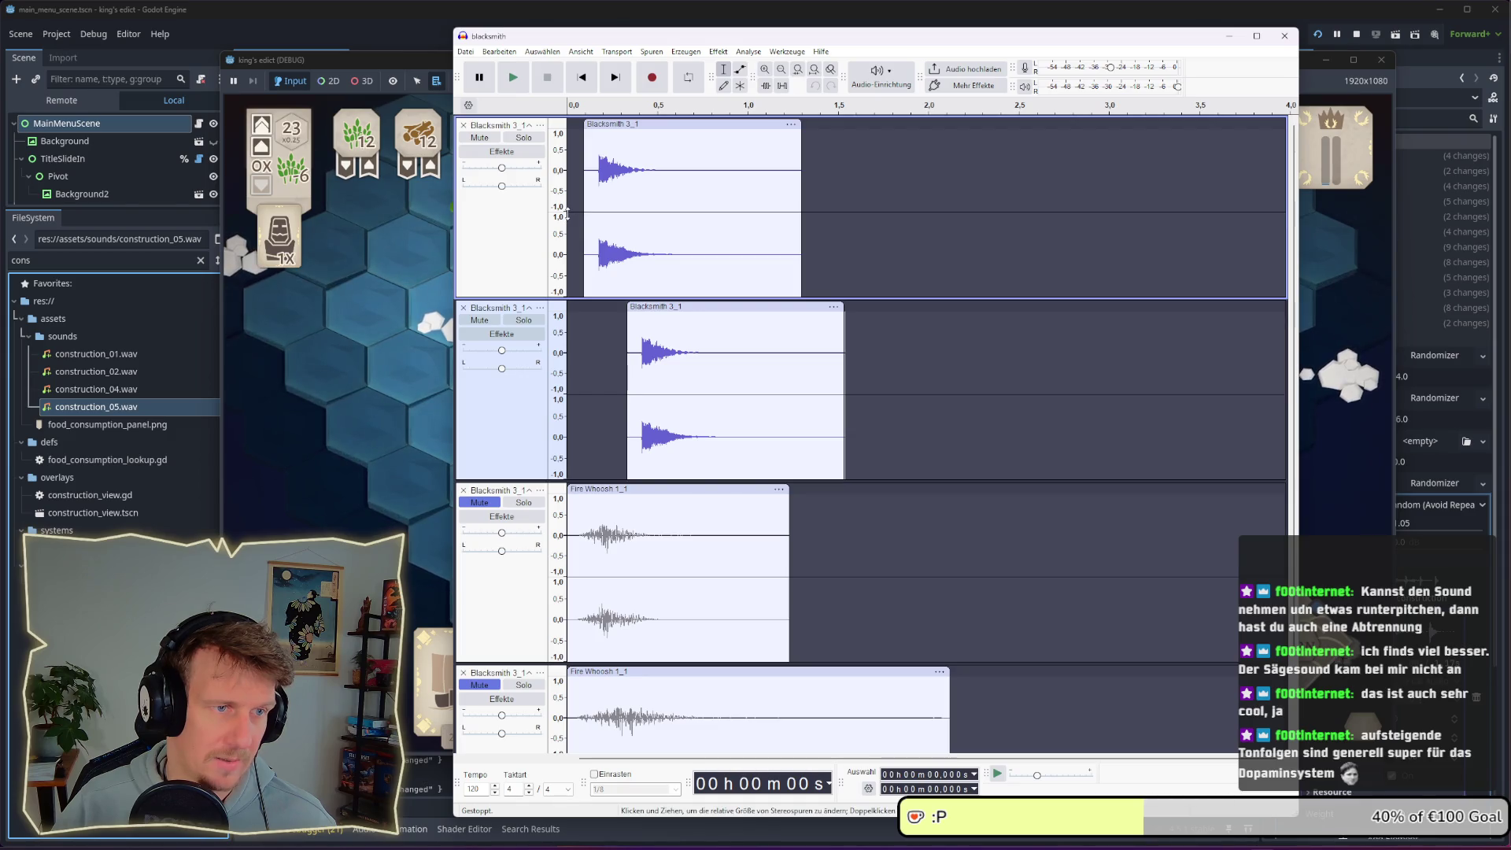
Play the Blacksmith project and check the second track's Blacksmith clip and track options
key(space)
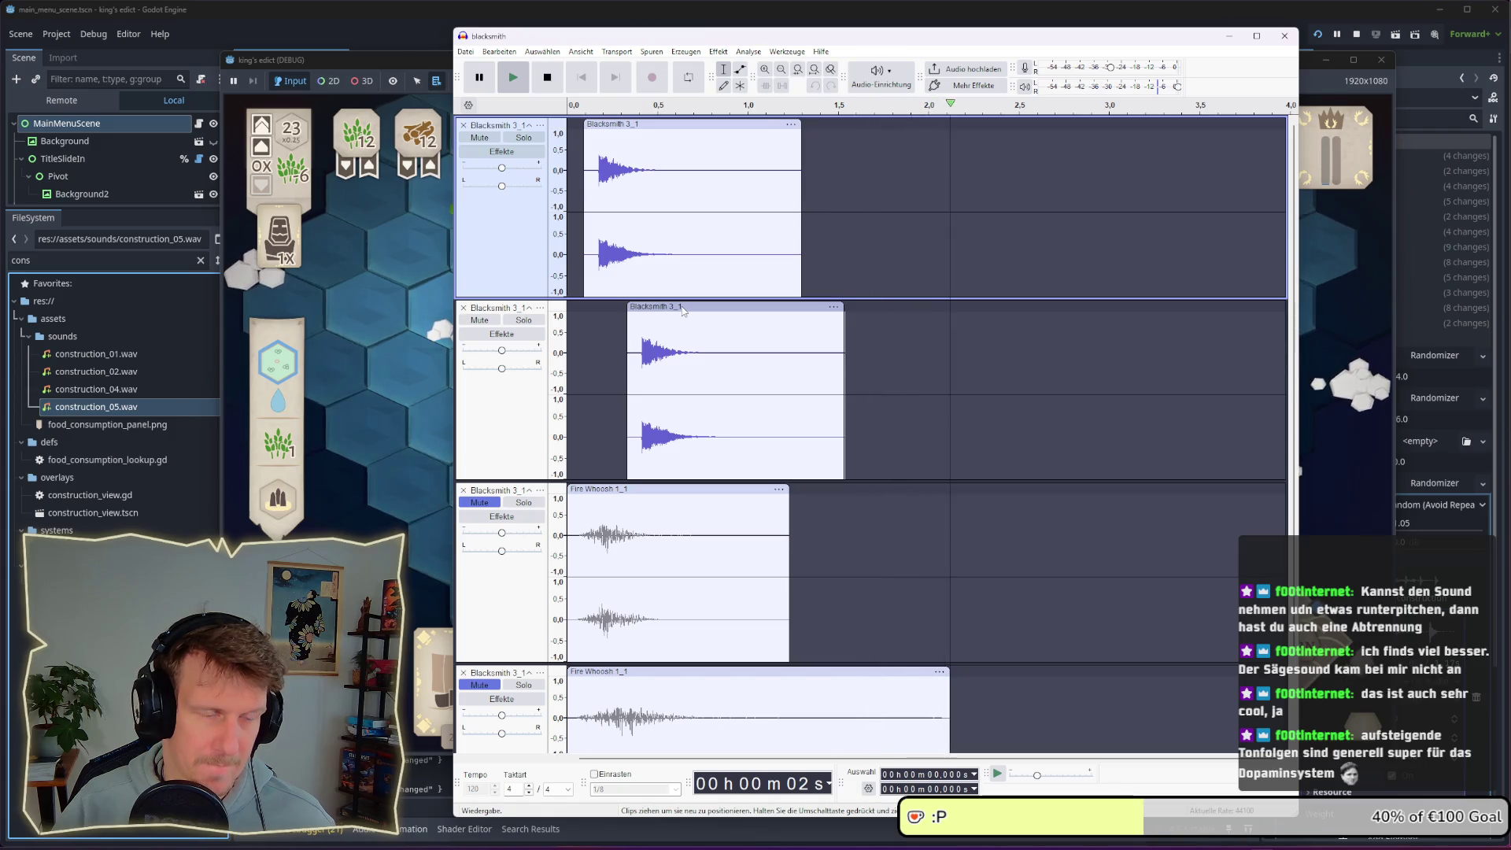
double_click(799, 432)
scroll(798, 432, down, 2)
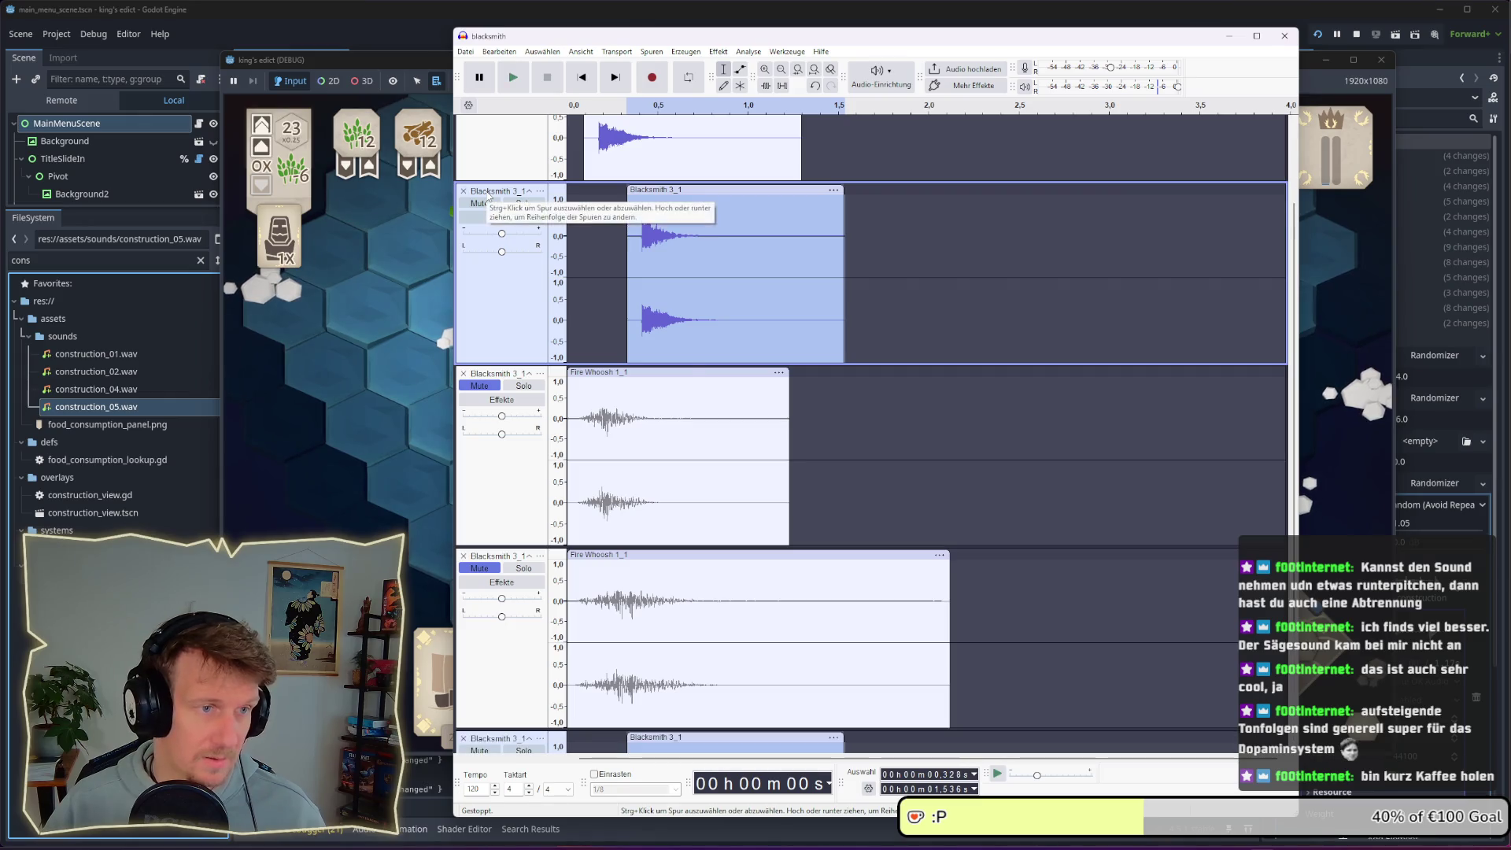
click(490, 191)
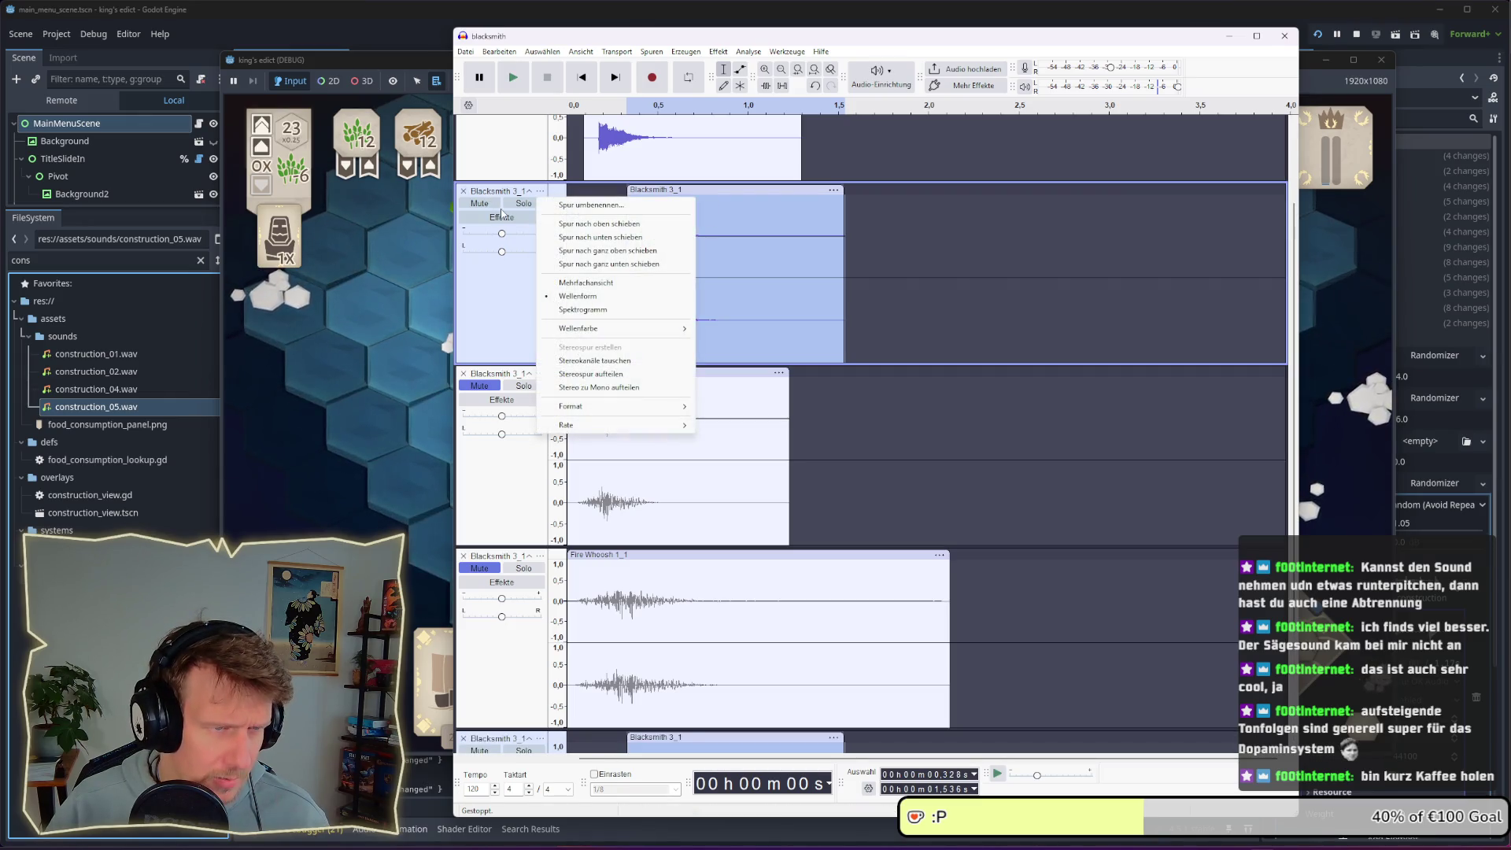
click(633, 300)
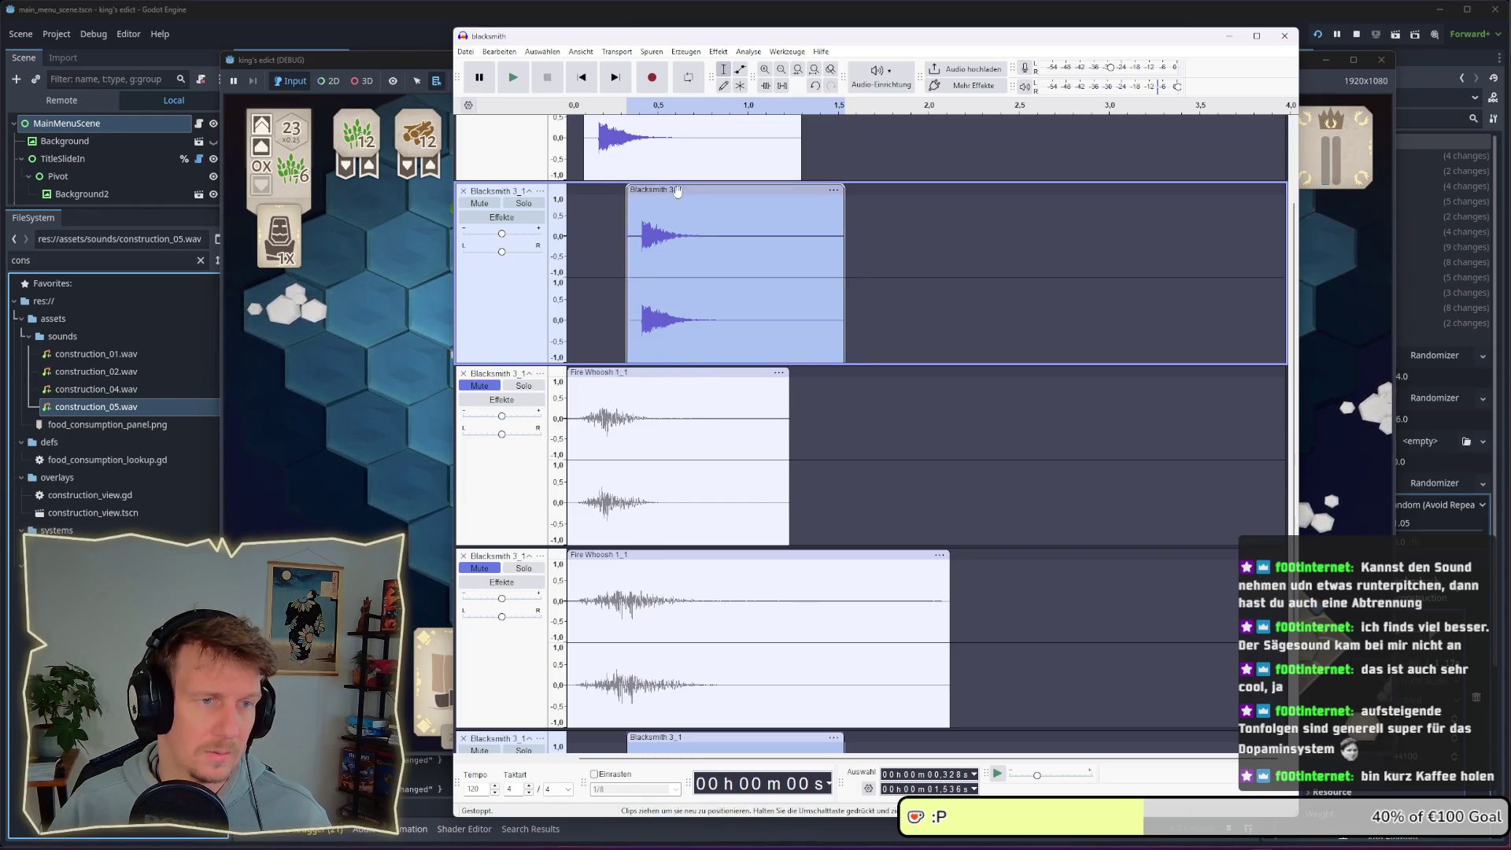
scroll(673, 626, down, 3)
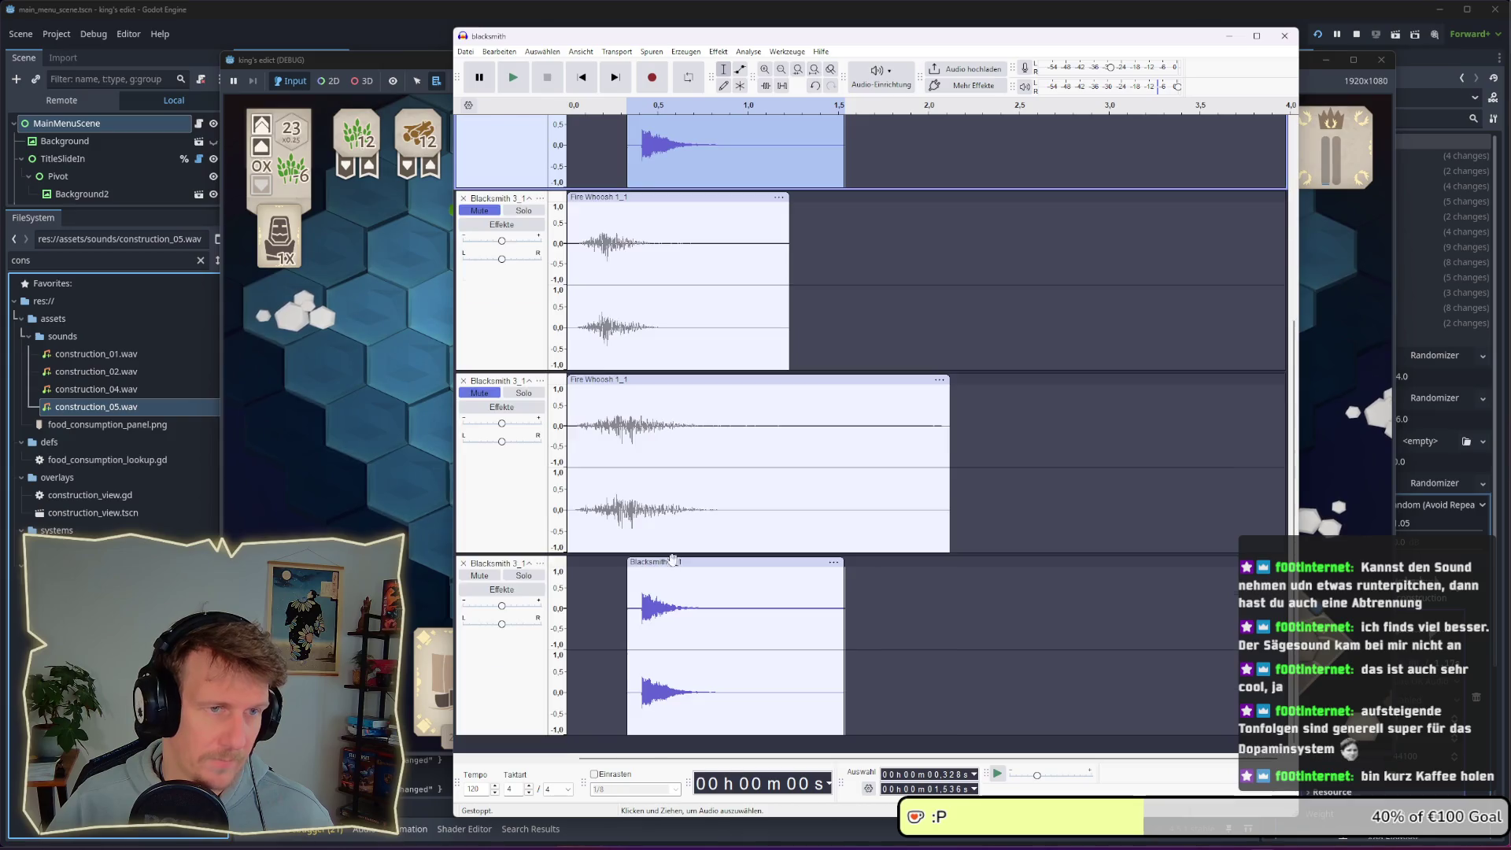
scroll(673, 626, down, 2)
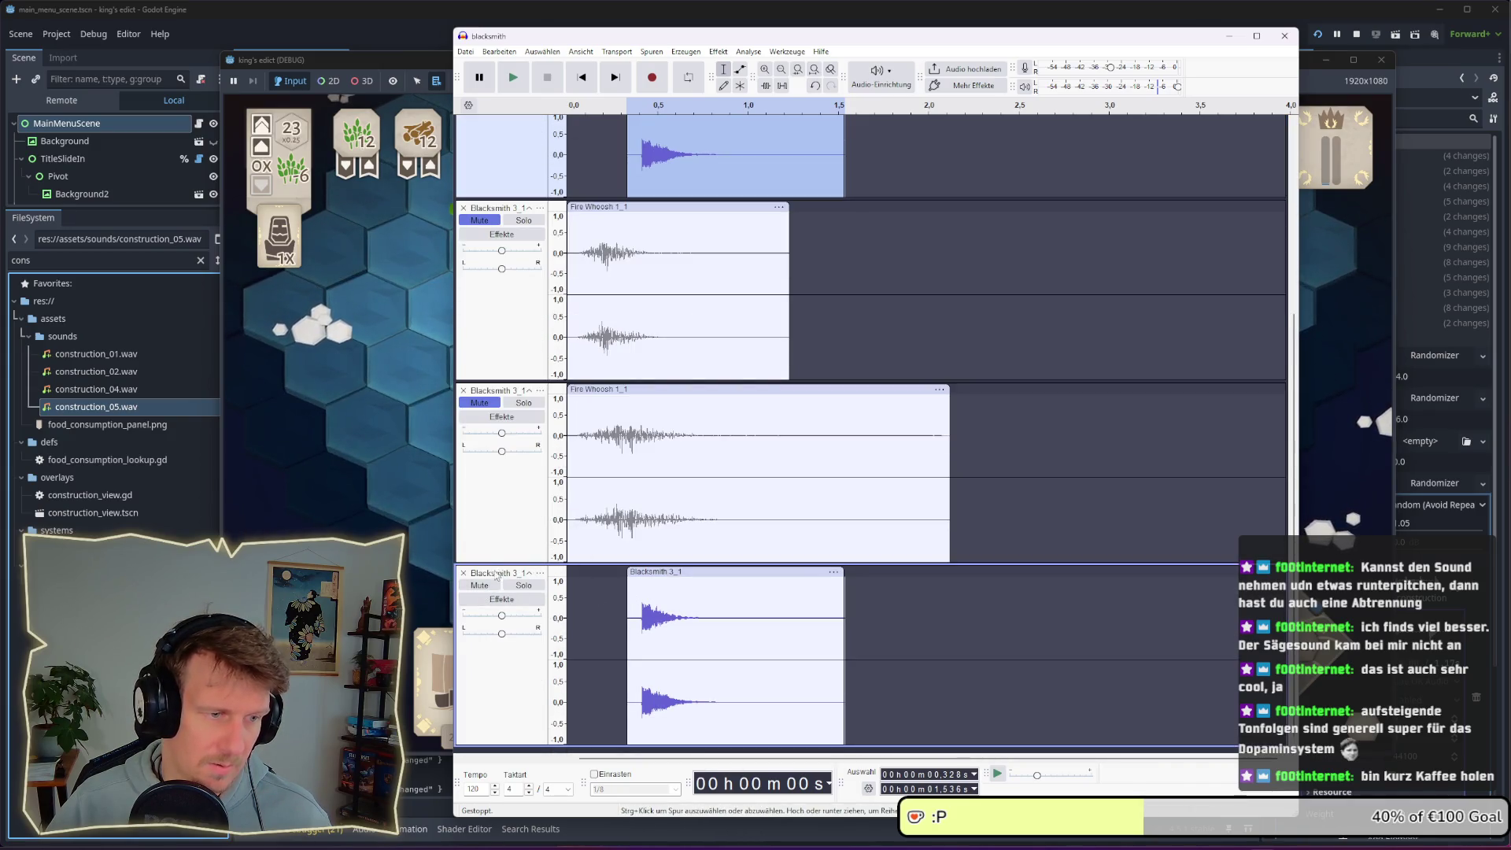
Move the bottom Blacksmith track above Fire Whoosh, nudge its clip slightly later, and audition it
drag(494, 574, 496, 197)
scroll(718, 260, up, 6)
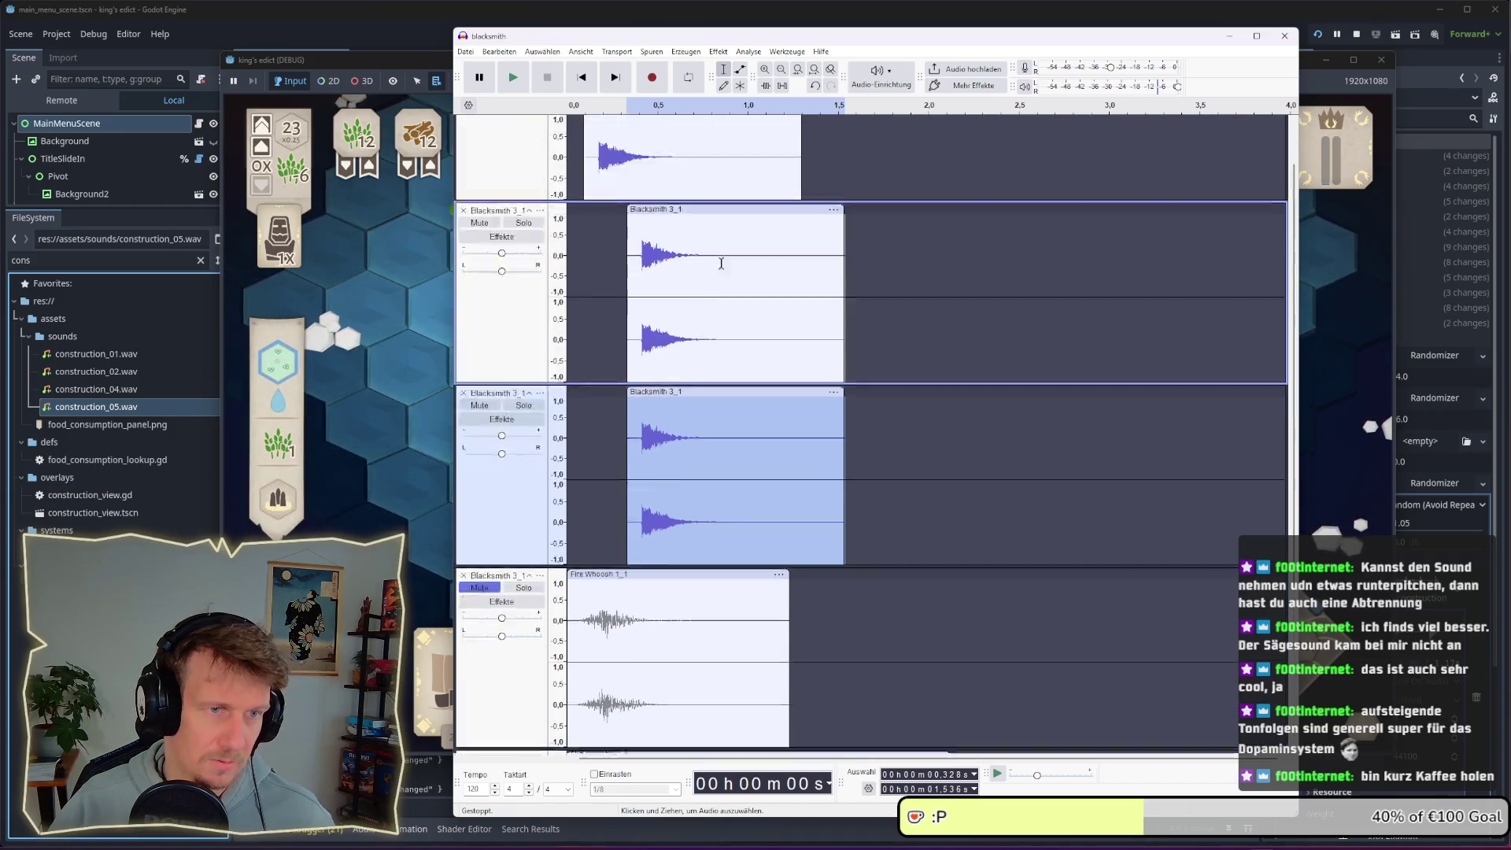
drag(713, 433, 757, 433)
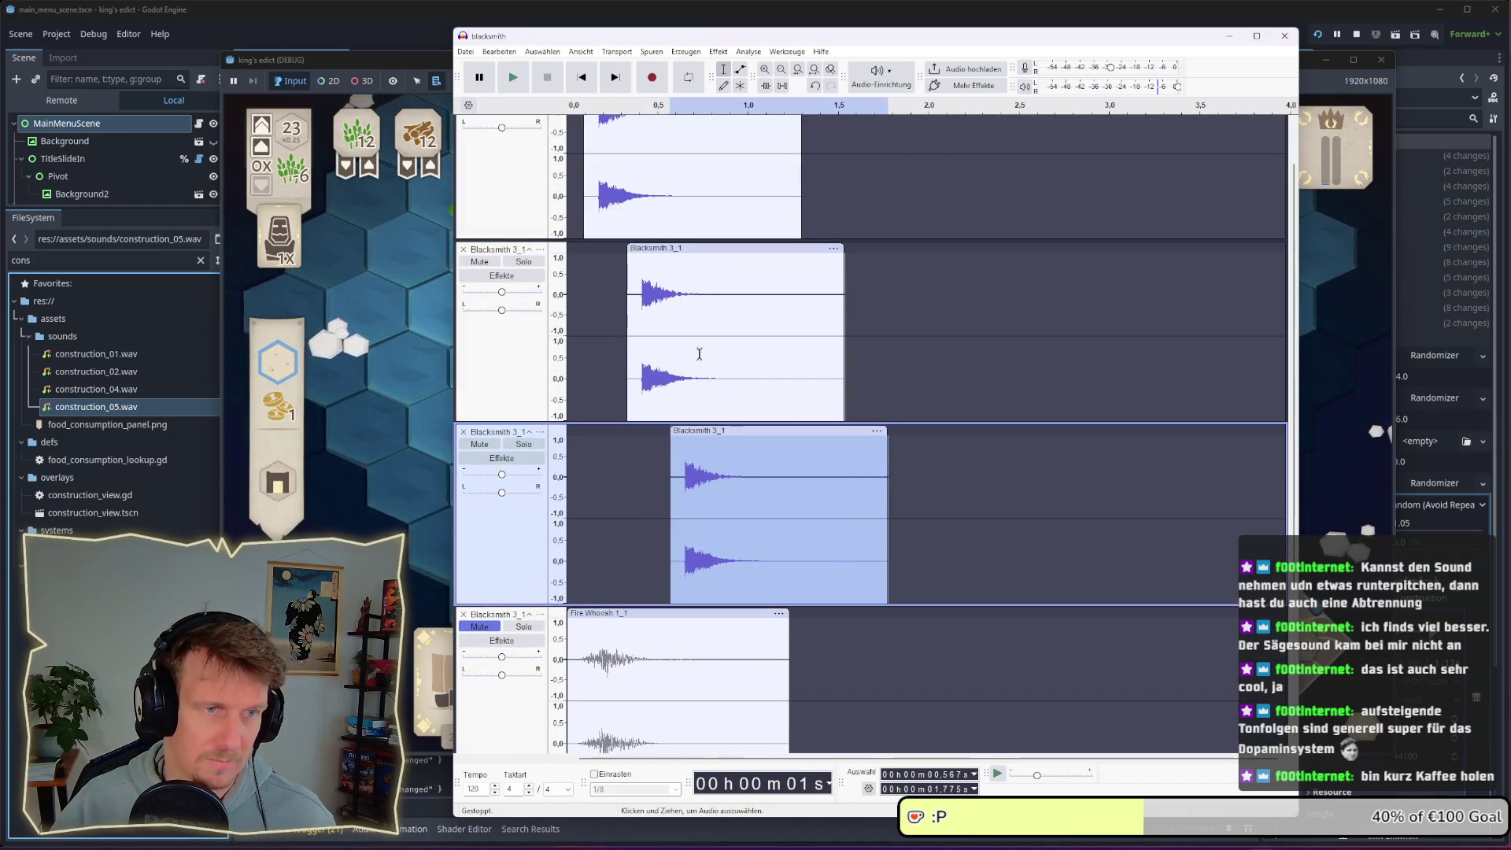
key(space)
click(568, 246)
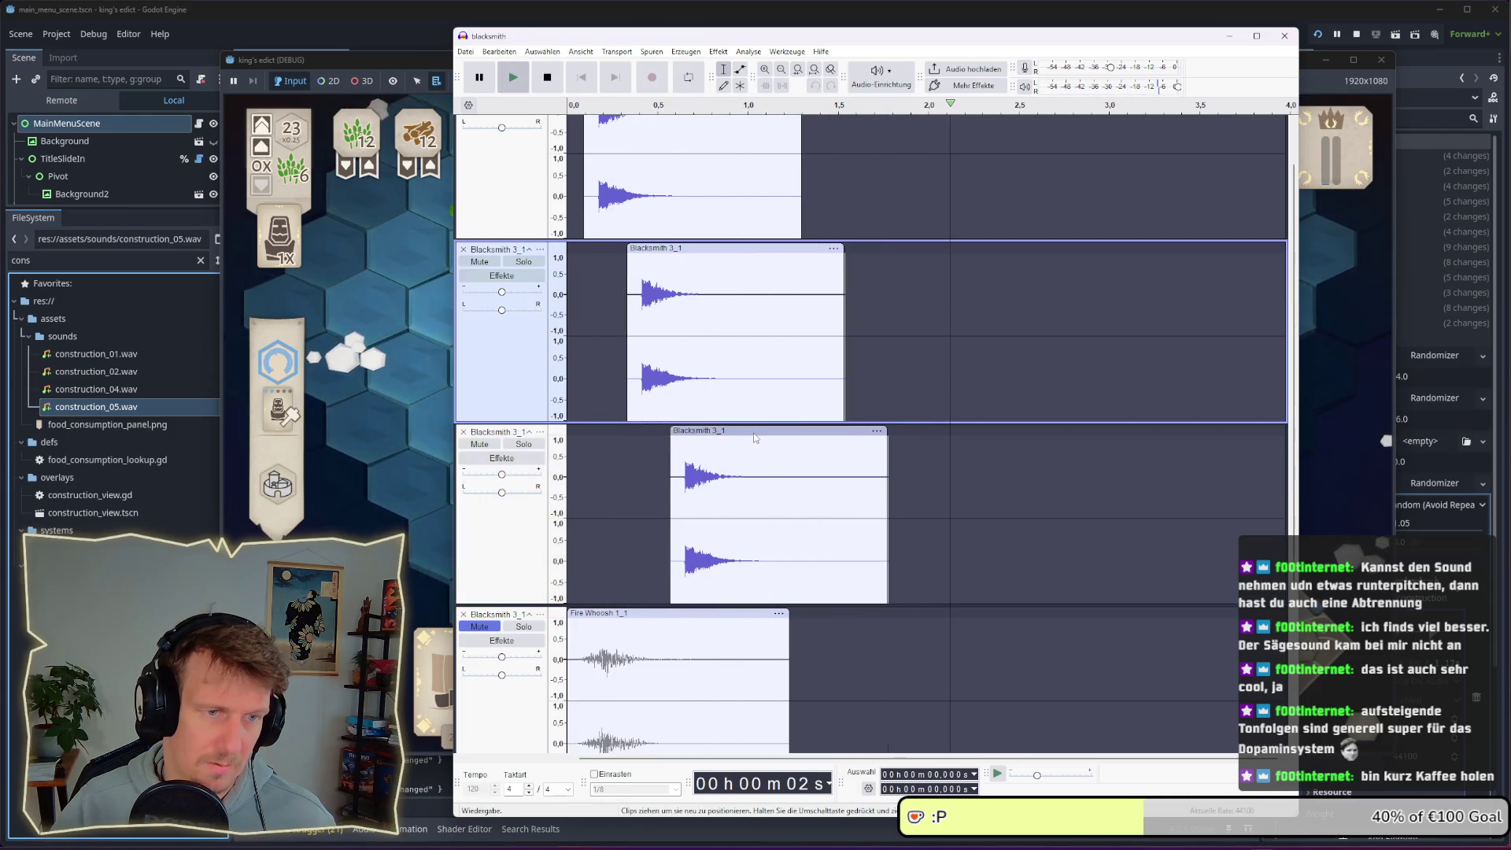
drag(744, 432, 752, 432)
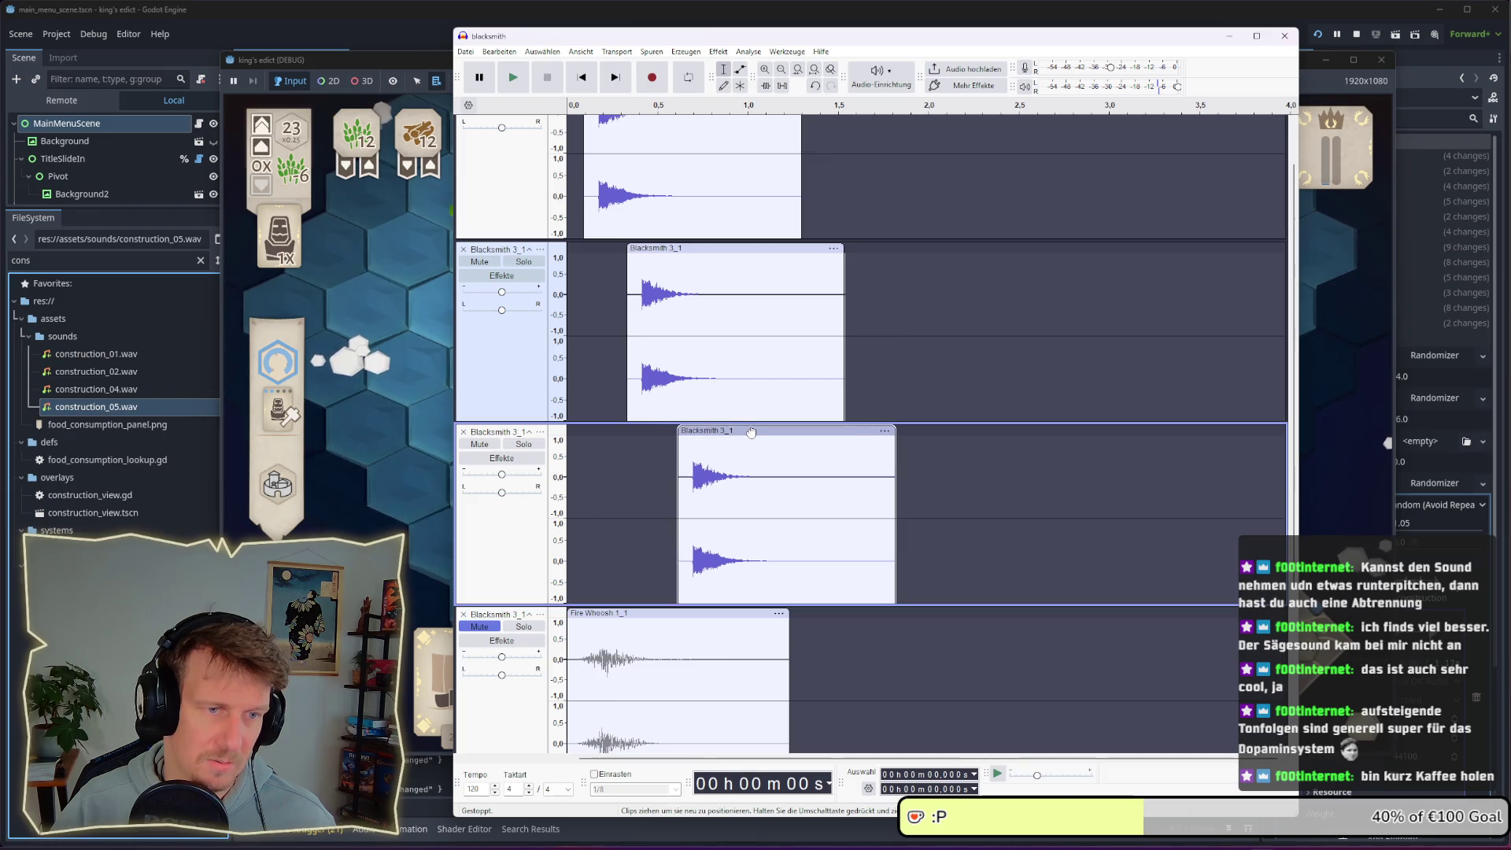
click(565, 320)
key(space)
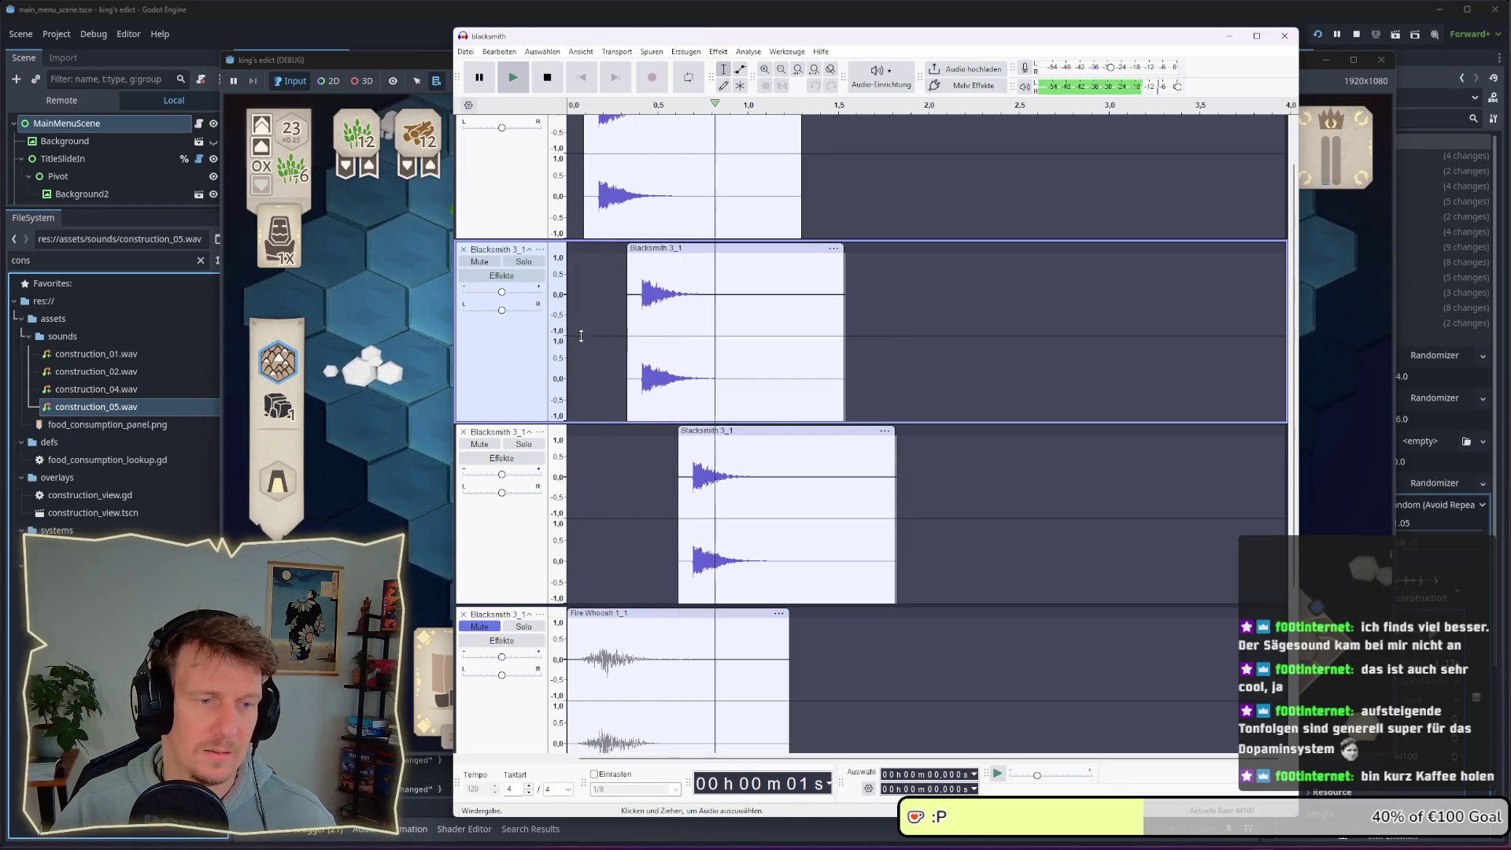
click(743, 435)
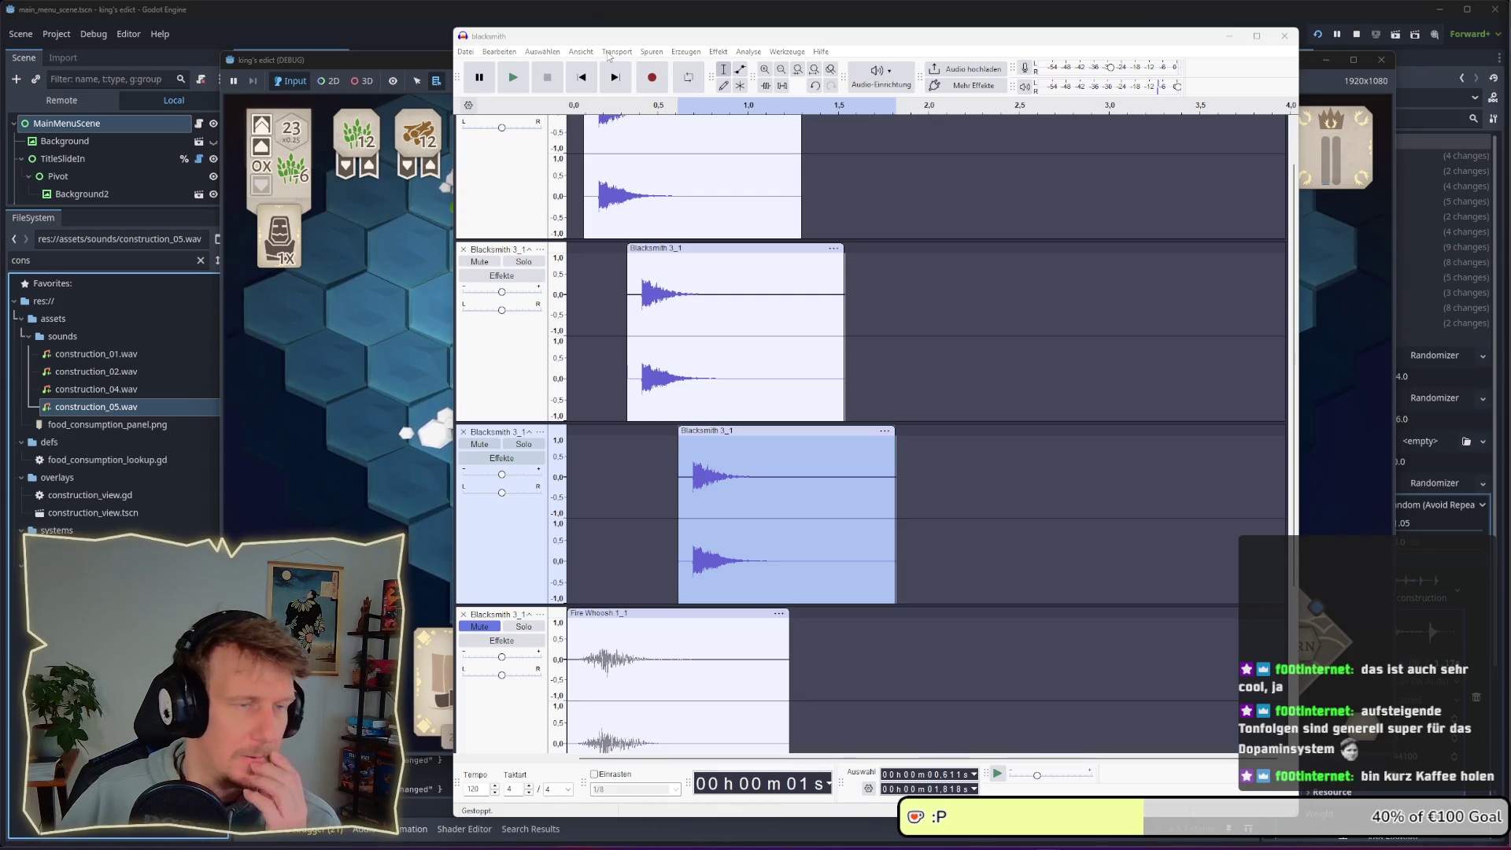
Select the third track's Blacksmith 3_1 clip
click(754, 433)
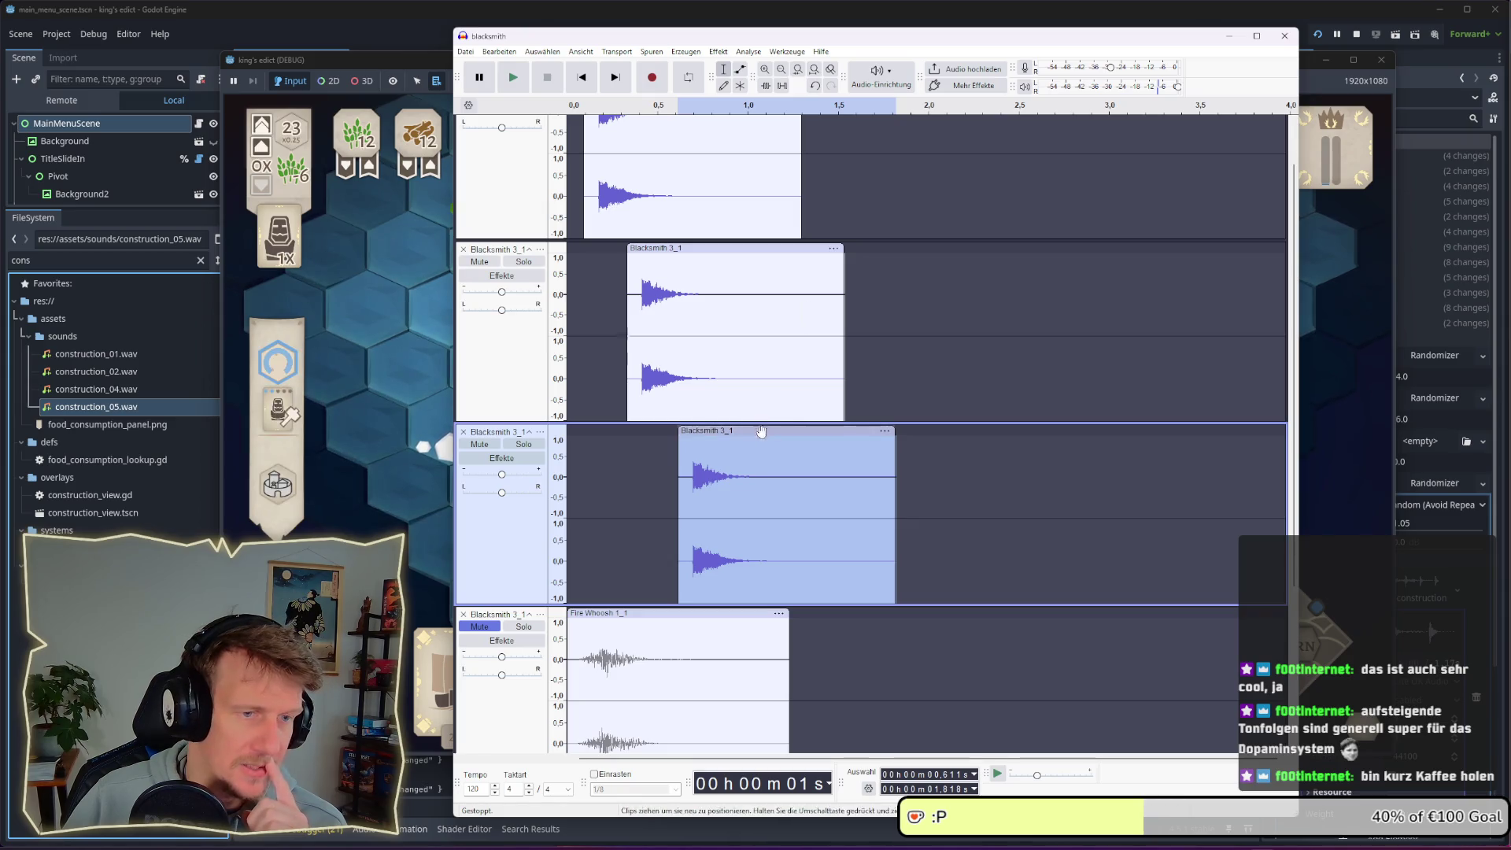
right_click(760, 435)
click(762, 437)
right_click(763, 438)
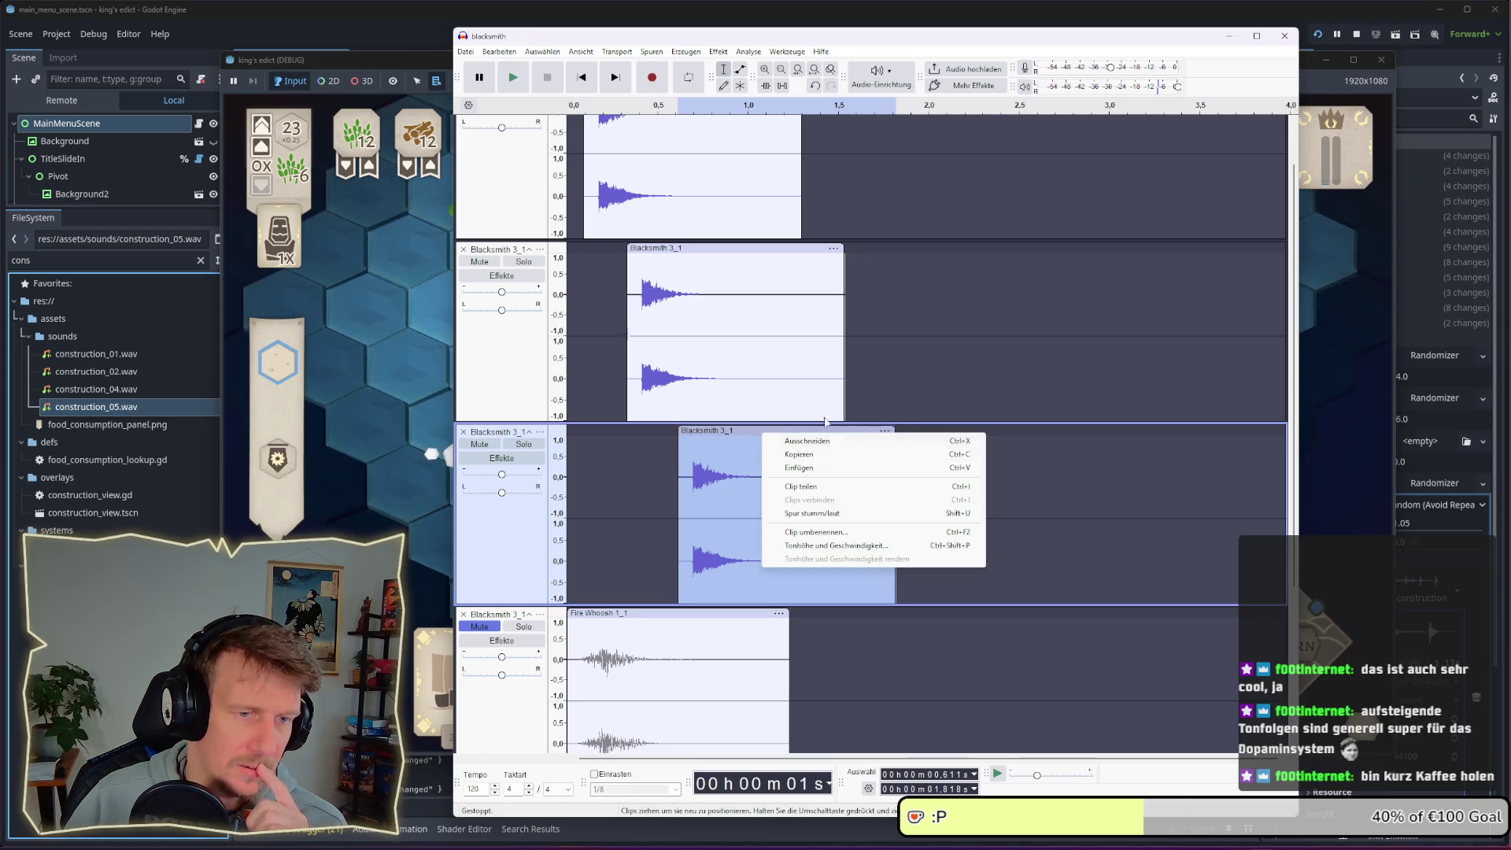
Raise the third clip's speed by about 4% in Change Speed and Pitch, previewing before applying
click(719, 52)
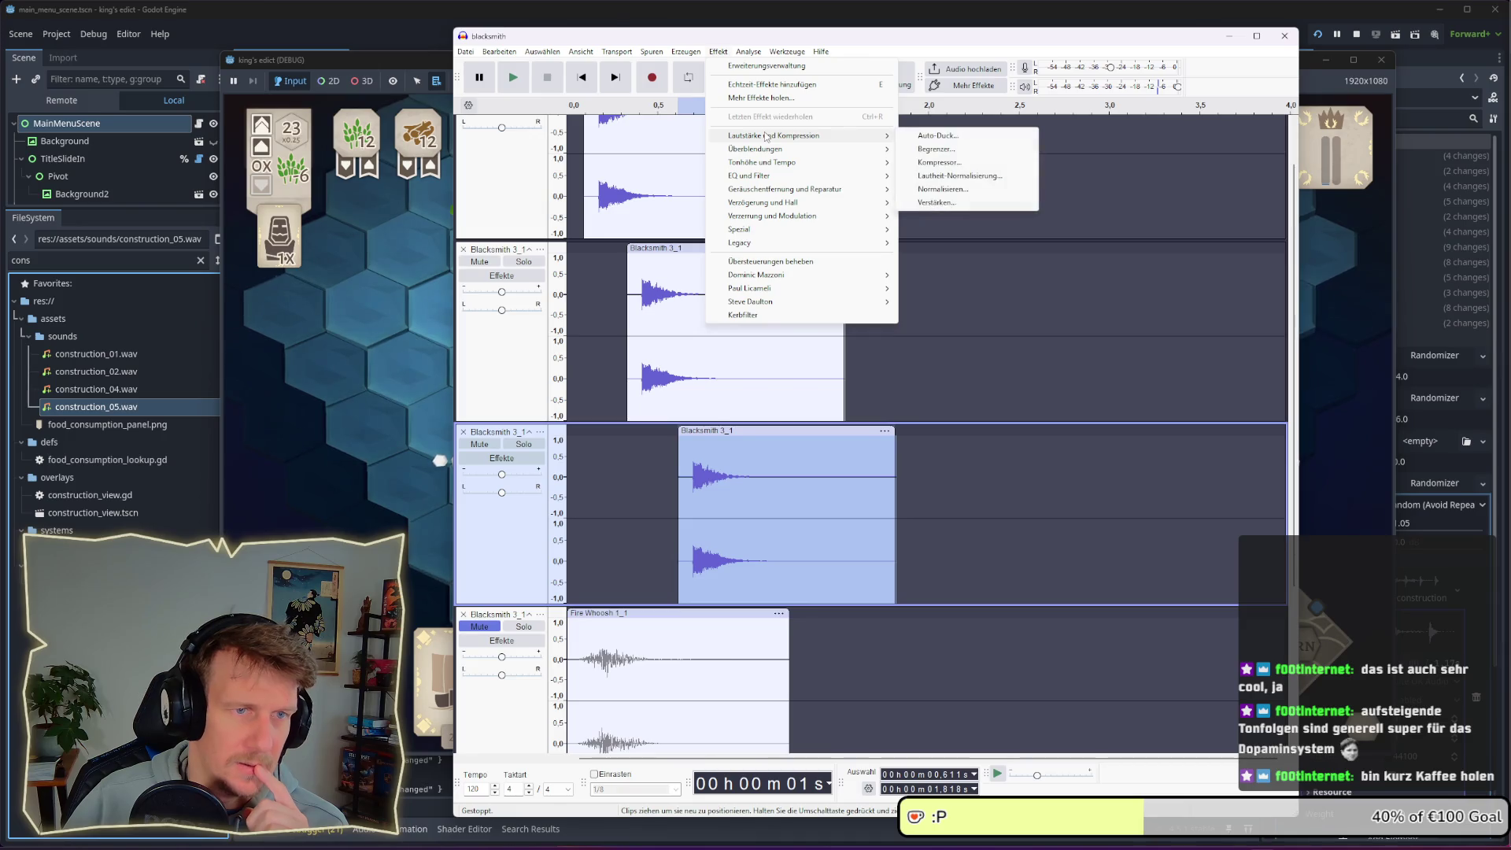
mouse_move(787, 162)
click(952, 162)
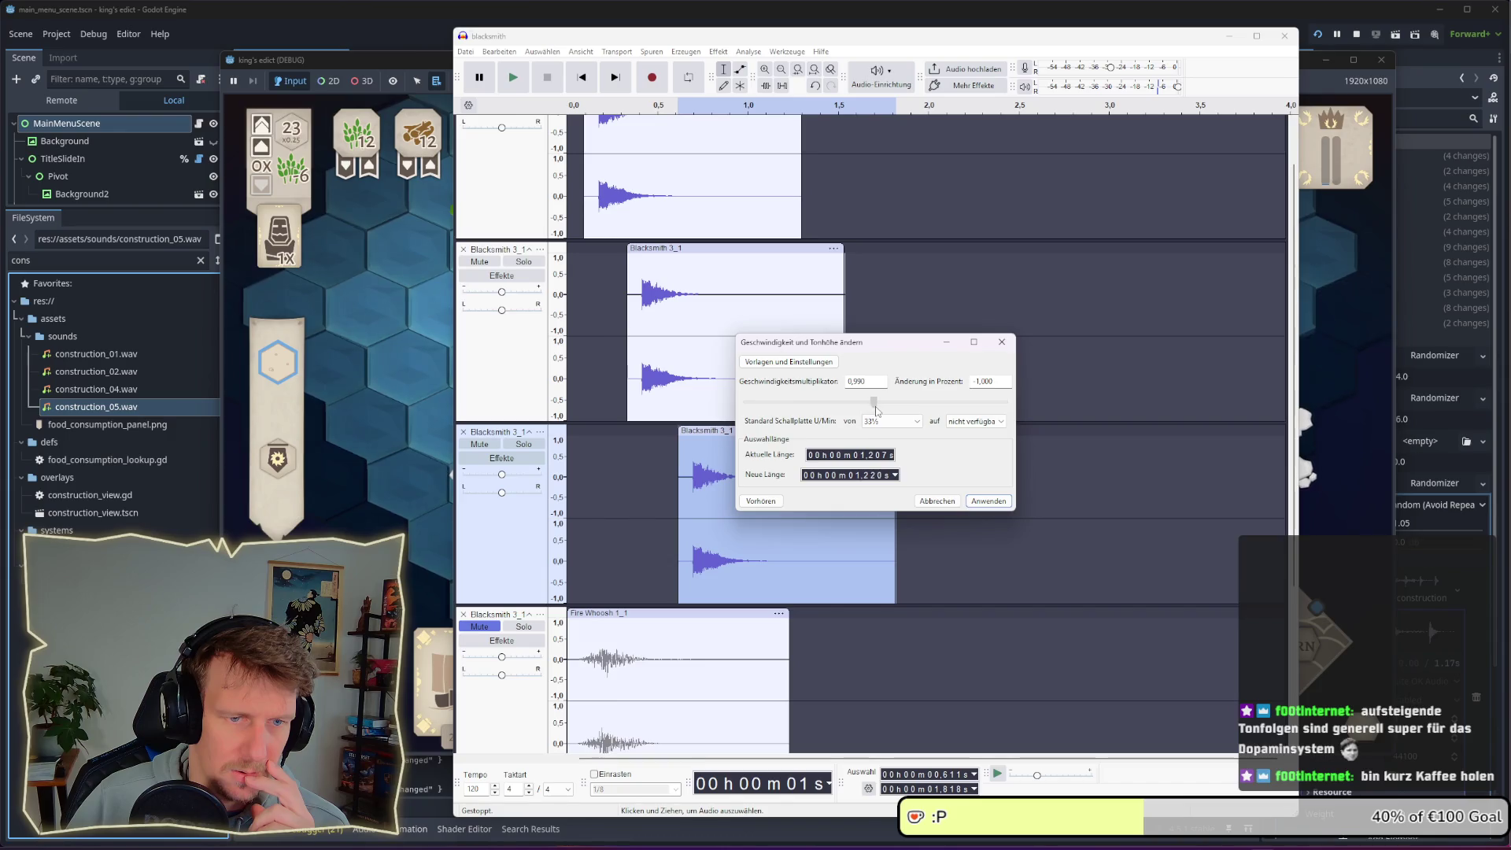
drag(876, 409, 881, 411)
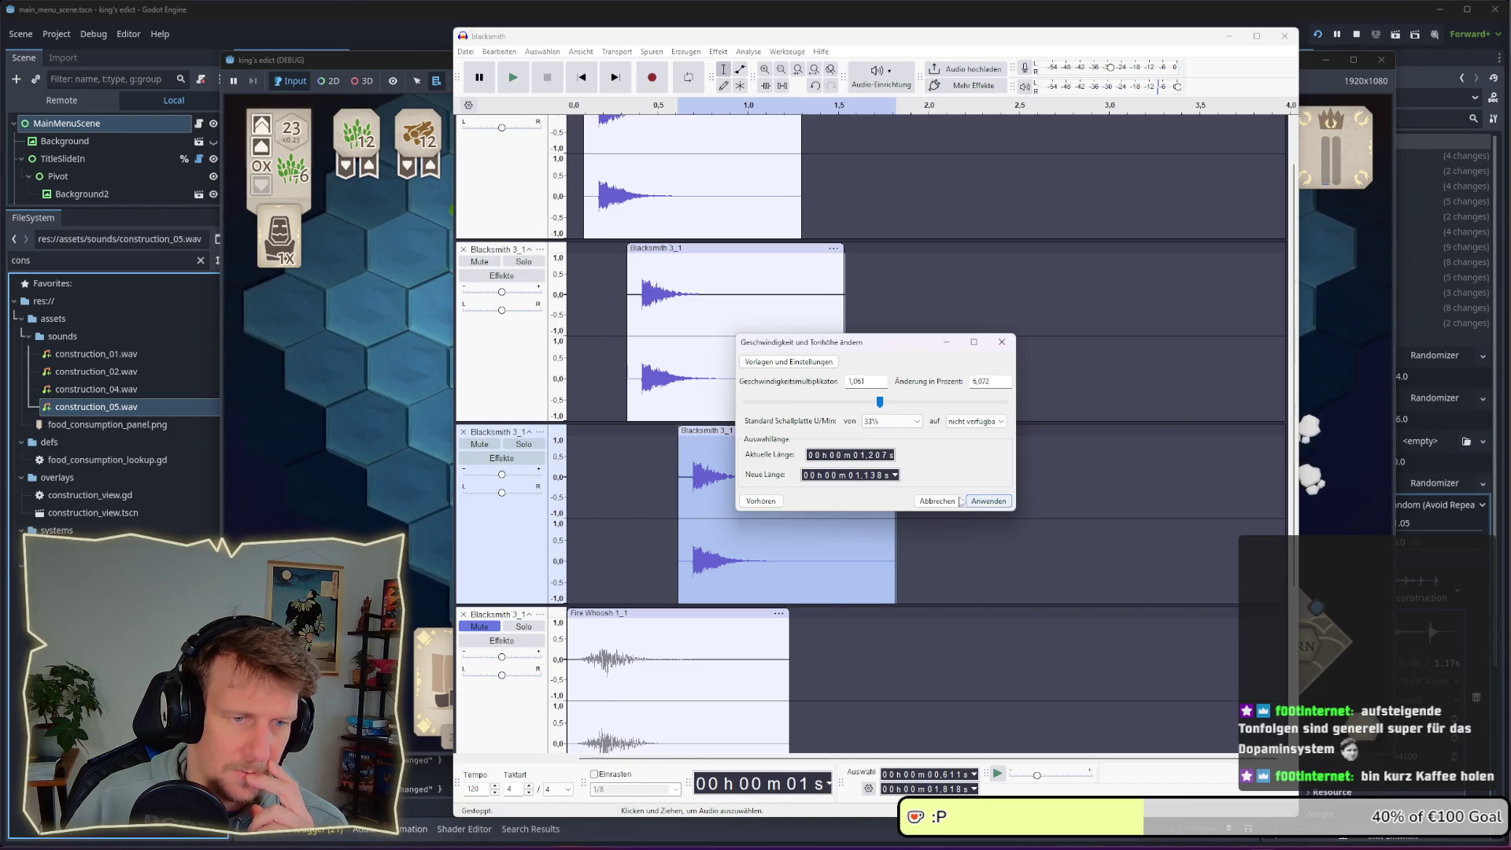
click(761, 500)
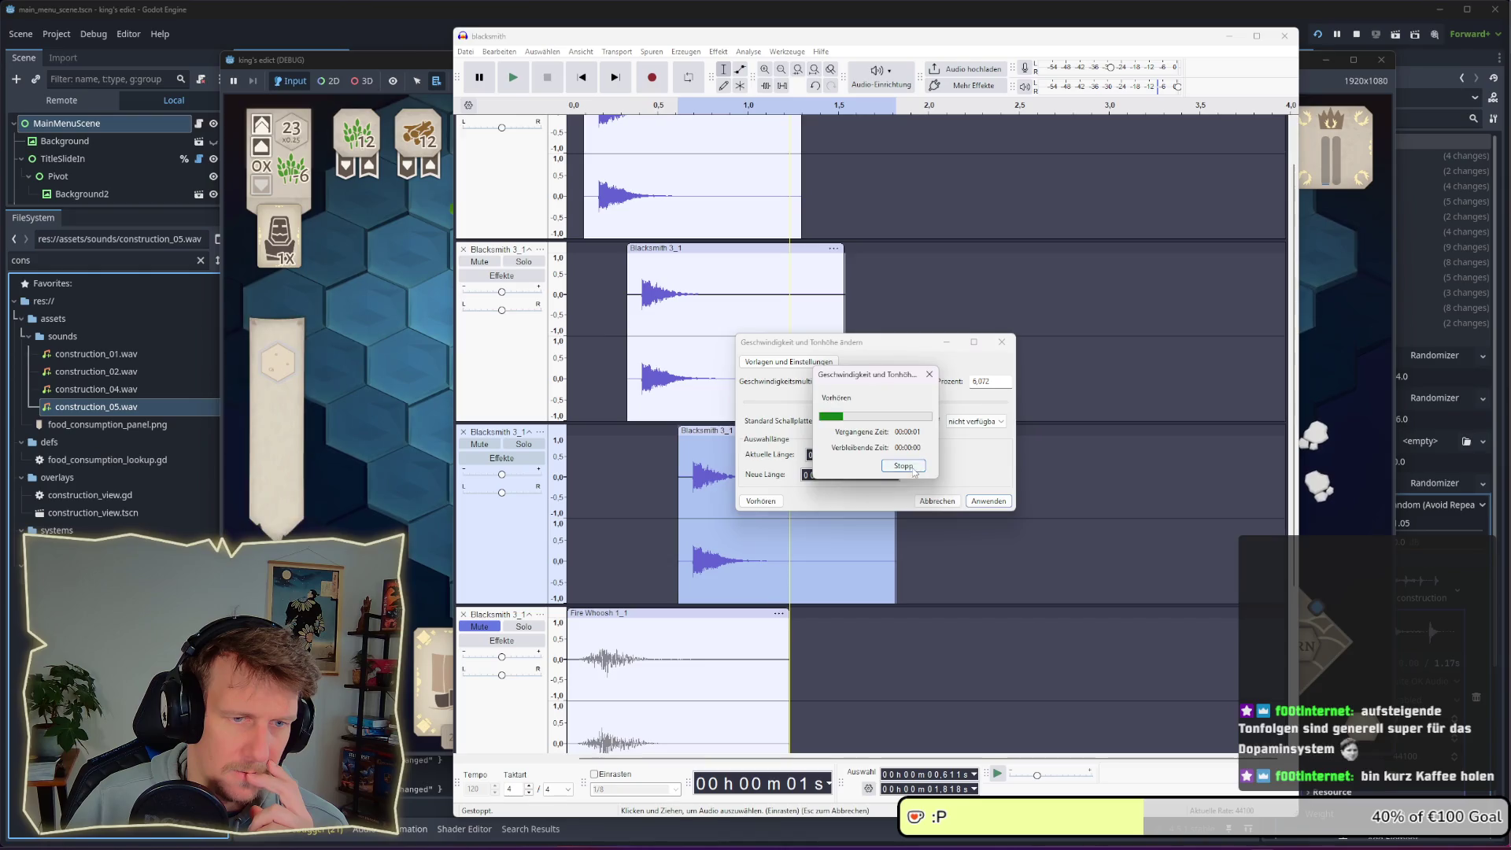
click(913, 467)
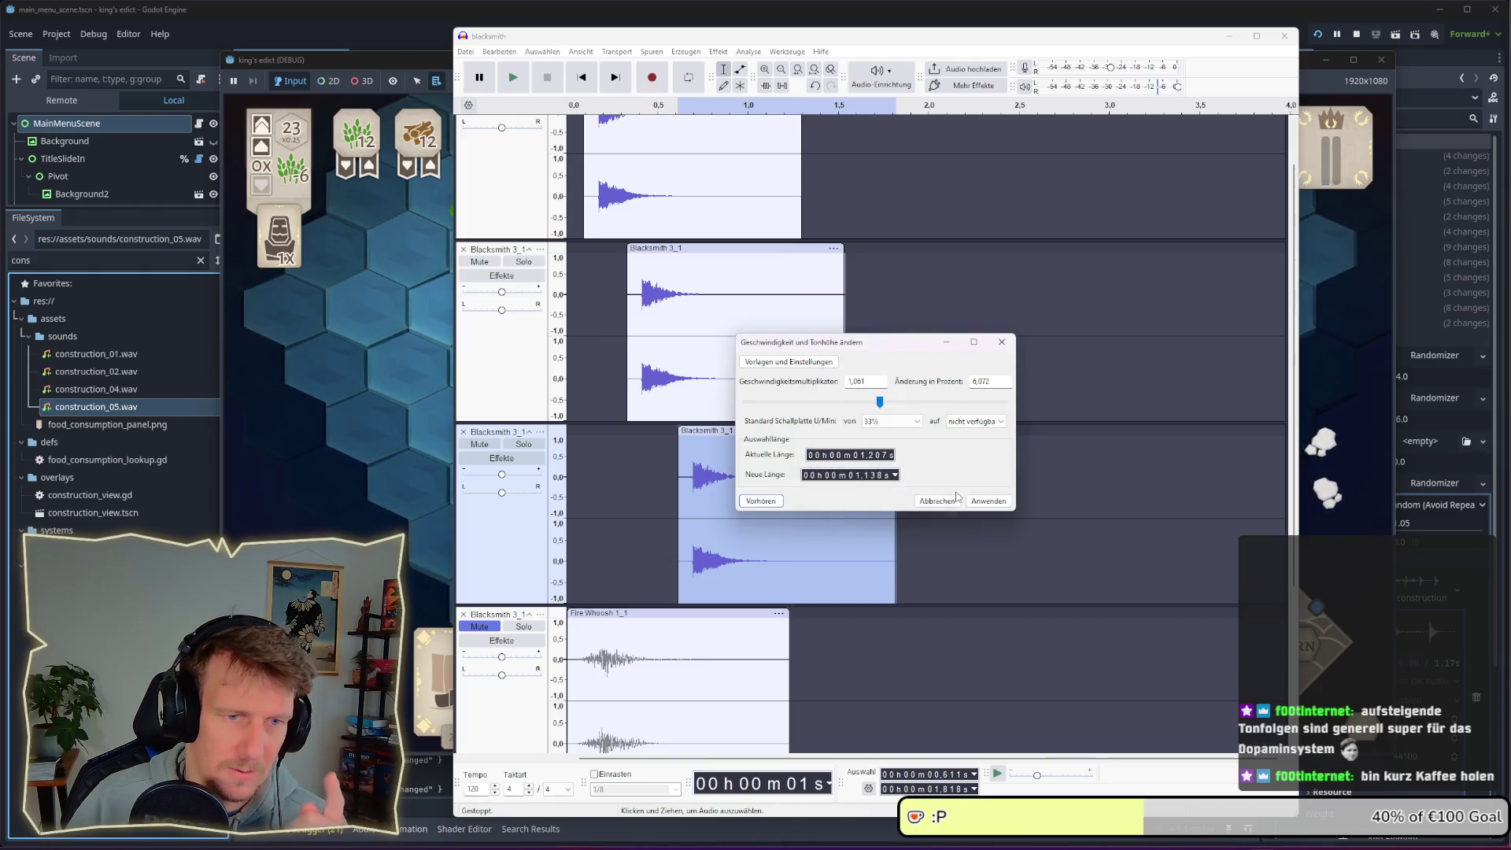
click(986, 502)
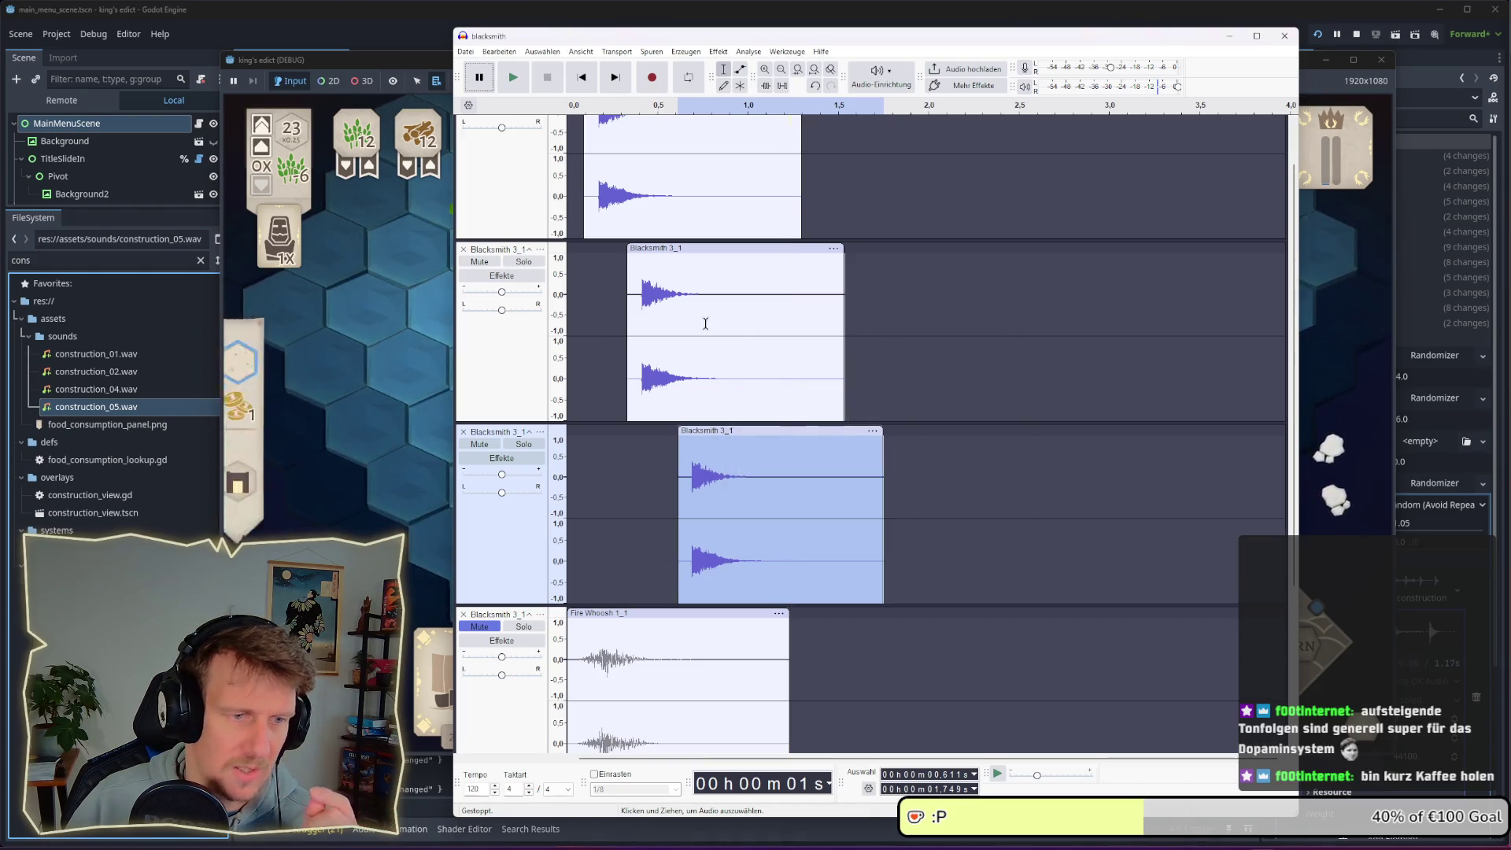
Play the hammer sequence from the start twice to hear the faster third hit
scroll(563, 183, up, 2)
click(564, 183)
key(space)
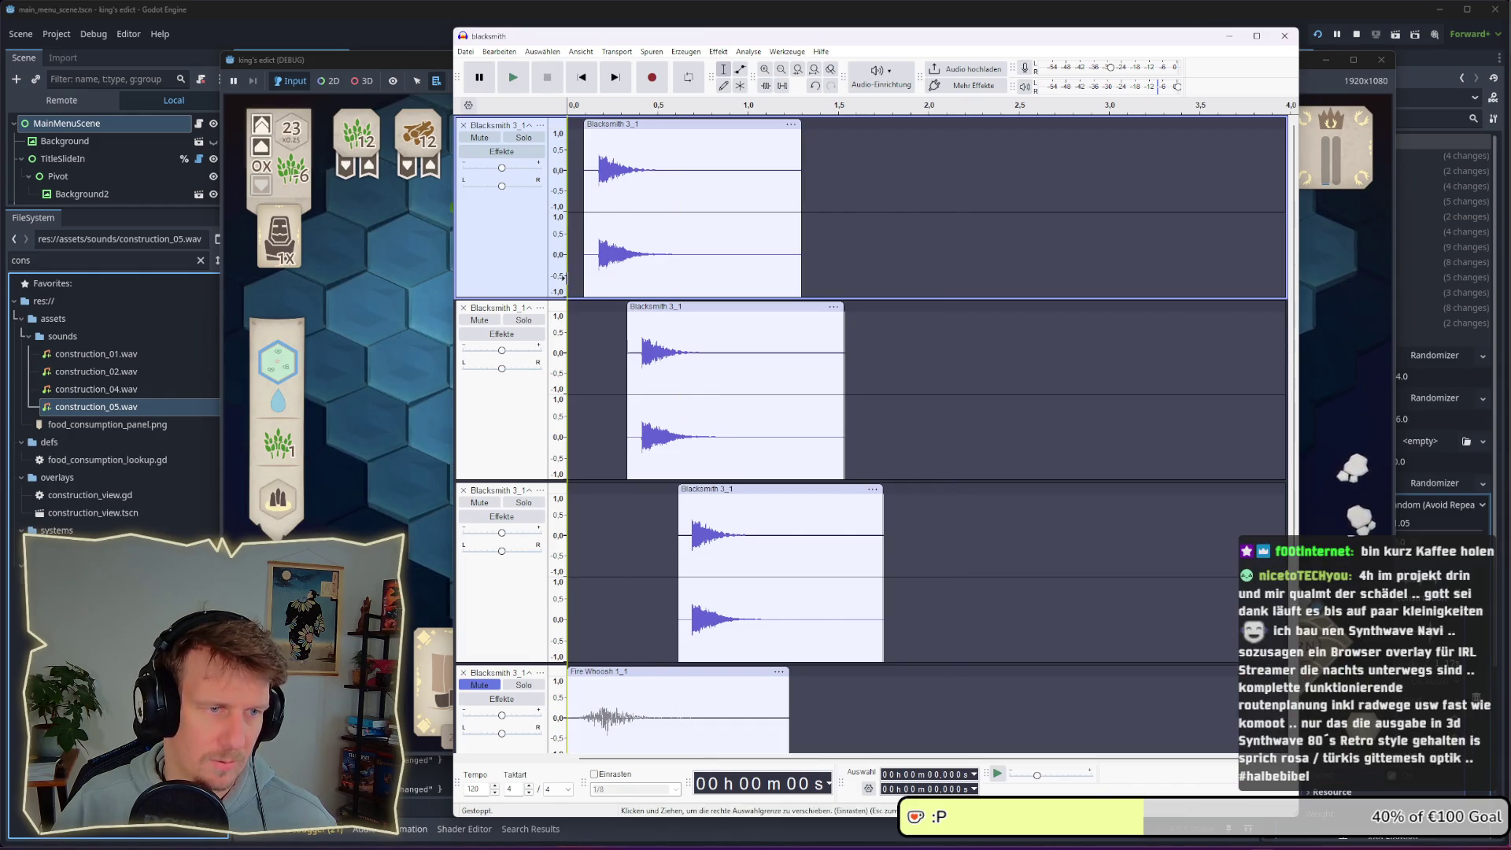
key(space)
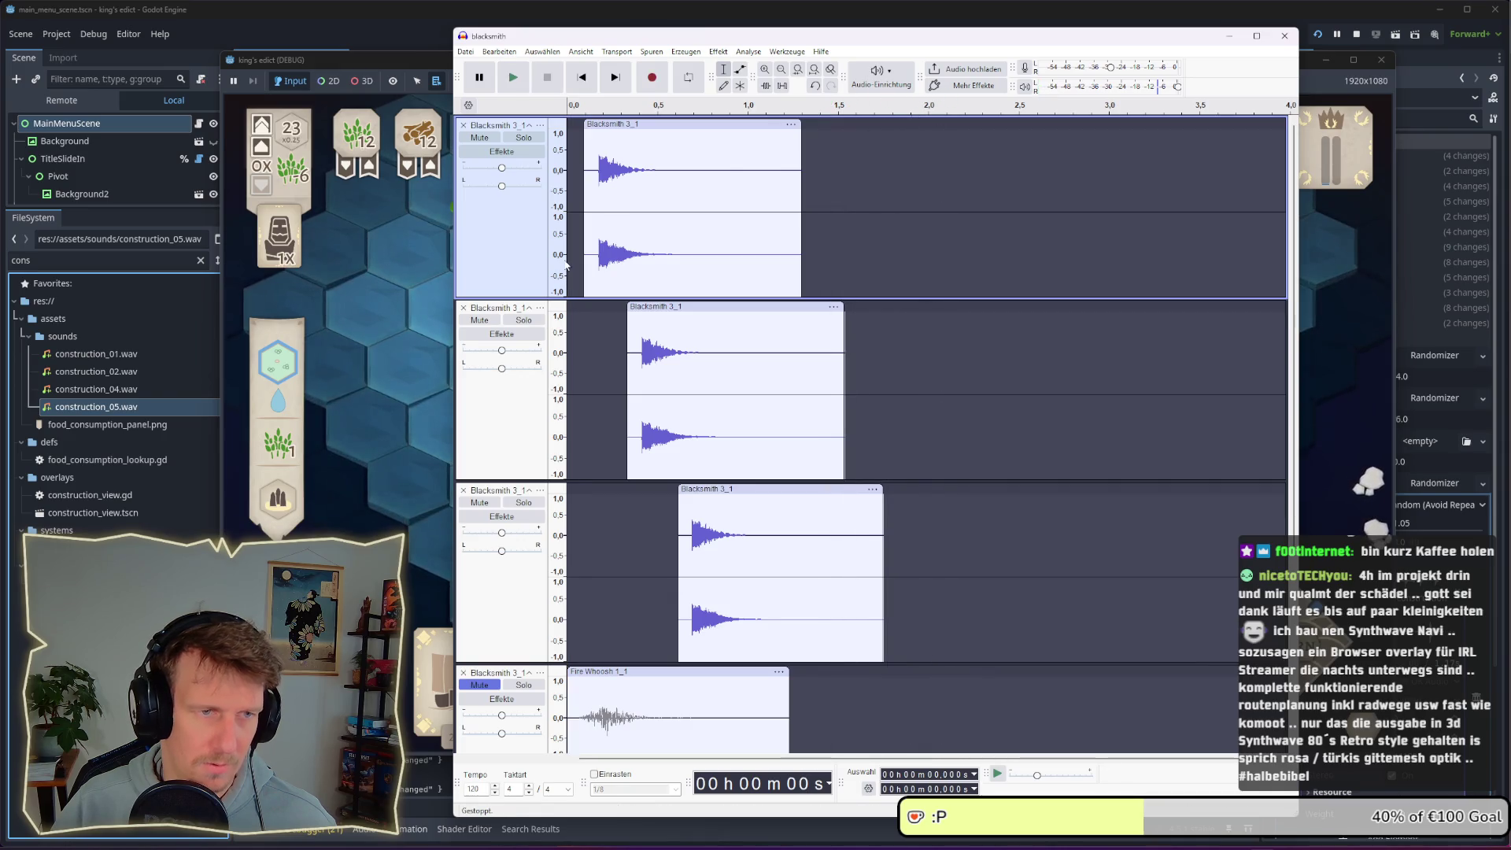
Slow the second clip slightly in Geschwindigkeit und Tonhöhe ändern, apply it, and play the sequence
click(669, 306)
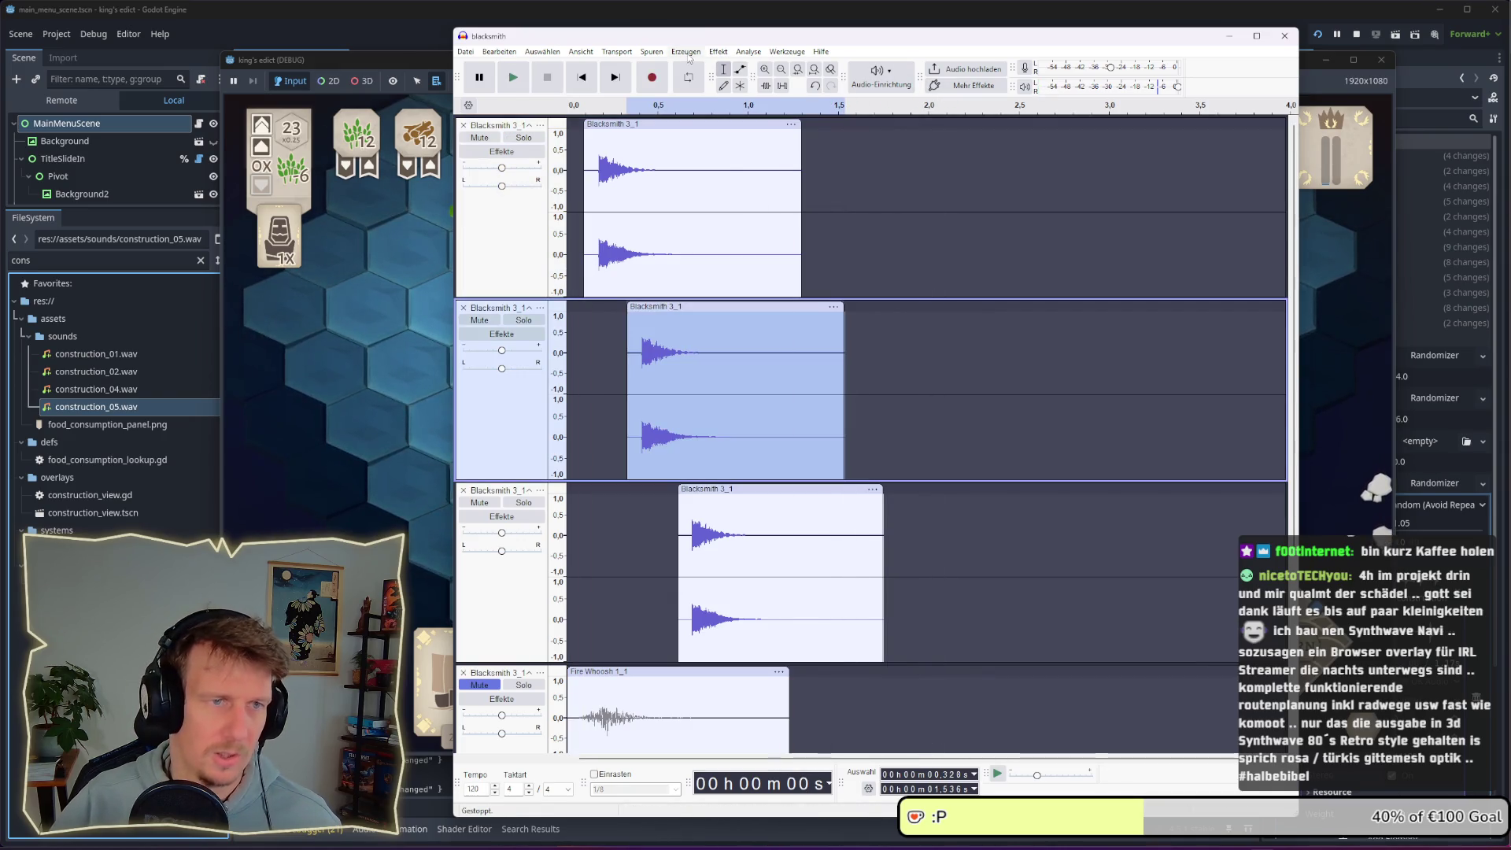
click(717, 52)
mouse_move(690, 54)
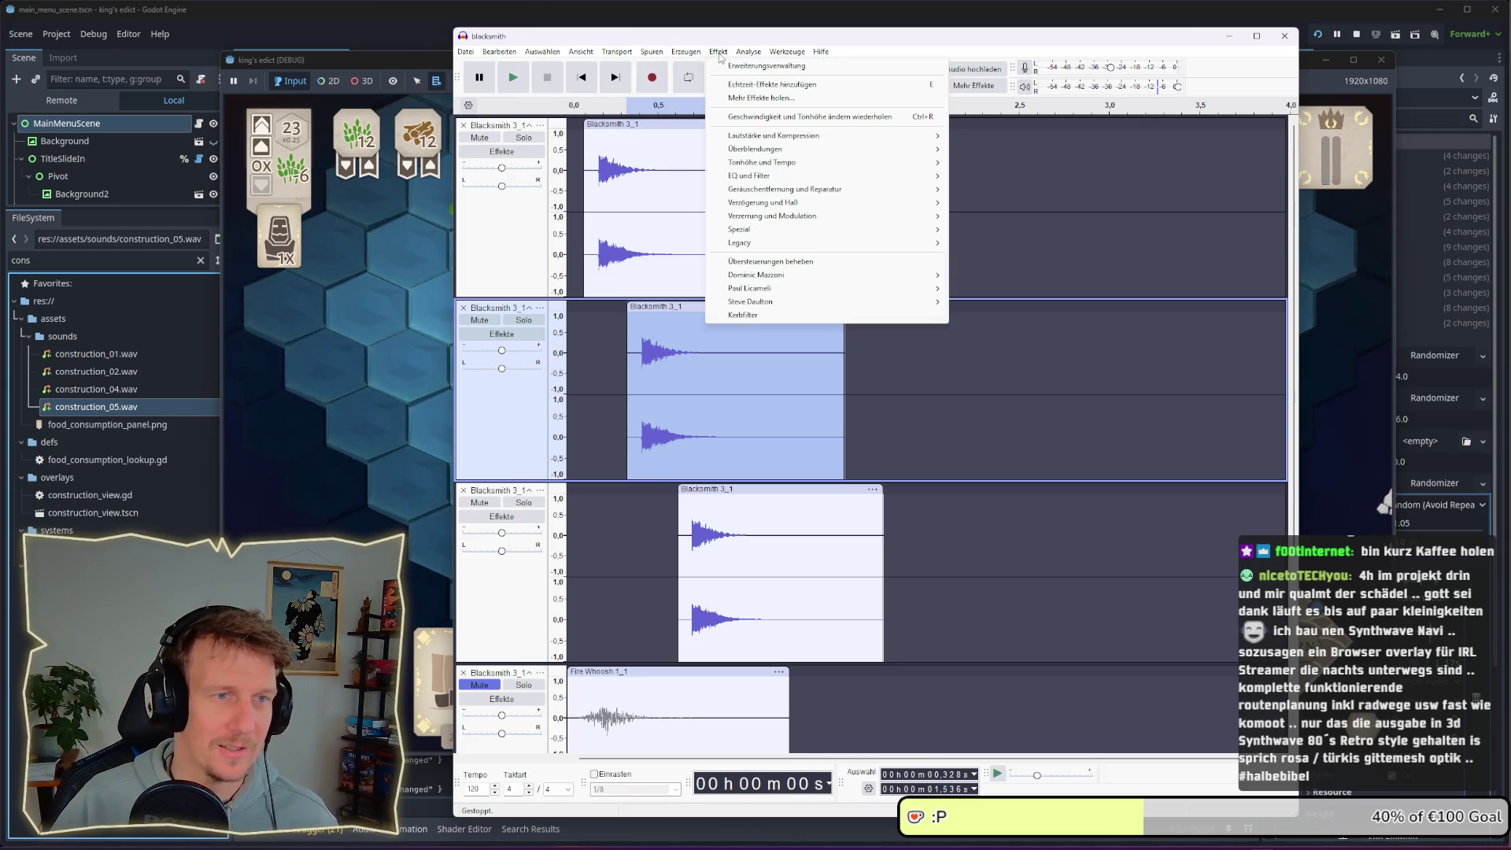
mouse_move(799, 138)
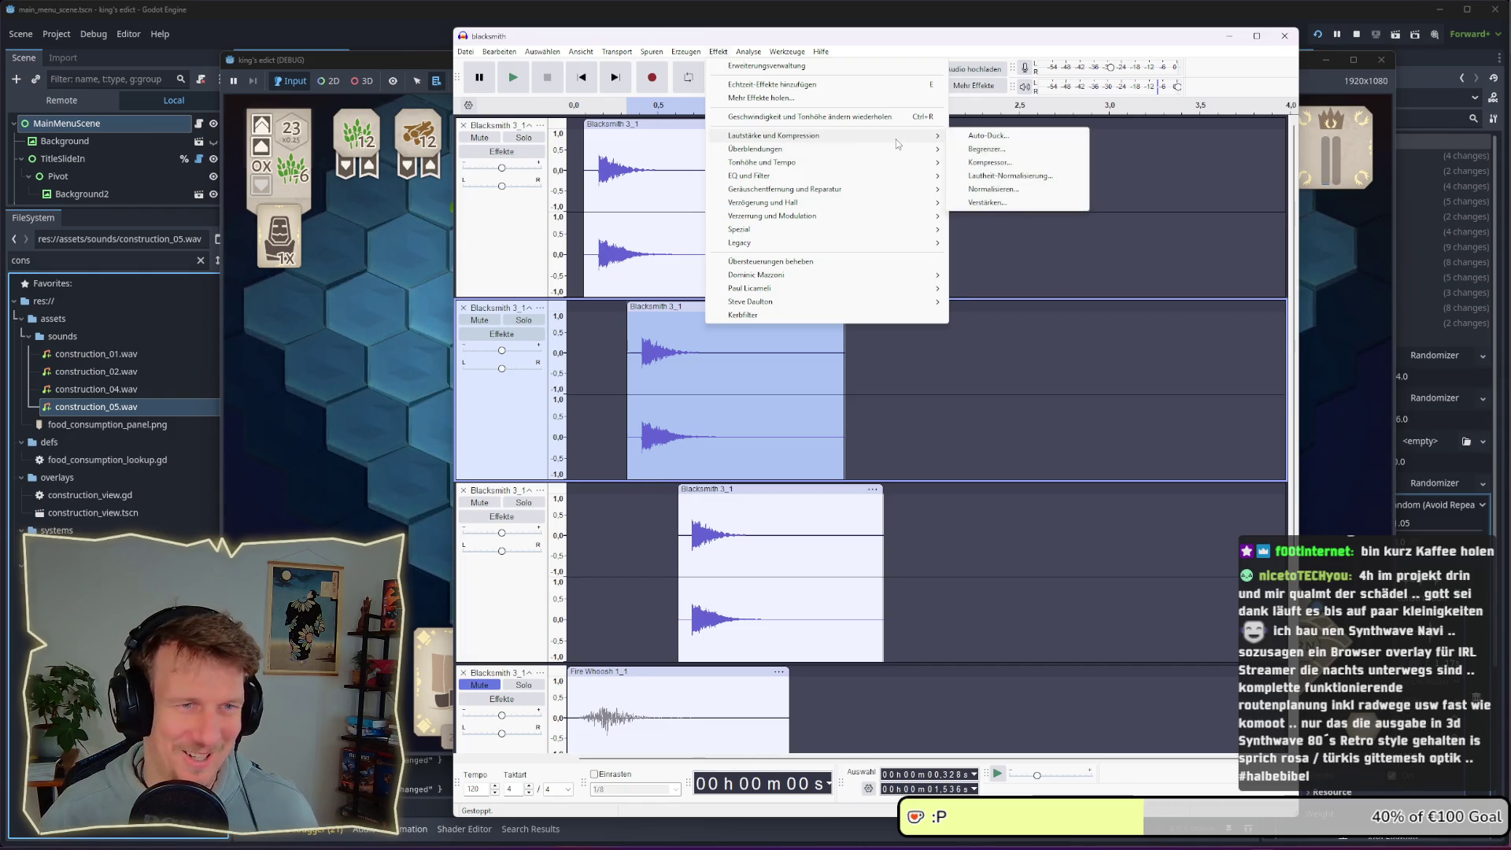
mouse_move(907, 160)
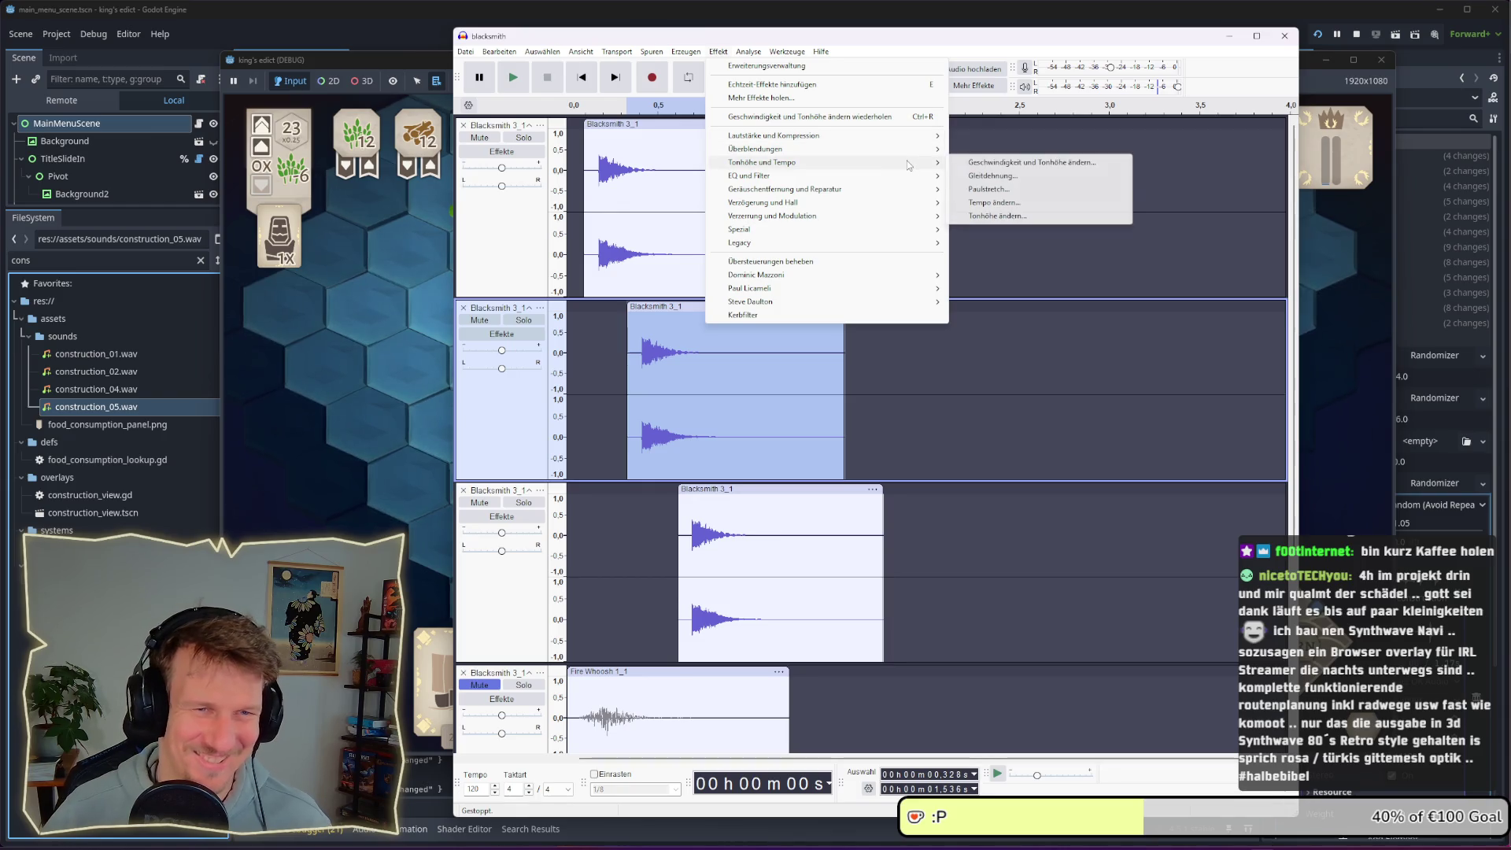
click(1016, 163)
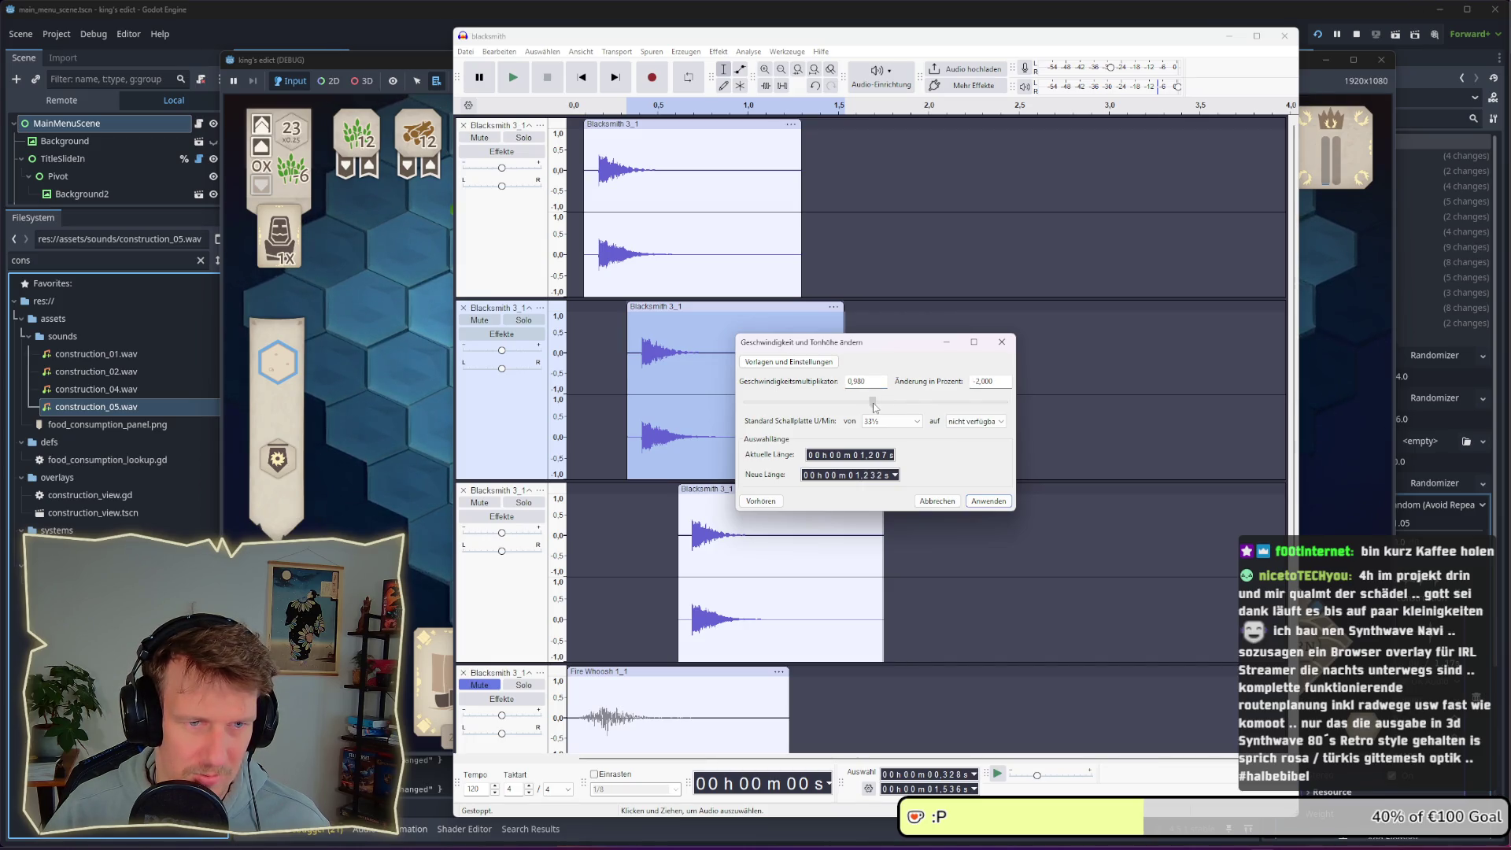
click(768, 502)
click(892, 468)
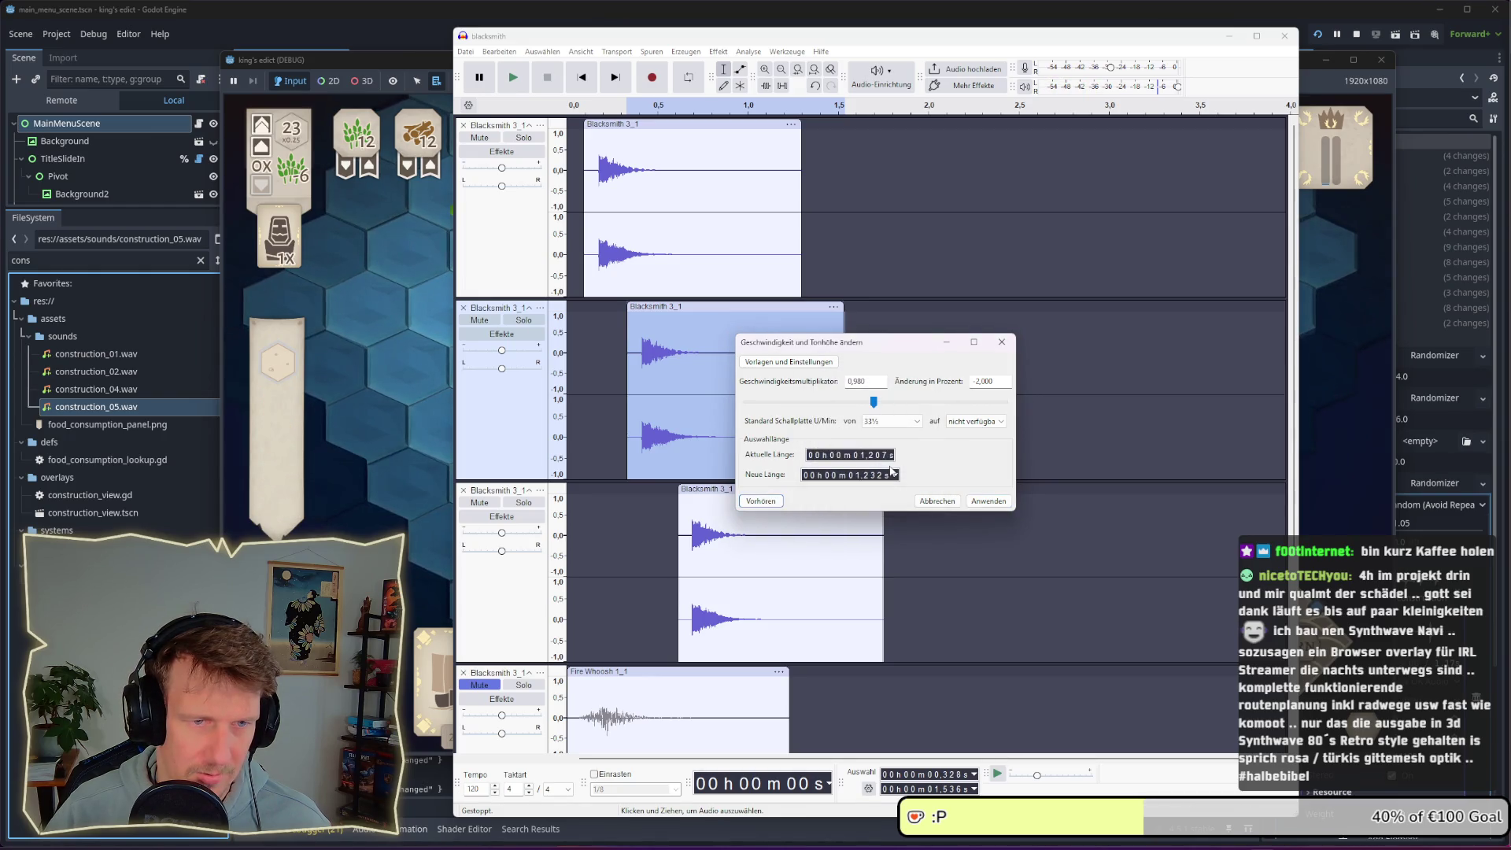
click(873, 403)
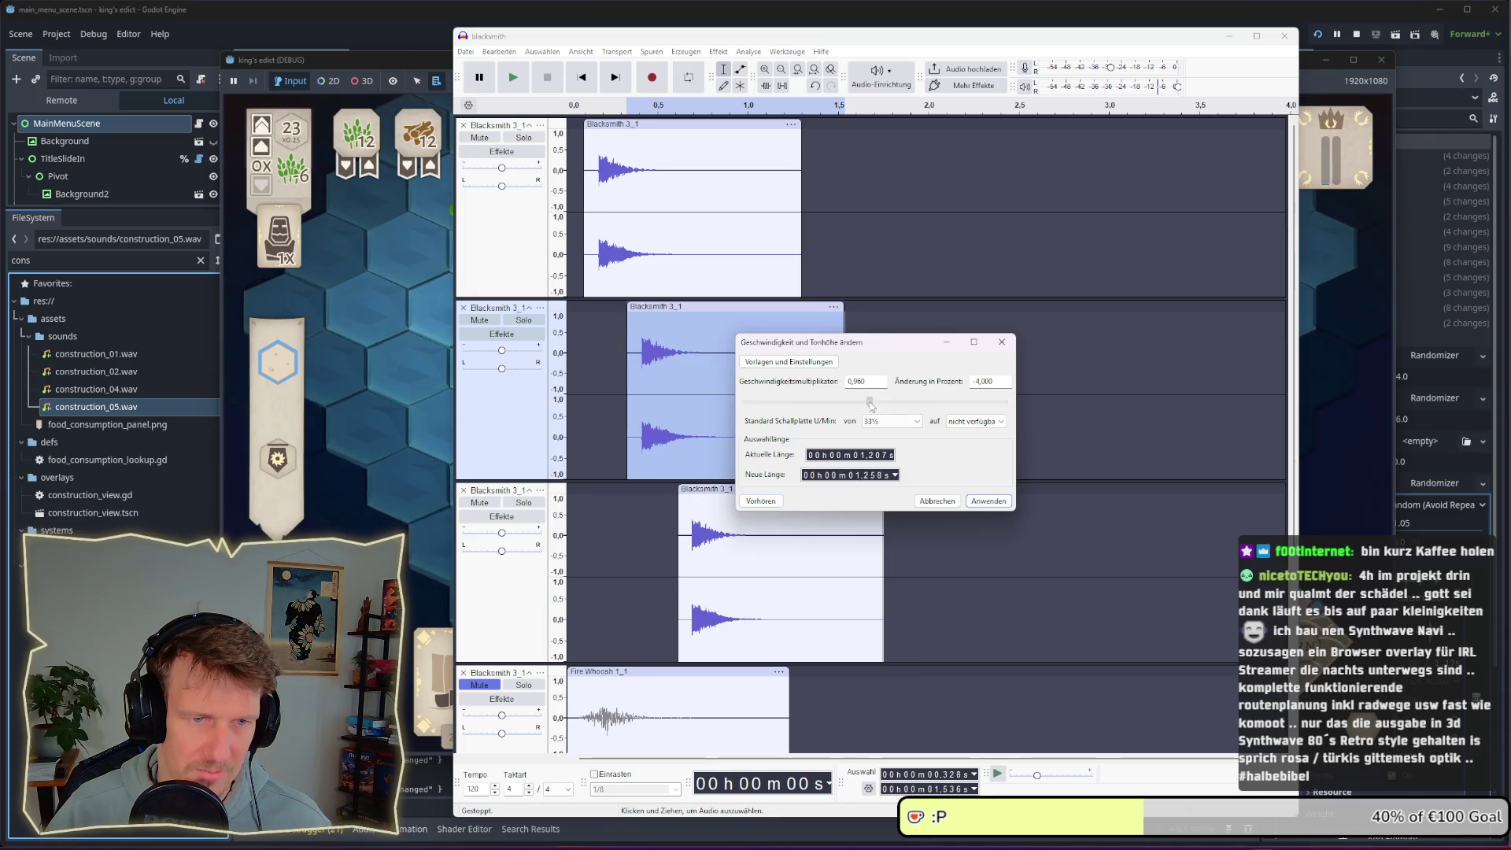
click(760, 502)
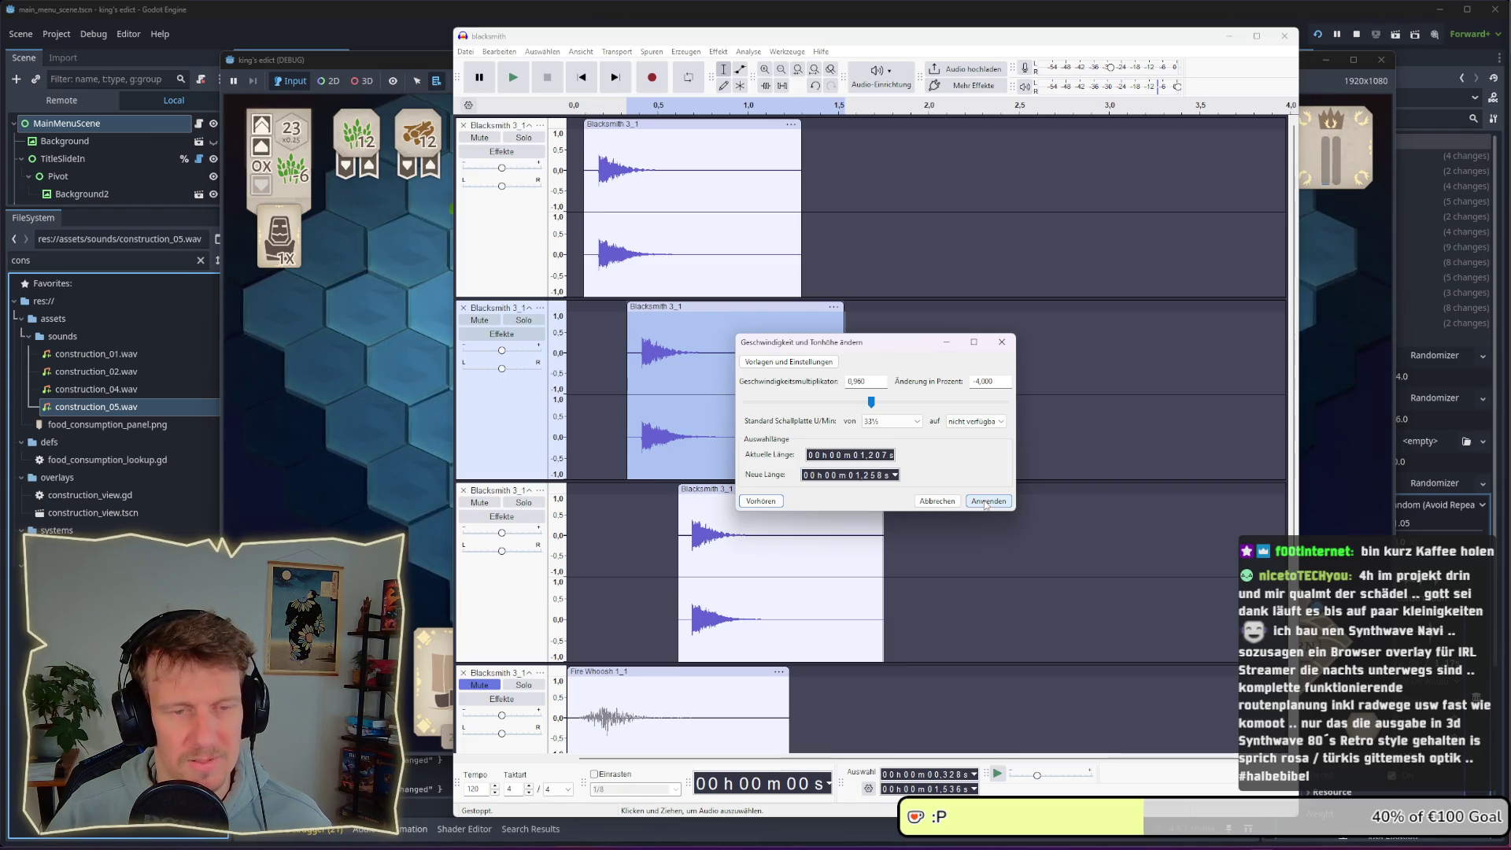
click(986, 502)
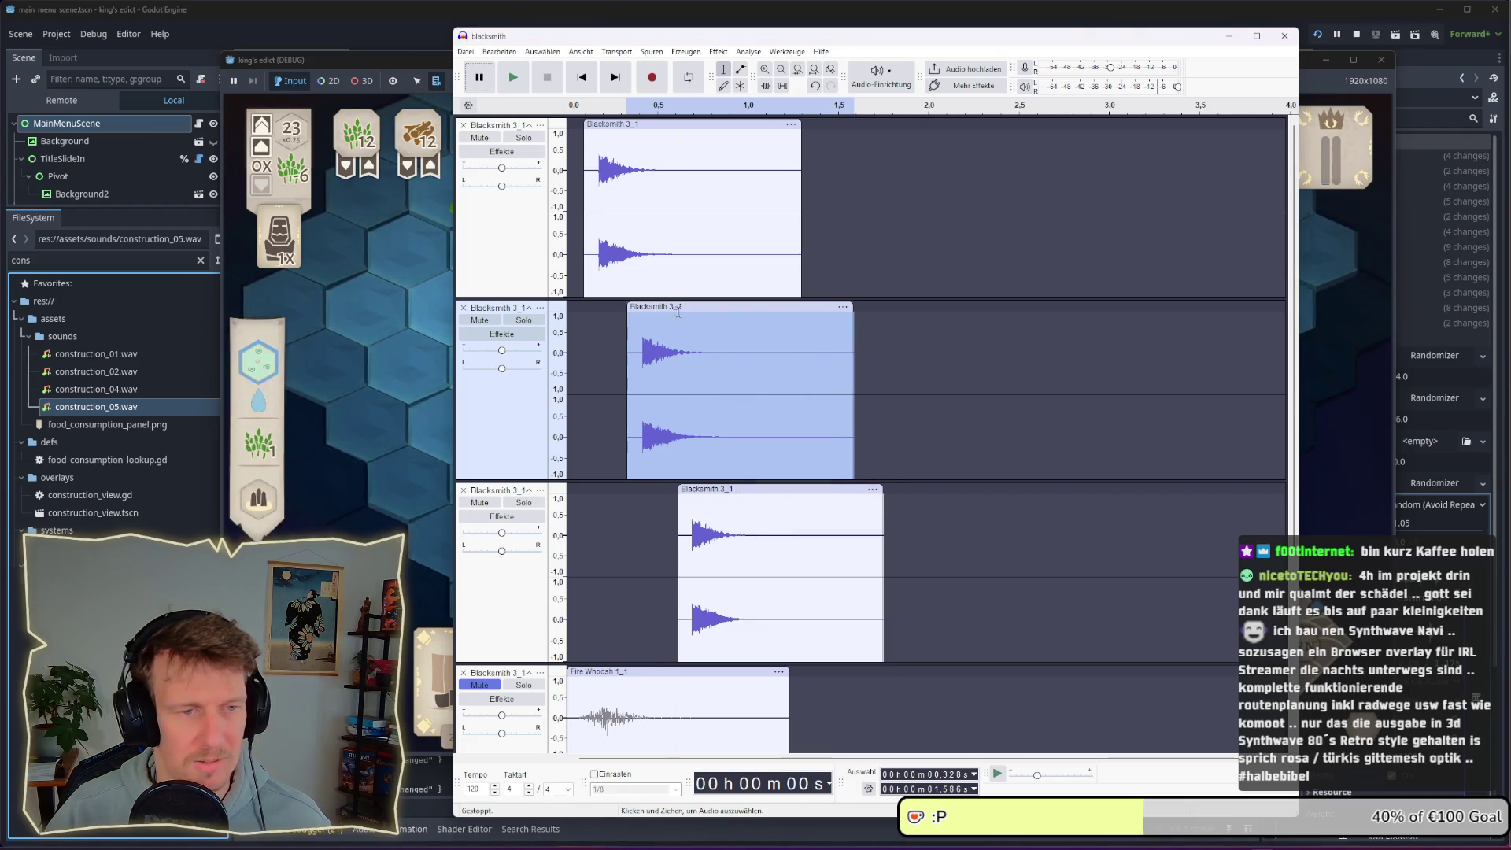
click(563, 140)
key(space)
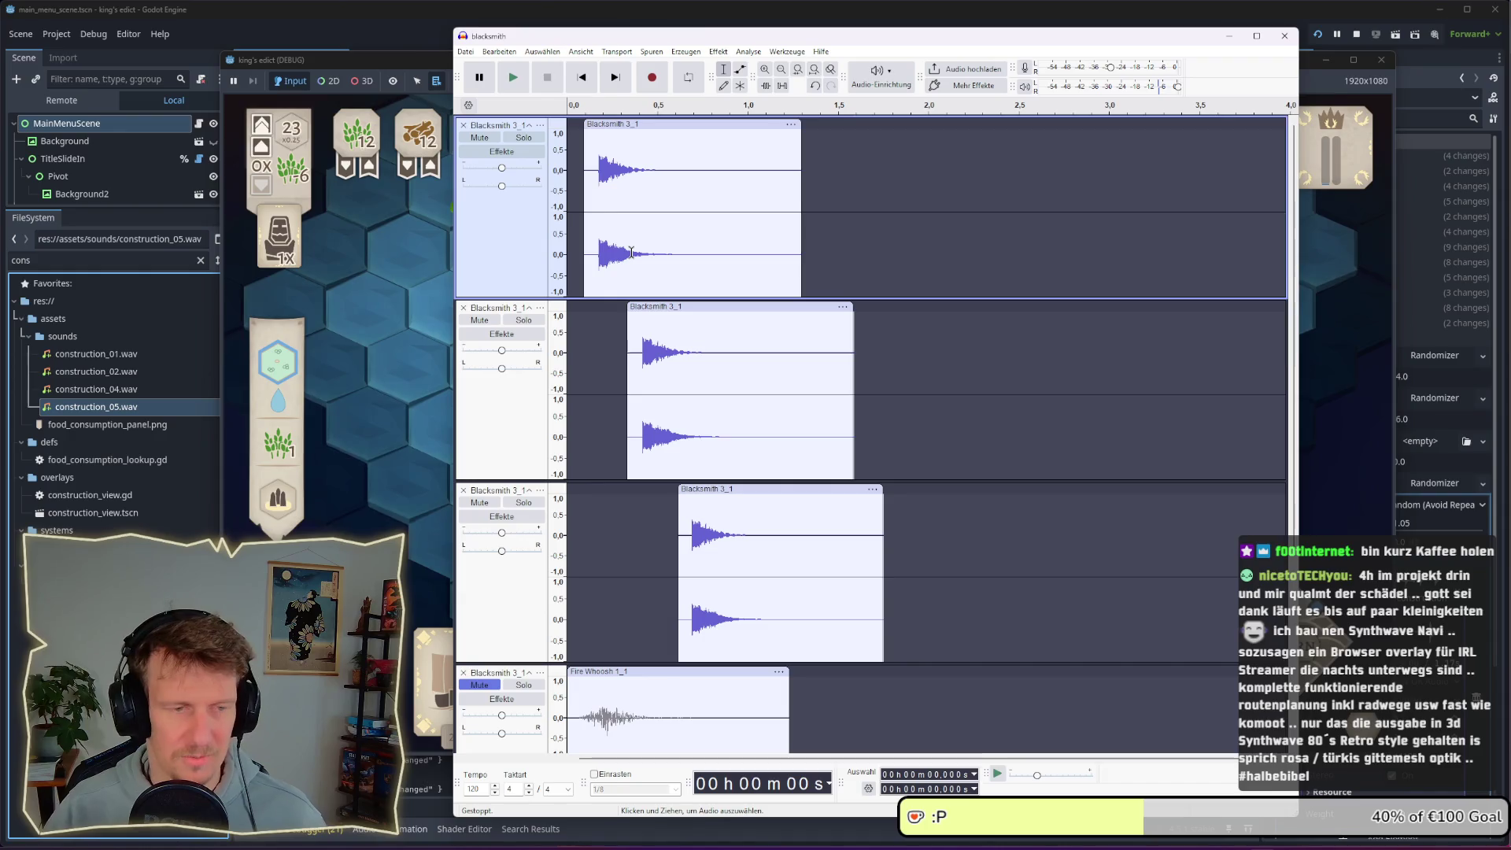
Reselect the whole second clip and apply a -2% speed change after previewing
double_click(669, 325)
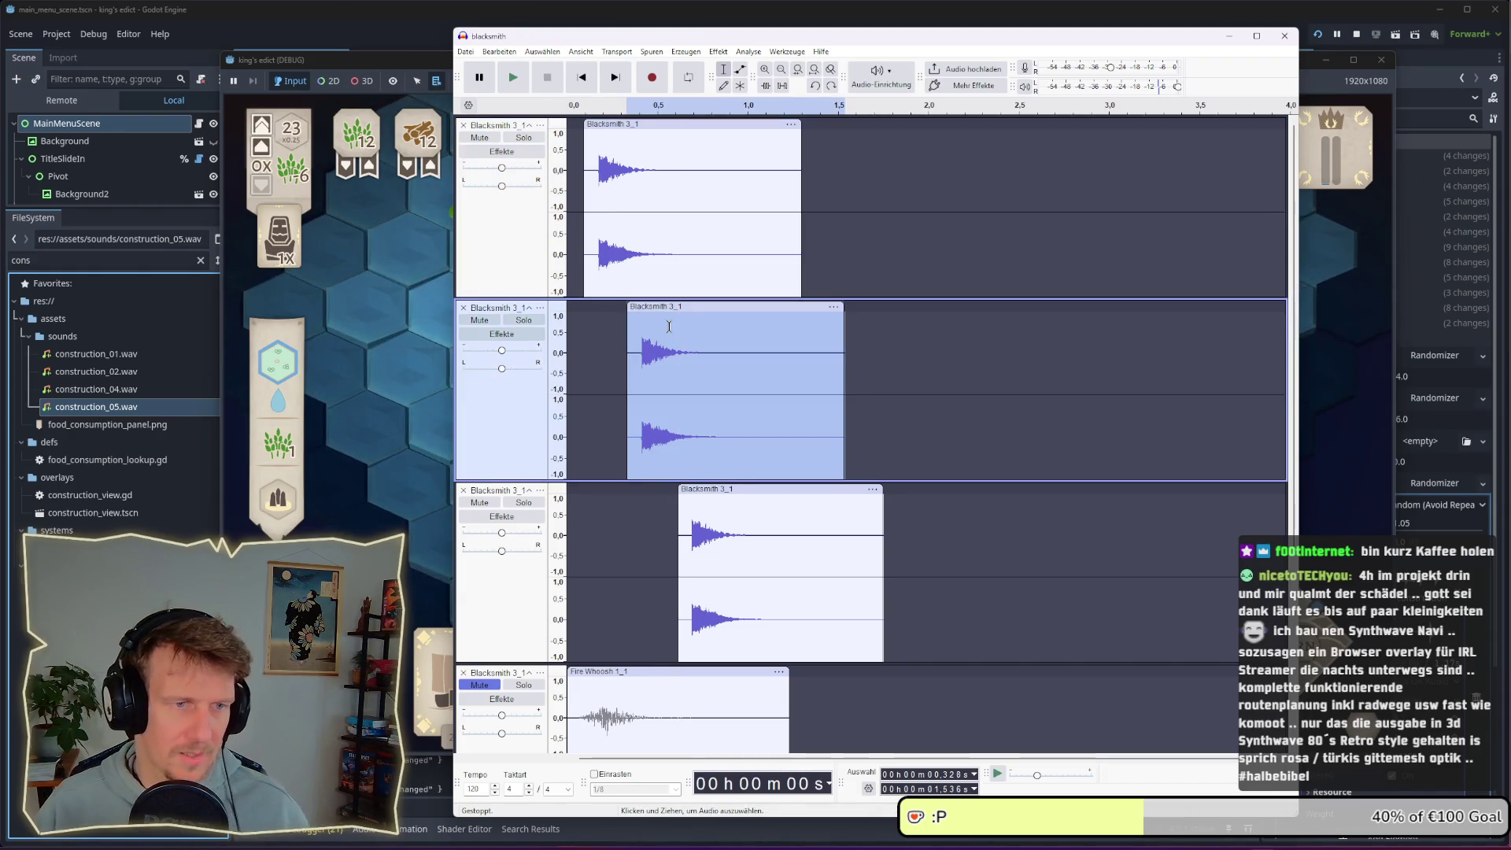
click(719, 52)
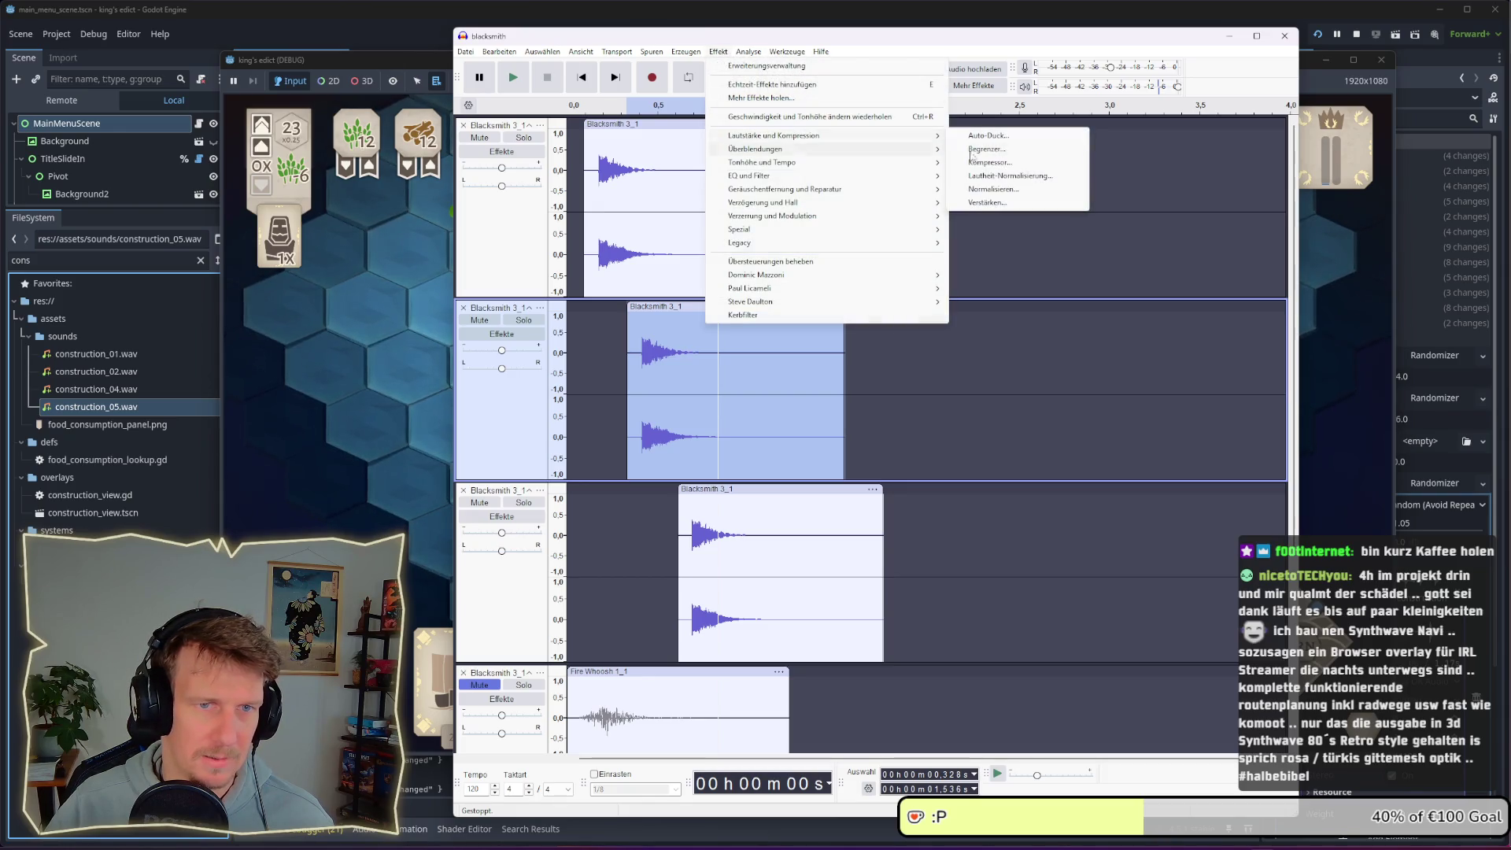
mouse_move(869, 169)
click(987, 163)
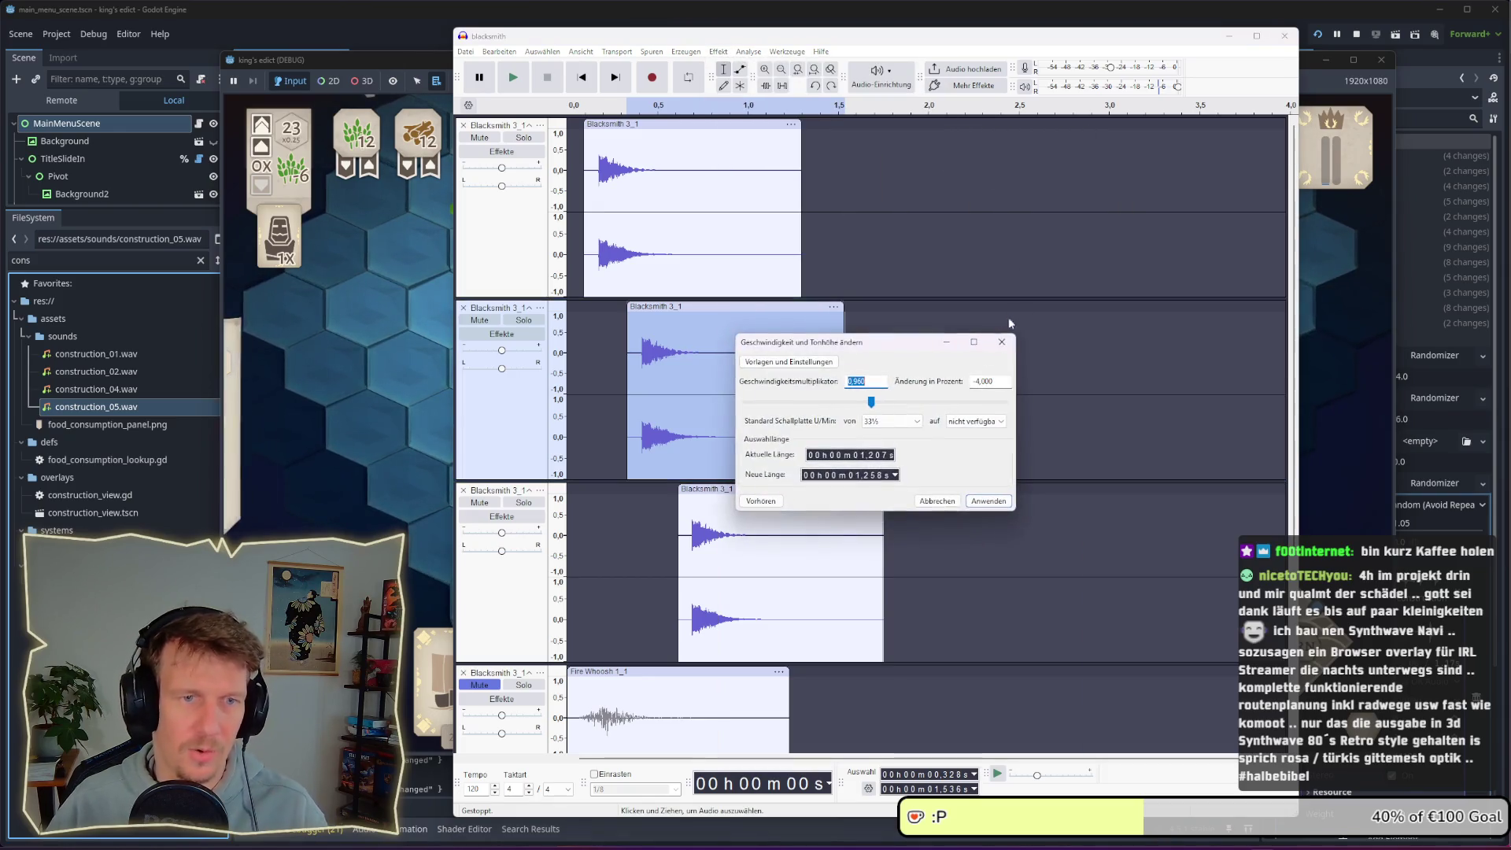
click(878, 403)
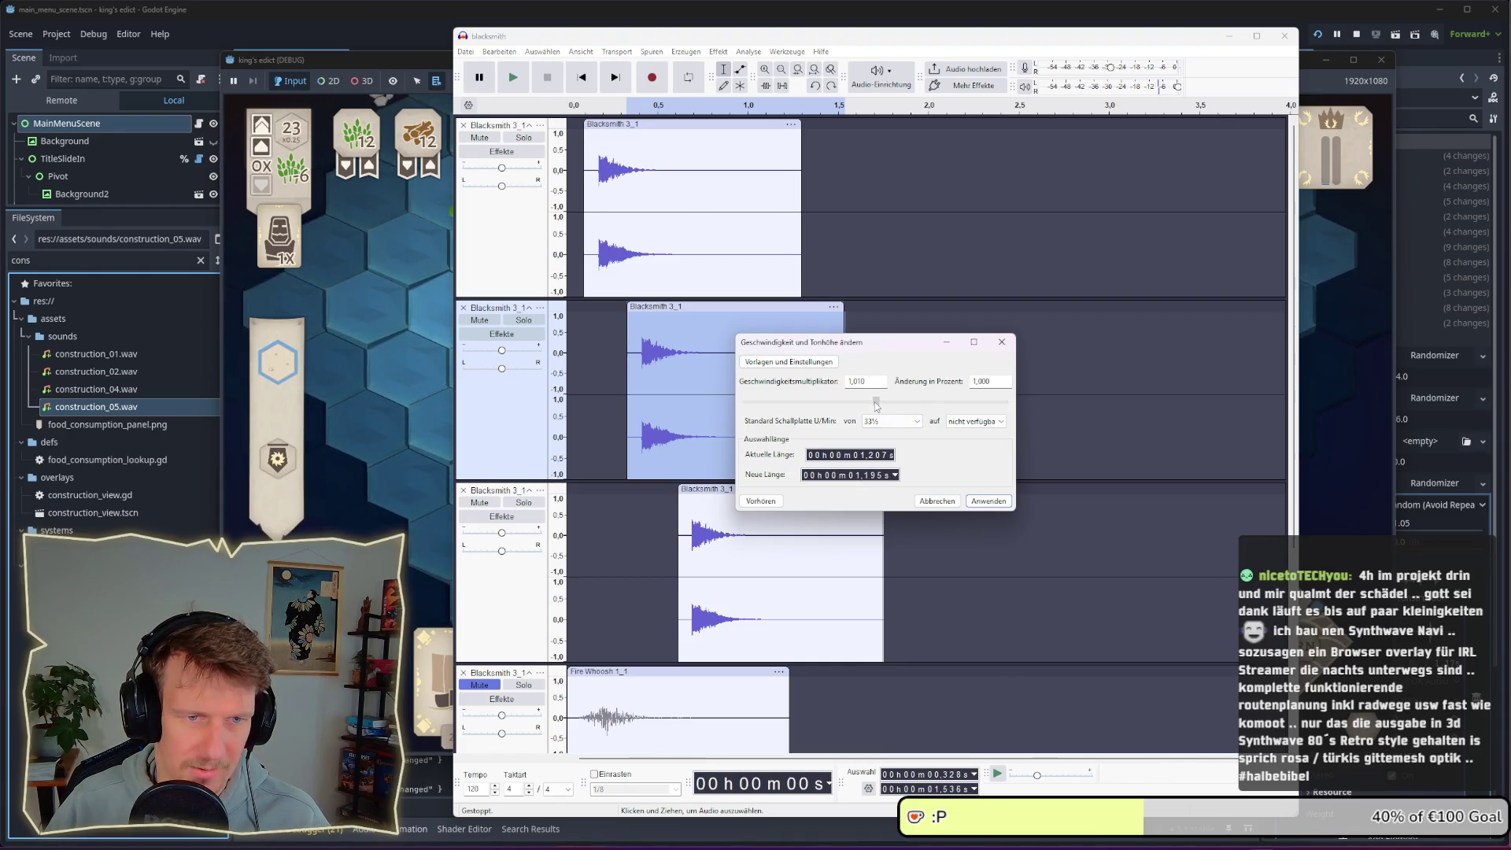
click(761, 501)
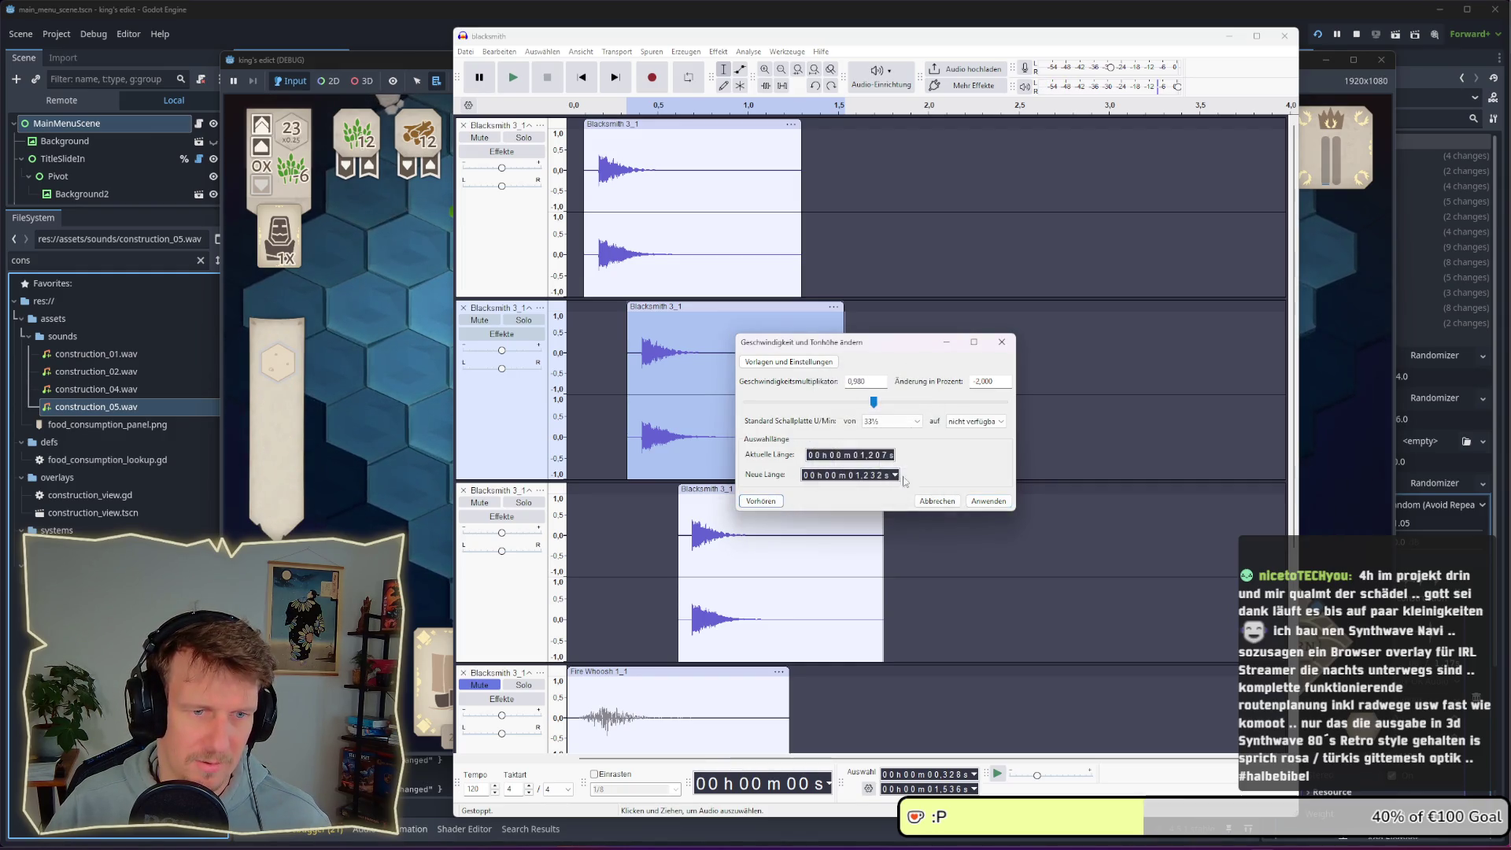
click(989, 501)
Apply a -2% speed change to the third clip, then replay the hammer sequence from 0
click(568, 234)
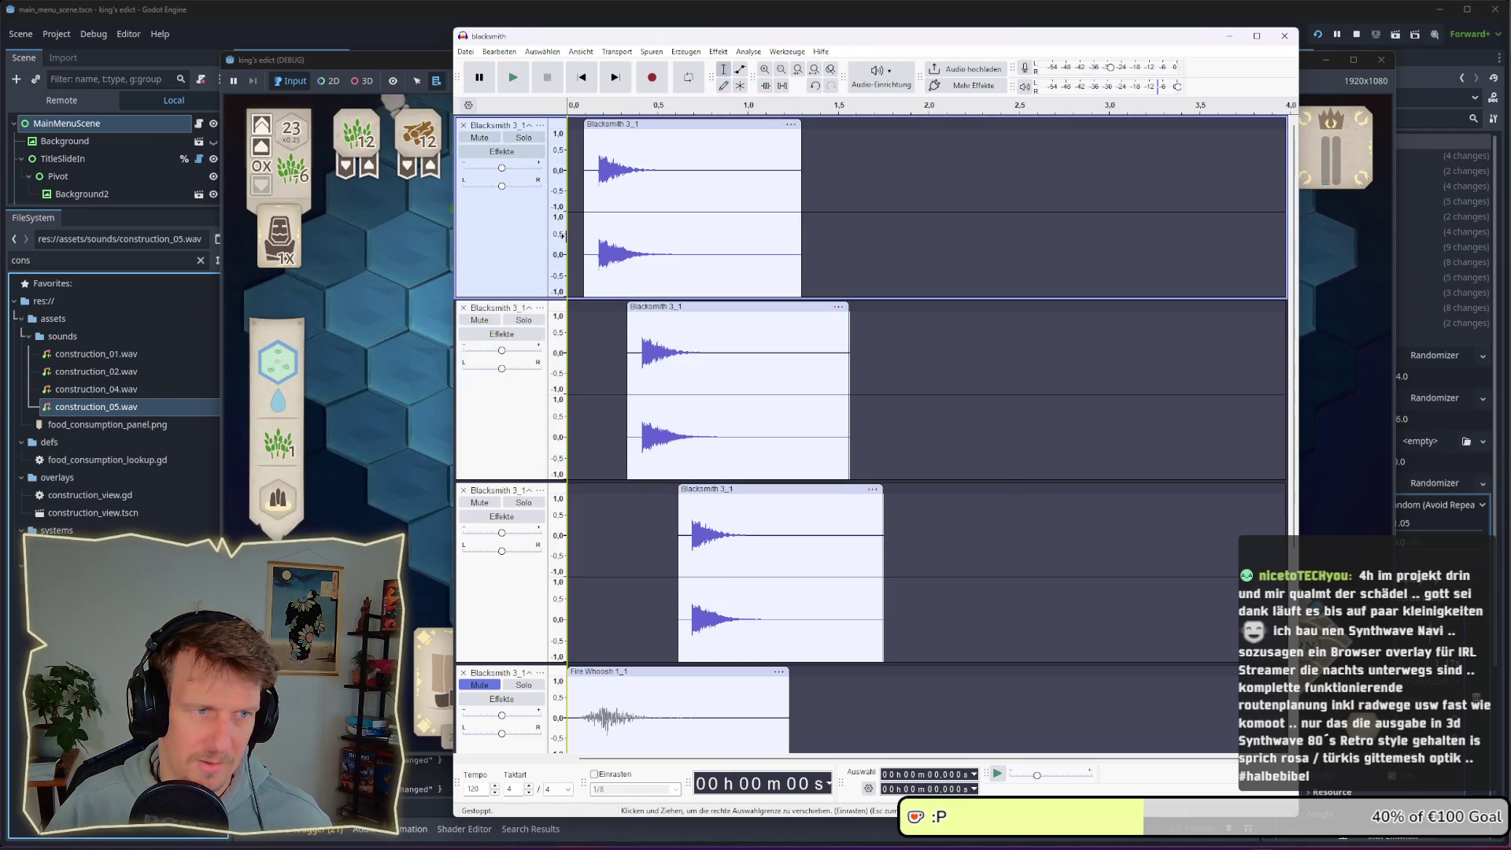
key(space)
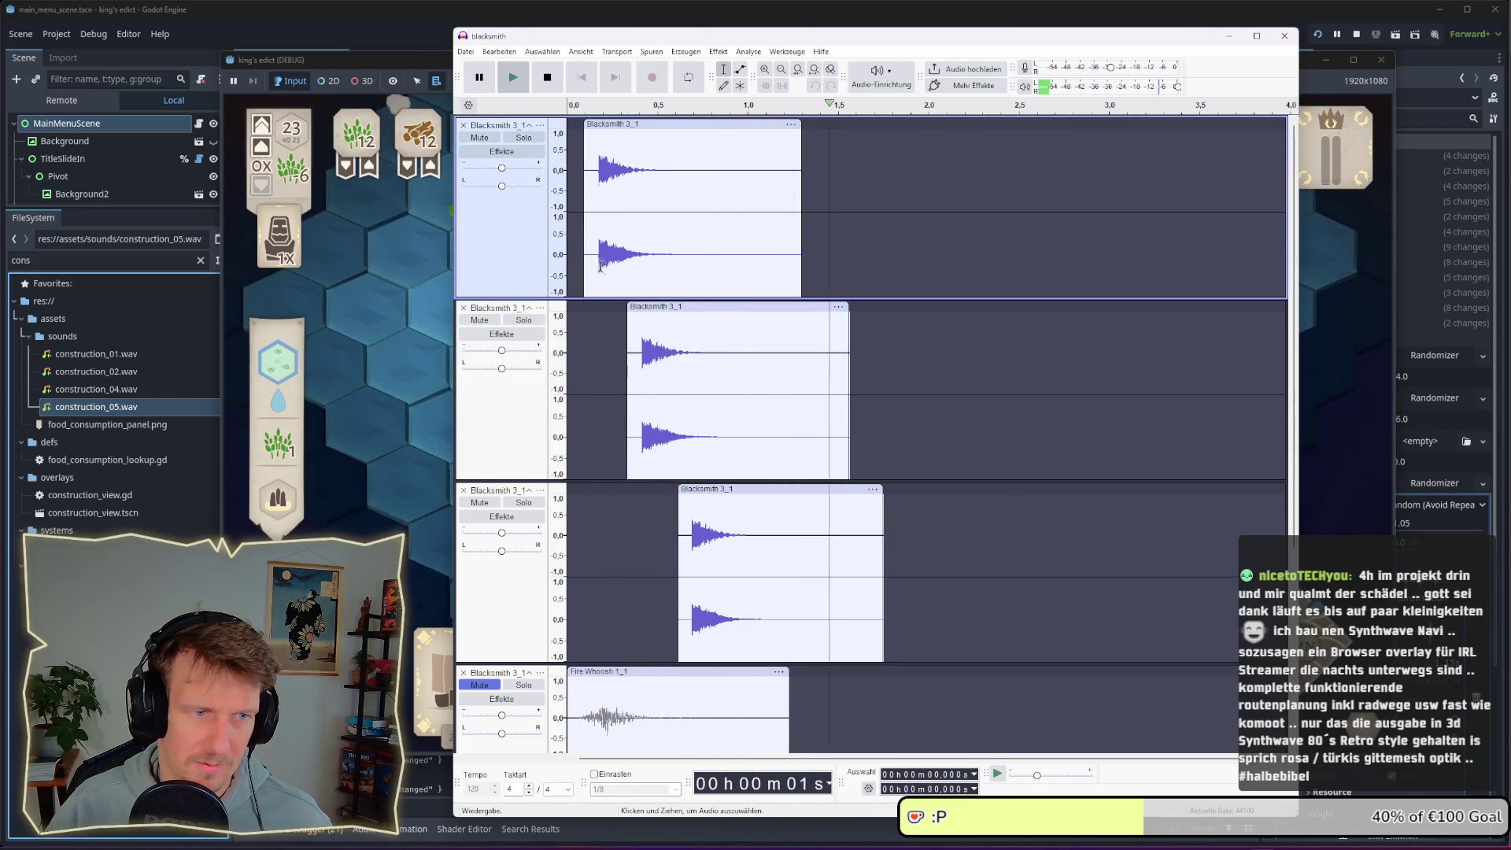
click(757, 494)
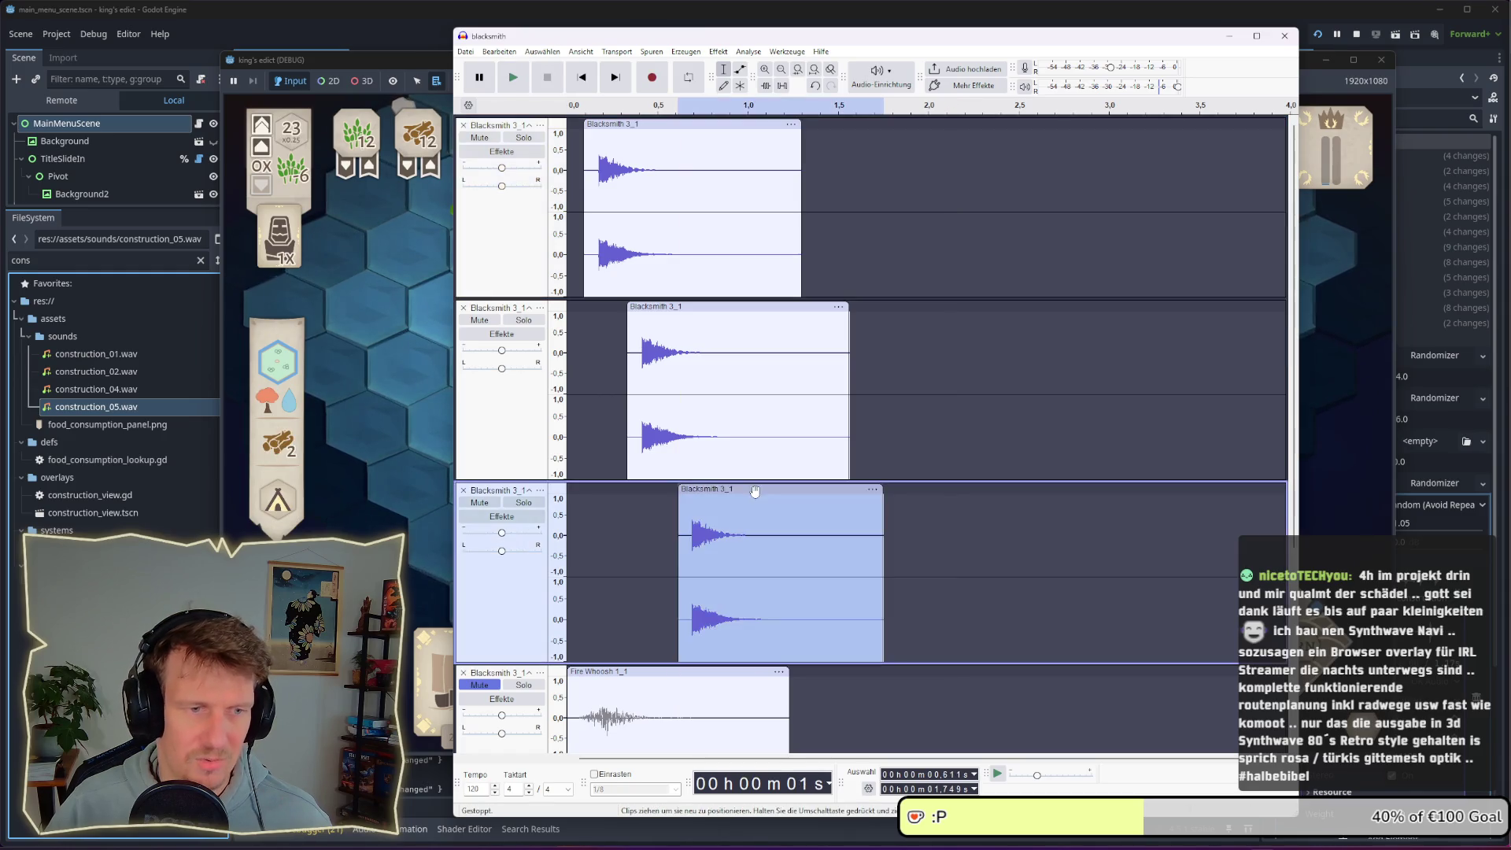
click(717, 52)
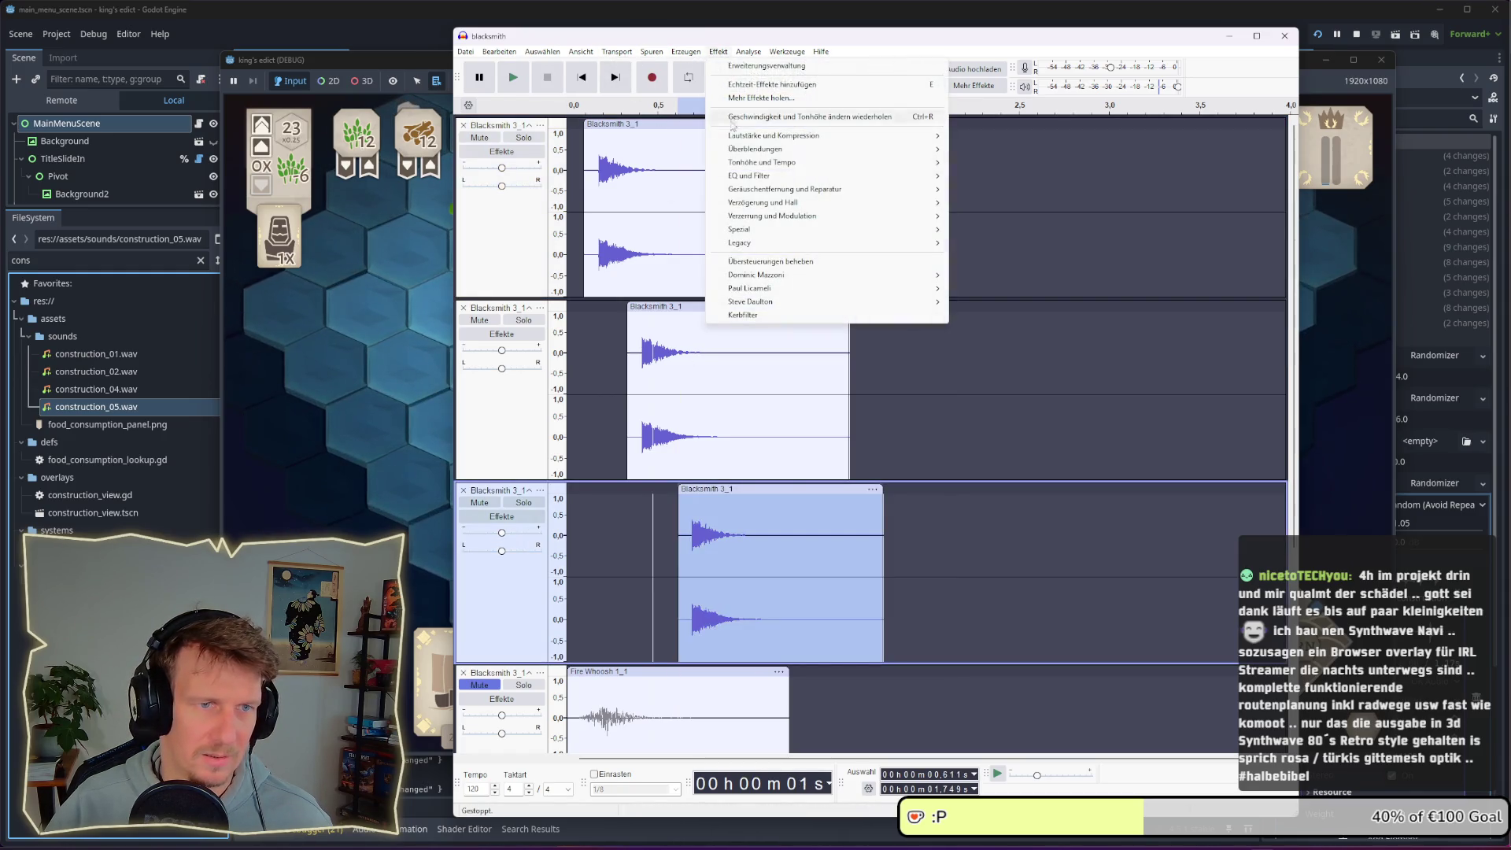
mouse_move(747, 137)
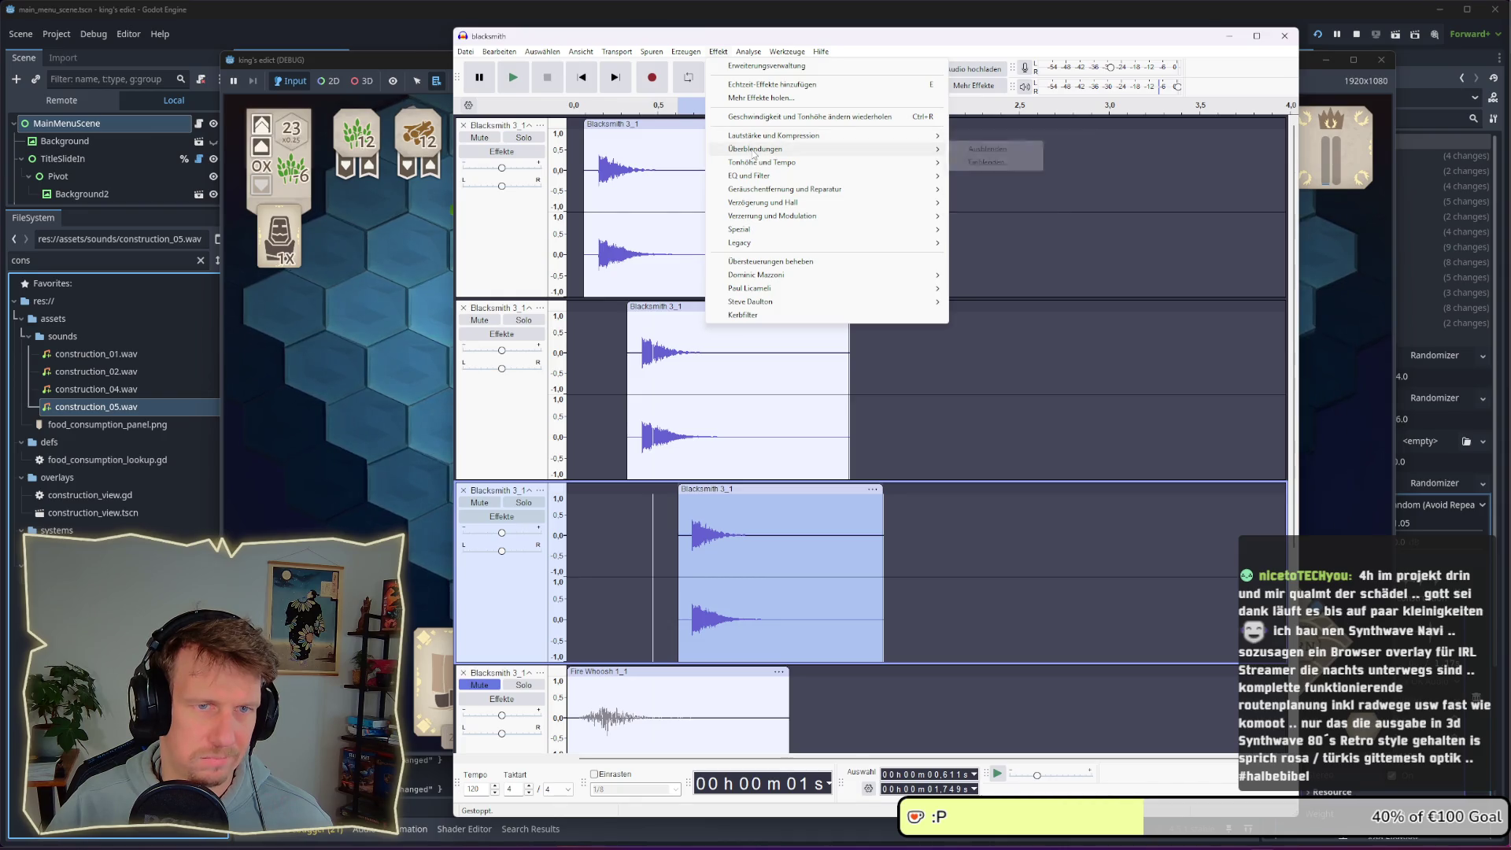
mouse_move(826, 162)
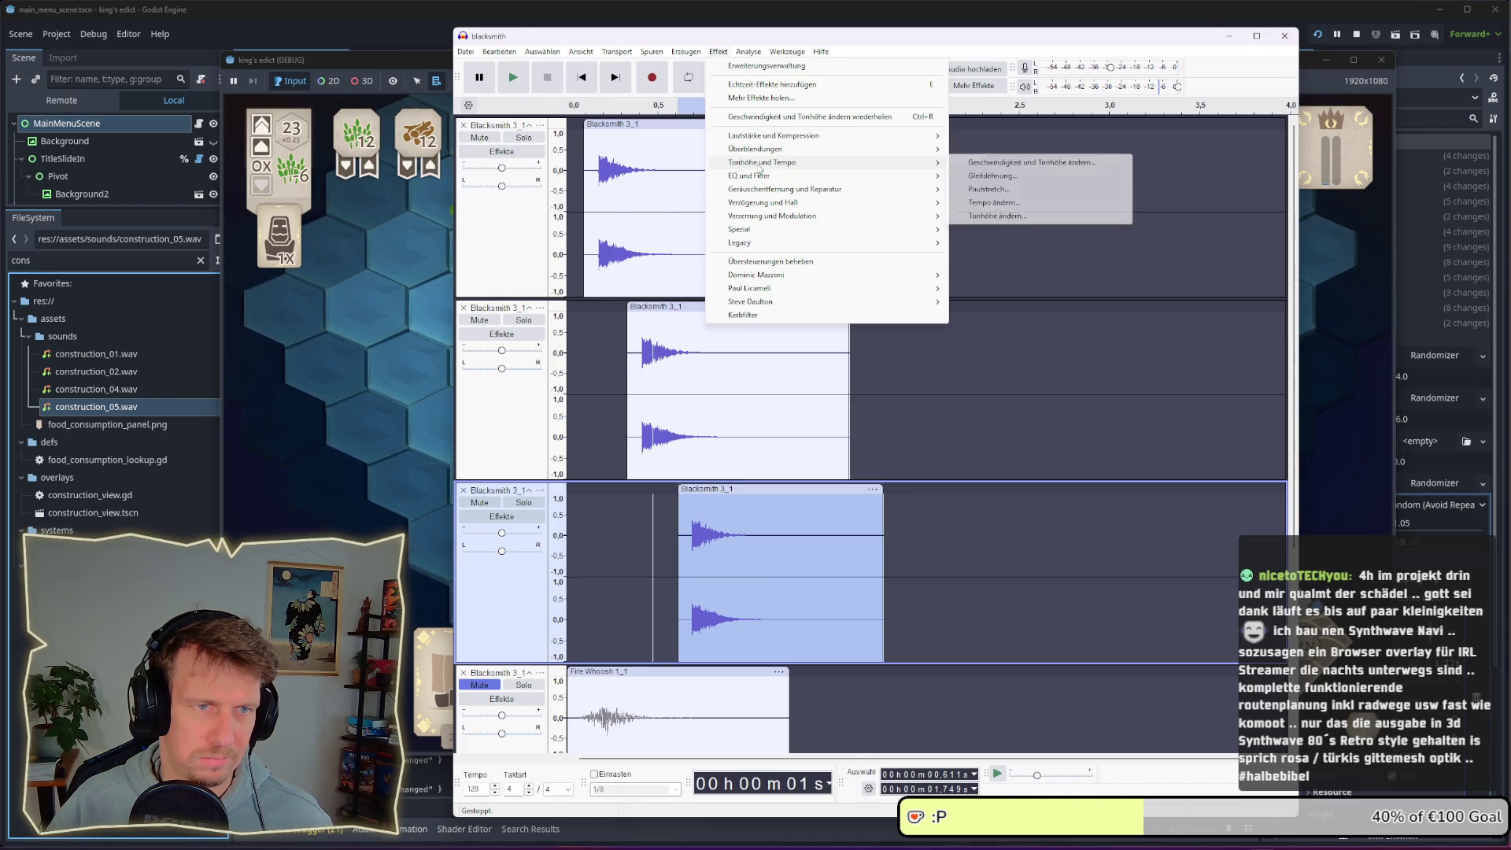
click(973, 164)
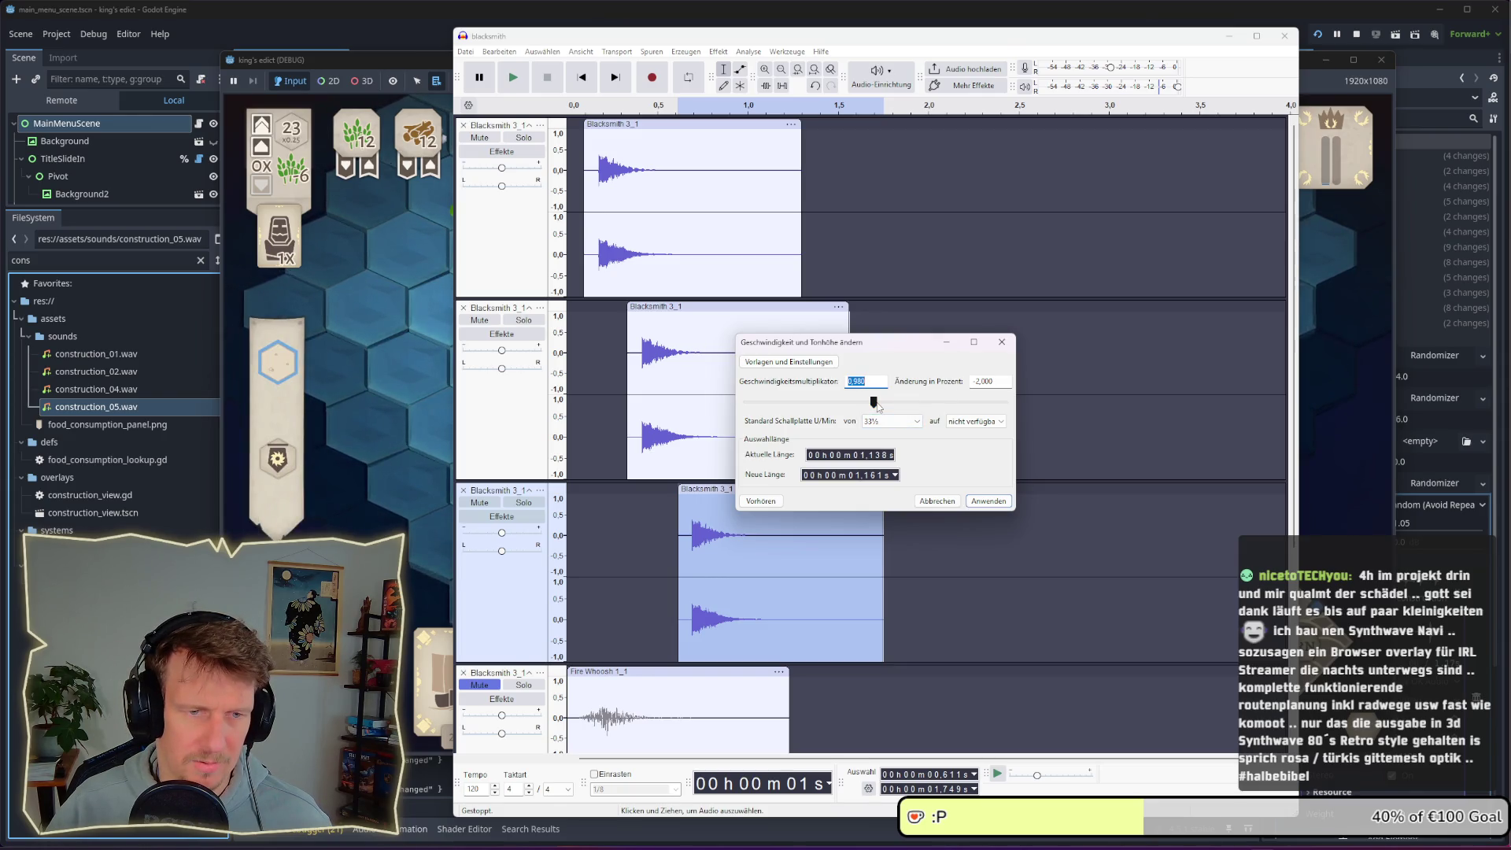
click(778, 501)
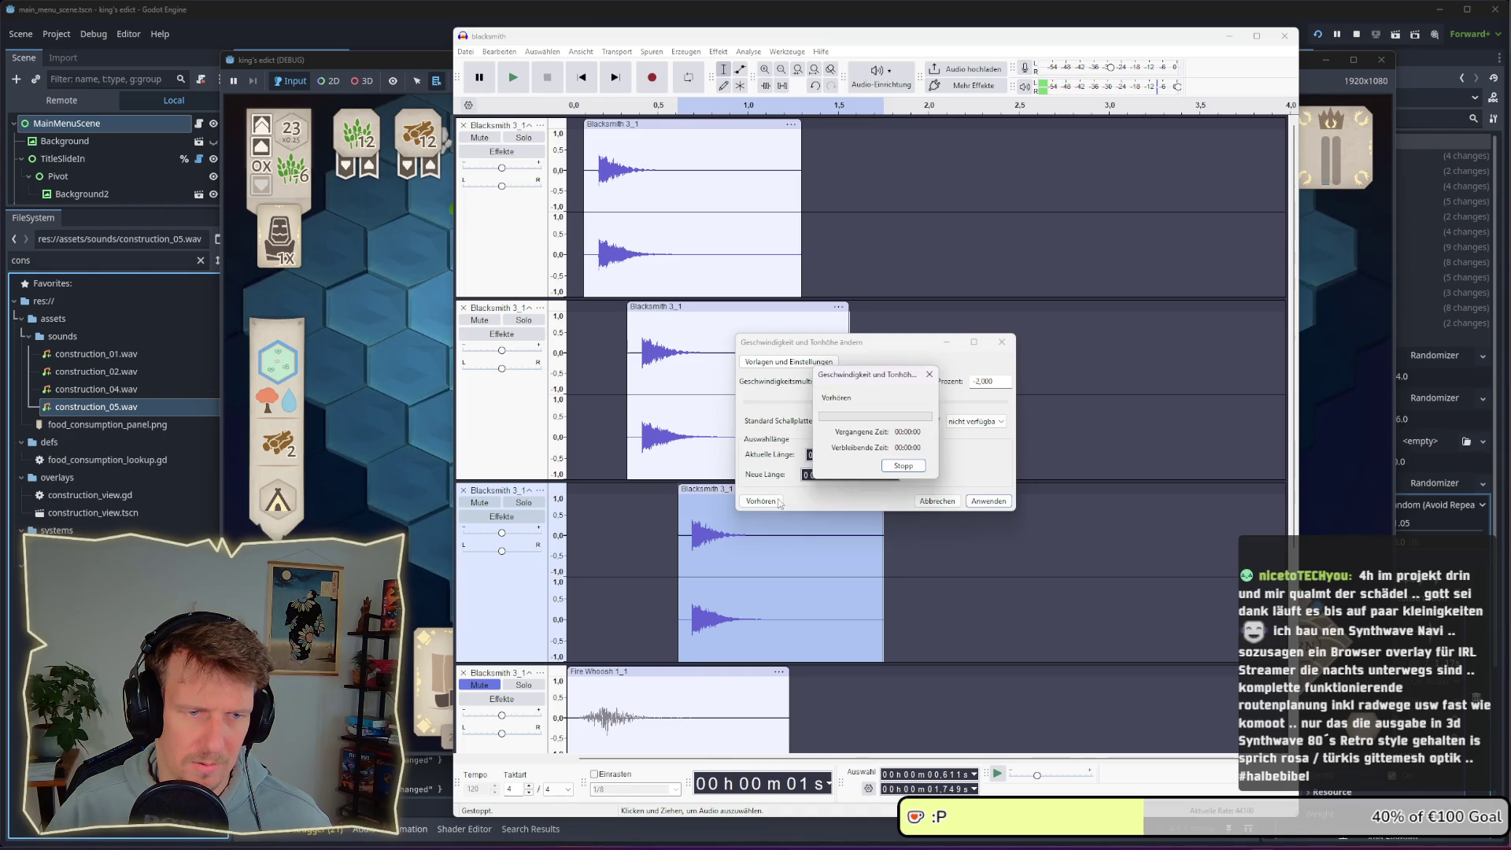
click(989, 501)
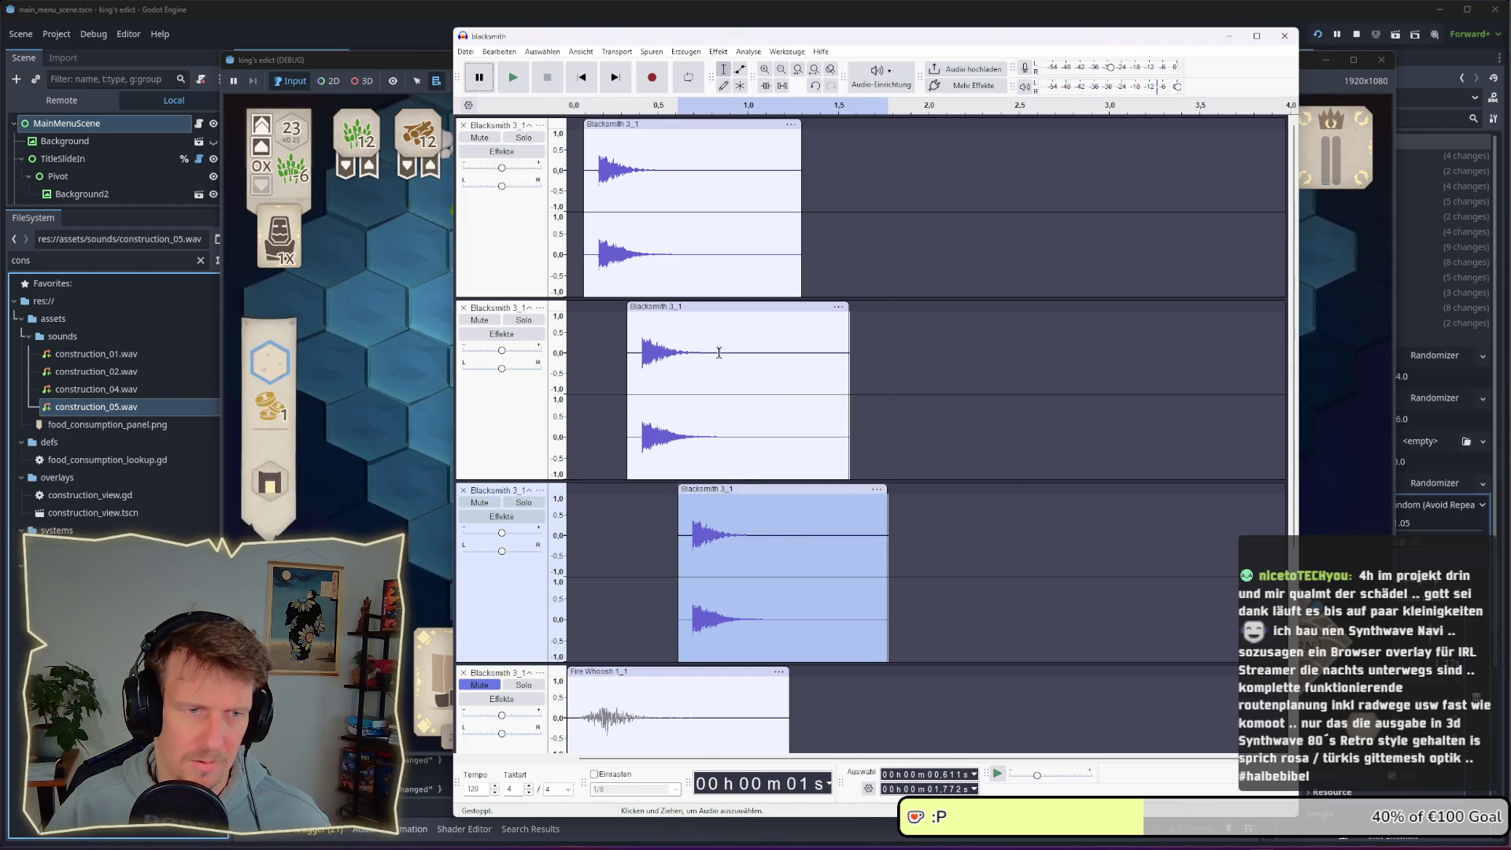
click(563, 163)
key(space)
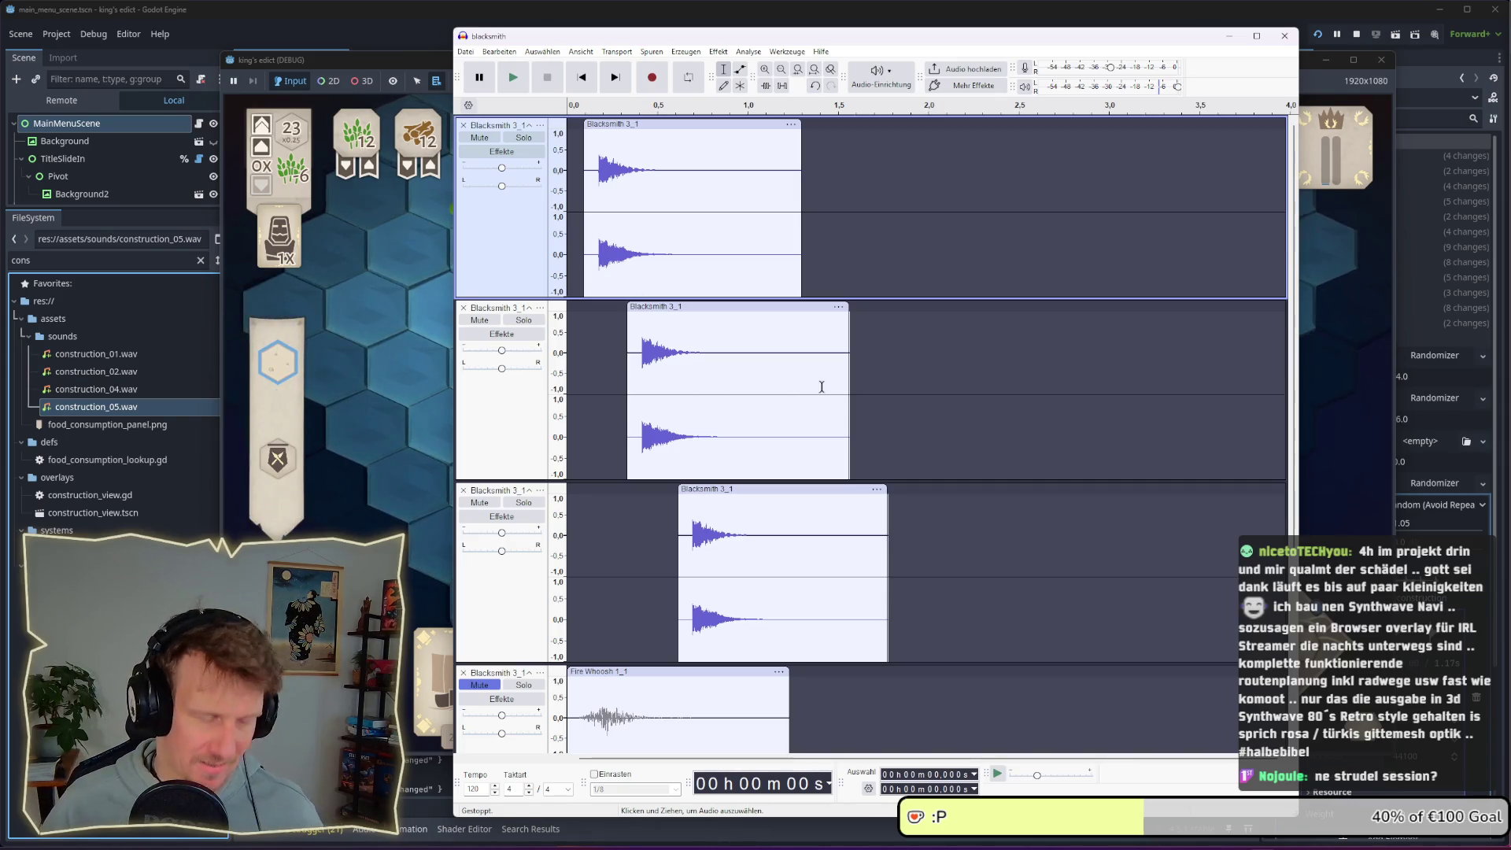
Undo the speed changes with Ctrl+Z back to the original clip lengths, then replay from the start
key(ctrl+z)
key(ctrl+z)
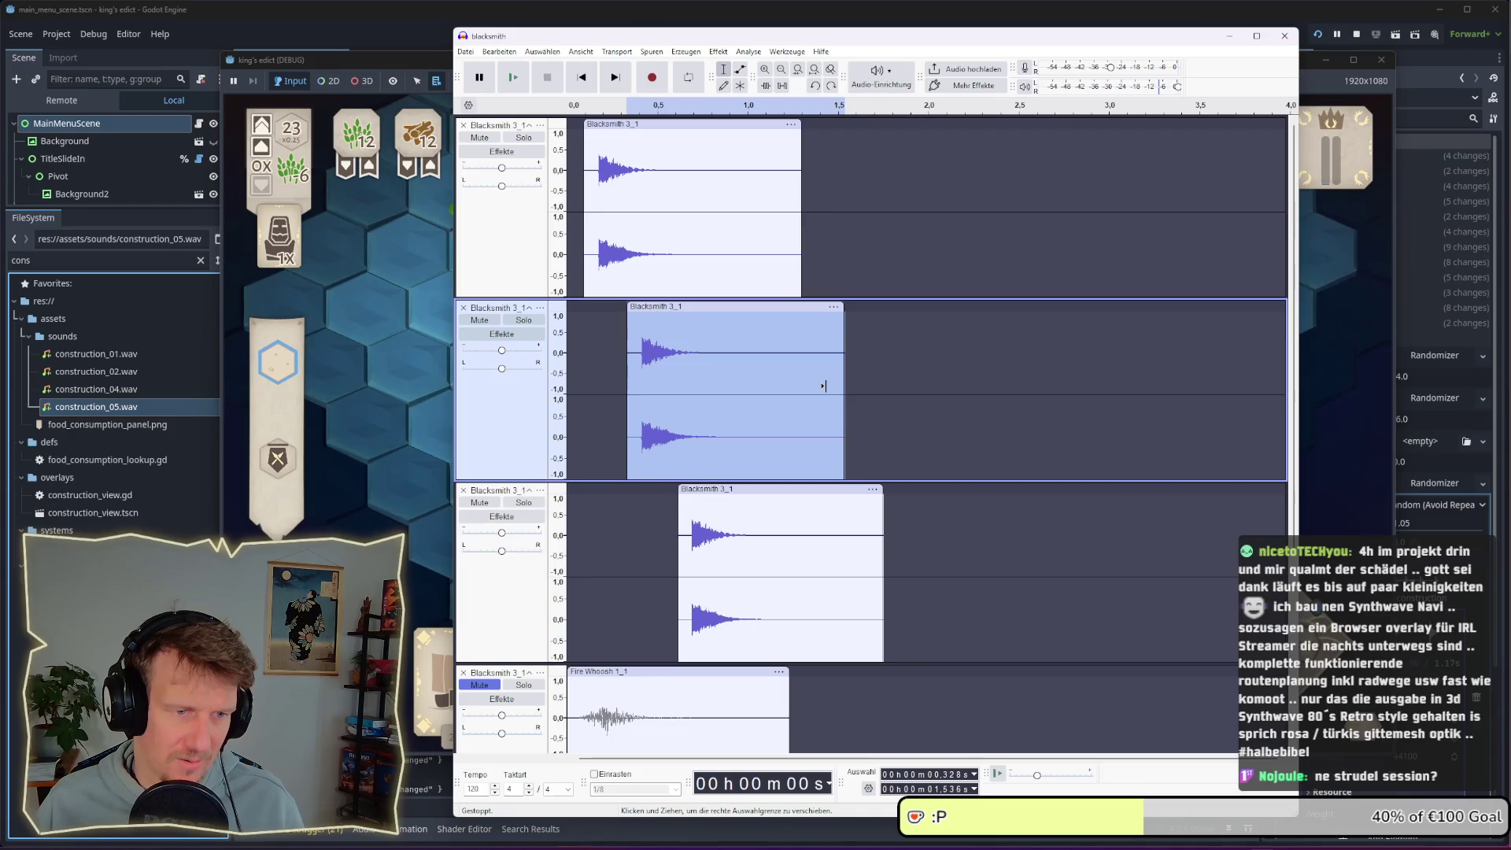
key(ctrl+z)
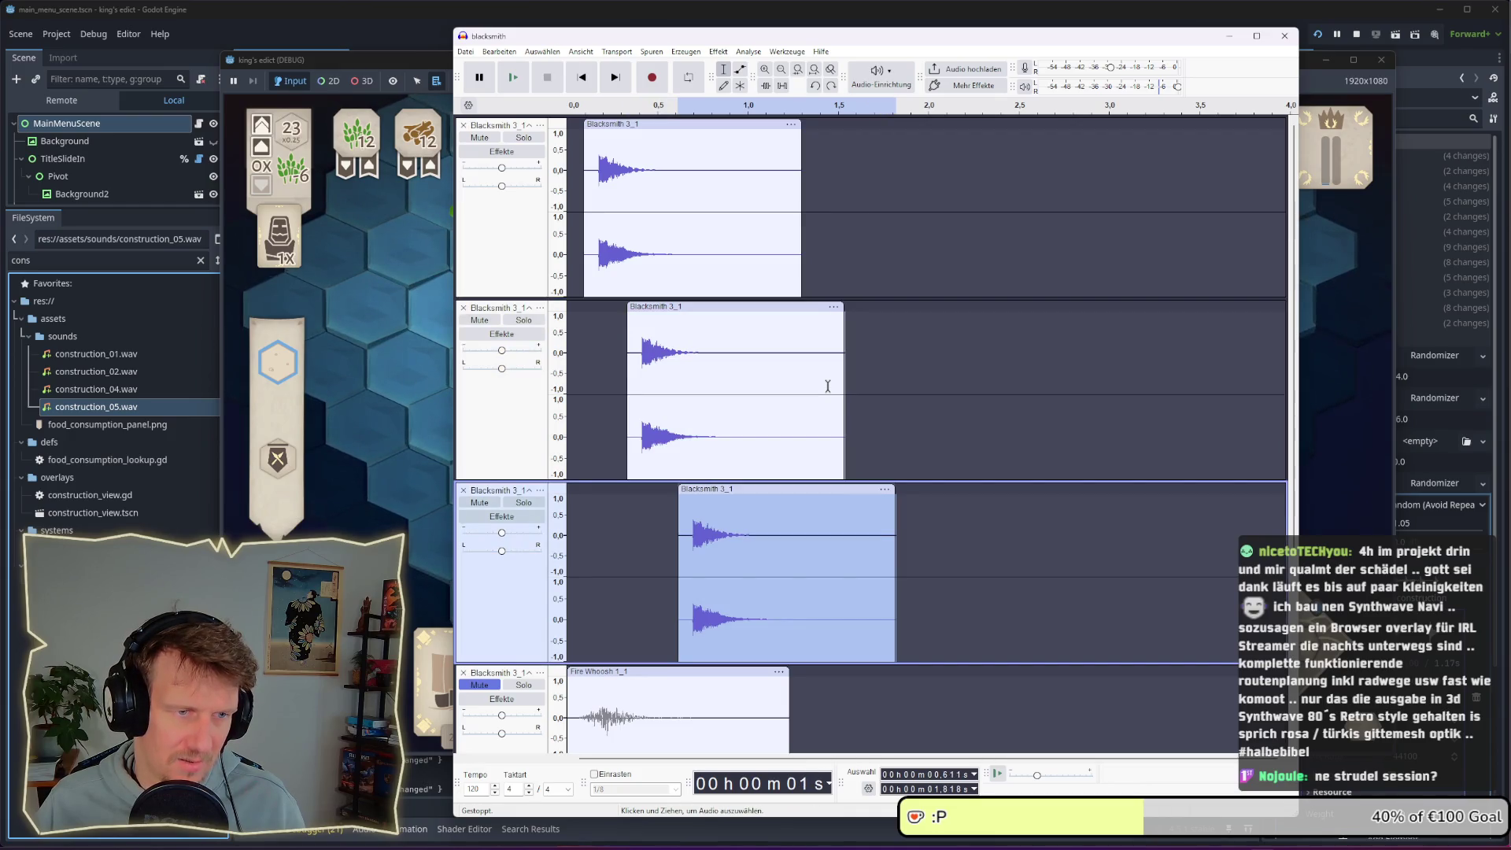
key(ctrl+z)
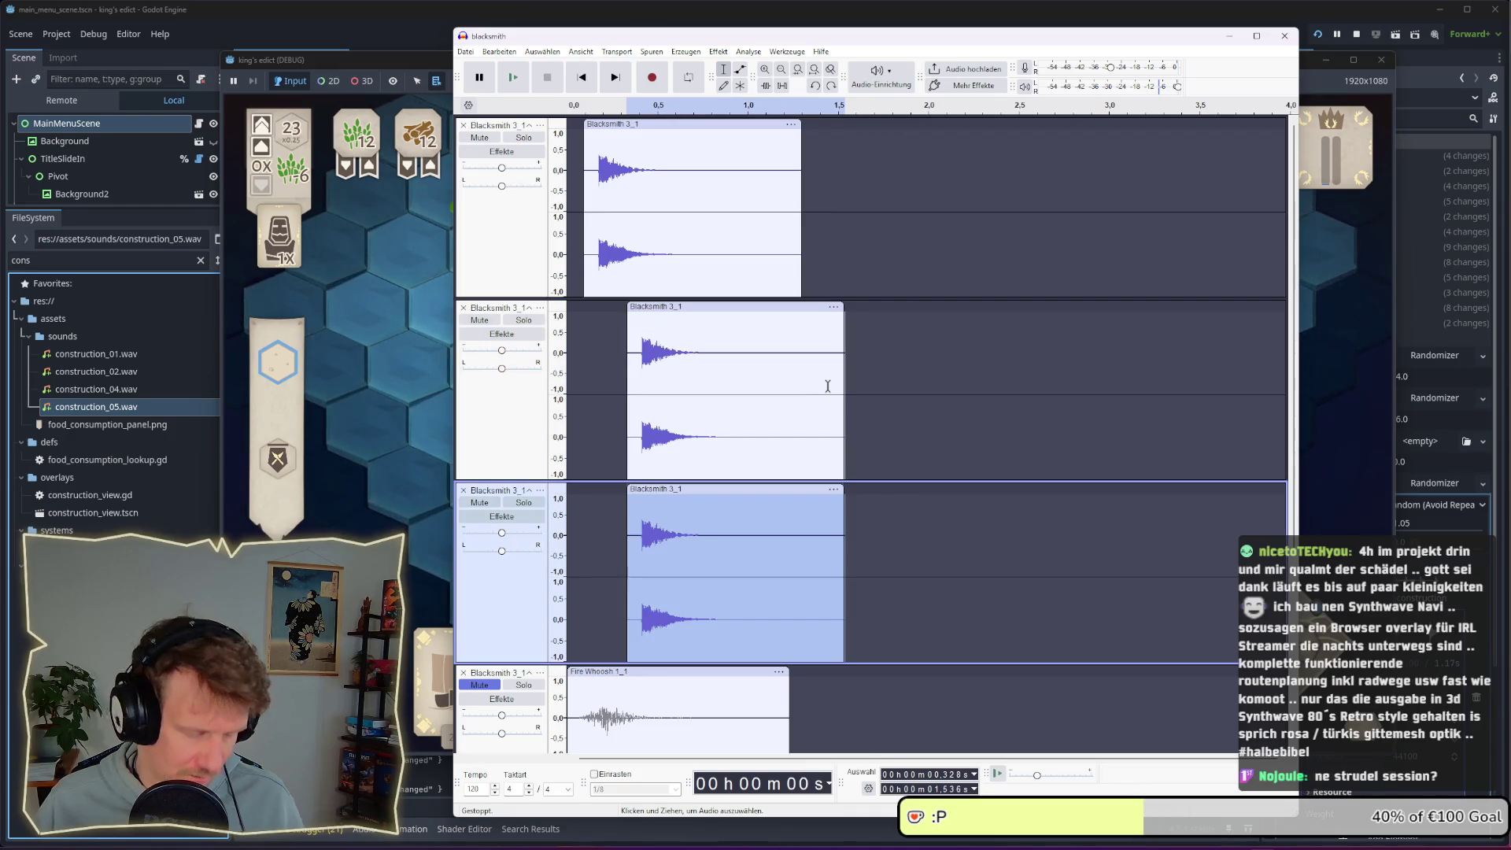
key(ctrl+z)
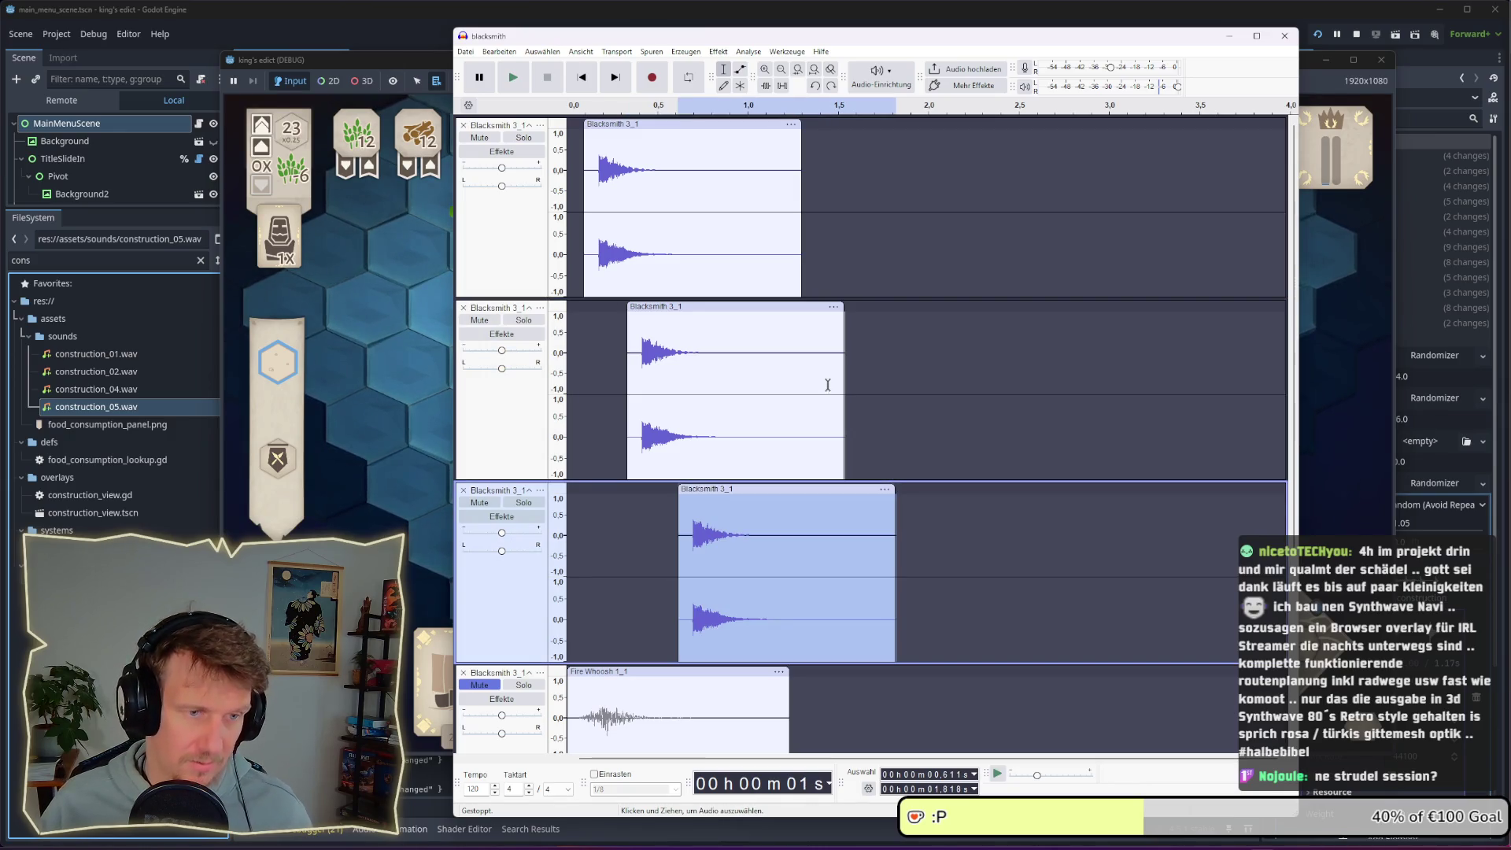
key(ctrl+z)
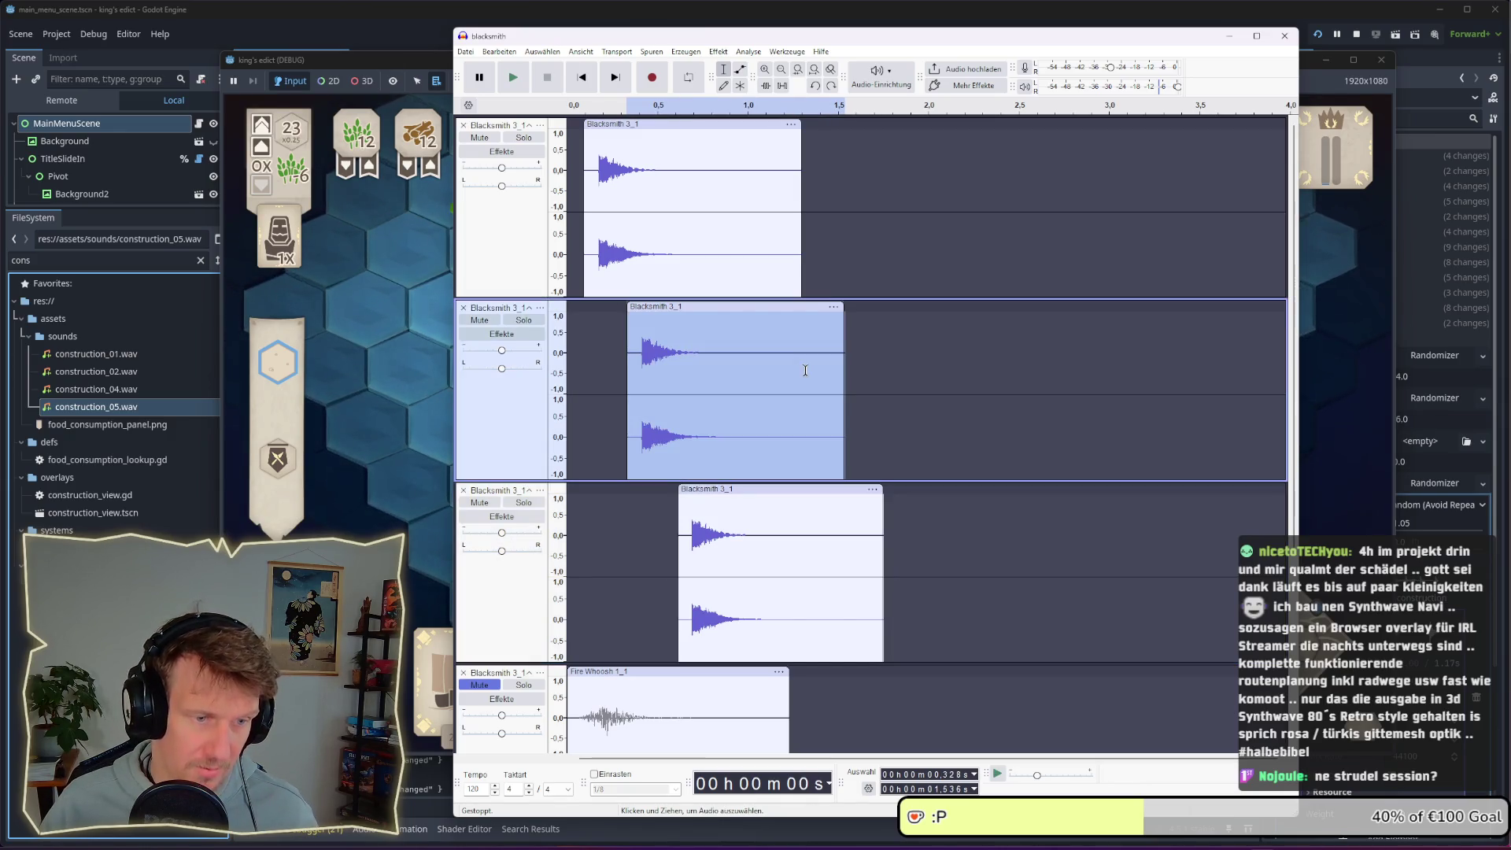
click(567, 266)
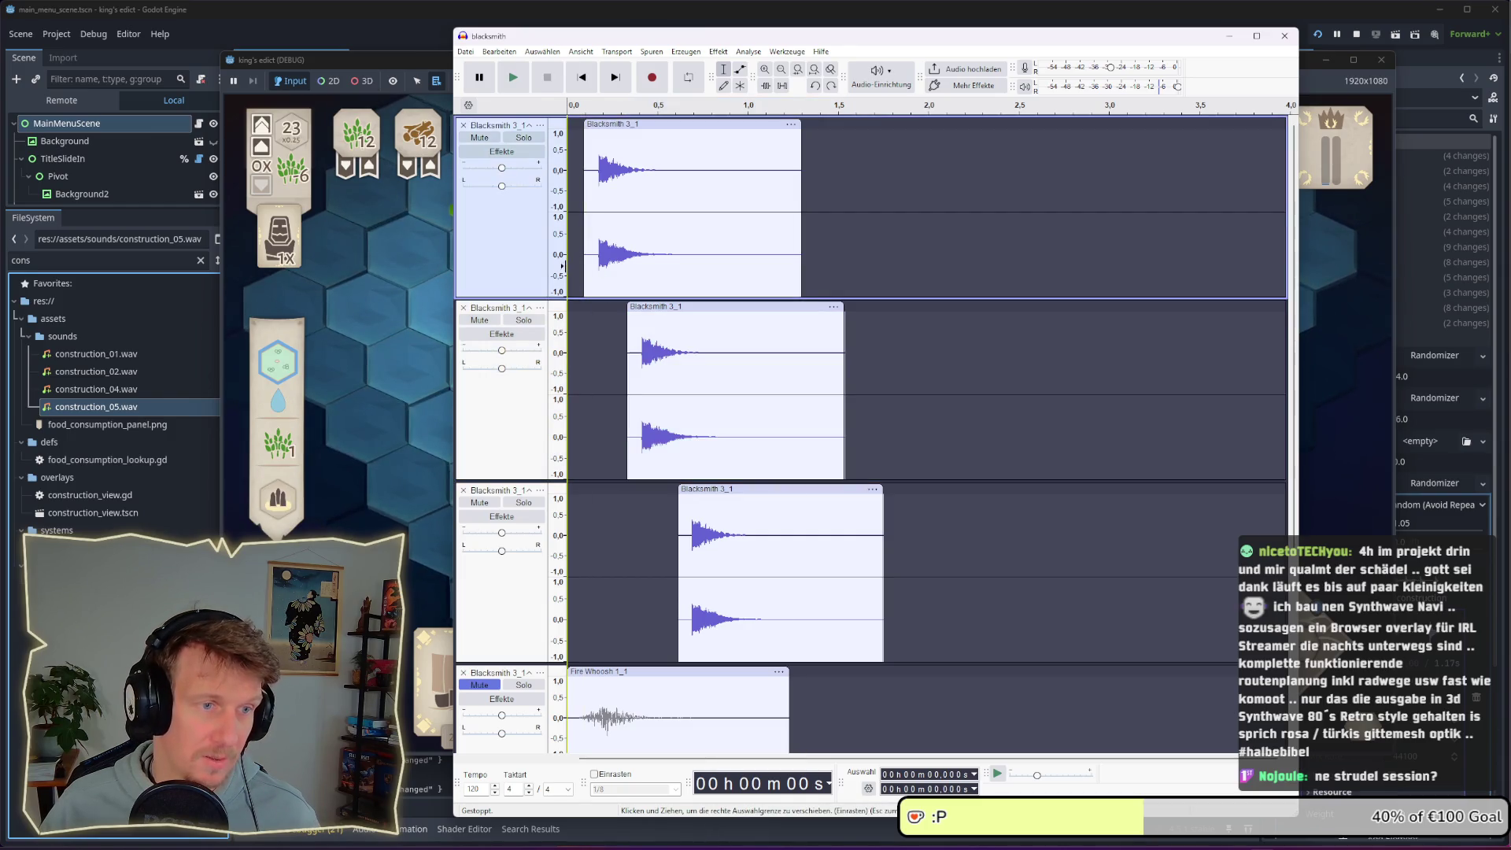
key(space)
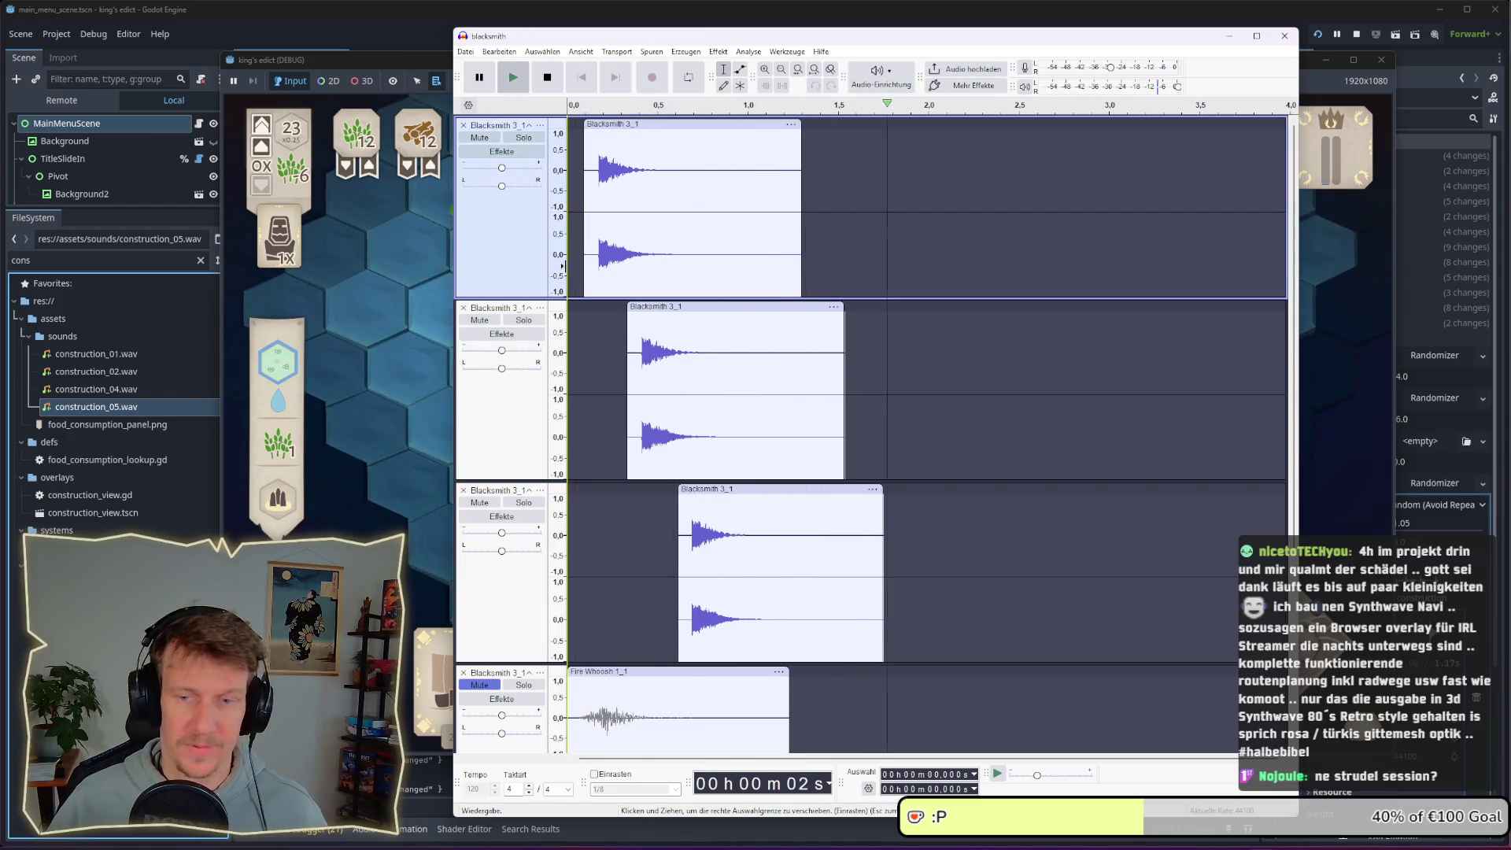
key(space)
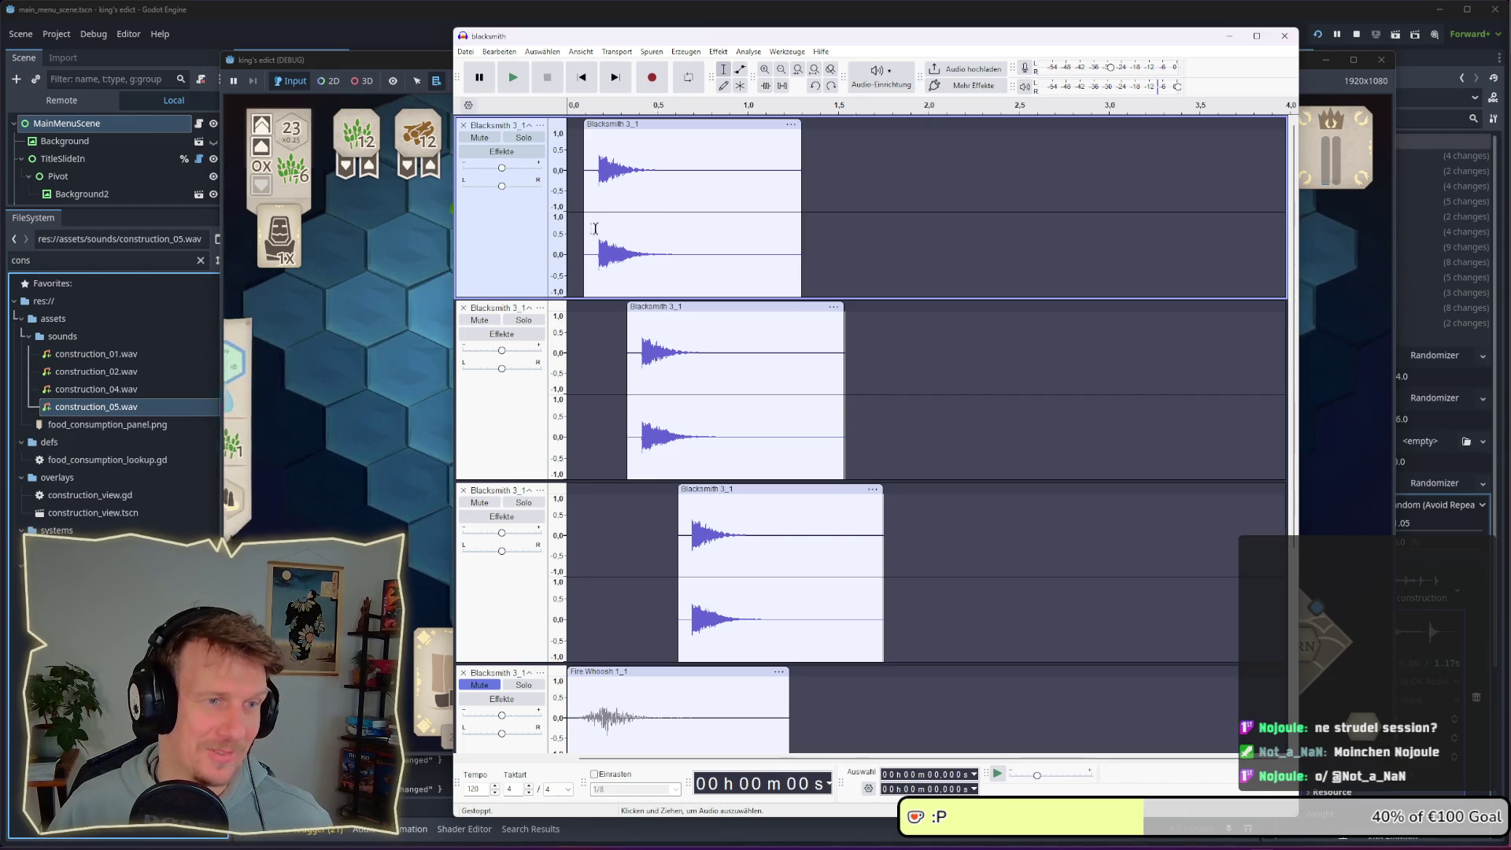
click(565, 230)
key(space)
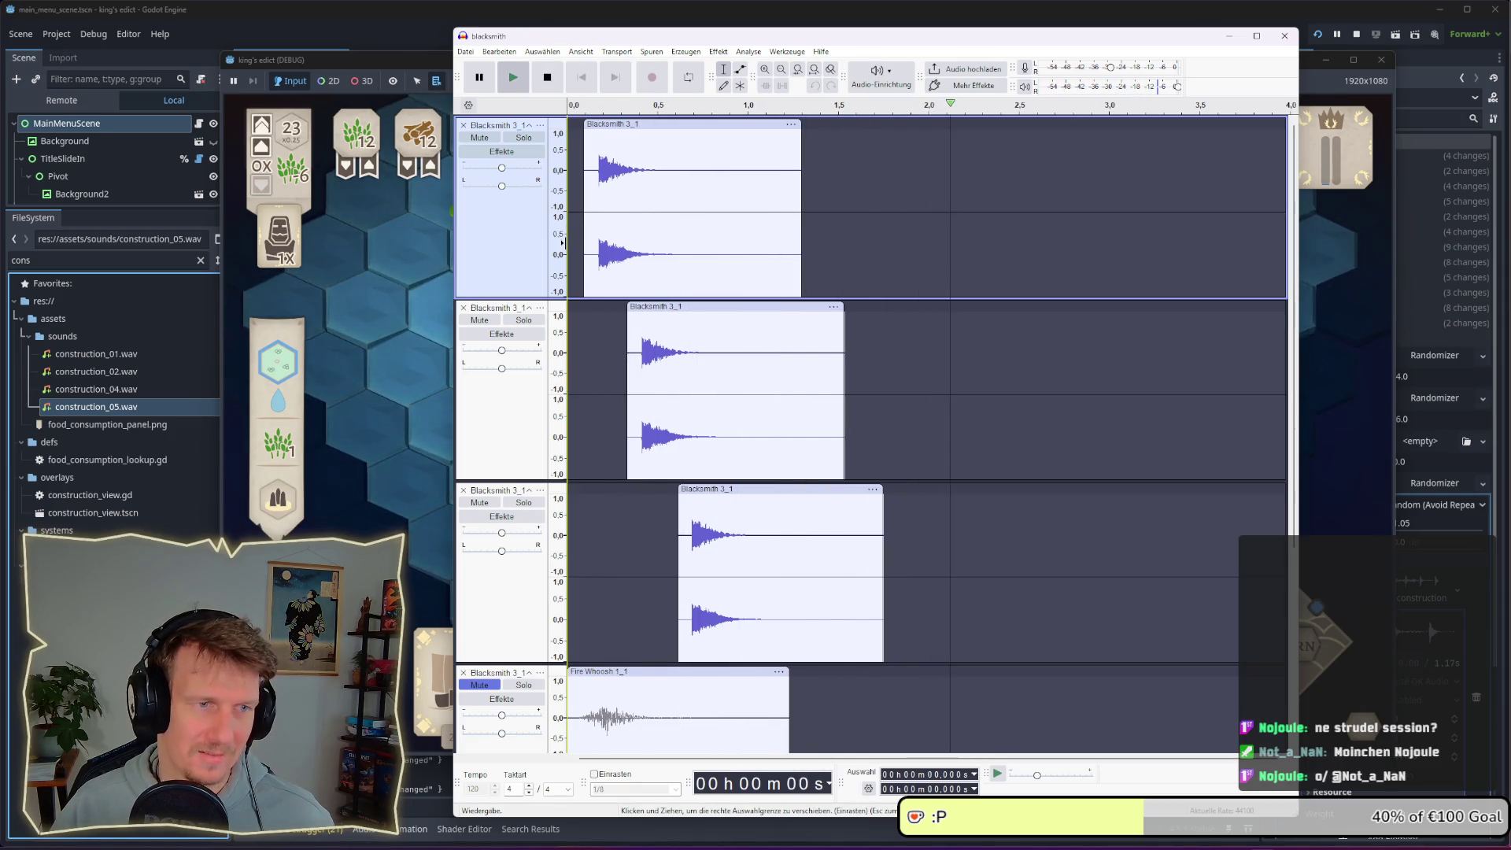
key(space)
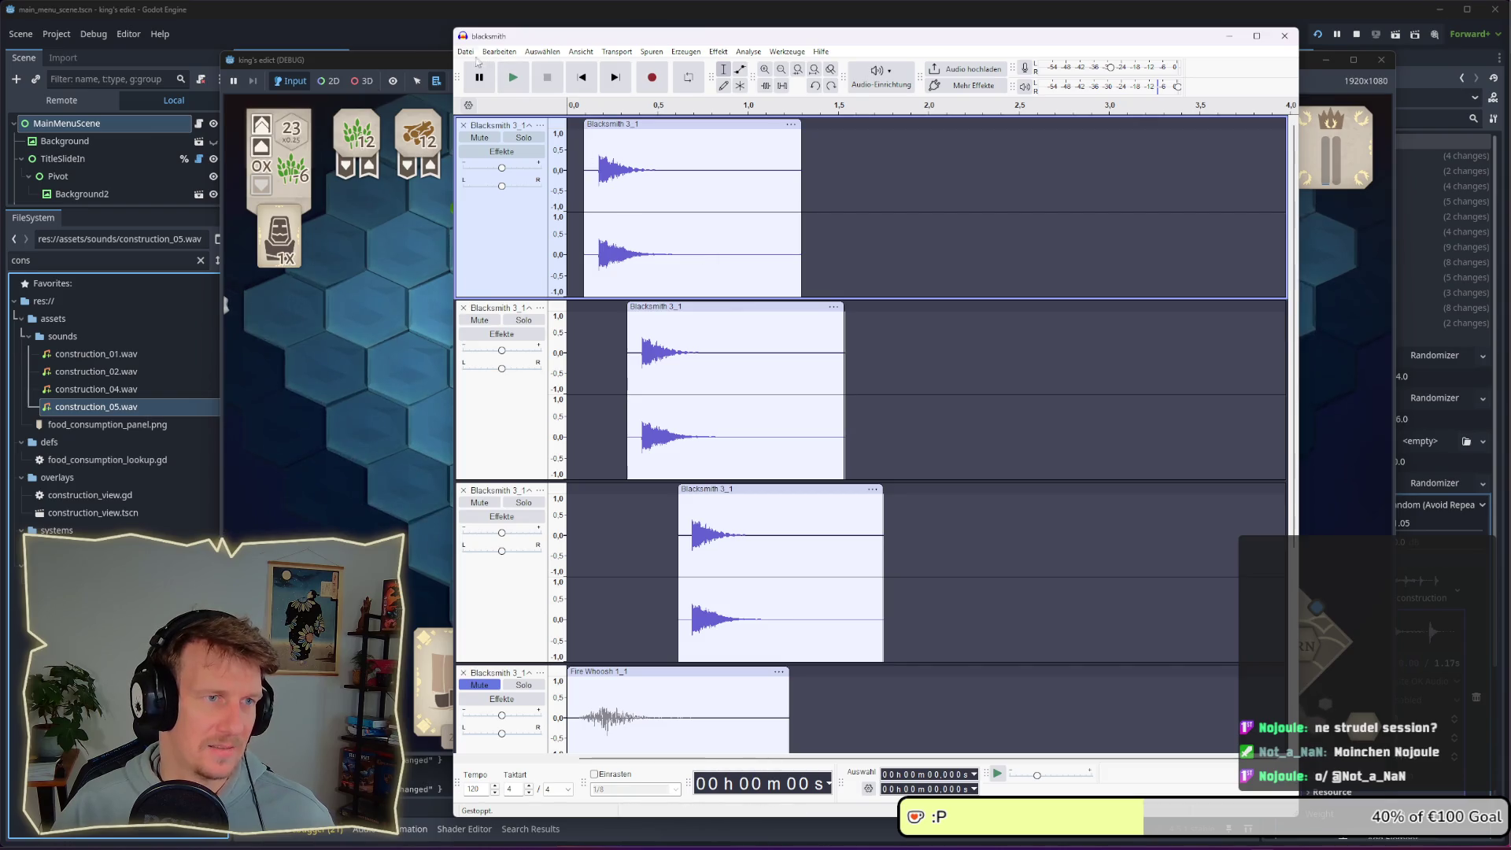
In Export Audio, insert _03 before .wav to name the file blacksmith_03.wav
click(829, 274)
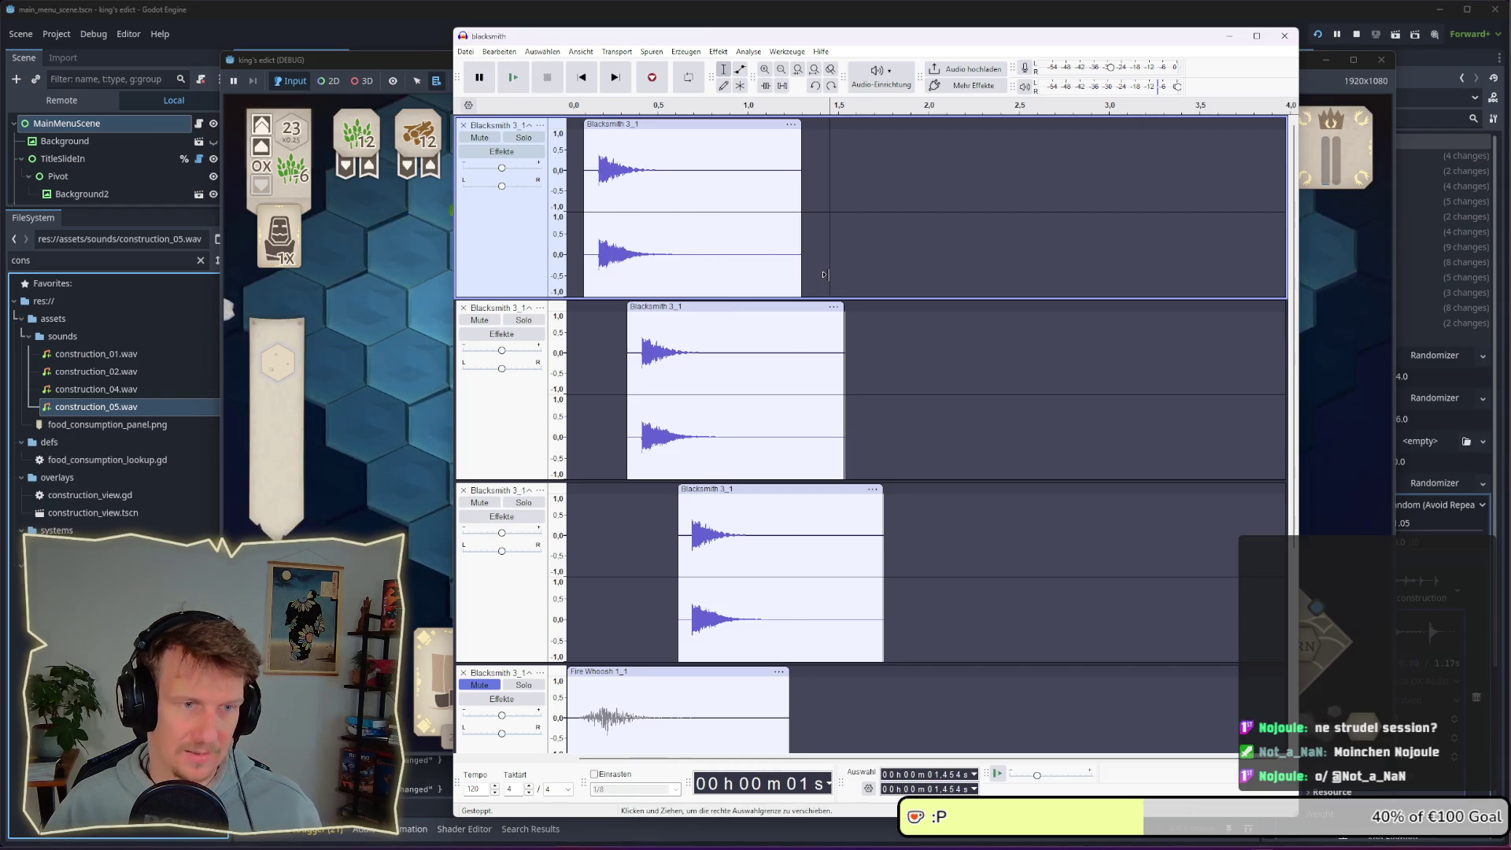
key(ctrl+shift+e)
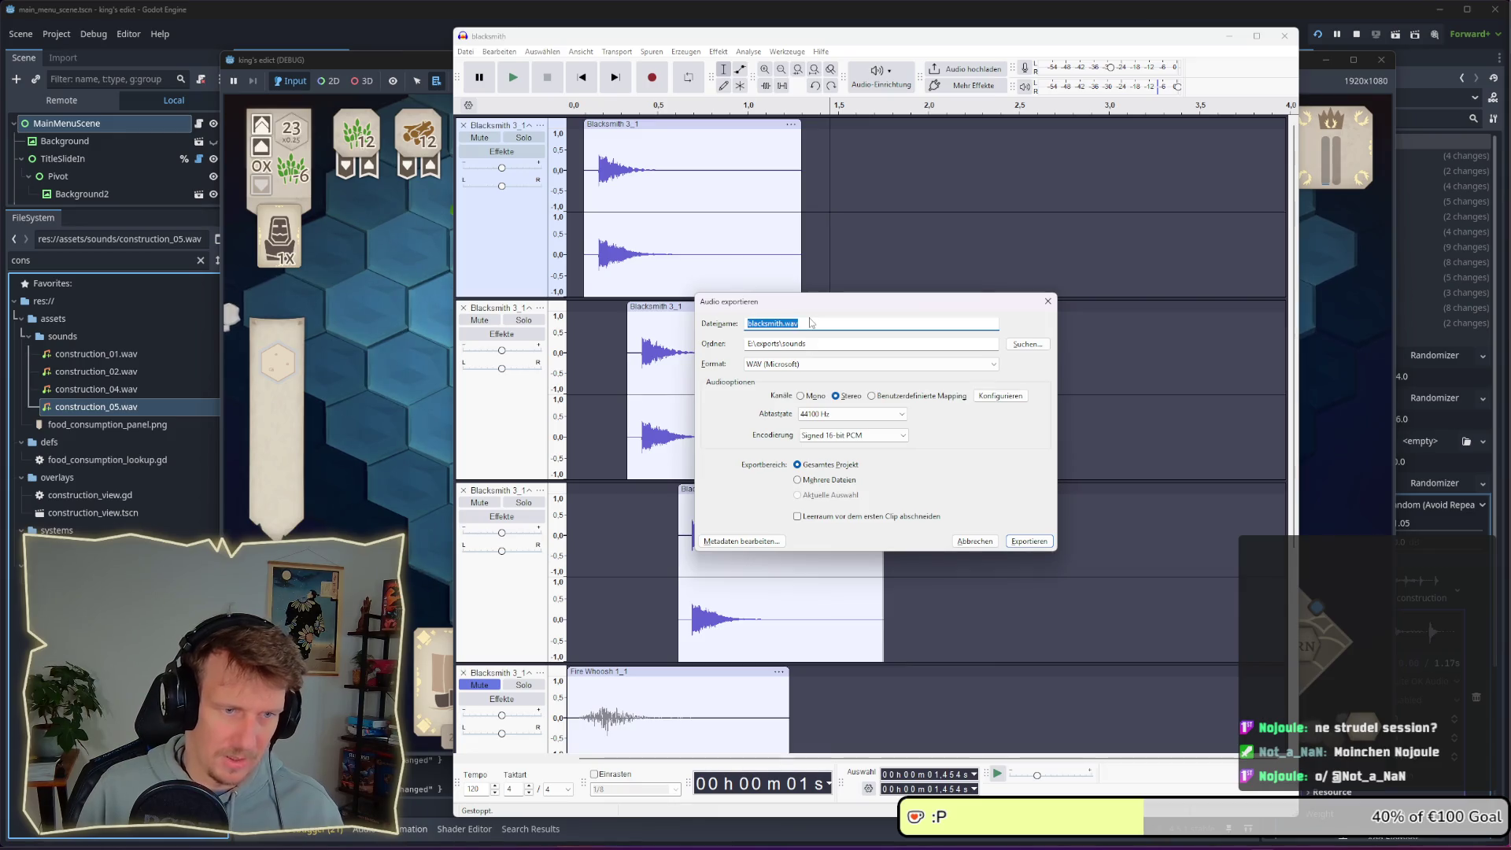
key(Escape)
key(ctrl+shift+e)
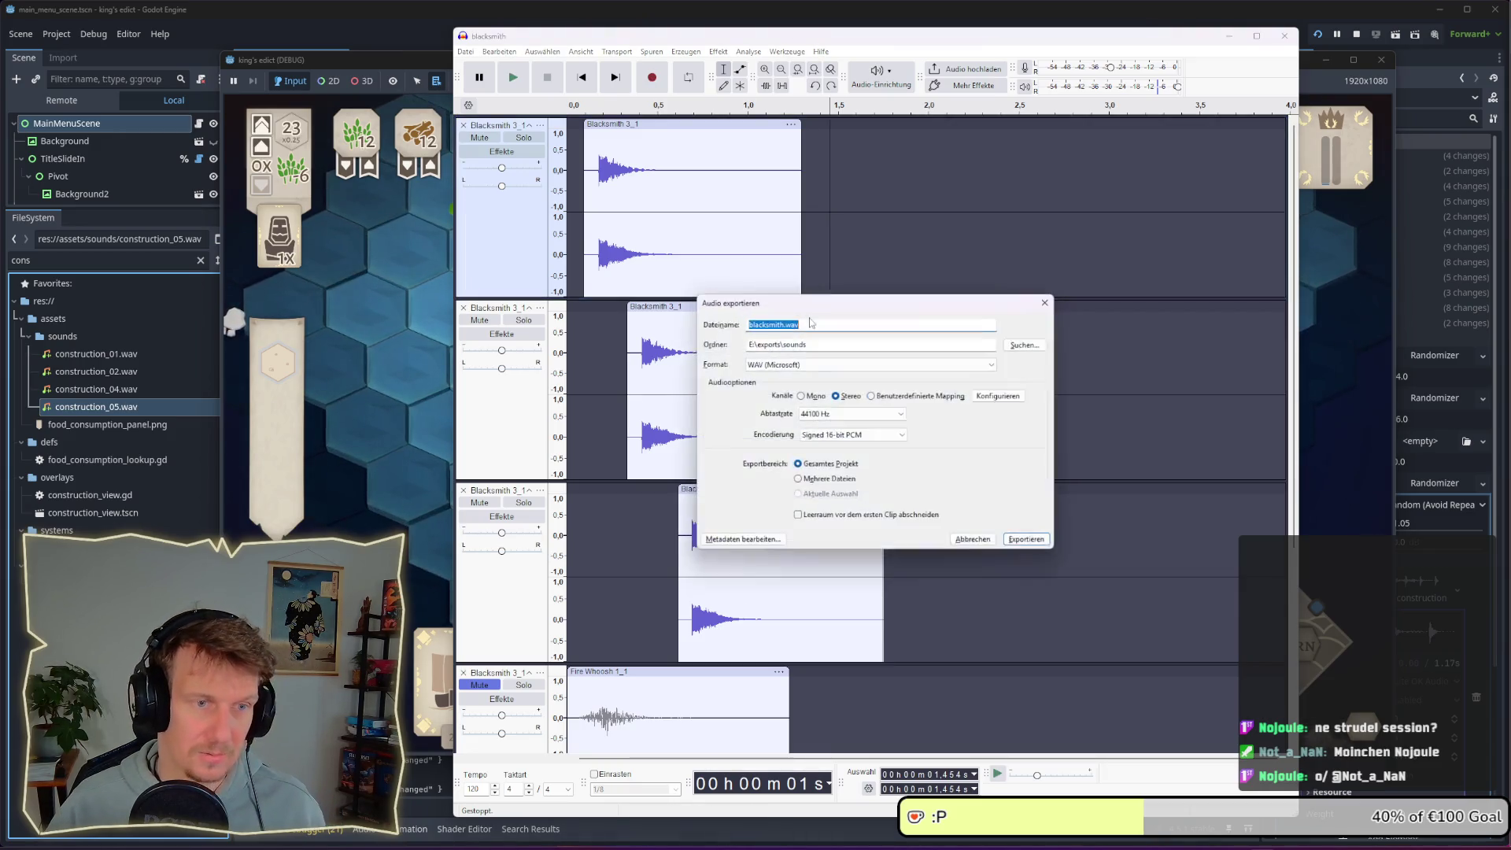
click(811, 326)
key(Left)
key(Left)
key(Left)
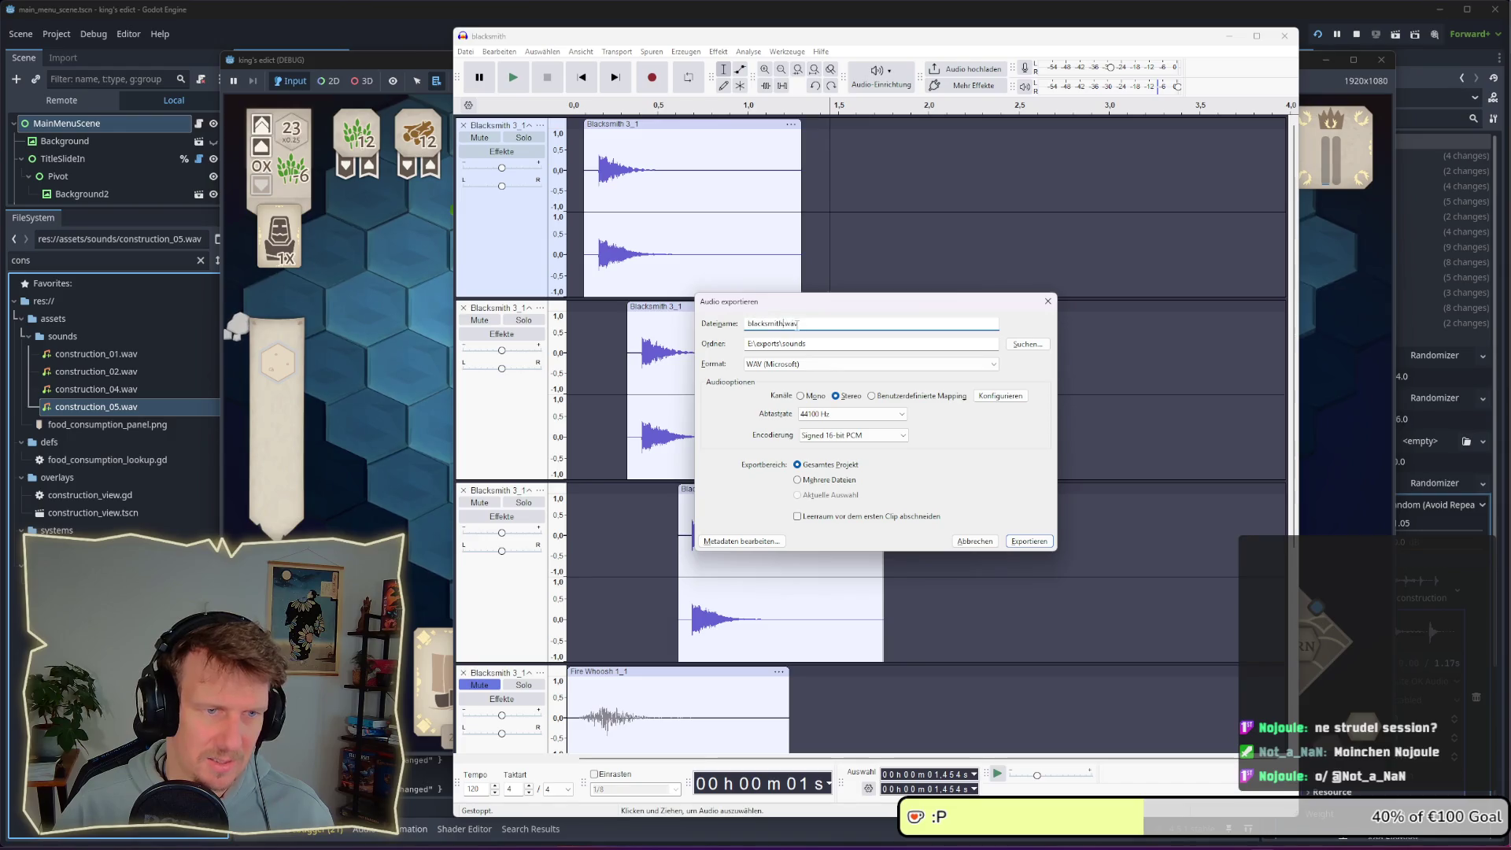
text(_03)
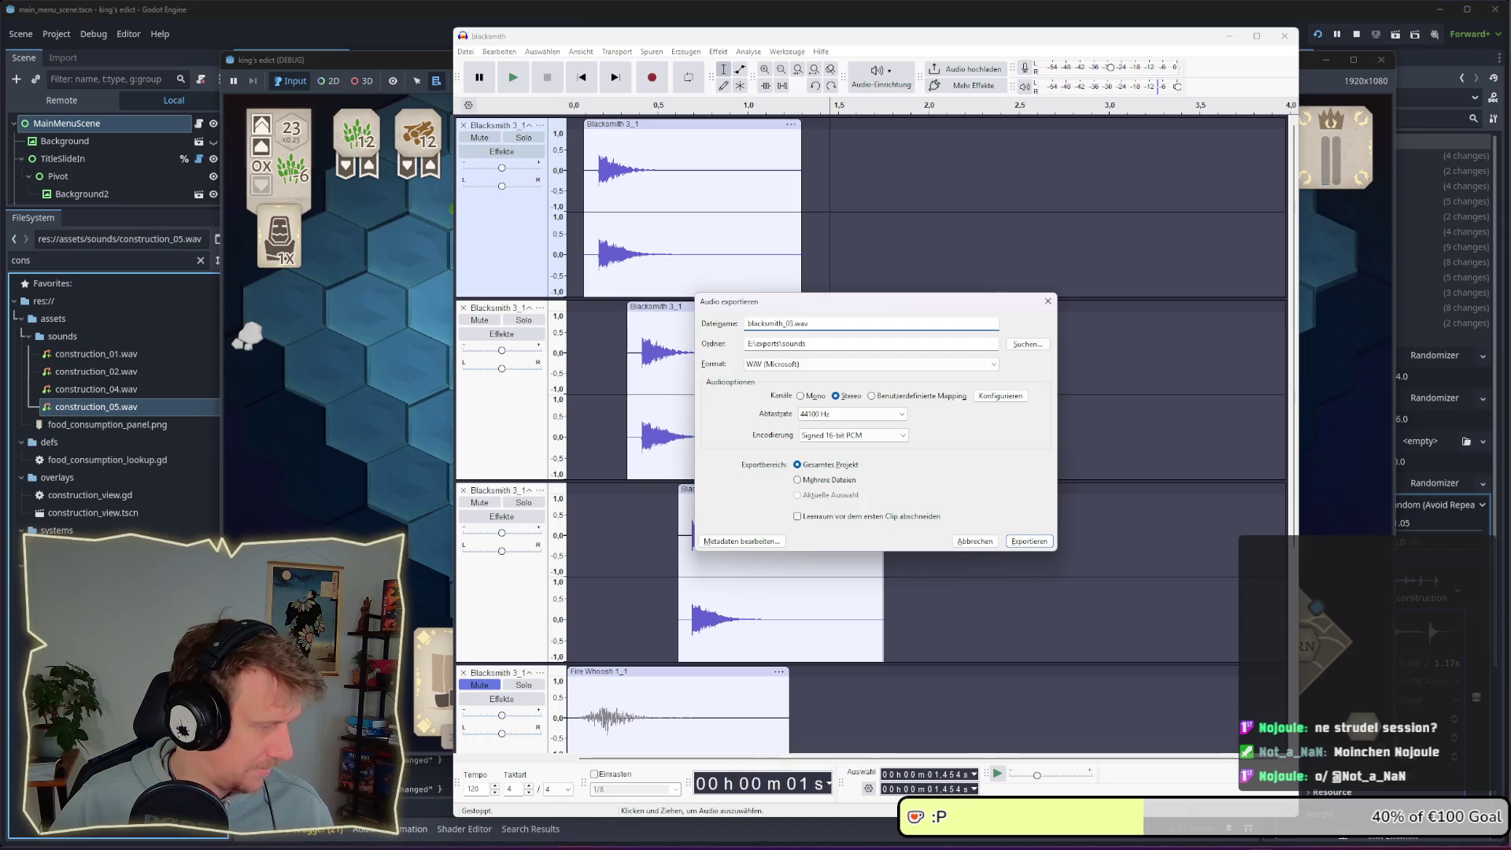
Export blacksmith_03.wav, confirm it in E:\exports\sounds, and clear Godot's file filter
key(alt+Tab)
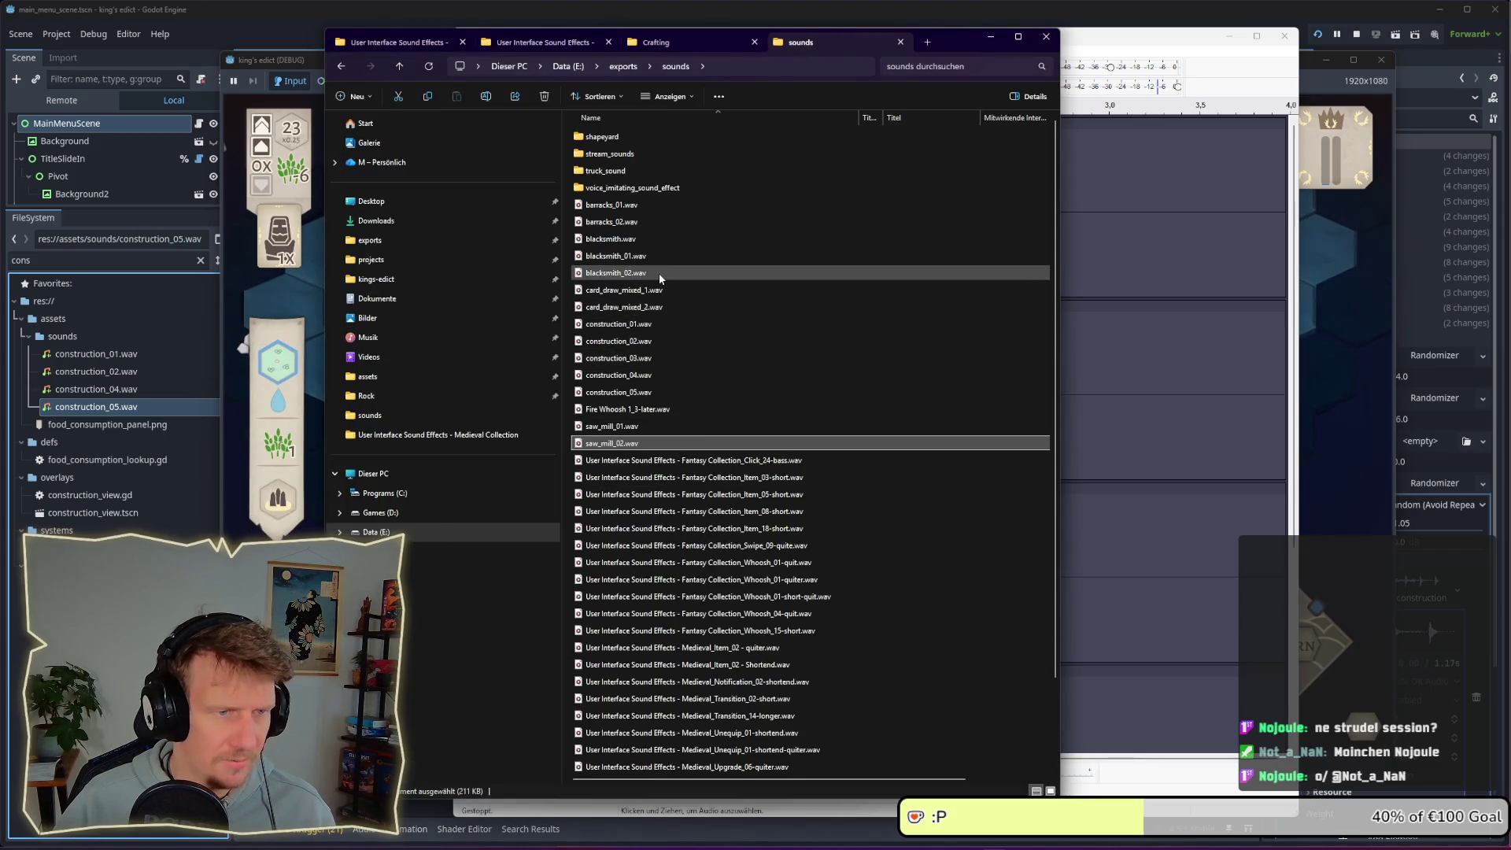
key(alt+Tab)
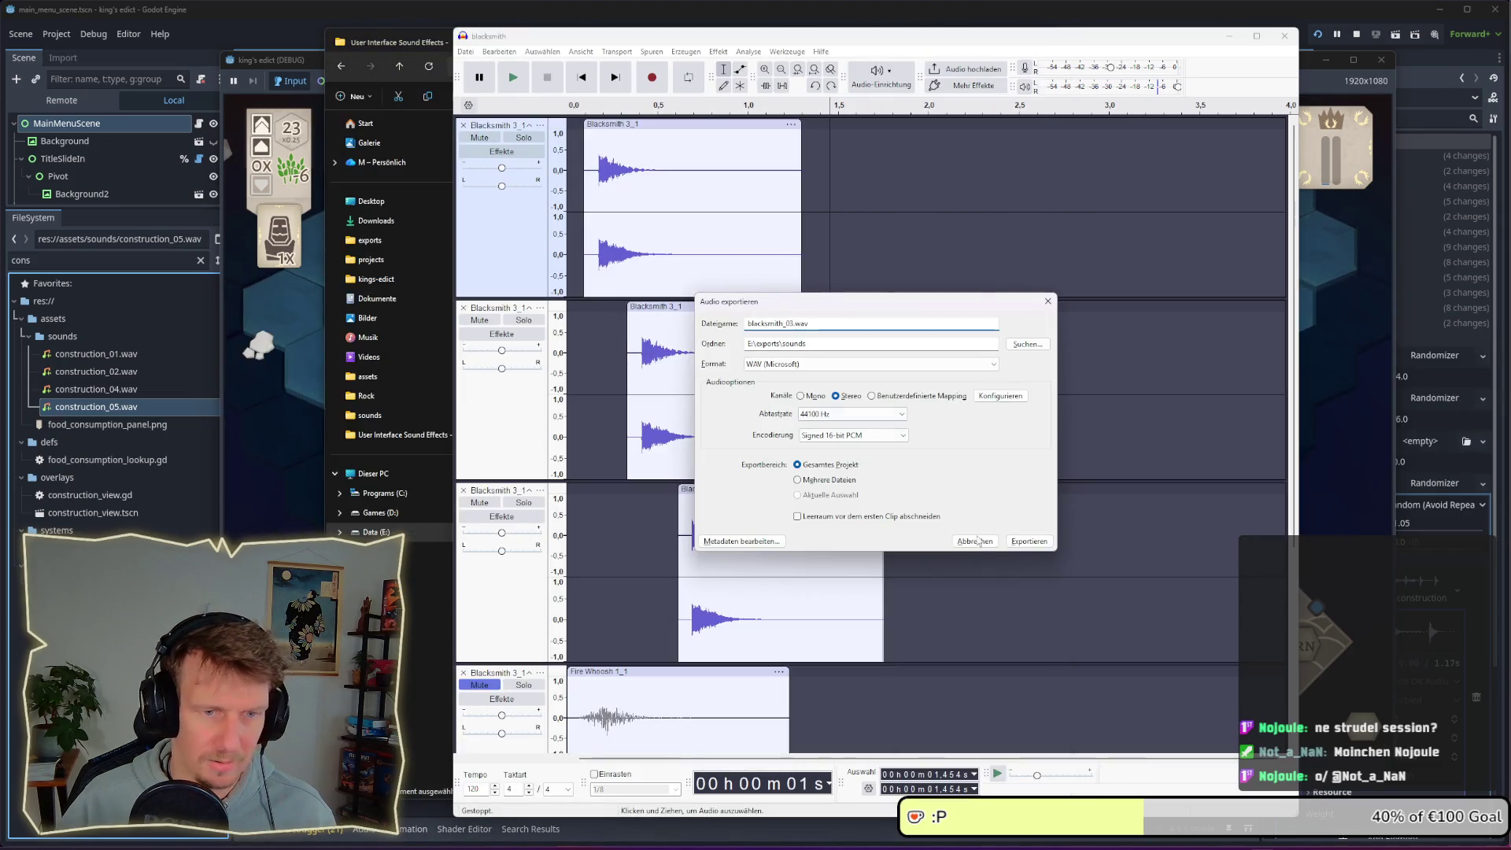
click(1022, 538)
key(alt+Tab)
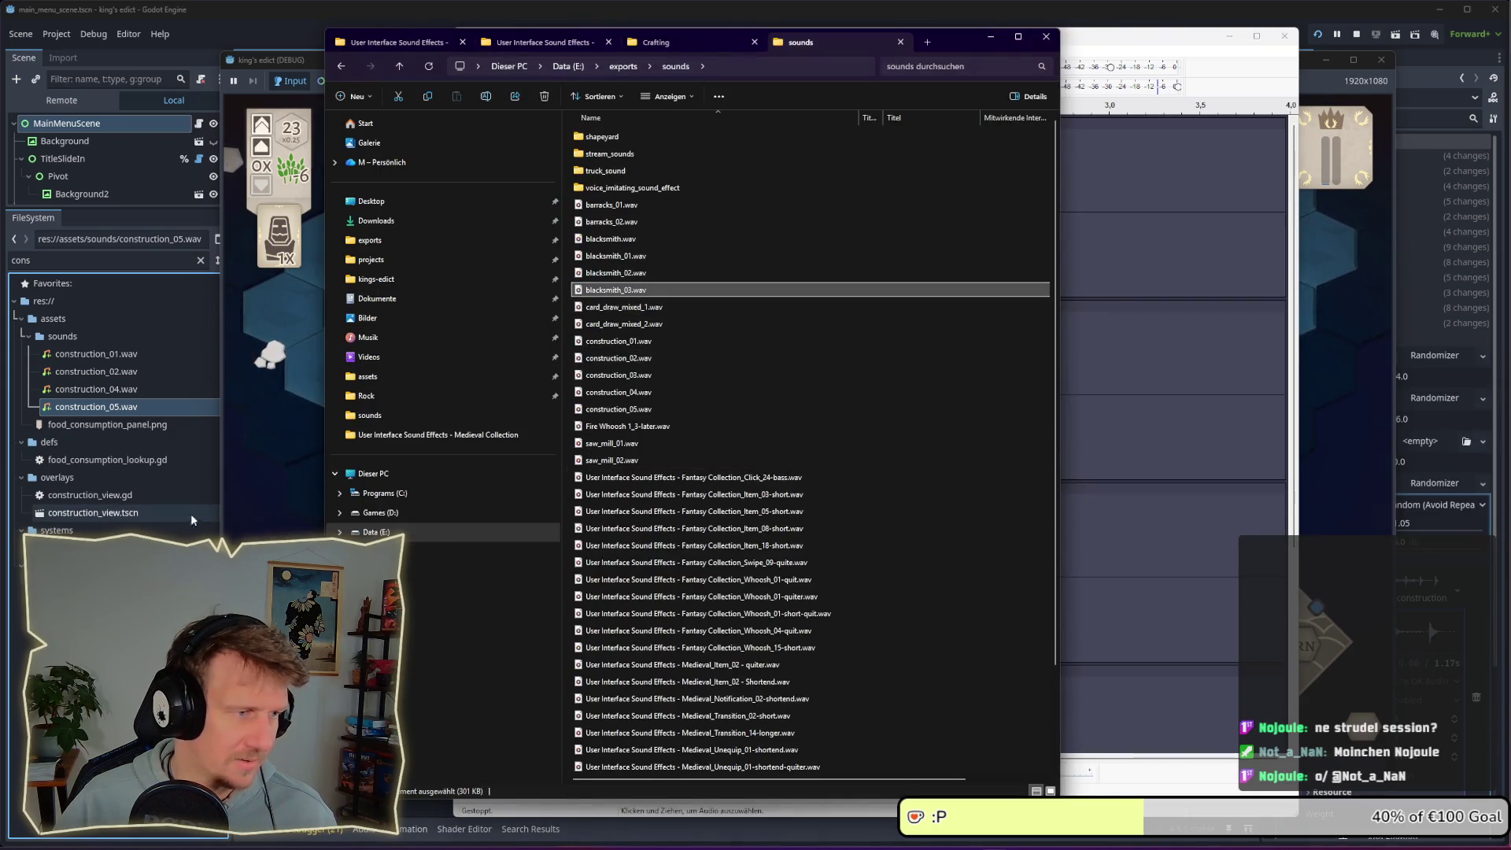
click(29, 261)
key(BackSpace)
key(BackSpace)
key(BackSpace)
Filter Godot's files by 'sounds' and drag blacksmith_03.wav into res://assets/sounds
text(sounds)
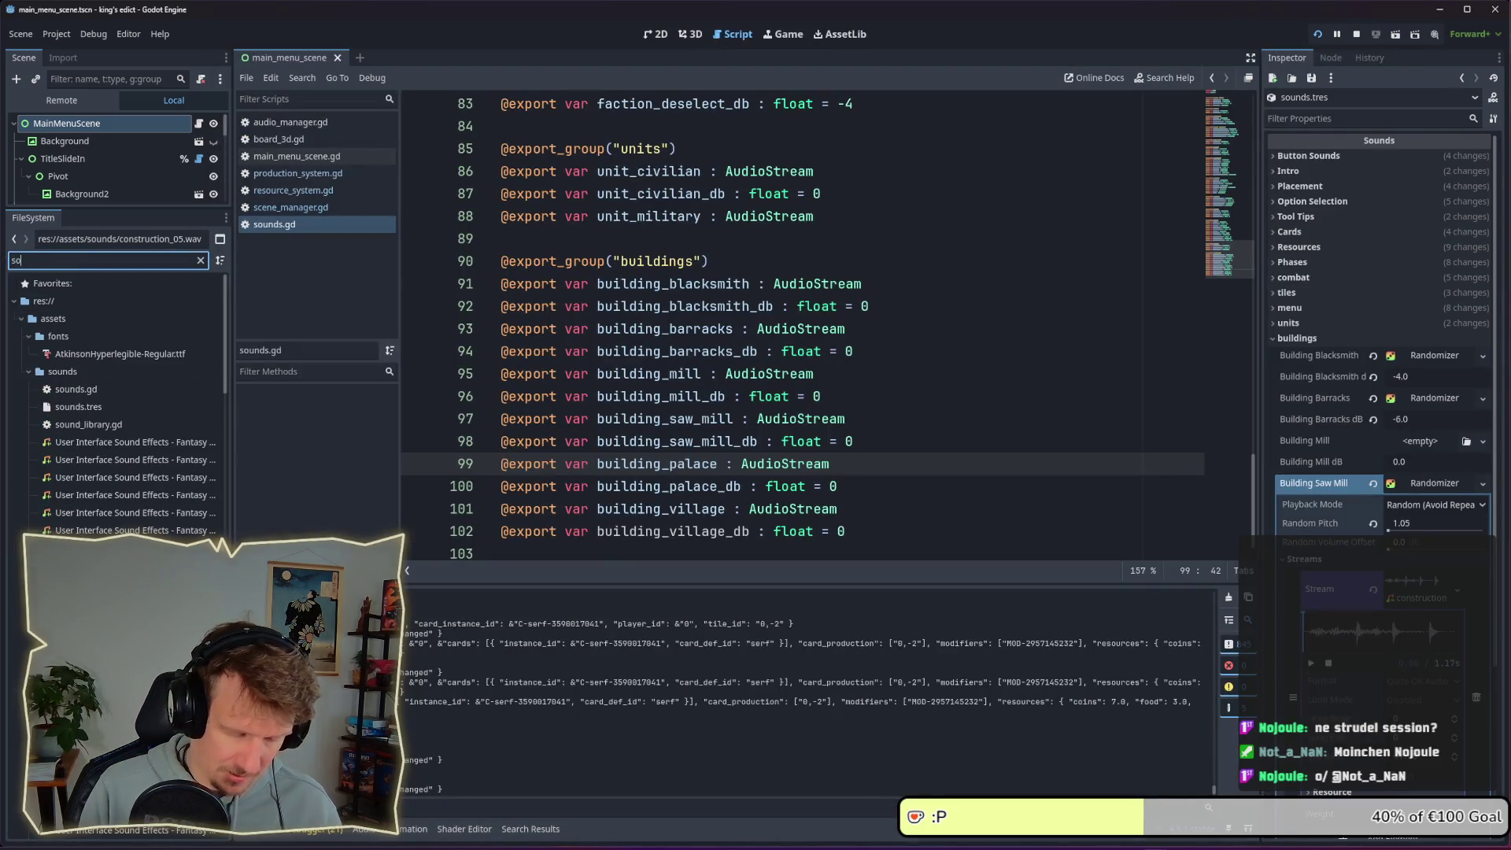
click(69, 337)
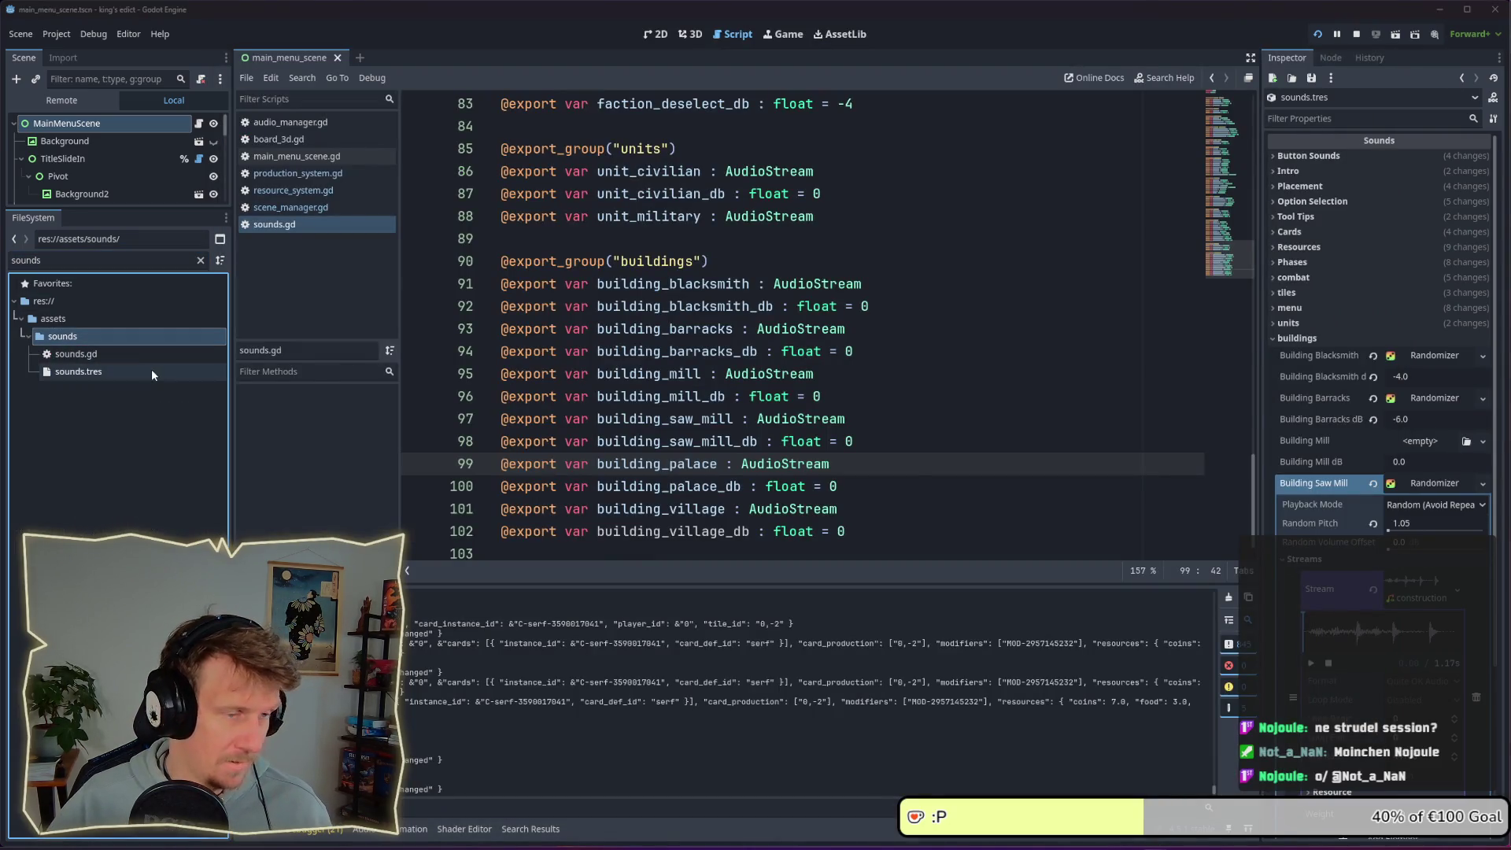
key(alt+Tab)
key(alt+Tab)
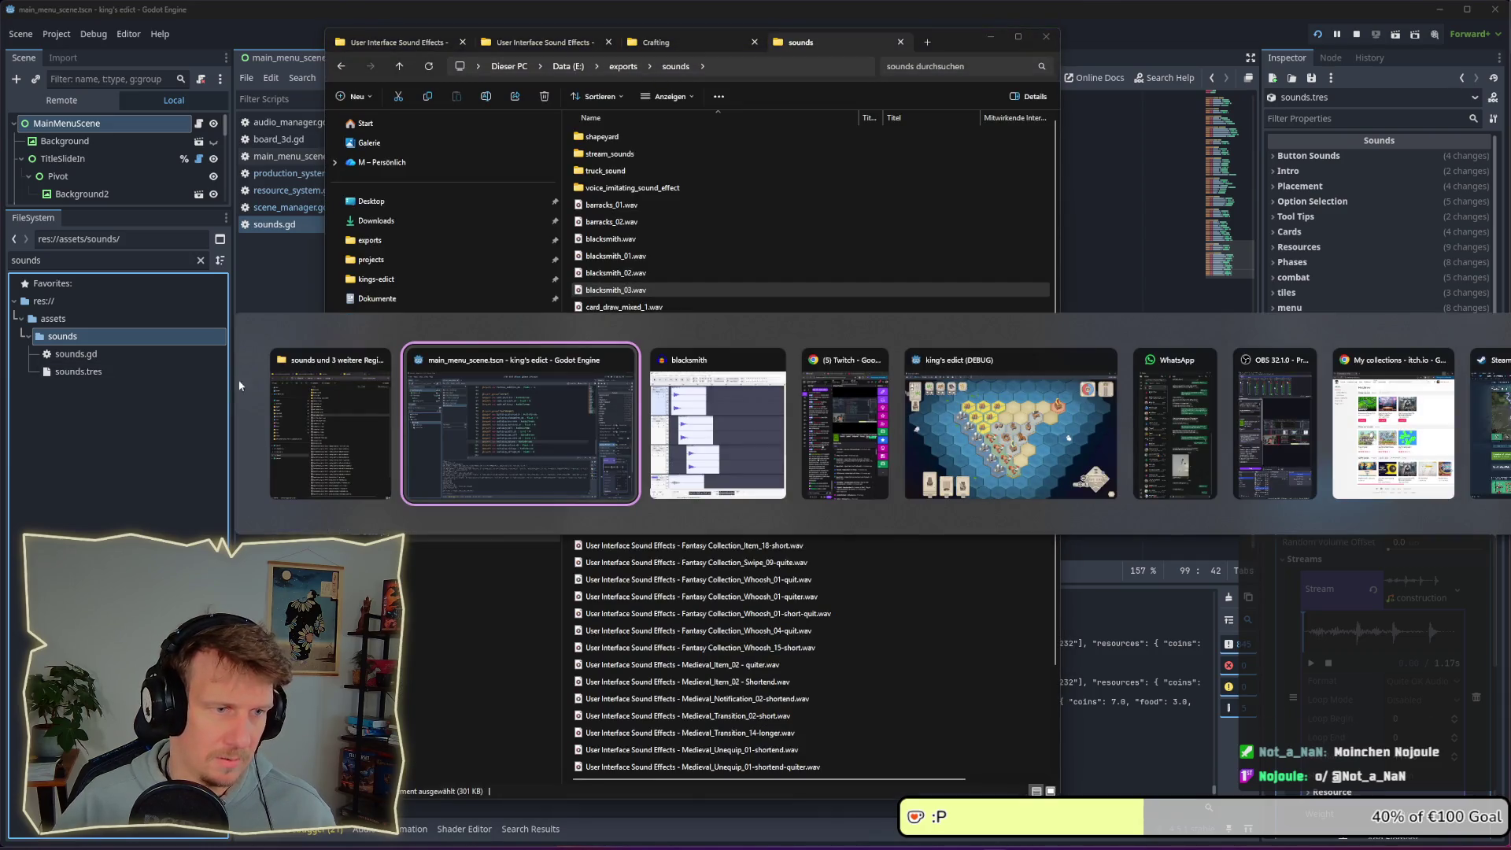
mouse_move(240, 386)
mouse_down()
mouse_move(282, 438)
mouse_move(118, 346)
mouse_move(73, 341)
mouse_up()
click(59, 263)
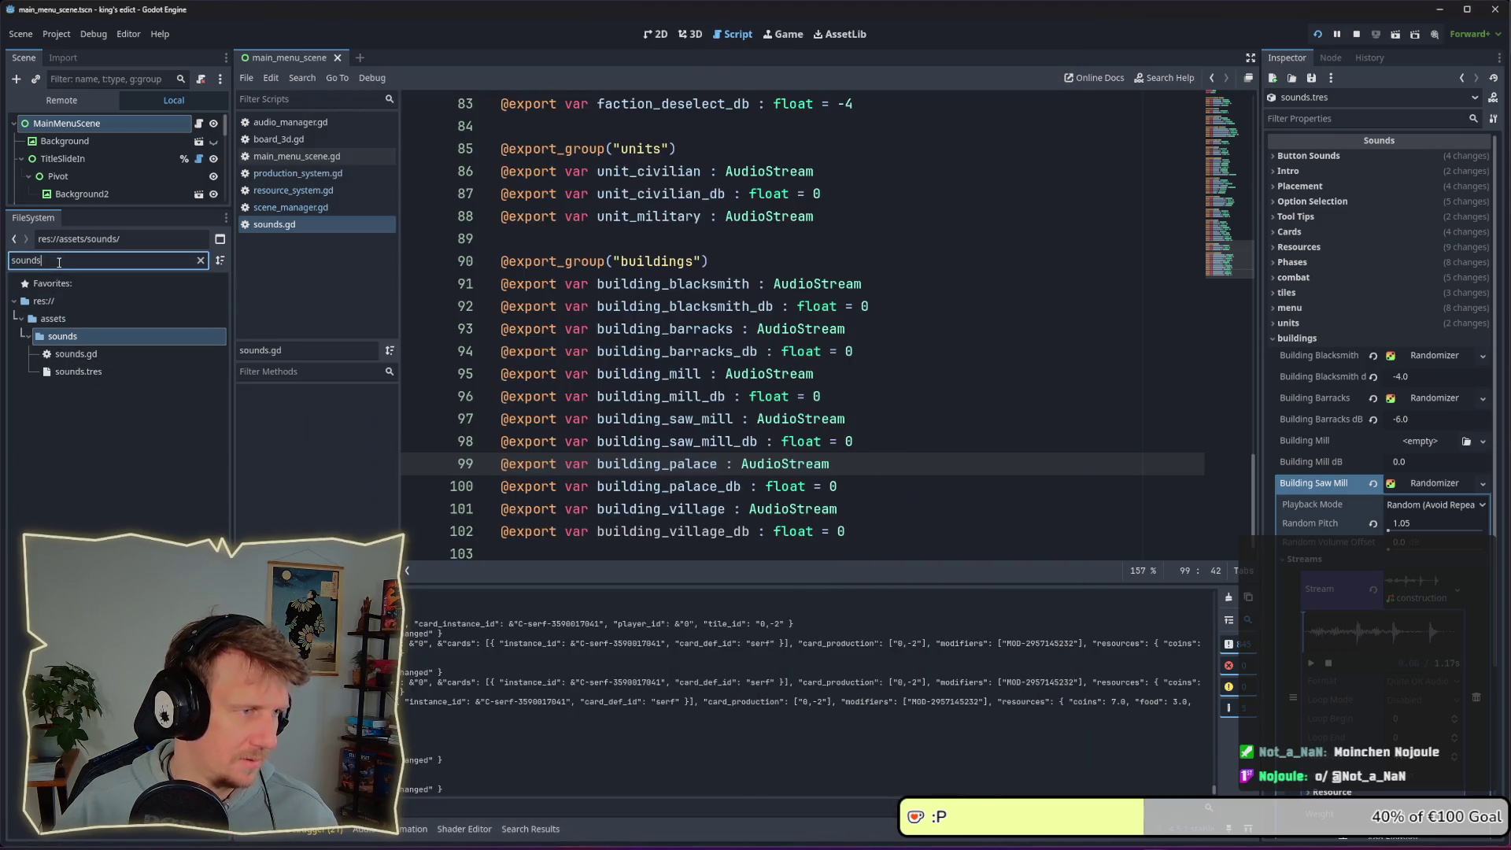
Expand Building Blacksmith's Streams and drag blacksmith_03.wav onto its Stream slot
click(1438, 483)
click(1430, 358)
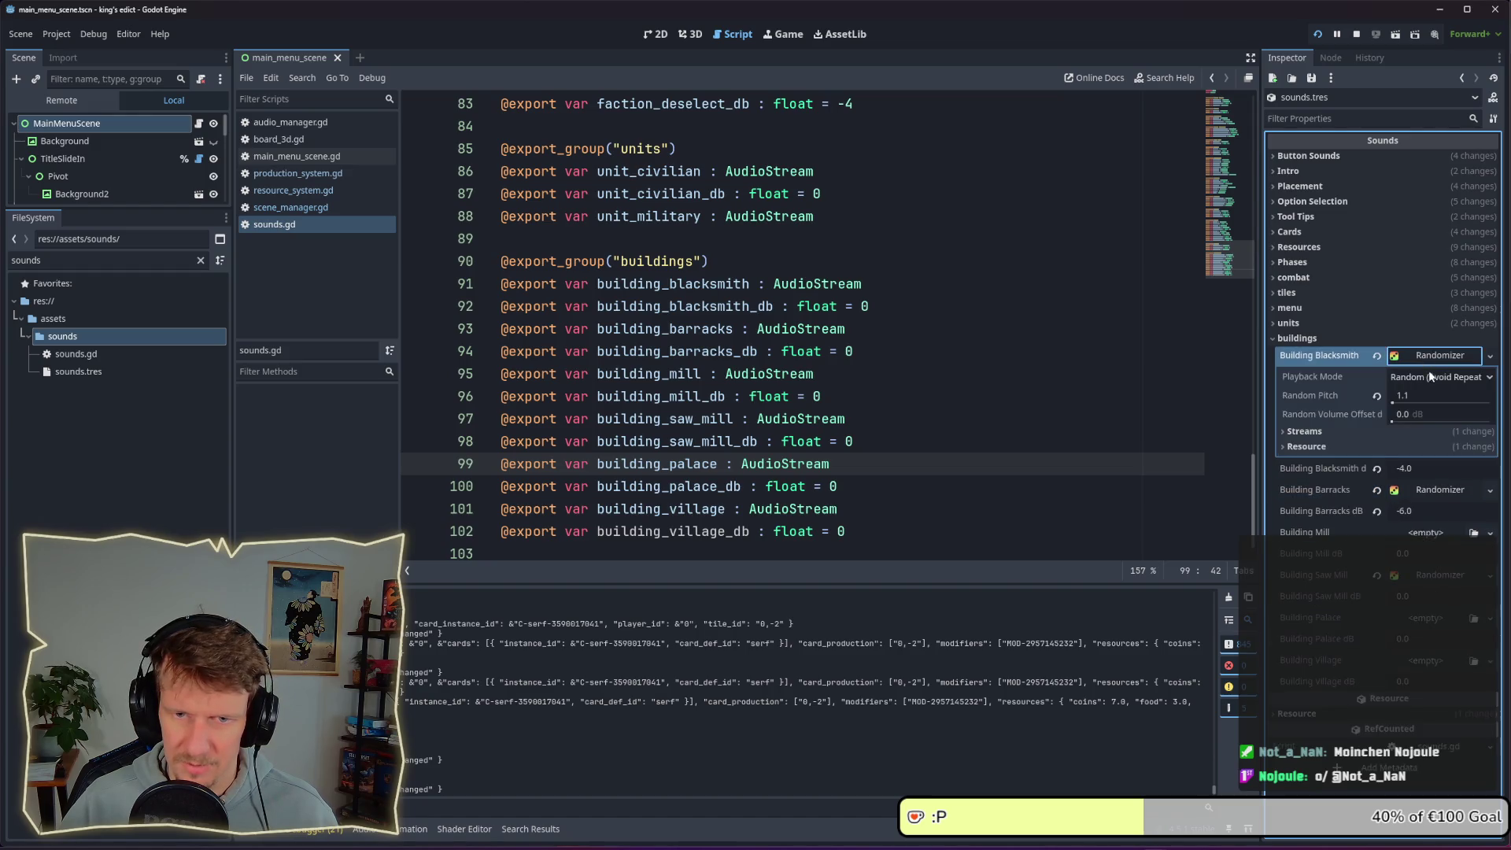
click(1373, 430)
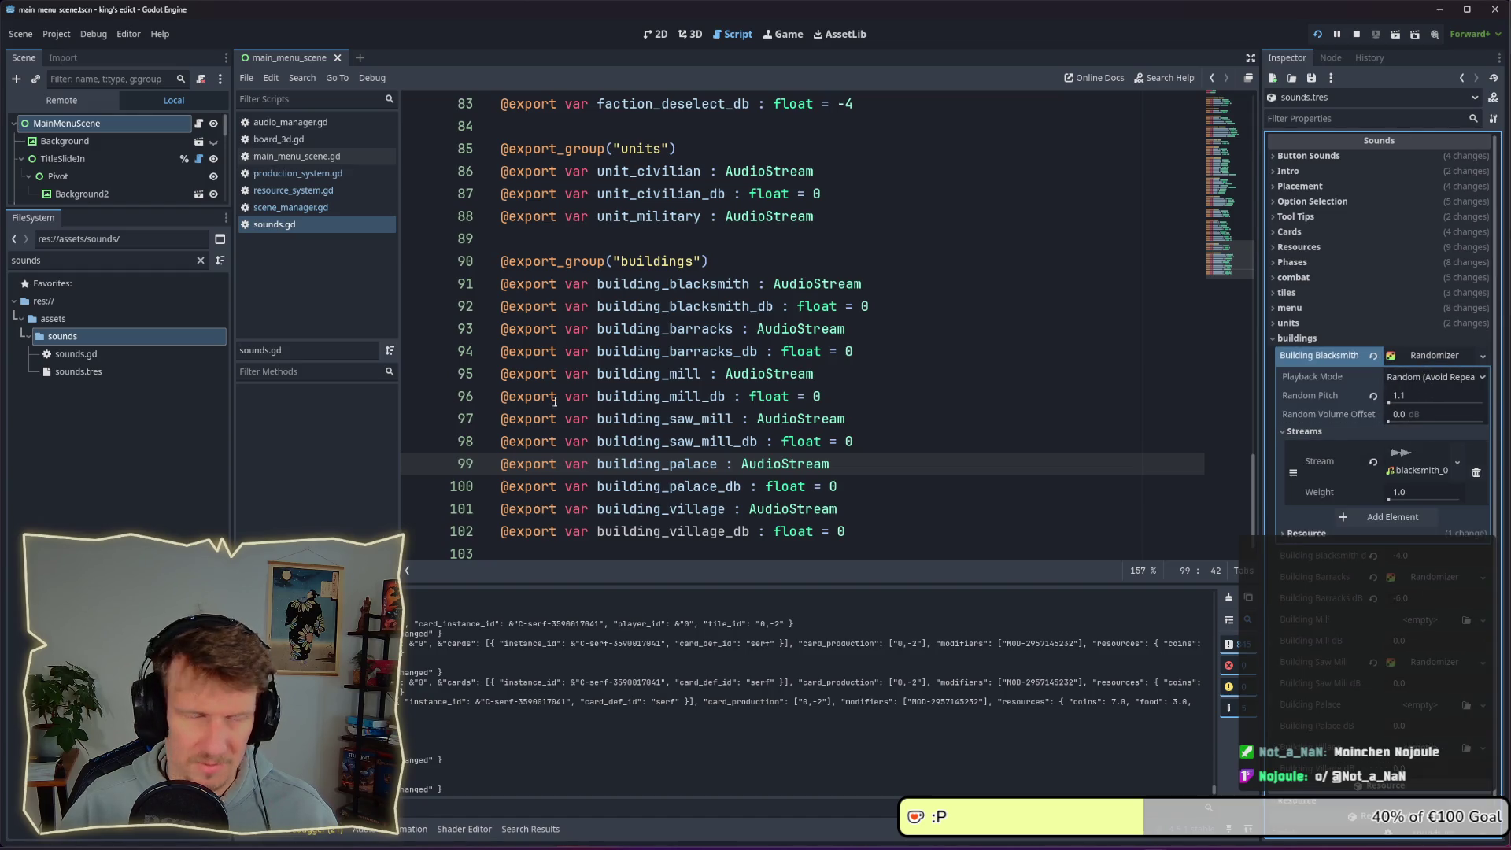
click(24, 260)
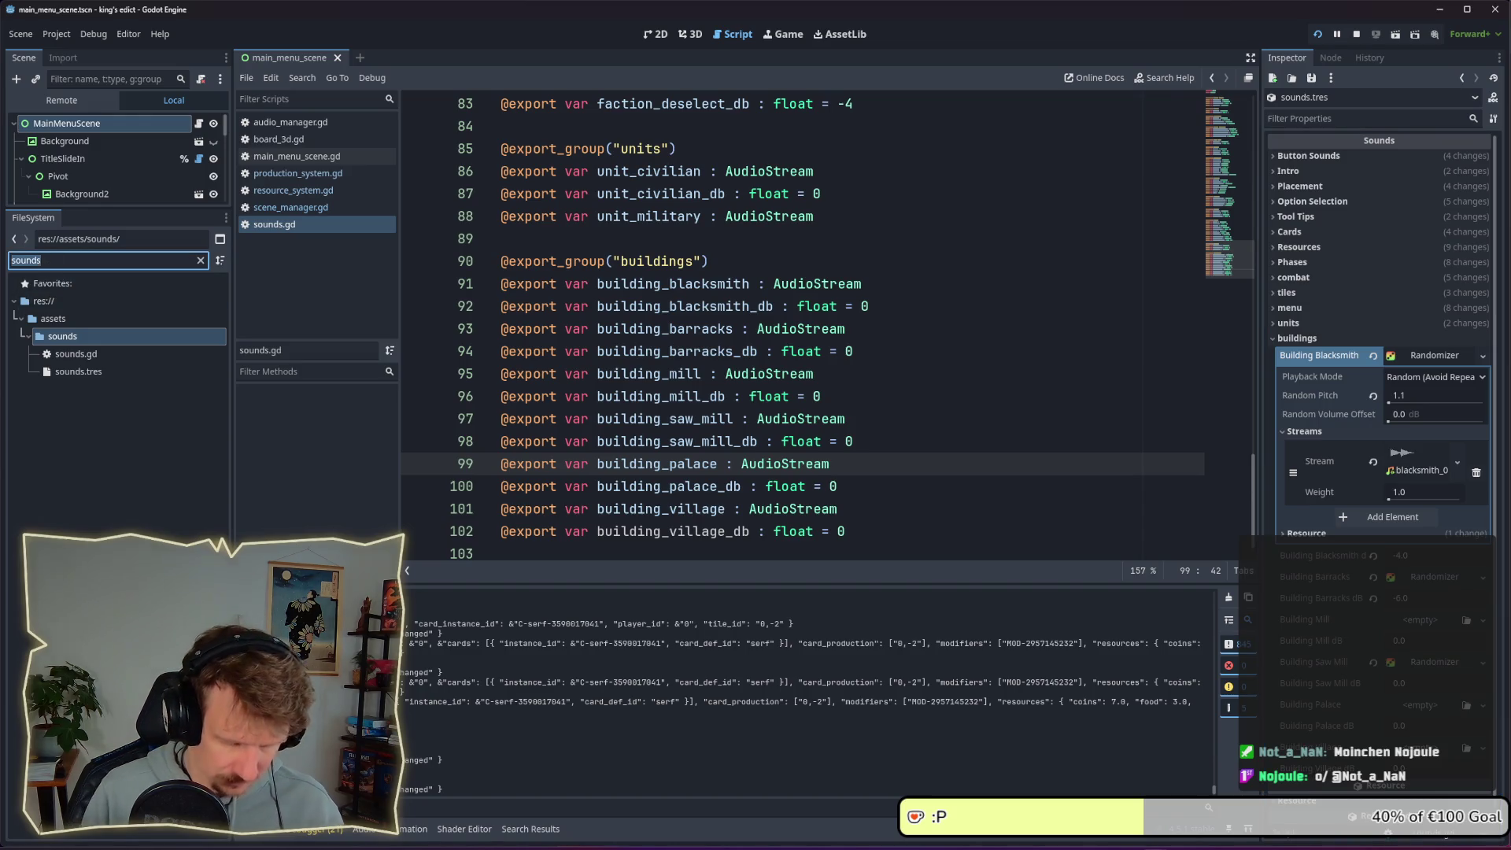
text(blacks)
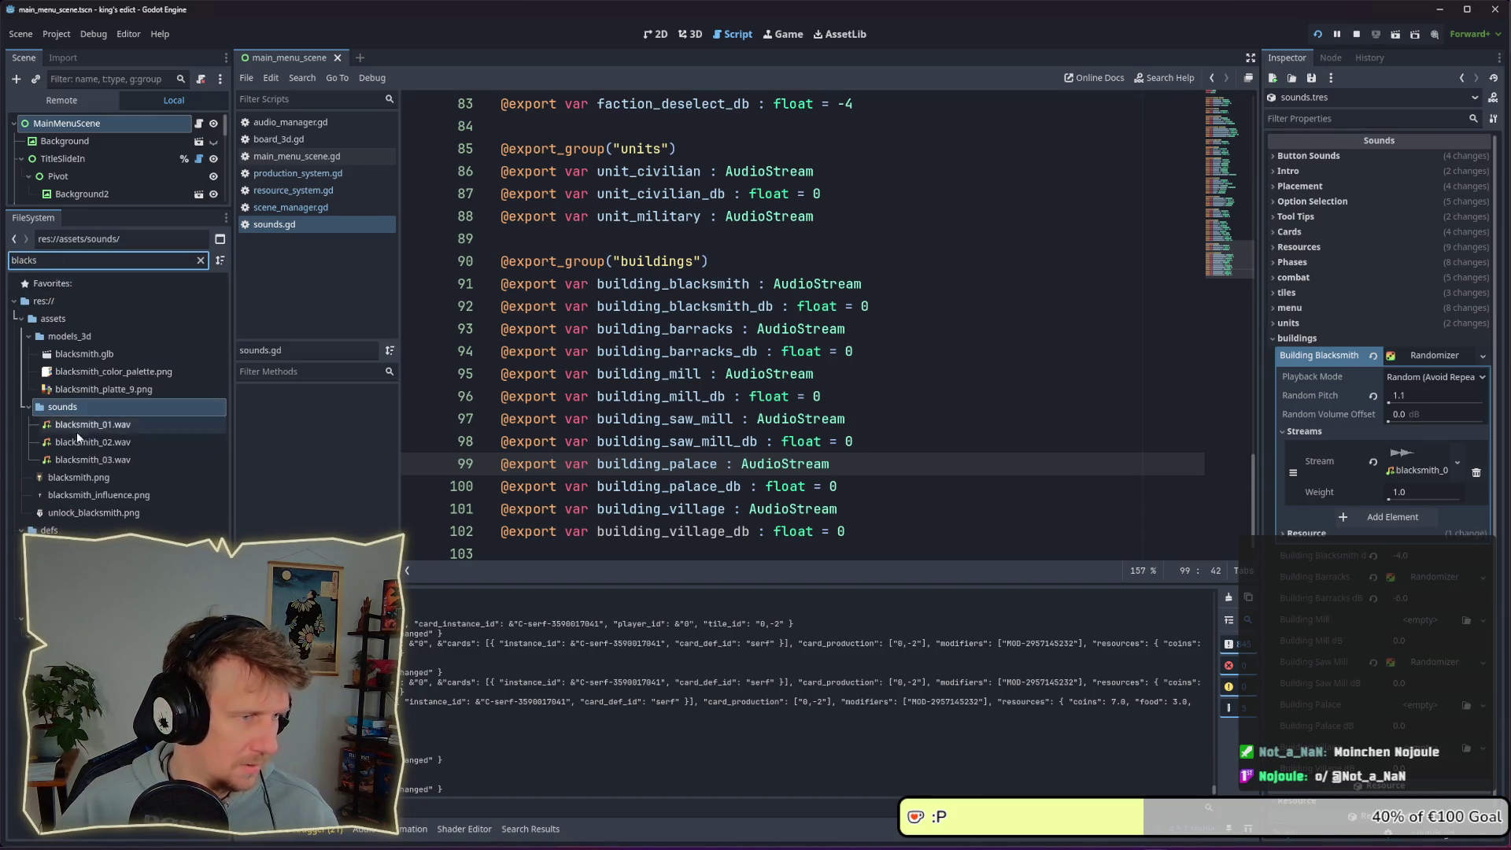
mouse_move(88, 460)
mouse_down()
mouse_move(788, 421)
mouse_move(1392, 466)
mouse_up()
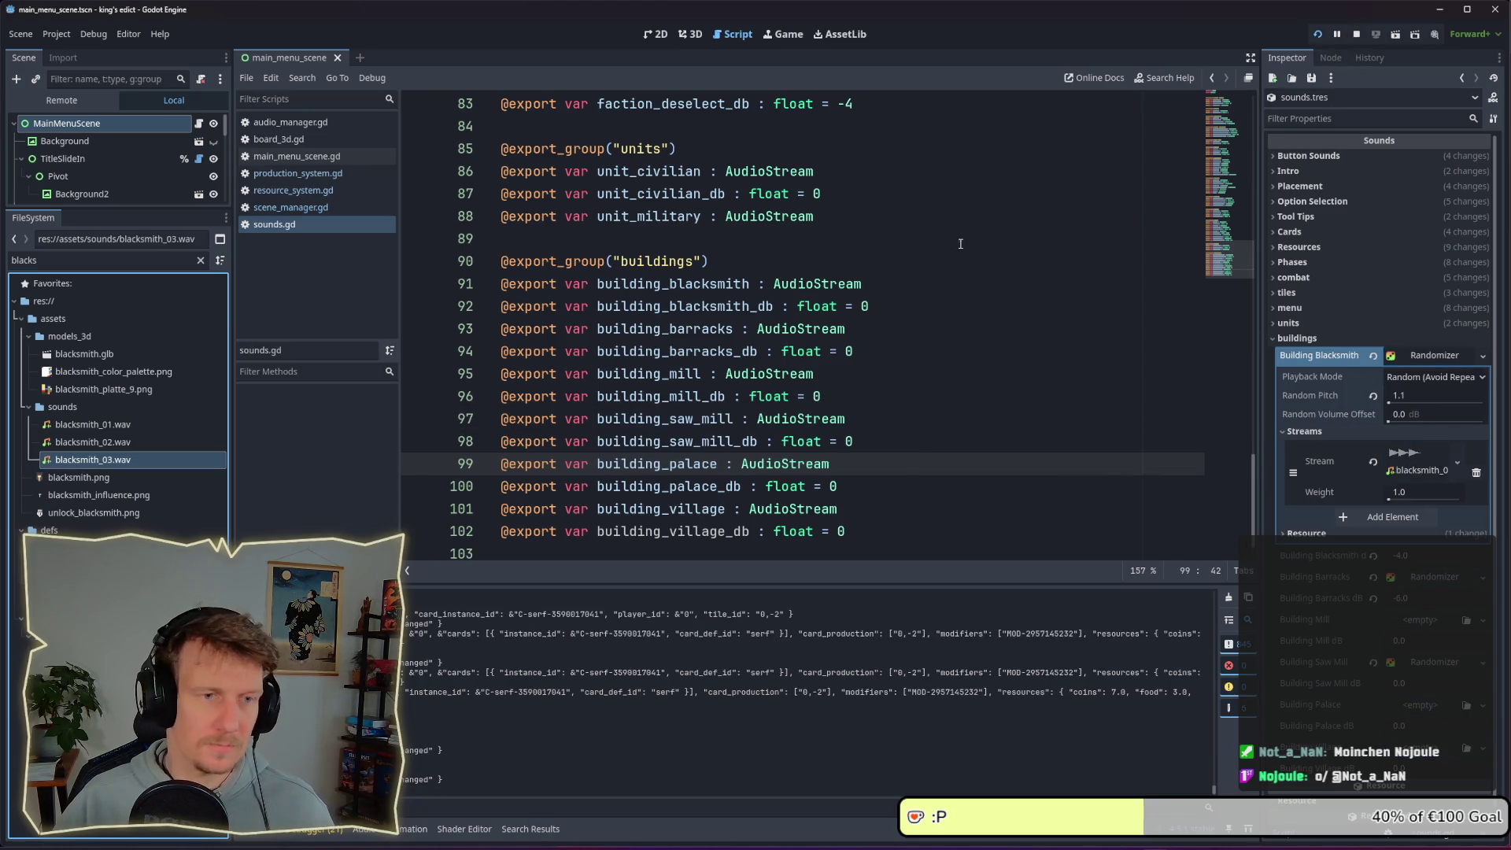
key(alt+Tab)
key(alt+Tab)
key(alt+Tab)
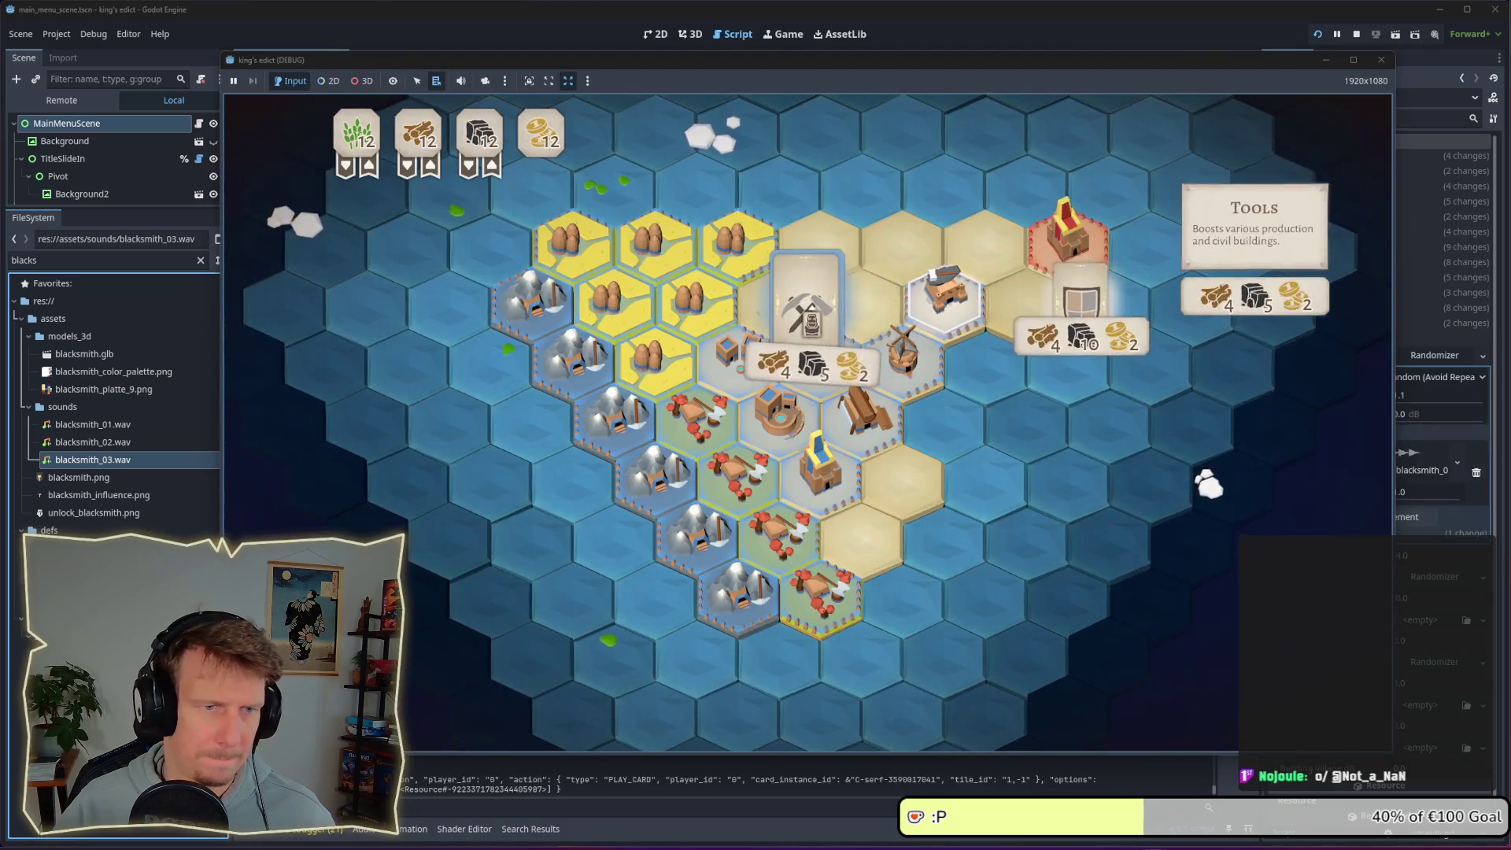
Build the Tools option on the blacksmith hex in the running game to hear the new hammer
click(808, 303)
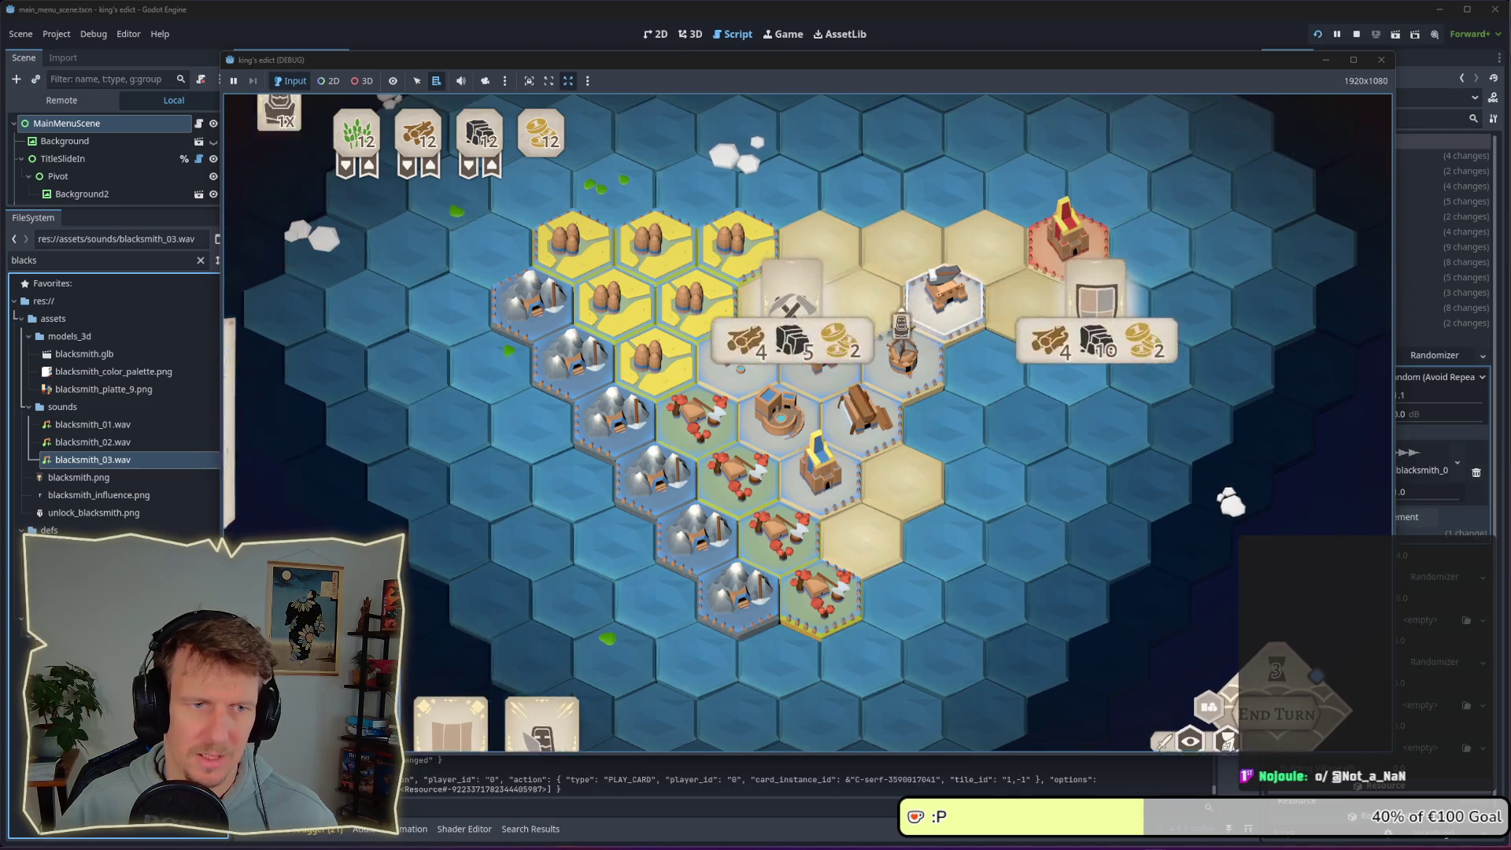
click(795, 307)
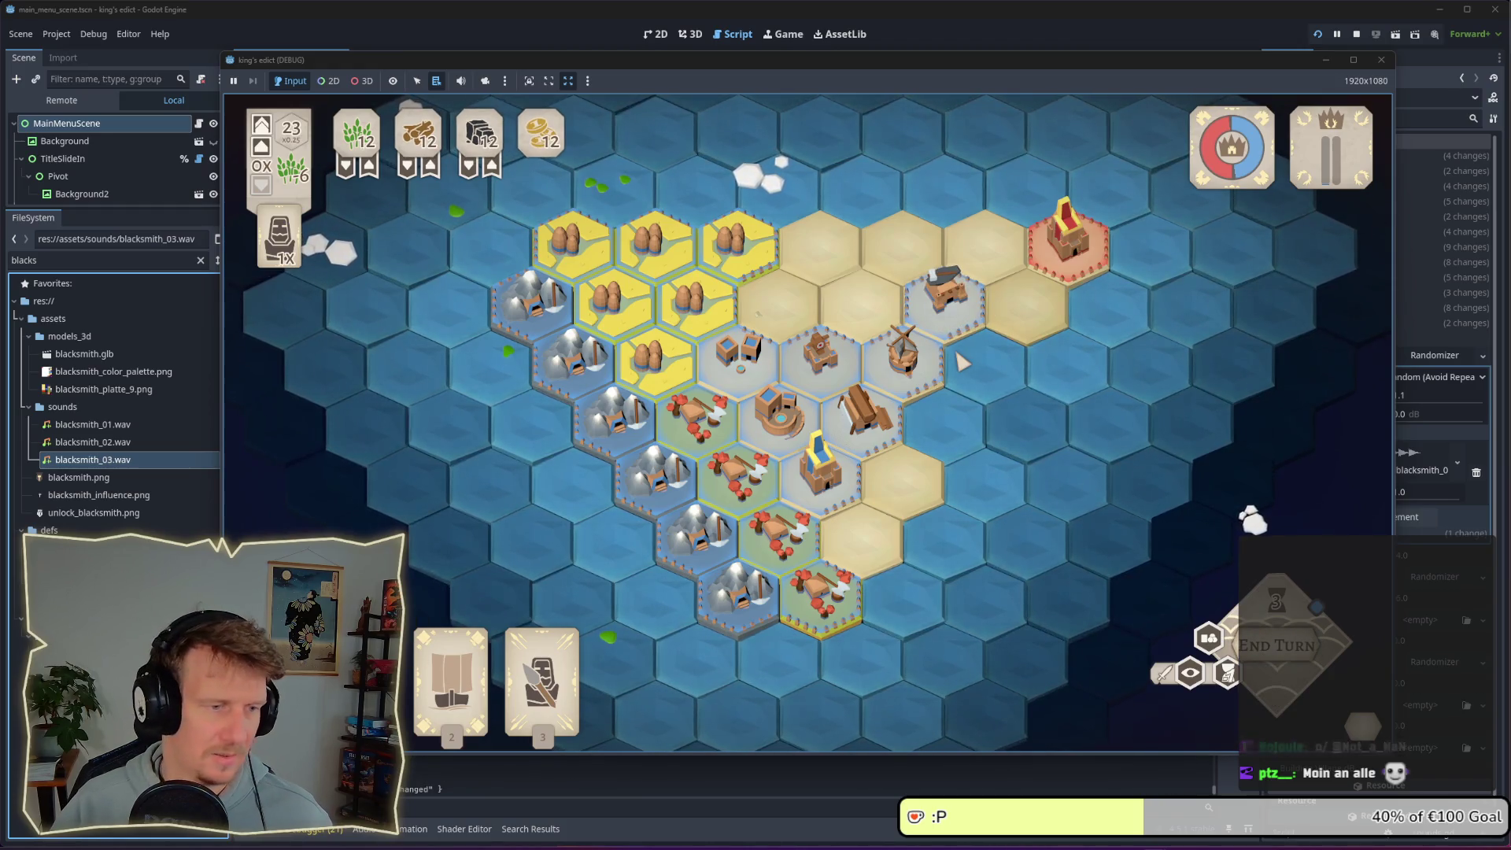
click(945, 303)
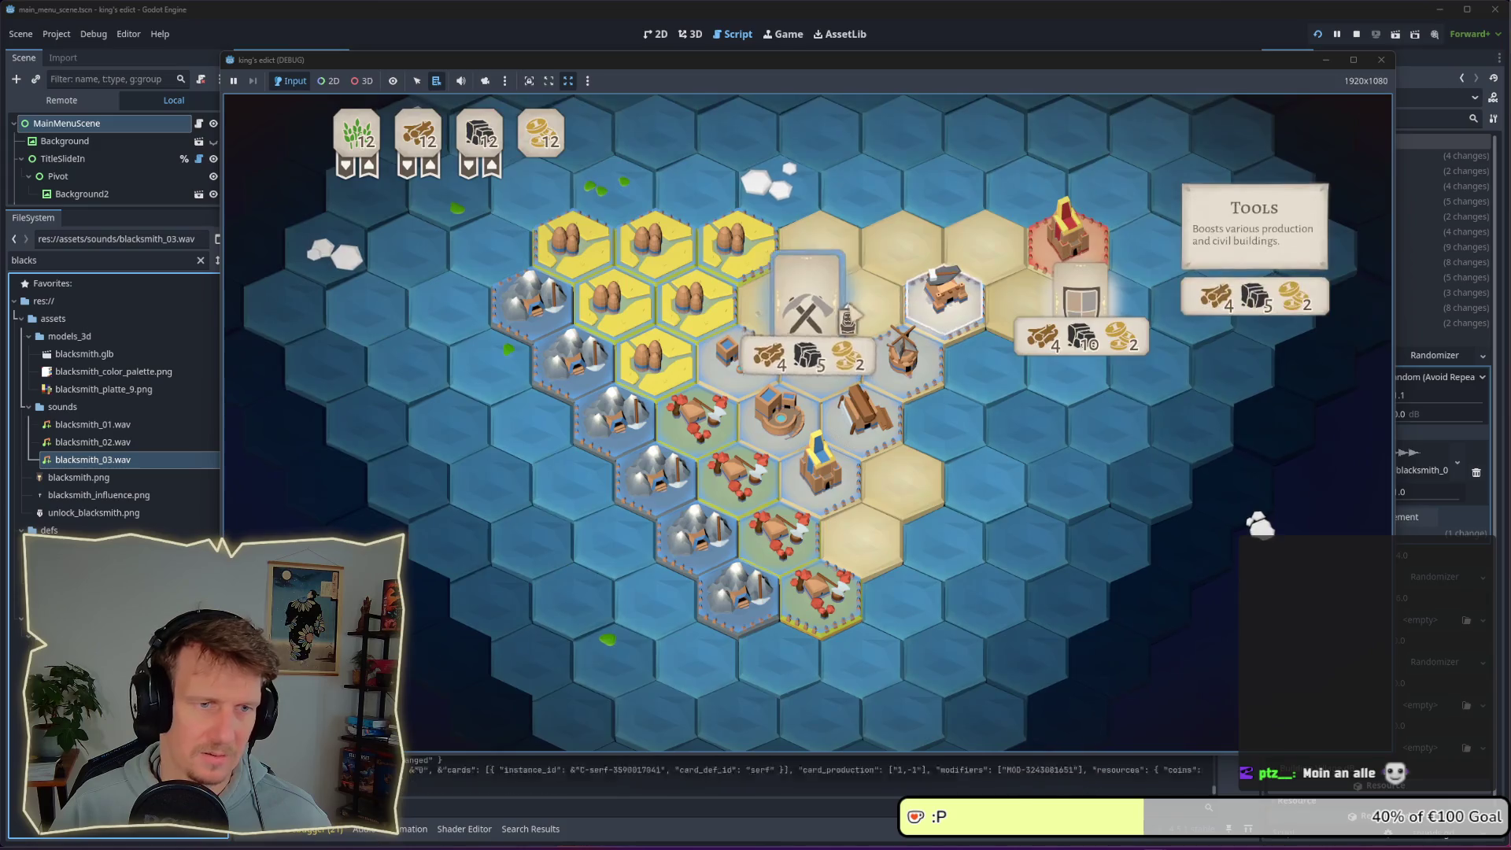